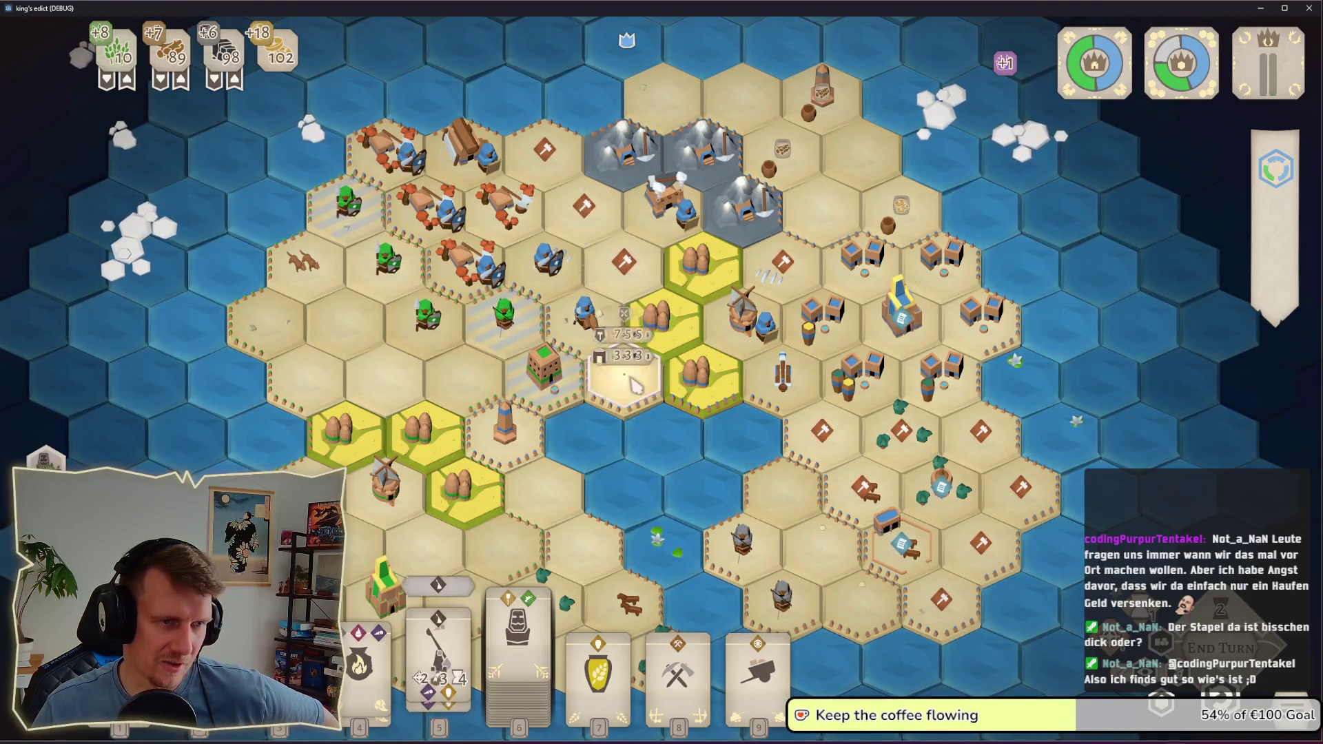
# Step: Choose the house action on a hammer hex and station a worker on a lower-right hex
pyautogui.click(625, 279)
pyautogui.click(624, 281)
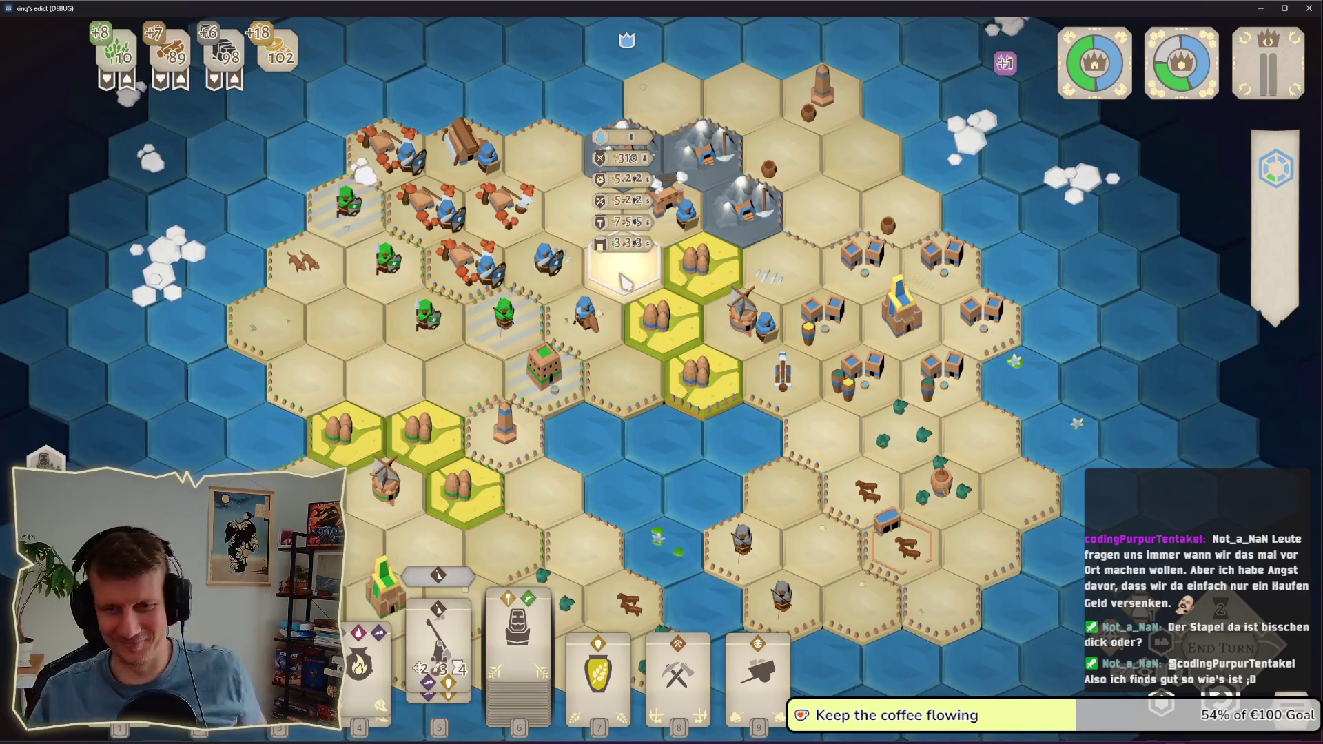
pyautogui.click(641, 248)
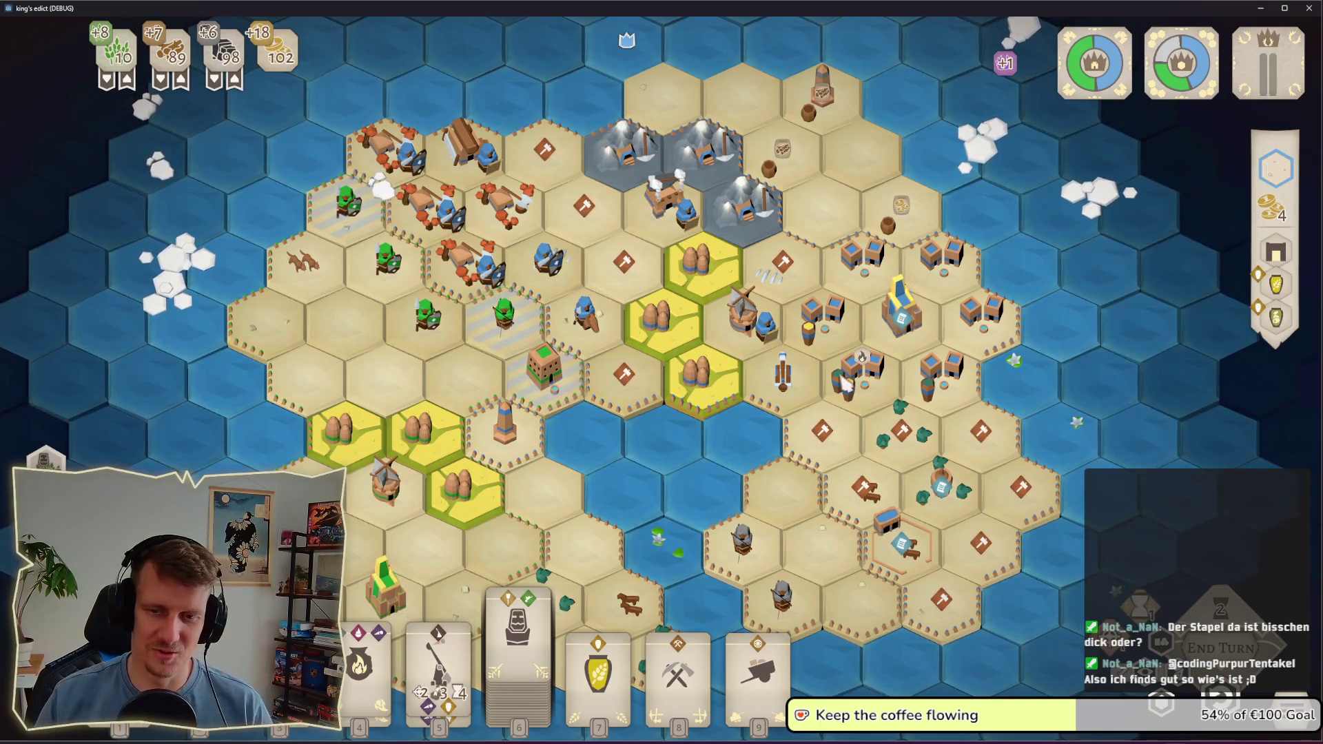
pyautogui.click(888, 337)
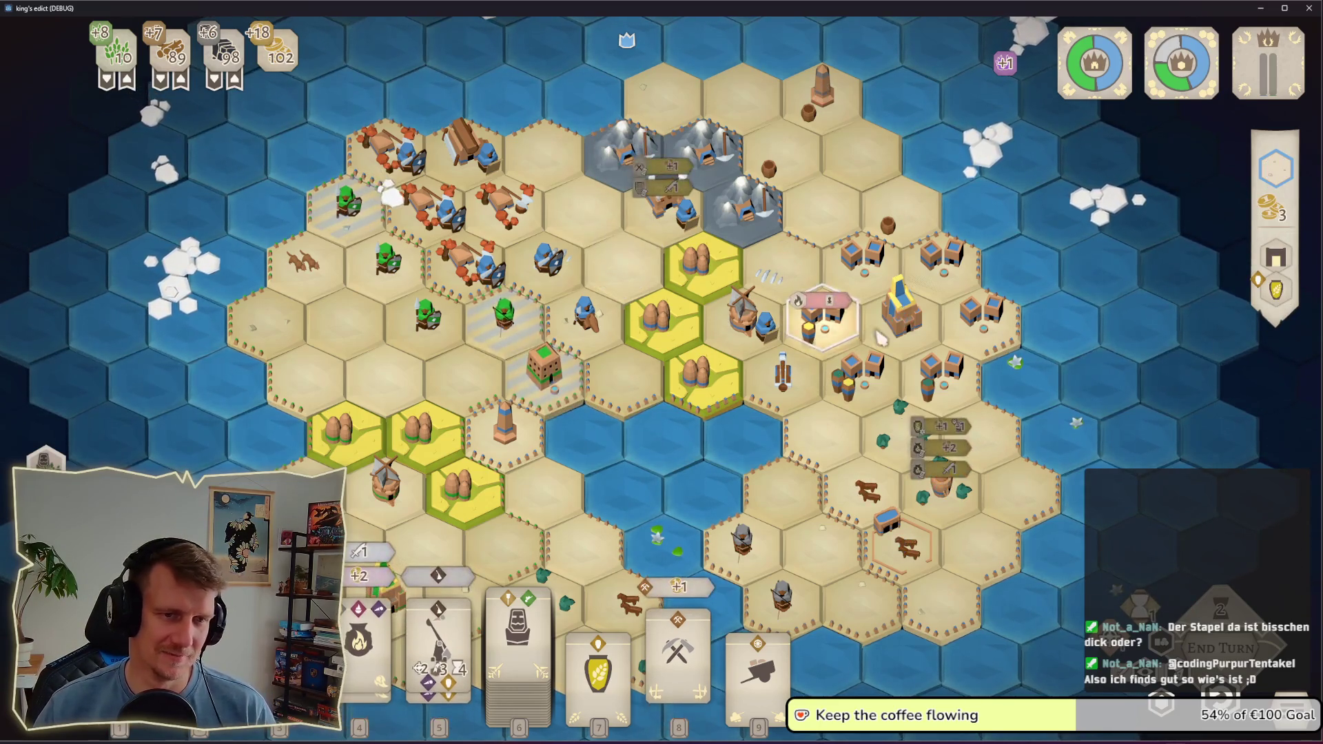
pyautogui.click(937, 522)
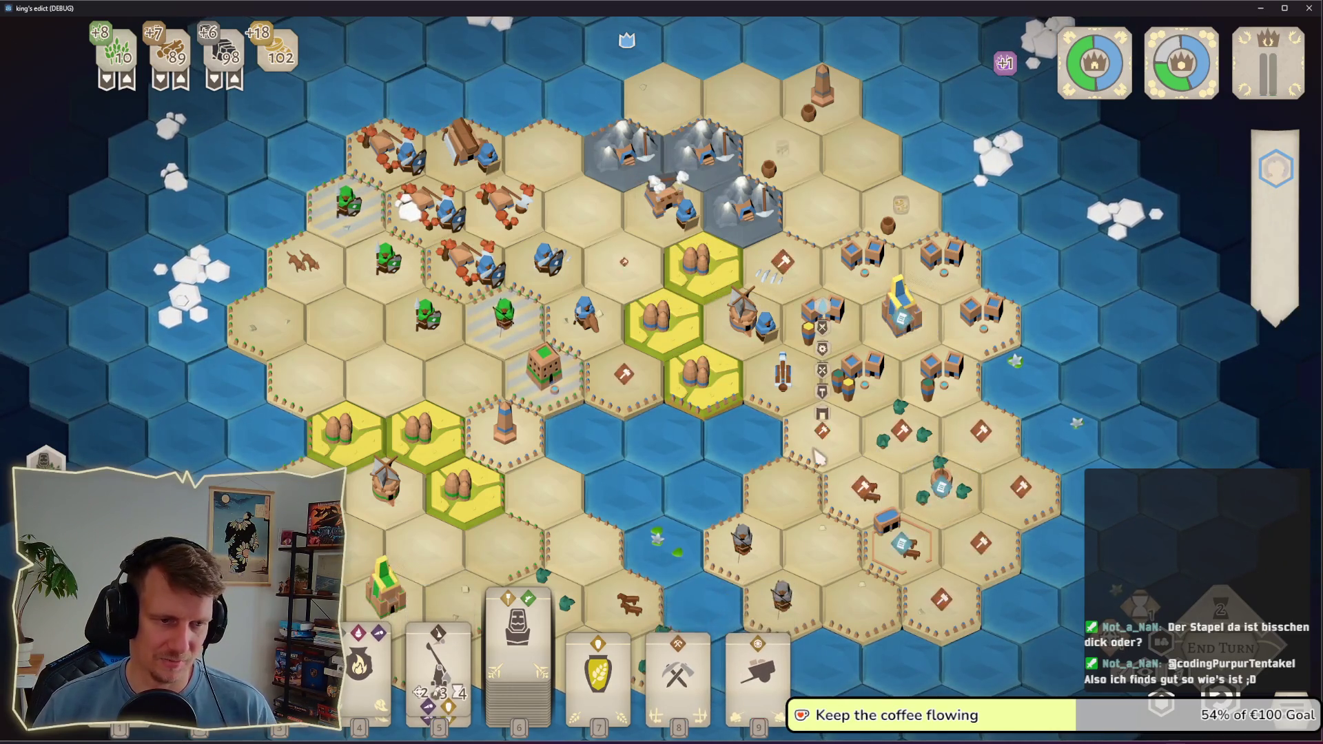
pyautogui.click(711, 596)
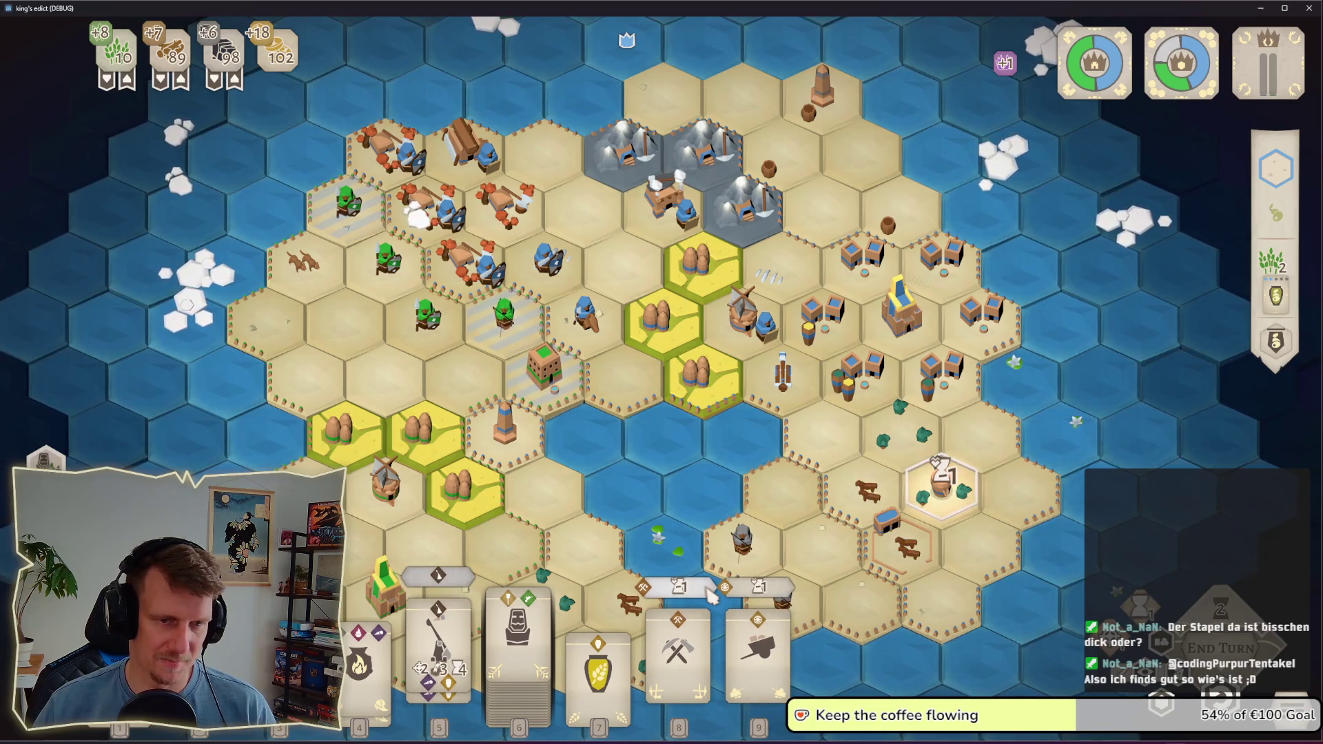
# Step: Preview card 5's possible placements, then cancel the preview
pyautogui.click(430, 582)
pyautogui.click(431, 582)
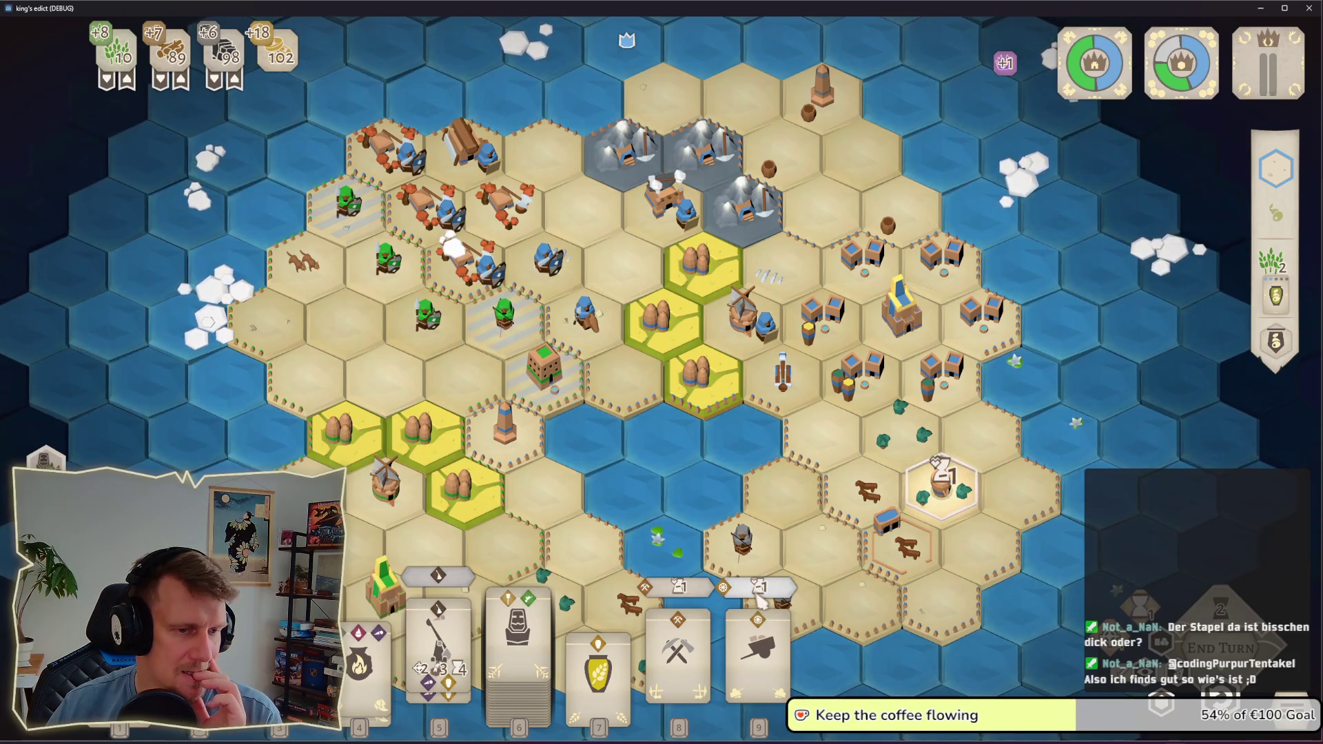
pyautogui.moveTo(758, 655)
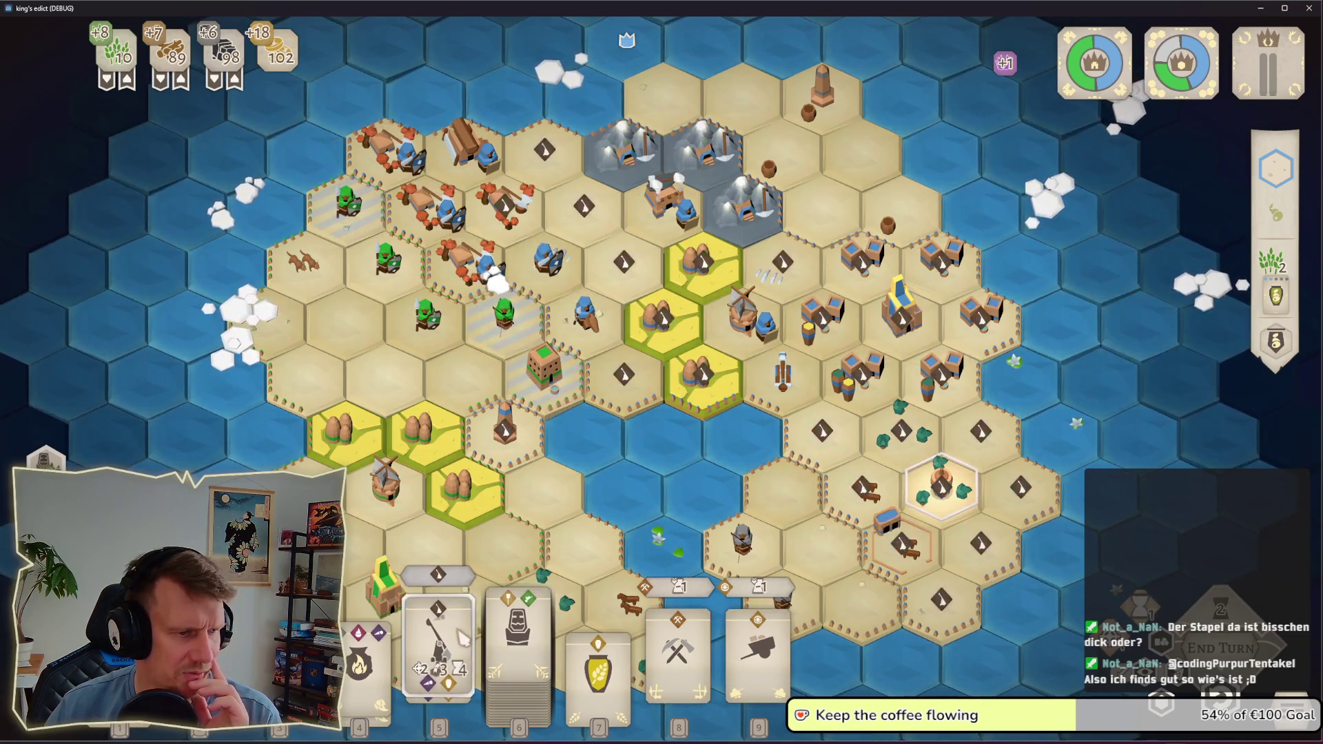
# Step: Pick up the Tools card, then put it back unplayed
pyautogui.moveTo(703, 655)
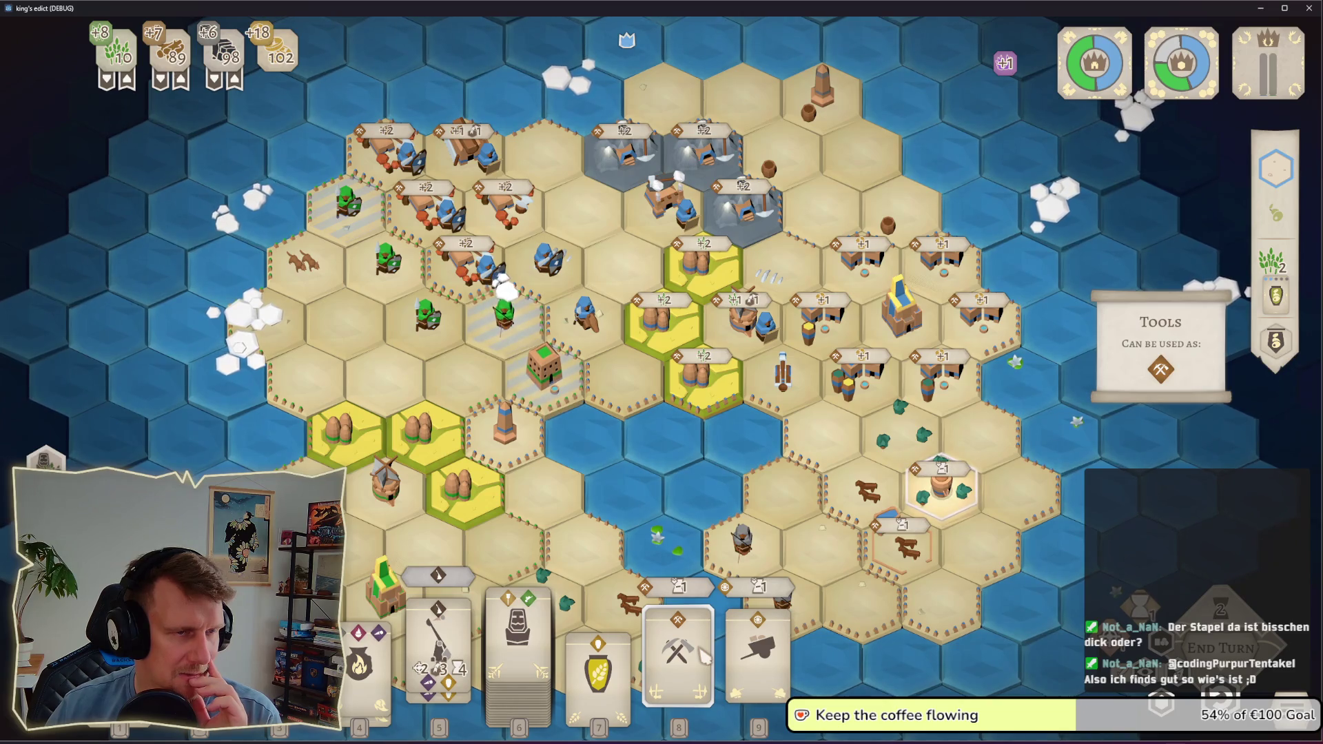
pyautogui.click(703, 655)
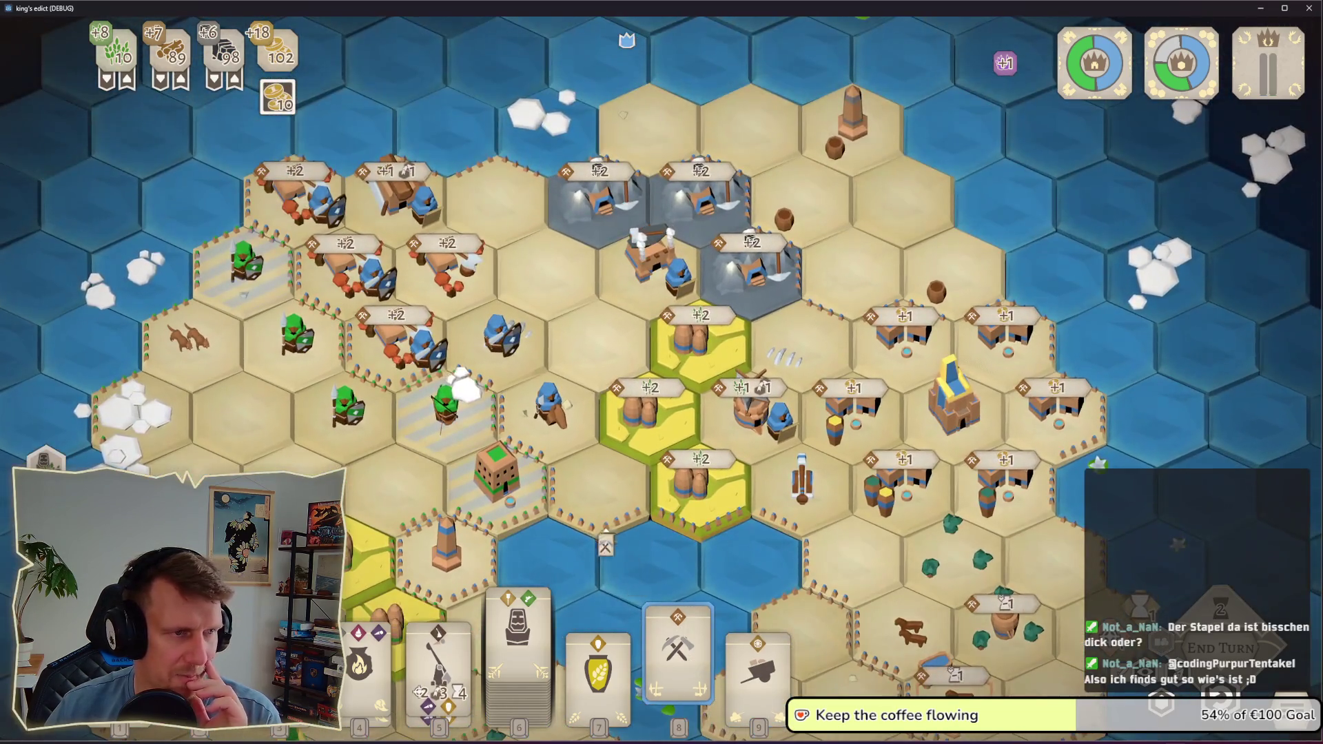
pyautogui.moveTo(593, 534)
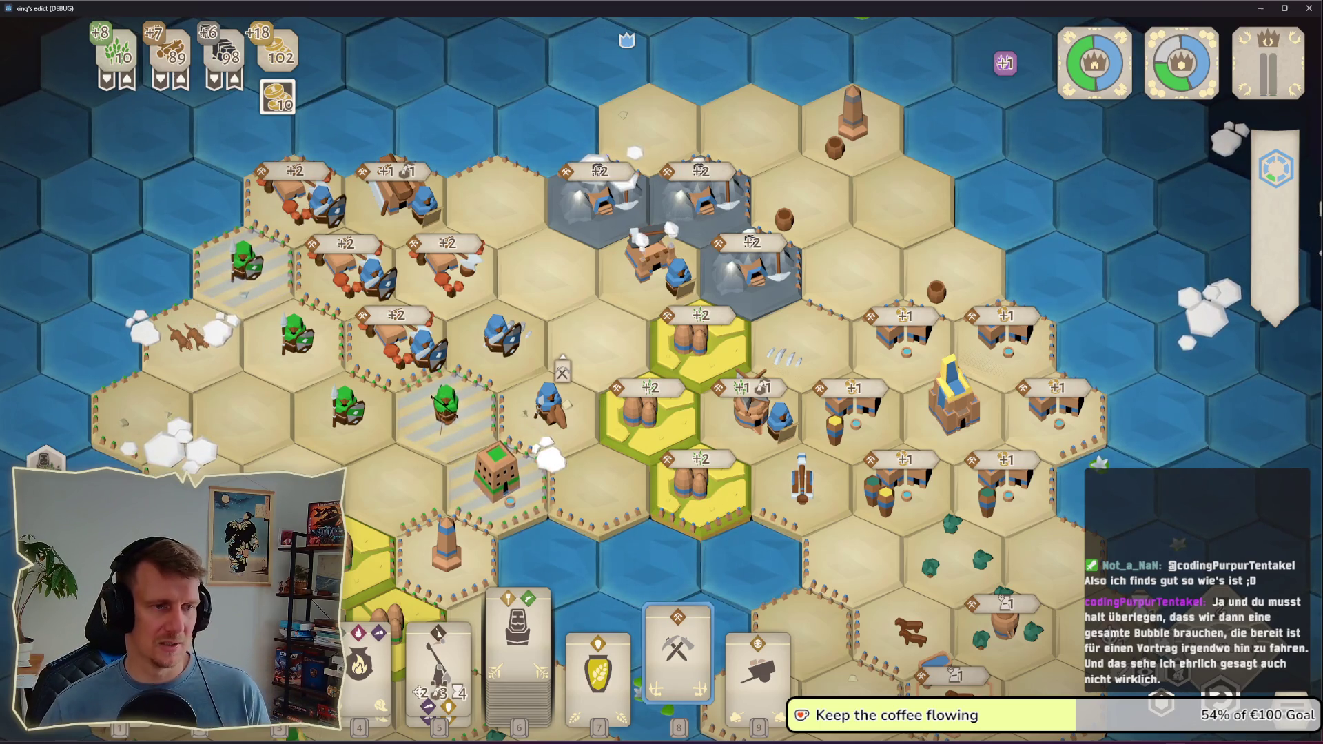
pyautogui.rightClick(567, 338)
# Step: Play the wheat card (key 7) on a hex in the lower right
pyautogui.press('7')
pyautogui.press('w')
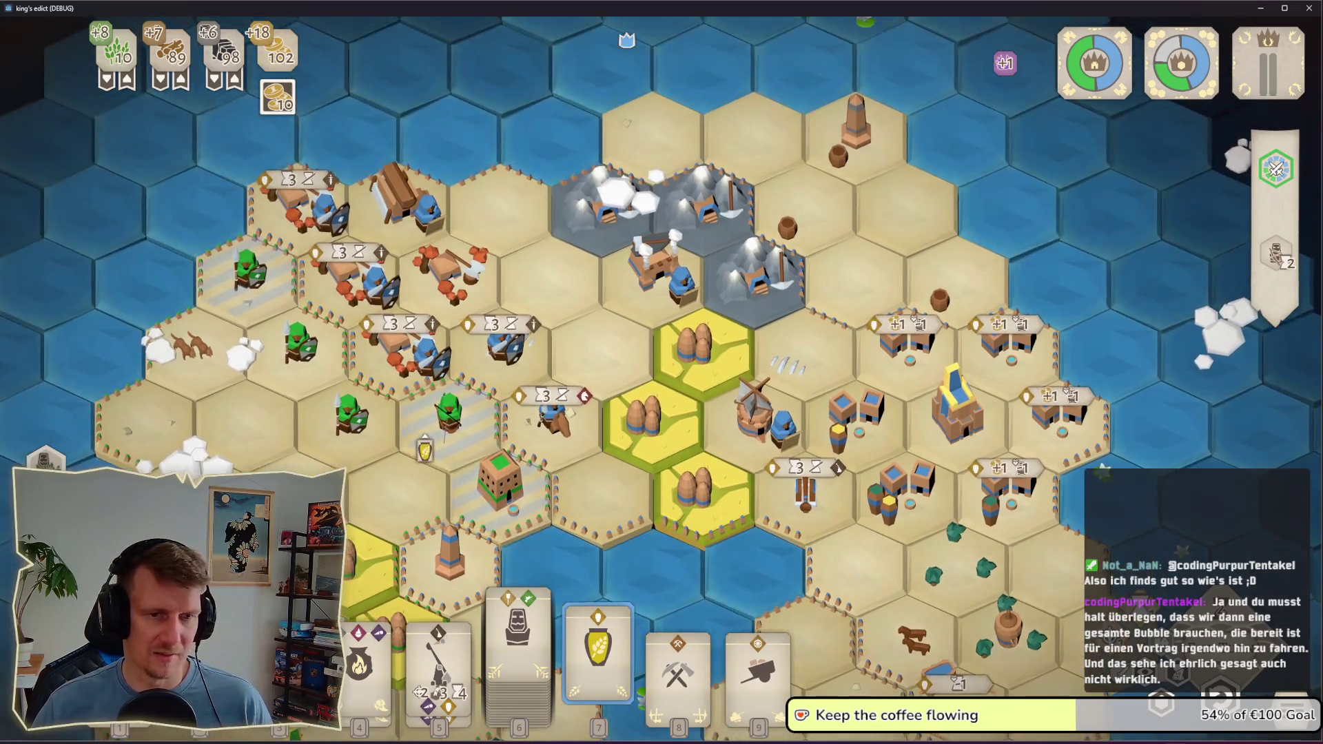
pyautogui.click(562, 412)
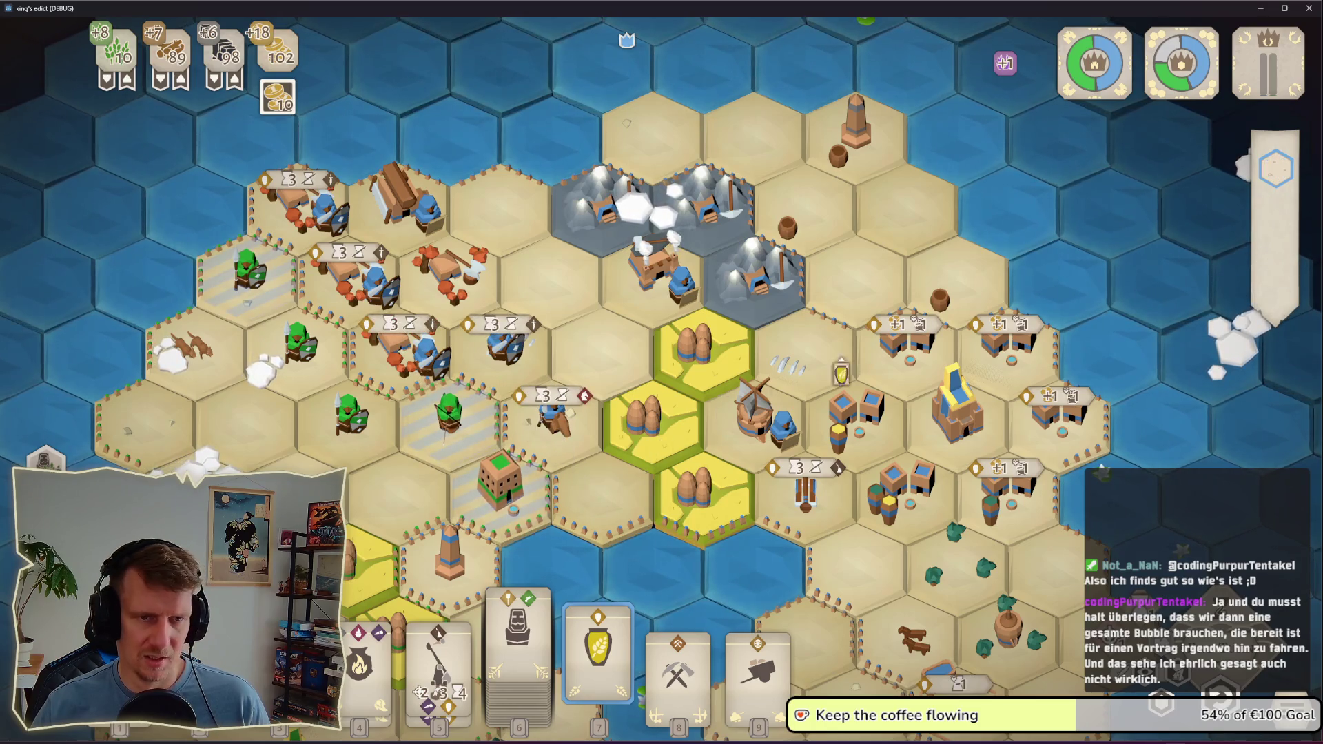
# Step: Select the pickaxe card while panning south and back toward the island centre
pyautogui.press('s')
pyautogui.press('d')
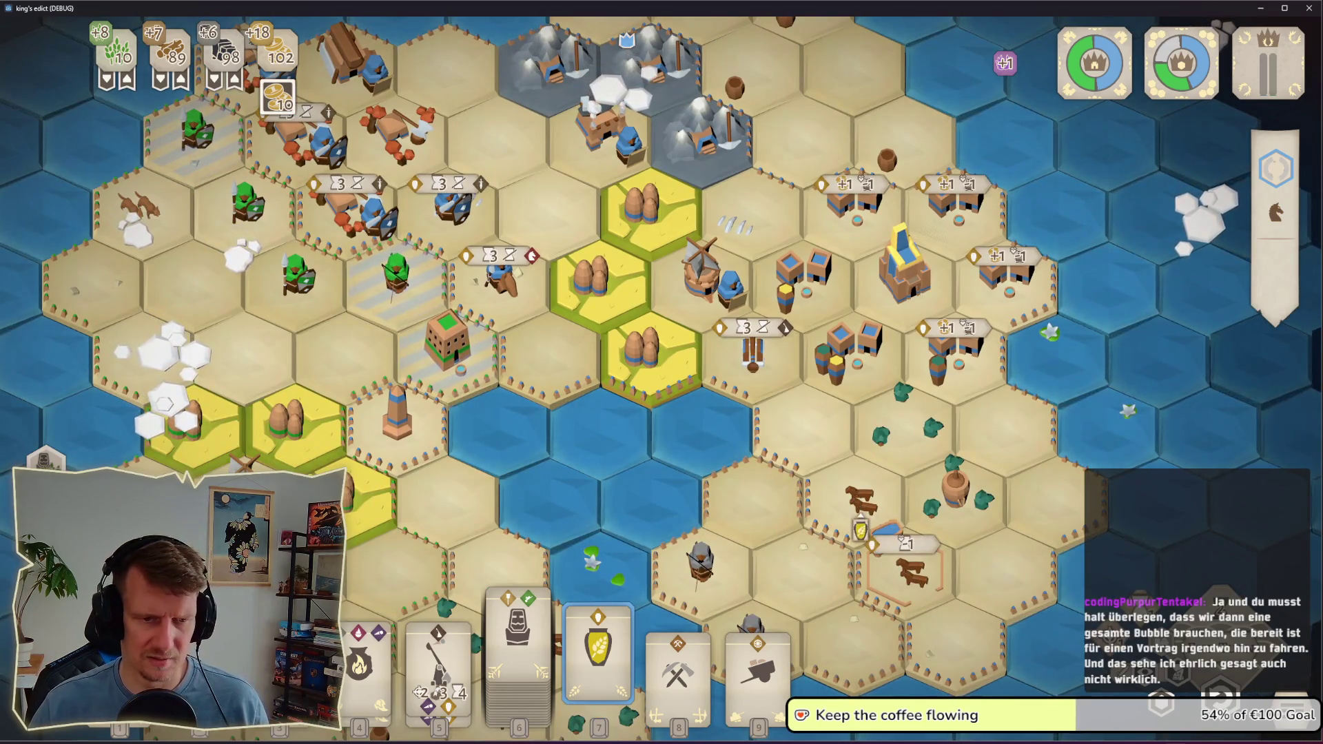
pyautogui.press('s')
pyautogui.press('d')
pyautogui.click(699, 657)
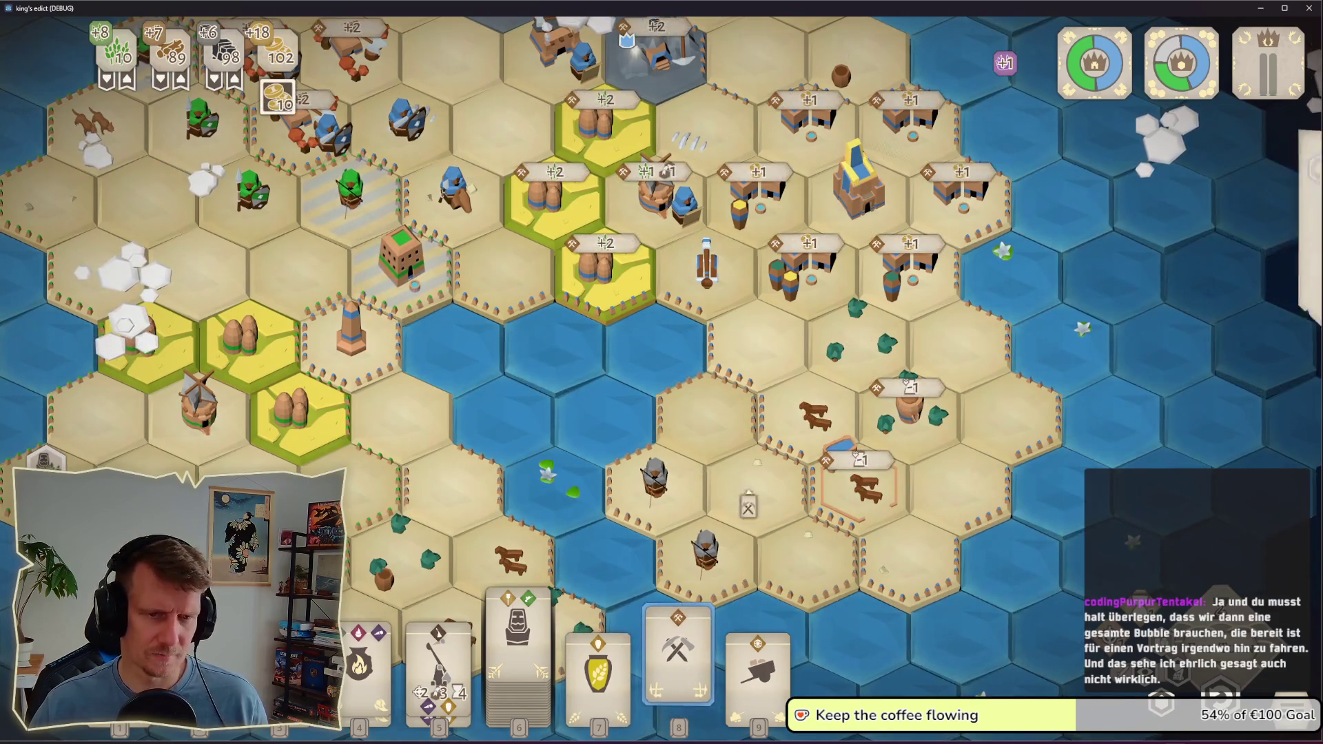
pyautogui.press('w')
pyautogui.press('a')
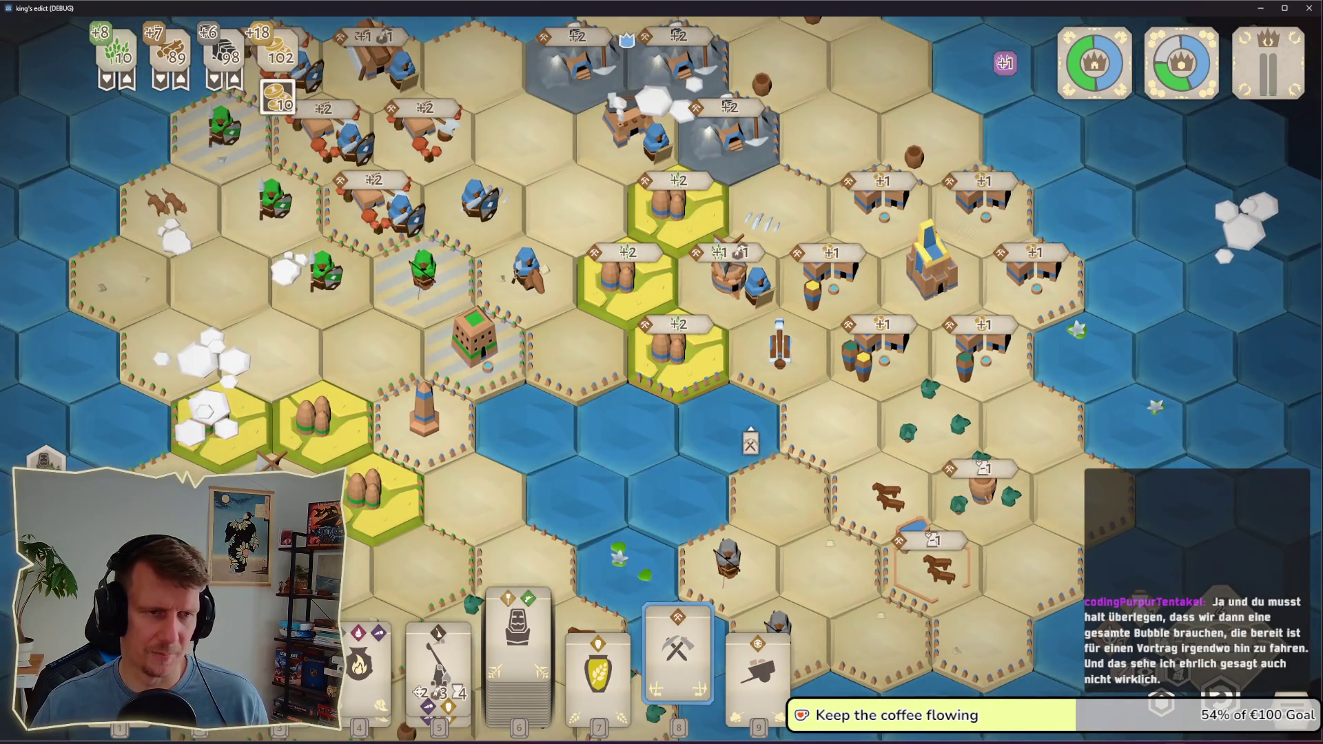
pyautogui.press('w')
pyautogui.press('a')
pyautogui.press('w')
pyautogui.press('a')
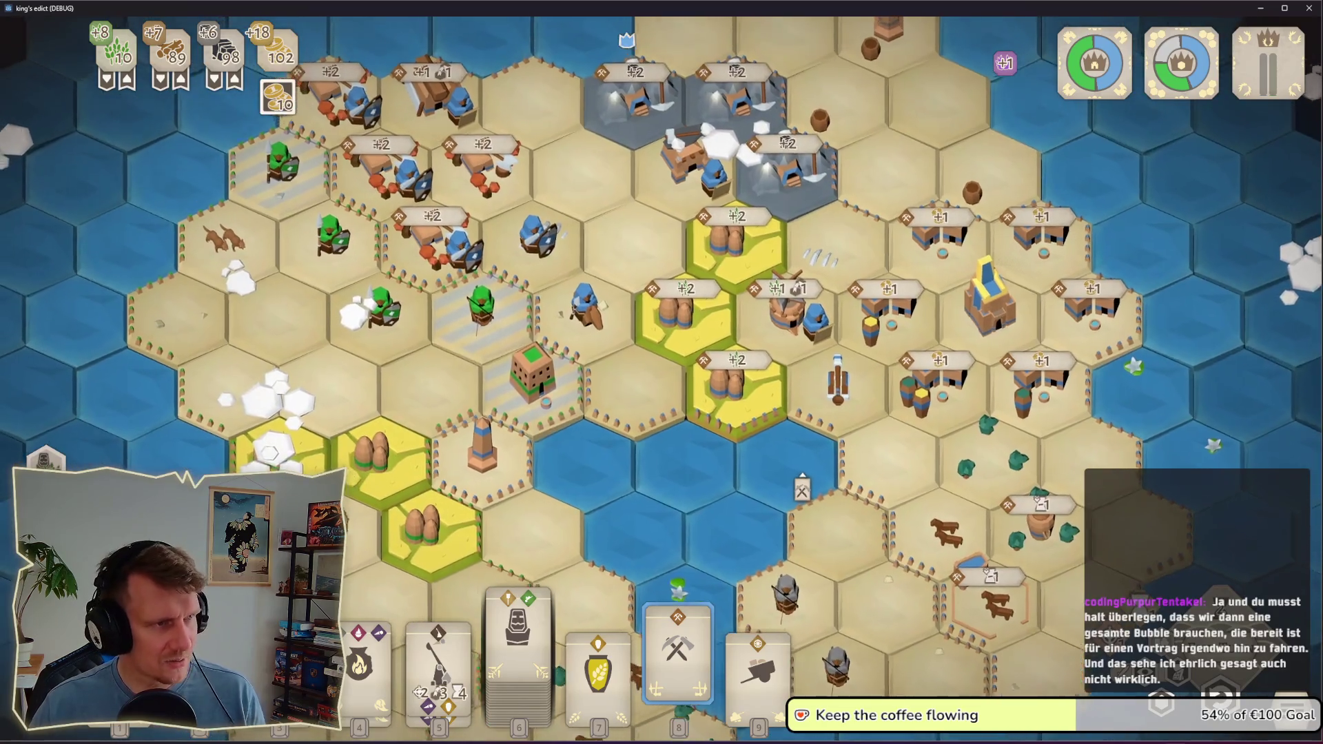
pyautogui.press('w')
pyautogui.press('a')
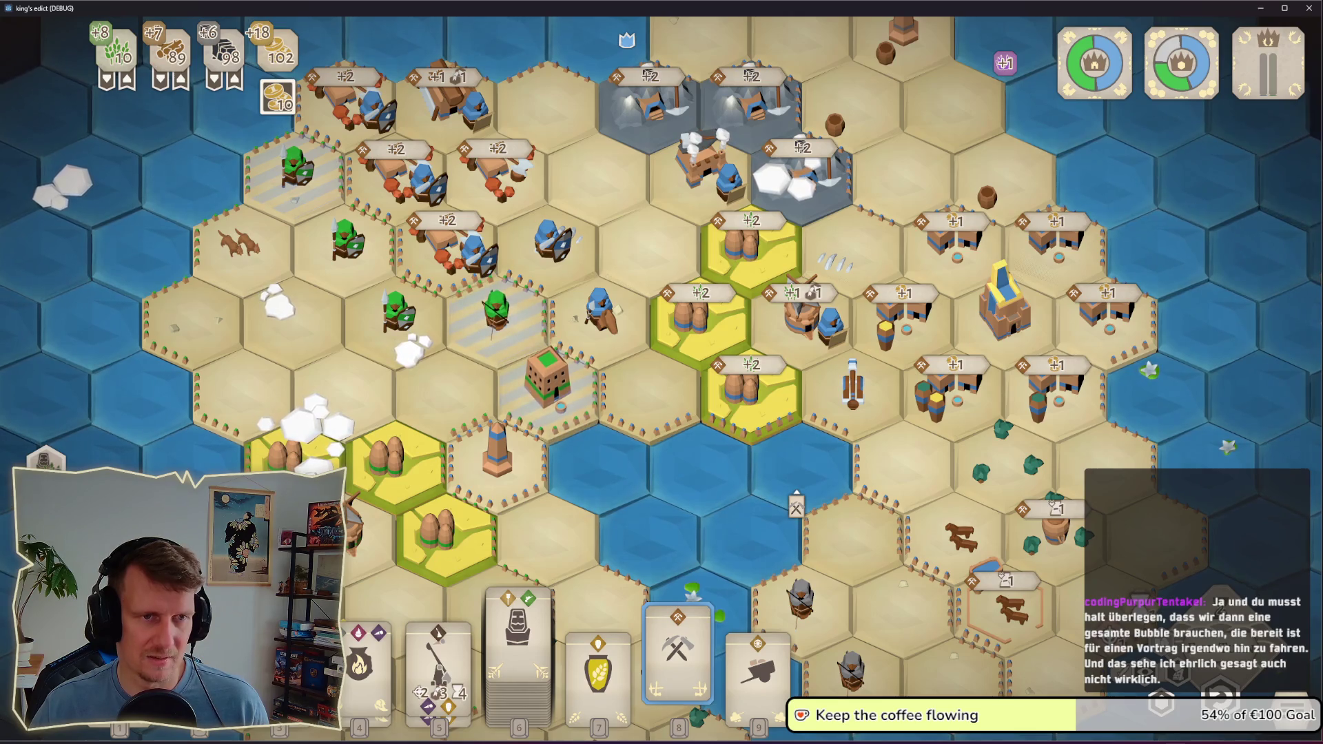
# Step: Build the granary on the bottom-right tile and preview where the fire card could go
pyautogui.moveTo(840, 436)
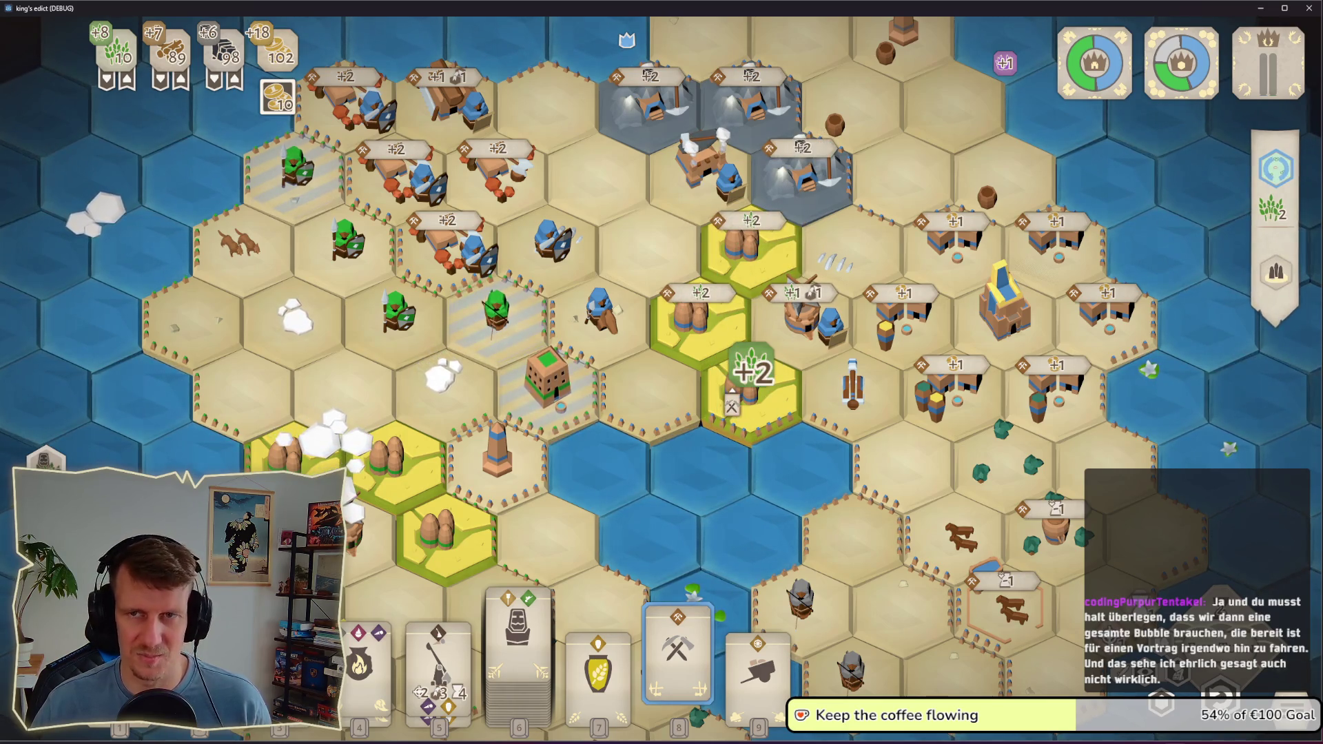
pyautogui.click(607, 666)
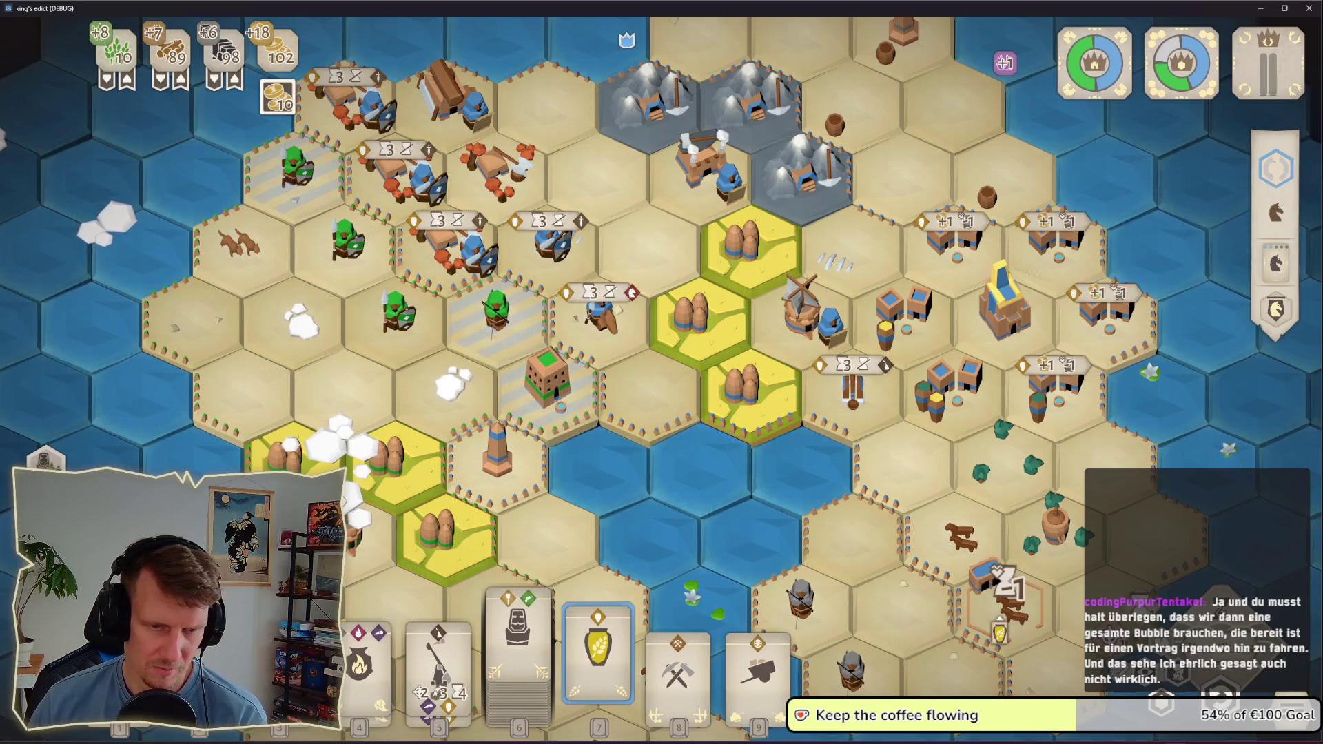
pyautogui.click(1000, 586)
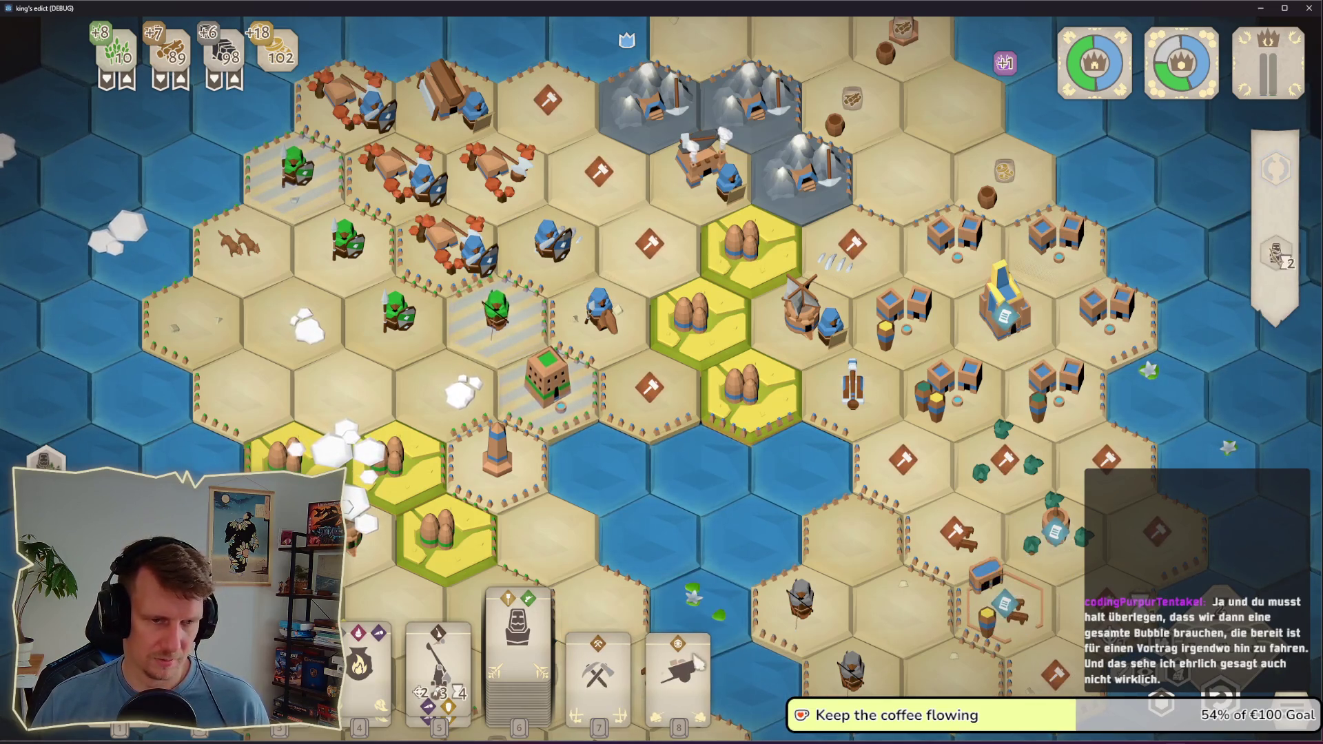
pyautogui.click(372, 690)
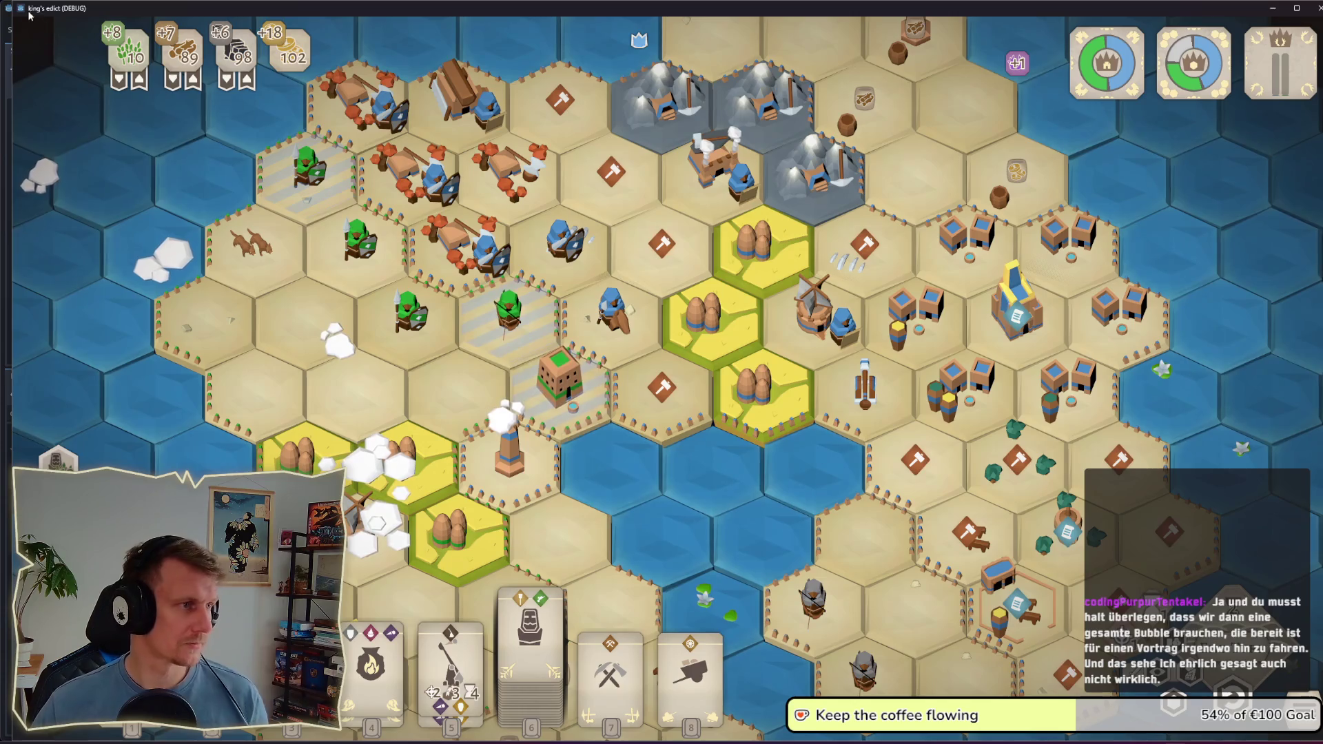
pyautogui.press('F8')
# Step: Shrink the debug window, preview the Cart card and card 5, then stop the game
pyautogui.moveTo(235, 149)
pyautogui.mouseDown()
pyautogui.moveTo(183, 133)
pyautogui.moveTo(287, 74)
pyautogui.moveTo(280, 296)
pyautogui.moveTo(216, 204)
pyautogui.moveTo(119, 228)
pyautogui.mouseUp()
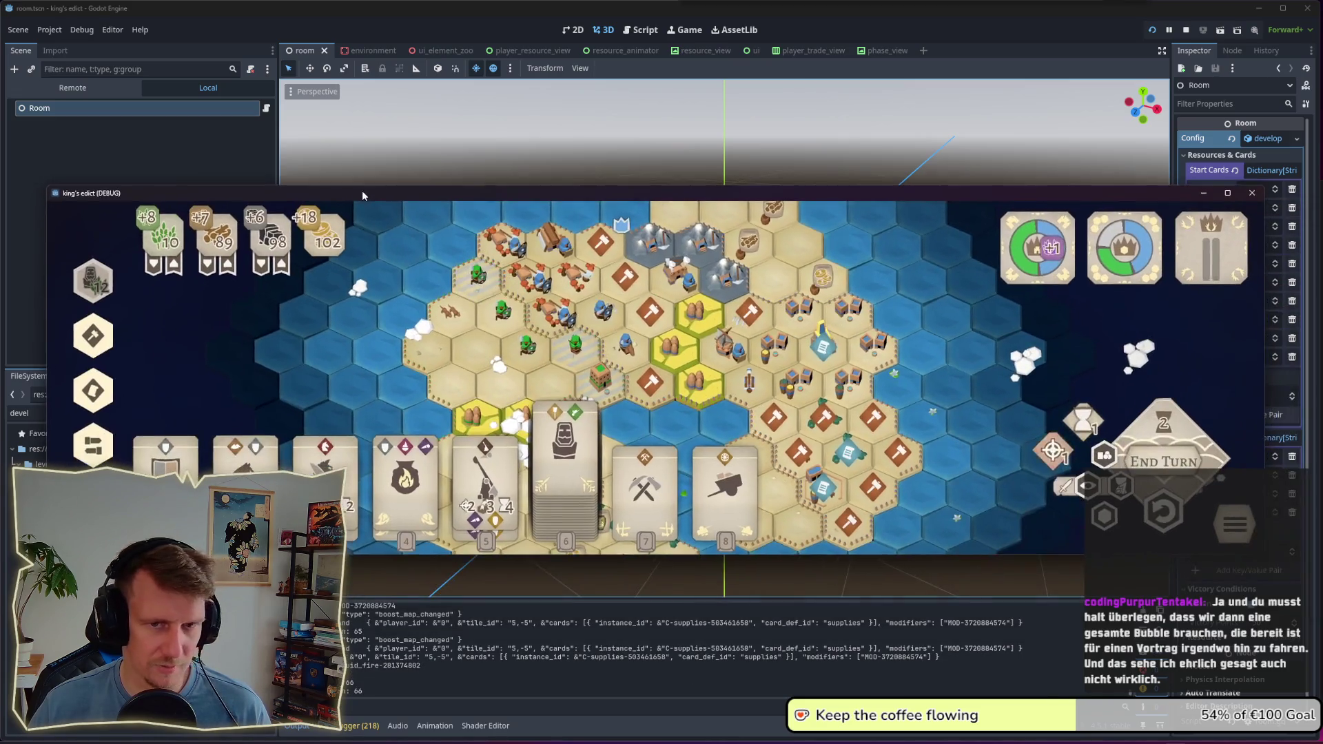
pyautogui.click(670, 325)
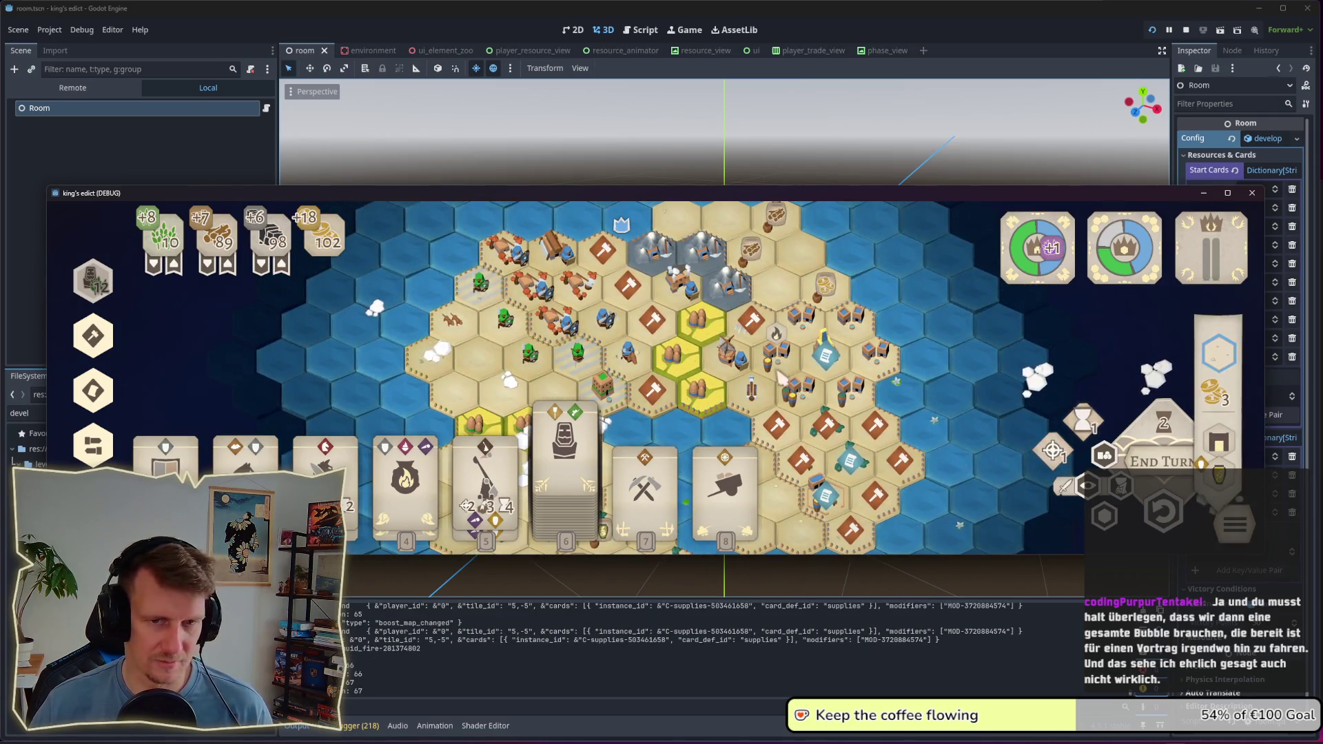
pyautogui.click(725, 482)
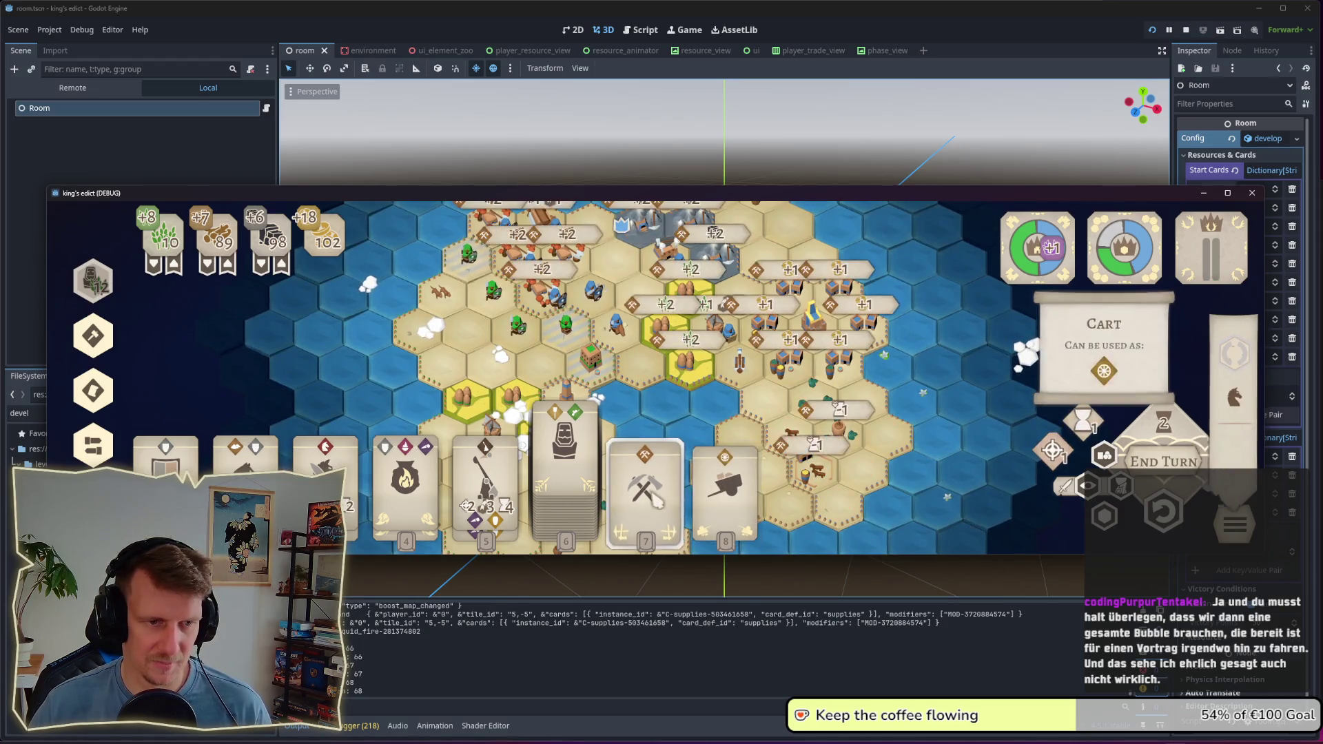
pyautogui.click(485, 482)
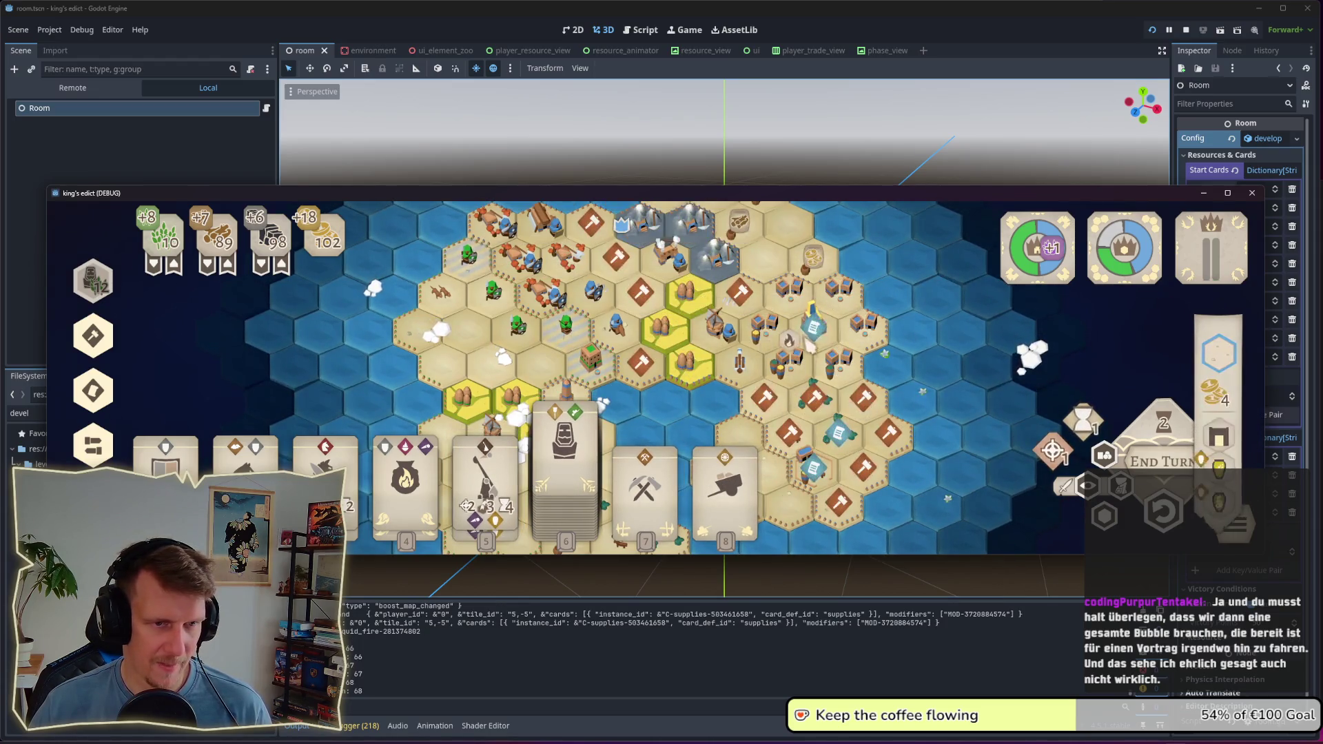
pyautogui.click(669, 346)
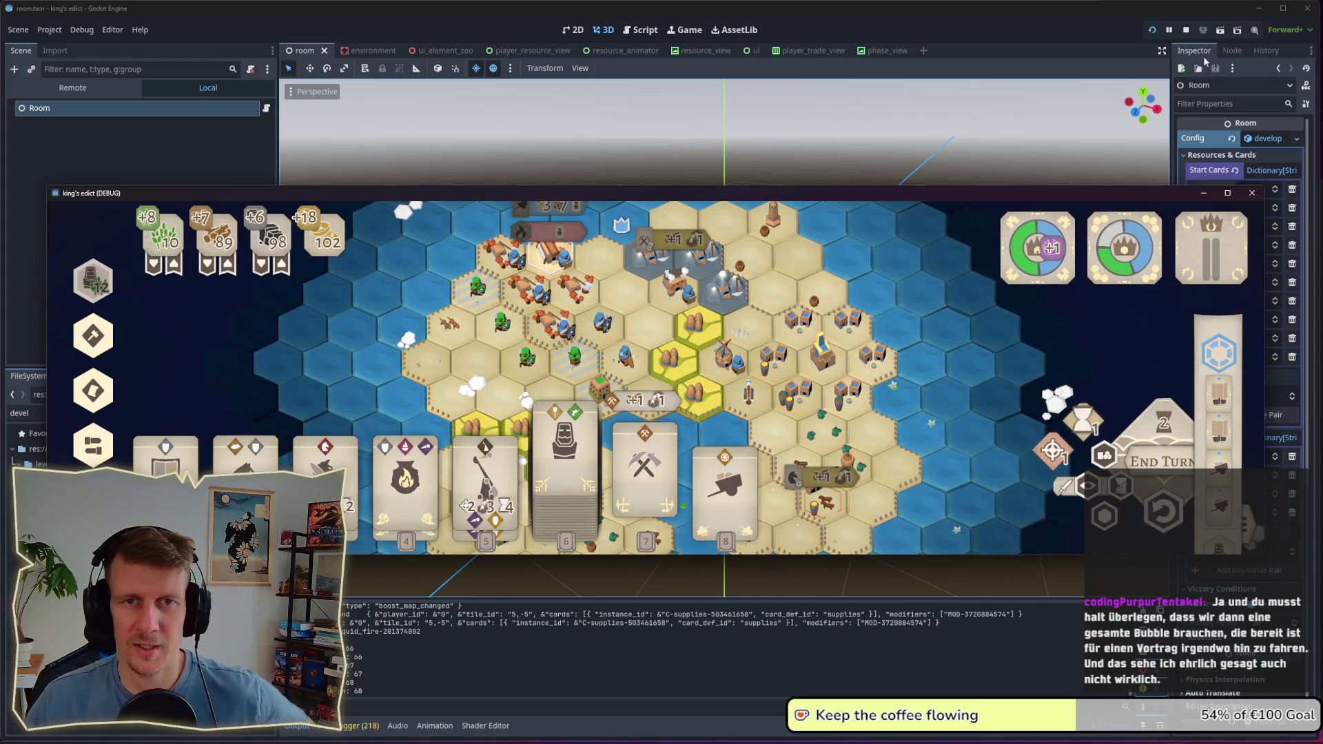
pyautogui.click(1189, 30)
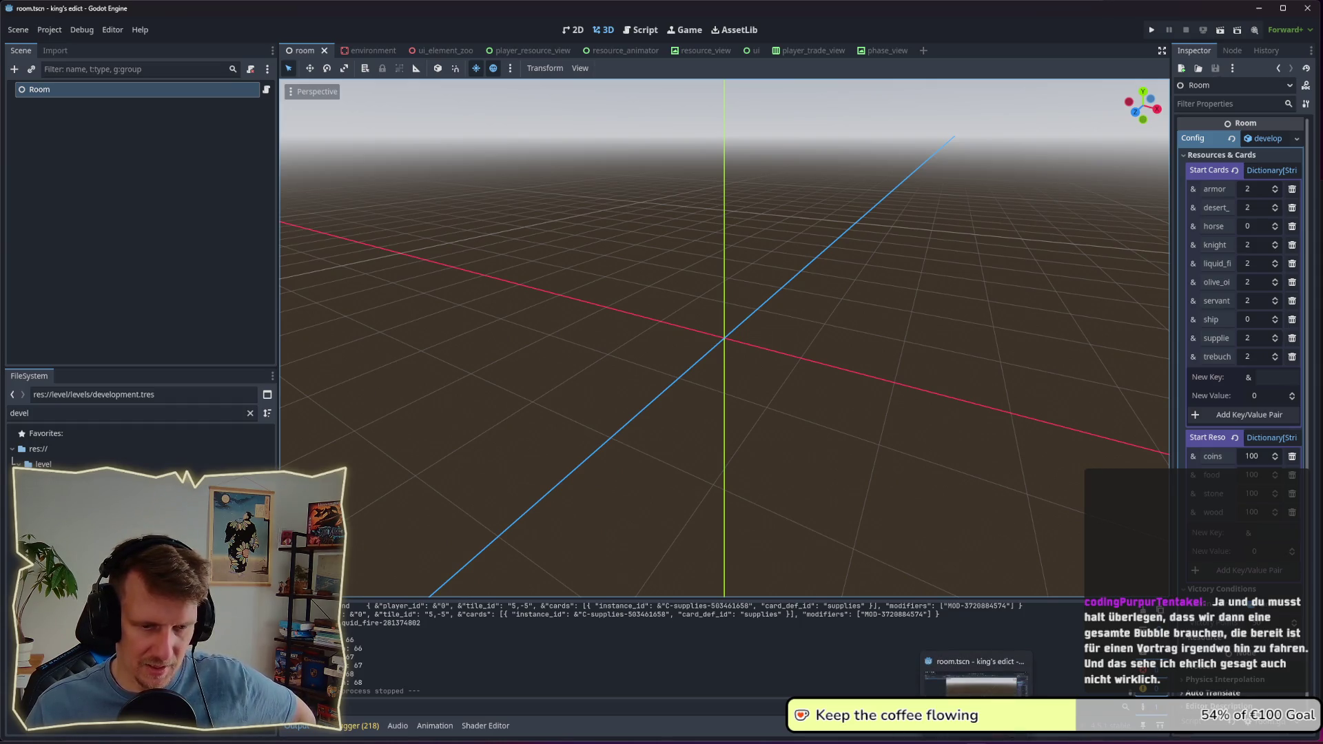
pyautogui.click(945, 740)
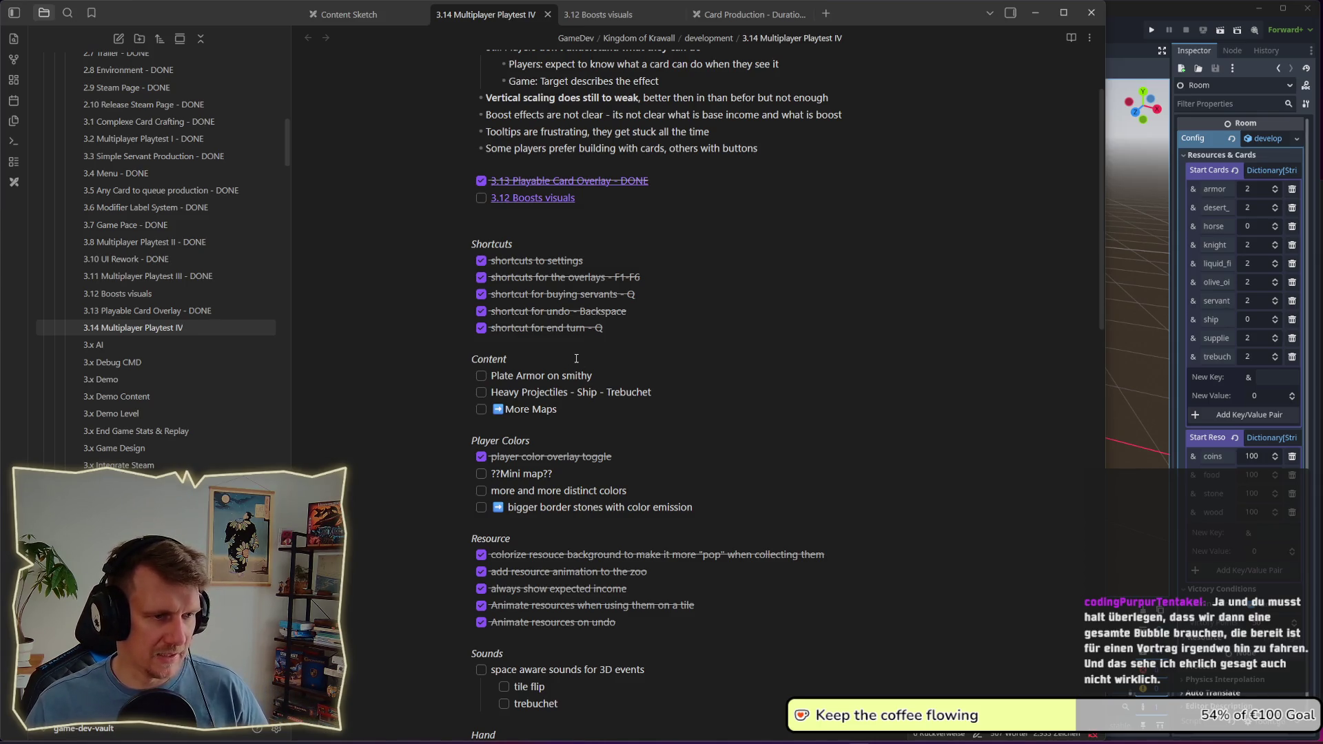
# Step: Insert an empty line above the Tooltips section of the note
pyautogui.scroll(-10, 591, 415)
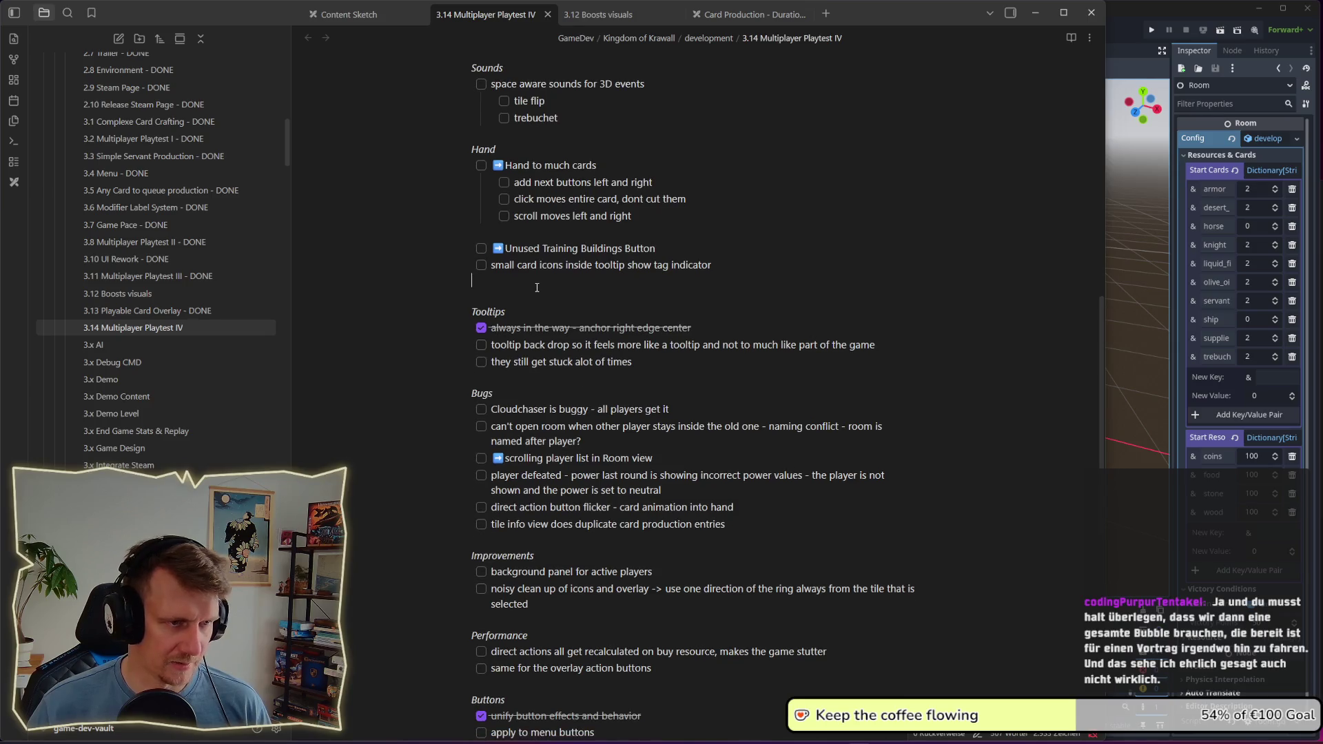
pyautogui.click(537, 287)
pyautogui.press('Return')
pyautogui.write('*golden age victory*')
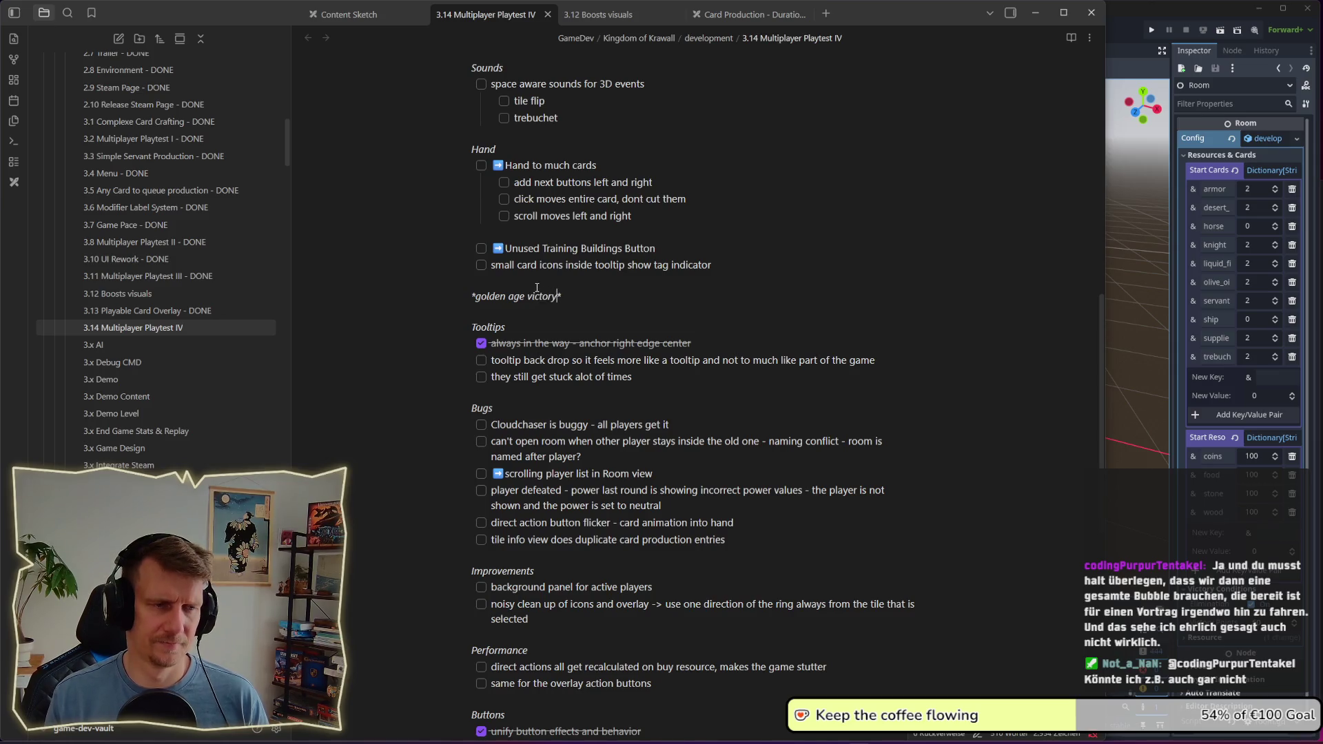
# Step: Add a task with an arrow emoji under golden age victory: gap to second player instead of total points
pyautogui.press('End')
pyautogui.press('Return')
pyautogui.write('-')
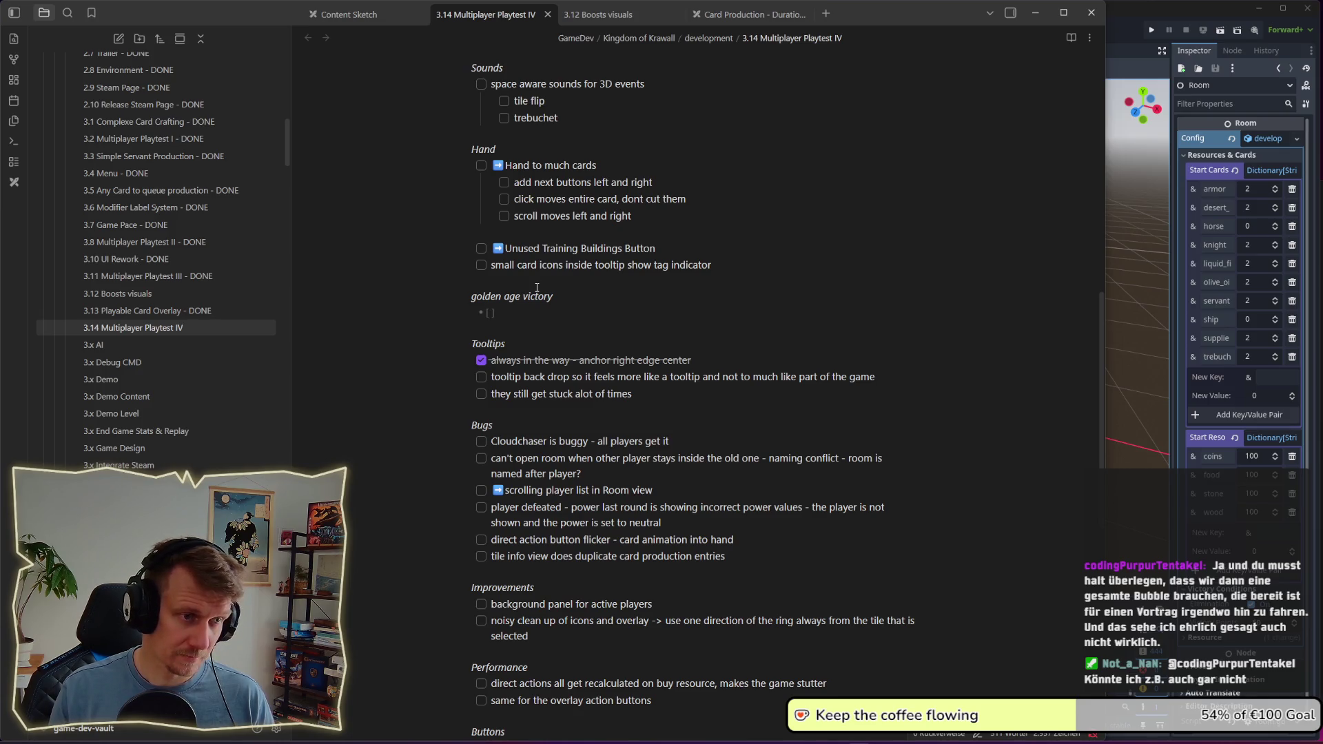
pyautogui.press('super+period')
pyautogui.press('Escape')
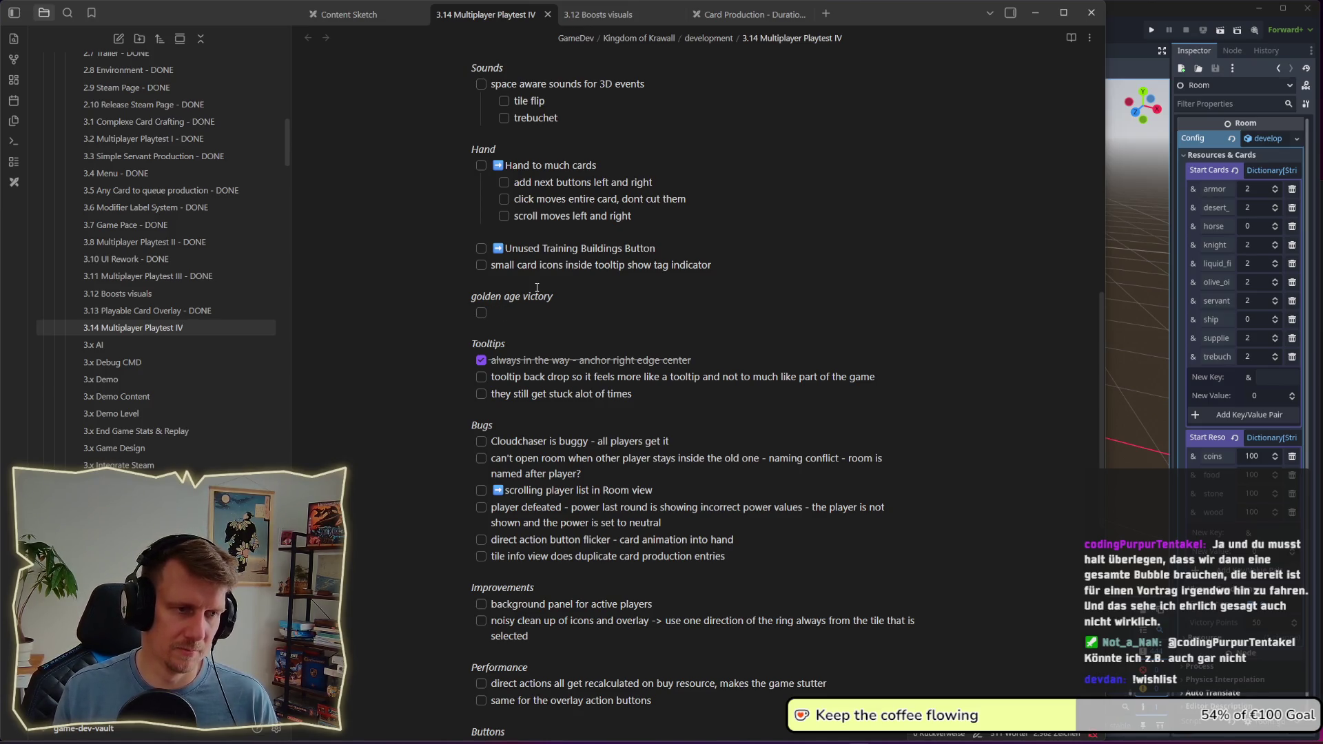
pyautogui.press('super+period')
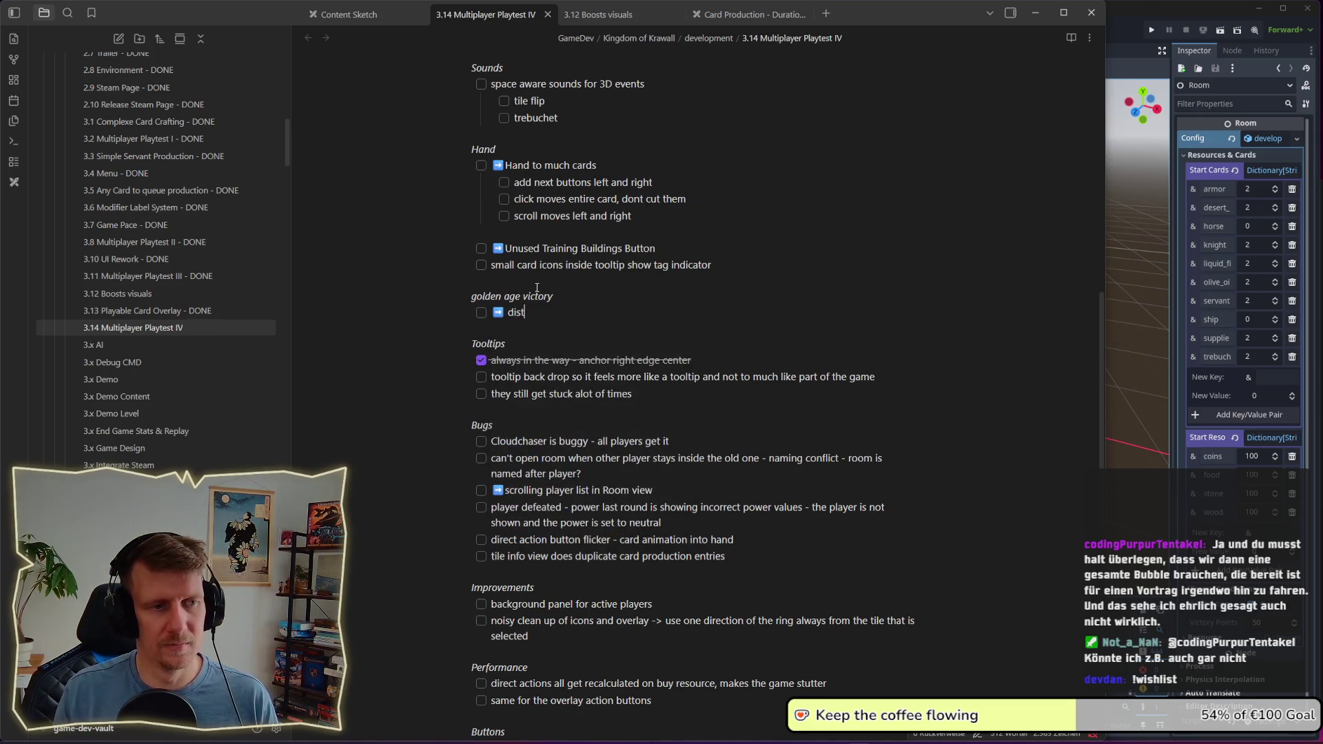
pyautogui.press('BackSpace')
pyautogui.press('BackSpace')
pyautogui.press('BackSpace')
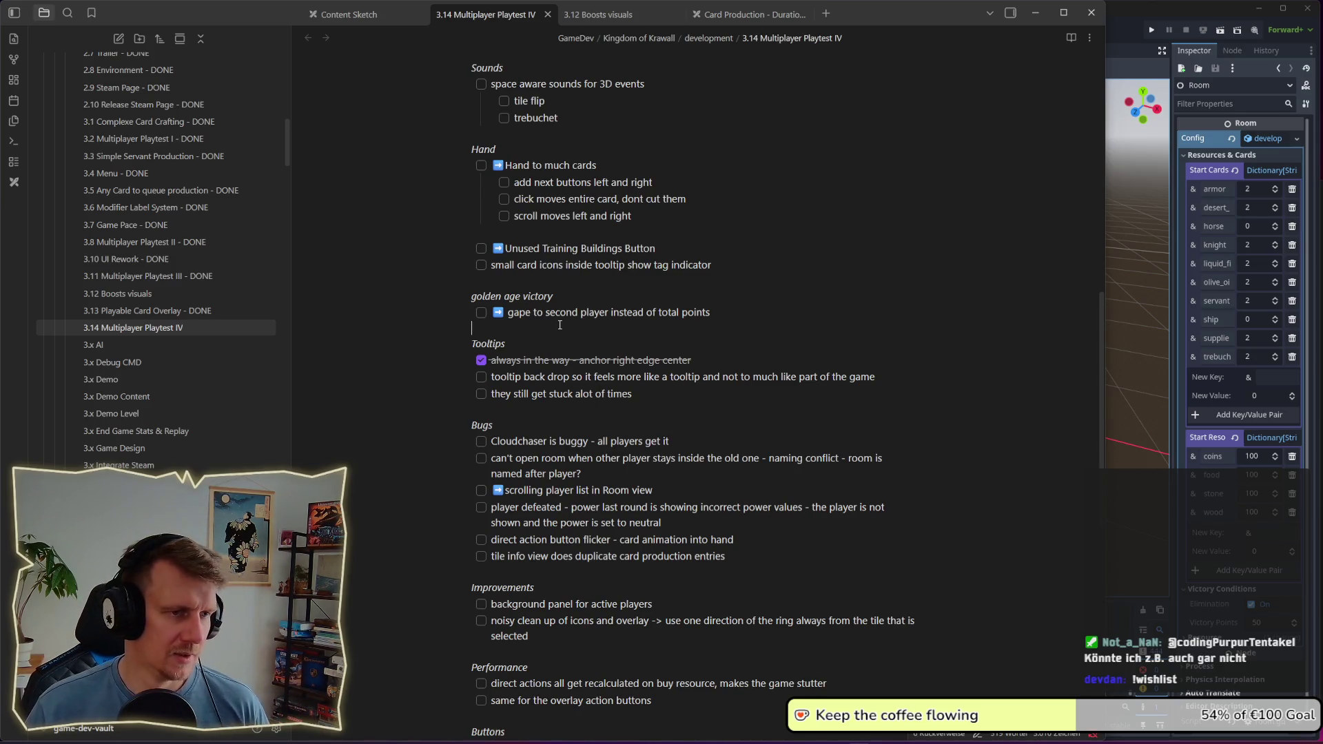
# Step: Scroll back up the note and return to the Godot editor
pyautogui.scroll(-1, 559, 325)
pyautogui.scroll(6, 560, 324)
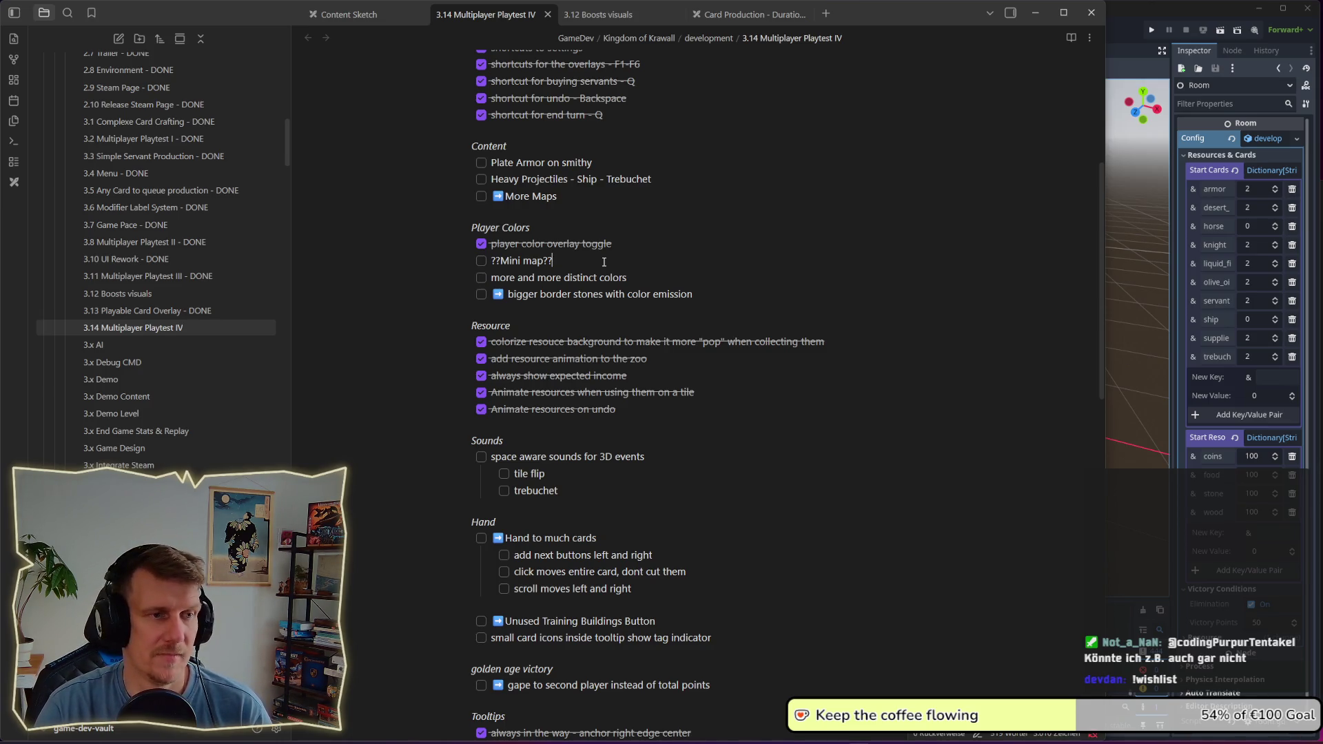
pyautogui.hotkey('alt', 'Tab')
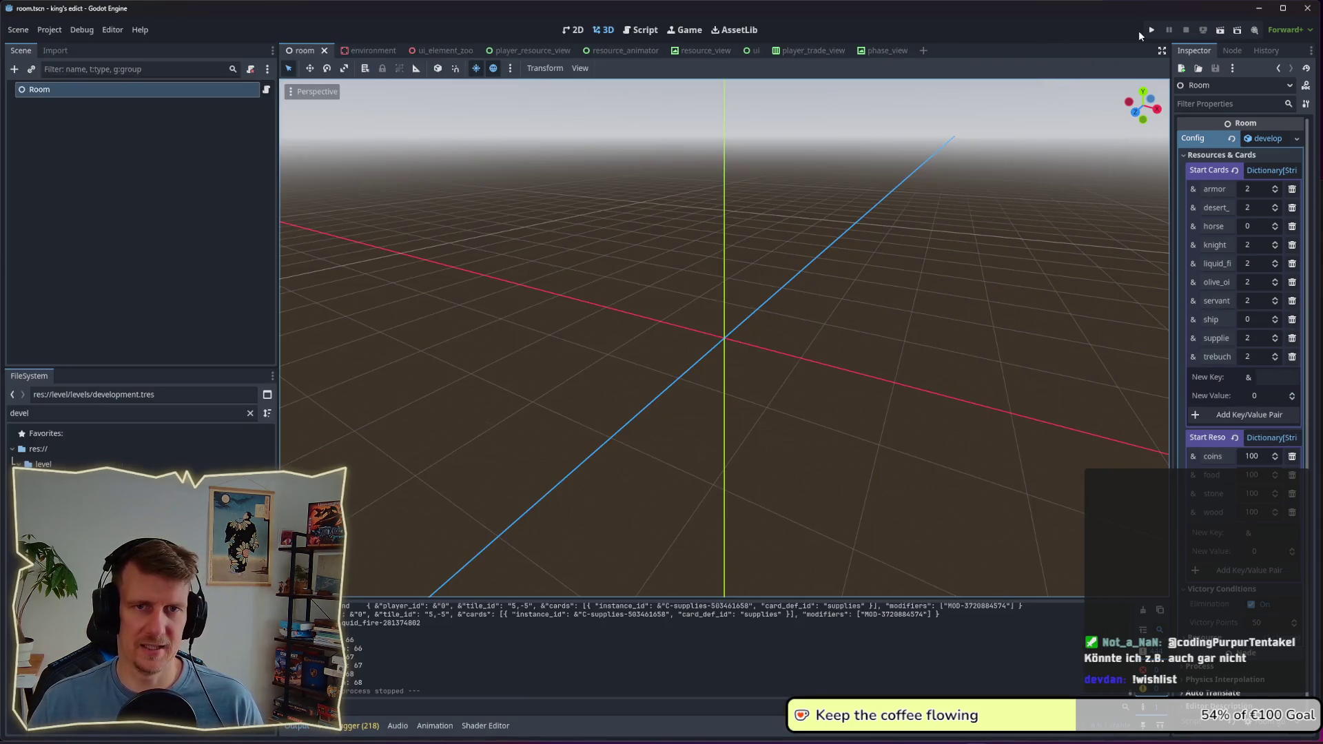
# Step: Run the project and start a multiplayer match in a new room from the green start position
pyautogui.click(1149, 29)
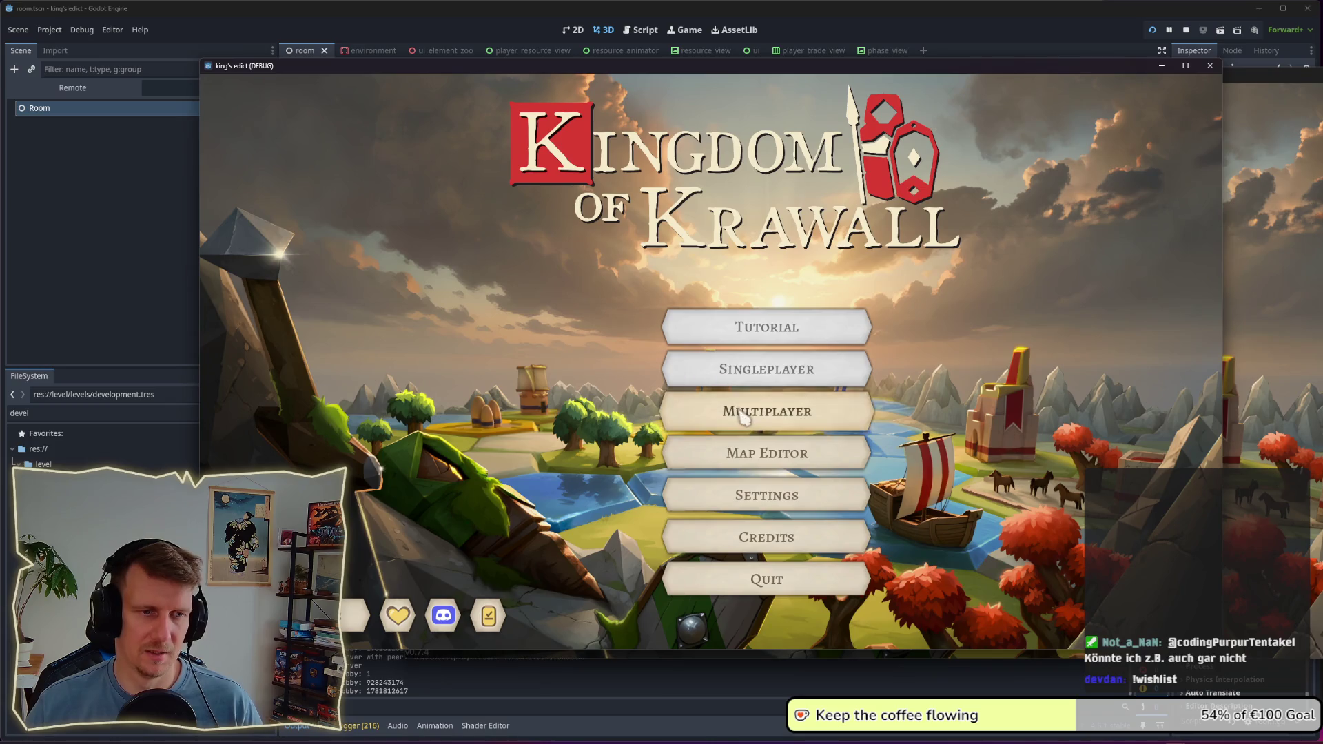
pyautogui.click(767, 408)
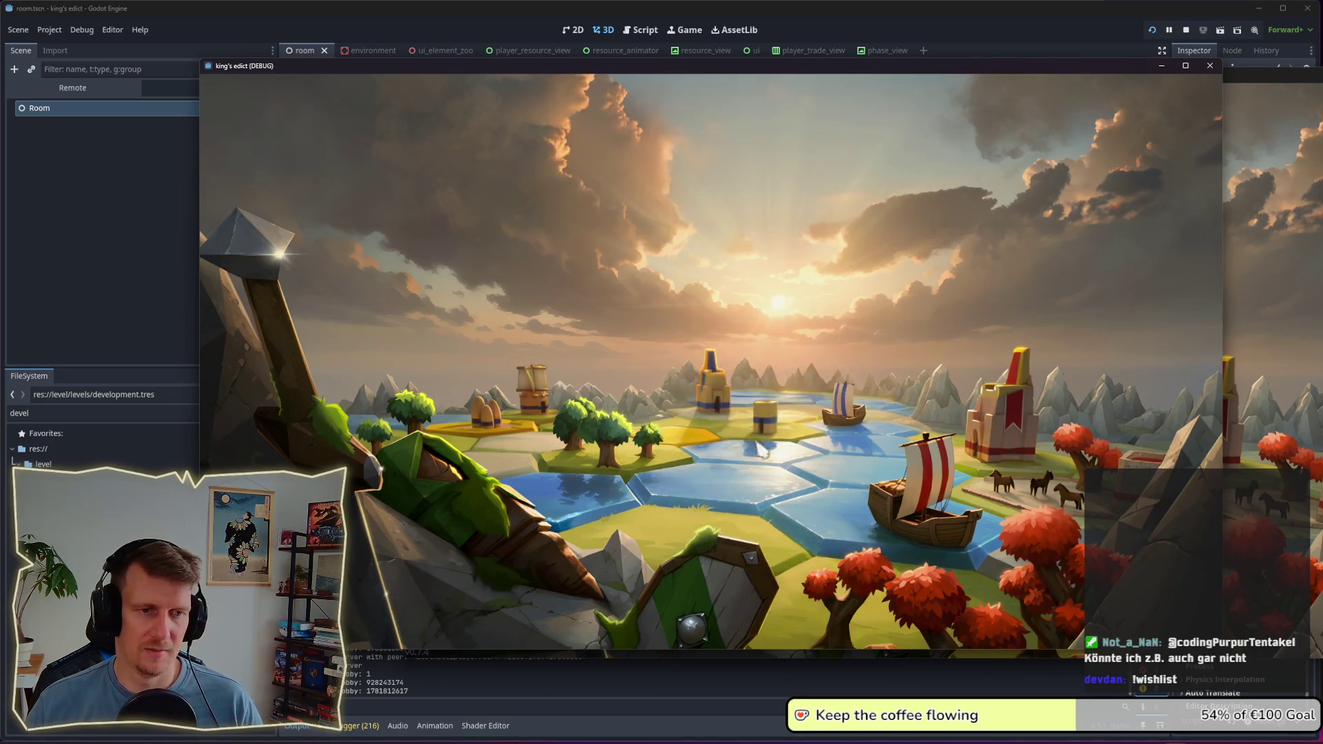
pyautogui.click(1141, 611)
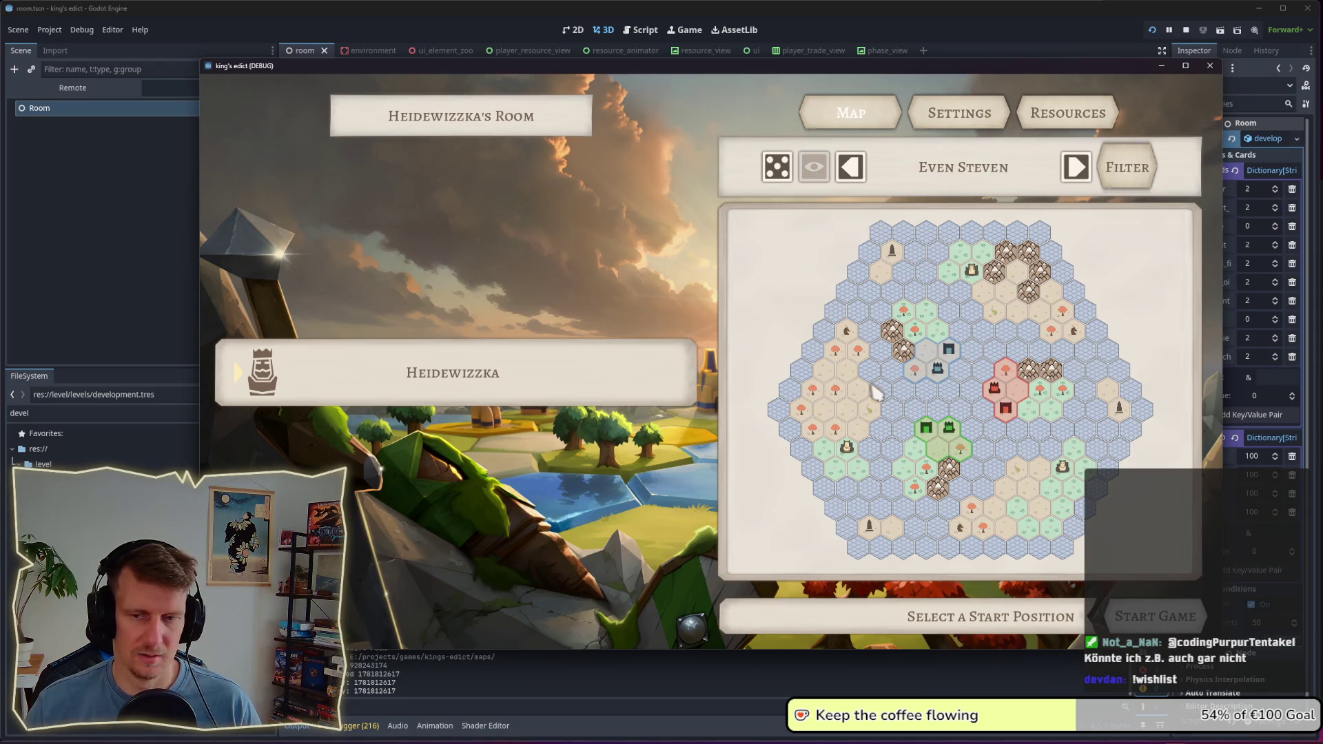
pyautogui.click(934, 440)
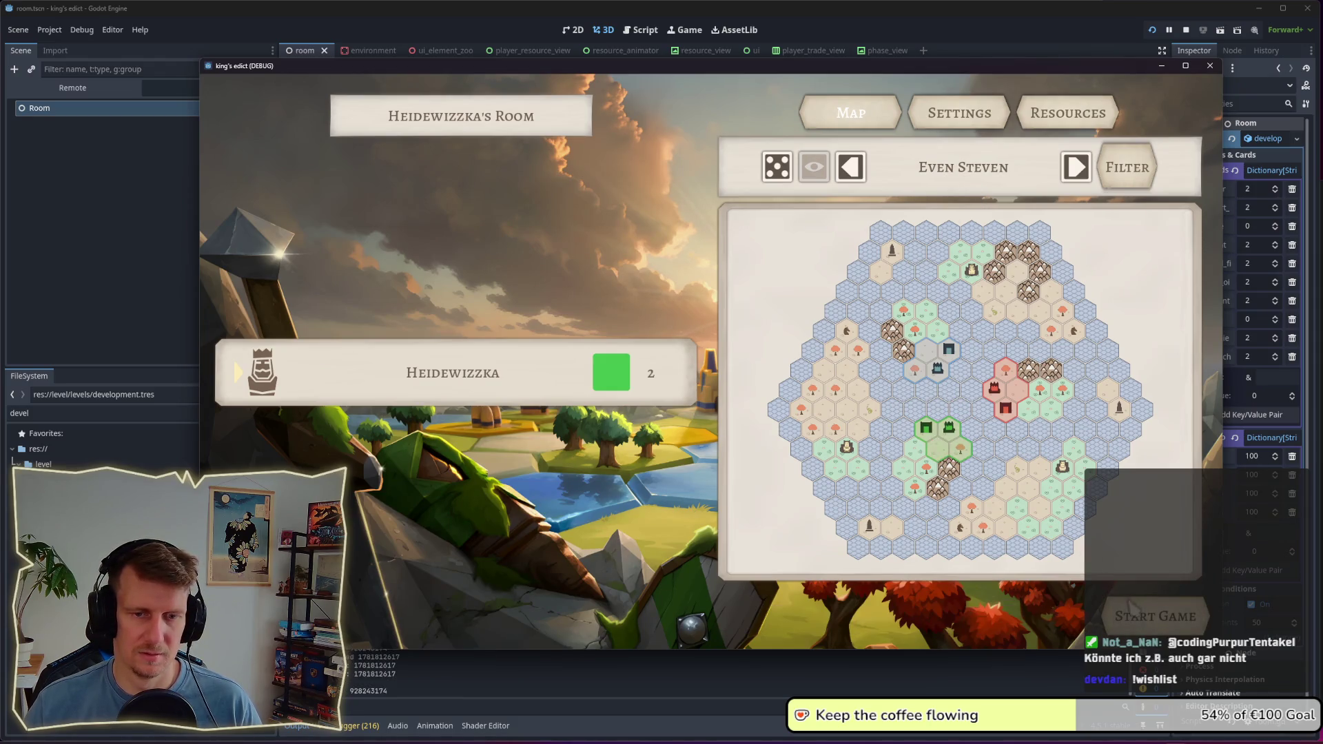
pyautogui.click(1137, 614)
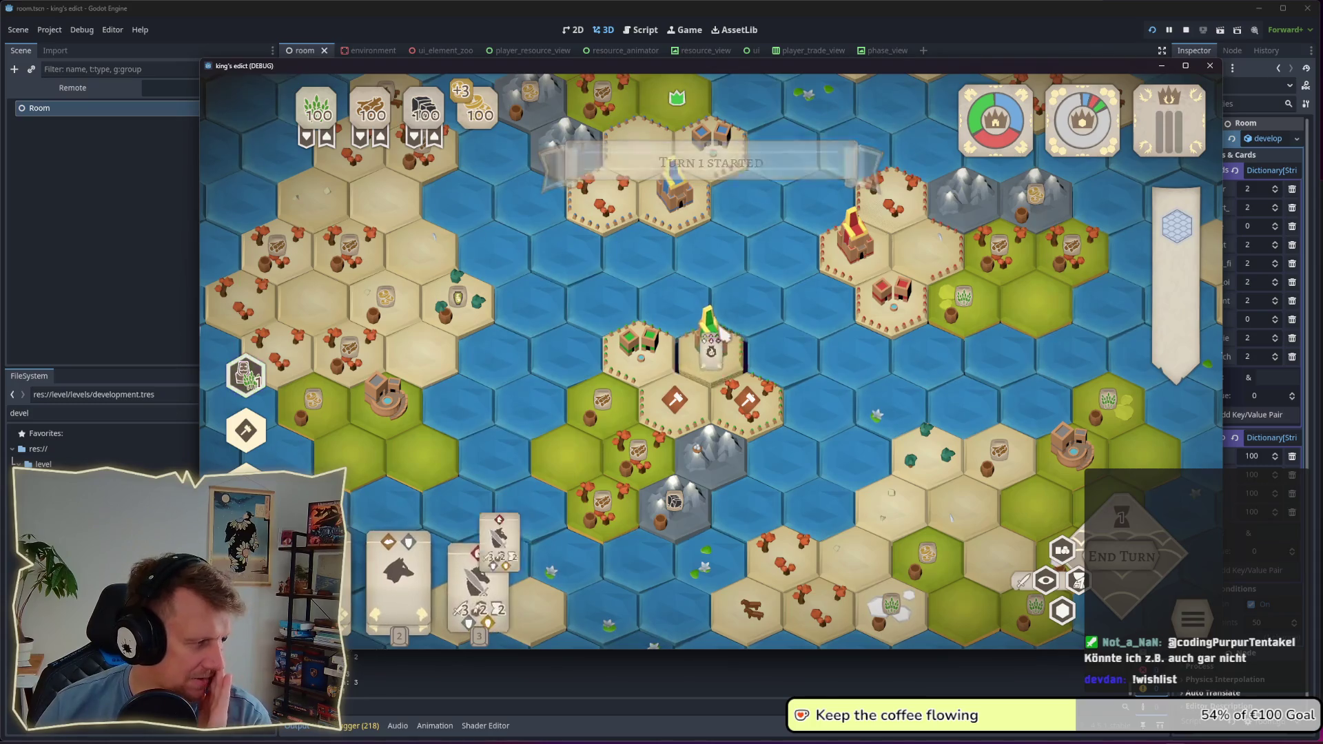
# Step: Show faction ownership colours, pan over the territories, and open the pause menu
pyautogui.click(1063, 613)
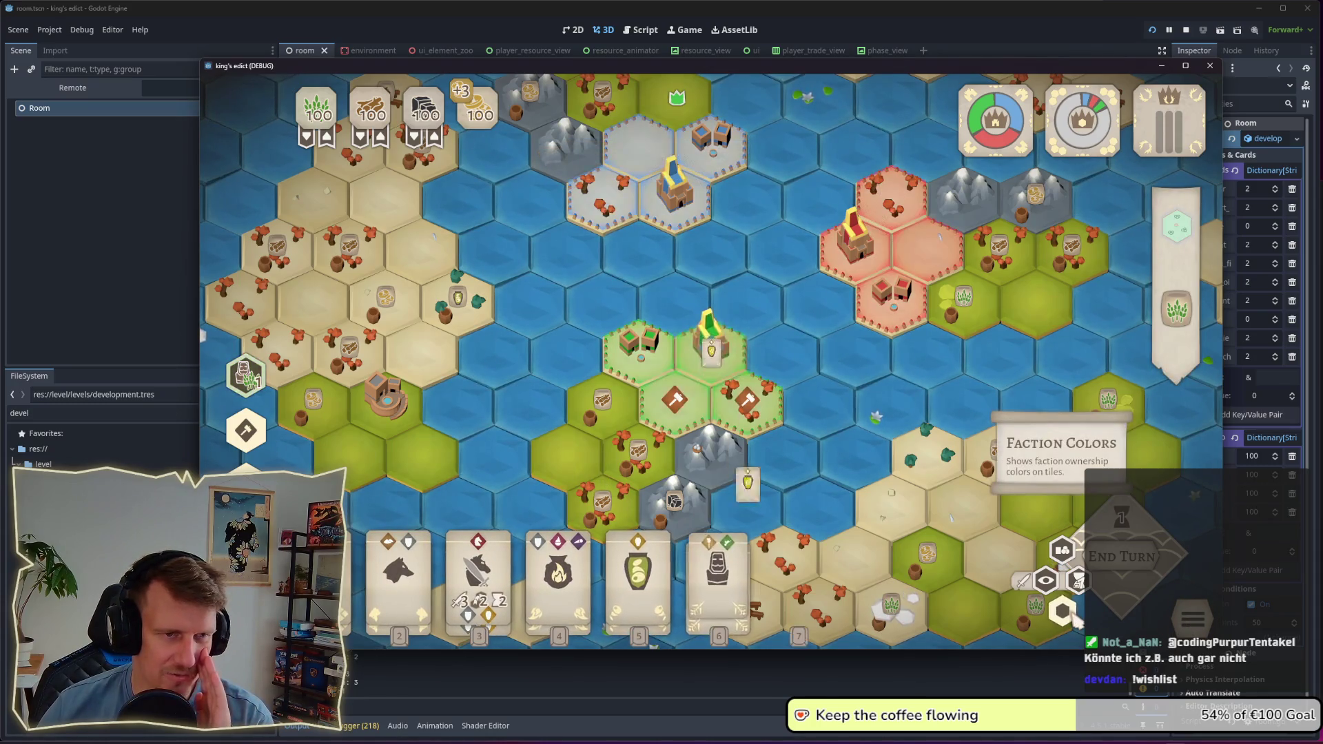
pyautogui.moveTo(797, 310); pyautogui.dragTo(812, 369)
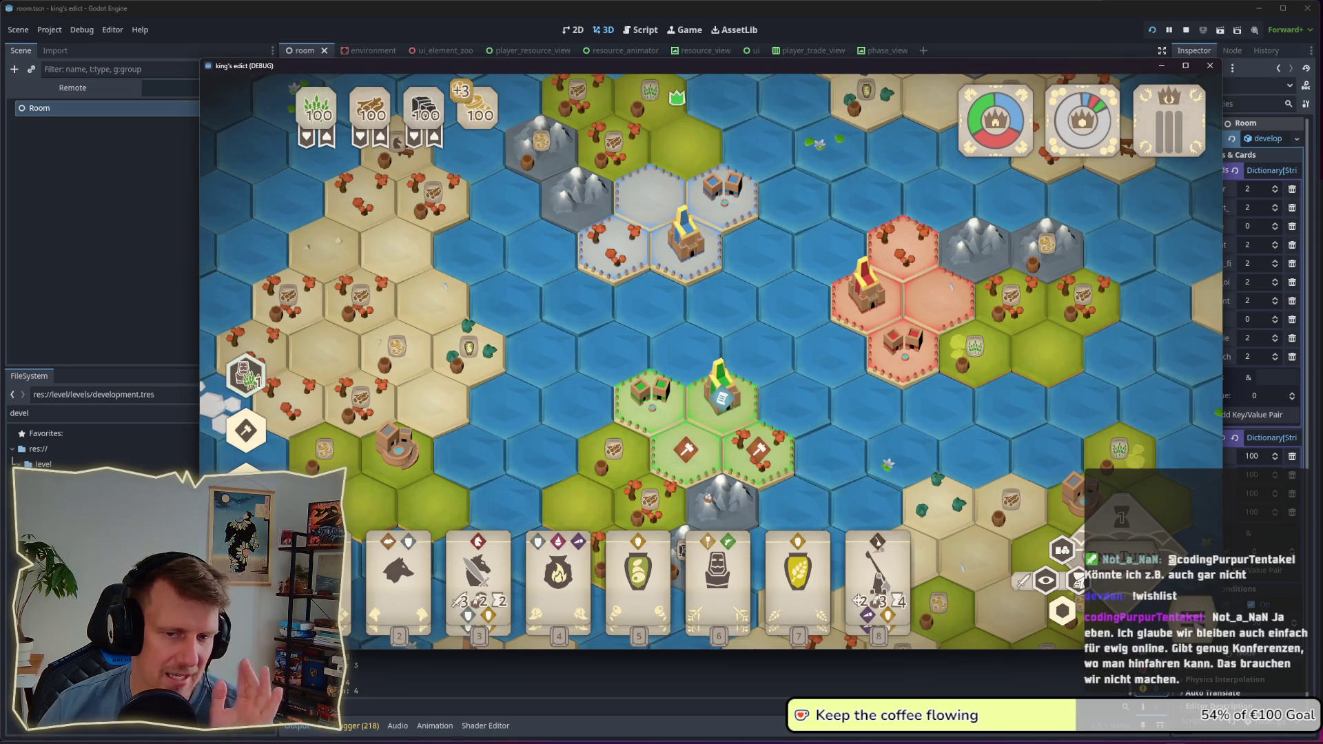
pyautogui.scroll(-2, 865, 381)
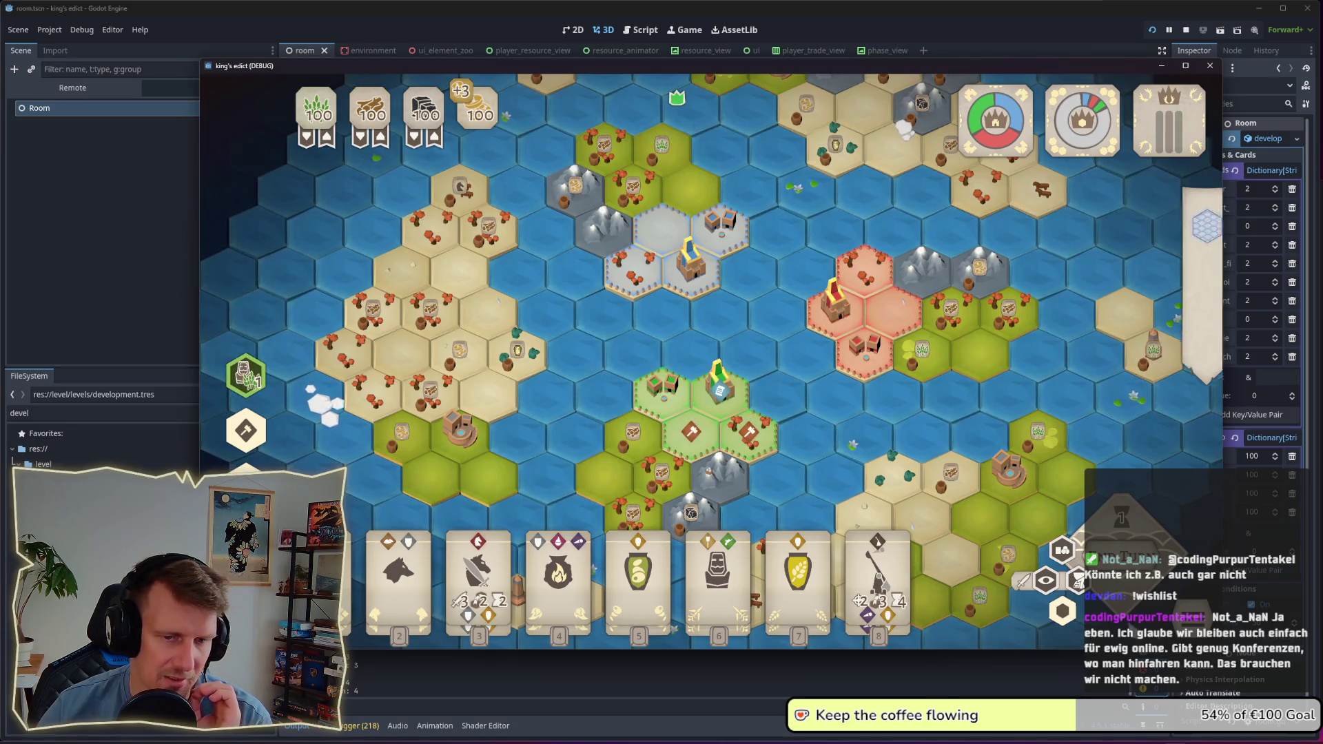
pyautogui.press('Escape')
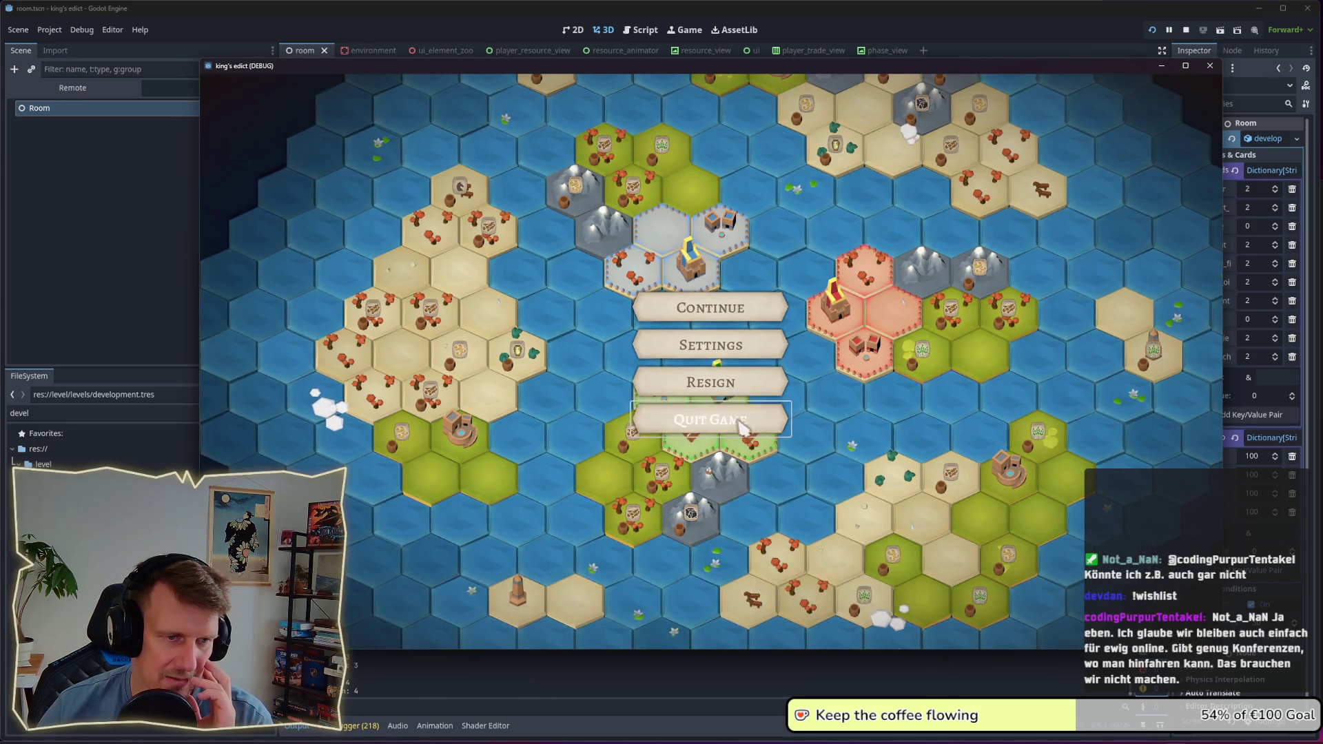
# Step: Quit the current match, create a new multiplayer room, and pick the Devland map
pyautogui.click(750, 404)
pyautogui.click(751, 405)
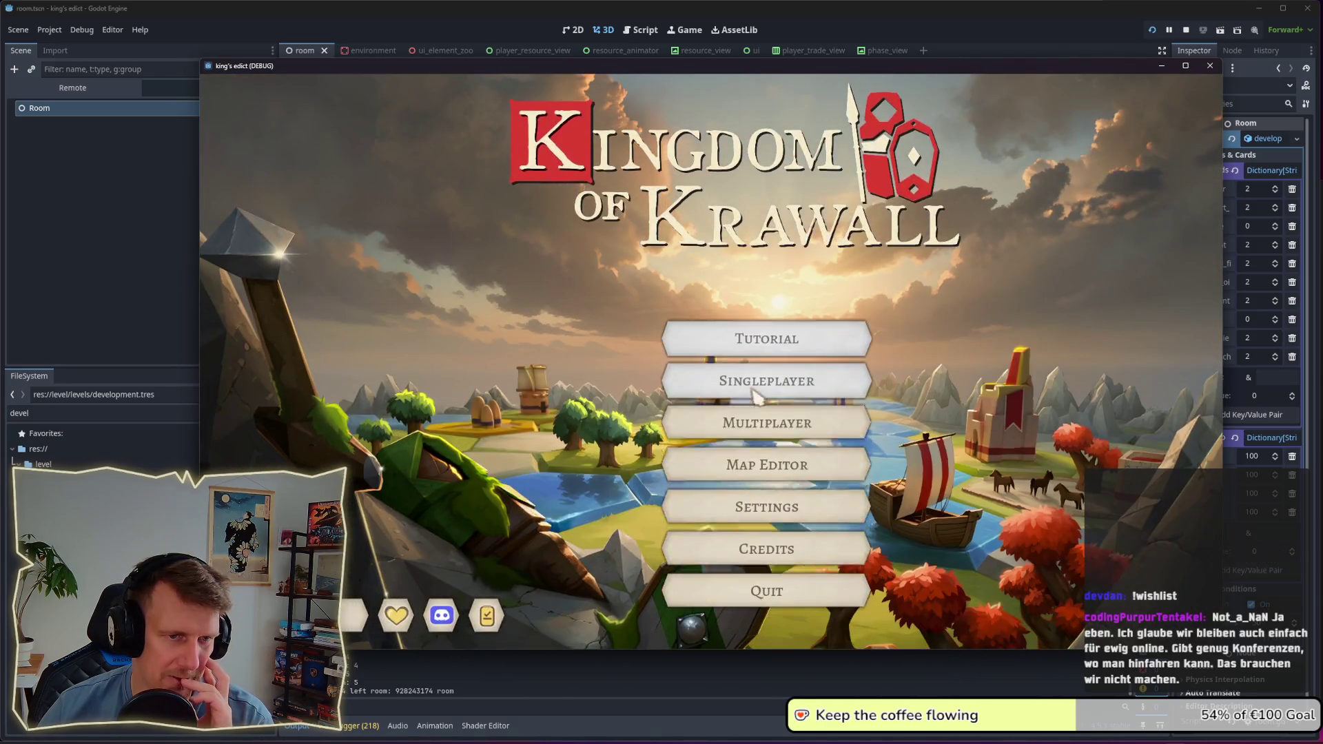
pyautogui.click(759, 417)
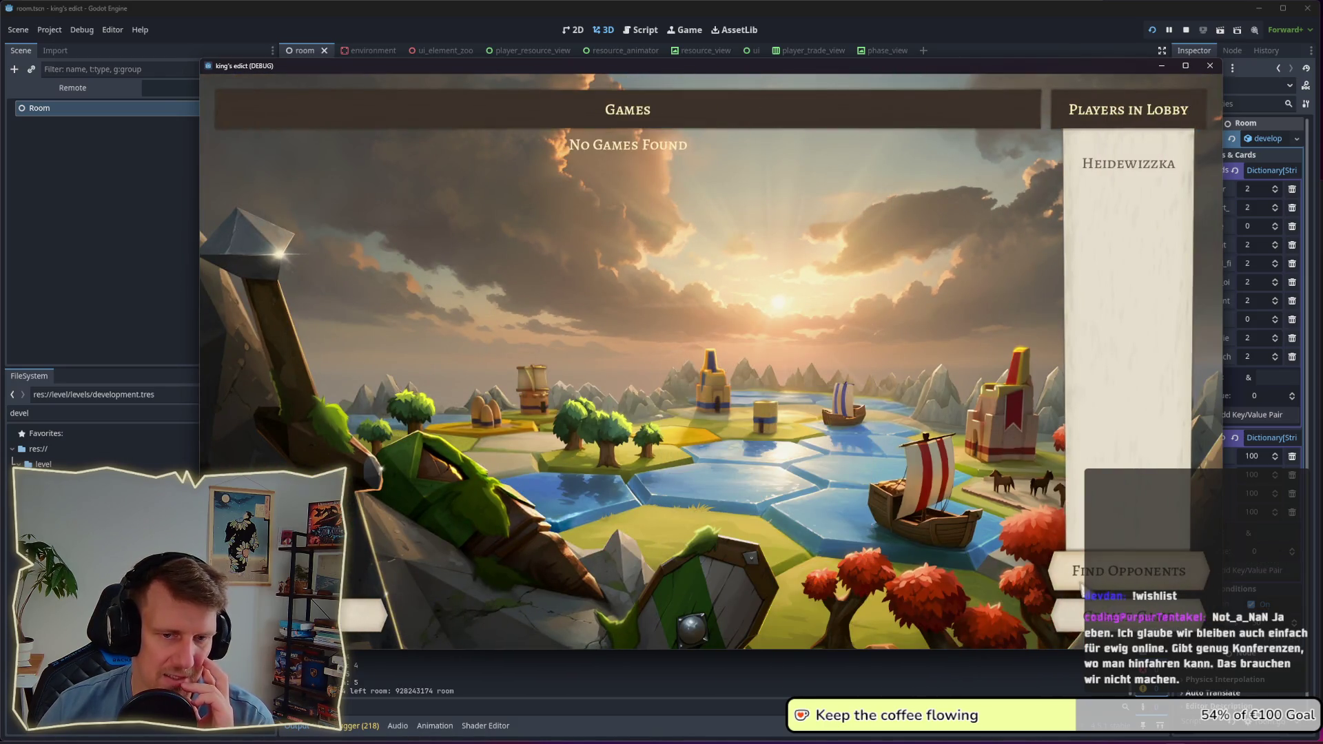
pyautogui.click(1061, 616)
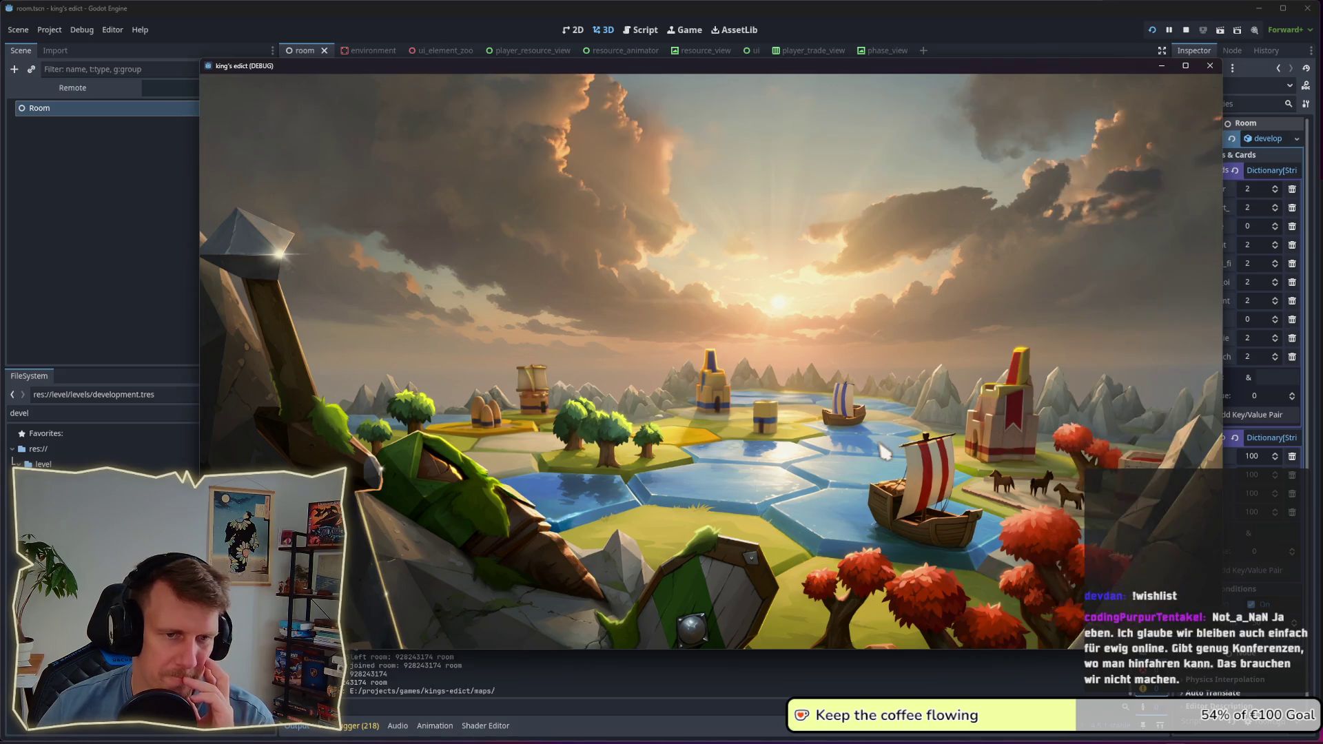
pyautogui.click(963, 167)
pyautogui.scroll(-5, 961, 379)
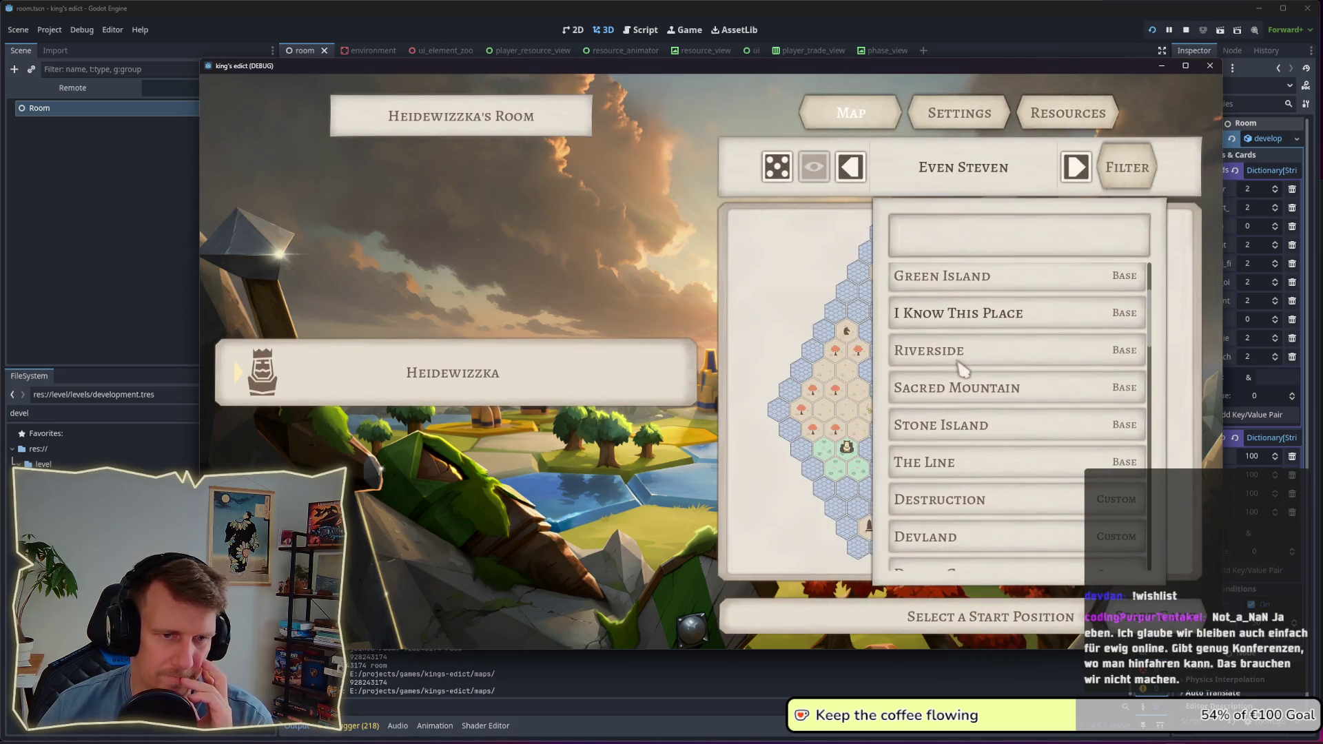
pyautogui.click(955, 413)
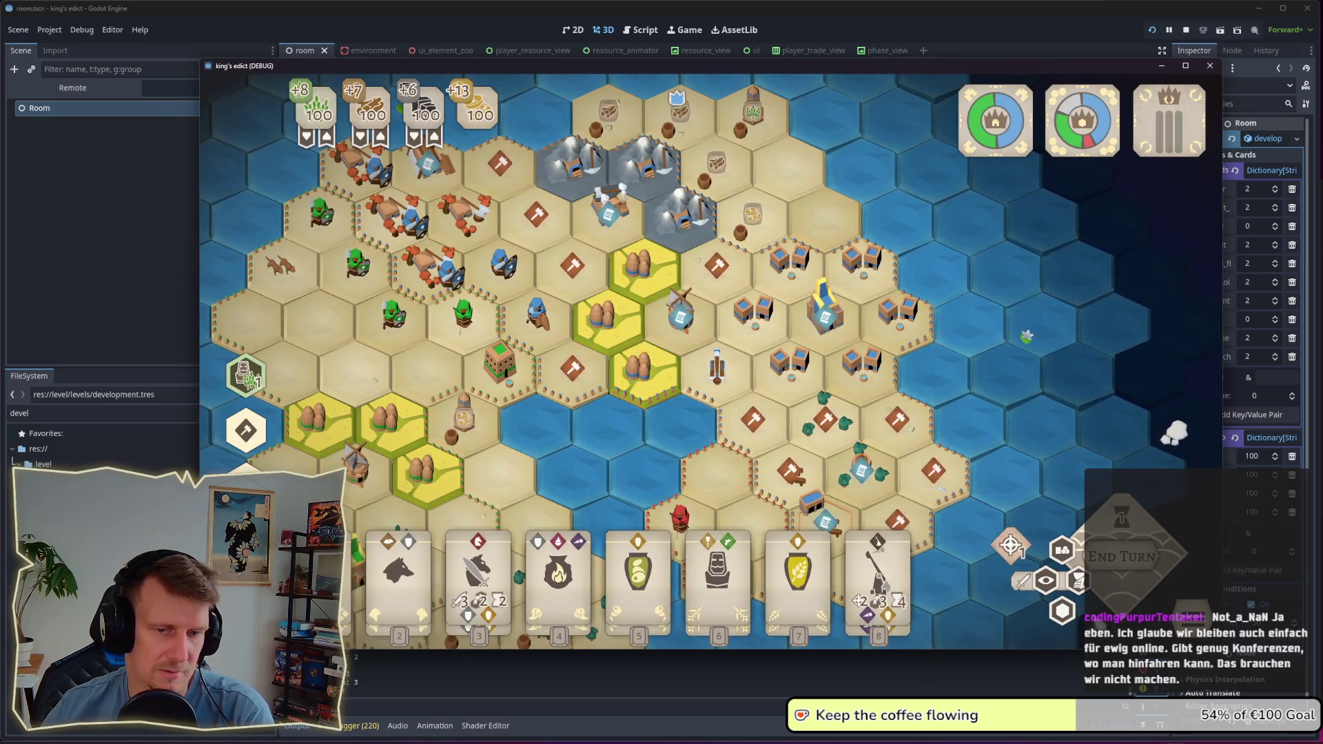
# Step: Turn on faction colours and pan and zoom around the Devland island to inspect borders
pyautogui.click(1064, 615)
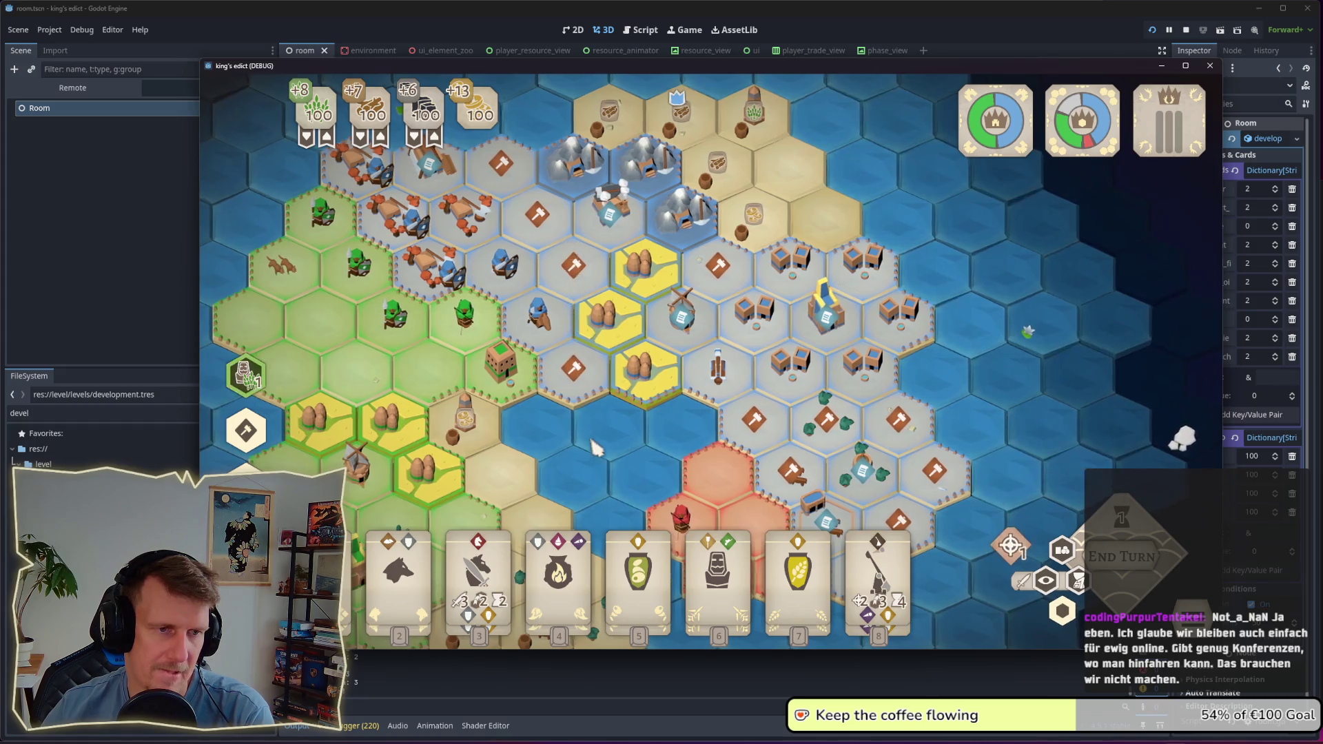
pyautogui.moveTo(591, 449); pyautogui.dragTo(668, 399)
pyautogui.scroll(-1, 660, 406)
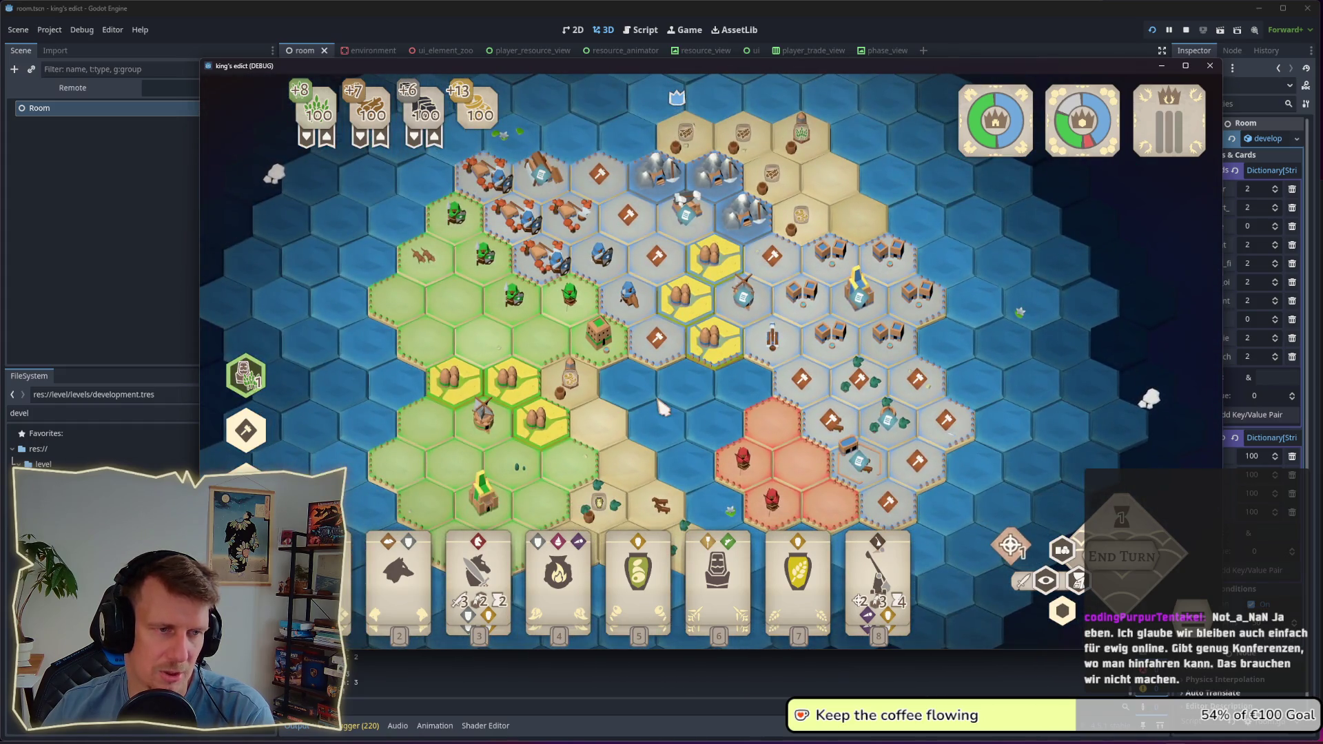
pyautogui.scroll(-3, 661, 407)
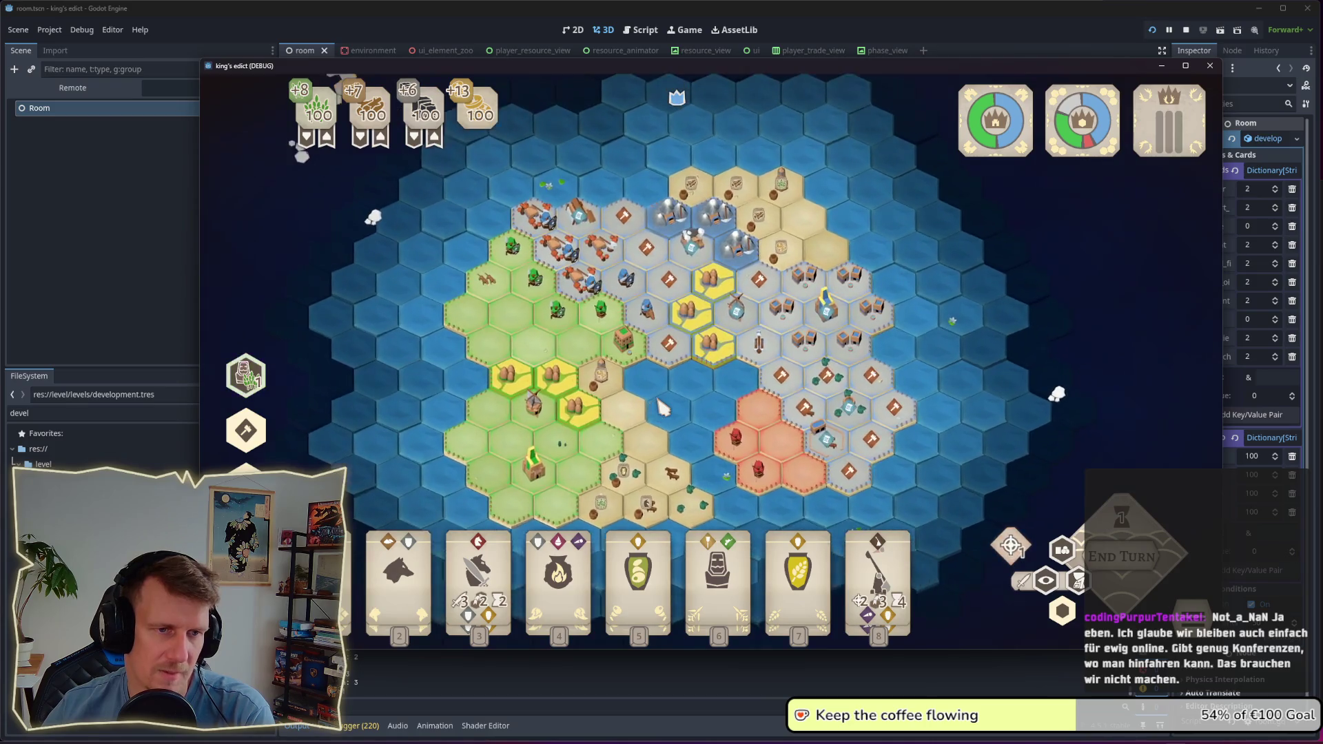
pyautogui.scroll(2, 661, 407)
pyautogui.moveTo(666, 396); pyautogui.dragTo(686, 406)
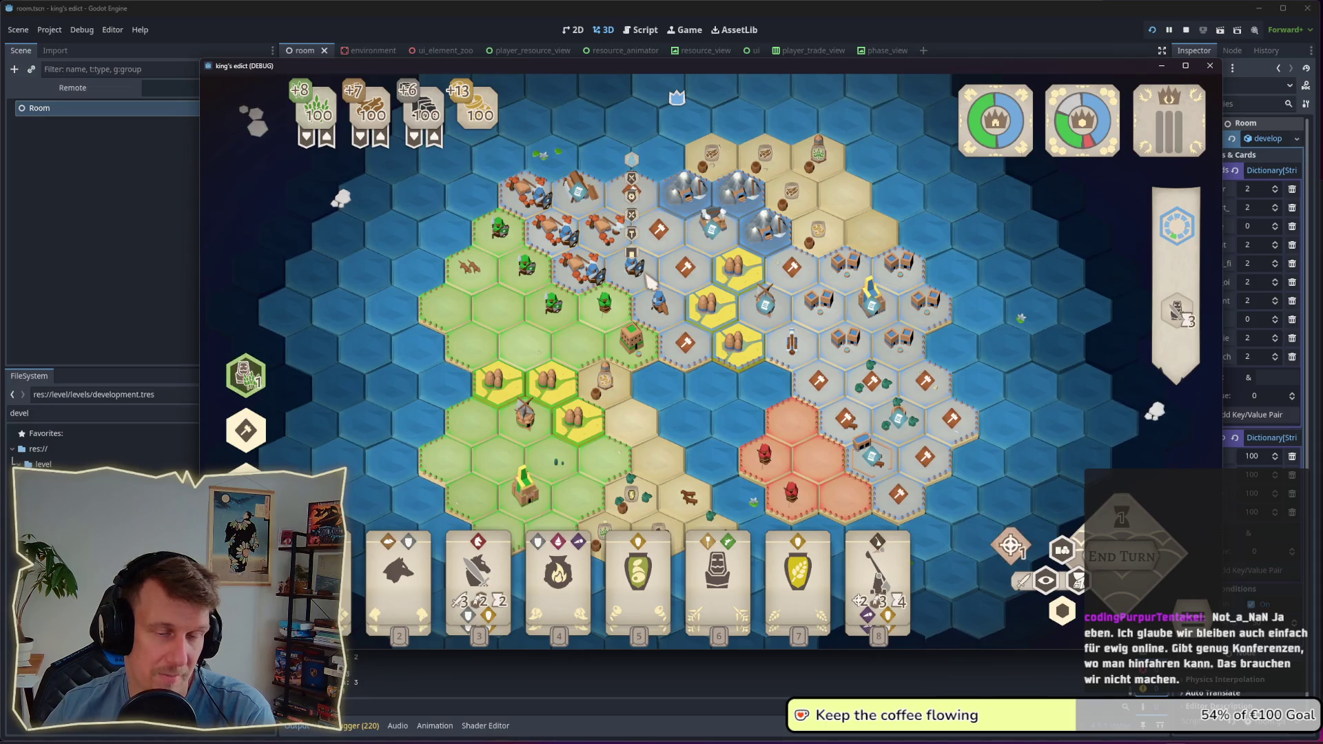
pyautogui.scroll(2, 621, 296)
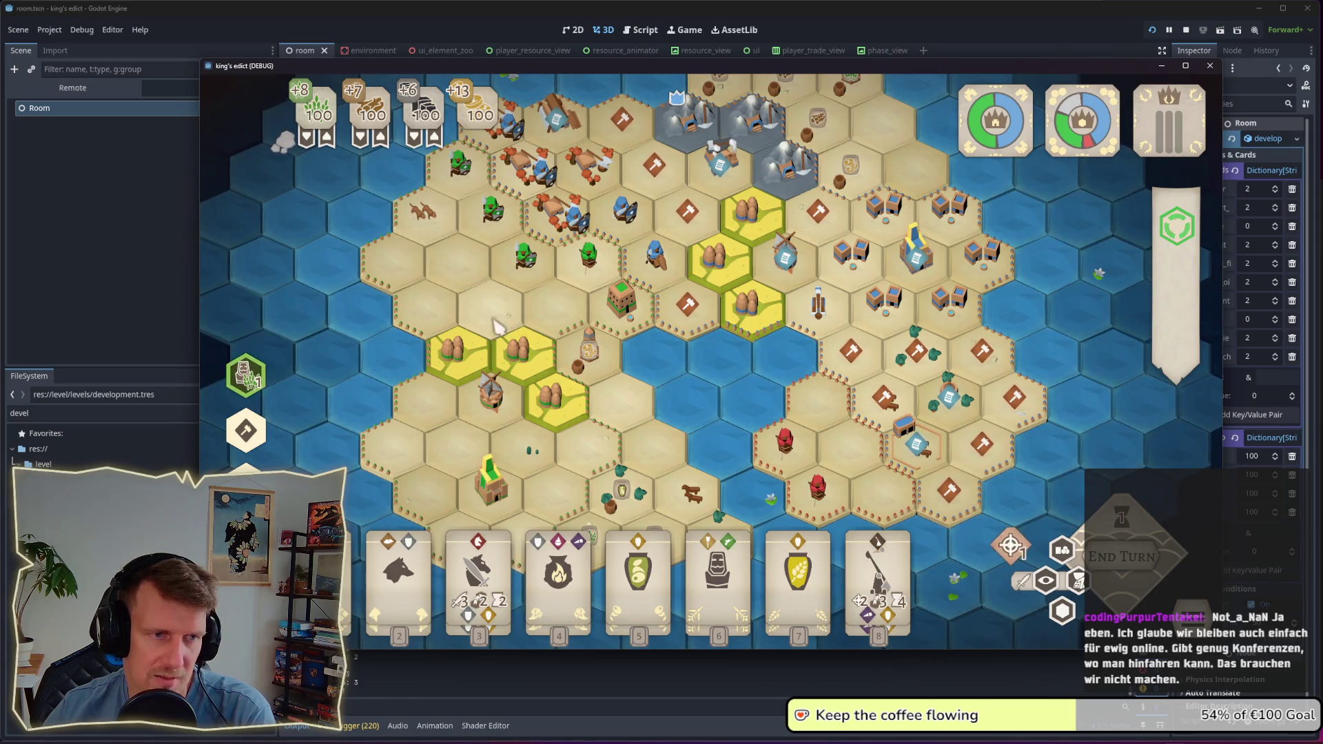
pyautogui.scroll(-3, 588, 308)
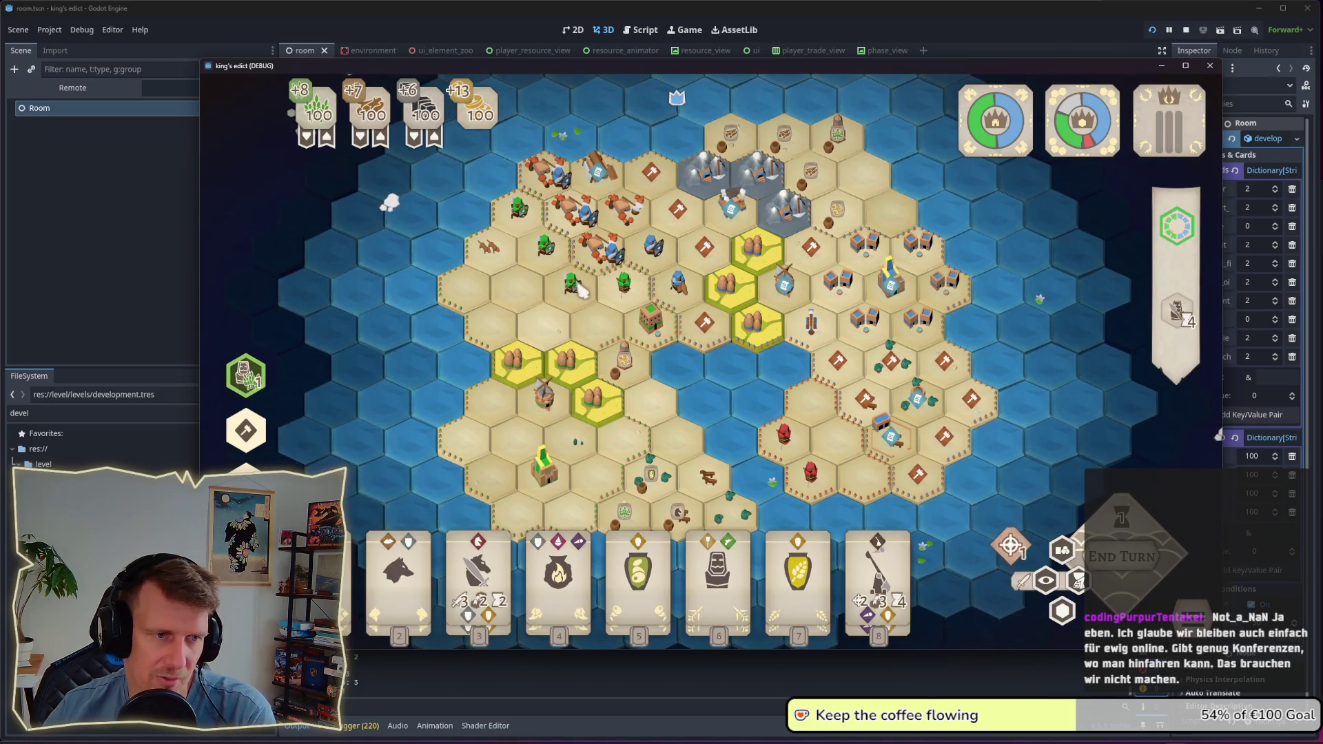
pyautogui.press('s')
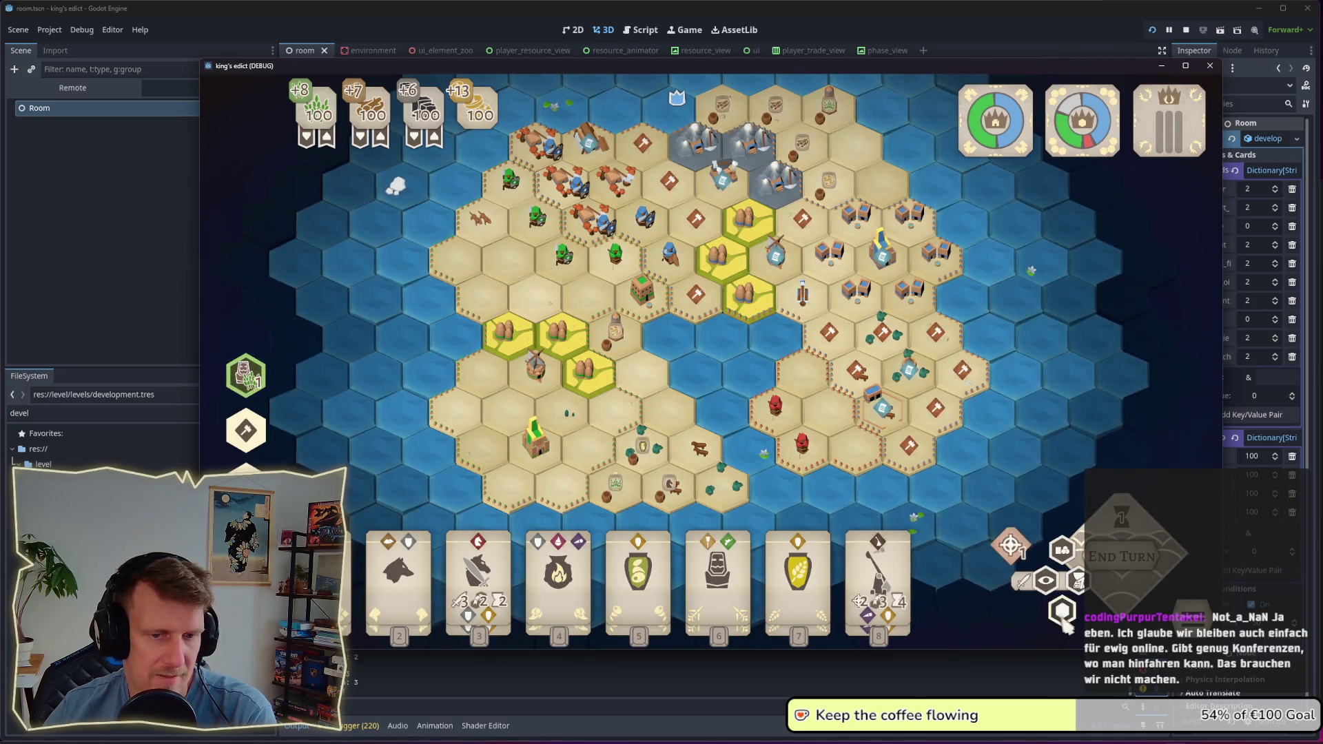
pyautogui.moveTo(845, 467)
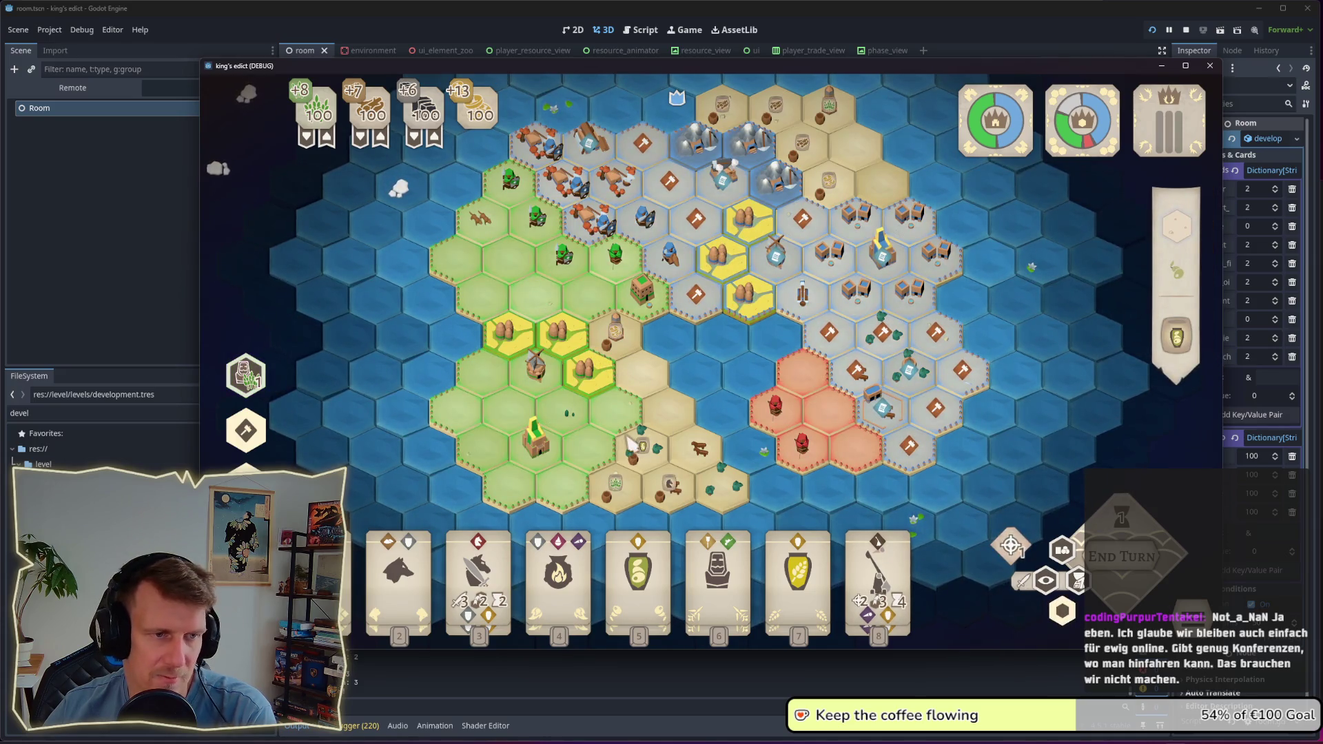
pyautogui.scroll(1, 667, 376)
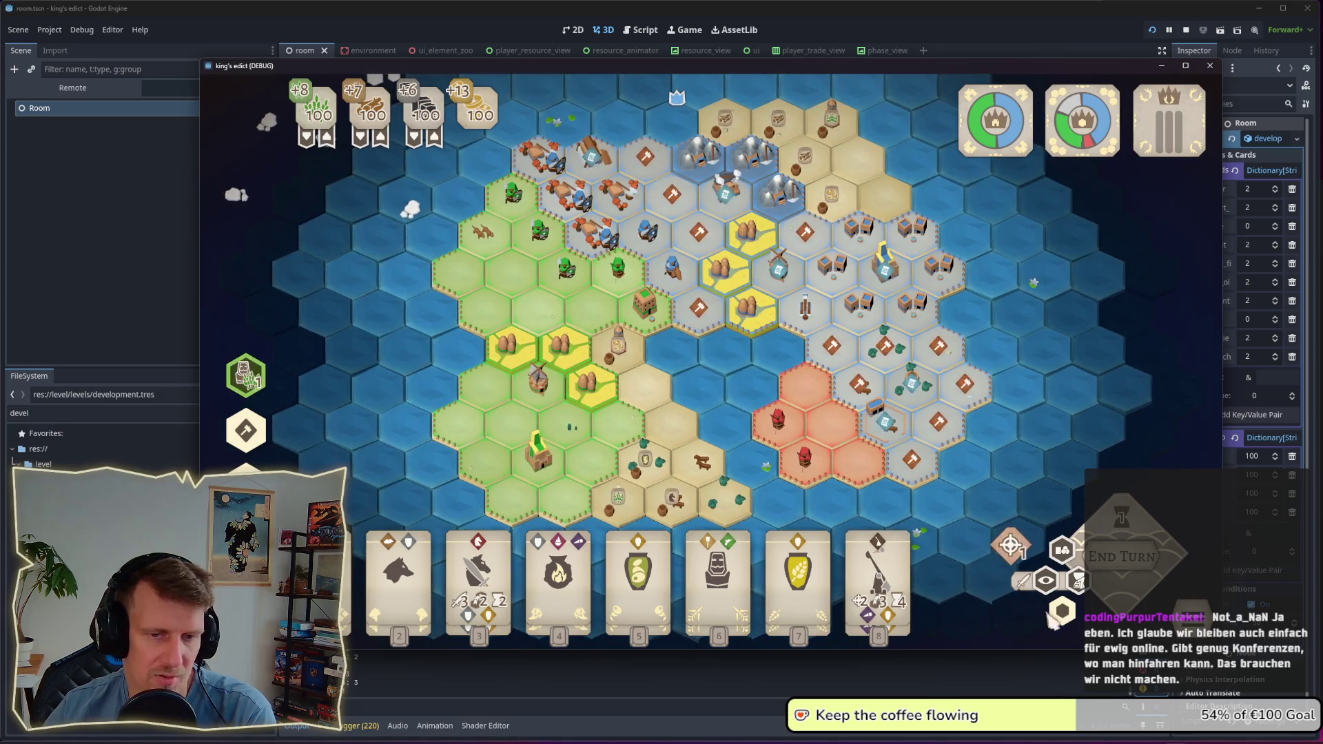
# Step: Toggle faction colour tinting on and off, then collect the coin token on a tile
pyautogui.click(1062, 611)
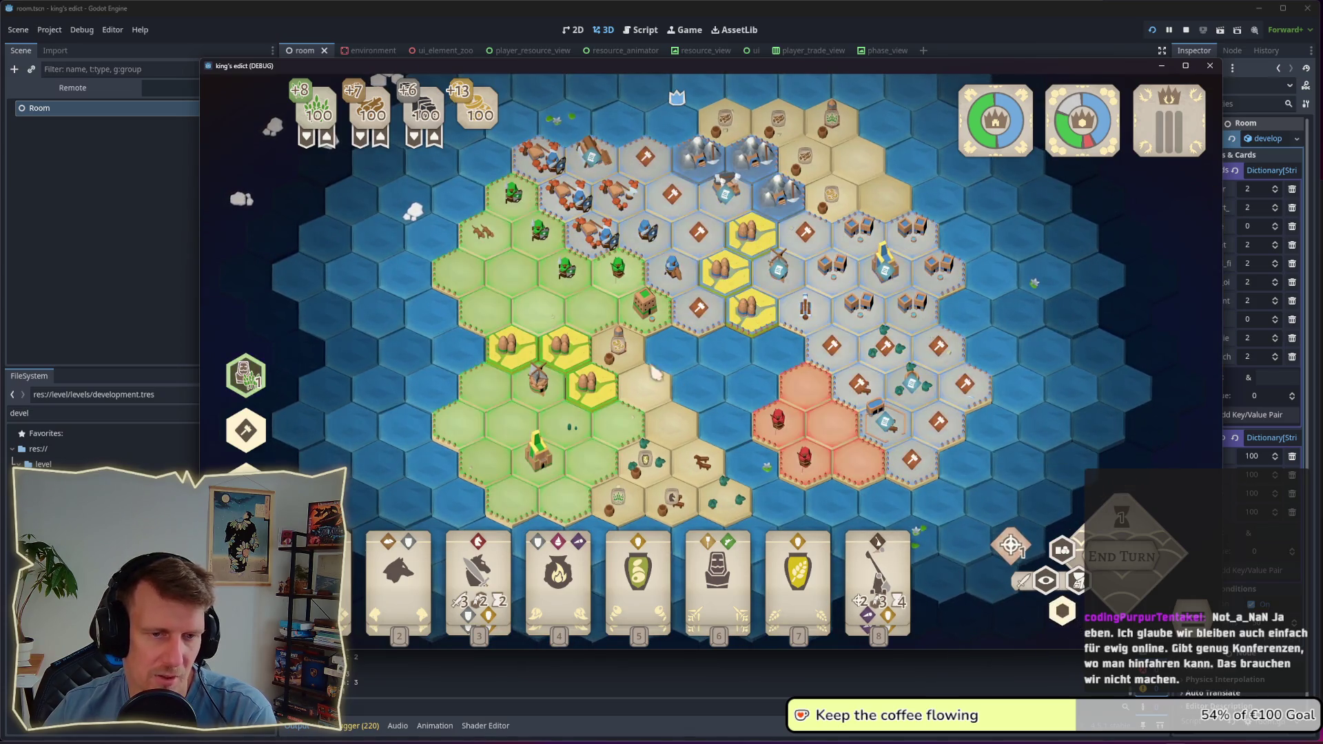
pyautogui.click(1072, 622)
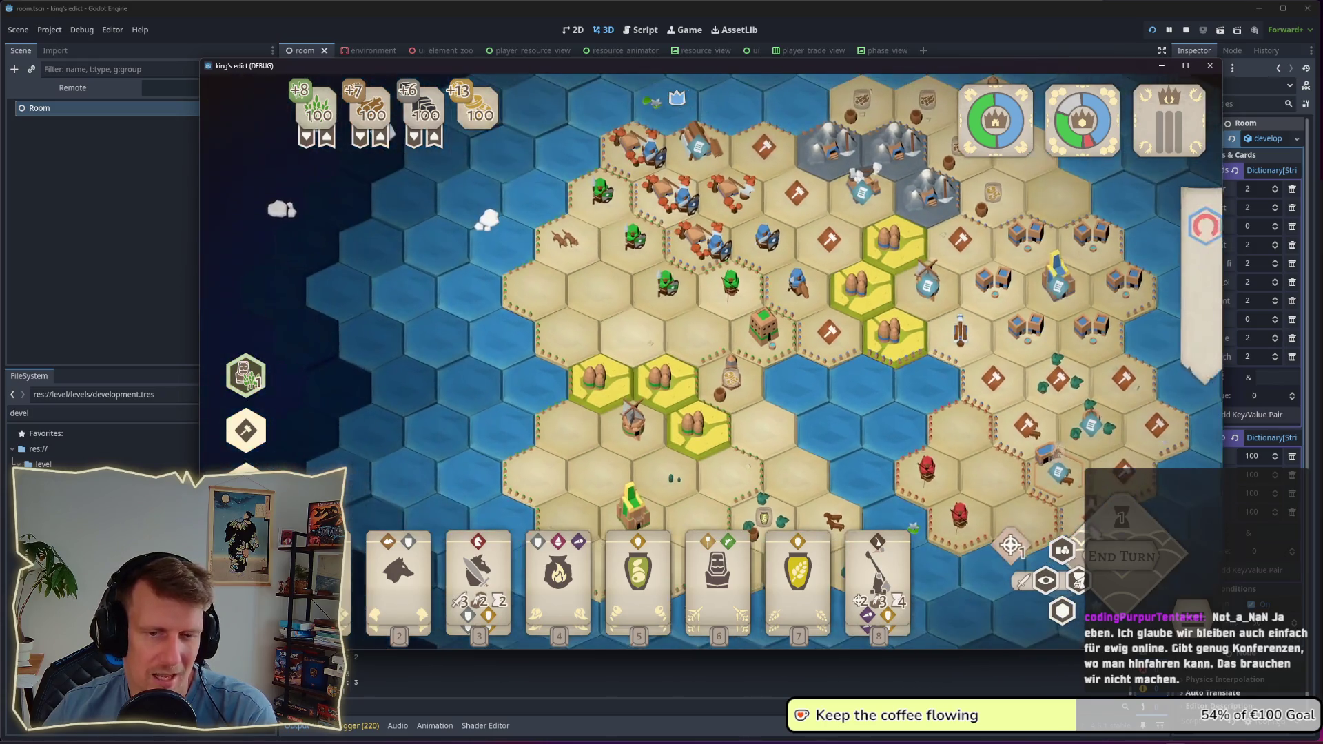
pyautogui.click(739, 383)
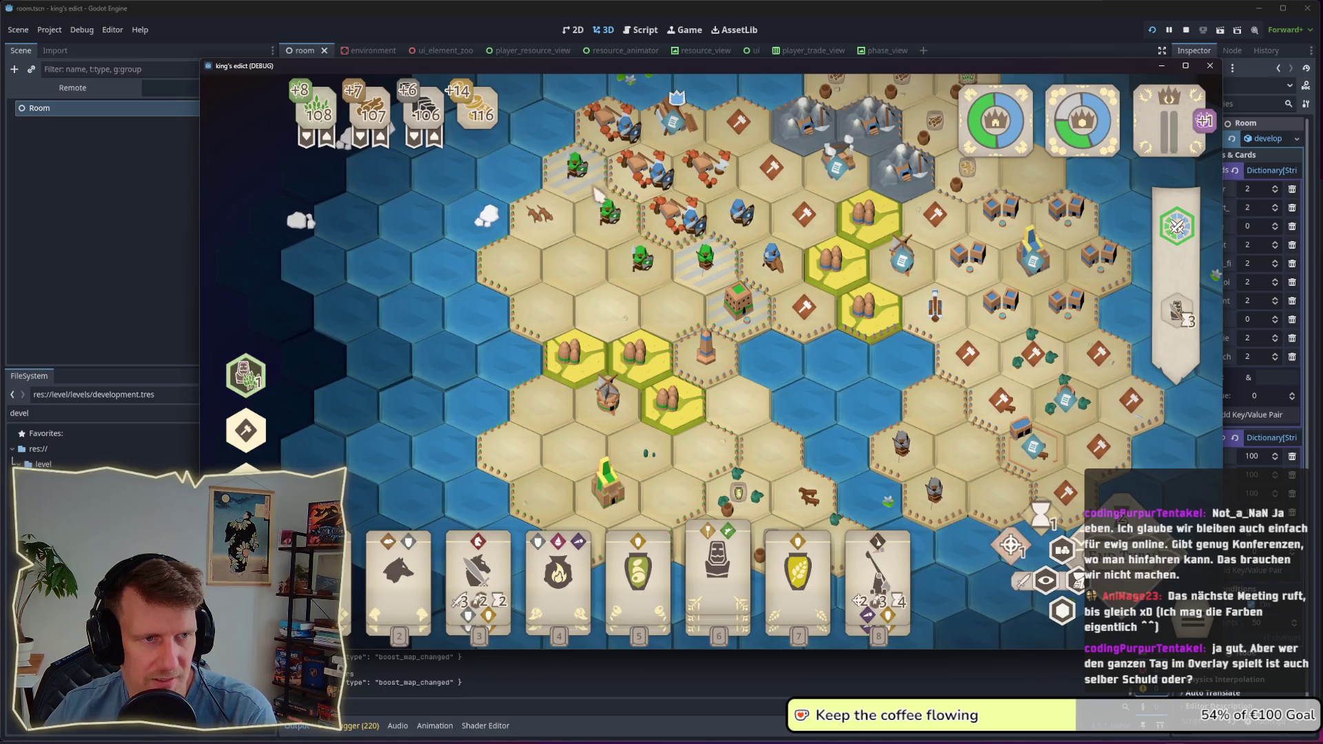
pyautogui.click(1064, 614)
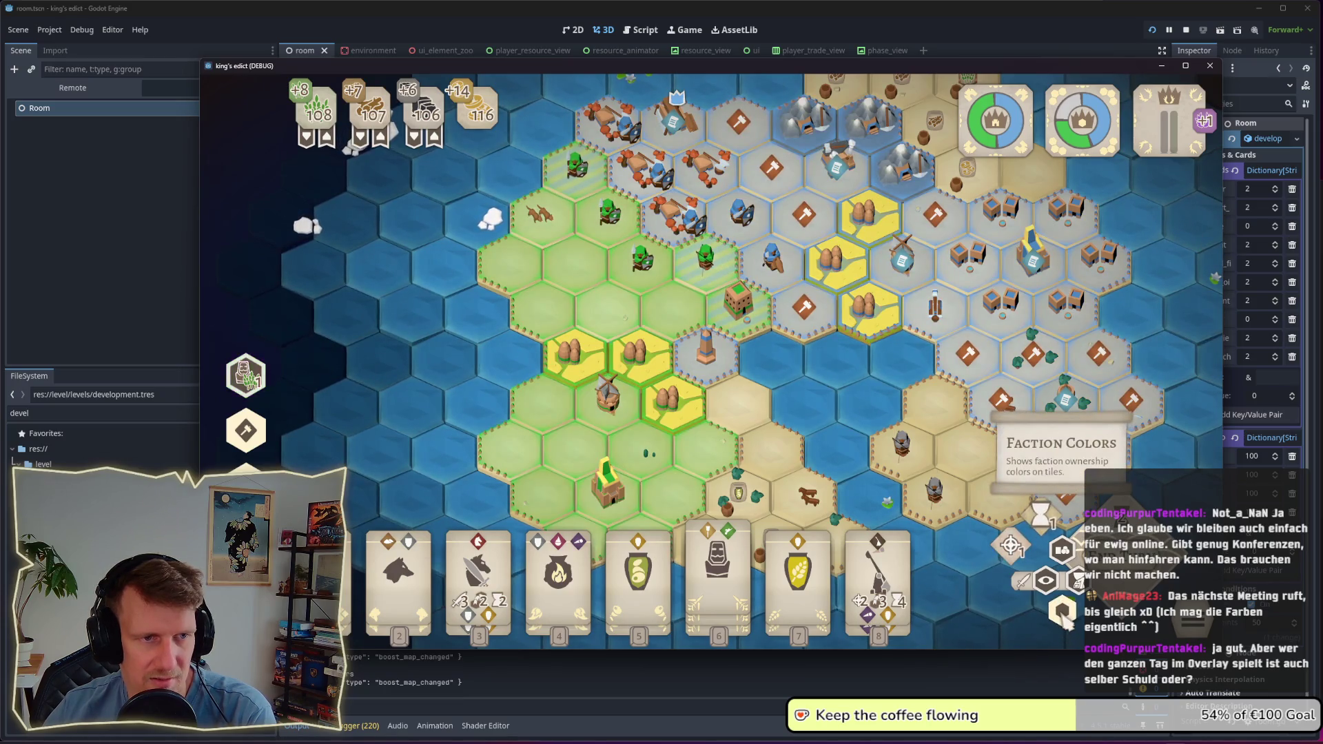
pyautogui.click(1063, 613)
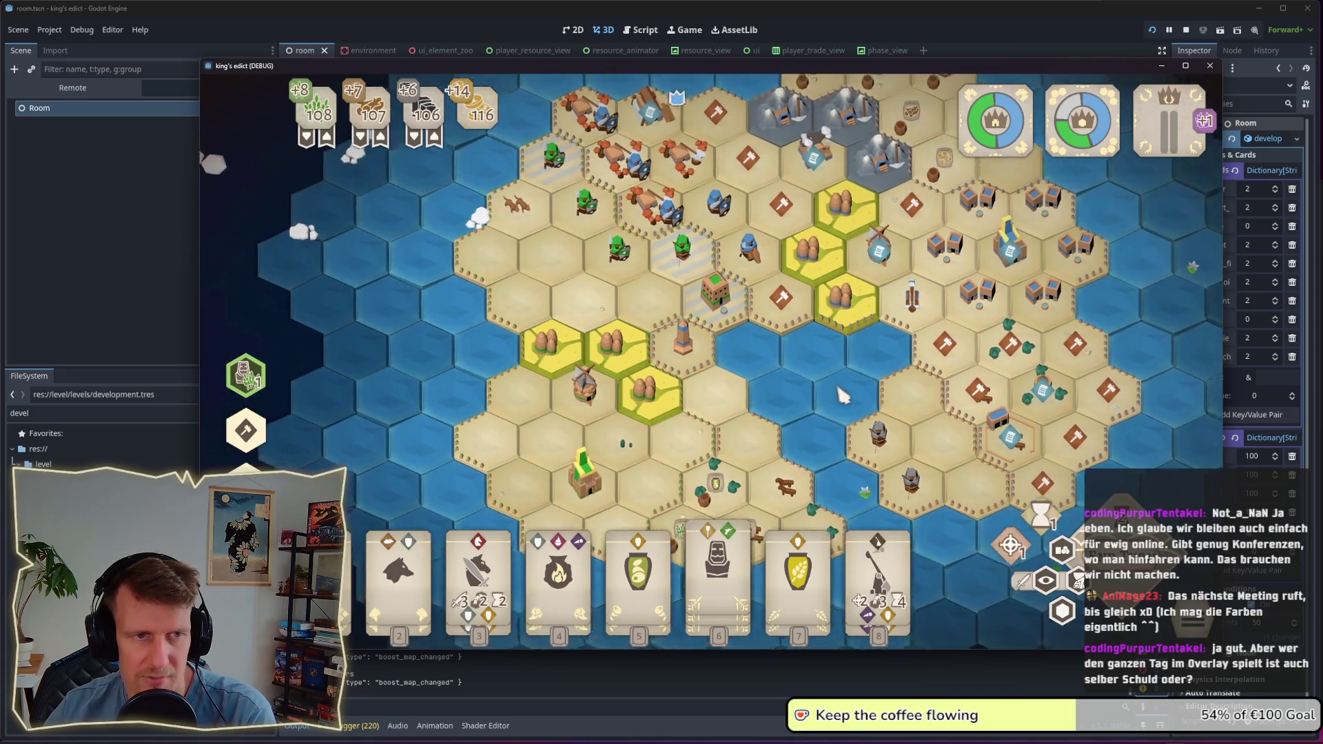
pyautogui.scroll(-3, 624, 472)
pyautogui.click(1064, 612)
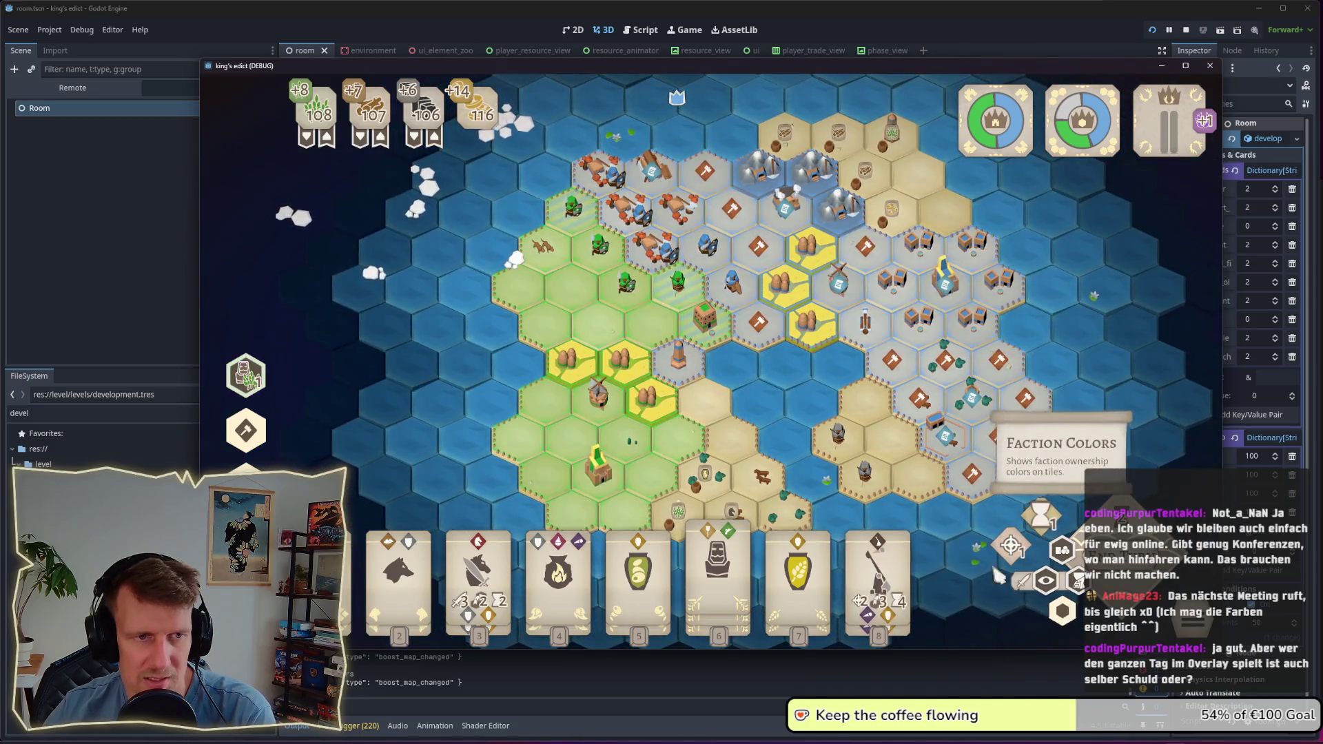
pyautogui.click(1065, 615)
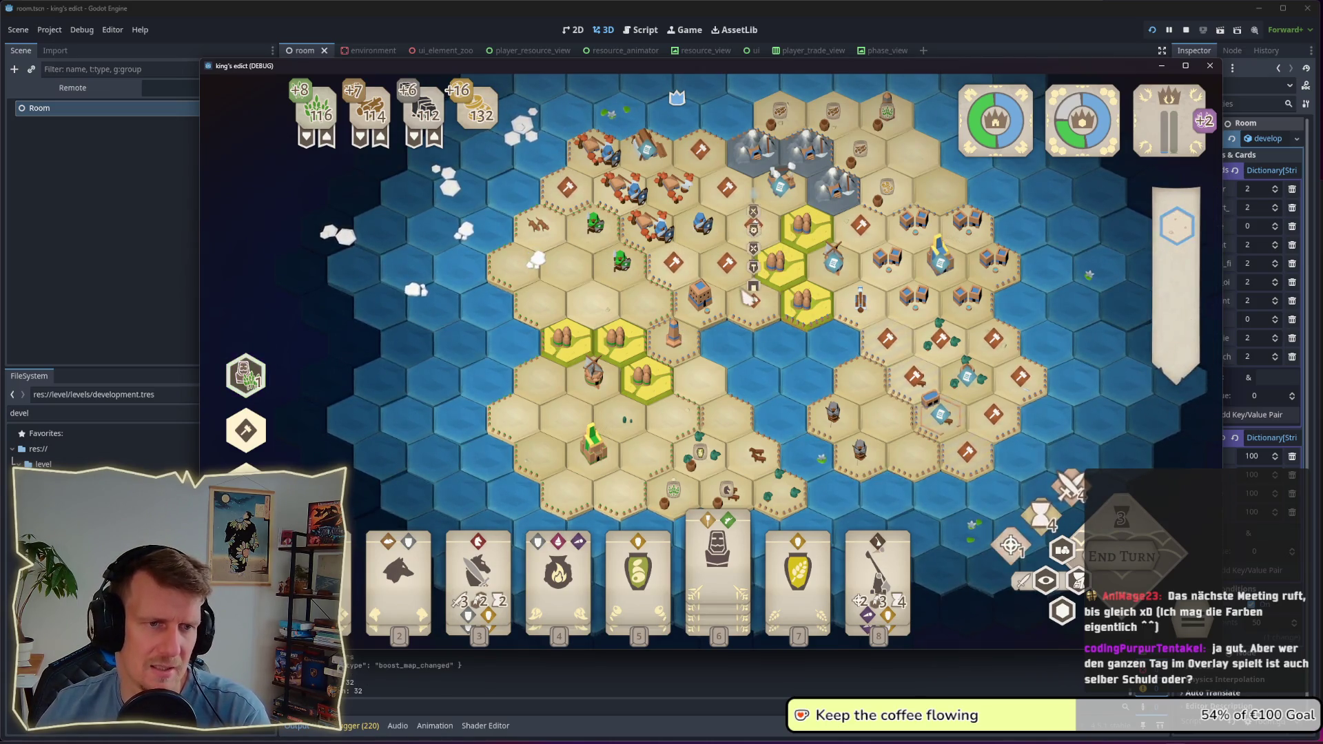
pyautogui.scroll(2, 772, 317)
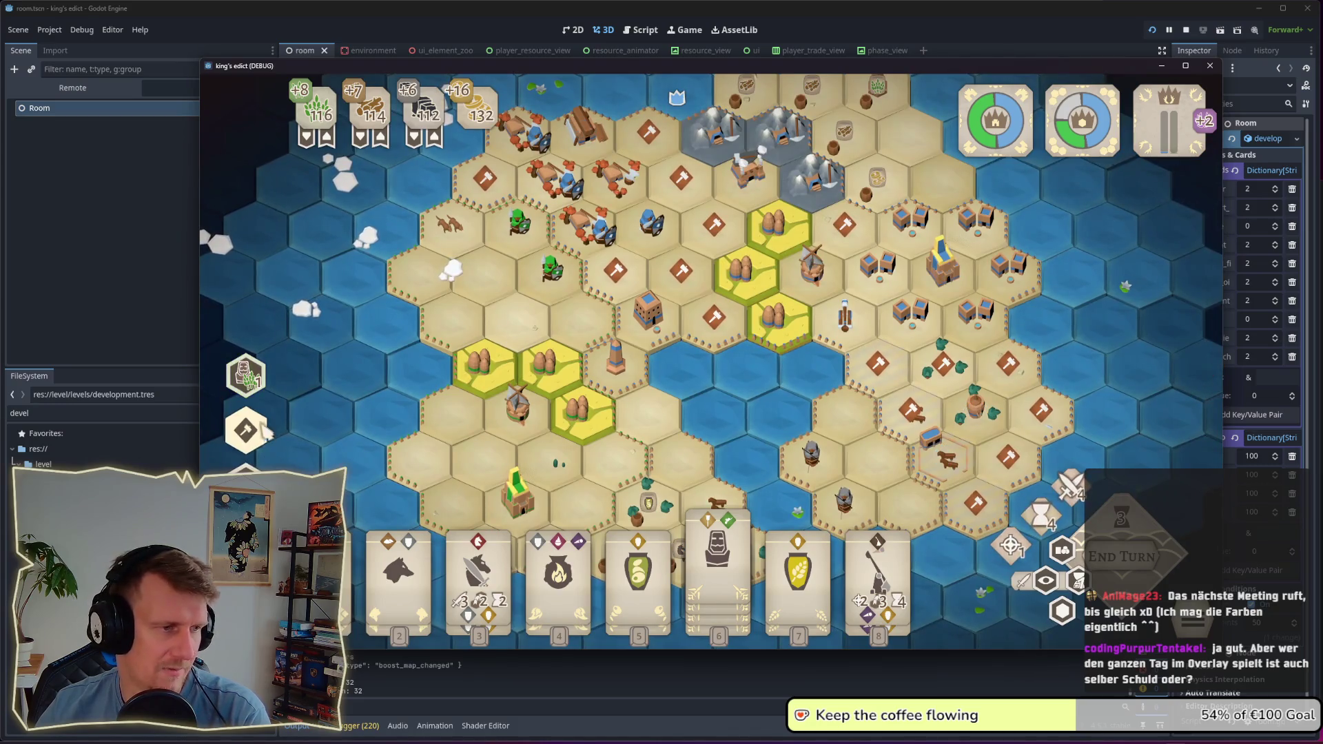
pyautogui.scroll(-2, 732, 419)
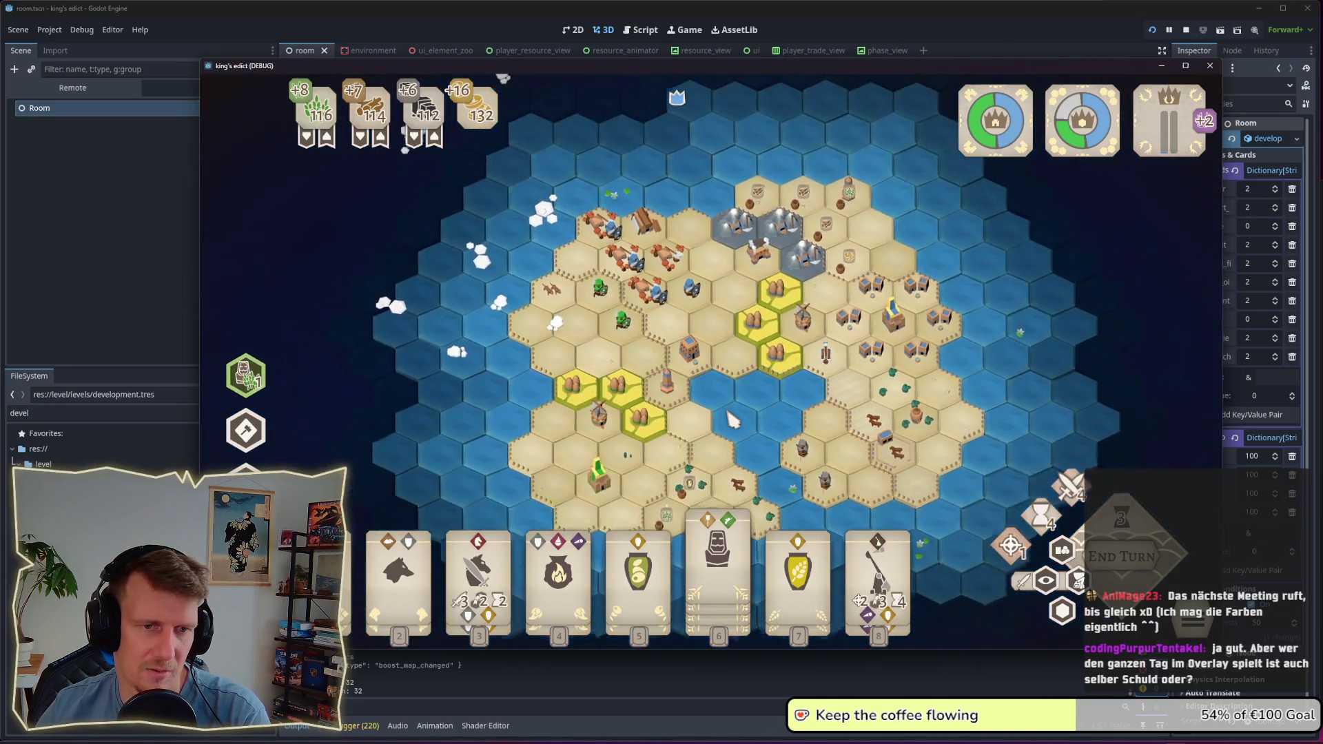
pyautogui.scroll(-1, 734, 419)
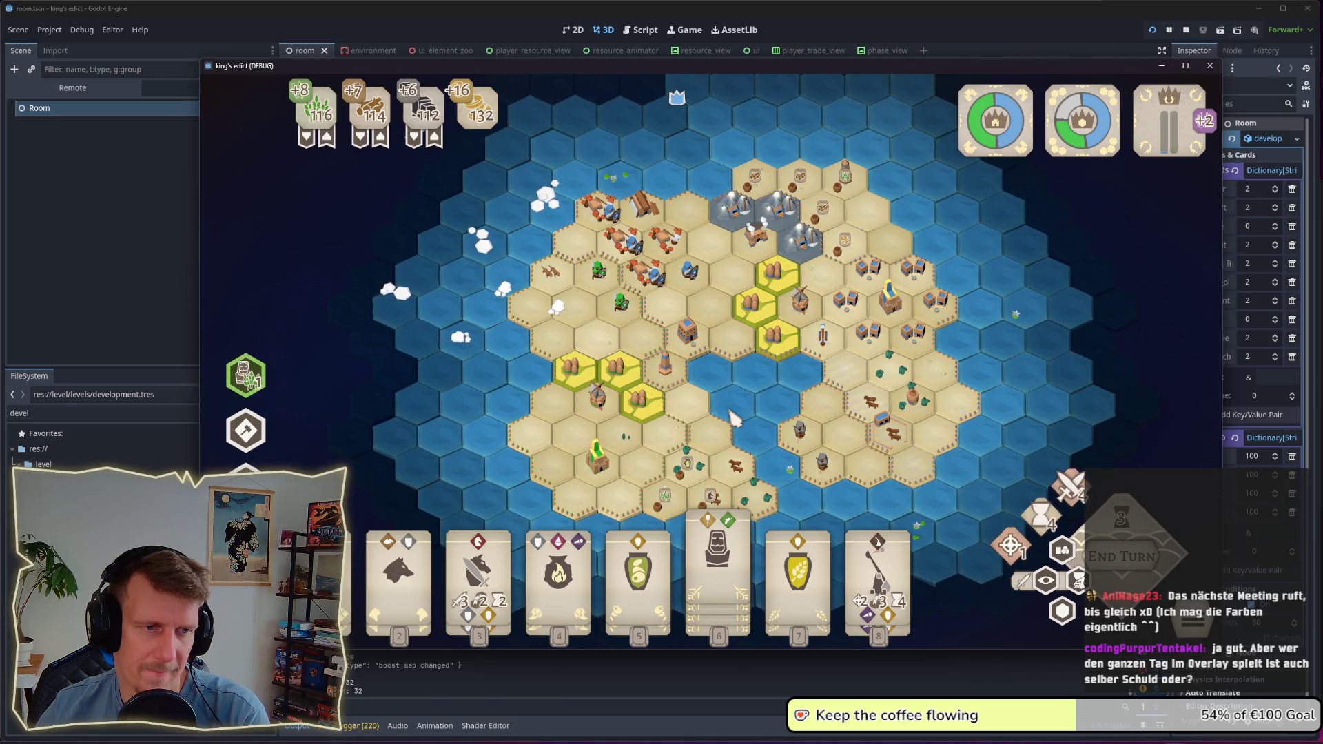
pyautogui.scroll(-1, 714, 403)
pyautogui.moveTo(721, 410)
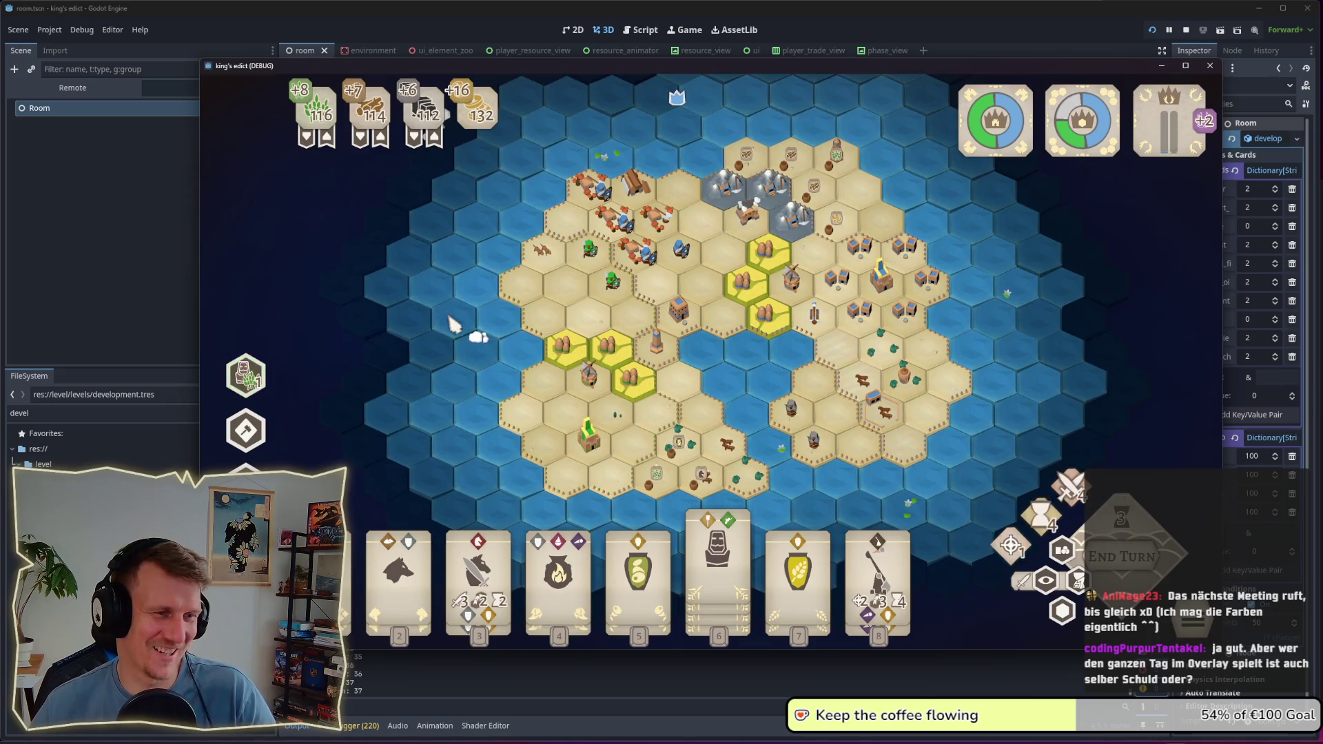
pyautogui.click(1062, 611)
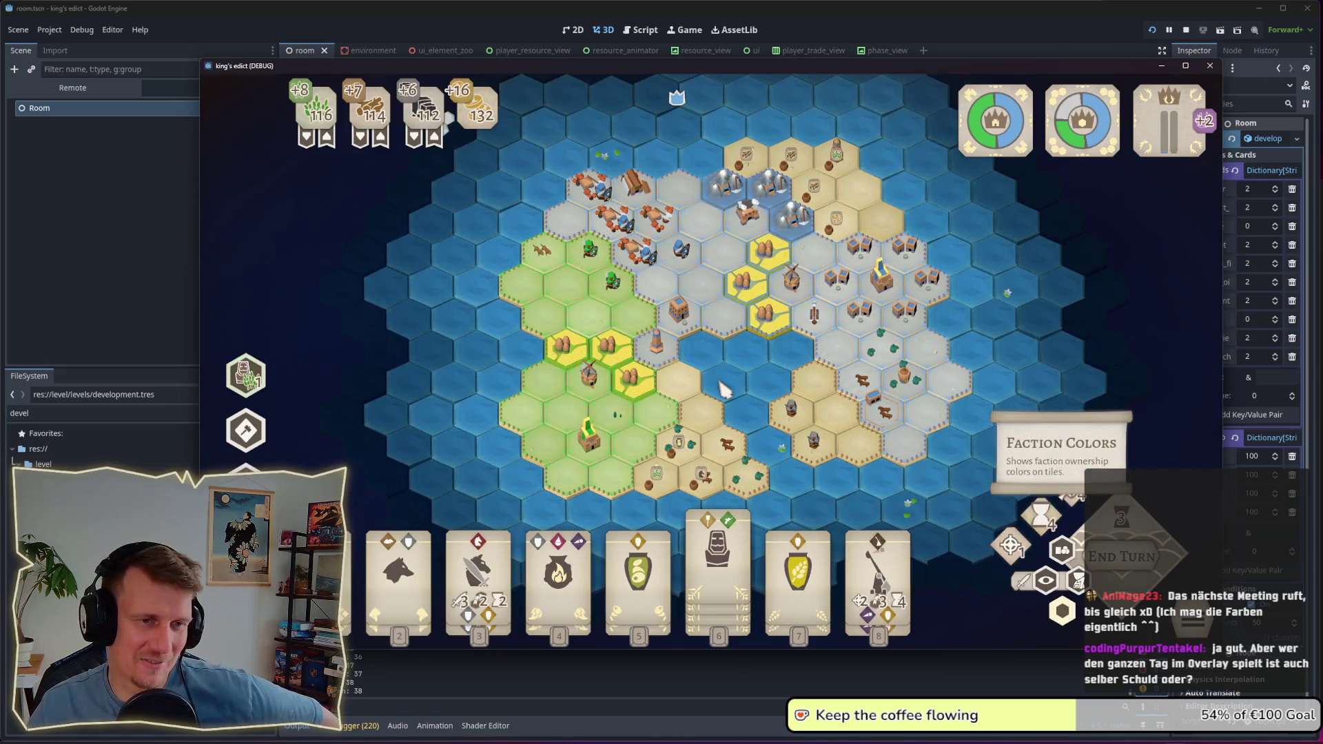
pyautogui.scroll(2, 724, 391)
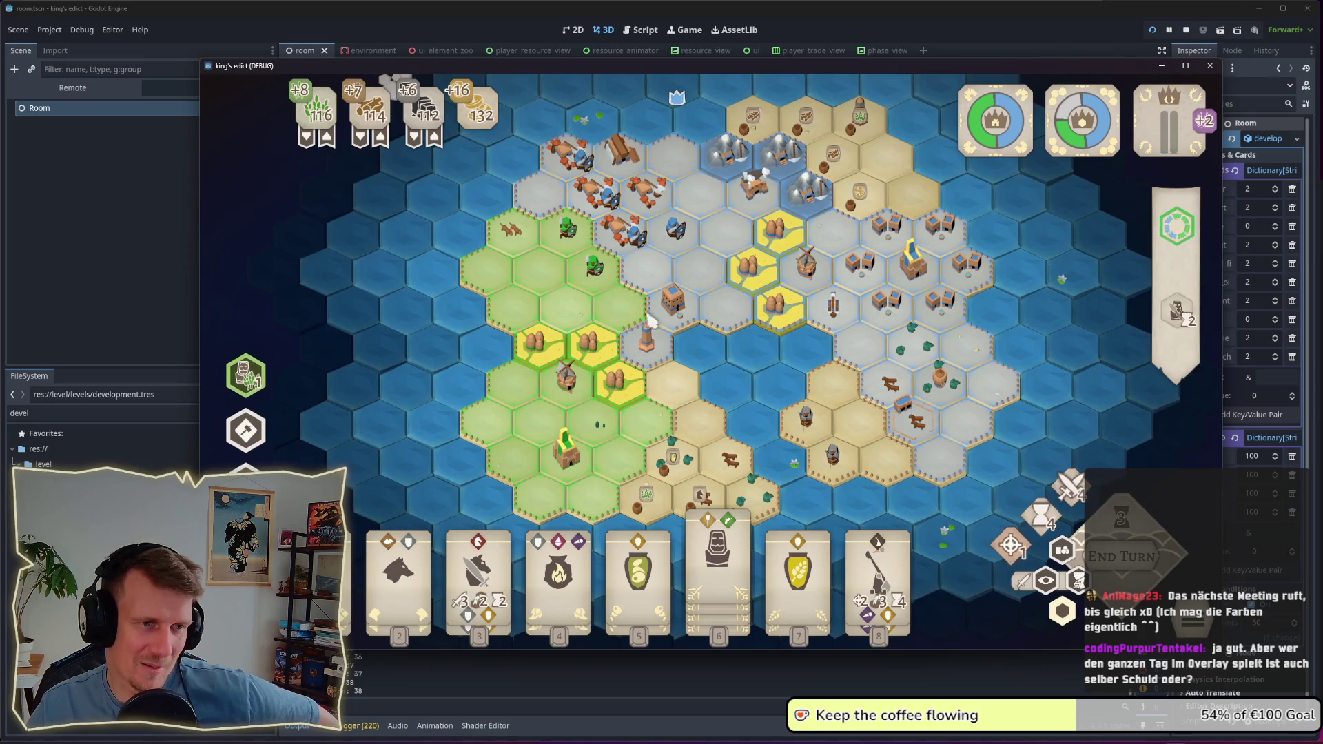
pyautogui.press('Escape')
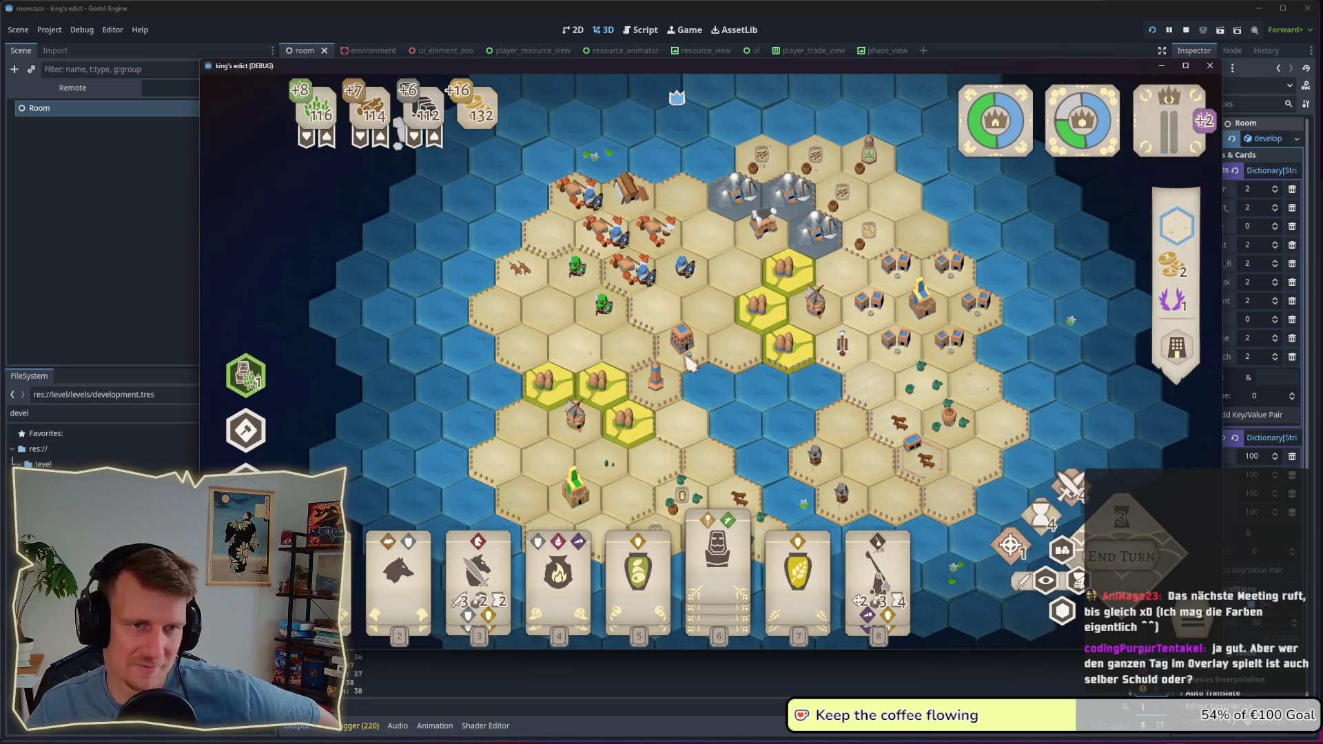
pyautogui.click(600, 319)
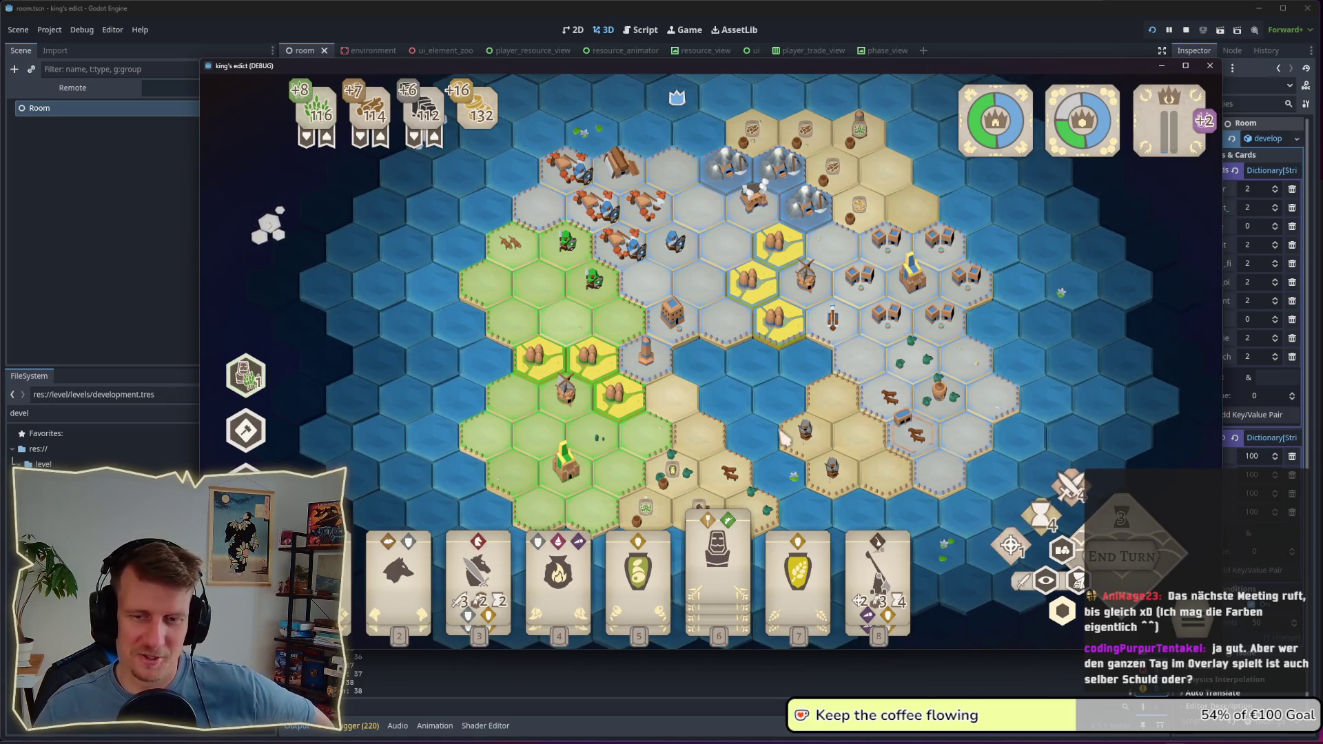
pyautogui.press('f')
pyautogui.press('f')
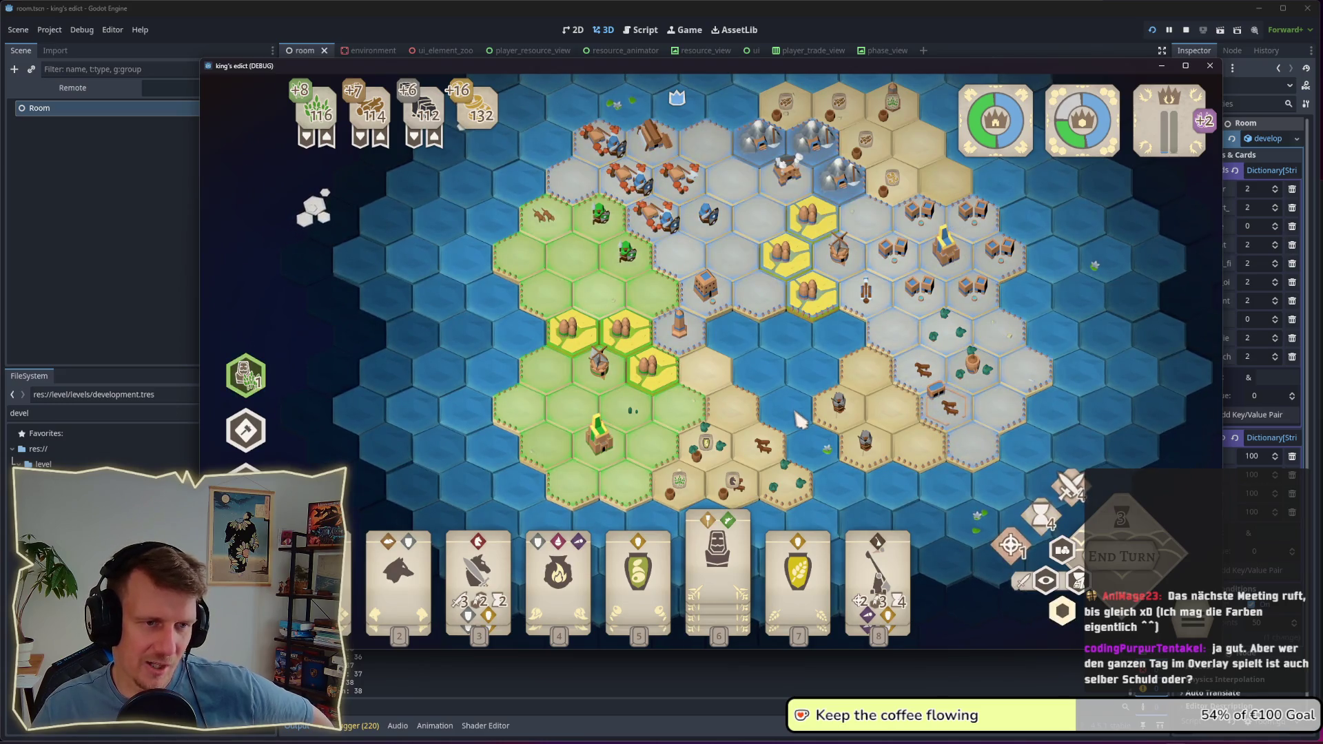
pyautogui.click(1067, 613)
pyautogui.click(1072, 618)
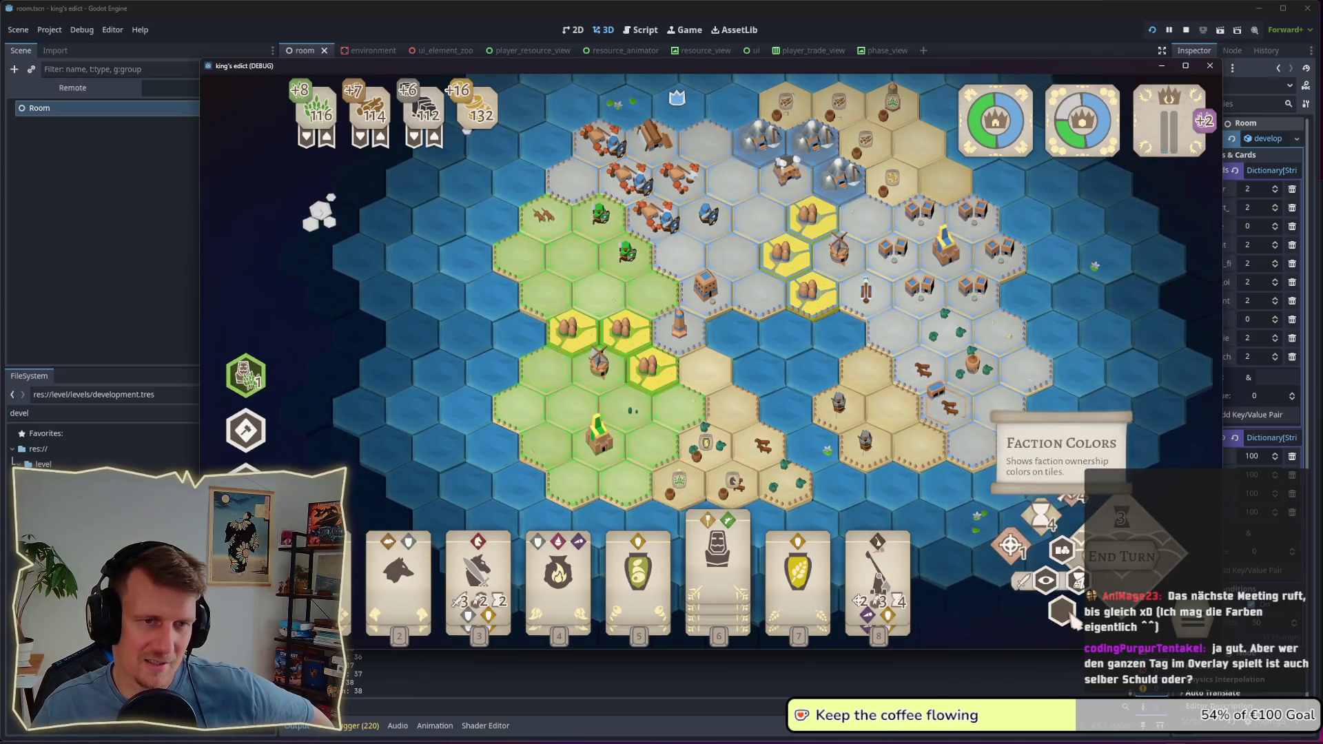
pyautogui.click(1071, 617)
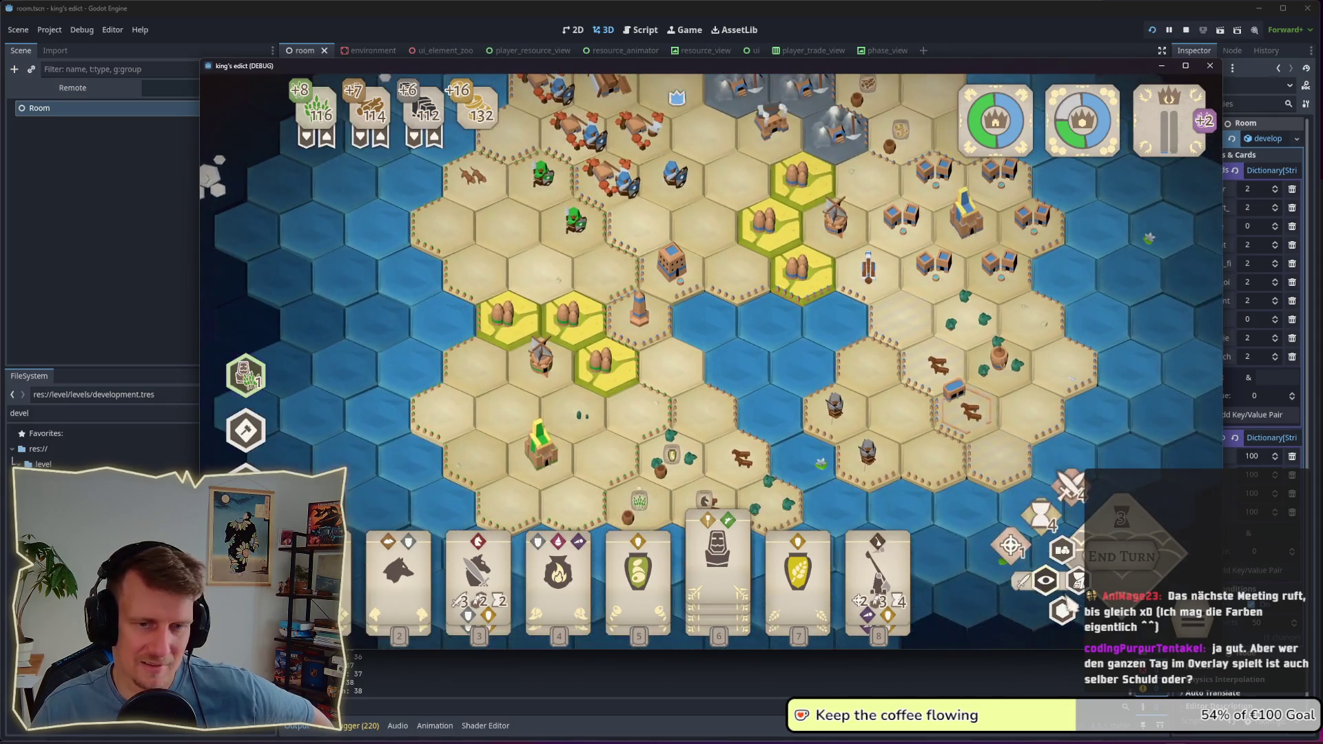
pyautogui.click(1067, 612)
pyautogui.click(1067, 612)
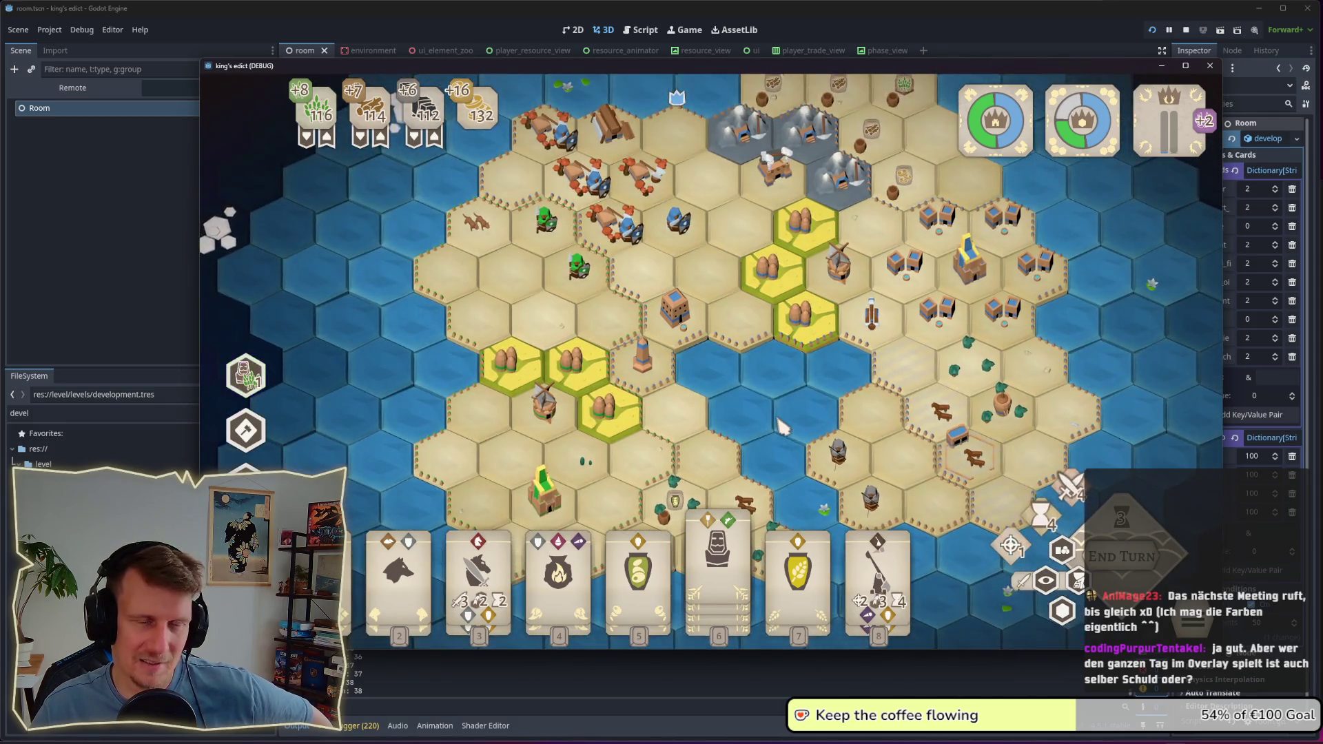
pyautogui.click(667, 390)
pyautogui.scroll(-2, 668, 390)
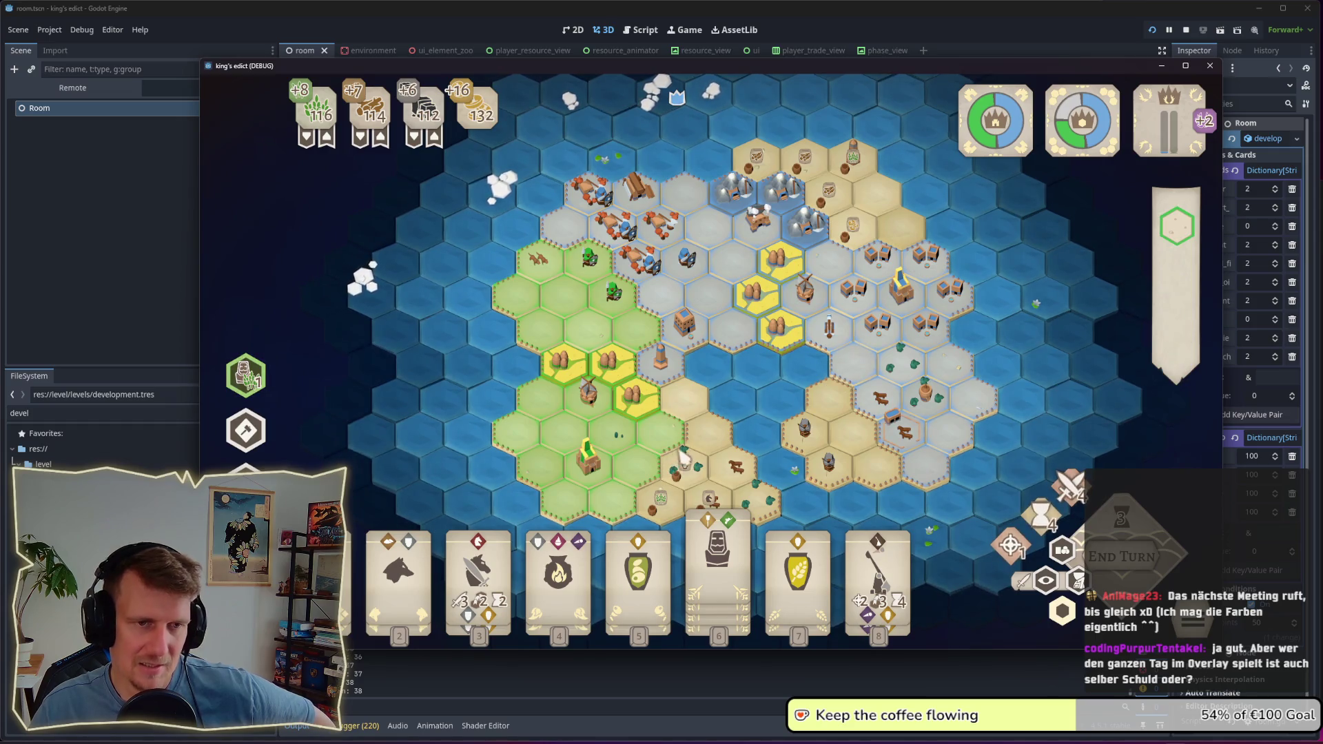
pyautogui.moveTo(700, 439)
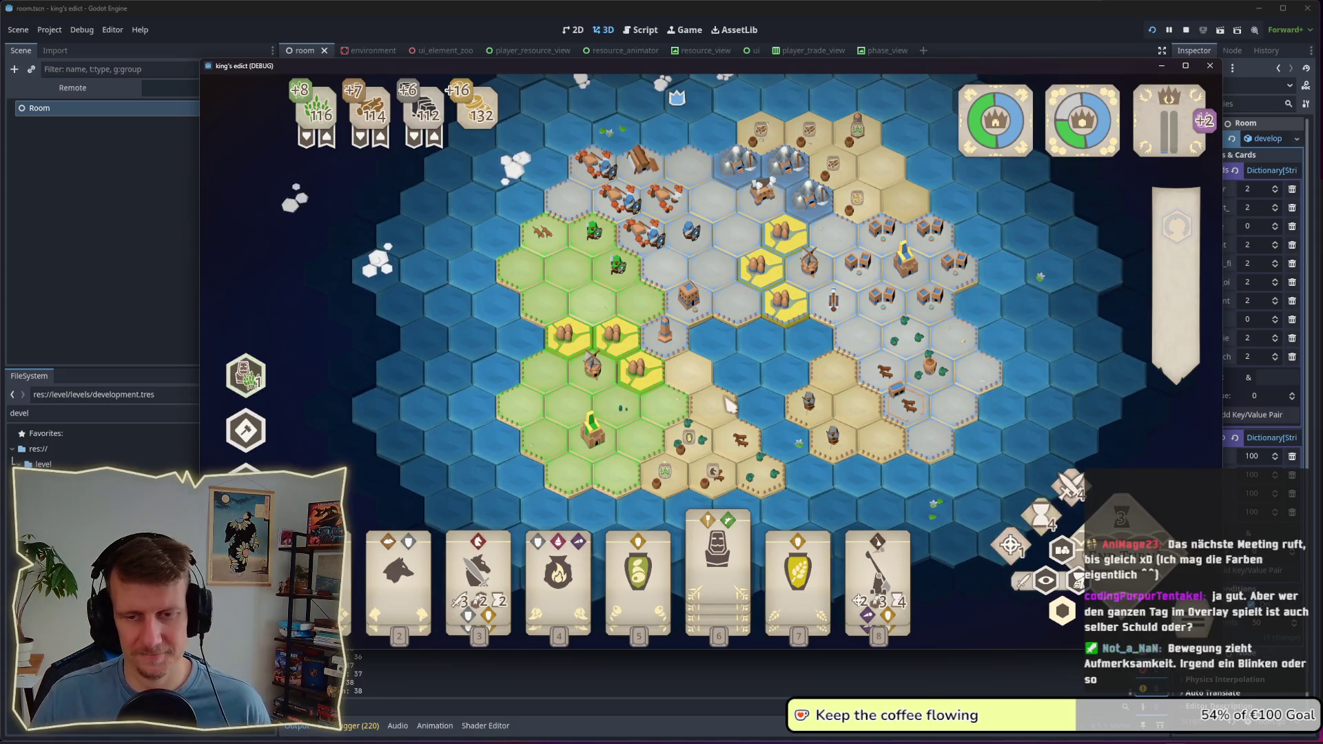
pyautogui.click(1063, 612)
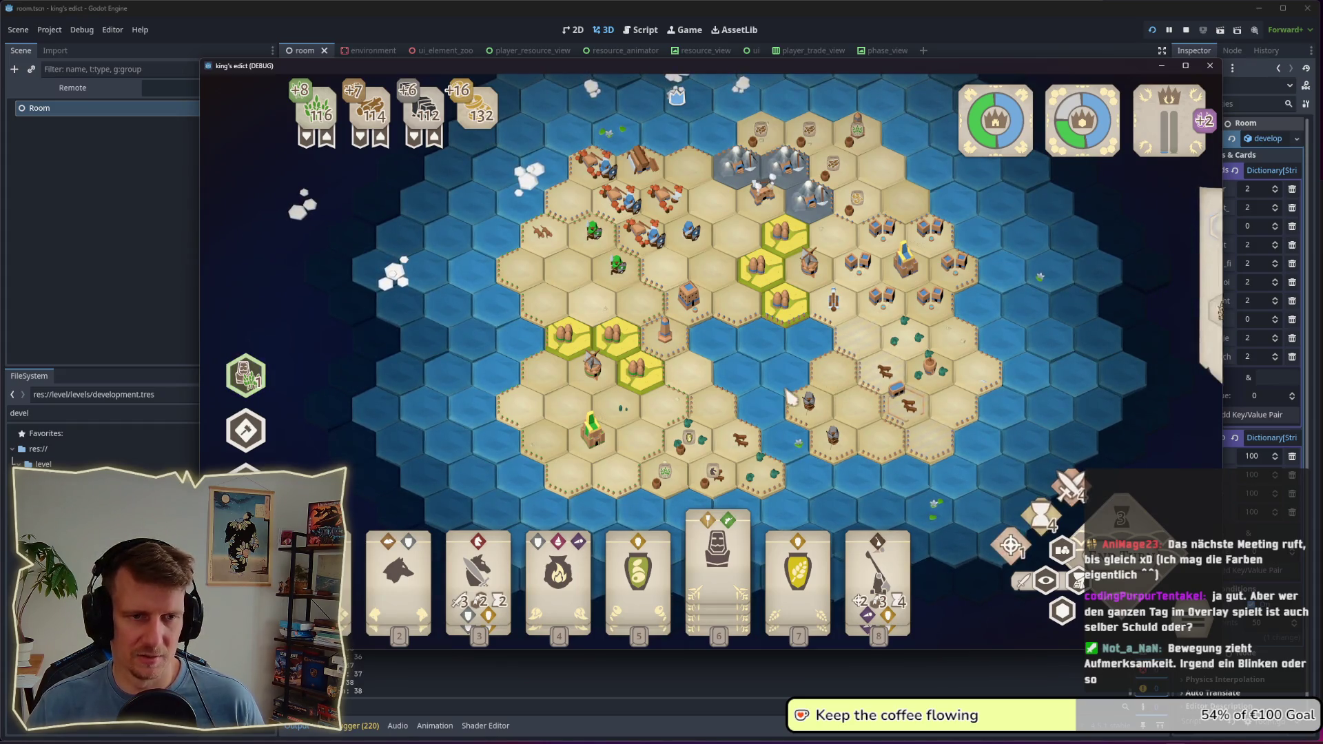
pyautogui.scroll(2, 789, 396)
pyautogui.scroll(2, 791, 398)
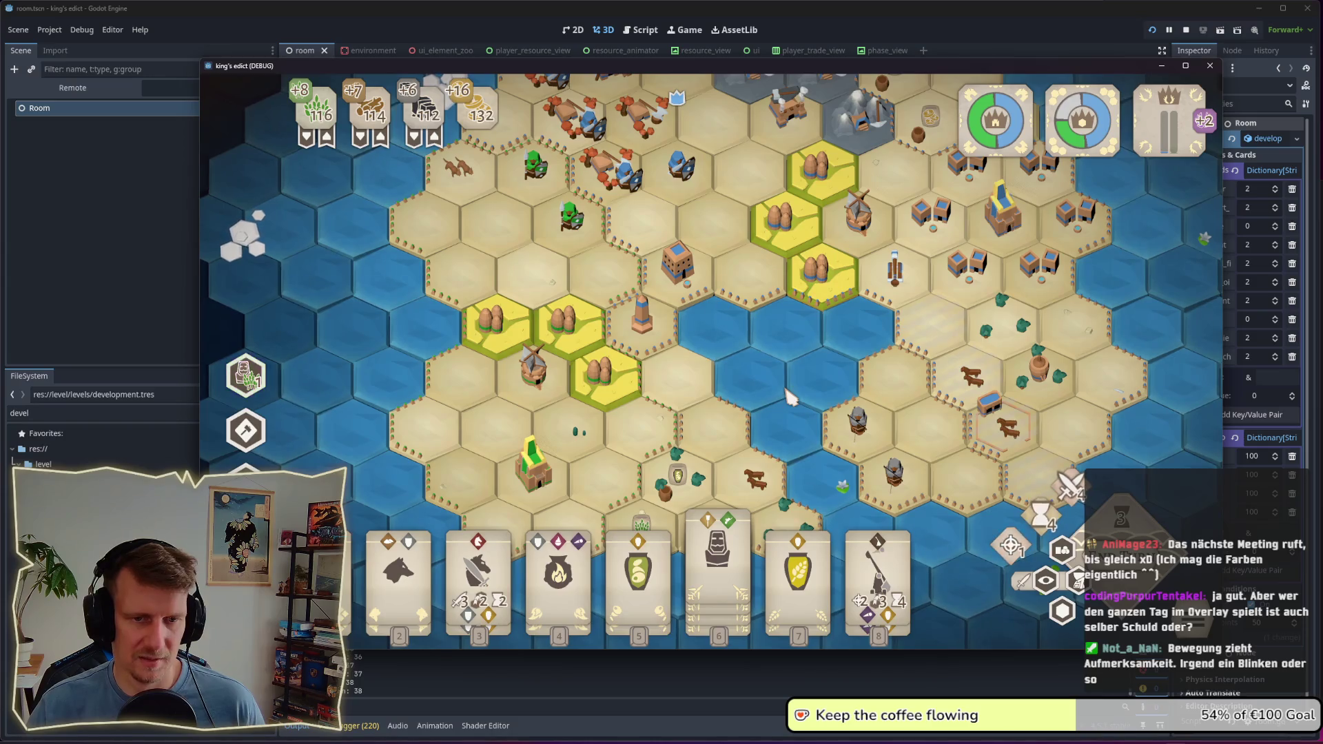
pyautogui.click(1071, 488)
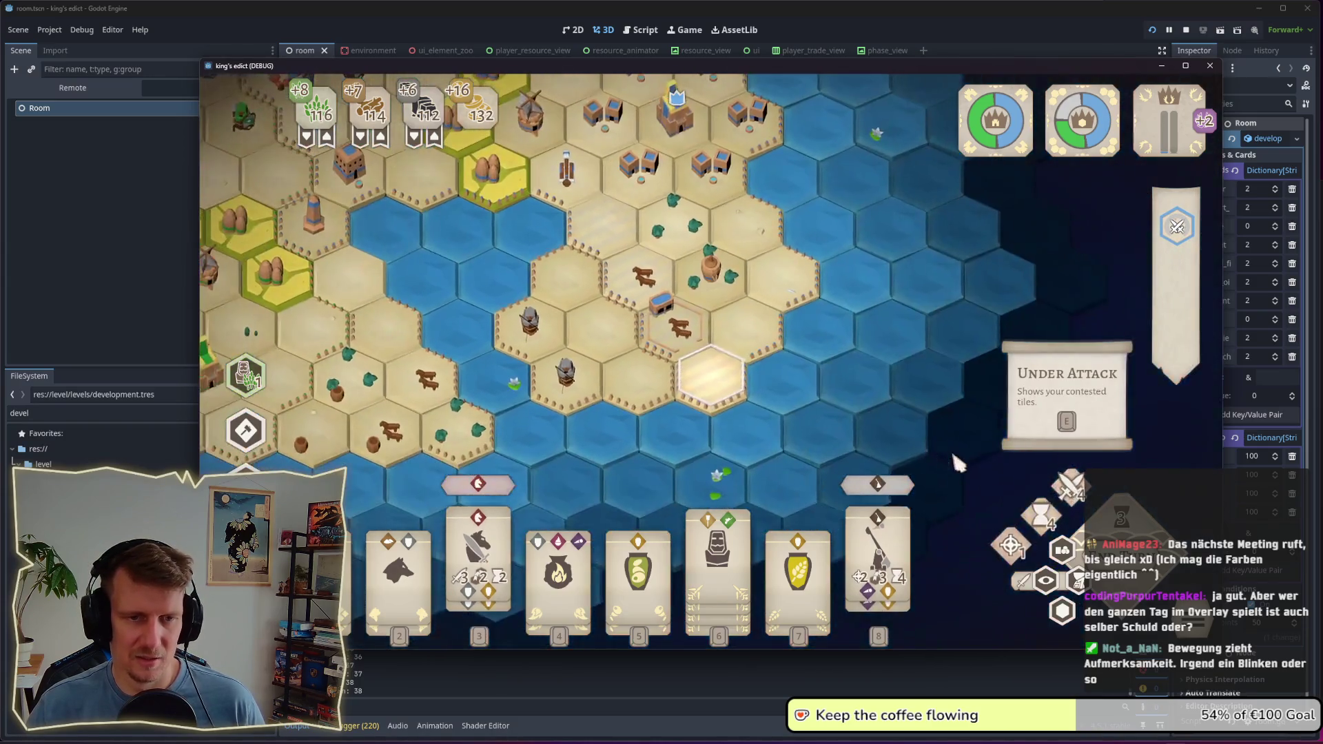
pyautogui.press('w')
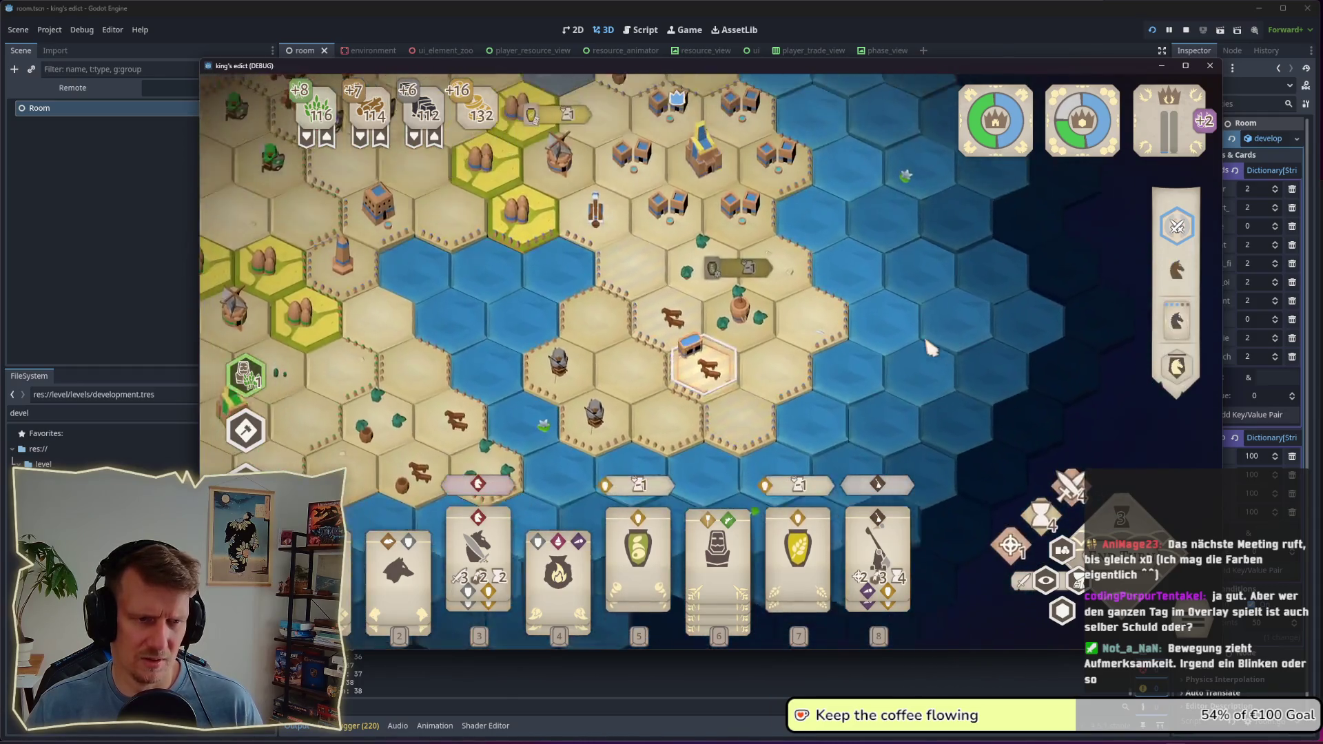
pyautogui.moveTo(1070, 487)
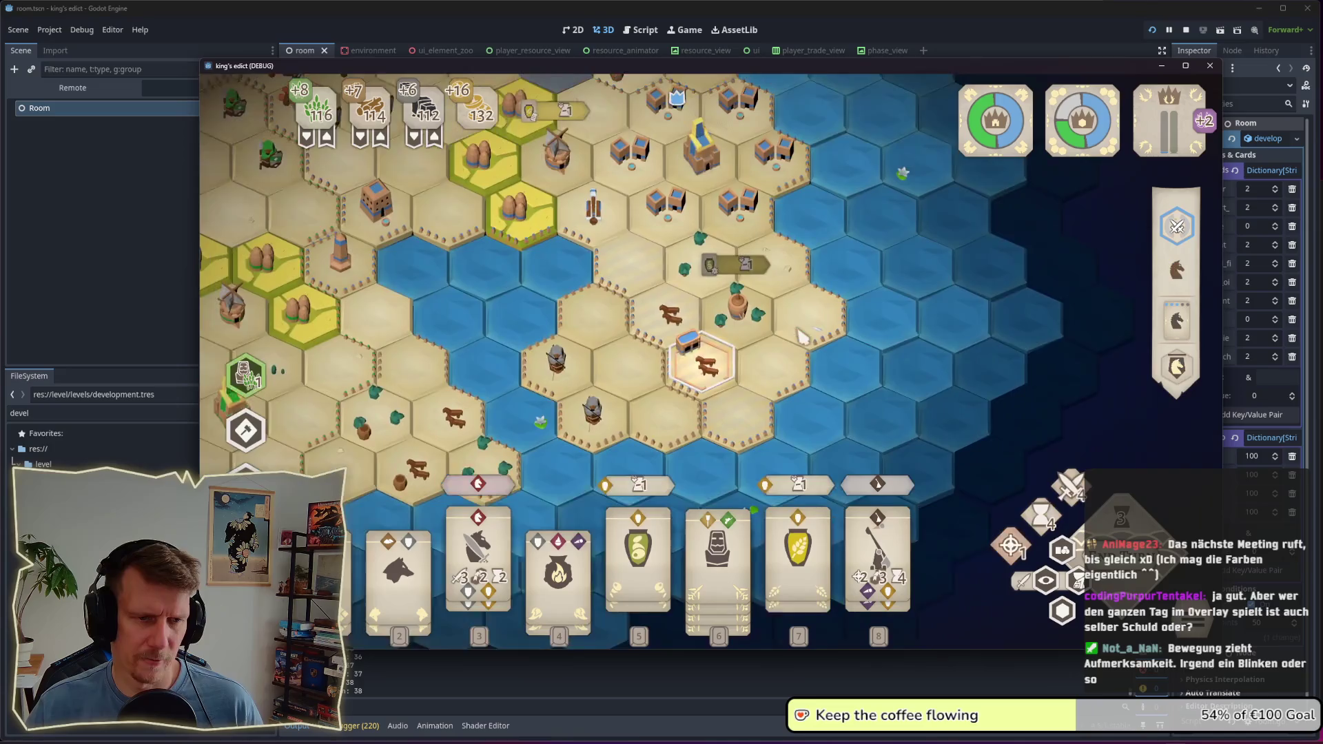
pyautogui.scroll(-2, 717, 319)
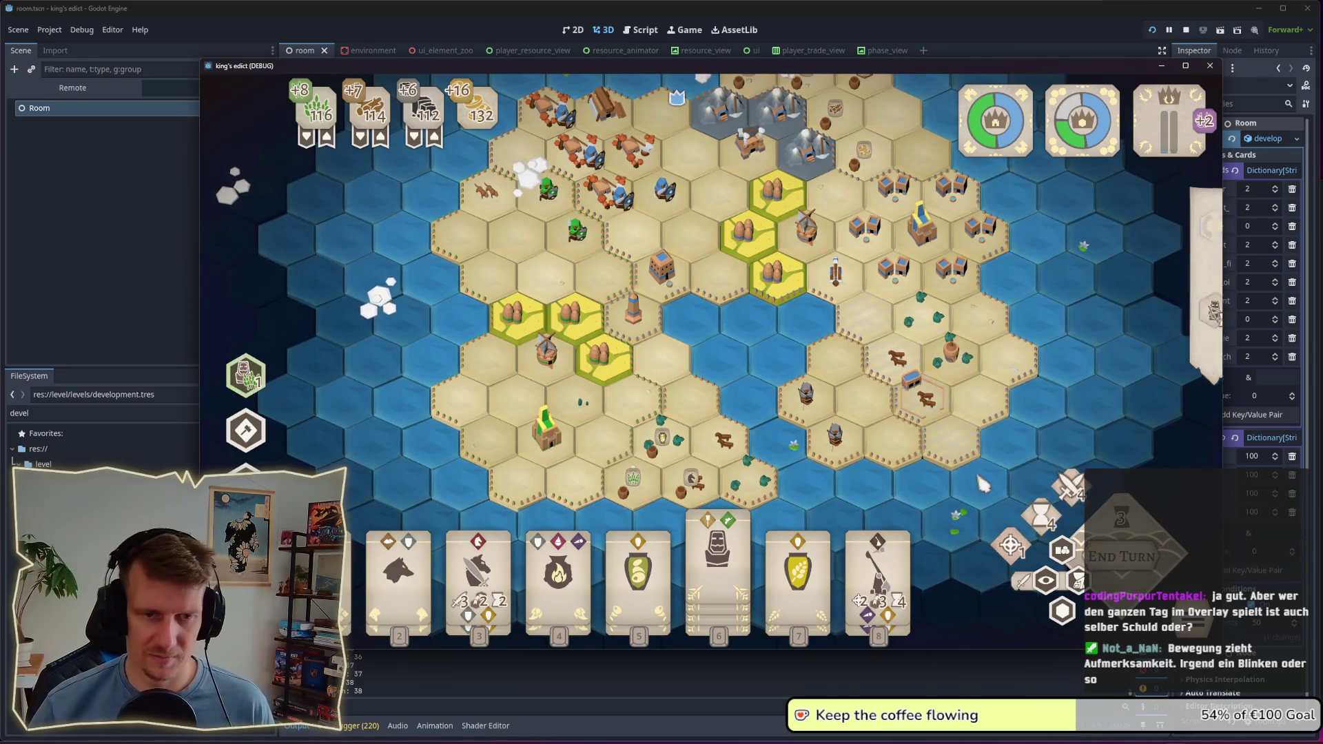
pyautogui.press('Escape')
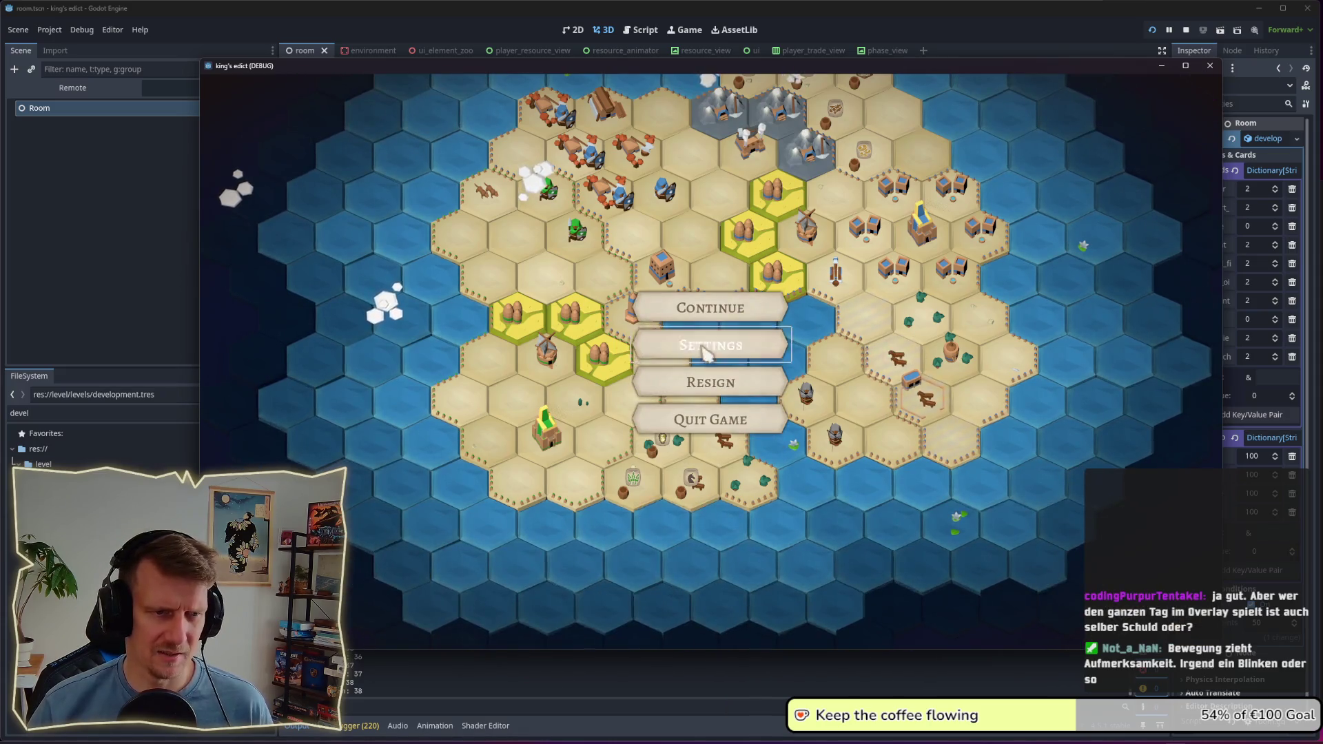
# Step: Set Master Volume to 48% in Settings, then back out and resume the match
pyautogui.click(704, 348)
pyautogui.click(899, 208)
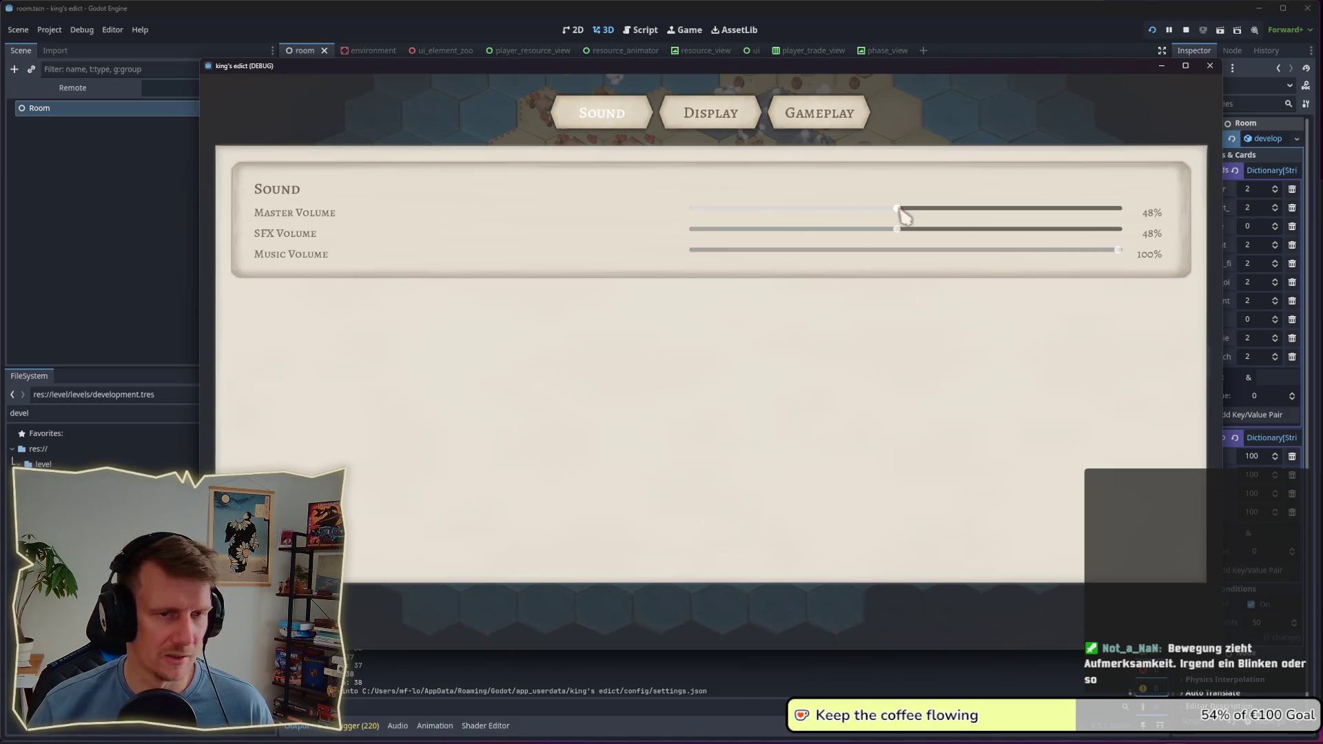
pyautogui.press('Escape')
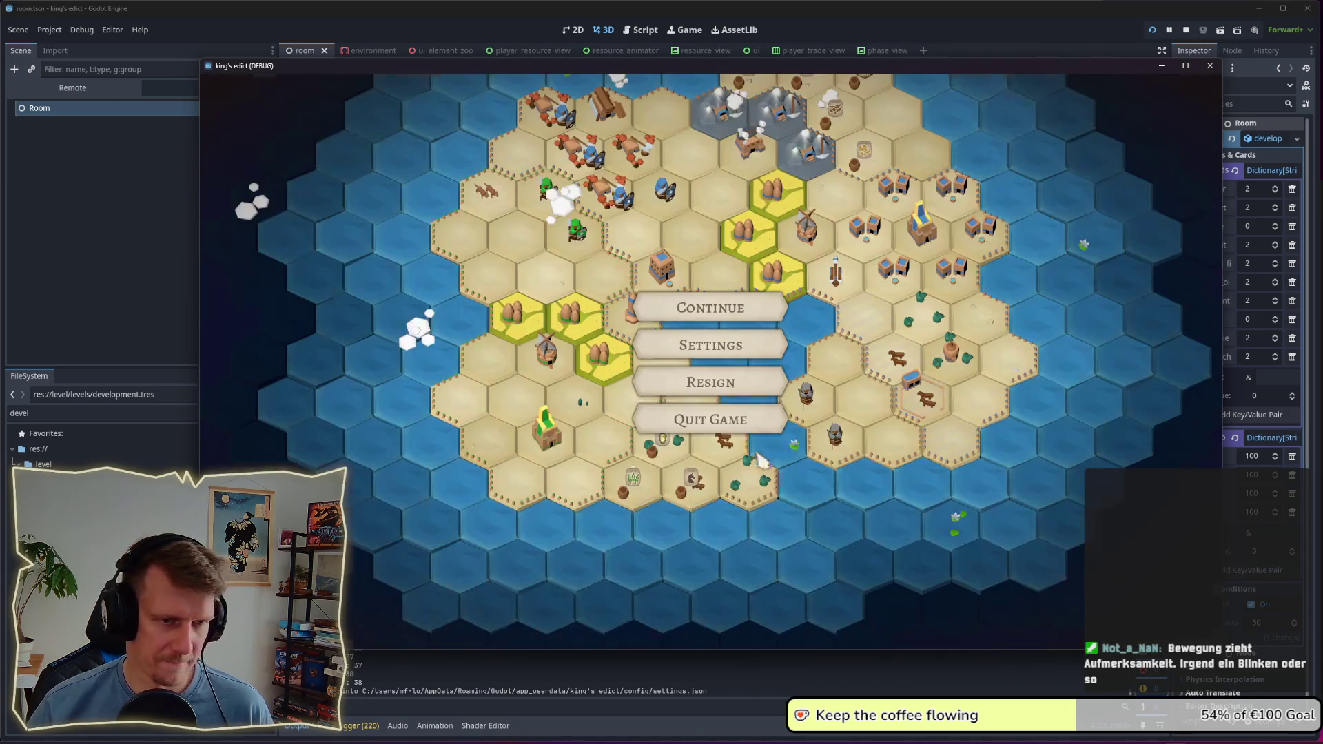
pyautogui.press('Escape')
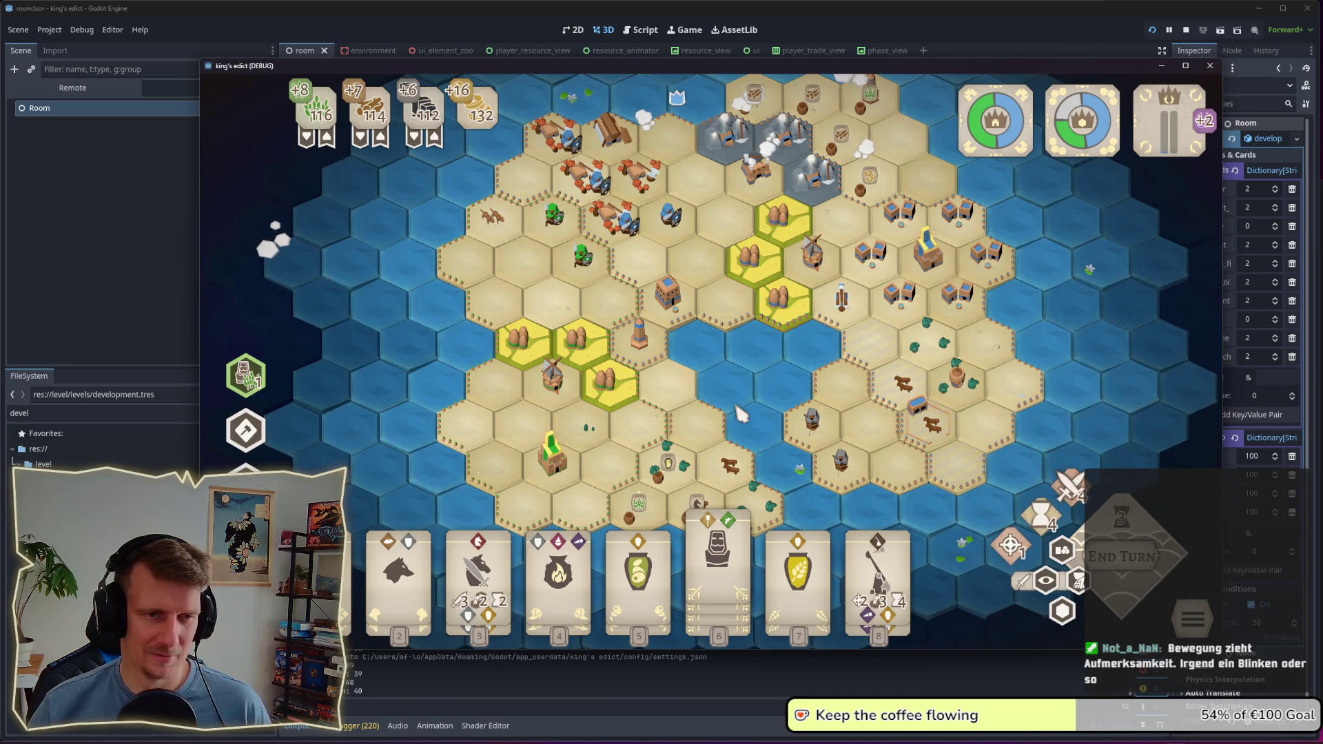
pyautogui.scroll(-2, 741, 414)
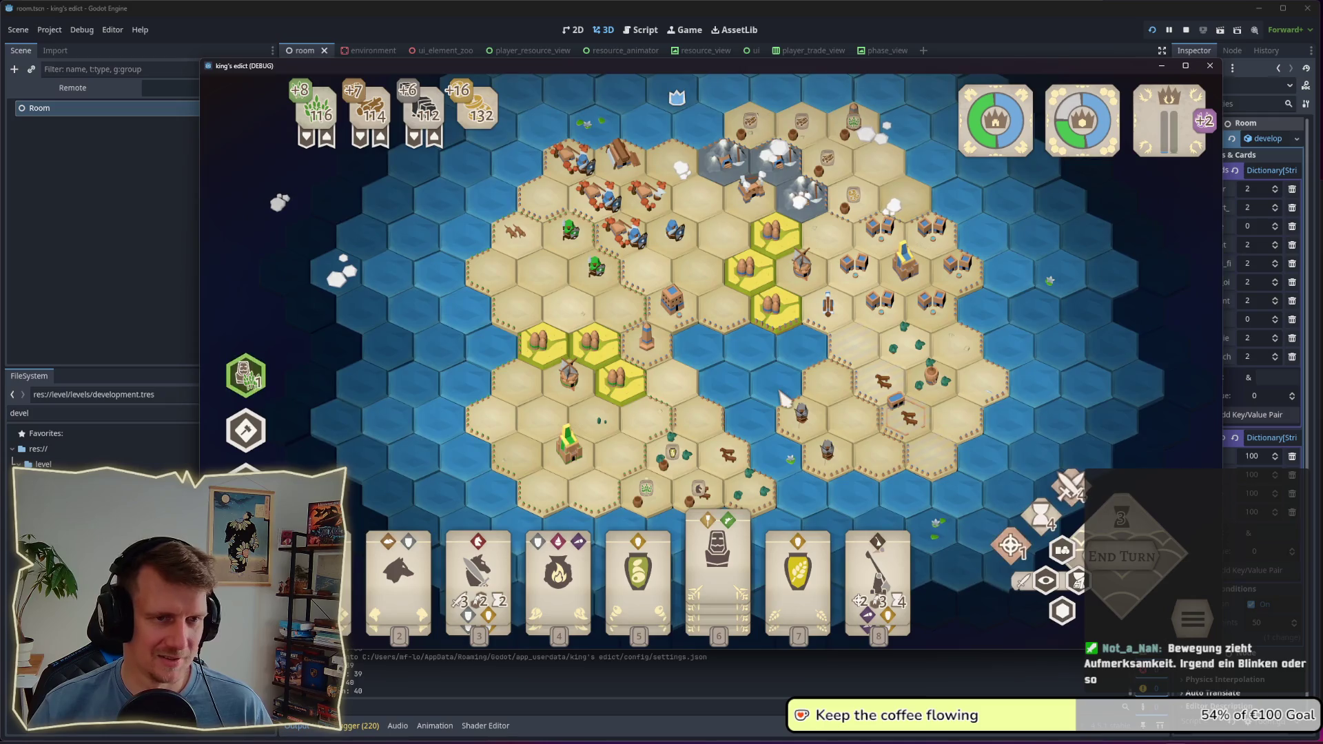
pyautogui.scroll(3, 765, 393)
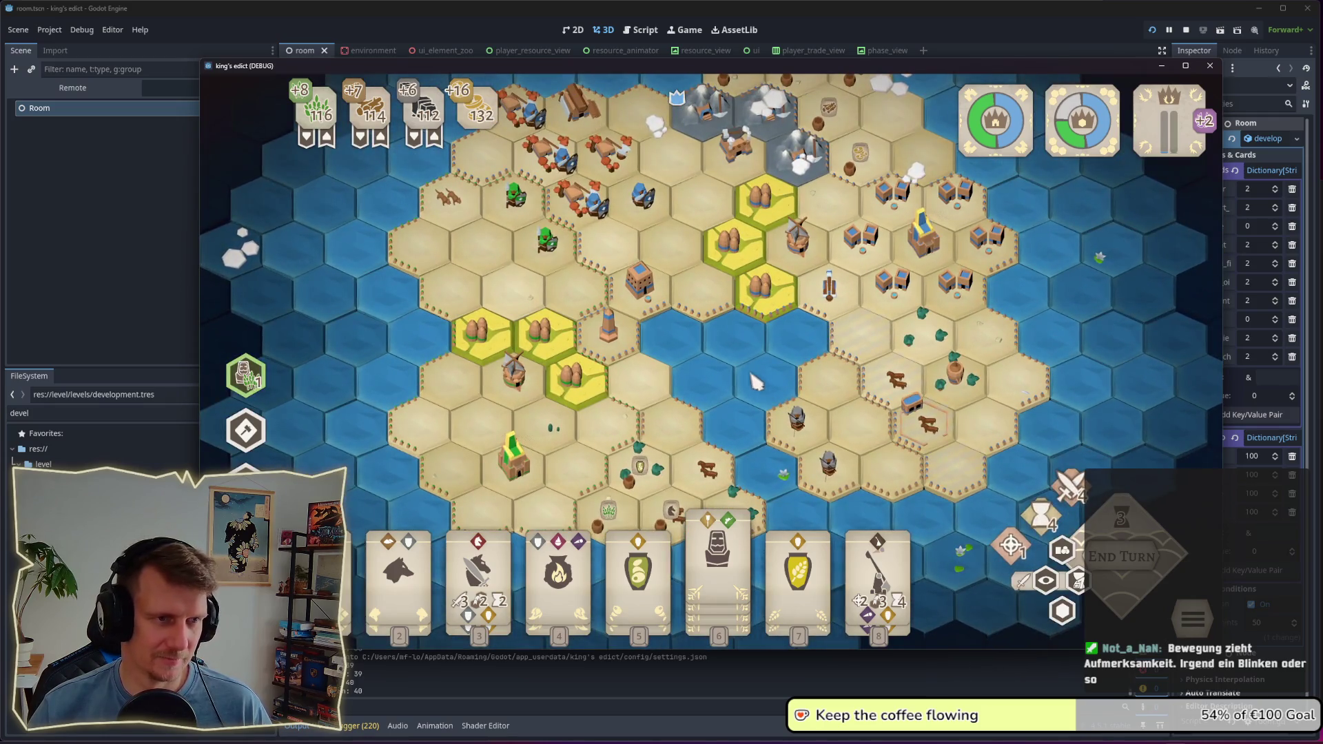
pyautogui.moveTo(760, 388); pyautogui.dragTo(781, 439)
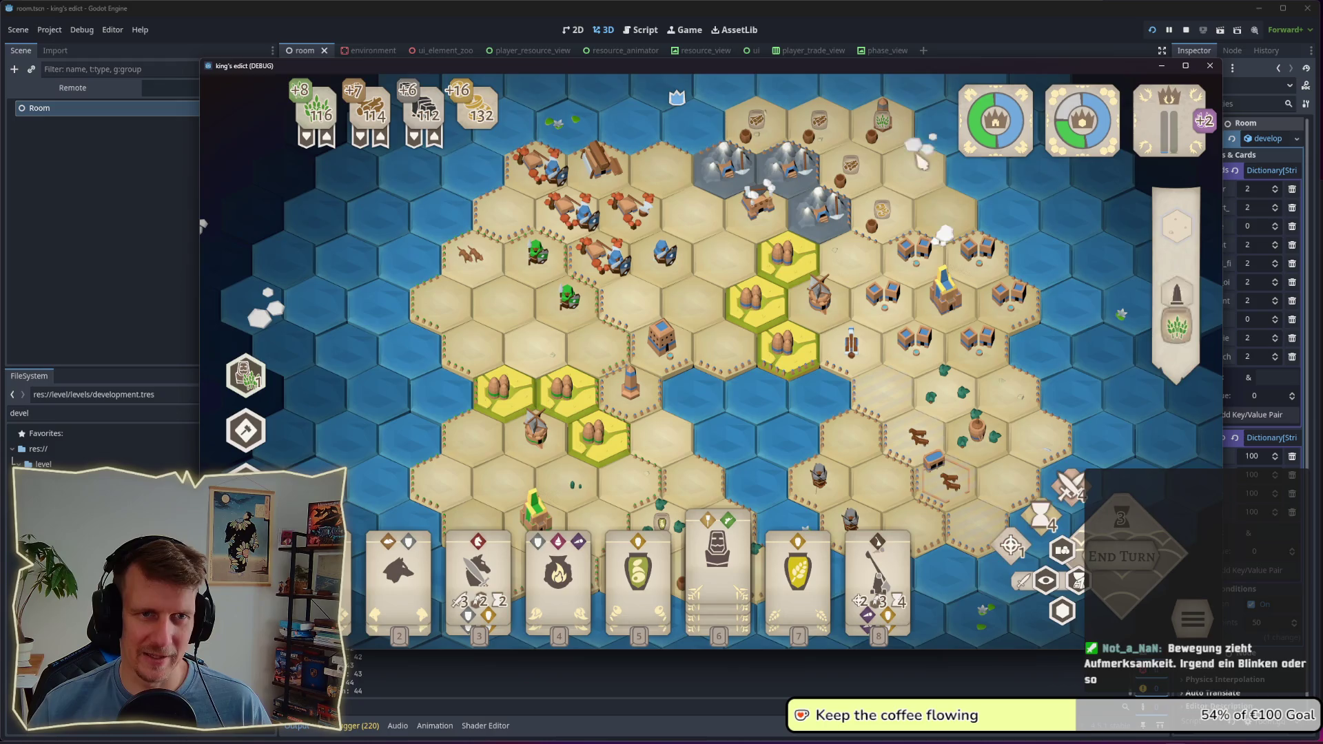
pyautogui.scroll(-3, 810, 381)
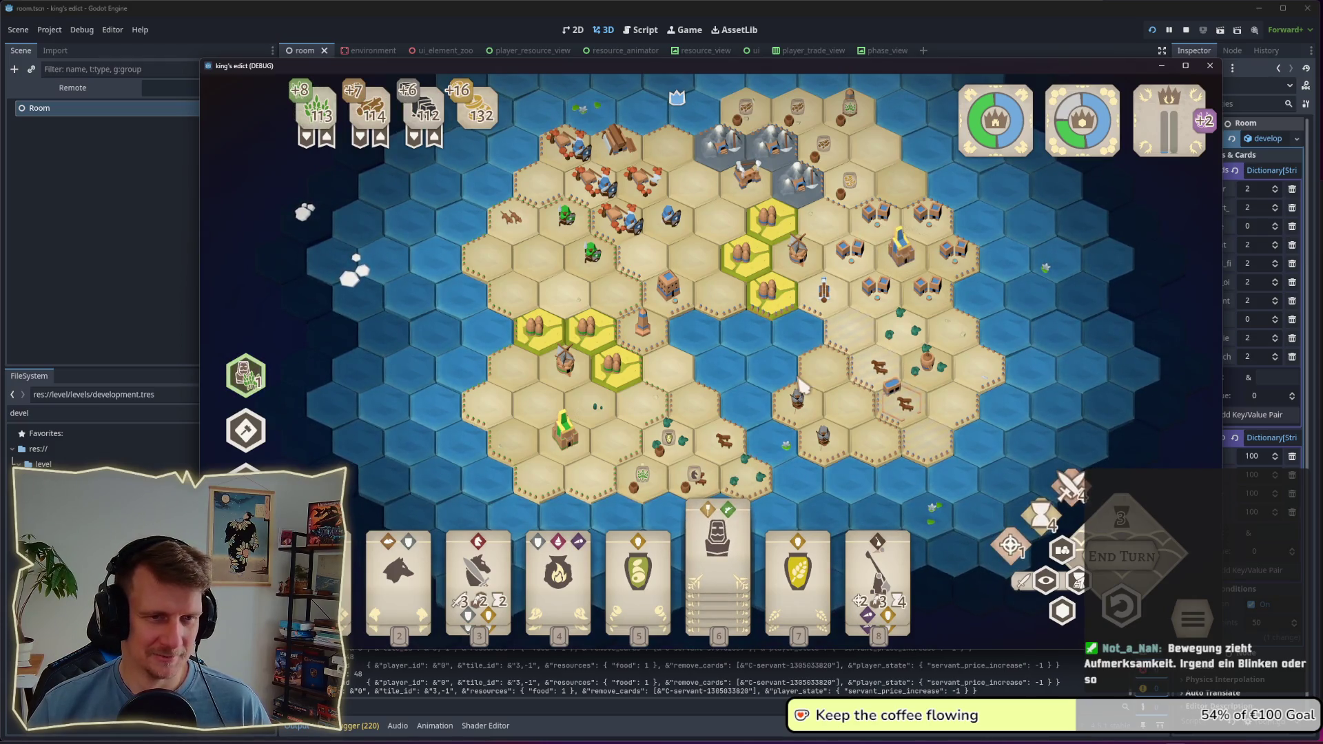
pyautogui.scroll(2, 800, 384)
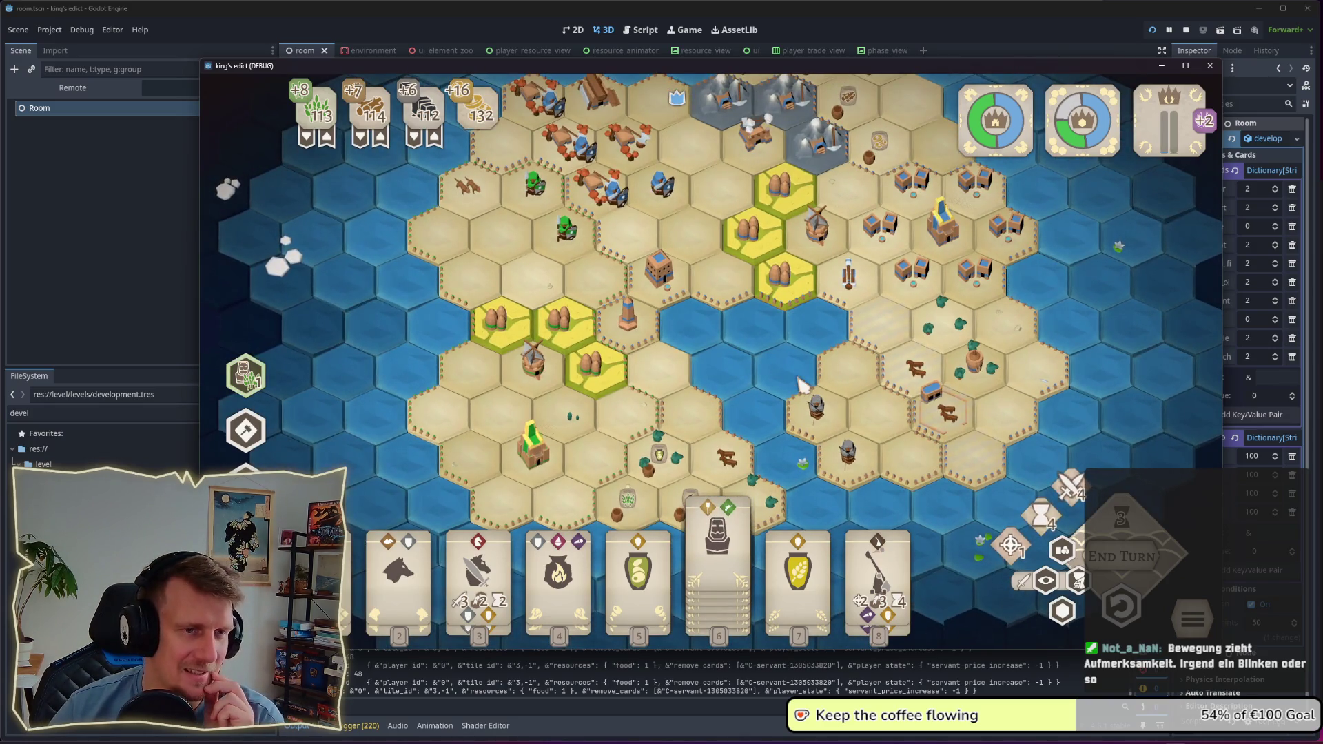
pyautogui.scroll(-2, 800, 384)
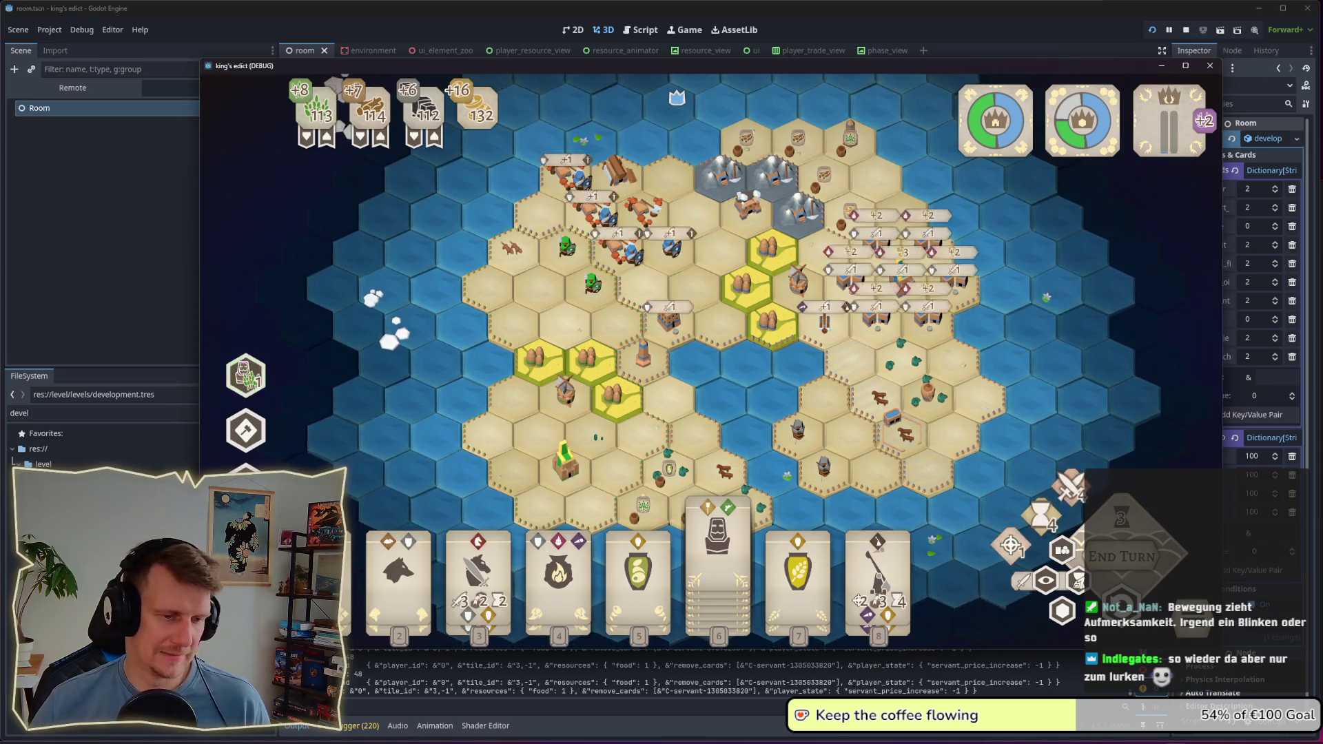
pyautogui.moveTo(871, 729)
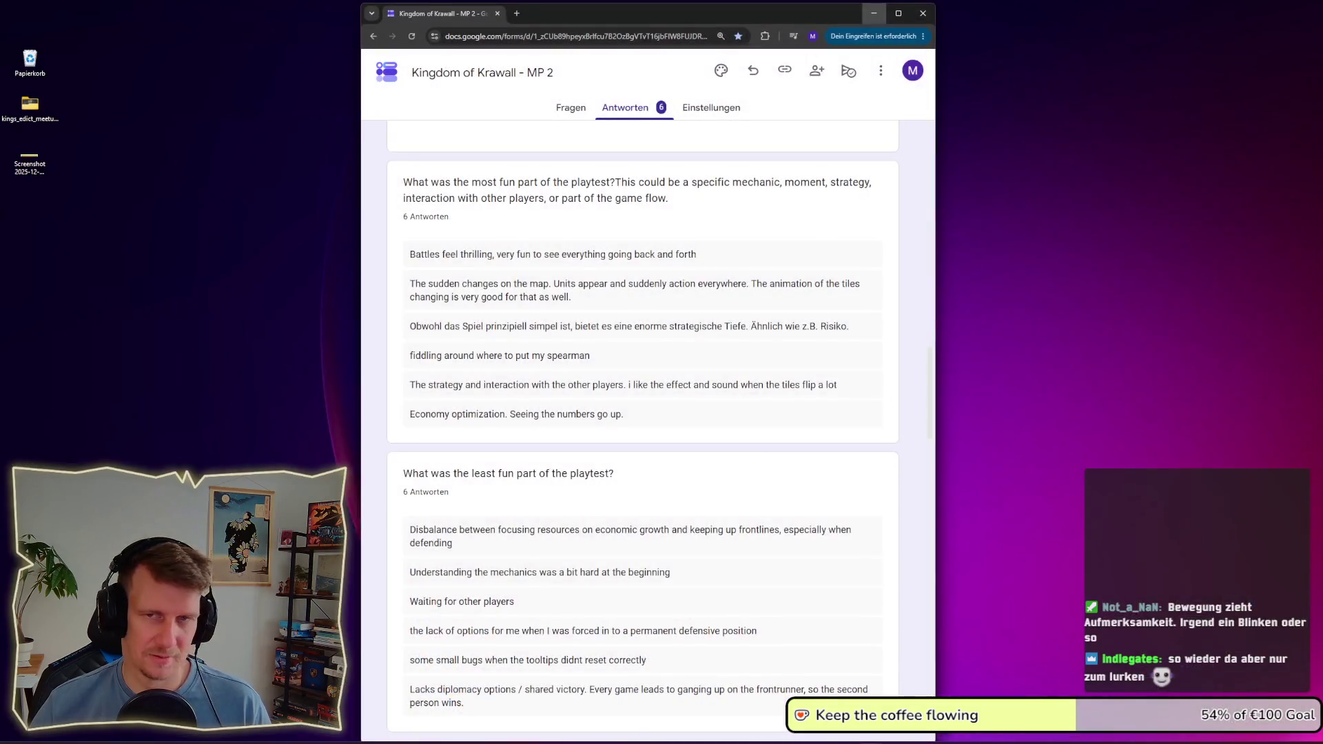
# Step: Search 'civ 7 borders' in a new Chrome tab and enlarge the first border image result
pyautogui.click(924, 684)
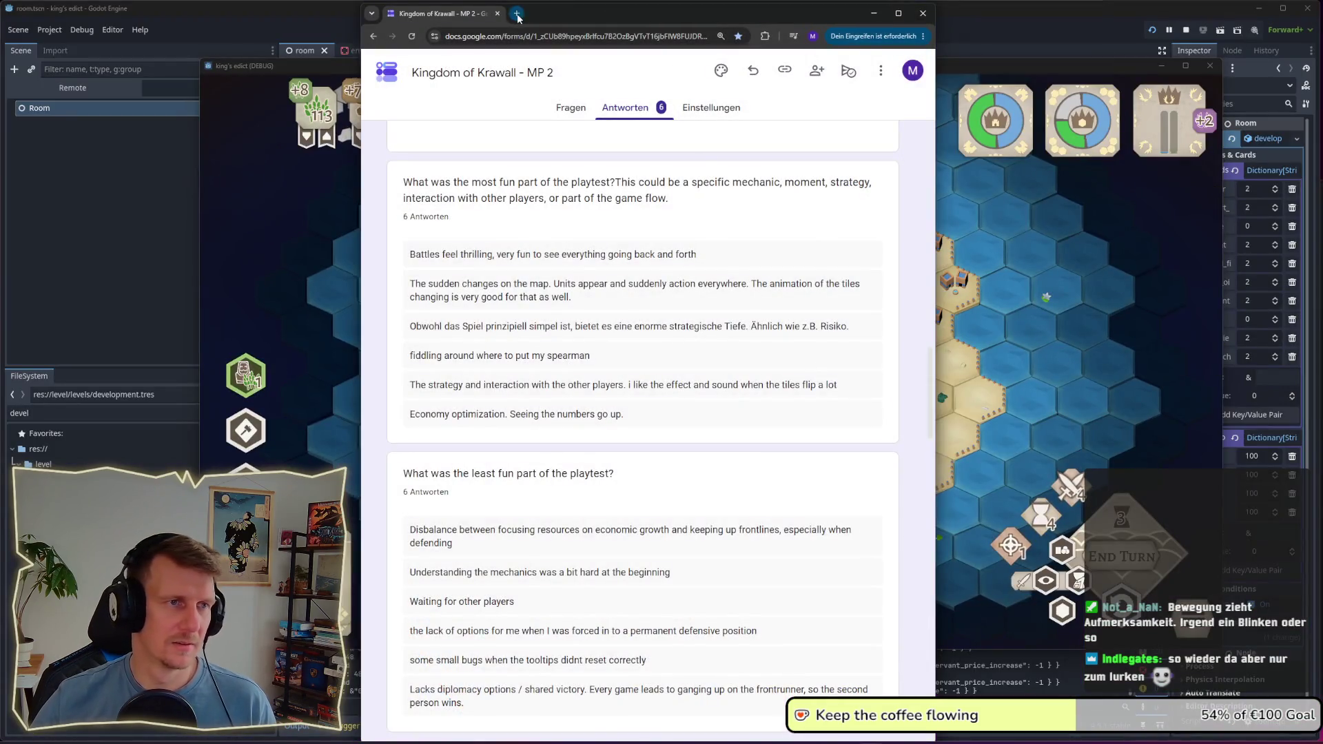
pyautogui.click(517, 14)
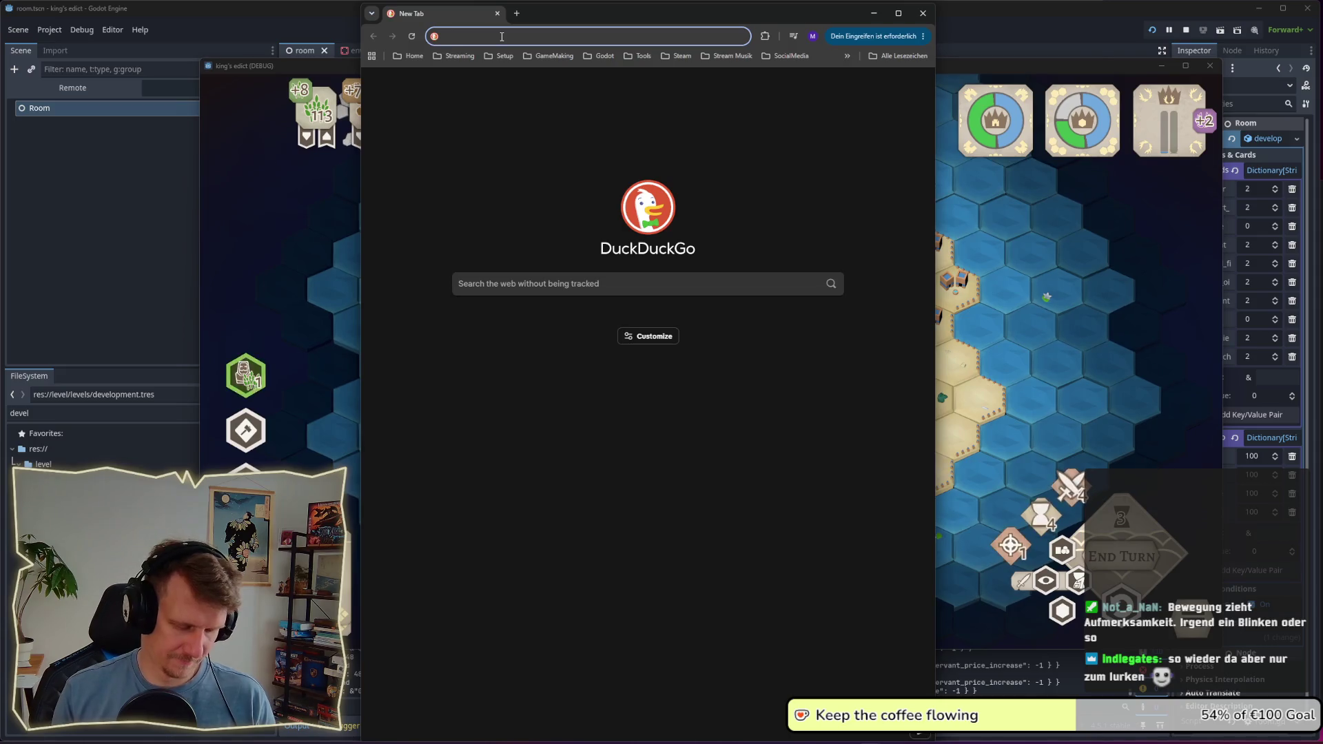
pyautogui.write('civ ')
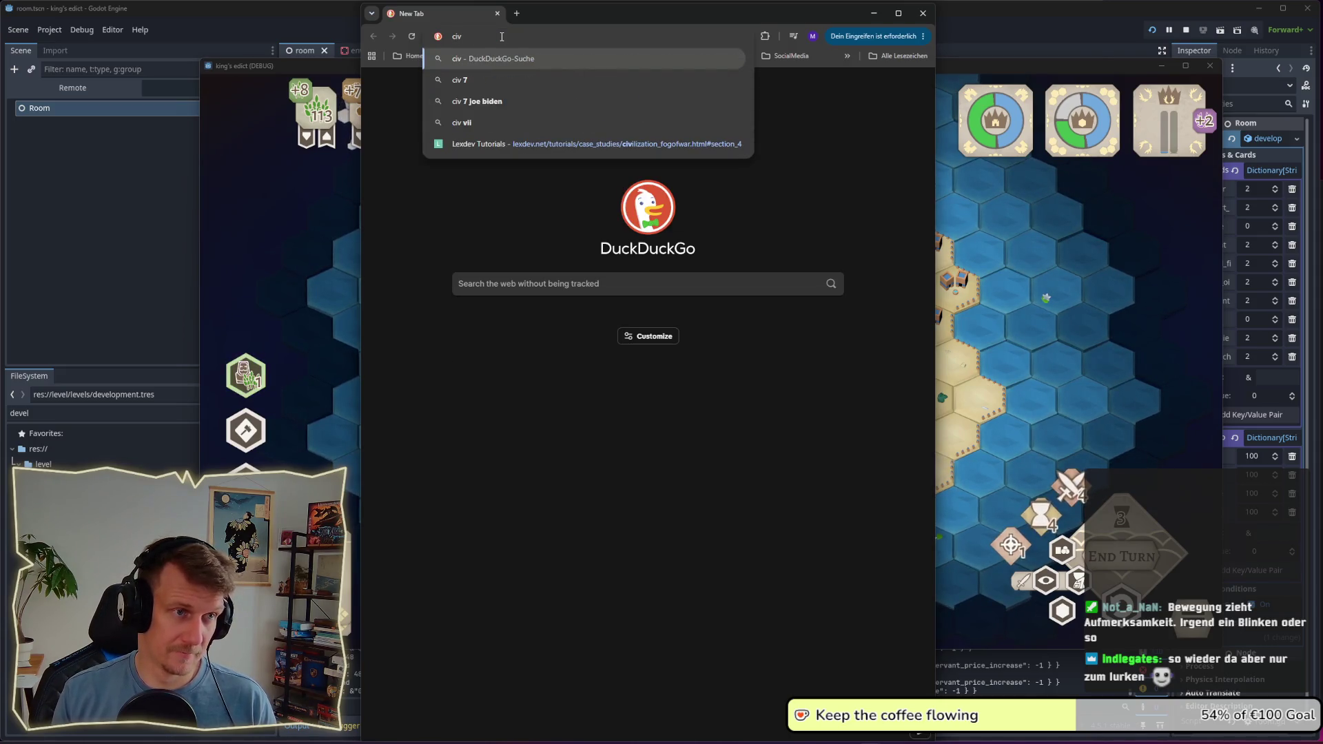
pyautogui.write('7')
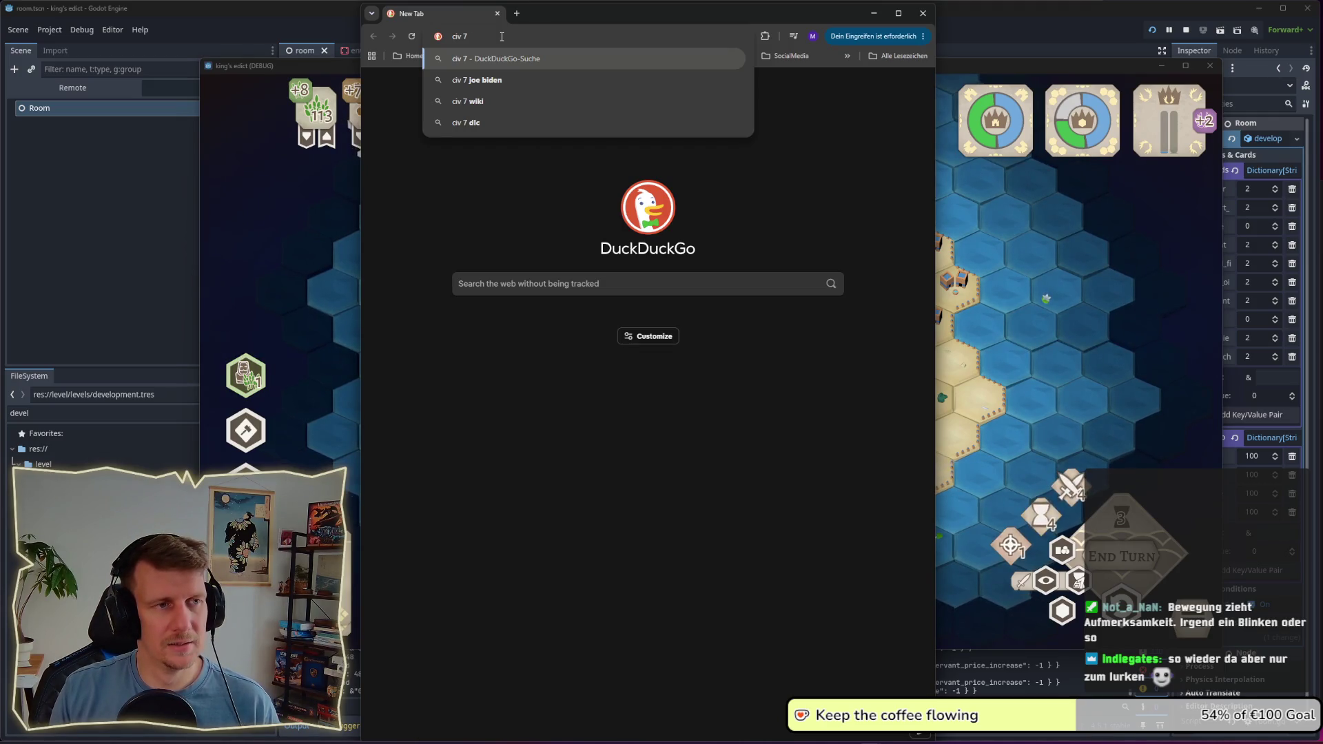
pyautogui.write(' borders')
pyautogui.press('Return')
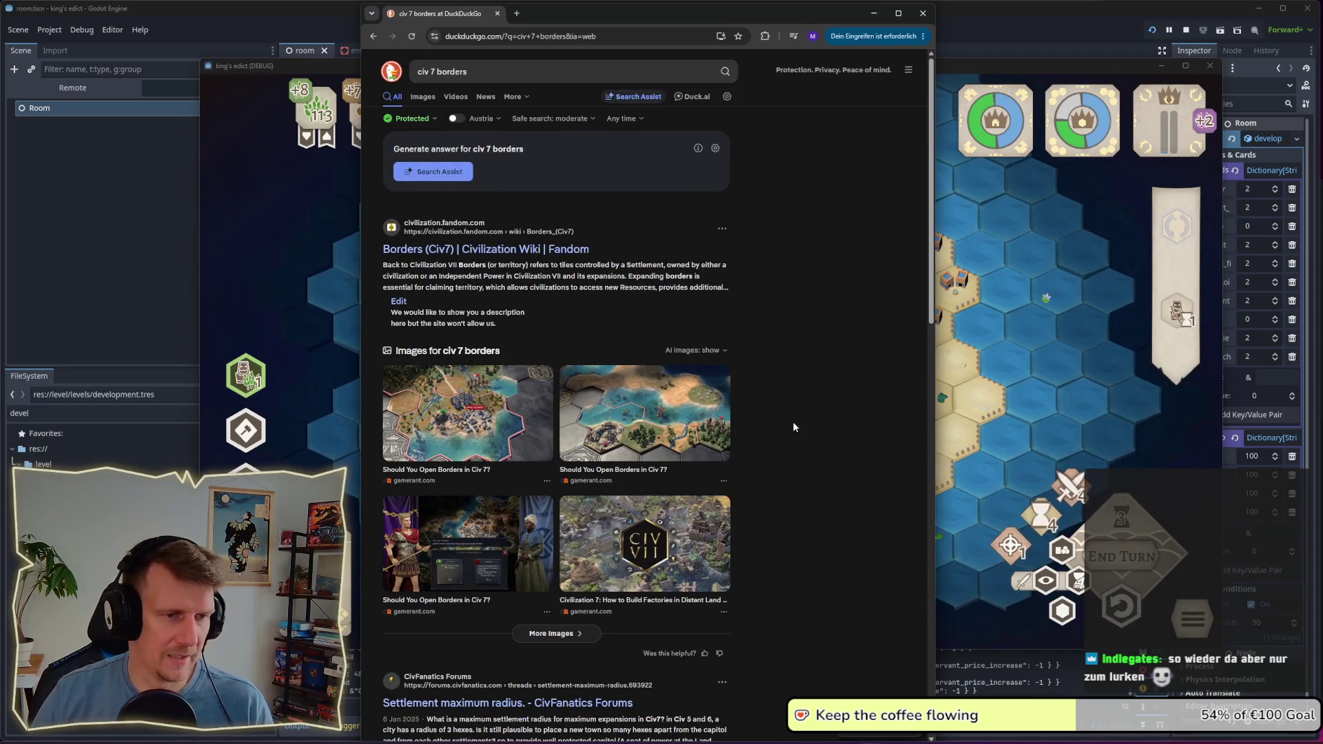
pyautogui.click(536, 418)
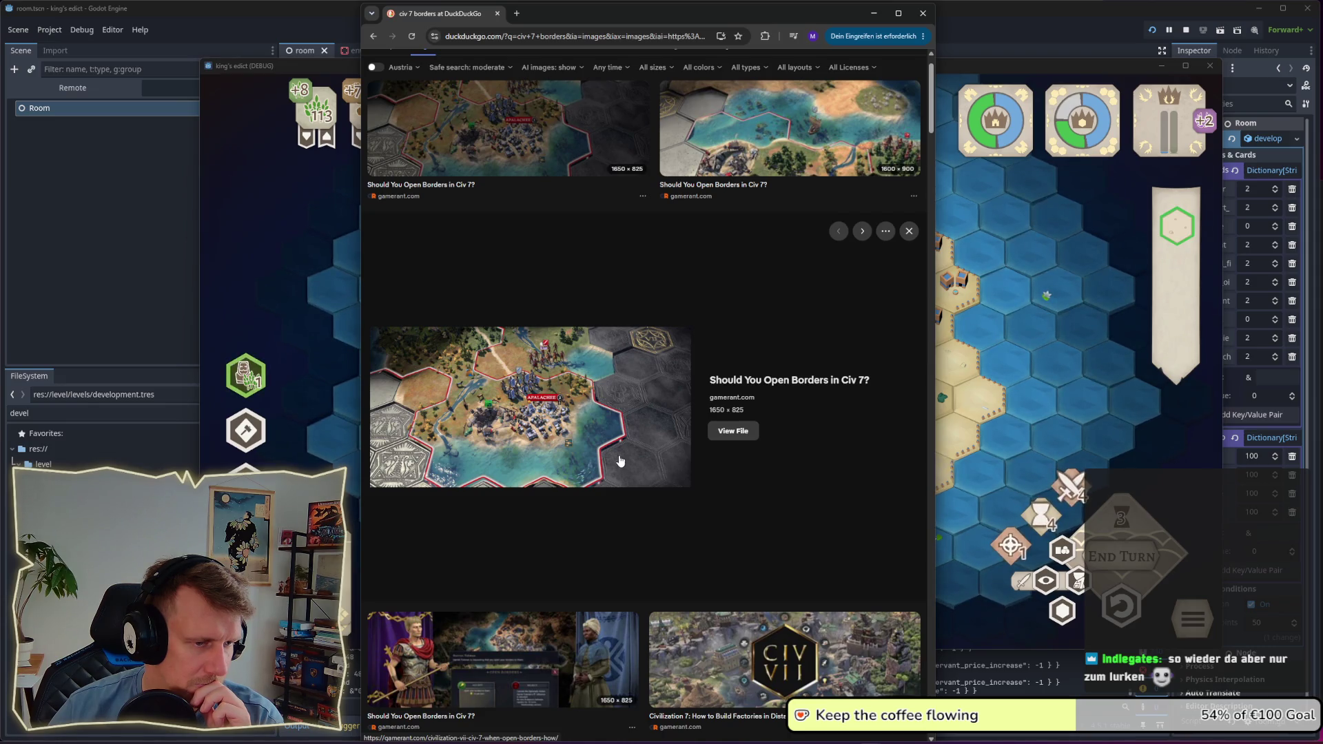
# Step: Browse the image results, previewing the Trade Routes and FFXX map images
pyautogui.scroll(-5, 620, 461)
pyautogui.click(453, 393)
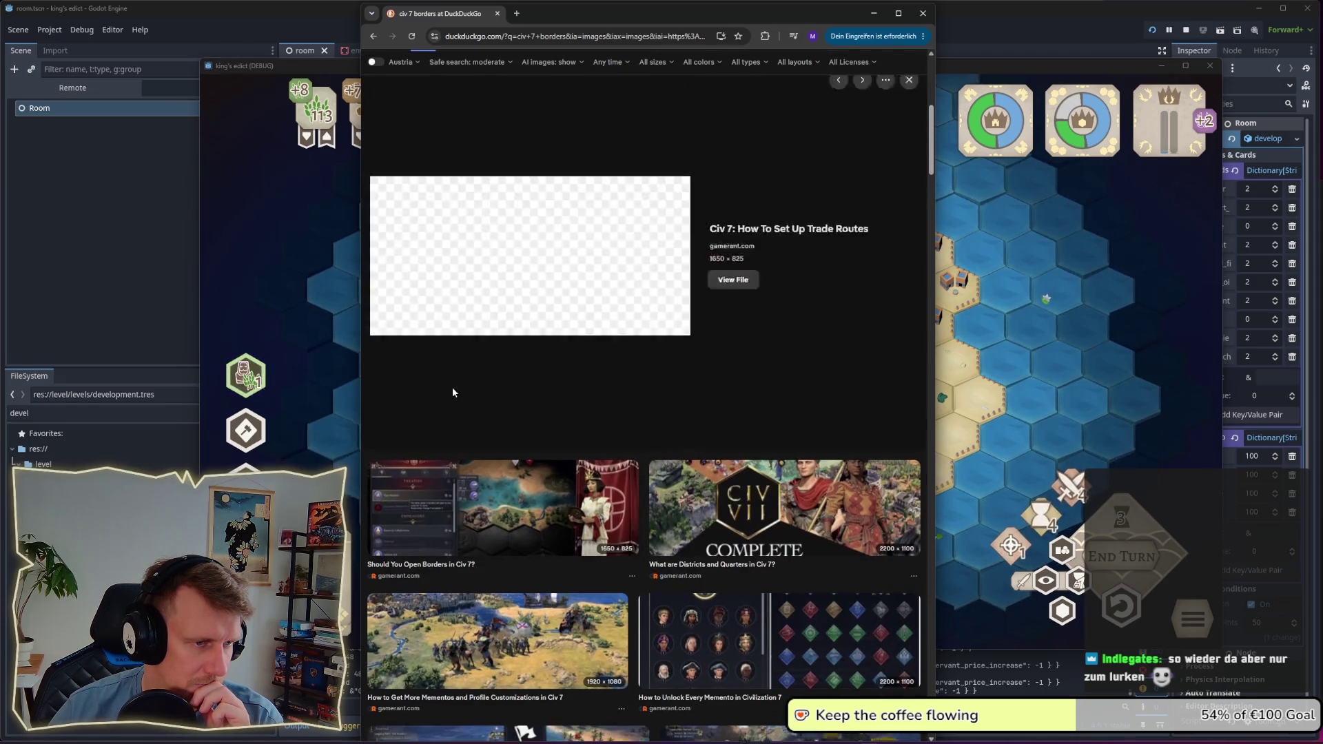
pyautogui.scroll(-3, 503, 420)
pyautogui.scroll(-3, 502, 419)
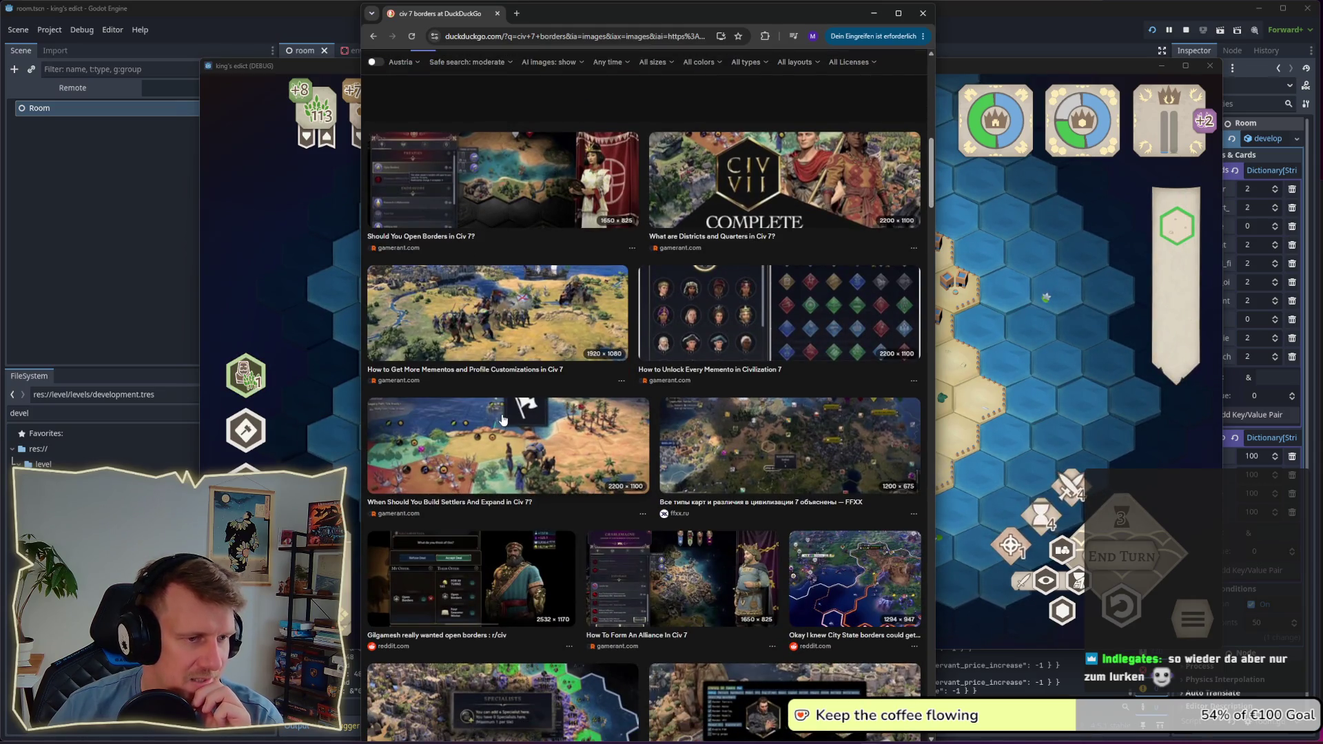
pyautogui.scroll(-2, 502, 418)
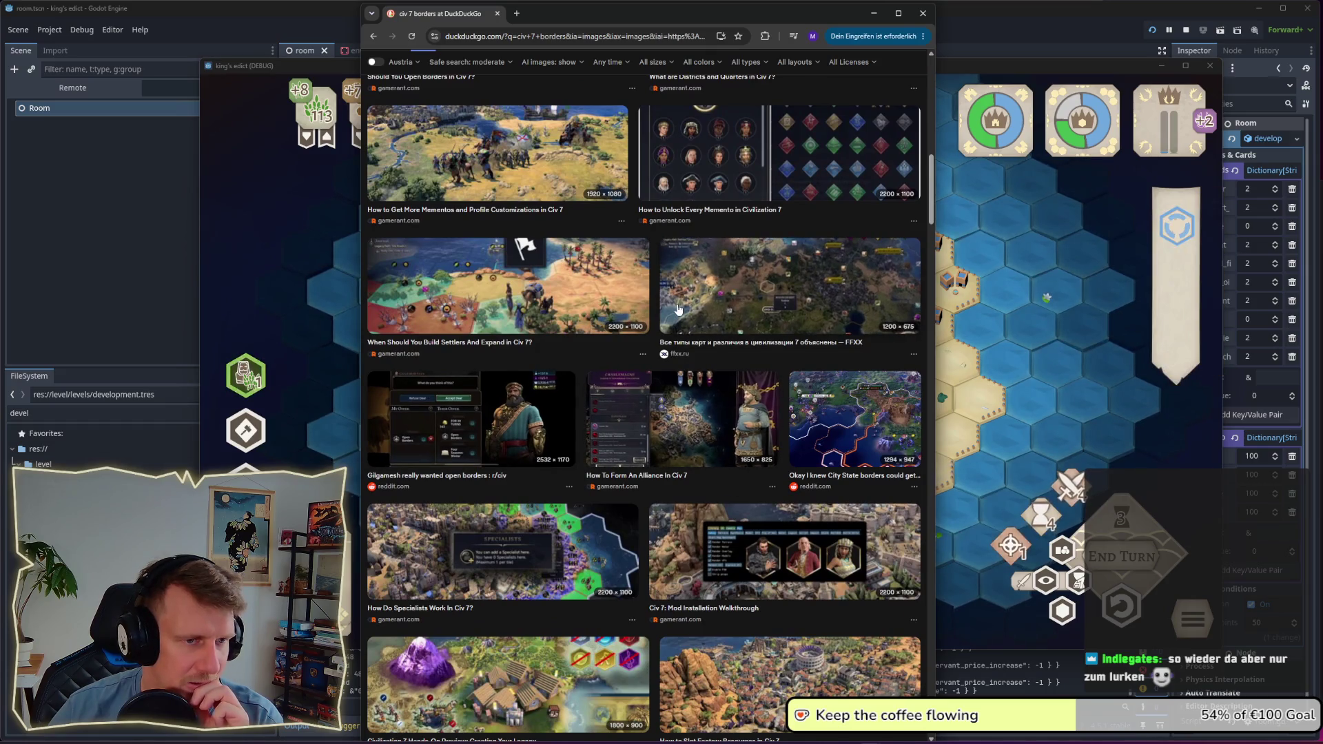
pyautogui.click(675, 303)
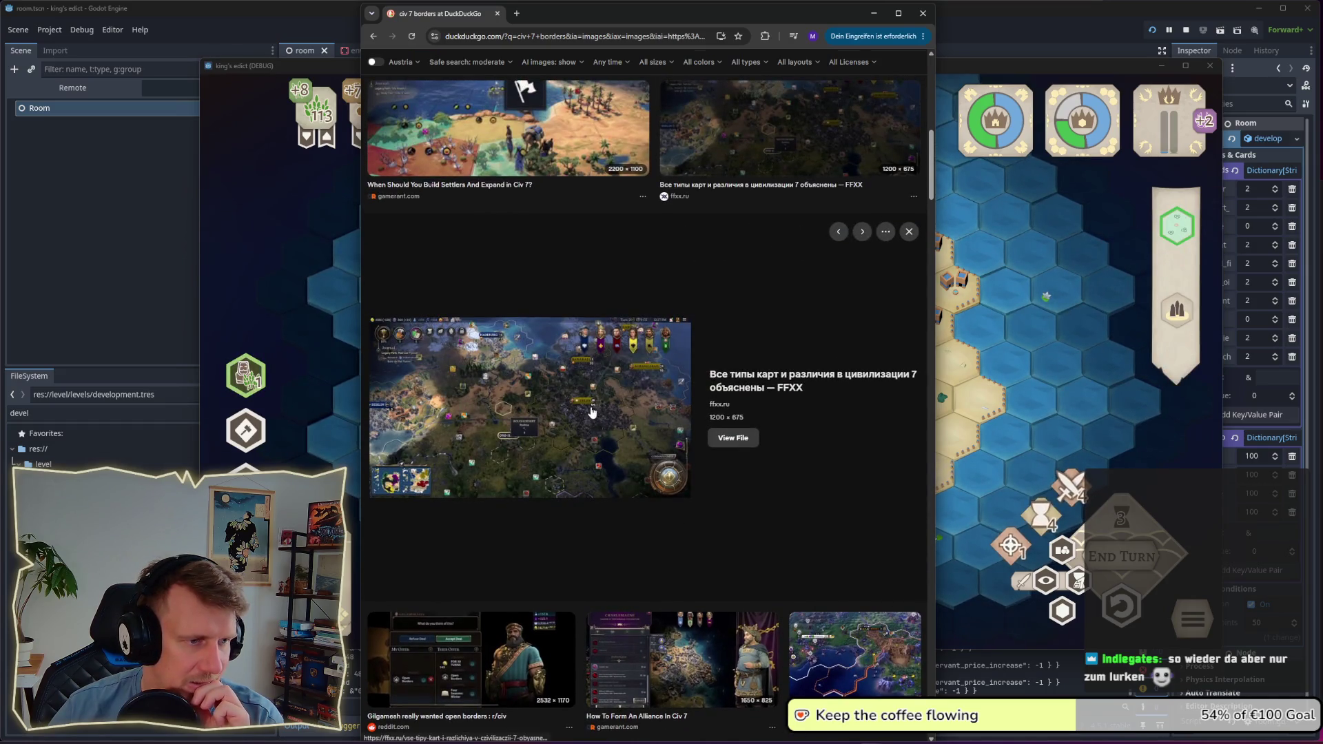
pyautogui.scroll(6, 595, 414)
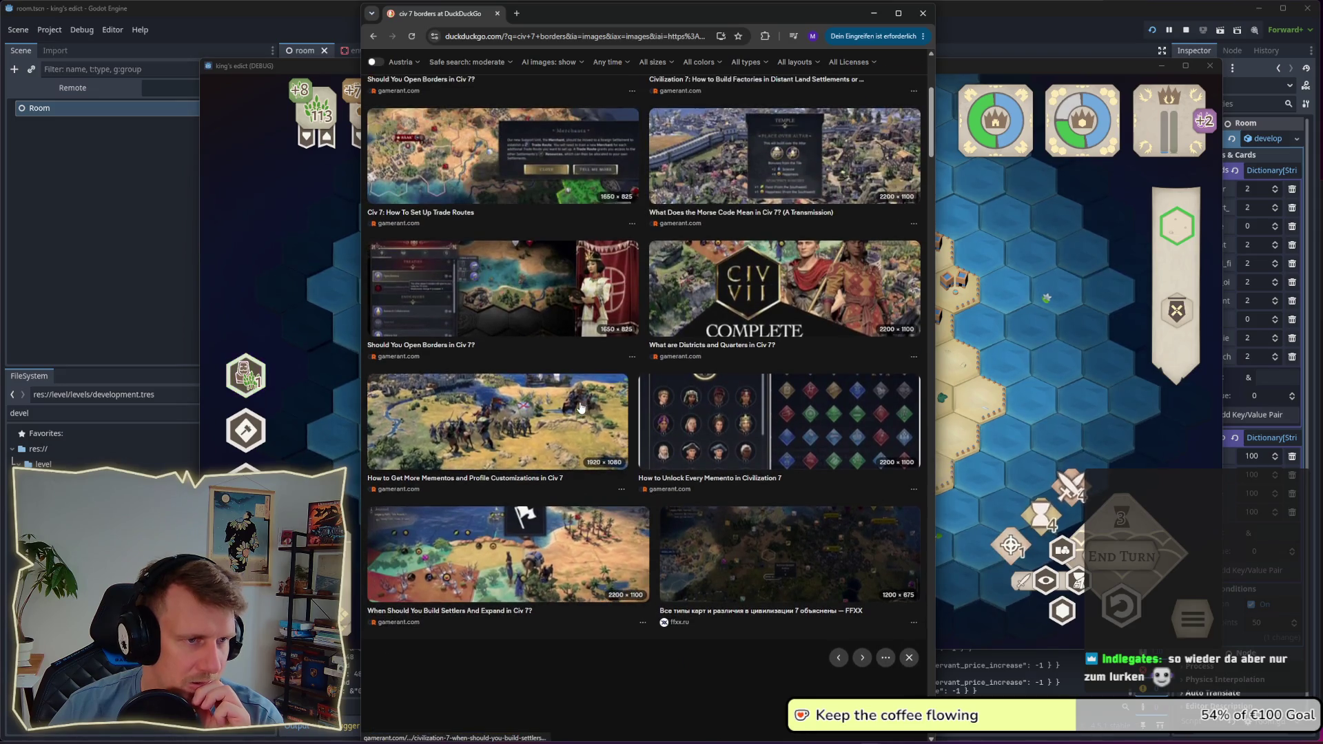
pyautogui.scroll(3, 517, 399)
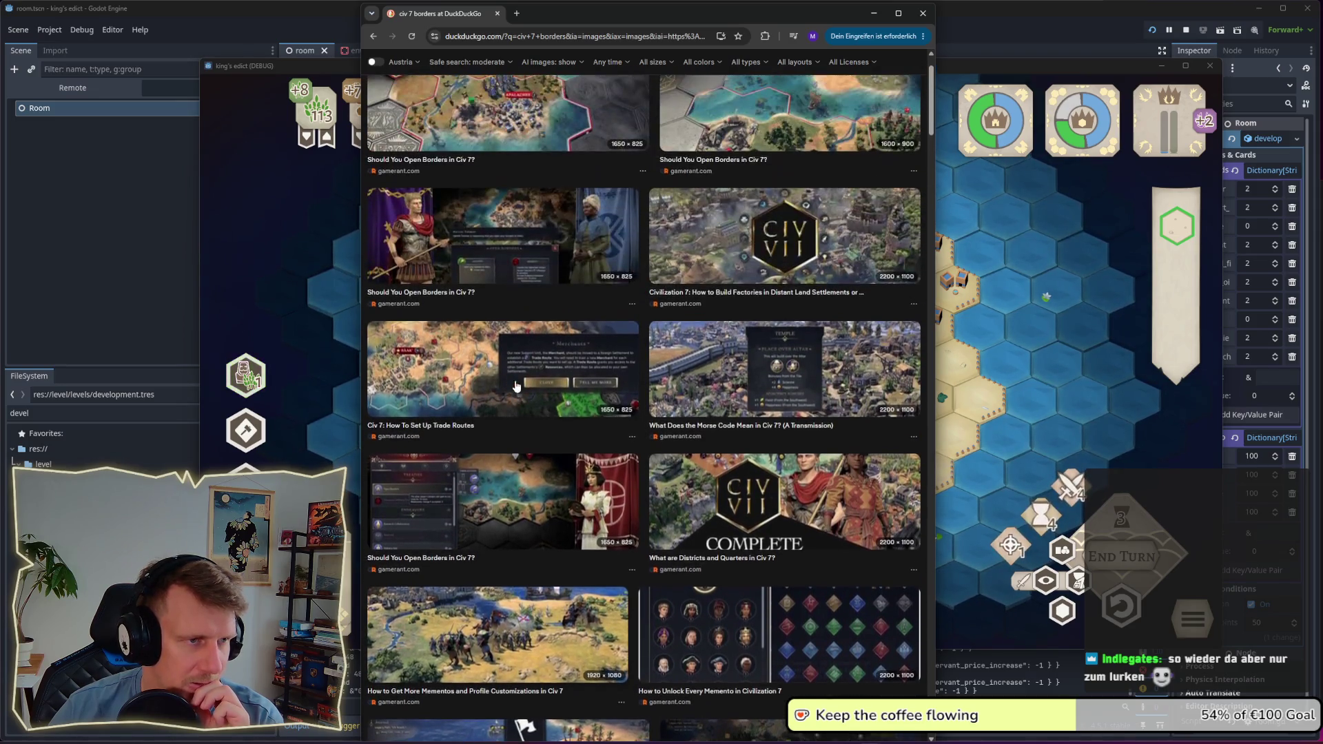
pyautogui.click(476, 378)
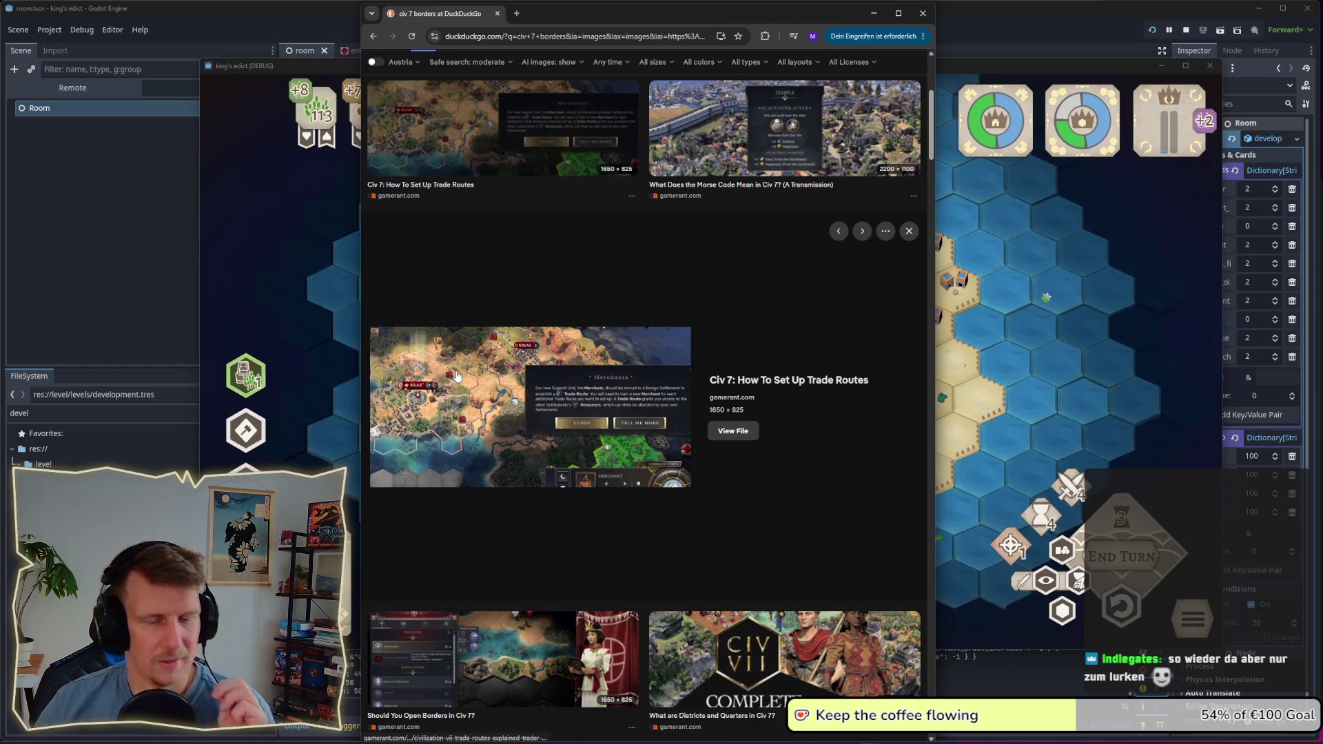
# Step: Preview the 'Every Civilization VII Map, Explained' image, then return to the search results
pyautogui.scroll(5, 469, 413)
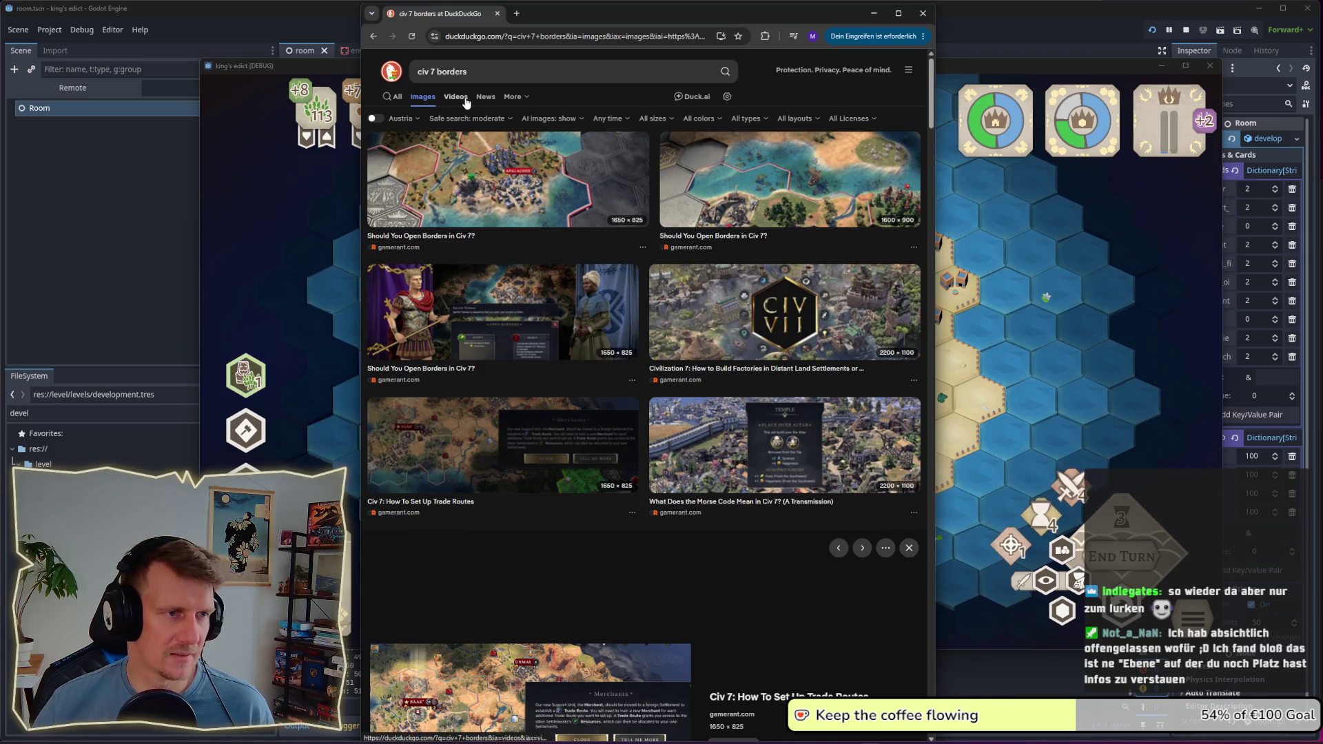
pyautogui.scroll(-9, 588, 358)
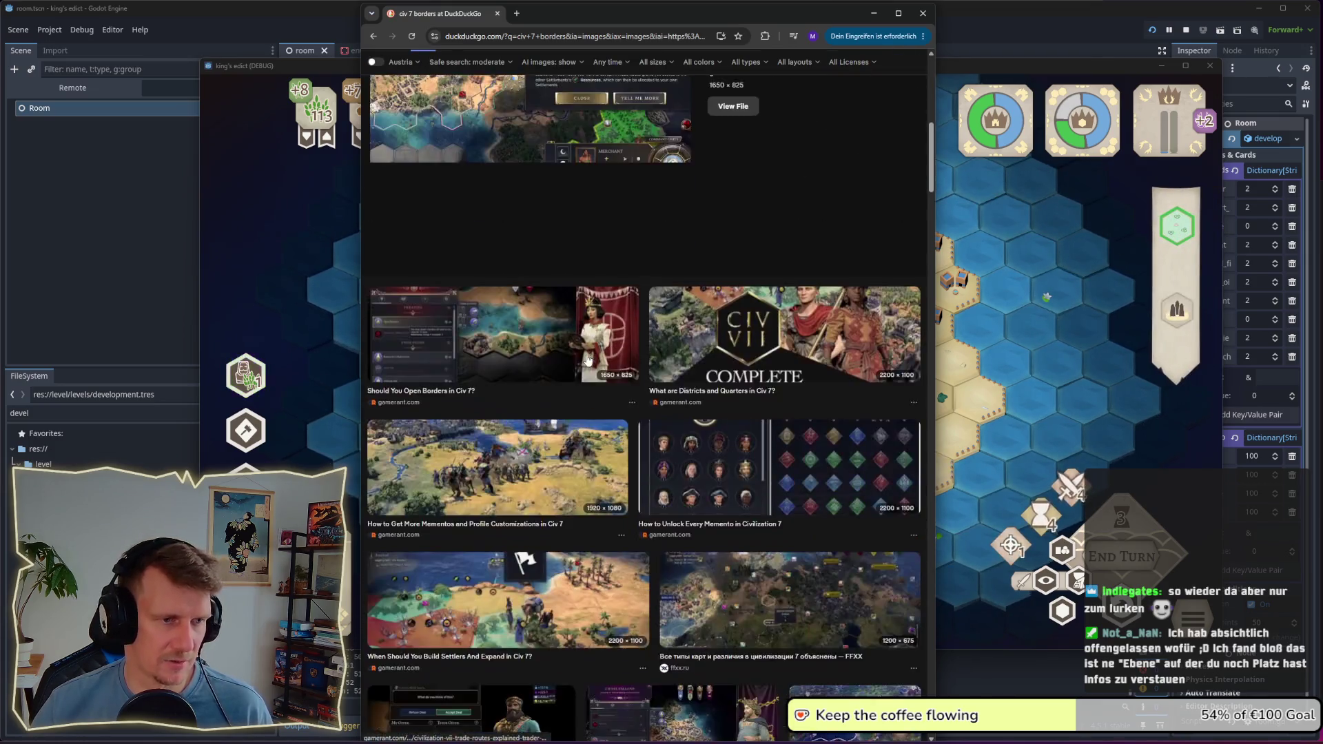
pyautogui.scroll(-9, 588, 359)
pyautogui.scroll(-4, 588, 359)
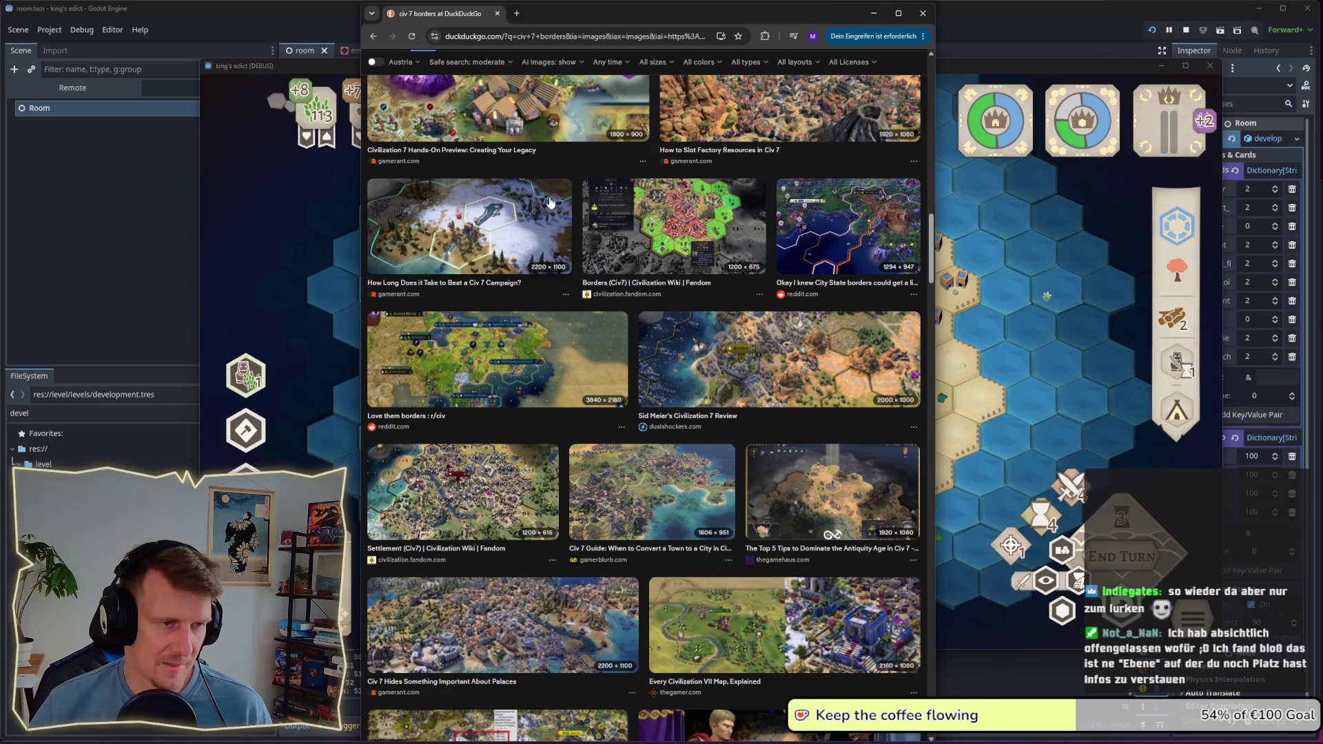
pyautogui.click(715, 614)
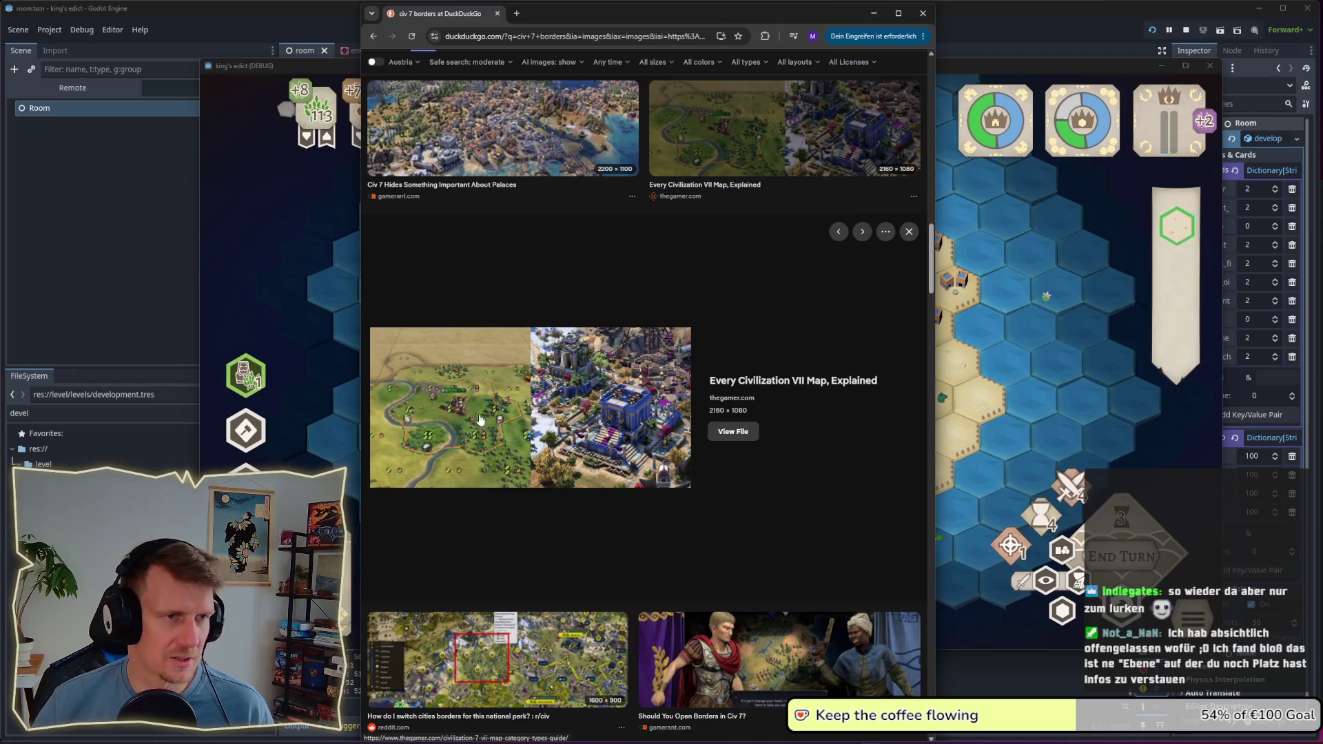
pyautogui.scroll(2, 469, 207)
pyautogui.click(370, 36)
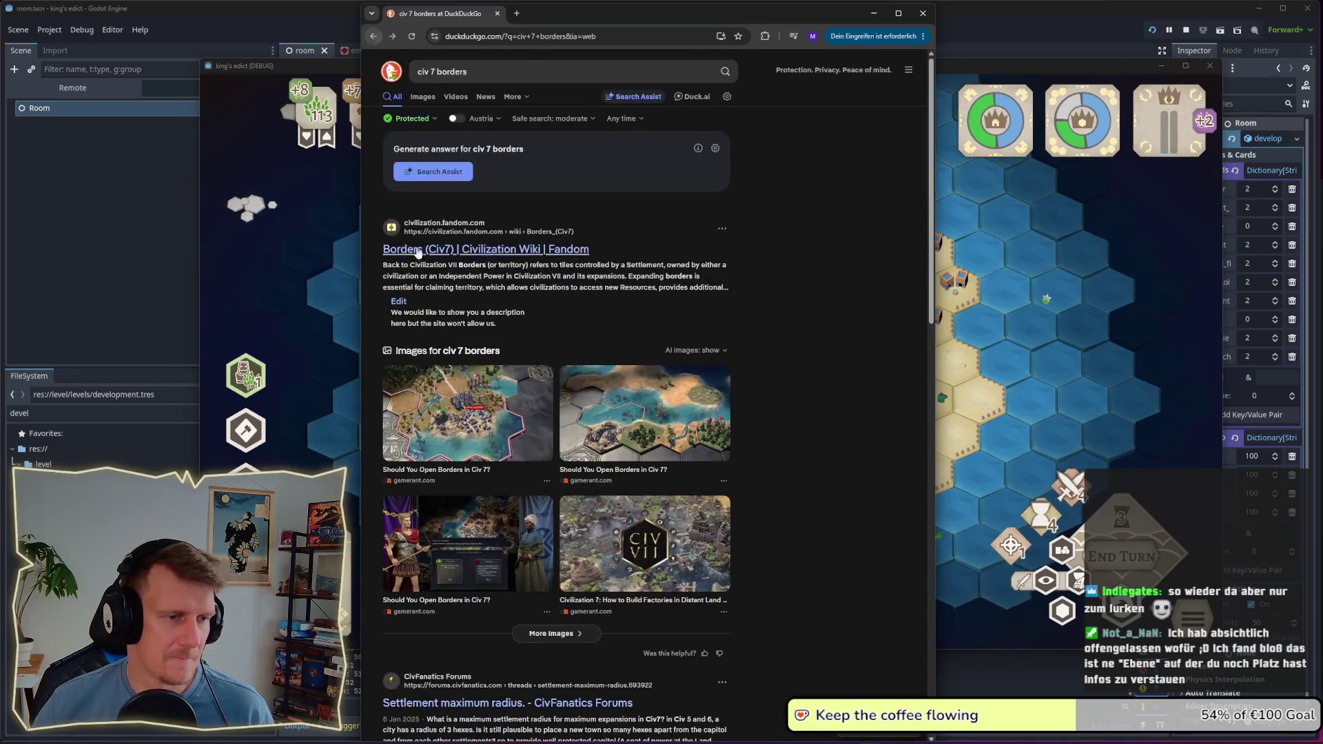
# Step: Snip the 'Should You Open Borders in Civ 7?' border map preview and switch to Obsidian
pyautogui.click(585, 459)
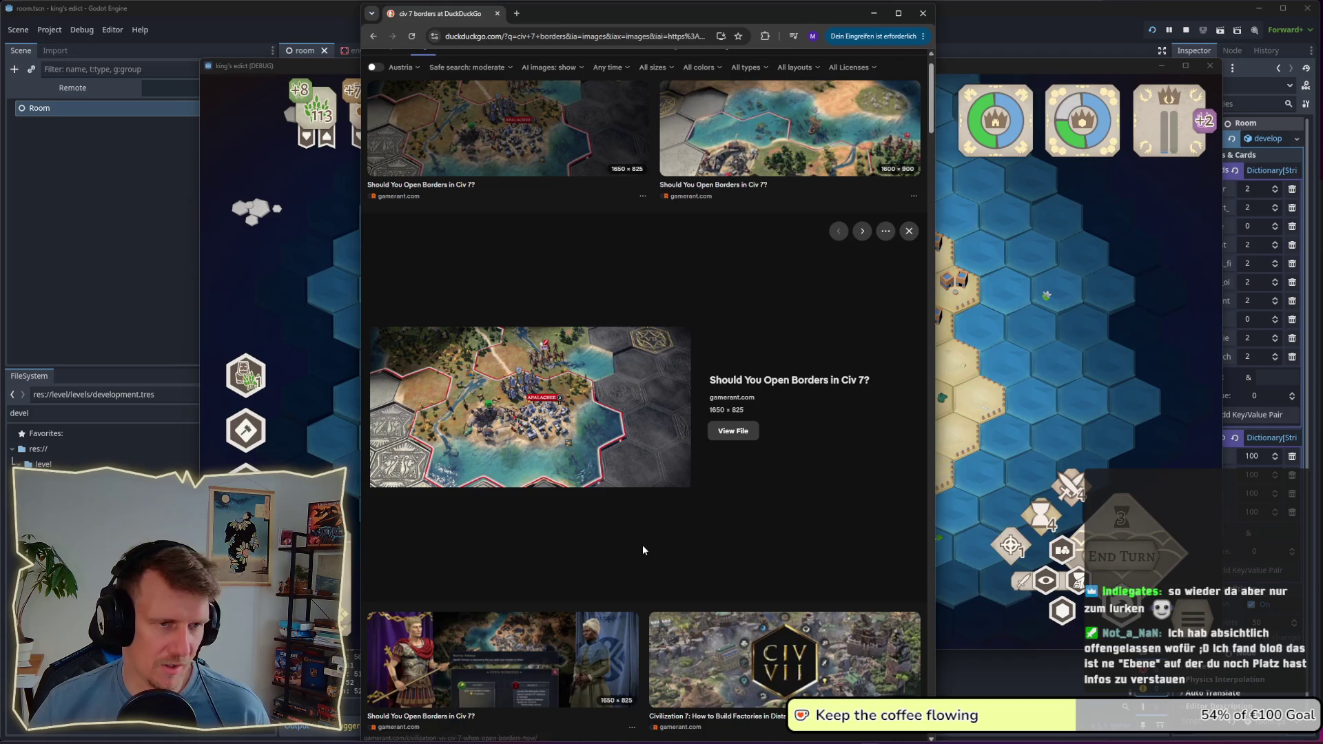
pyautogui.press('super+shift+s')
pyautogui.moveTo(370, 327)
pyautogui.mouseDown()
pyautogui.moveTo(517, 426)
pyautogui.moveTo(691, 491)
pyautogui.mouseUp()
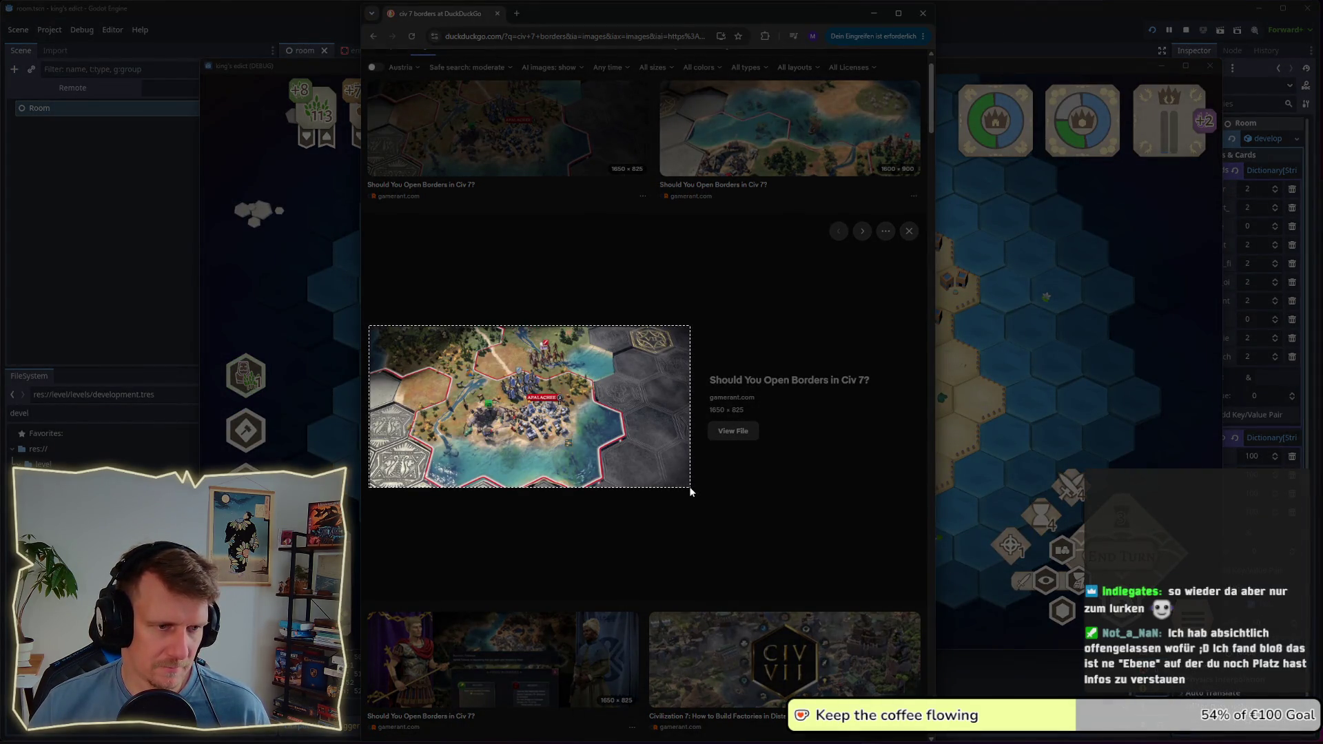
pyautogui.hotkey('alt', 'Tab')
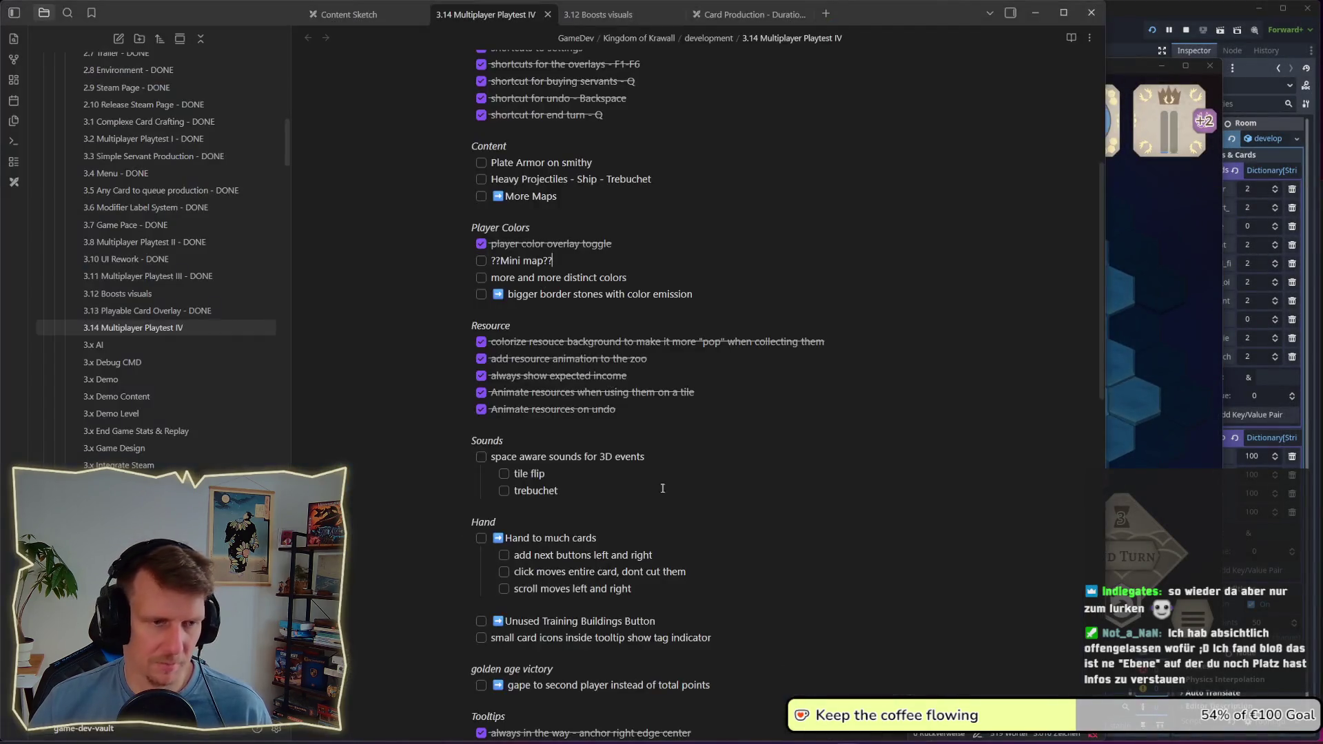
# Step: Scroll the Obsidian file explorer to the Sketches folder and open a blank new tab
pyautogui.scroll(-10, 126, 416)
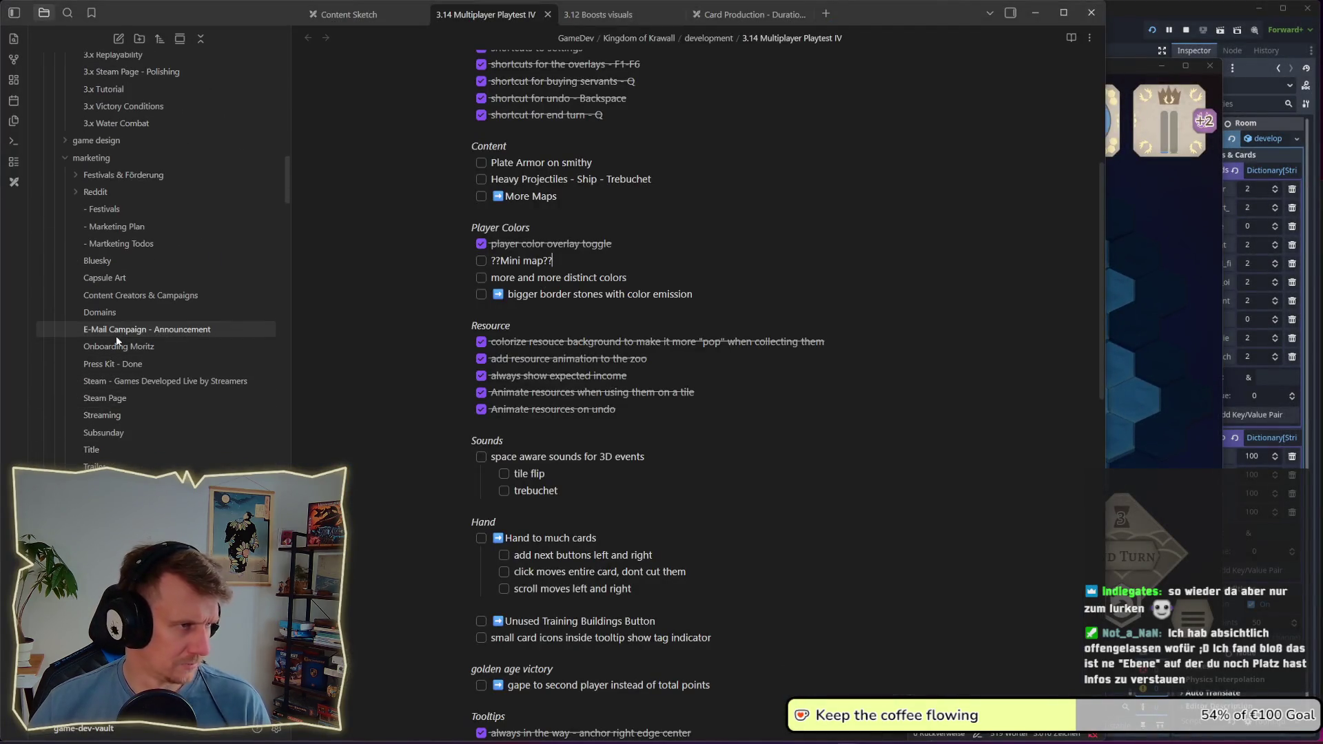
pyautogui.scroll(-8, 115, 337)
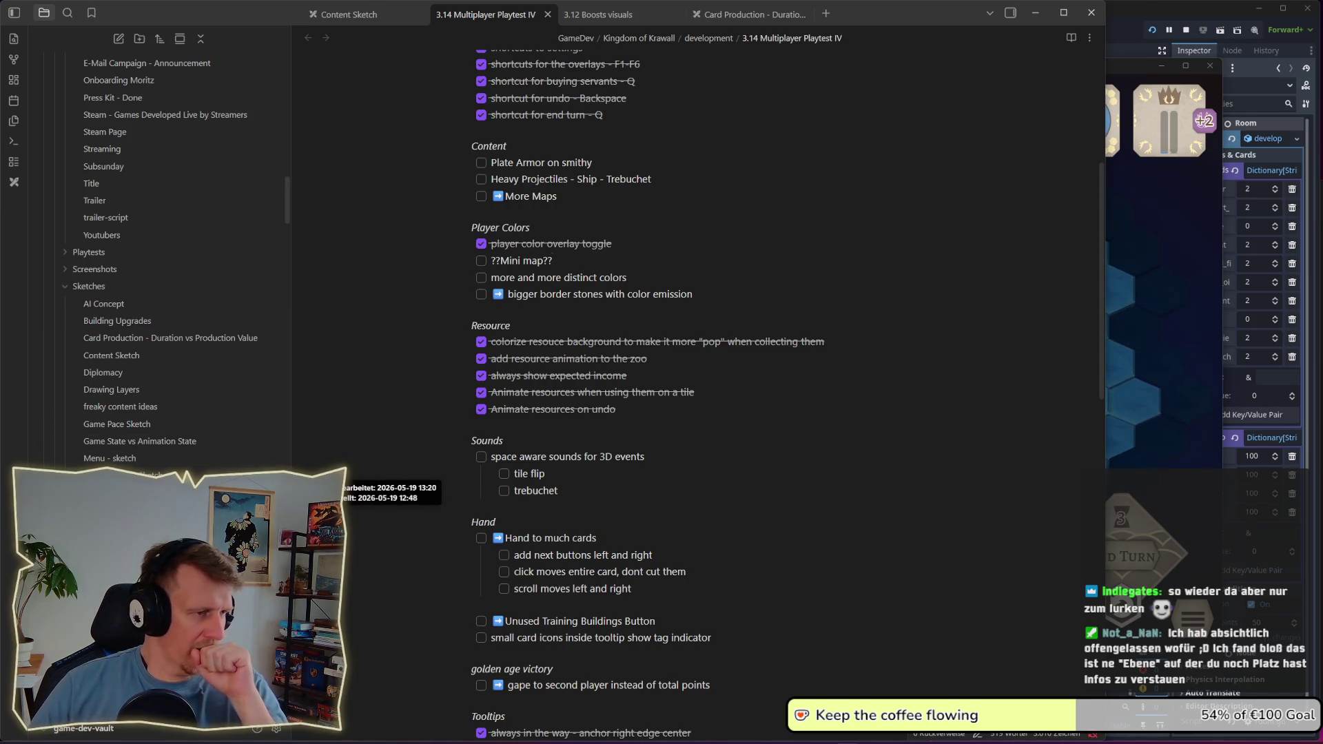
pyautogui.click(827, 14)
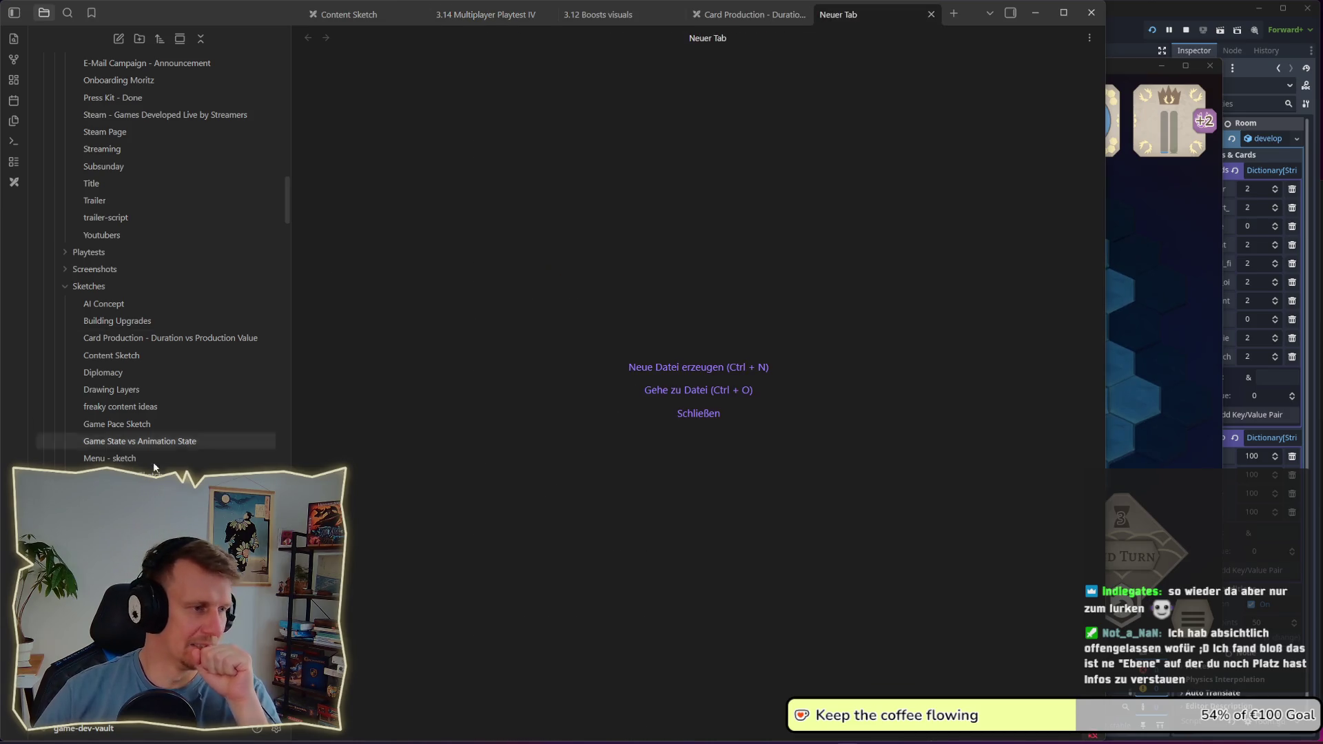
# Step: Paste the Civ 7 border map into UI Approach 2.0, enlarge it, and return to DuckDuckGo
pyautogui.click(117, 510)
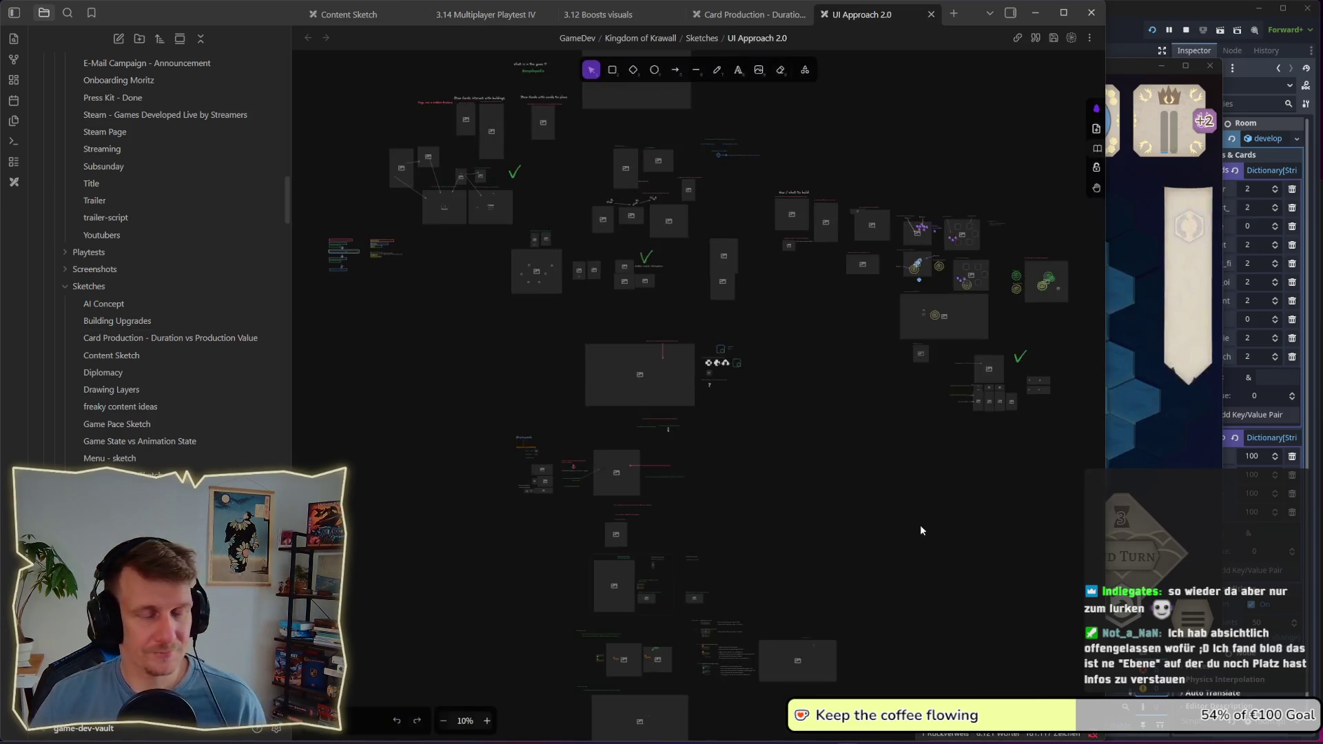
pyautogui.scroll(3, 683, 378)
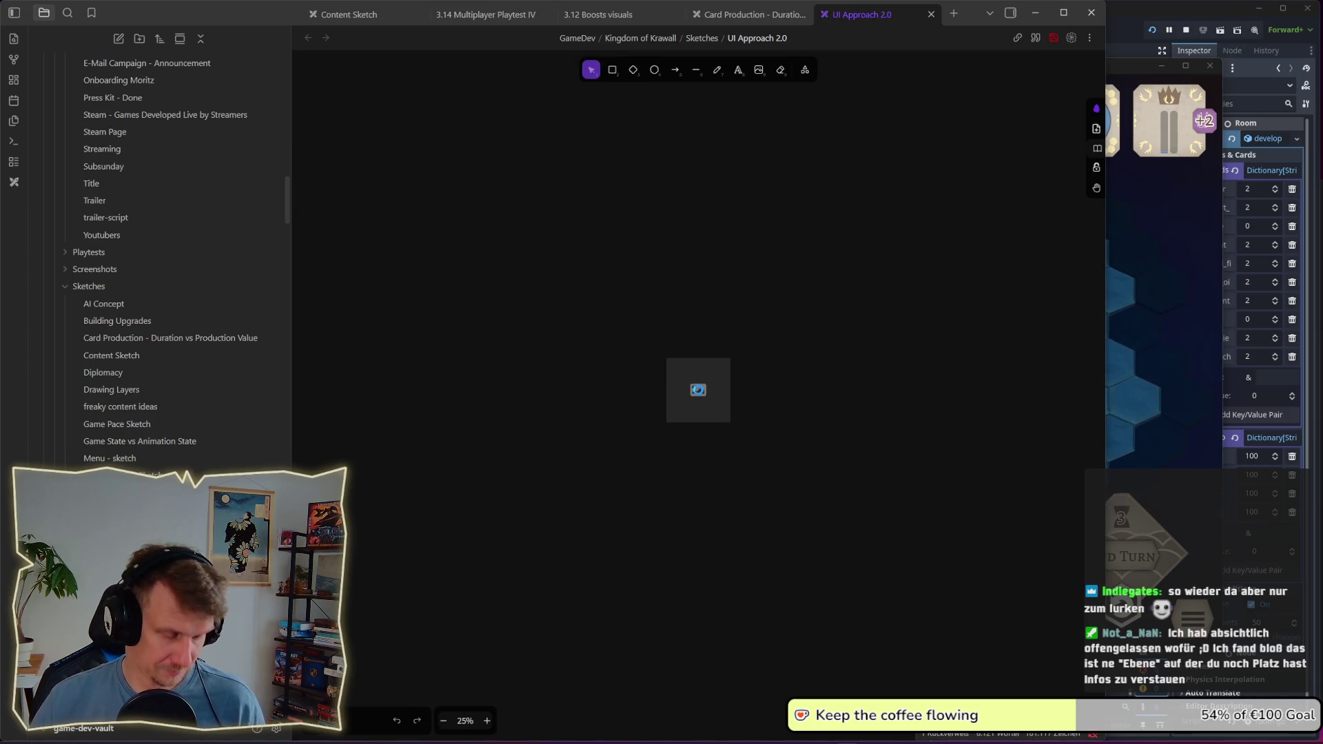
pyautogui.scroll(3, 698, 389)
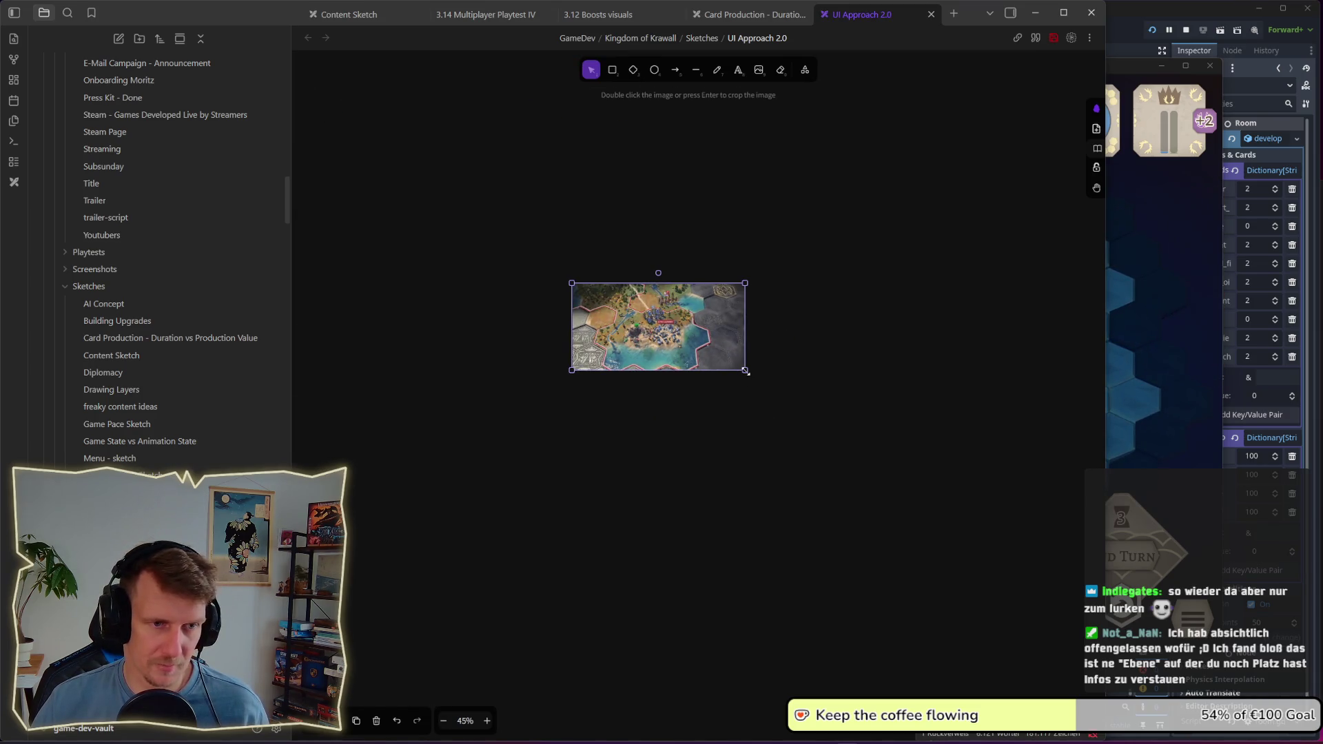
pyautogui.moveTo(746, 372); pyautogui.dragTo(904, 473)
pyautogui.hotkey('alt', 'Tab')
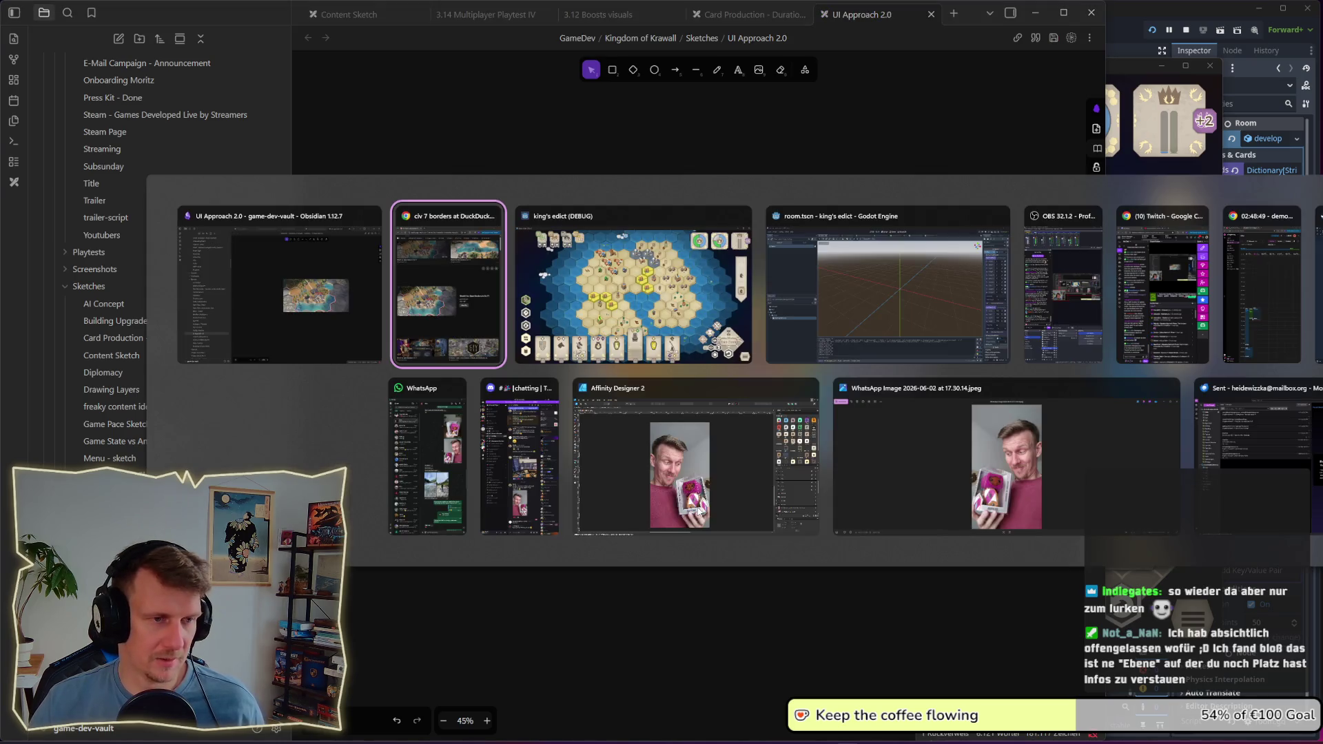
pyautogui.click(480, 269)
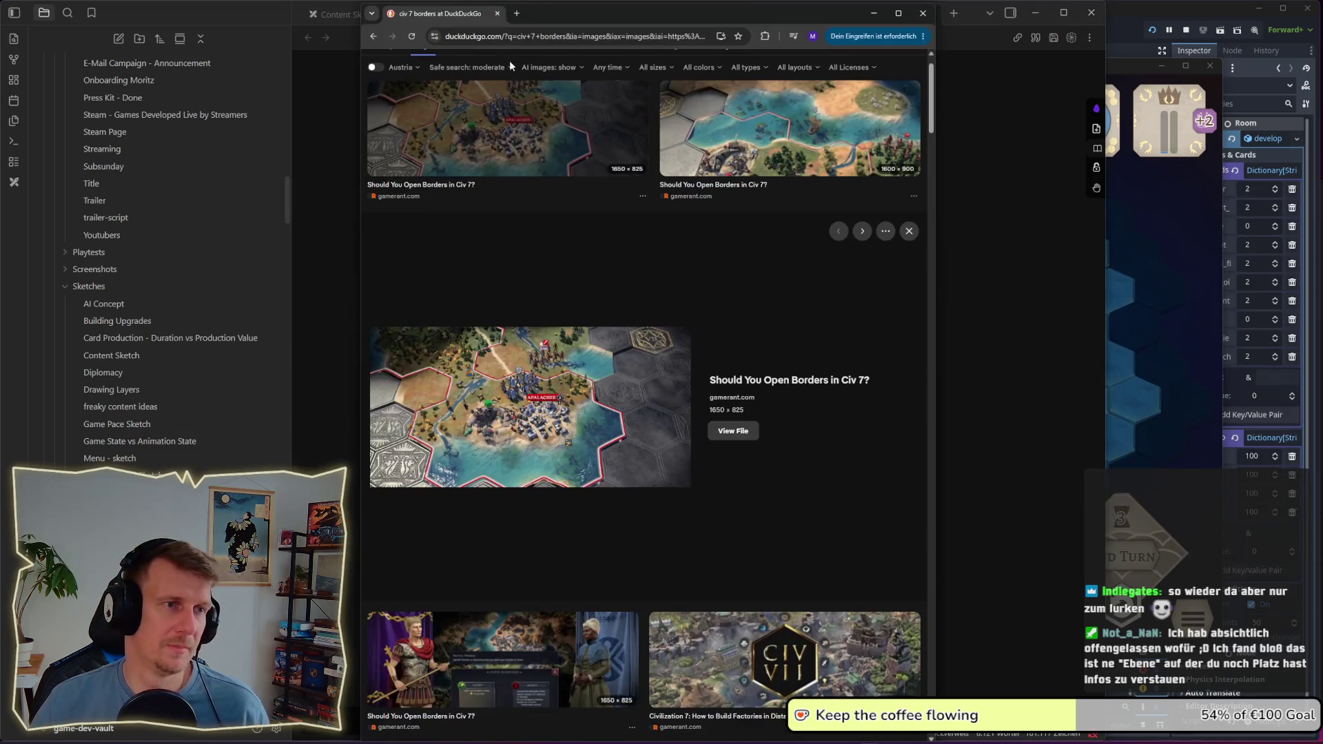
# Step: Run a DuckDuckGo image search for 'ozymandias game'
pyautogui.scroll(2, 527, 55)
pyautogui.click(408, 71)
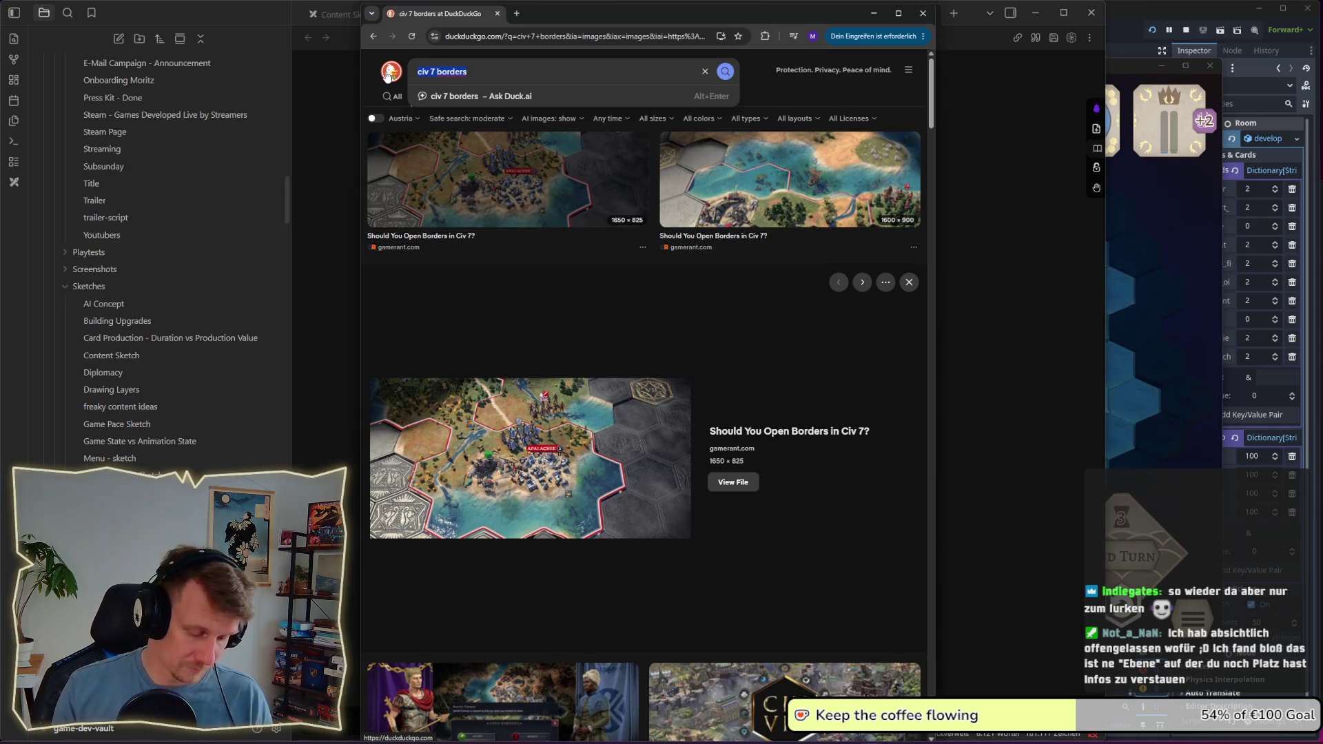
pyautogui.write('ozymandia')
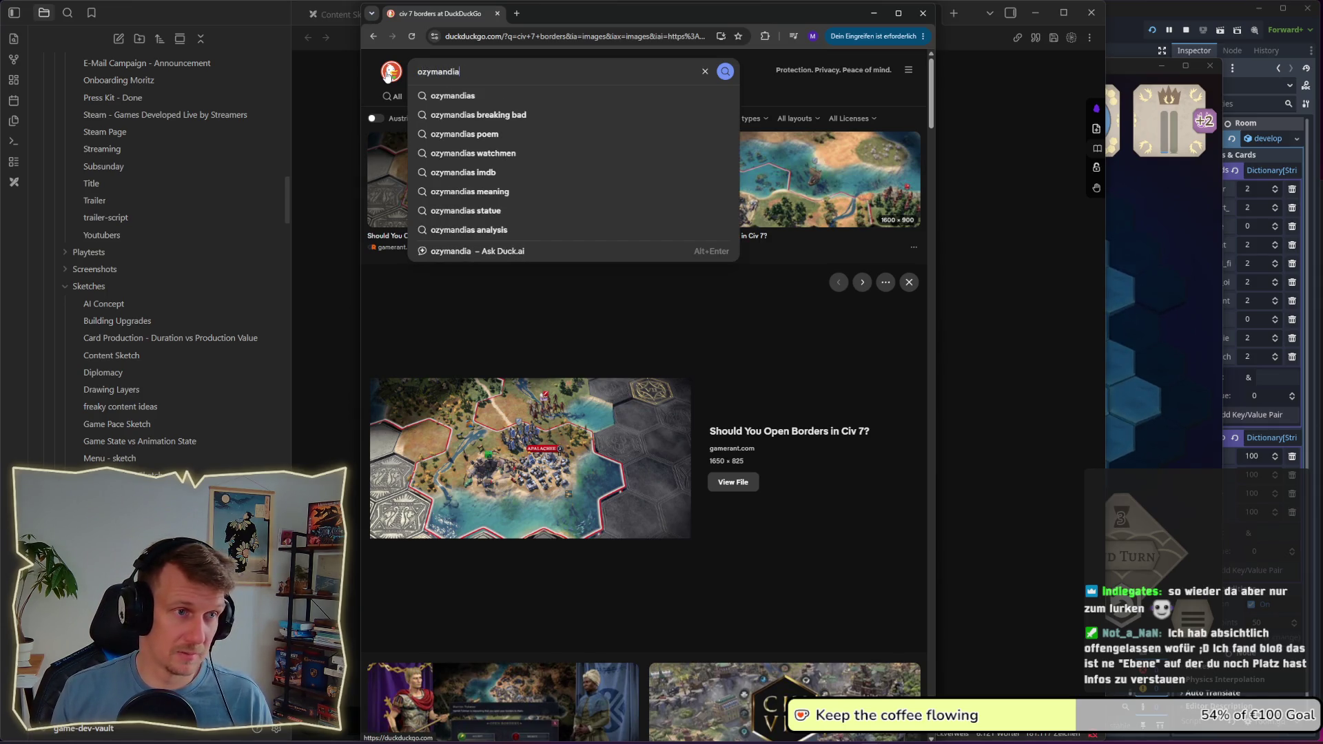
pyautogui.write('s')
pyautogui.press('Return')
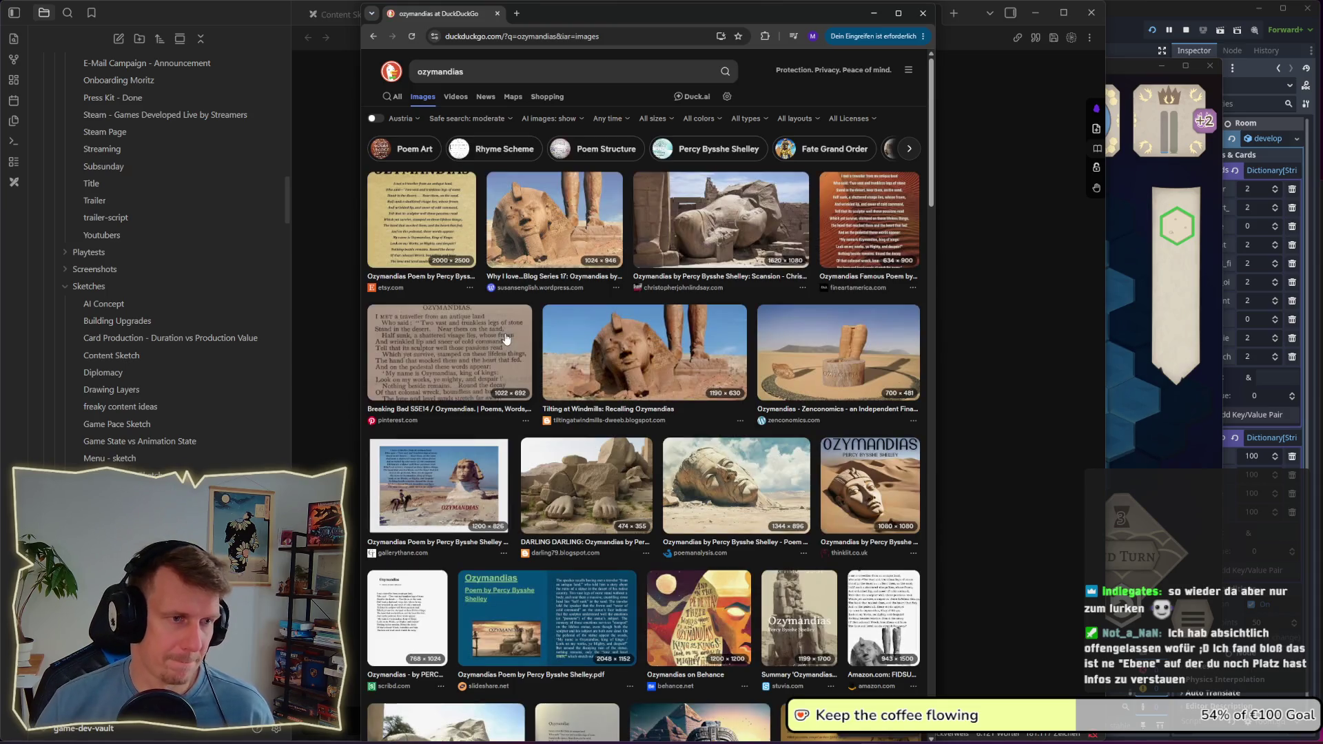
pyautogui.click(566, 72)
pyautogui.write('gam')
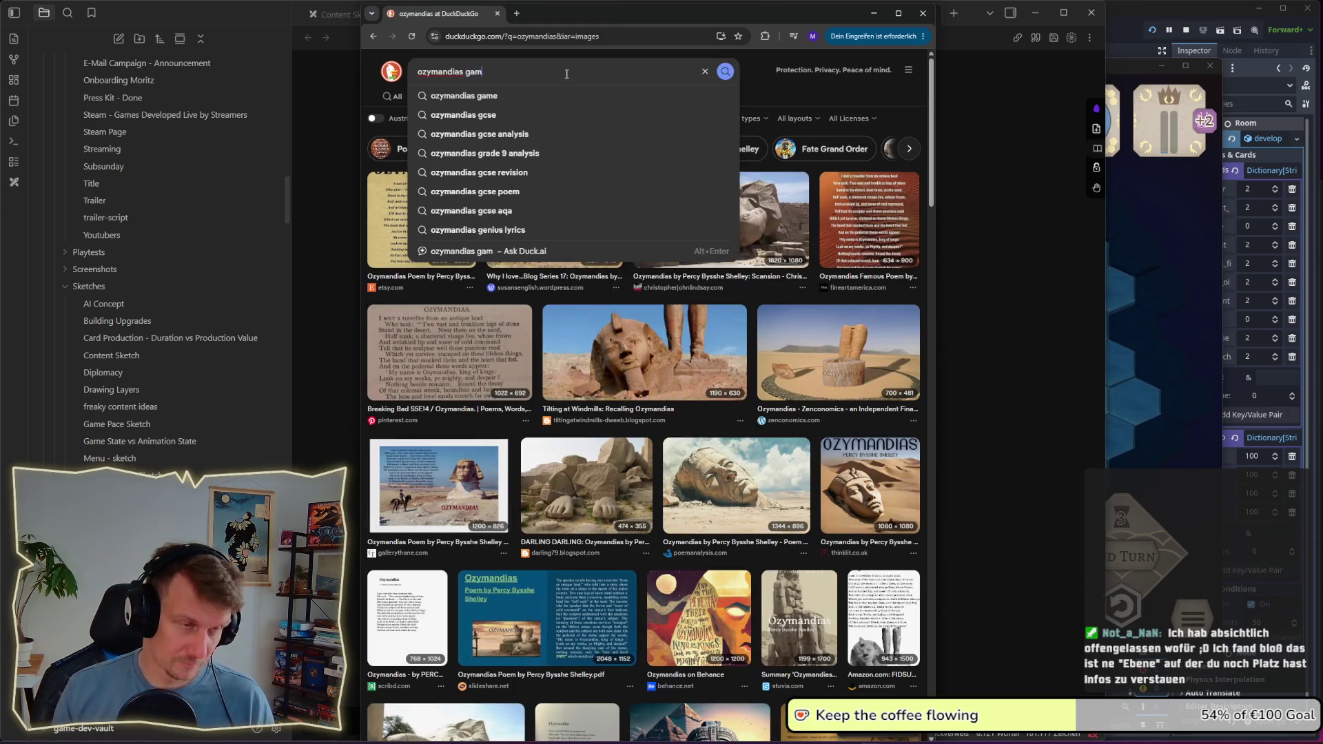
pyautogui.write('e')
pyautogui.press('Return')
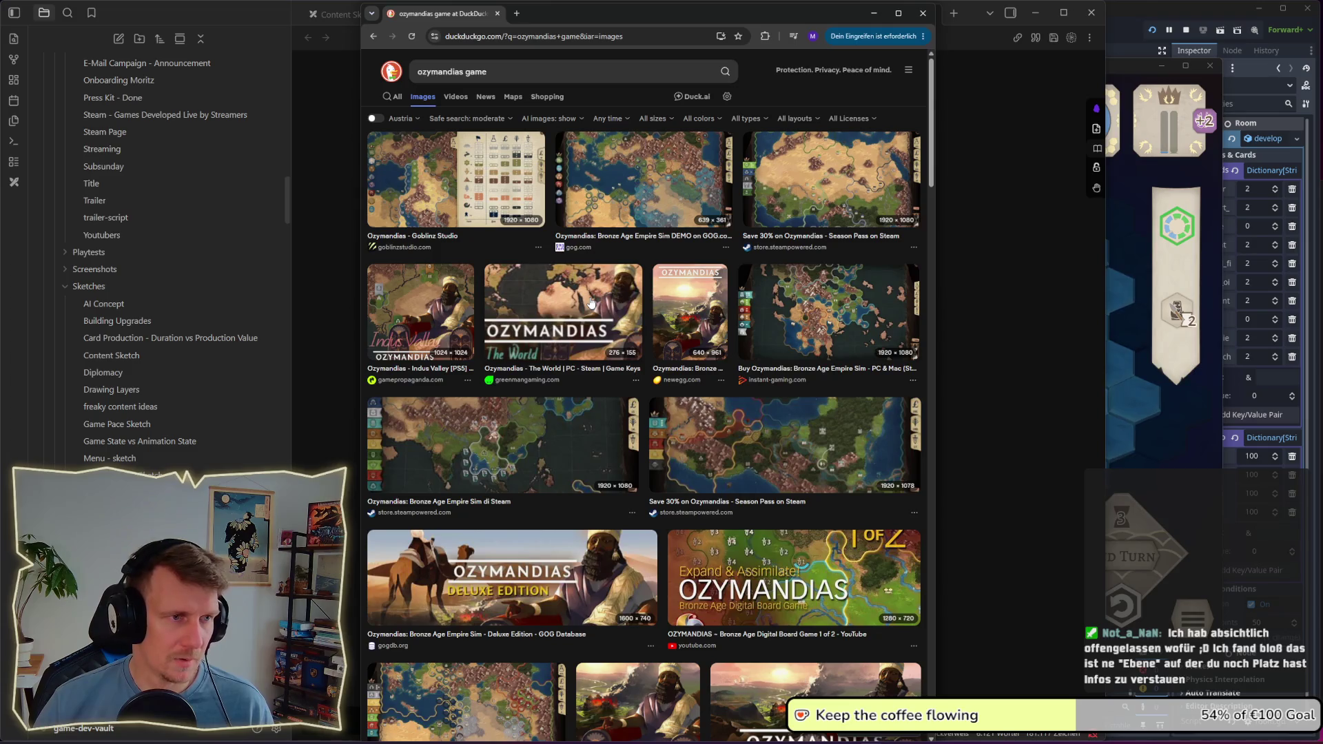
# Step: Preview the Goblinz Studio and GOG results, opening and closing each store page
pyautogui.click(430, 205)
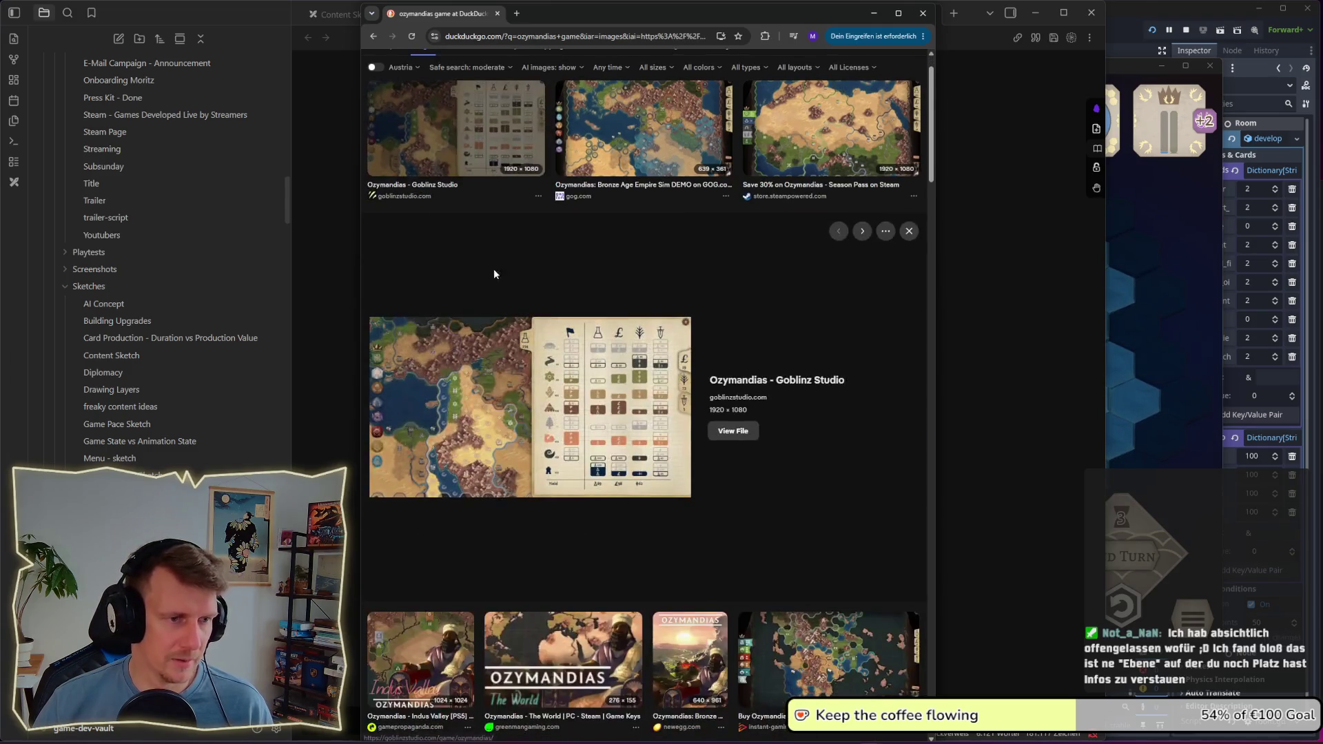
pyautogui.click(466, 420)
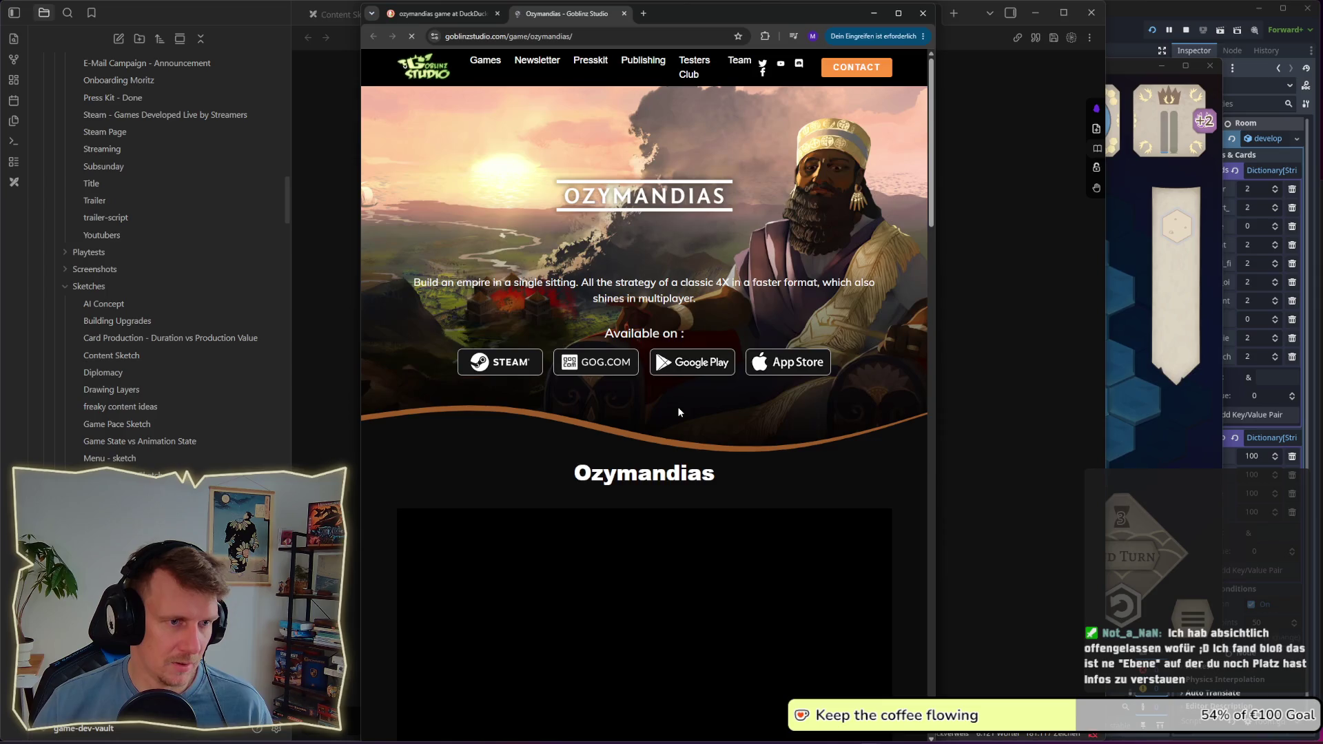
pyautogui.click(624, 13)
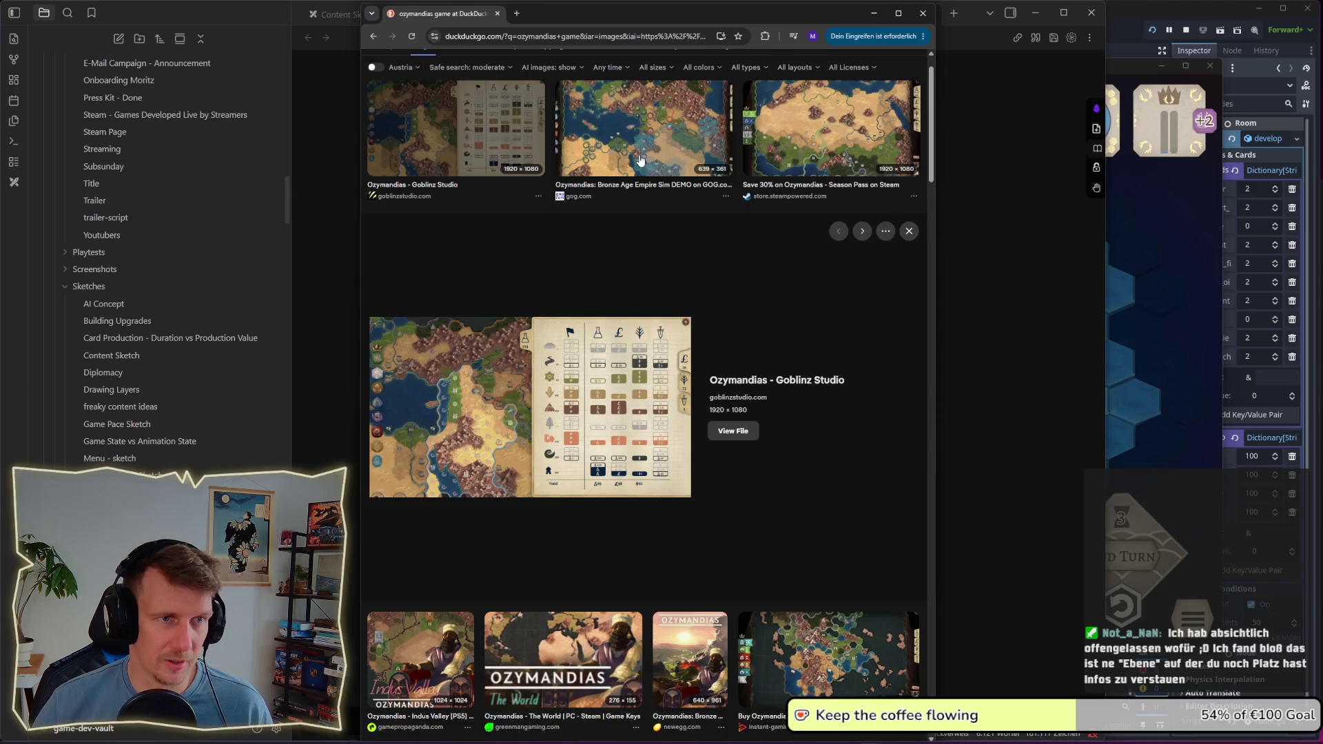
pyautogui.click(640, 160)
pyautogui.click(583, 421)
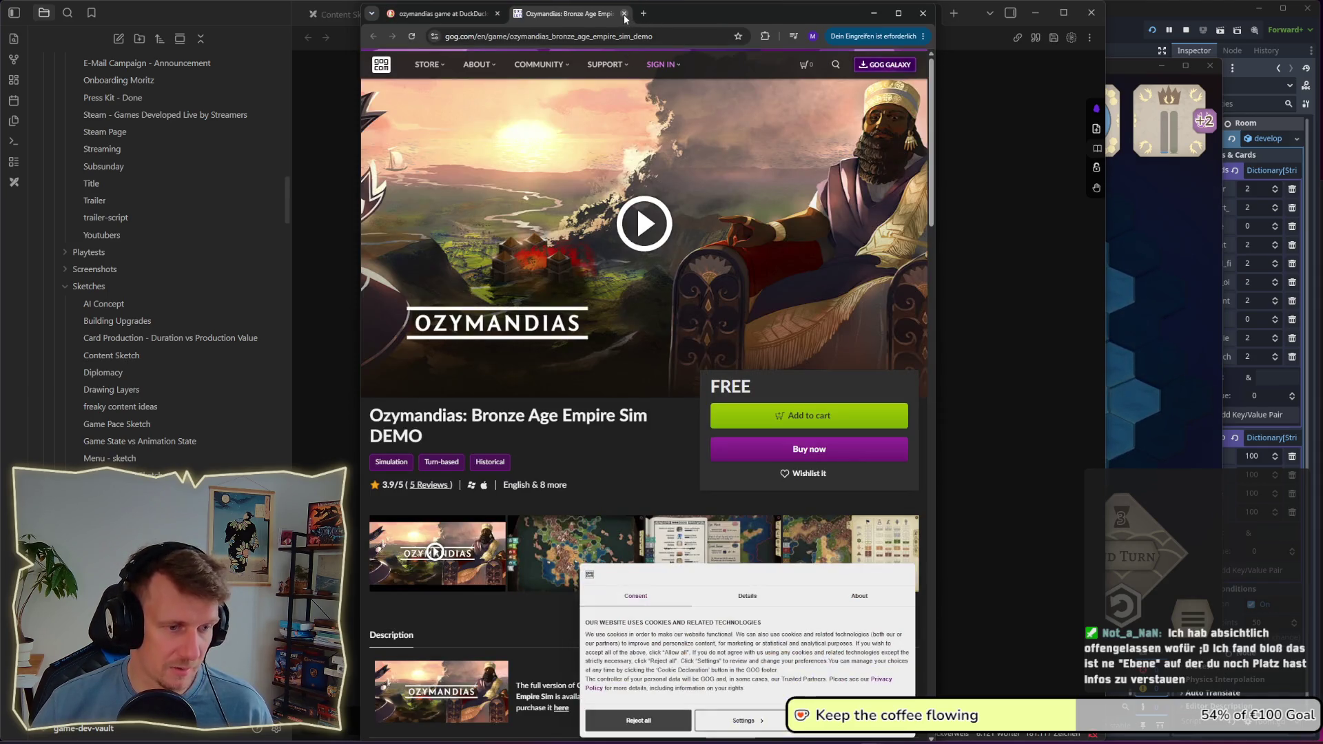
pyautogui.click(625, 14)
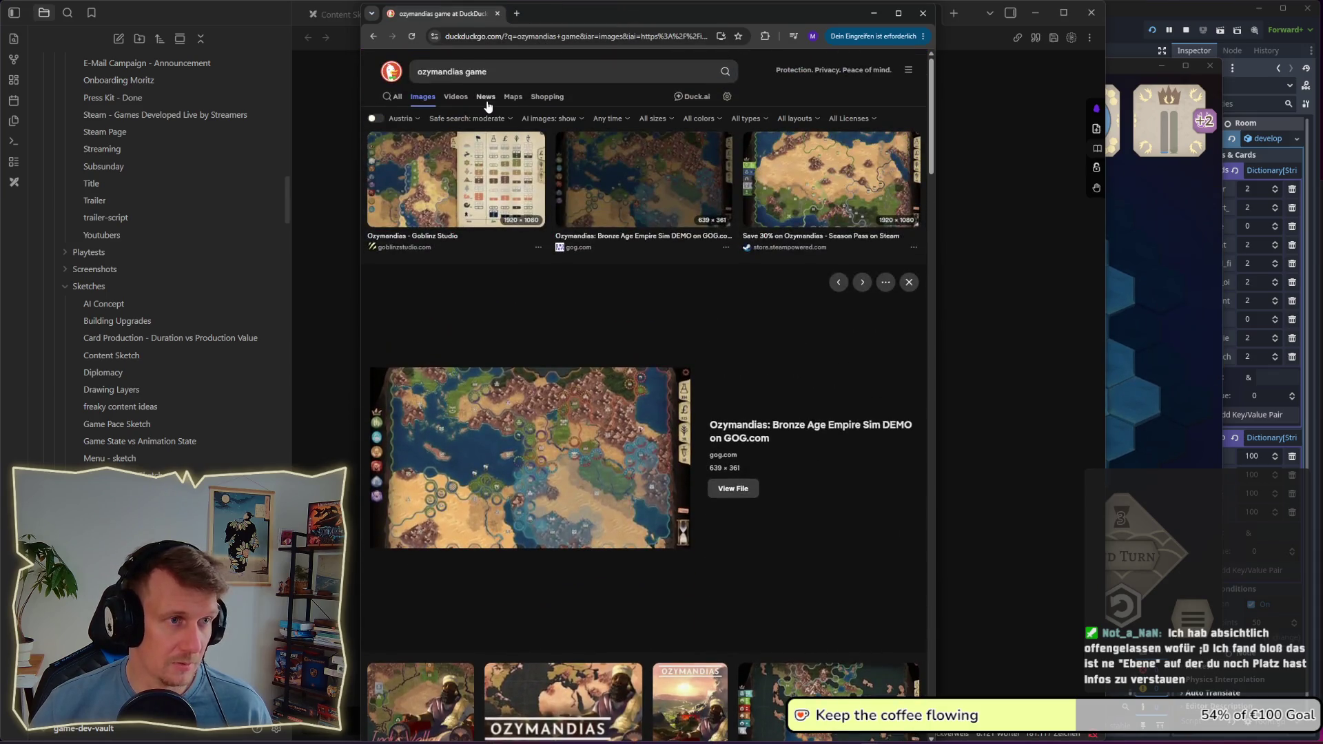
# Step: Enlarge the Season Pass on Steam hex map screenshot and start a screen snip
pyautogui.scroll(-7, 488, 338)
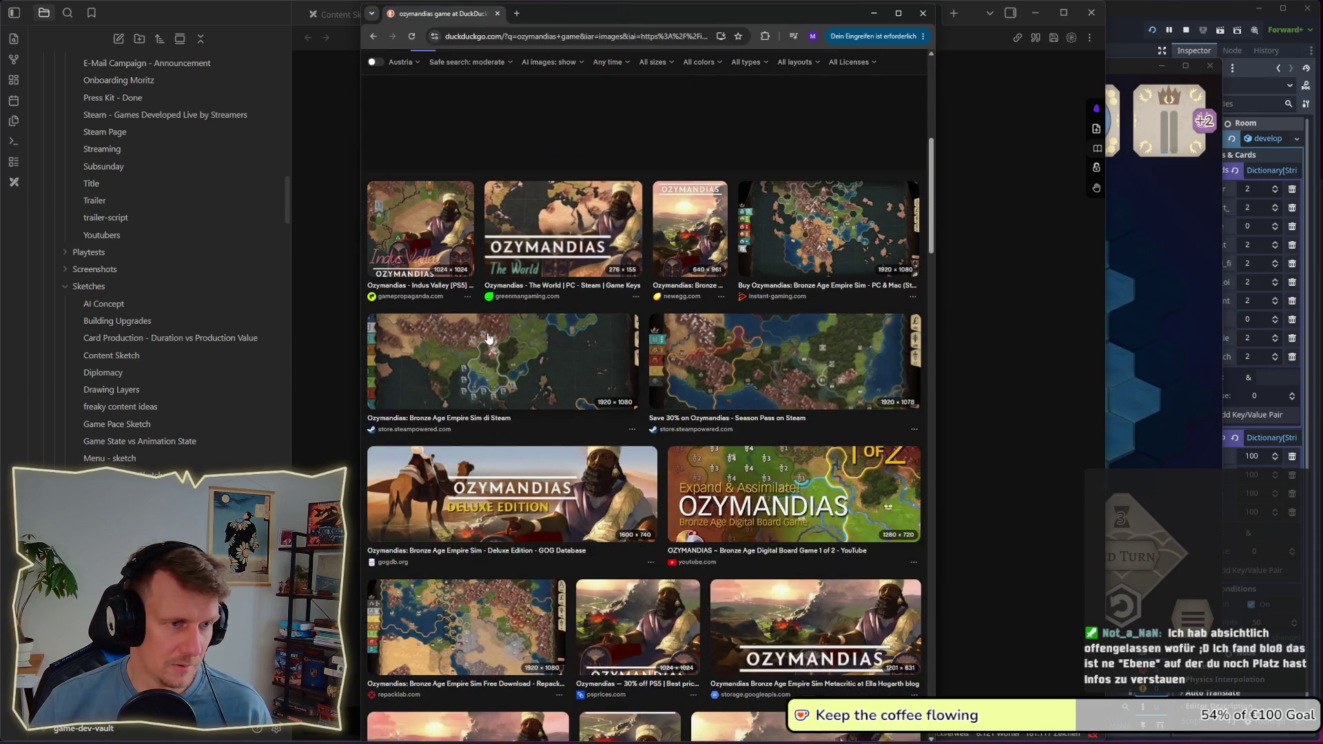
pyautogui.click(764, 337)
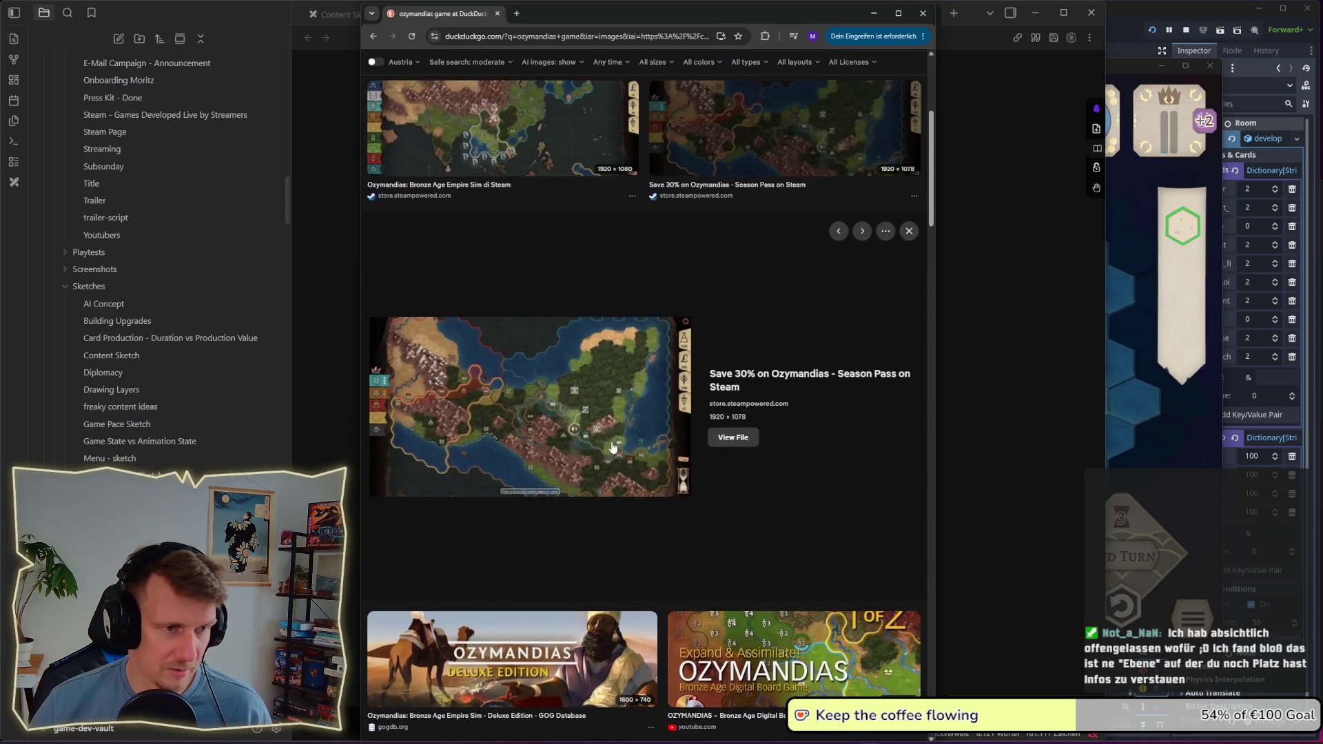
pyautogui.press('super+shift+s')
# Step: Snip the Ozymandias map and paste it, enlarged, below the Civ 7 map in UI Approach 2.0
pyautogui.moveTo(370, 316)
pyautogui.mouseDown()
pyautogui.moveTo(689, 532)
pyautogui.moveTo(689, 496)
pyautogui.mouseUp()
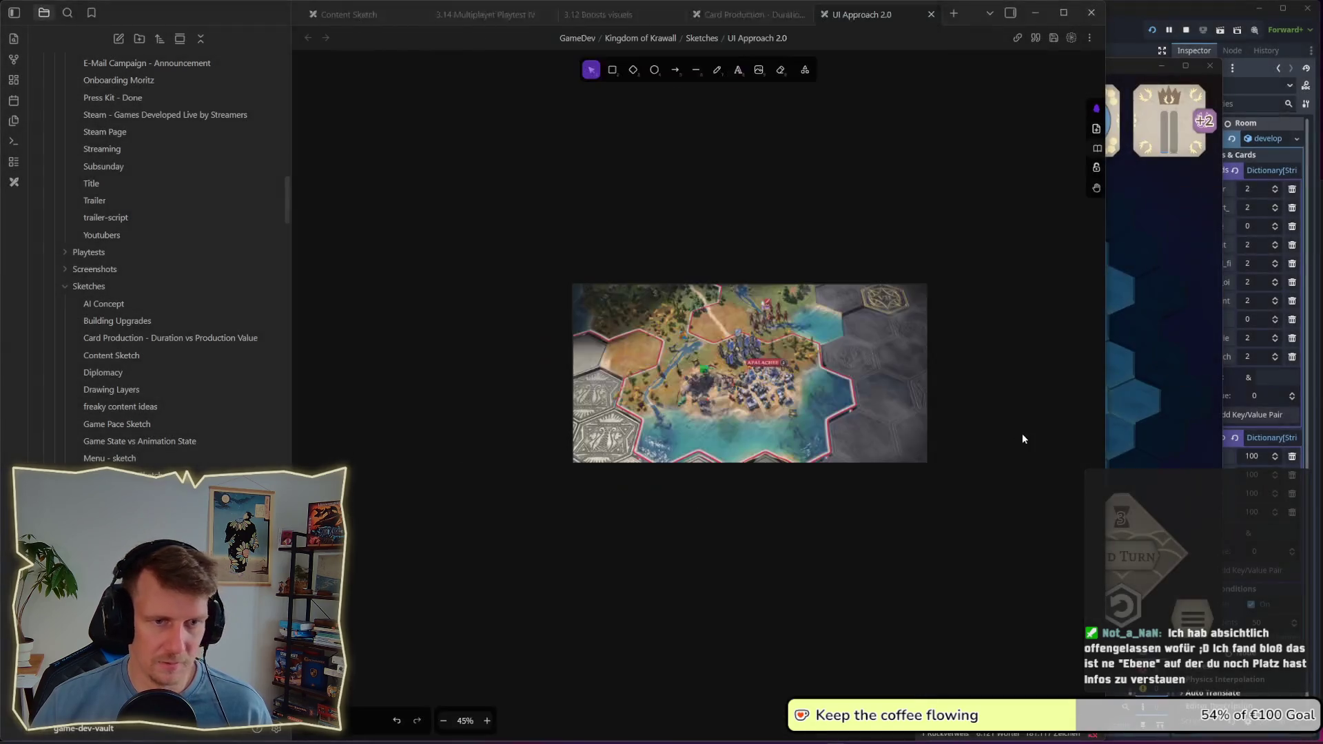
pyautogui.hotkey('ctrl', 'v')
pyautogui.moveTo(853, 541); pyautogui.dragTo(696, 522)
pyautogui.moveTo(748, 565)
pyautogui.mouseDown()
pyautogui.moveTo(938, 676)
pyautogui.moveTo(925, 665)
pyautogui.mouseUp()
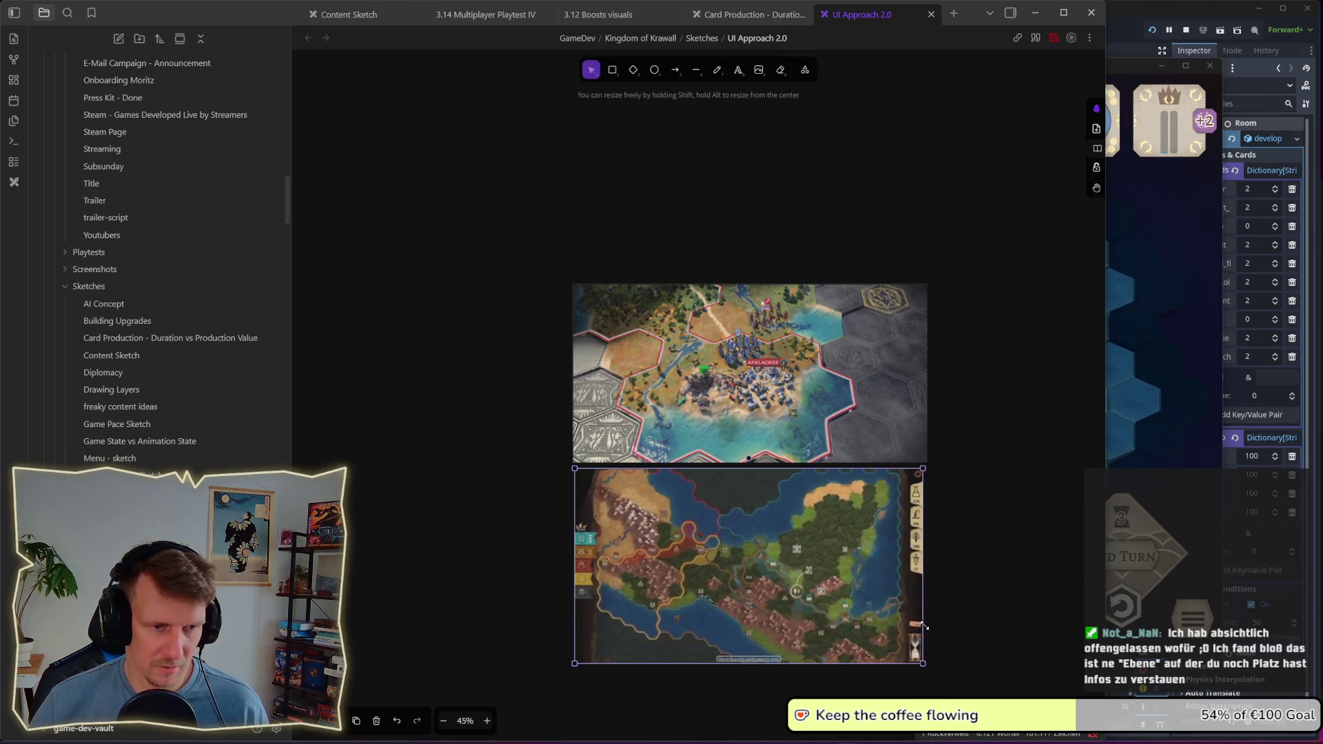
pyautogui.click(1003, 595)
pyautogui.moveTo(998, 579); pyautogui.dragTo(967, 508)
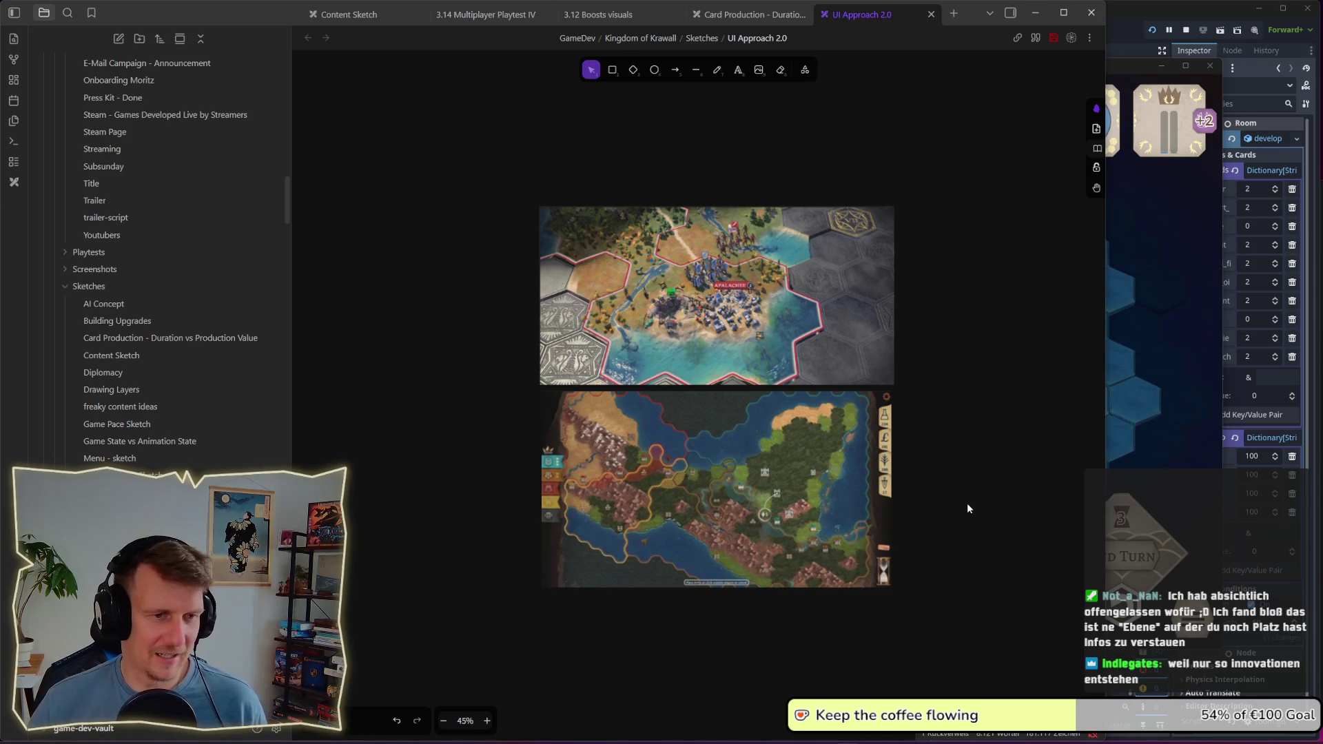
pyautogui.hotkey('alt', 'Tab')
pyautogui.hotkey('alt', 'Tab')
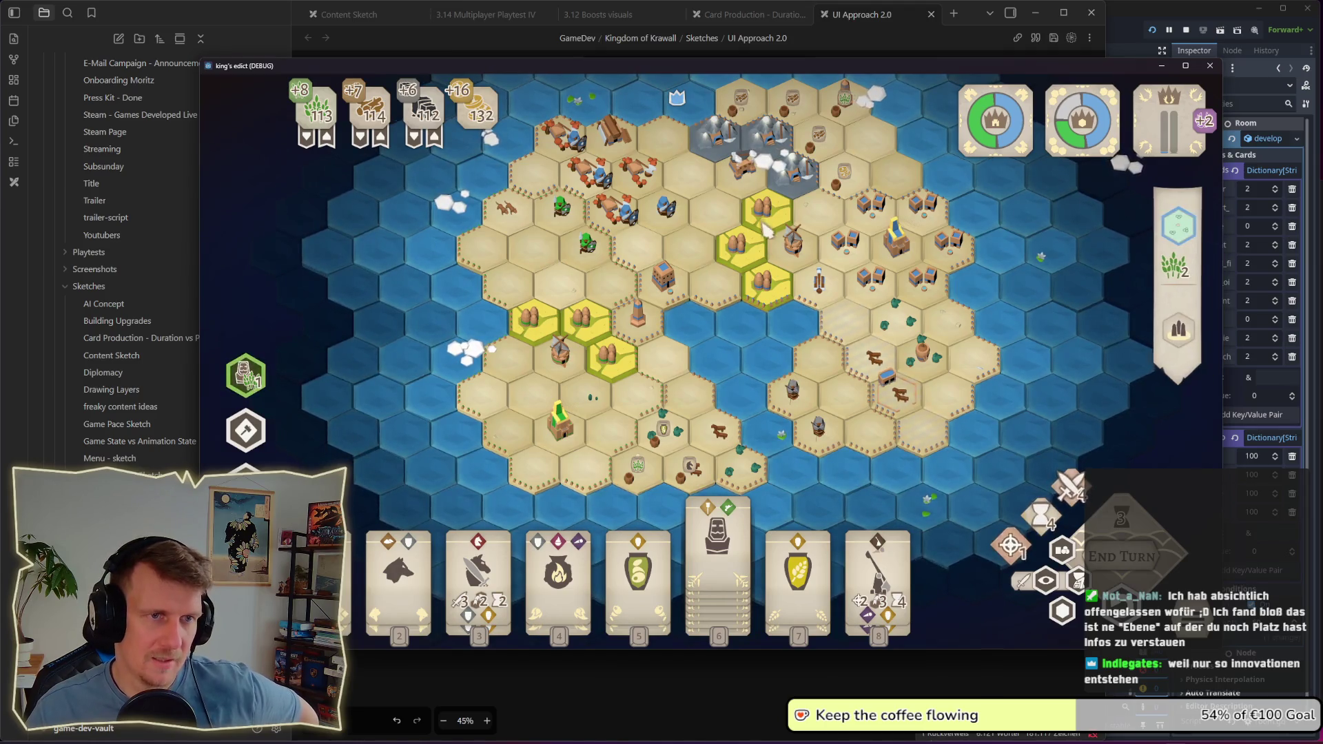
# Step: Zoom and pan across the King's Edict island to survey the territory borders
pyautogui.scroll(3, 795, 390)
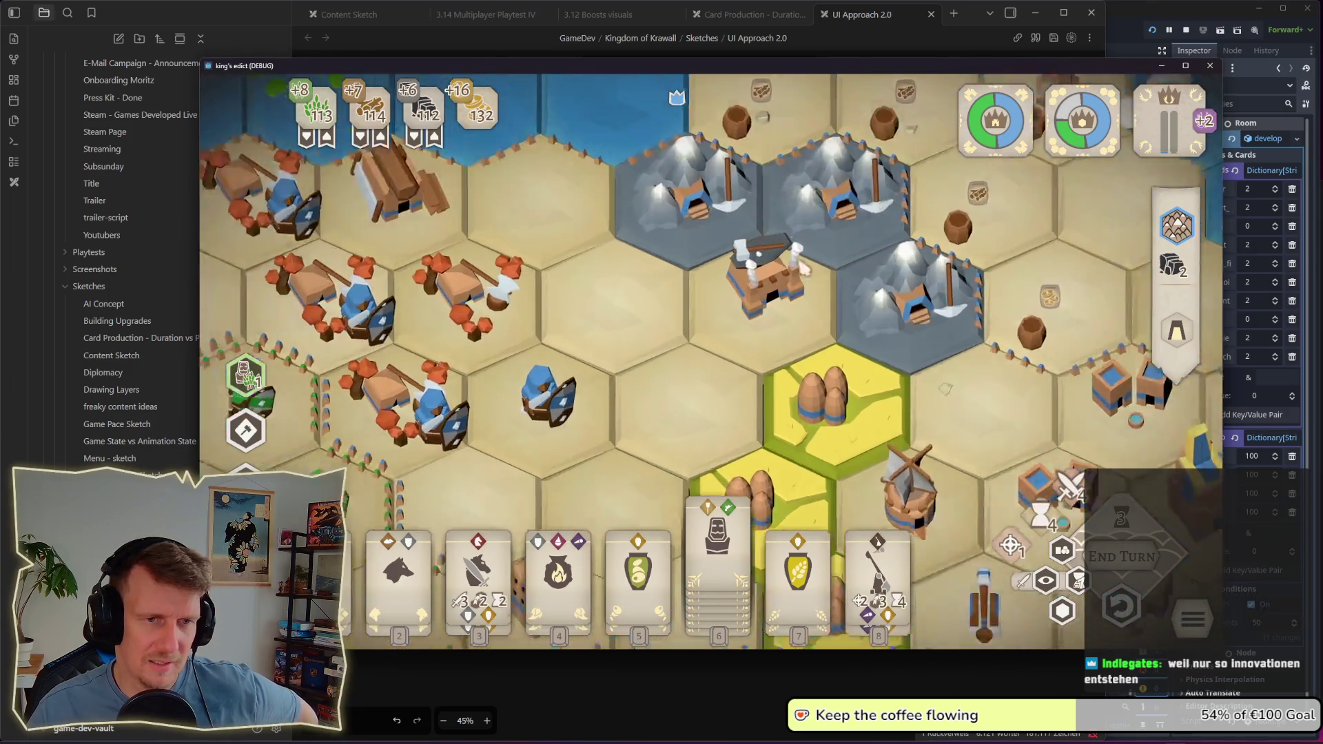
pyautogui.scroll(2, 952, 261)
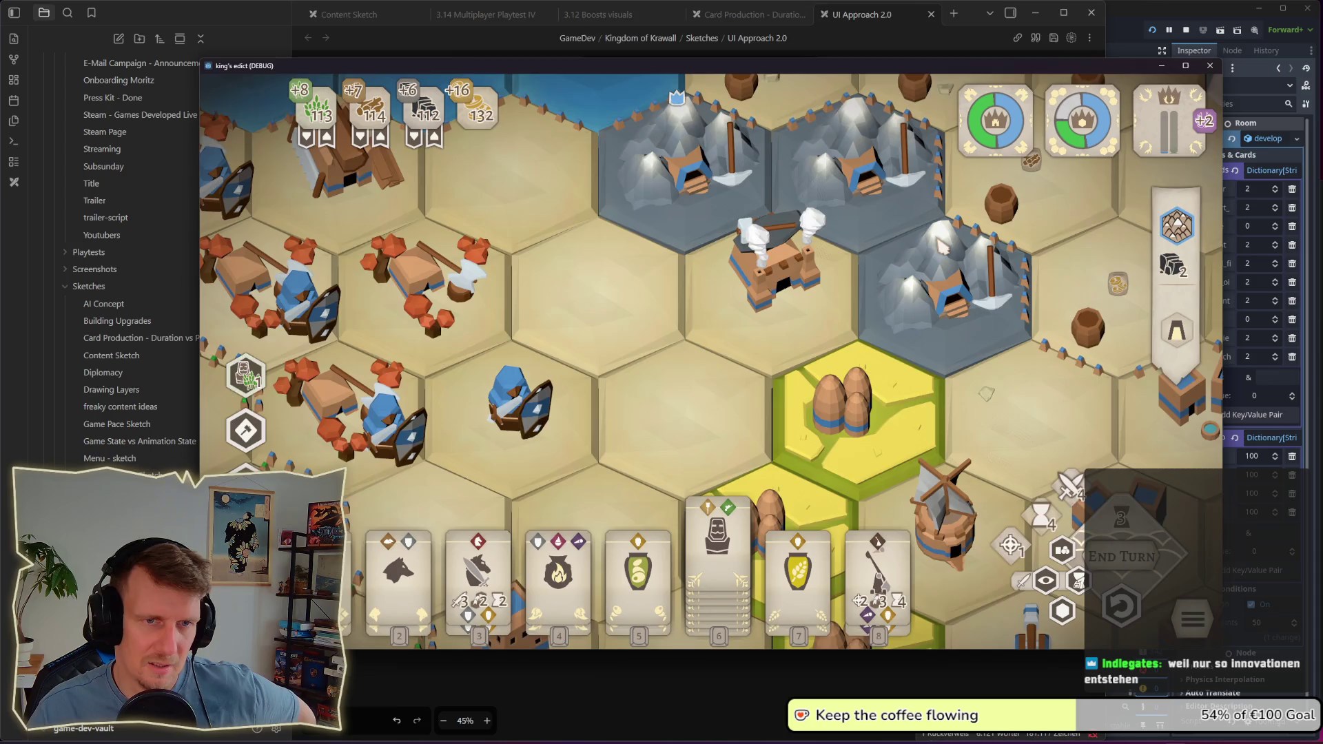
pyautogui.scroll(-4, 940, 245)
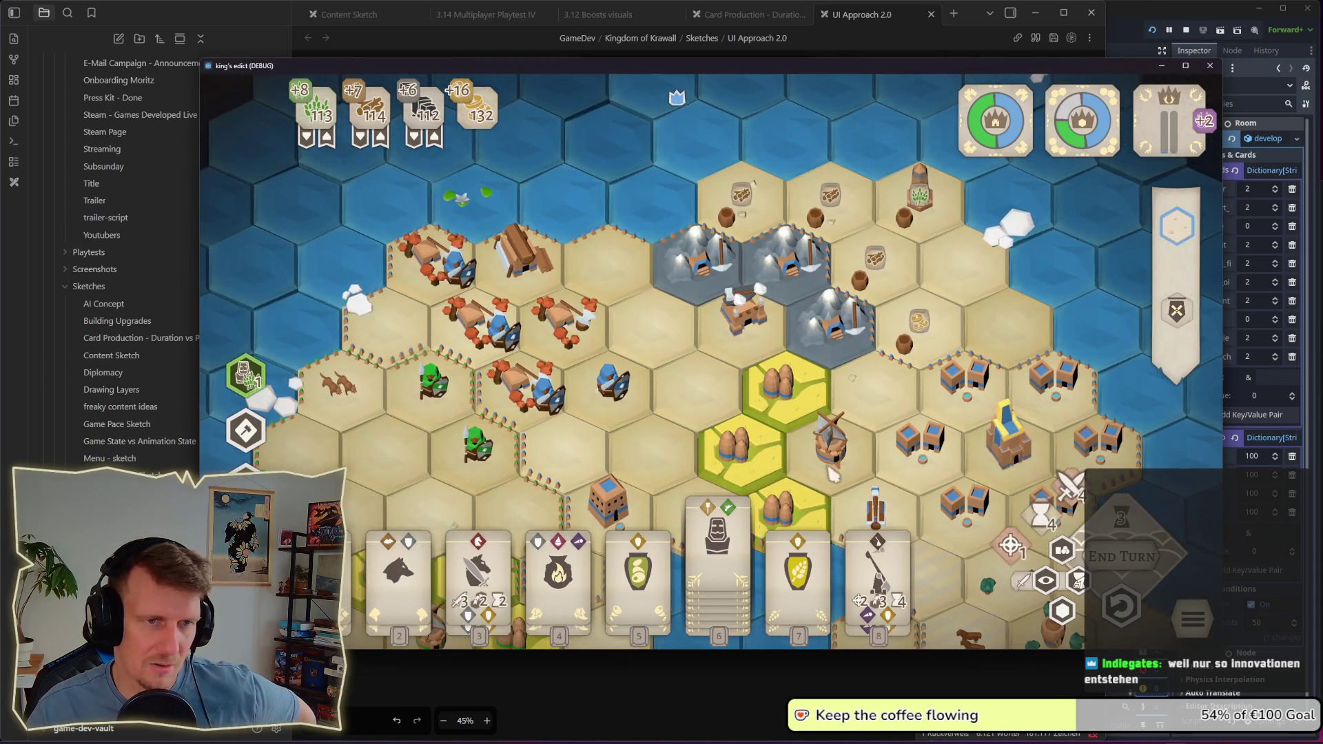
pyautogui.scroll(-2, 834, 474)
pyautogui.scroll(-1, 775, 279)
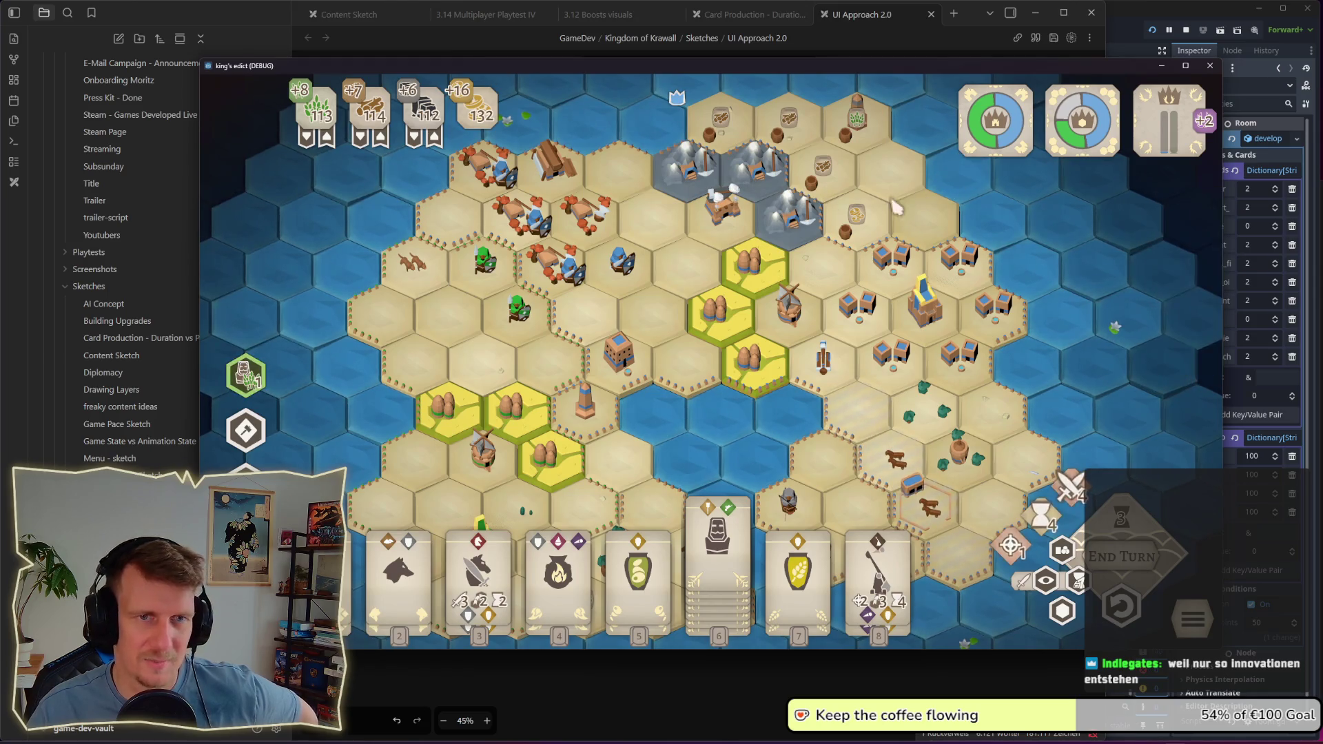
pyautogui.press('s')
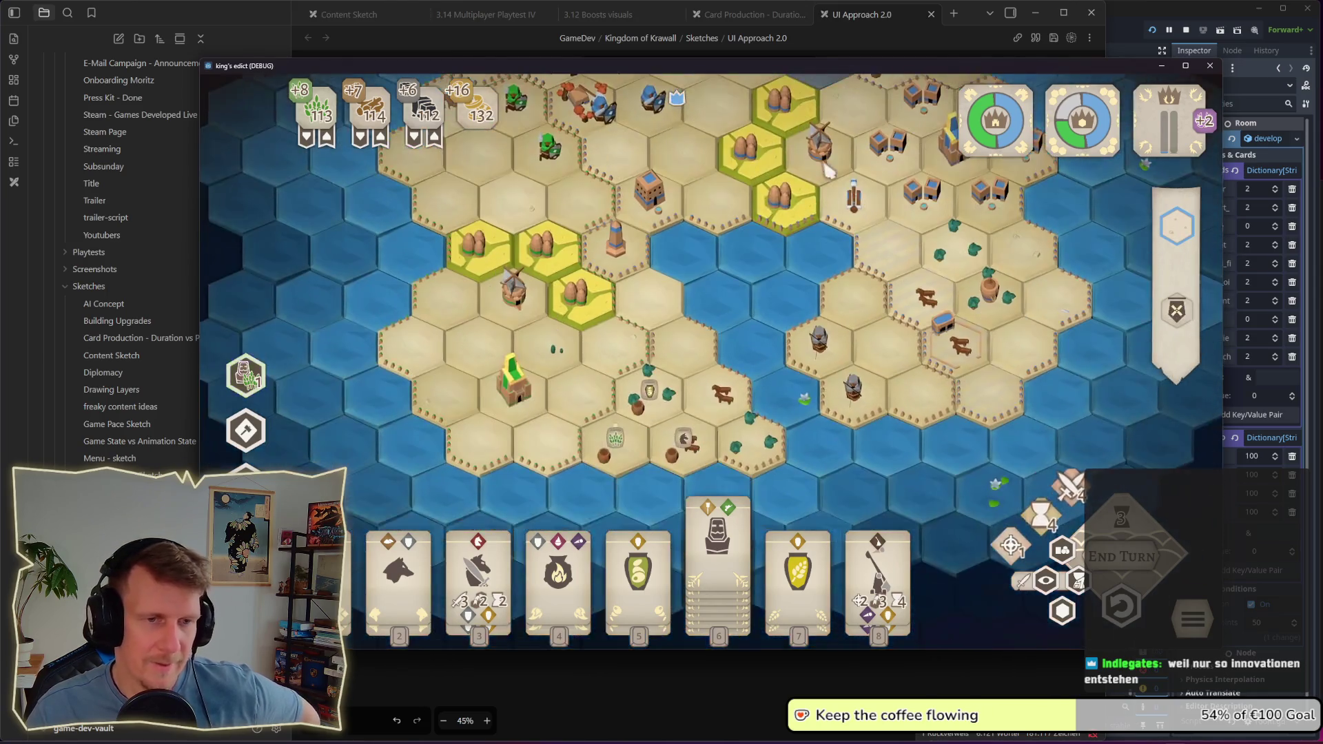
pyautogui.scroll(-5, 827, 169)
pyautogui.scroll(3, 813, 245)
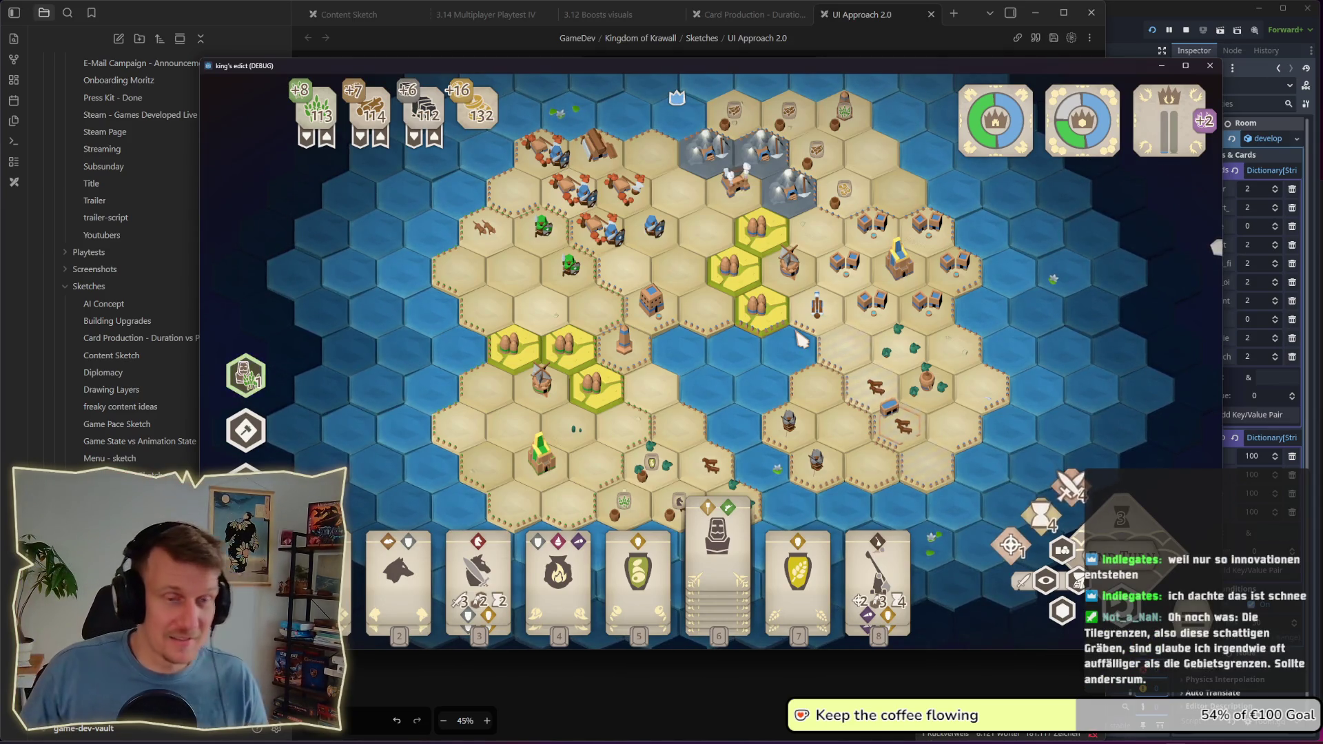
# Step: Select a map tile to show its info banner and keep zooming around it
pyautogui.click(799, 284)
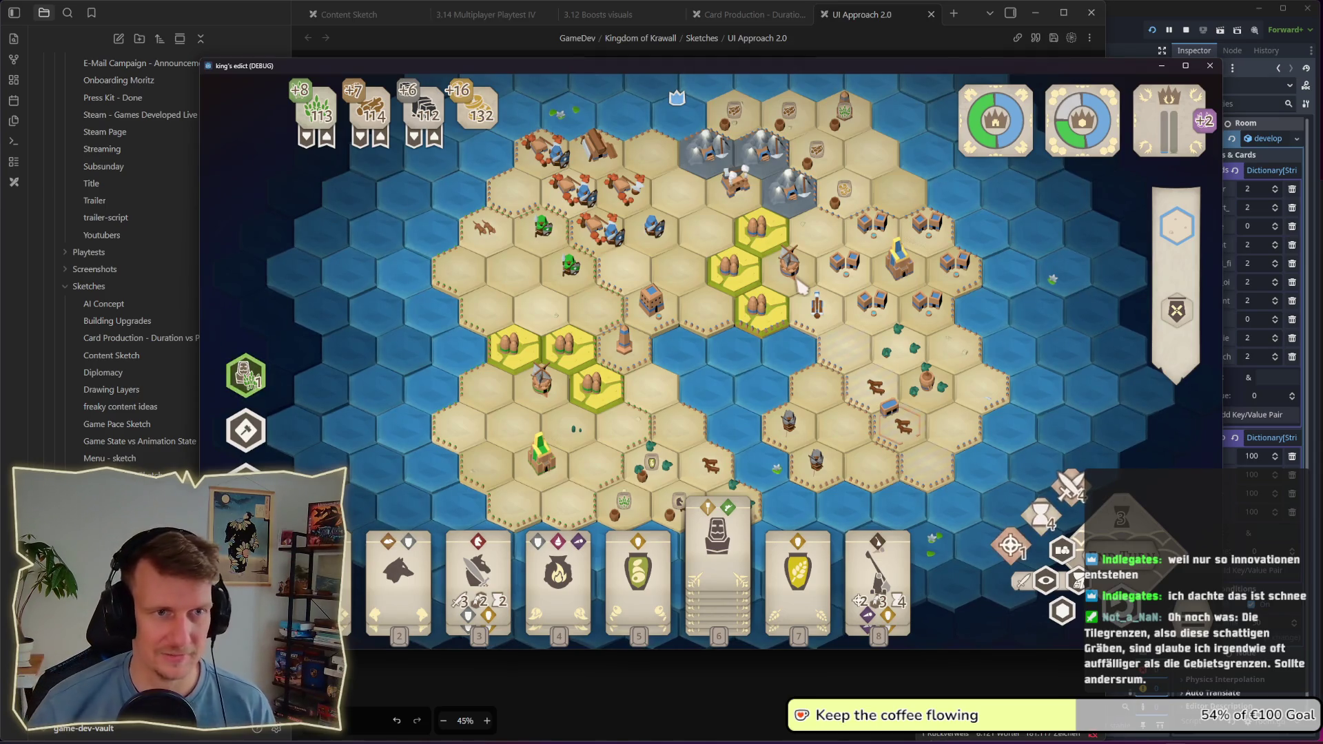
pyautogui.scroll(3, 800, 285)
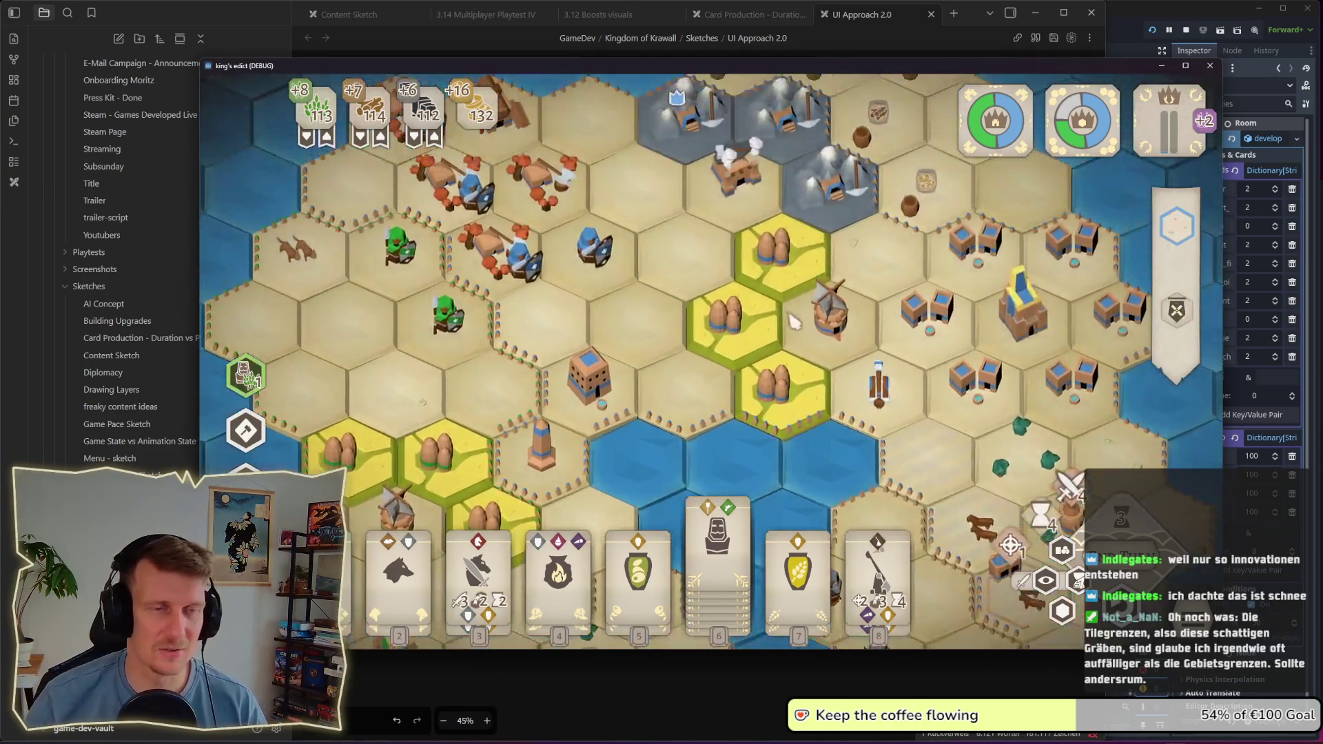
pyautogui.scroll(-5, 758, 303)
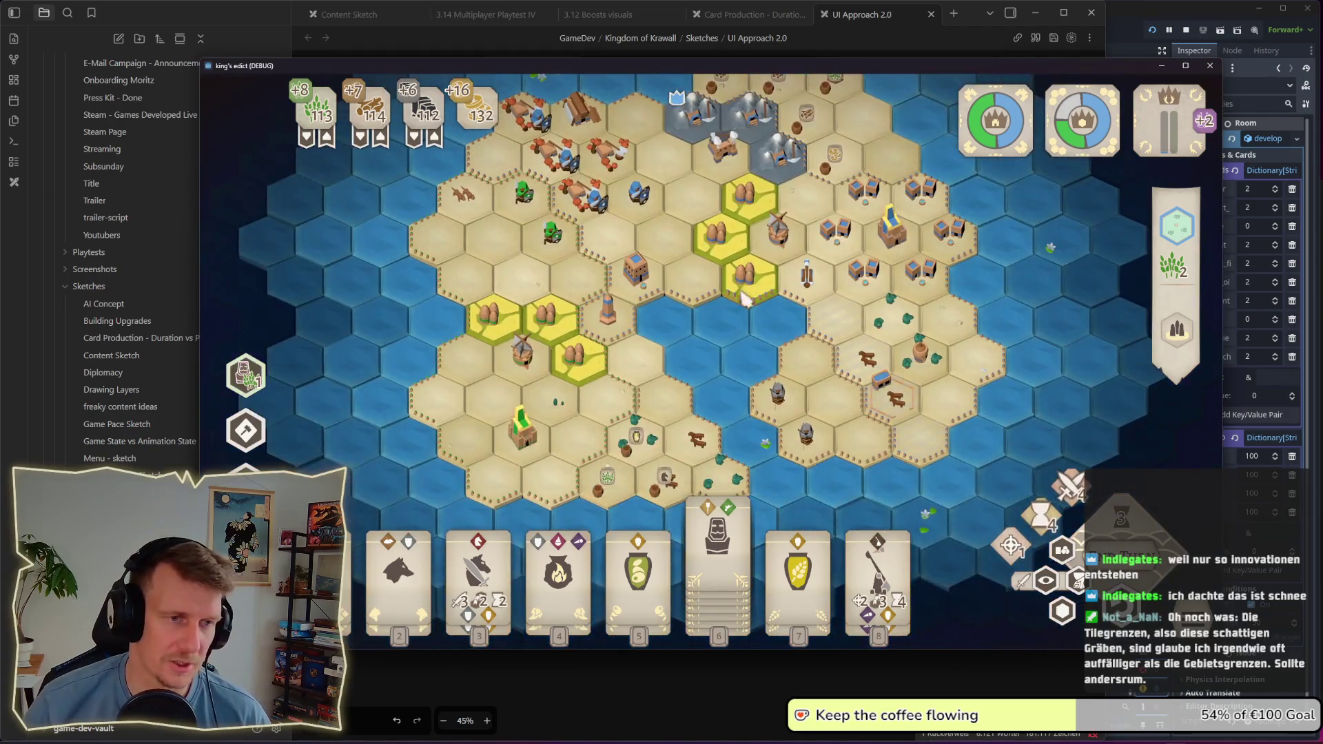
pyautogui.scroll(-1, 744, 304)
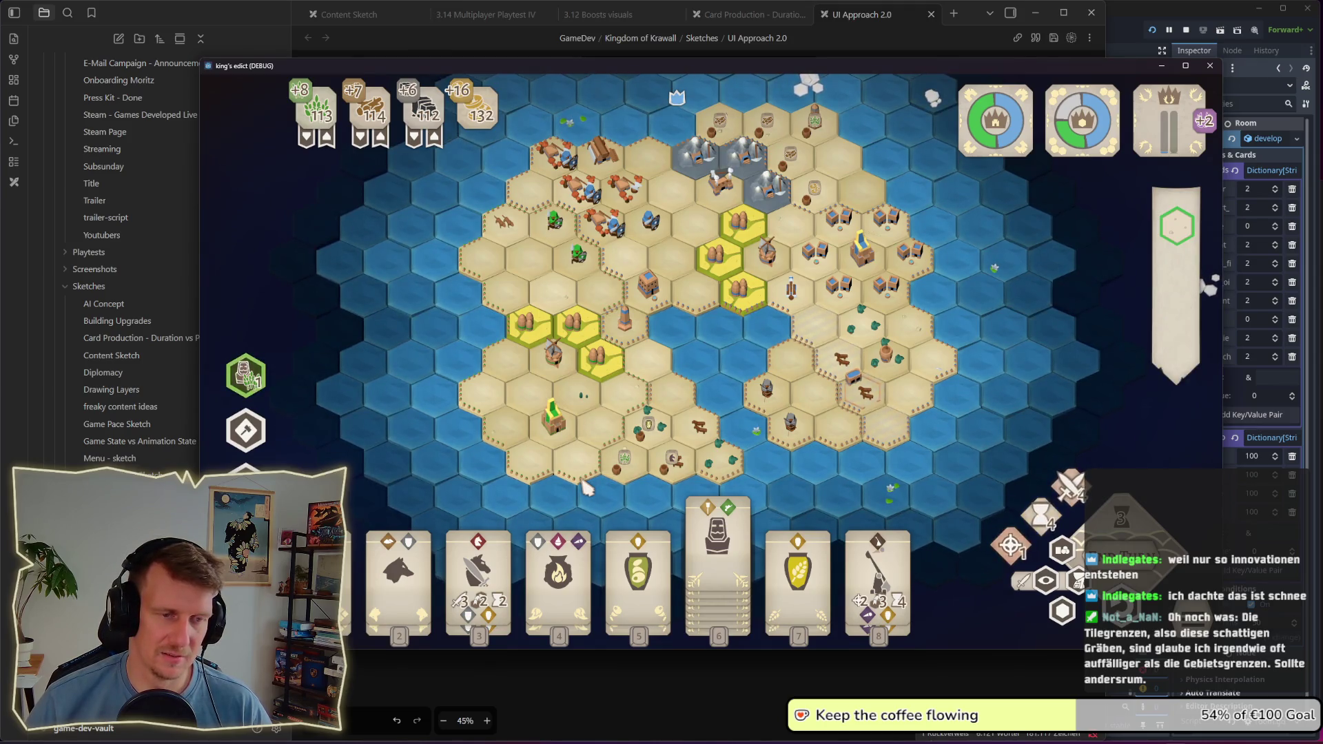
pyautogui.scroll(3, 613, 448)
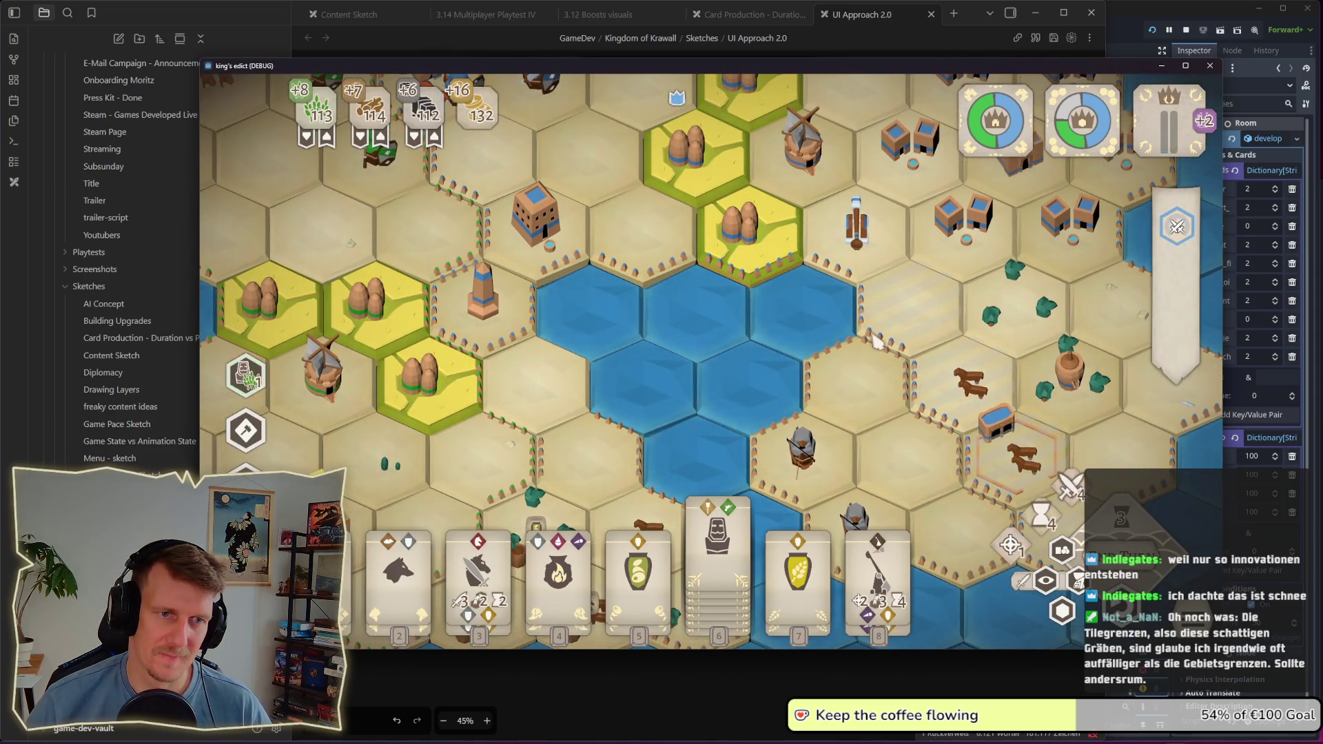
pyautogui.scroll(-3, 675, 394)
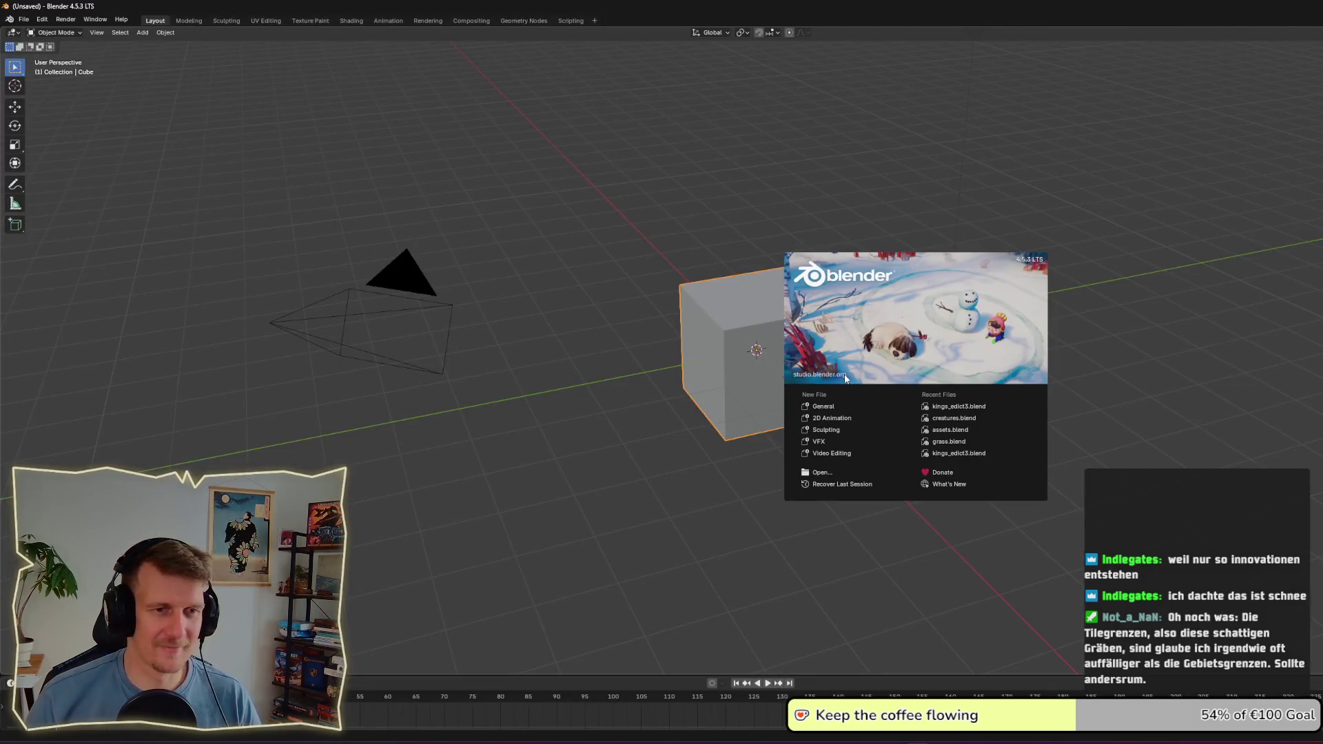
# Step: Dock the Blender window left, then widen it to fill the whole screen
pyautogui.press('super+Left')
pyautogui.press('Escape')
pyautogui.moveTo(916, 246); pyautogui.dragTo(1320, 242)
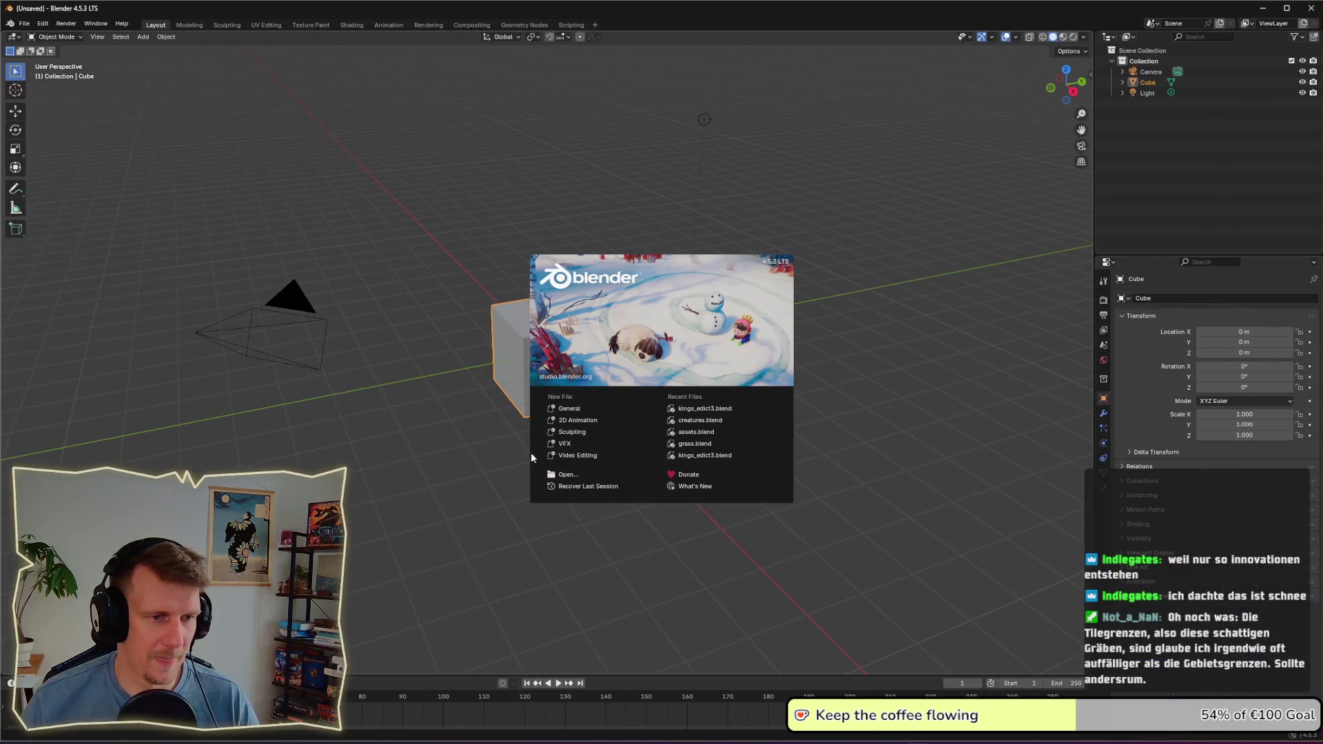
# Step: Open kings_edict3.blend from Recent Files in the Modeling workspace, then return to the game
pyautogui.click(717, 410)
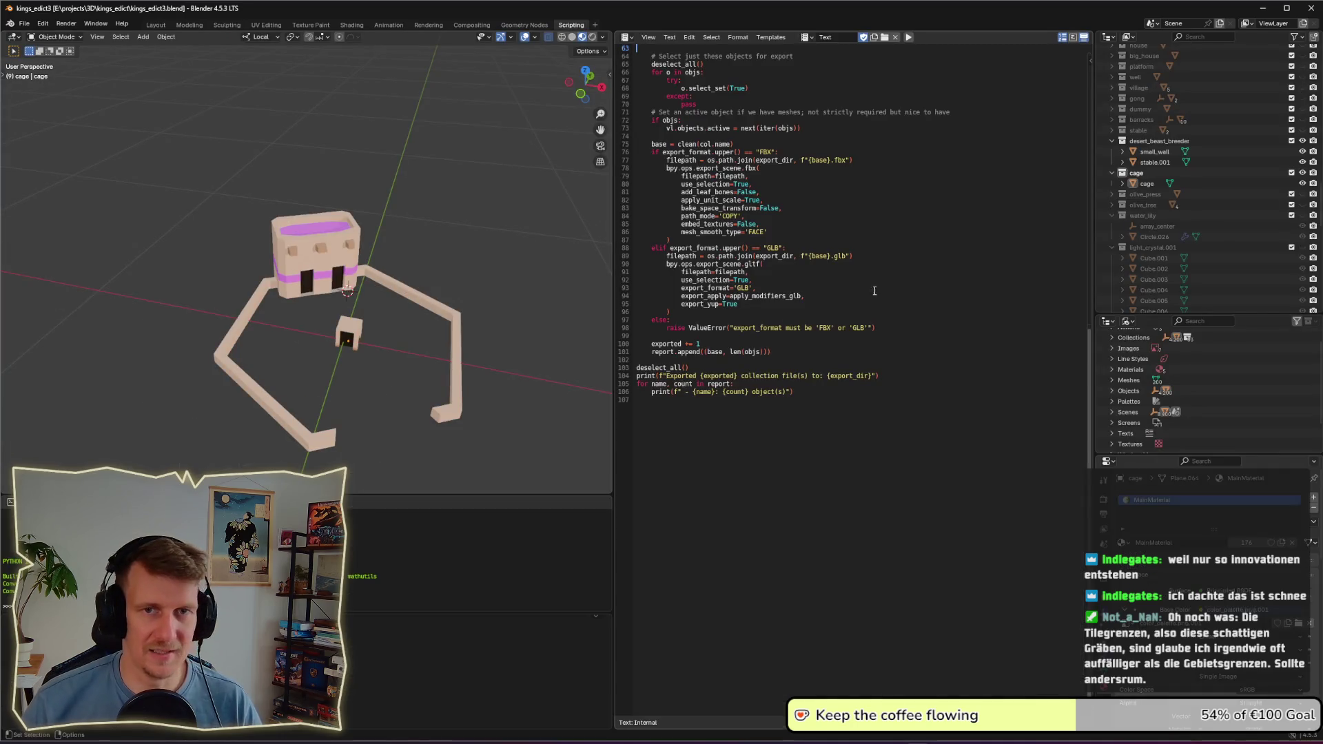
pyautogui.click(189, 26)
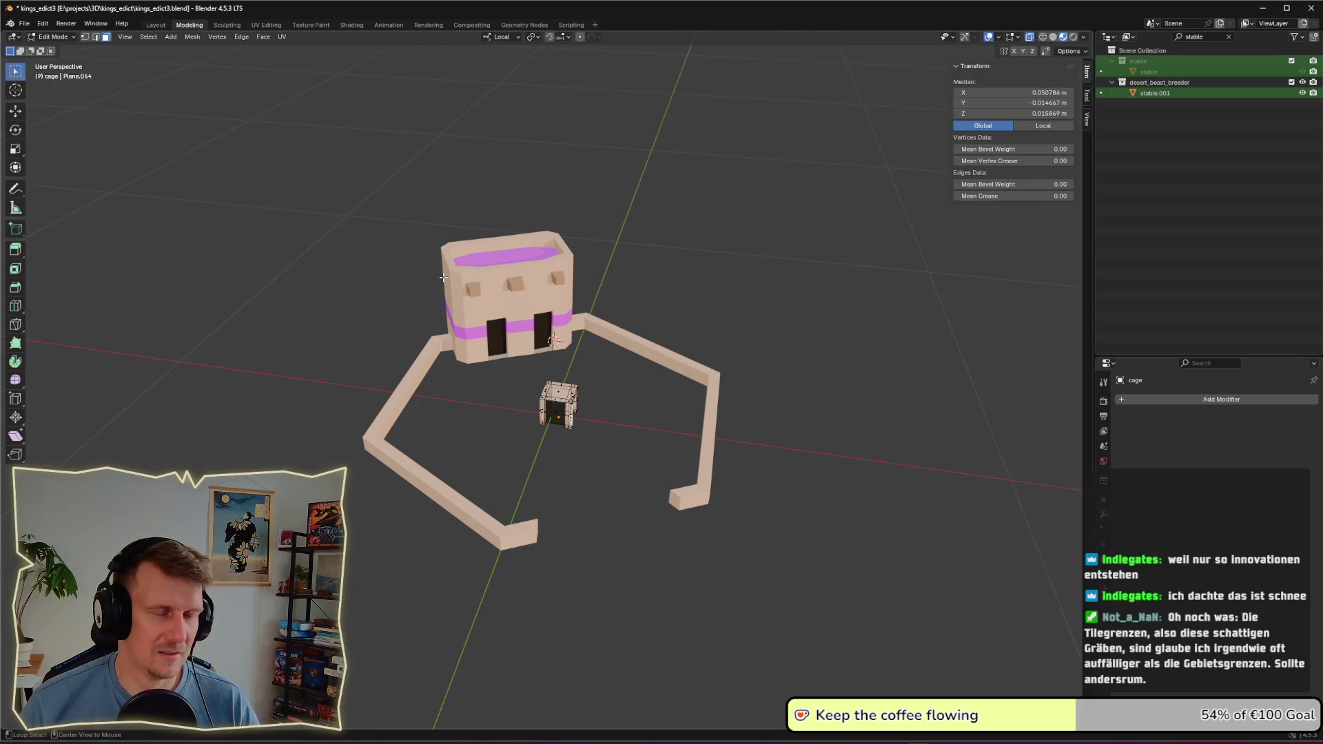
pyautogui.hotkey('alt', 'Tab')
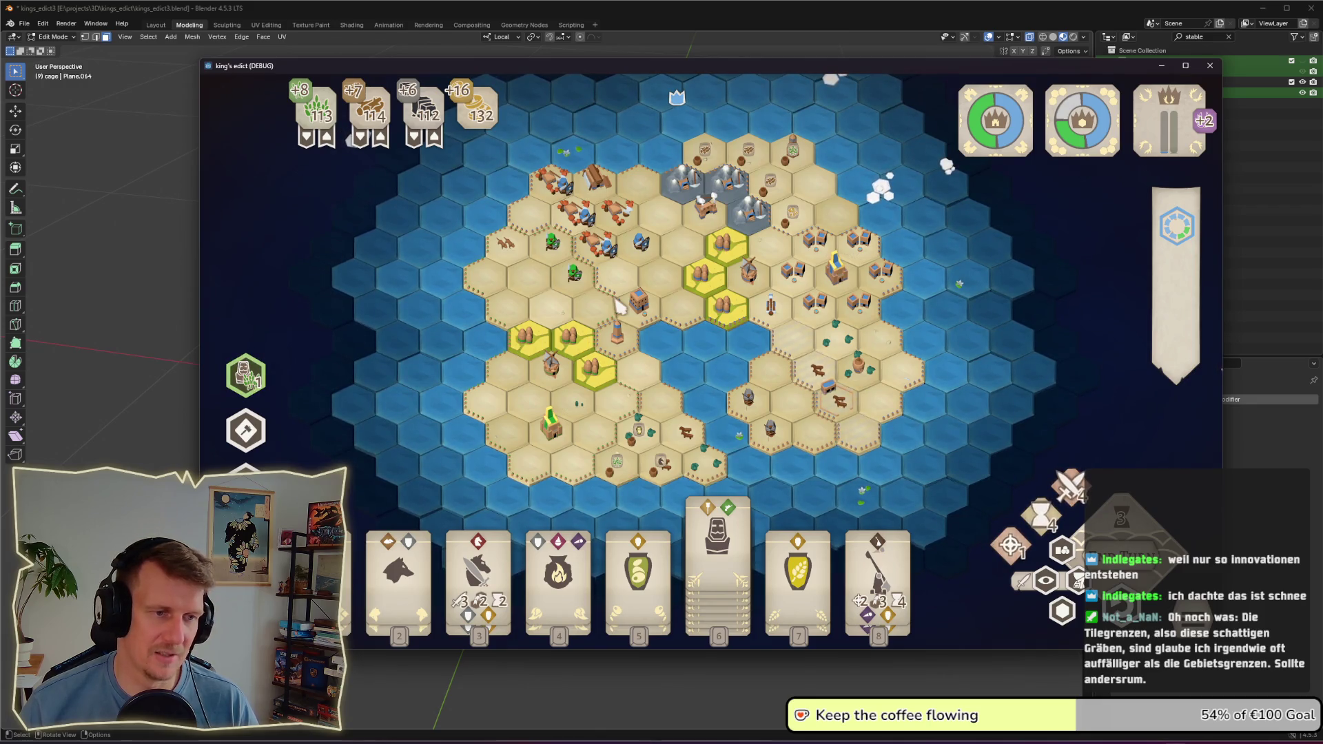
# Step: Zoom and pan north-east to inspect the stone palisades around the territories
pyautogui.scroll(6, 723, 298)
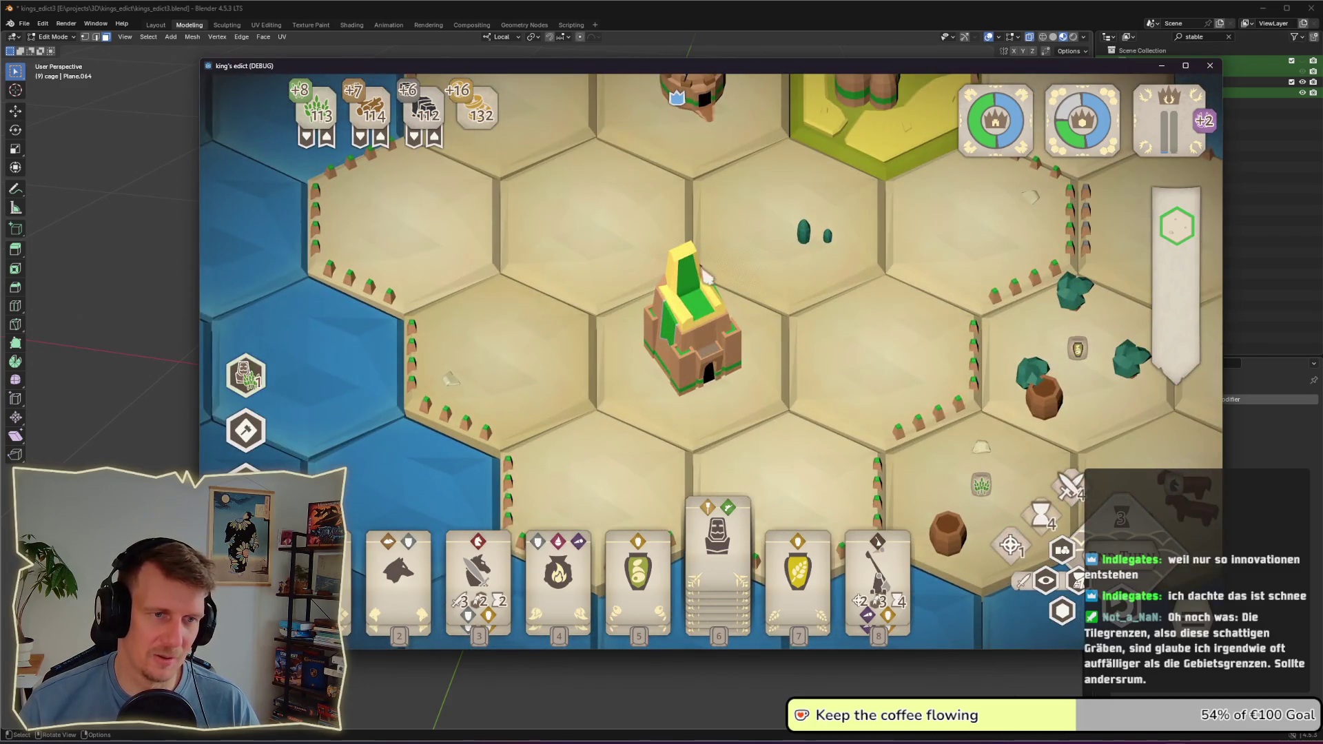
pyautogui.scroll(-6, 695, 334)
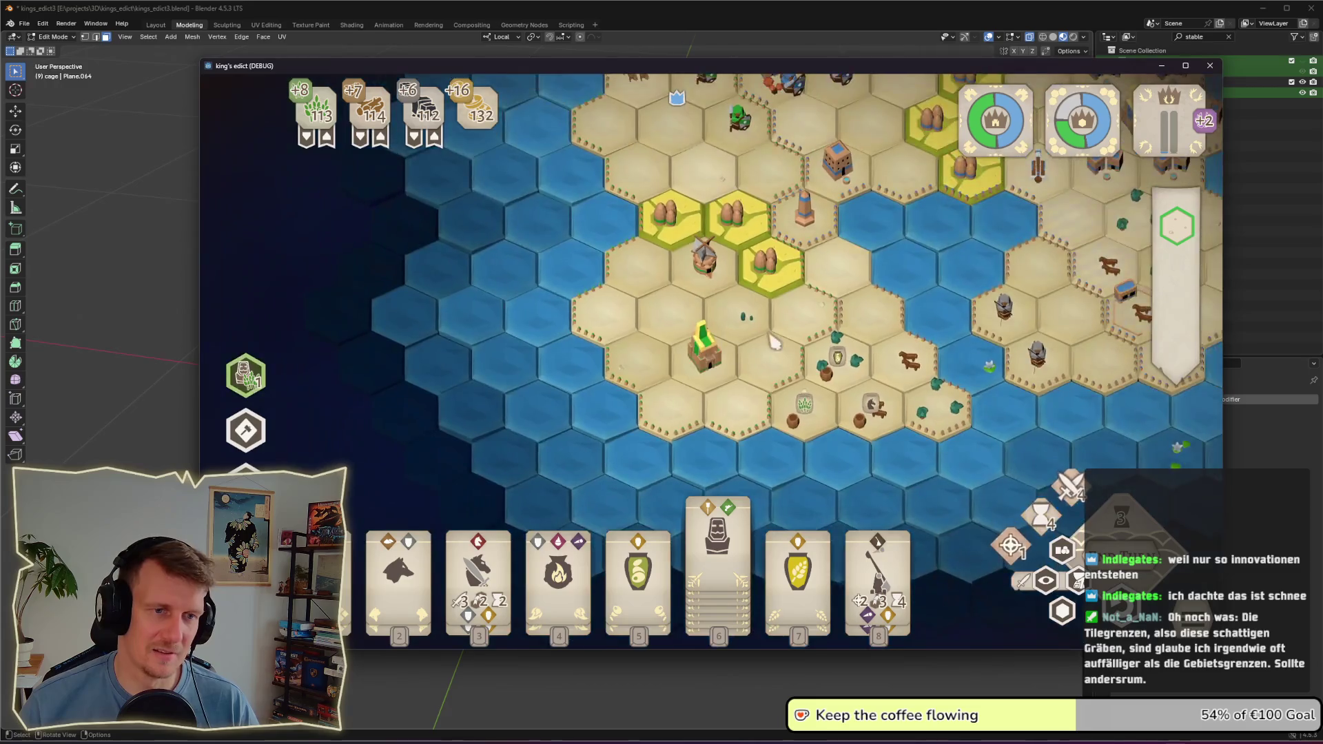
pyautogui.press('w')
pyautogui.press('d')
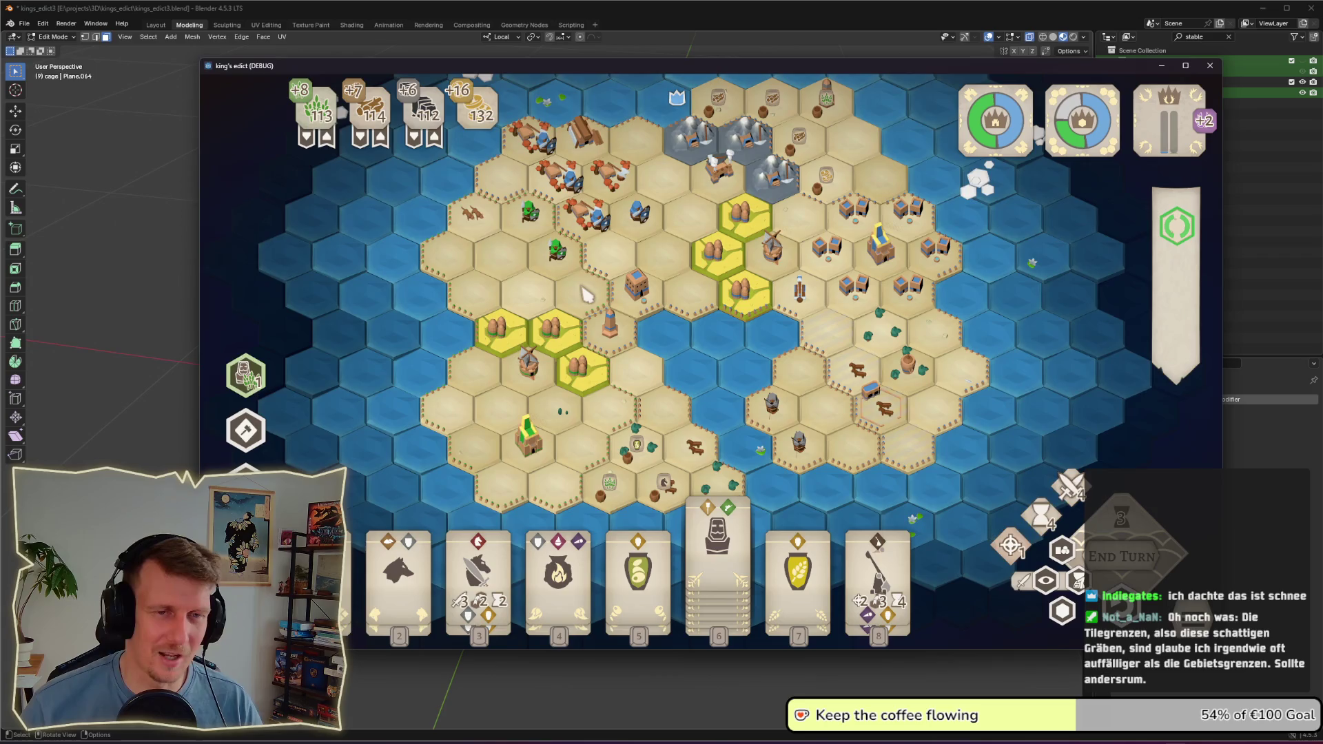
pyautogui.scroll(-2, 598, 303)
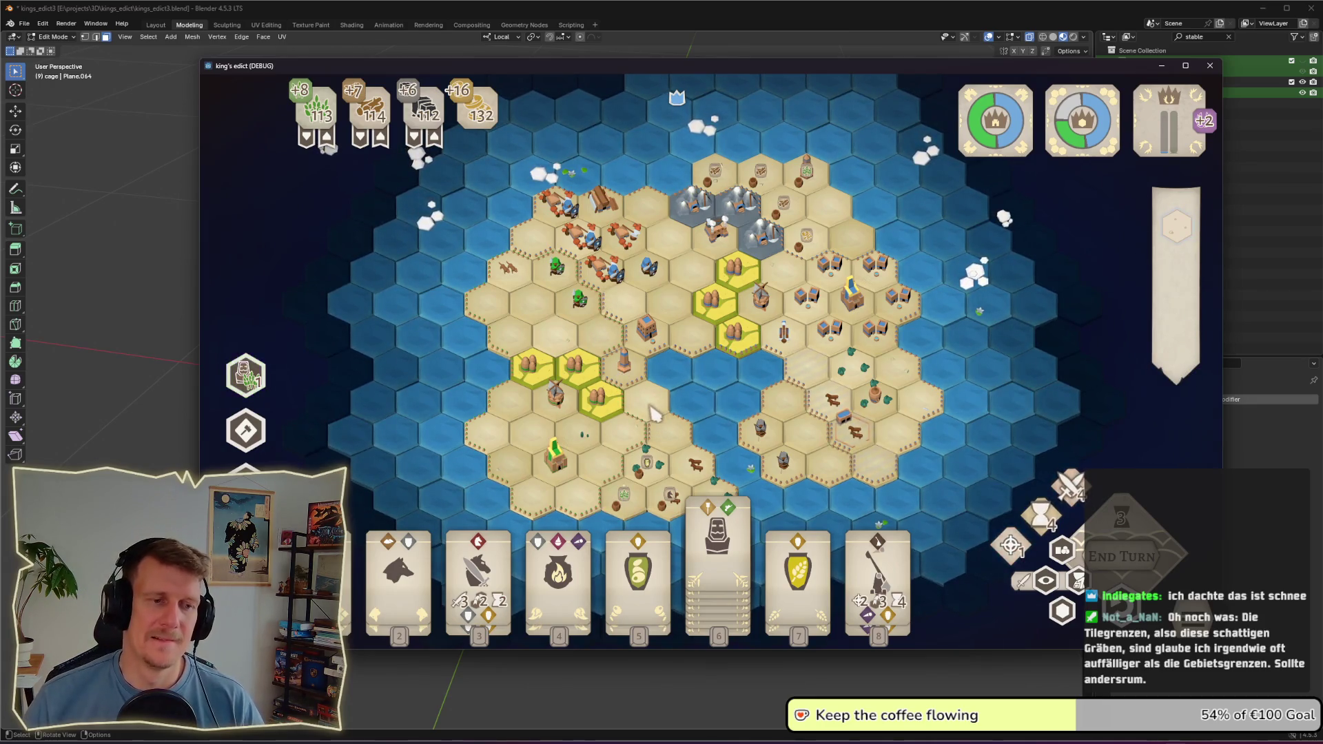
pyautogui.scroll(5, 651, 412)
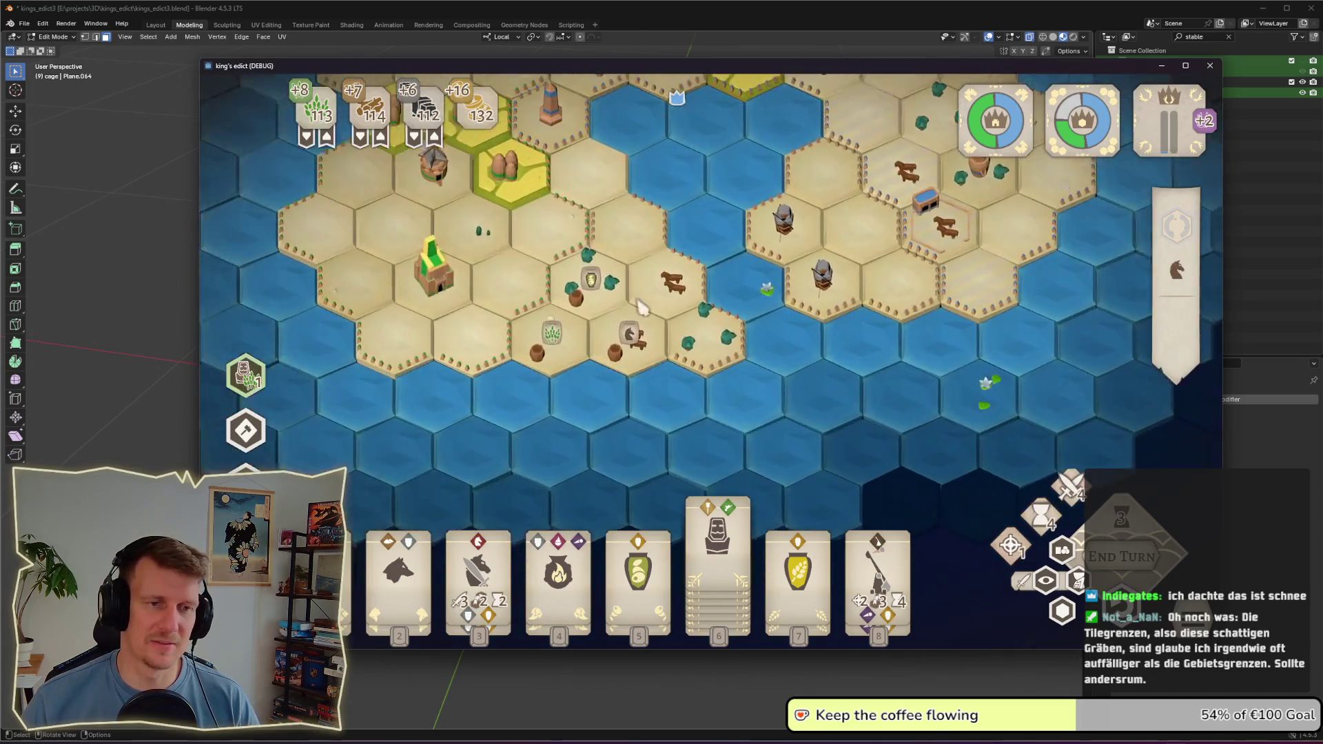
pyautogui.scroll(3, 578, 331)
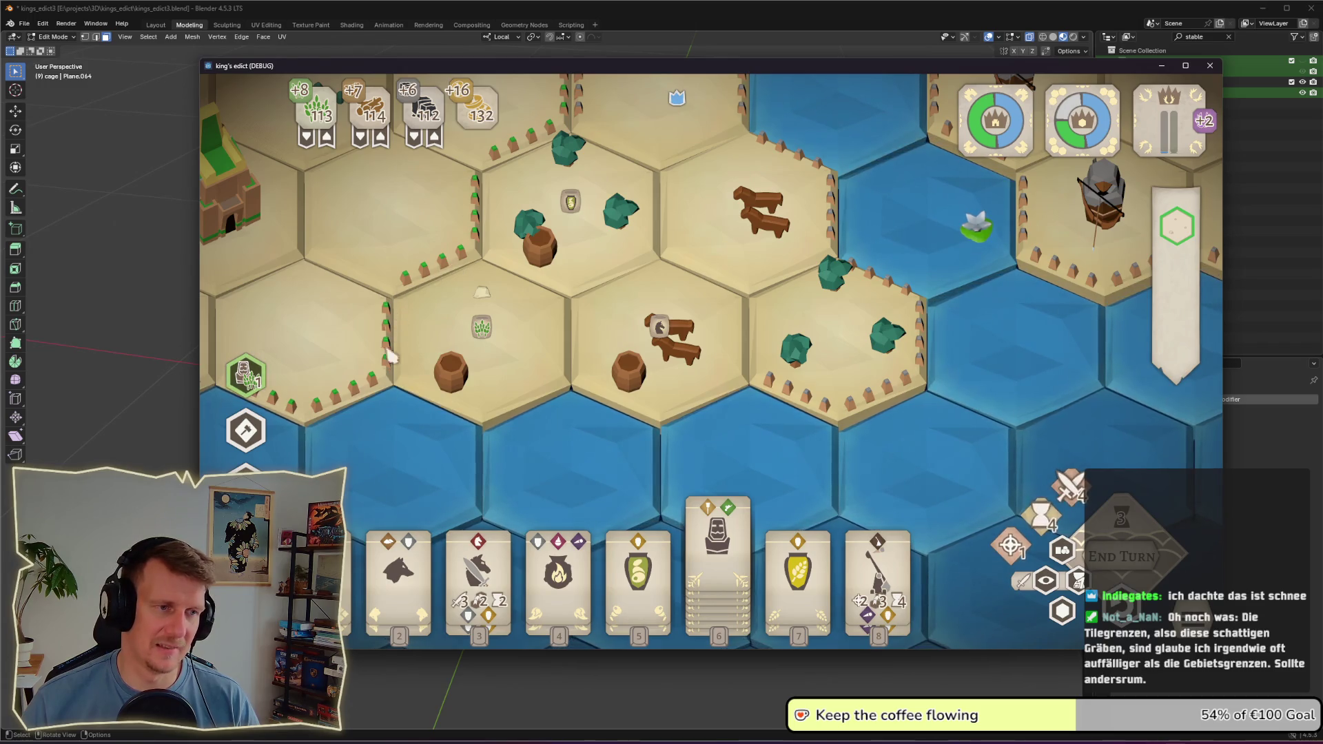
pyautogui.scroll(-8, 431, 345)
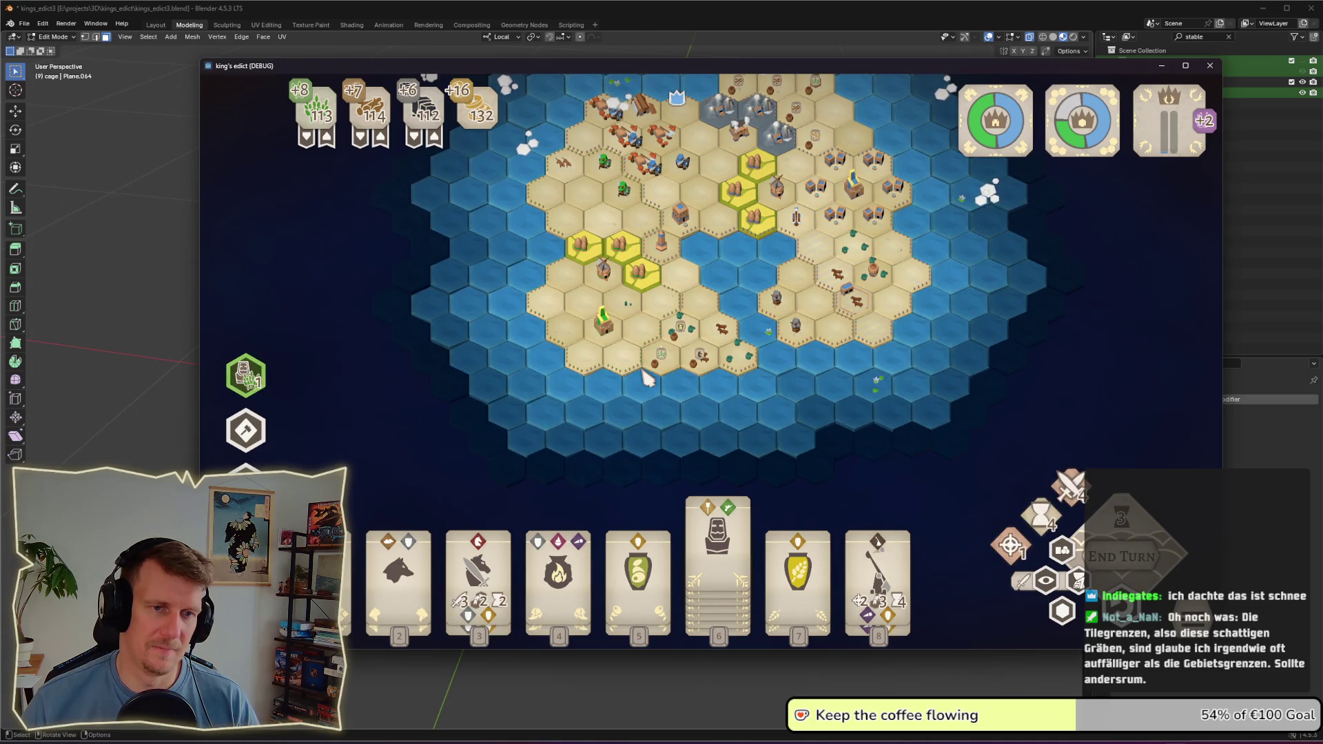
pyautogui.scroll(2, 647, 378)
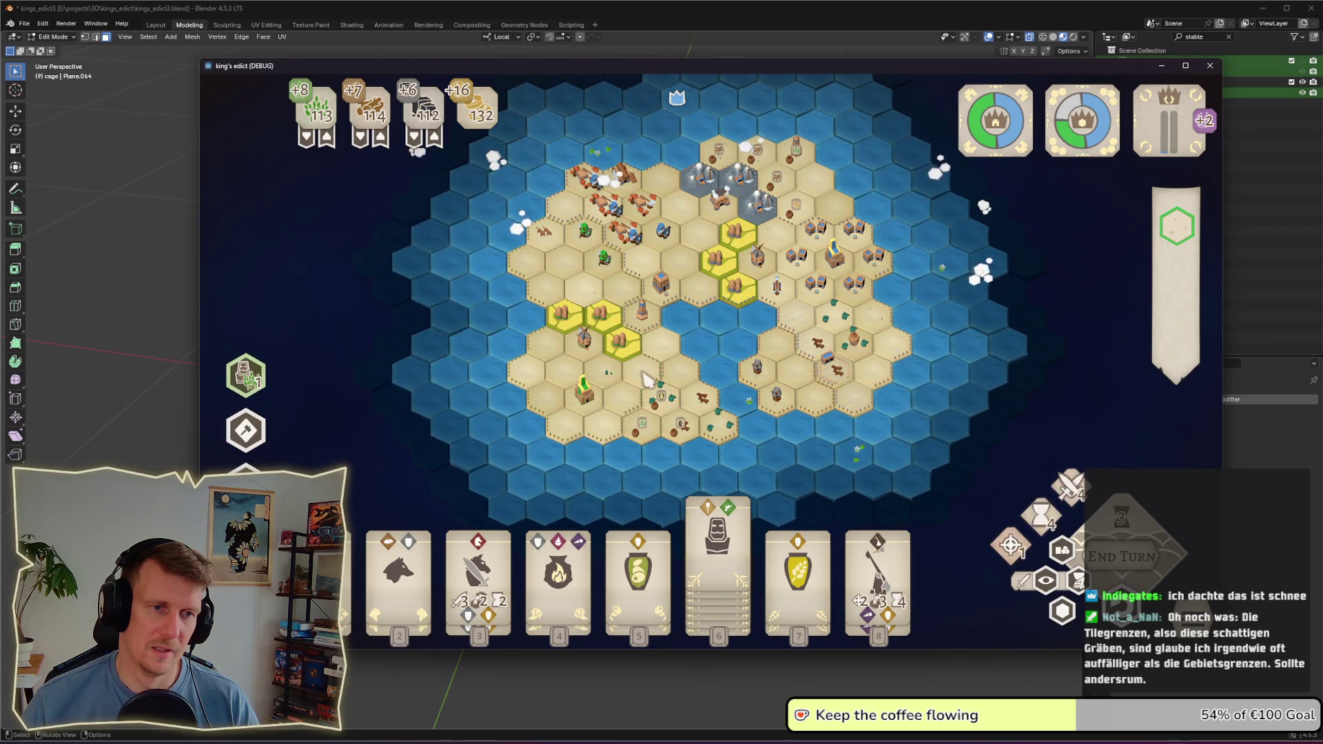
pyautogui.scroll(4, 647, 378)
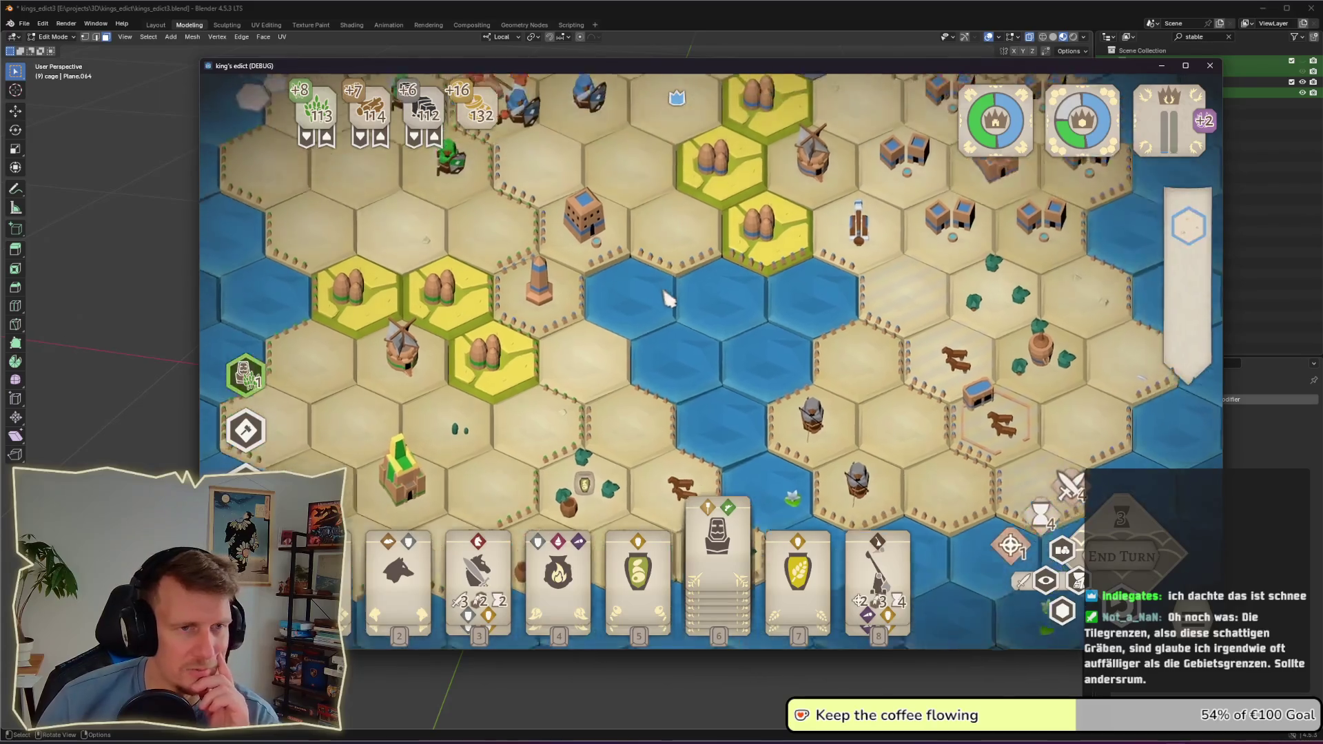
# Step: Pan north toward the mountains and back, then turn on Faction Colors tile tinting
pyautogui.press('w')
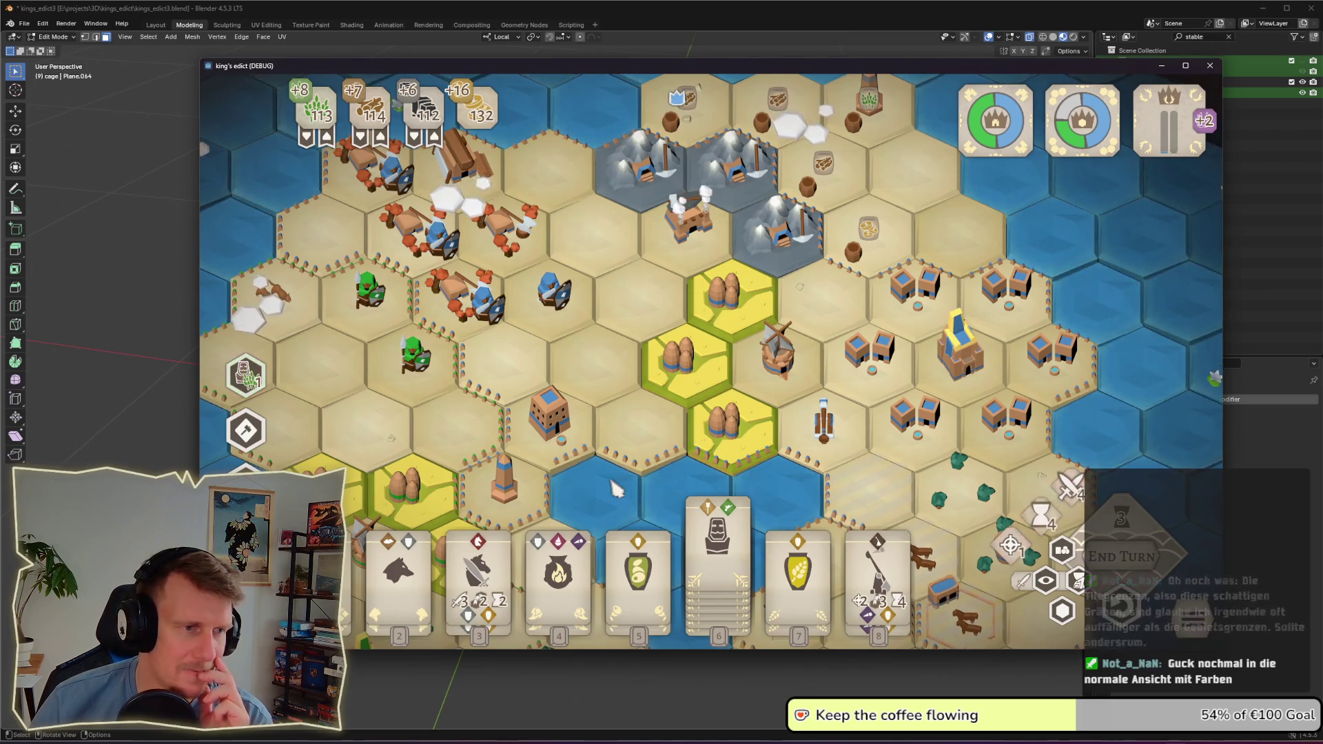
pyautogui.moveTo(616, 490); pyautogui.dragTo(600, 186)
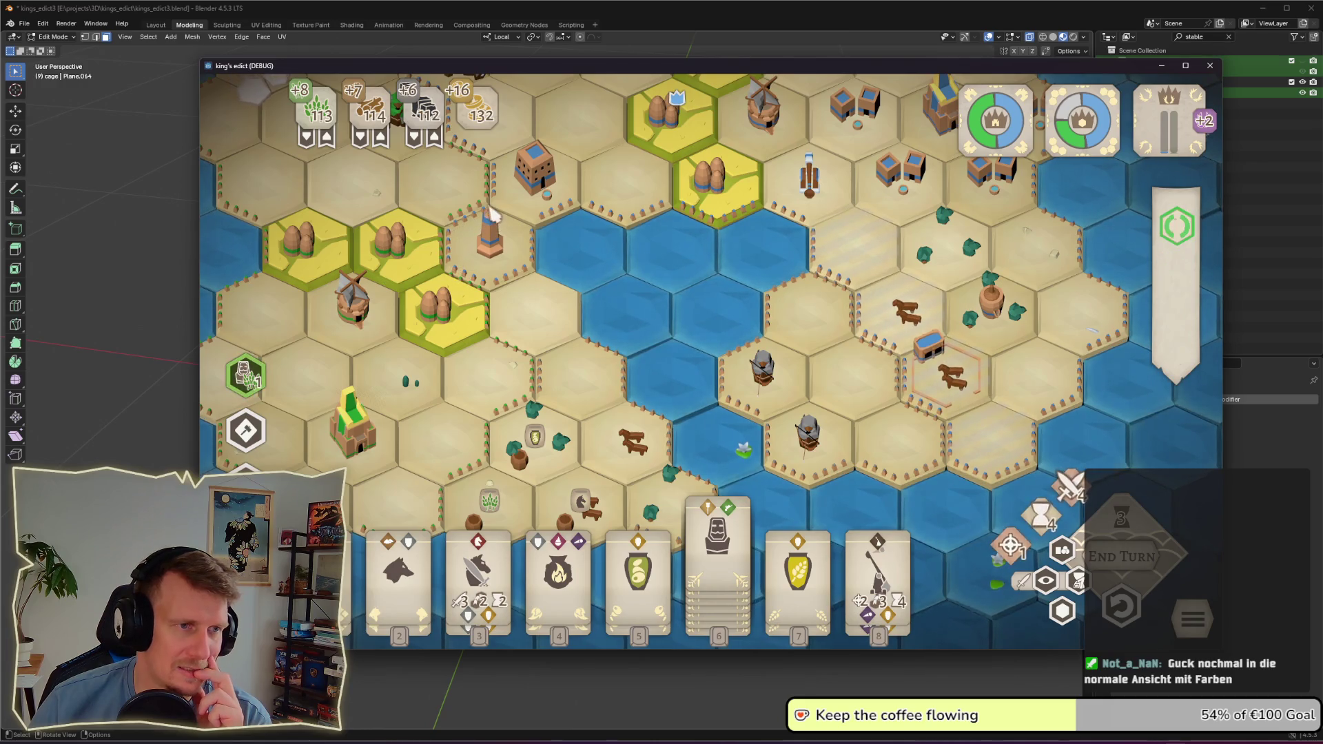
pyautogui.moveTo(492, 214); pyautogui.dragTo(565, 281)
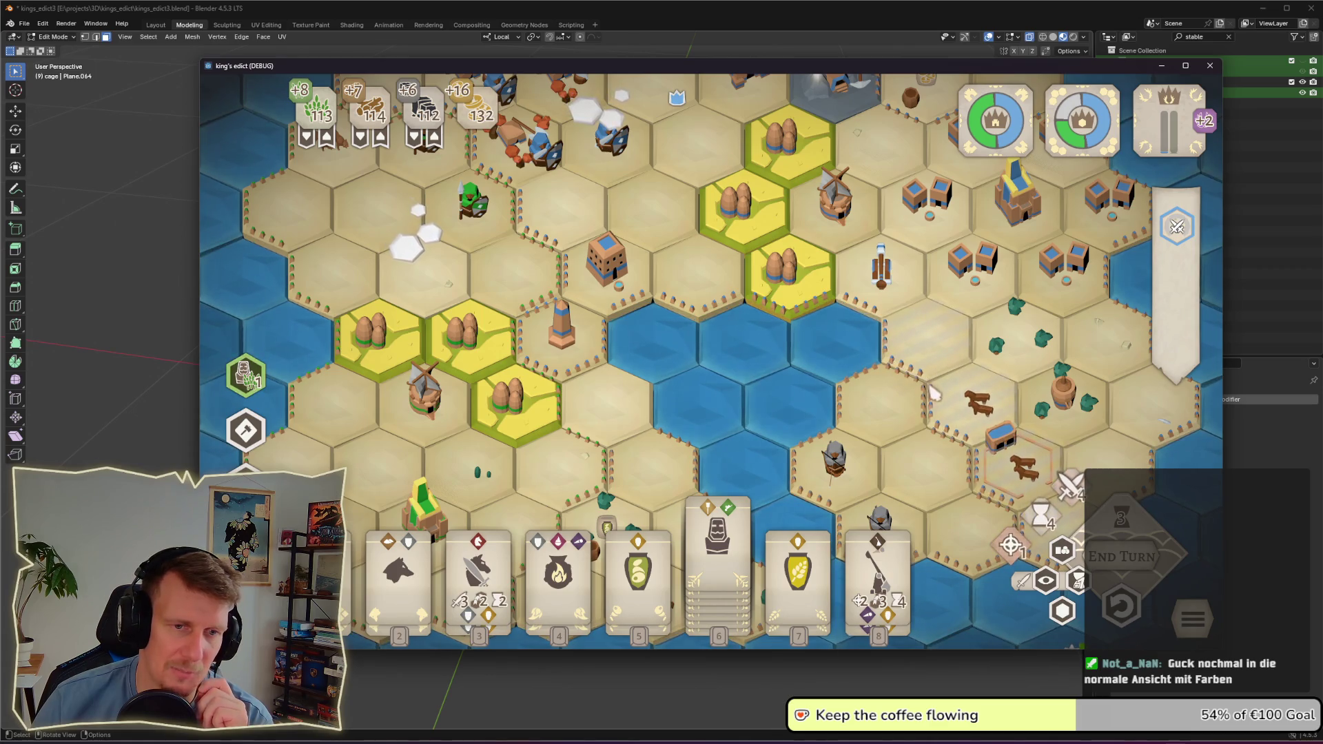
pyautogui.scroll(-5, 979, 462)
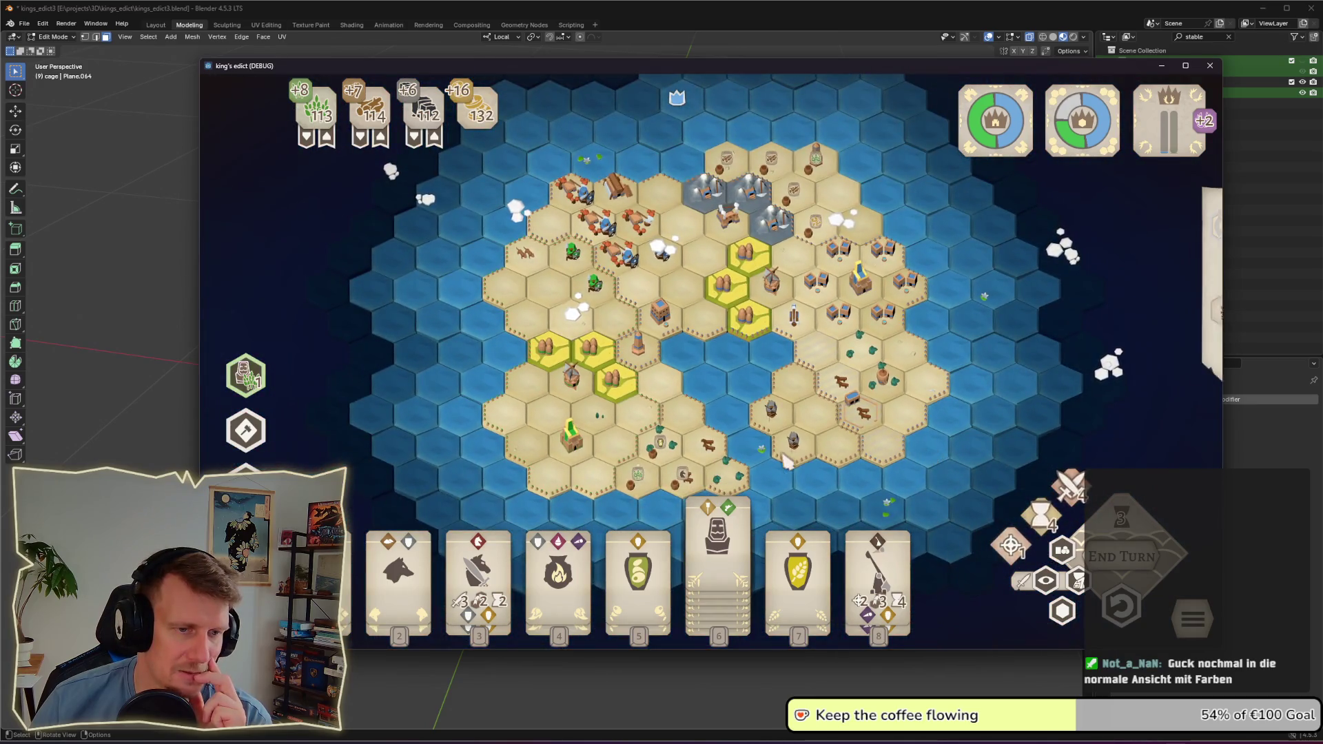
pyautogui.scroll(5, 693, 376)
pyautogui.scroll(6, 692, 376)
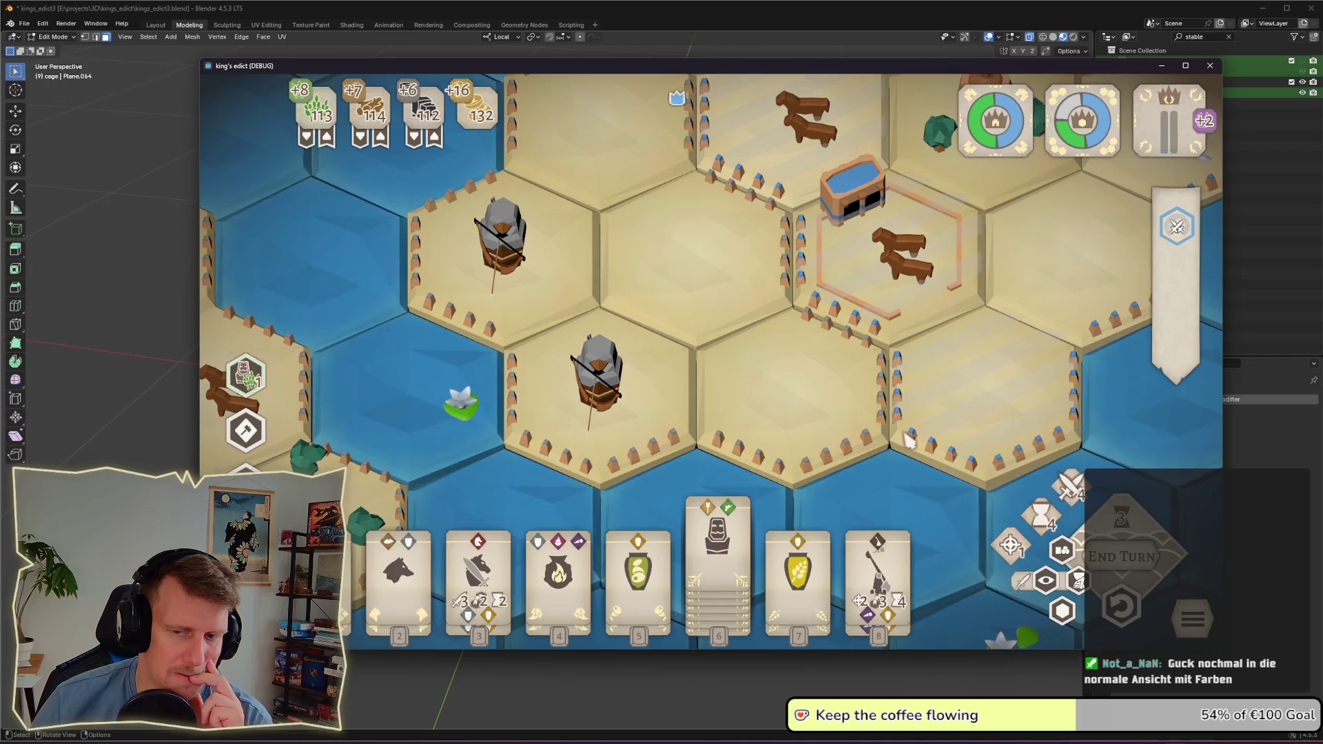
pyautogui.scroll(-3, 910, 442)
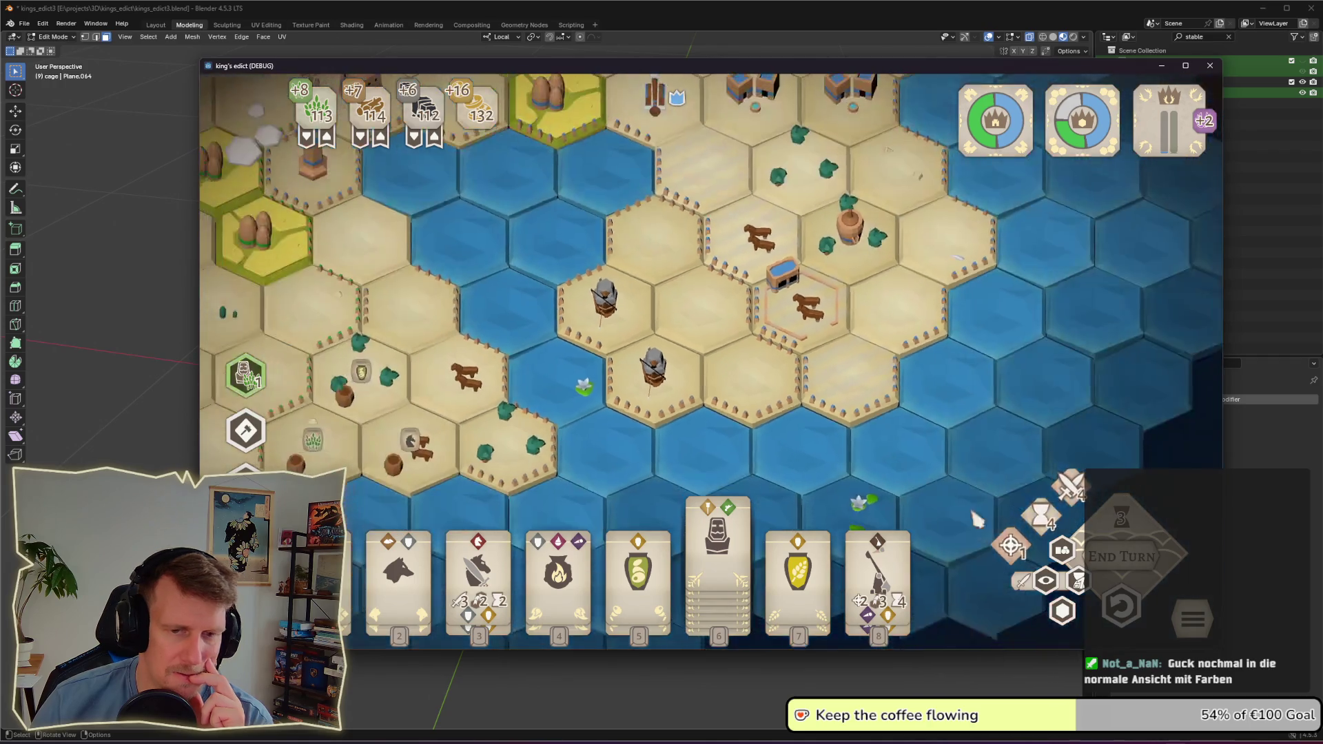
pyautogui.click(1046, 581)
pyautogui.scroll(-3, 814, 389)
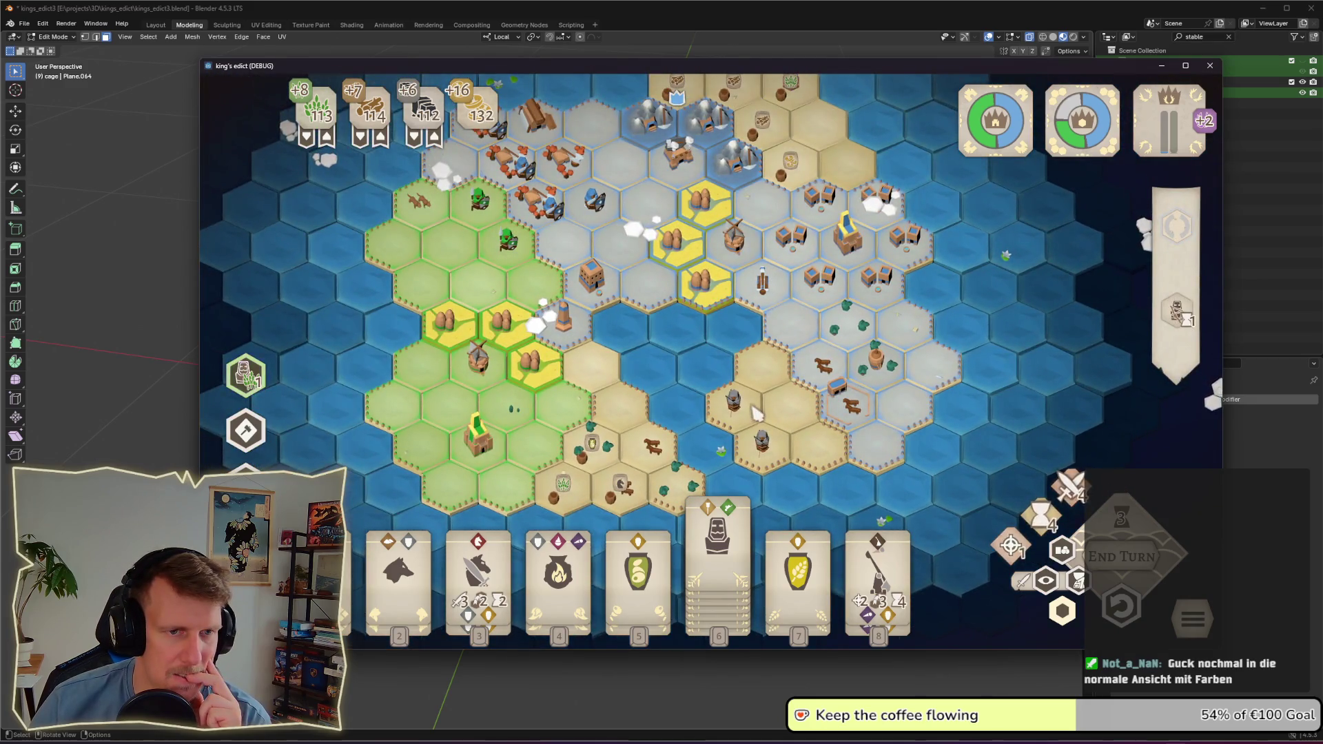
pyautogui.scroll(3, 758, 417)
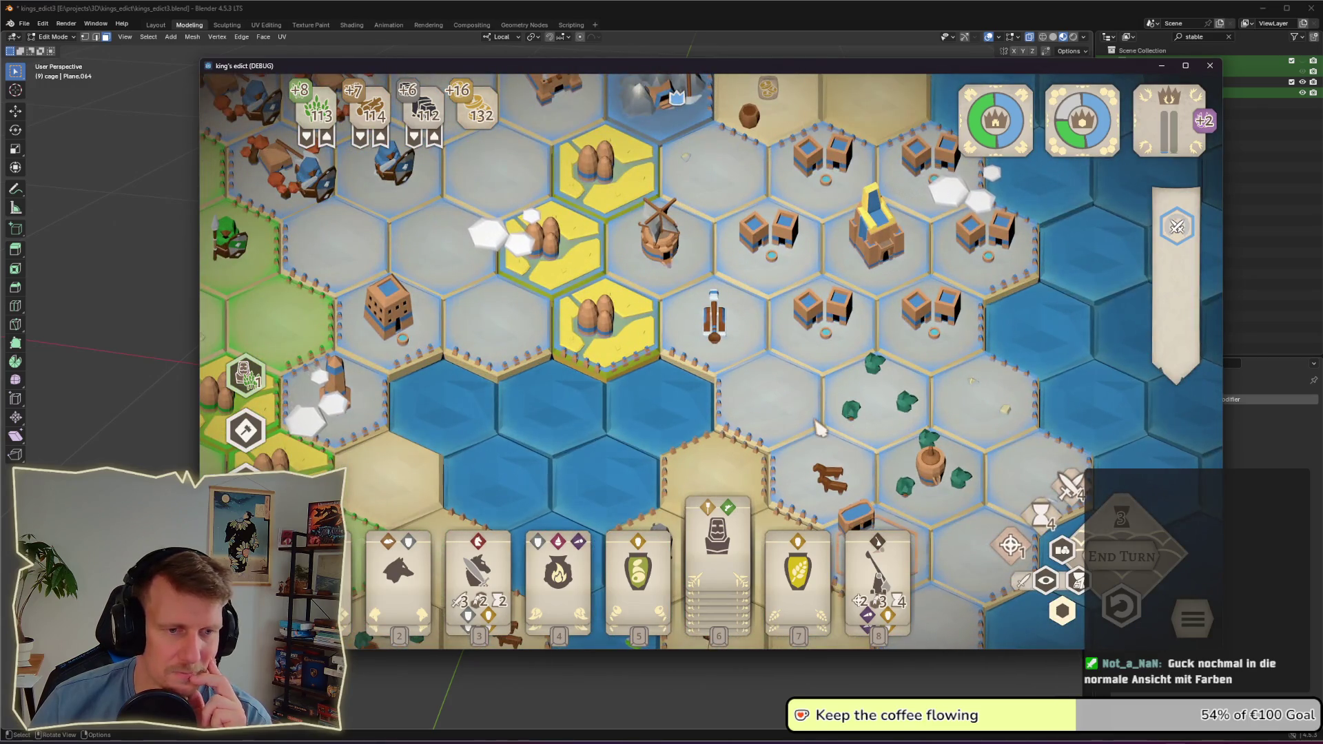
pyautogui.scroll(-4, 813, 424)
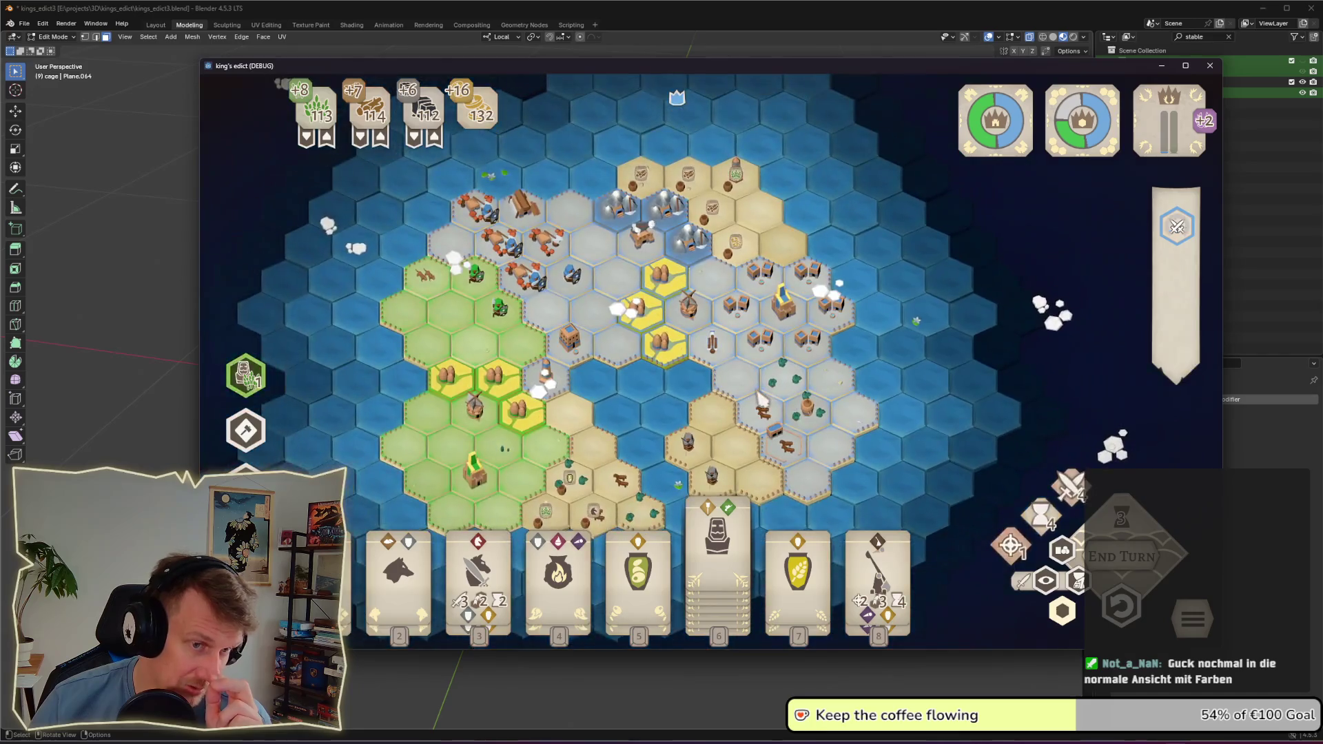
pyautogui.scroll(5, 764, 393)
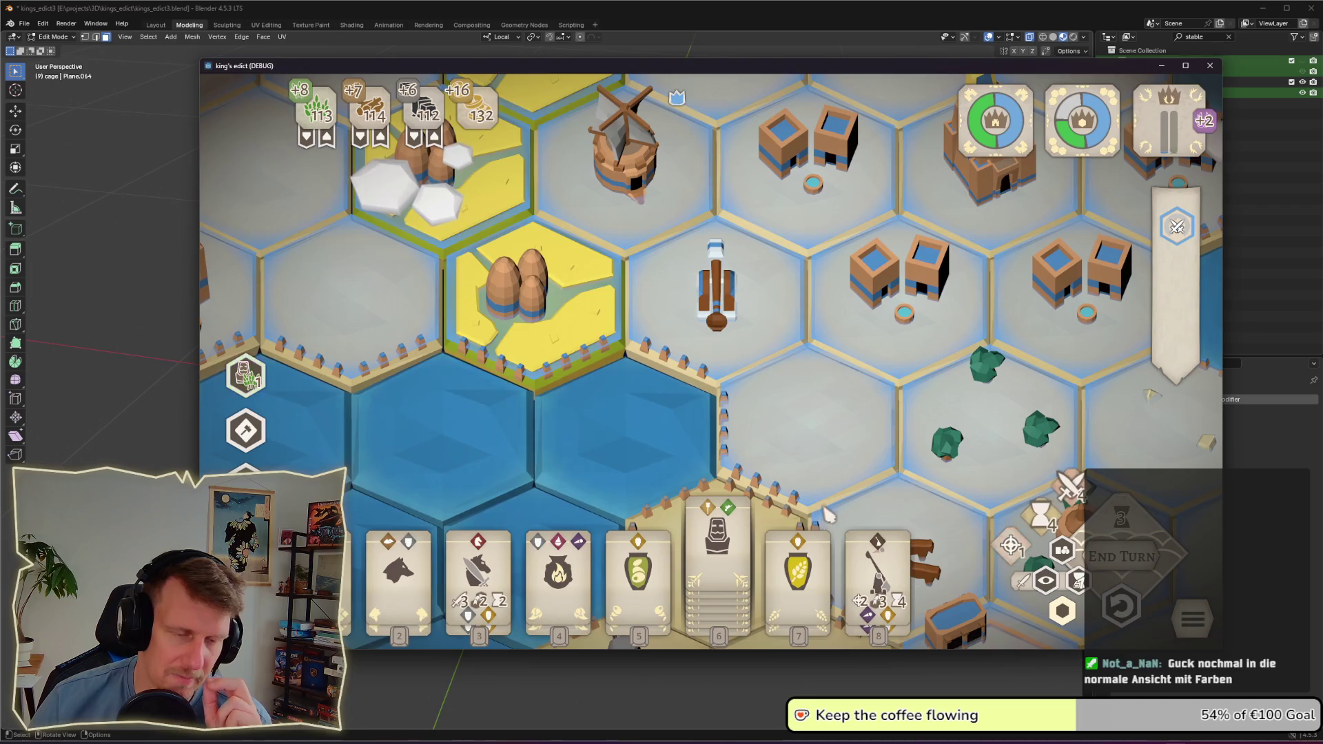
pyautogui.moveTo(831, 509); pyautogui.dragTo(758, 365)
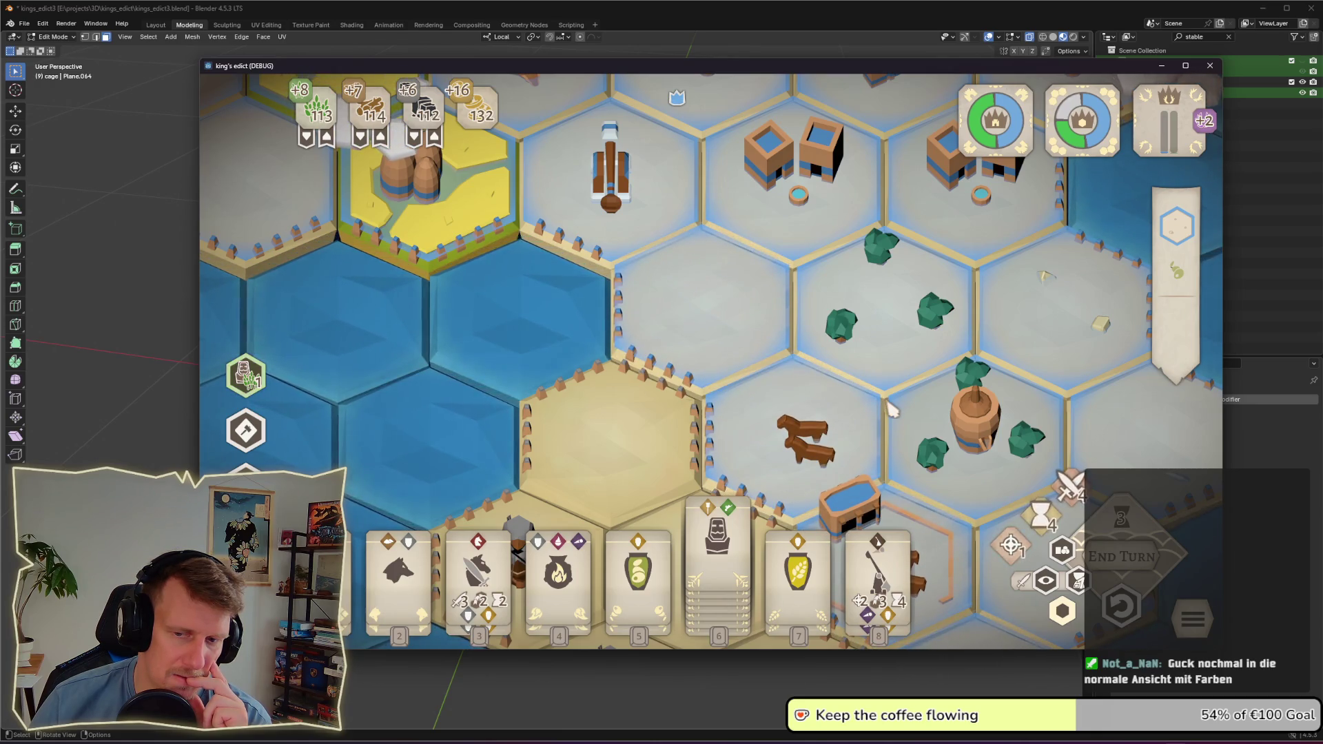
pyautogui.scroll(-3, 891, 410)
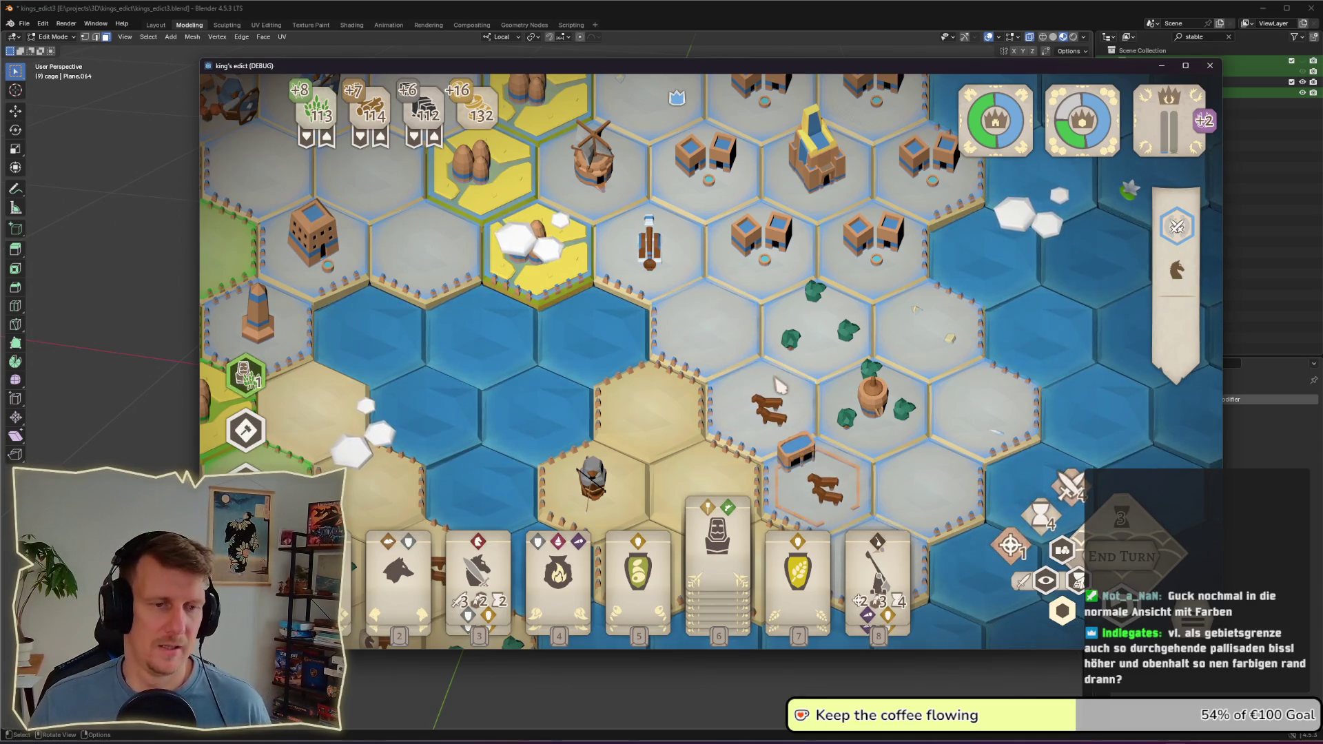
pyautogui.moveTo(784, 385); pyautogui.dragTo(803, 370)
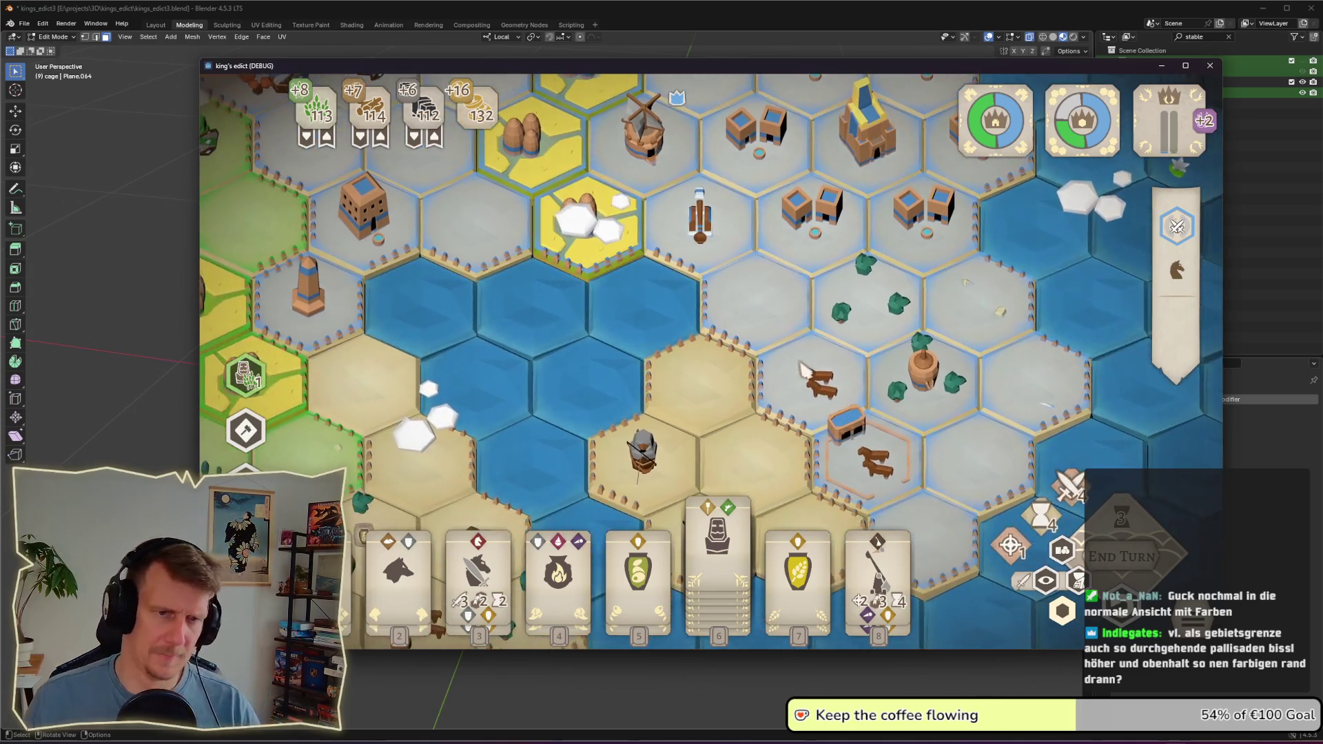
pyautogui.scroll(-5, 802, 369)
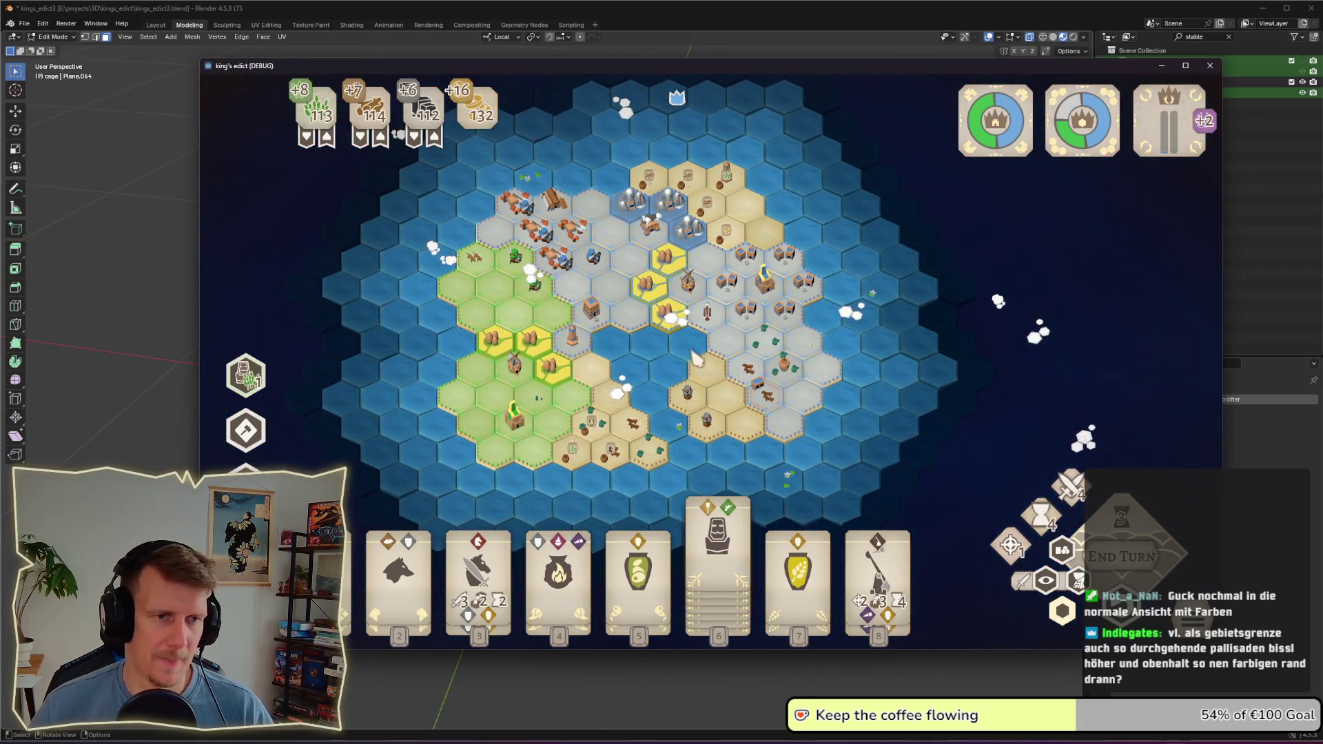
pyautogui.moveTo(648, 348); pyautogui.dragTo(684, 359)
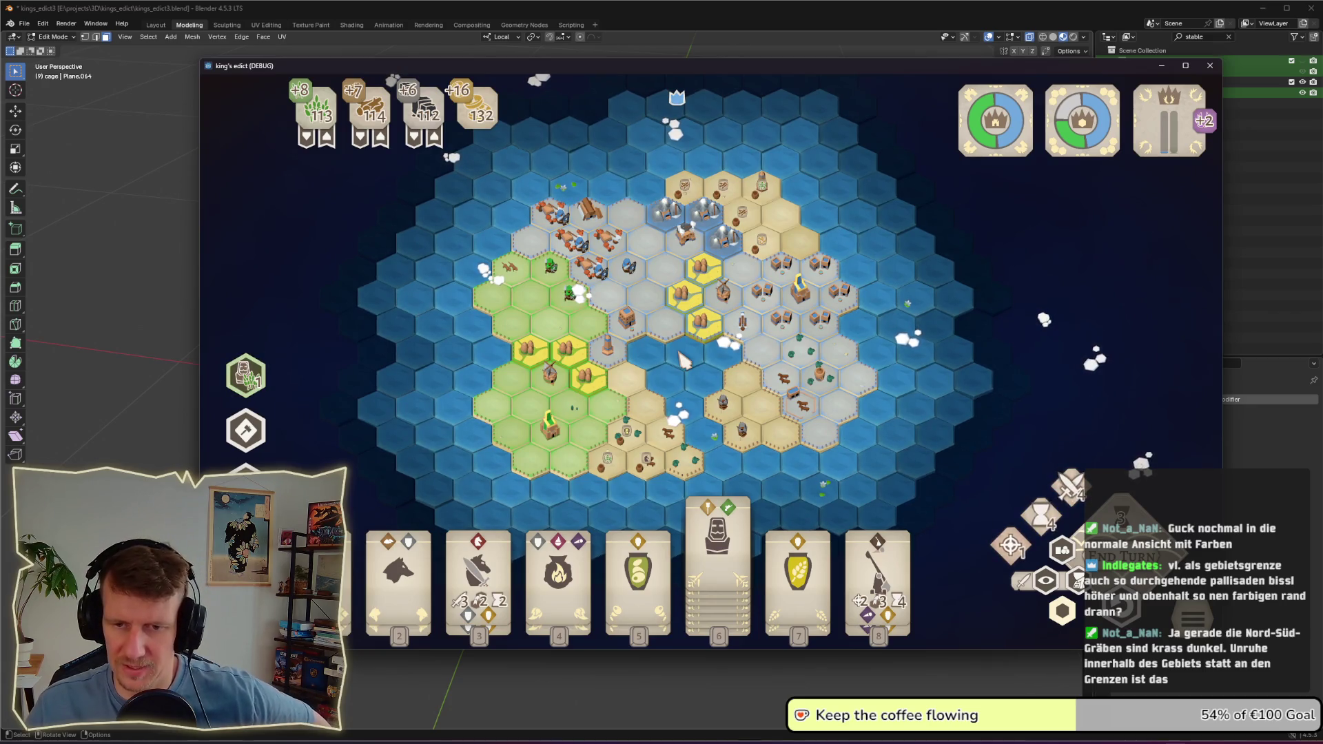
pyautogui.click(805, 408)
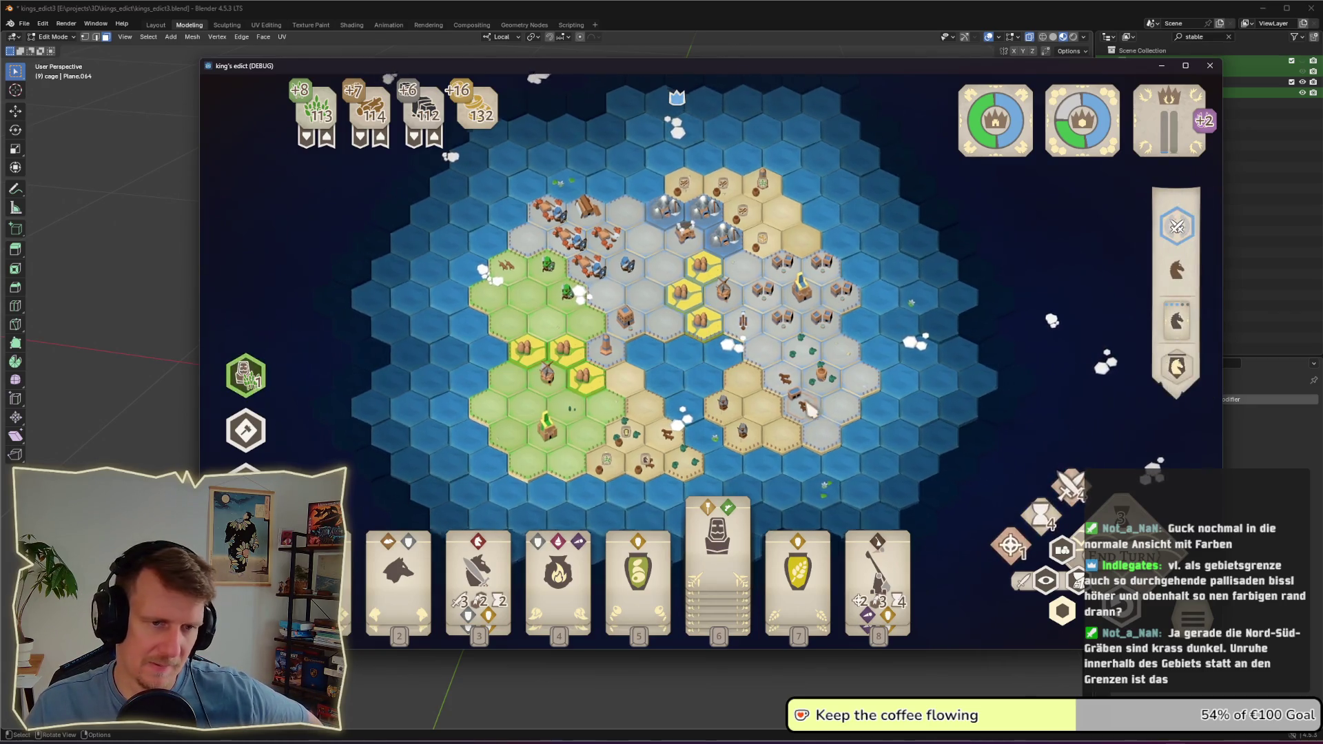
# Step: Zoom out and pan north, south-east, and back north-west across the island with WASD
pyautogui.scroll(2, 821, 358)
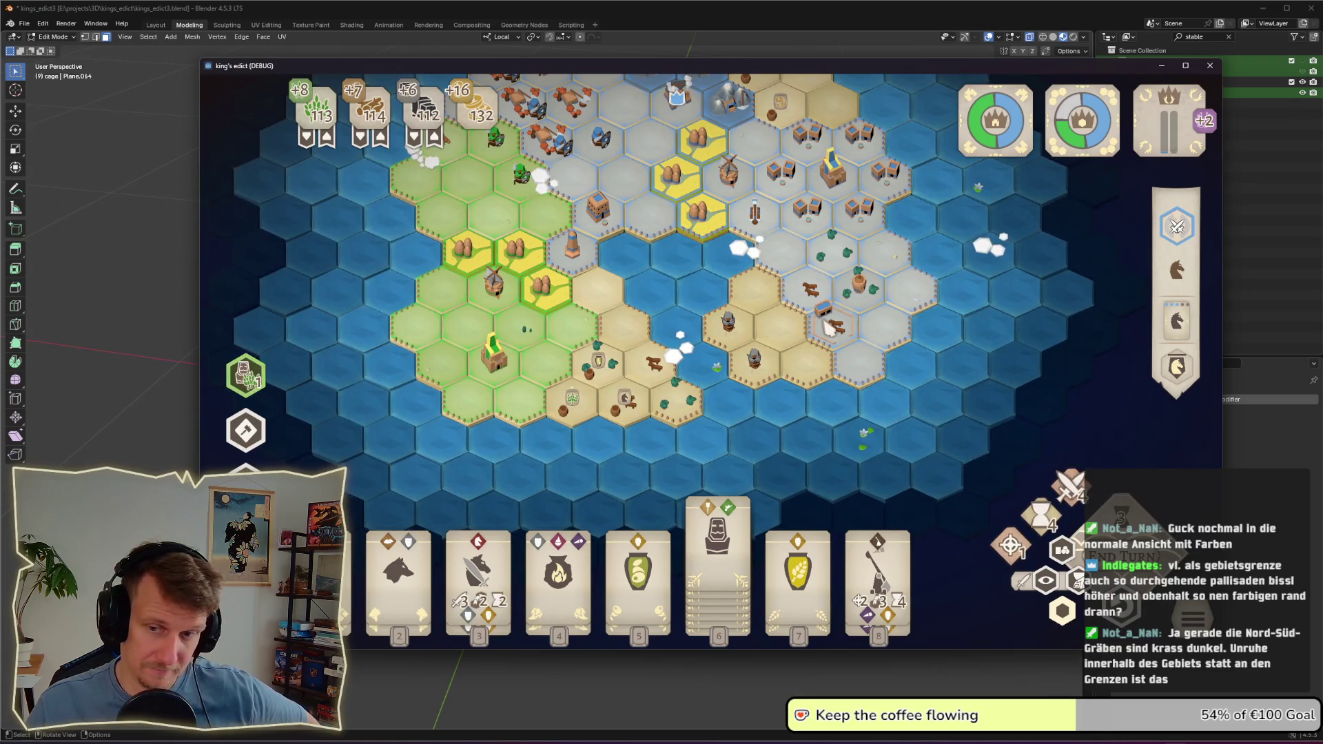
pyautogui.scroll(2, 830, 331)
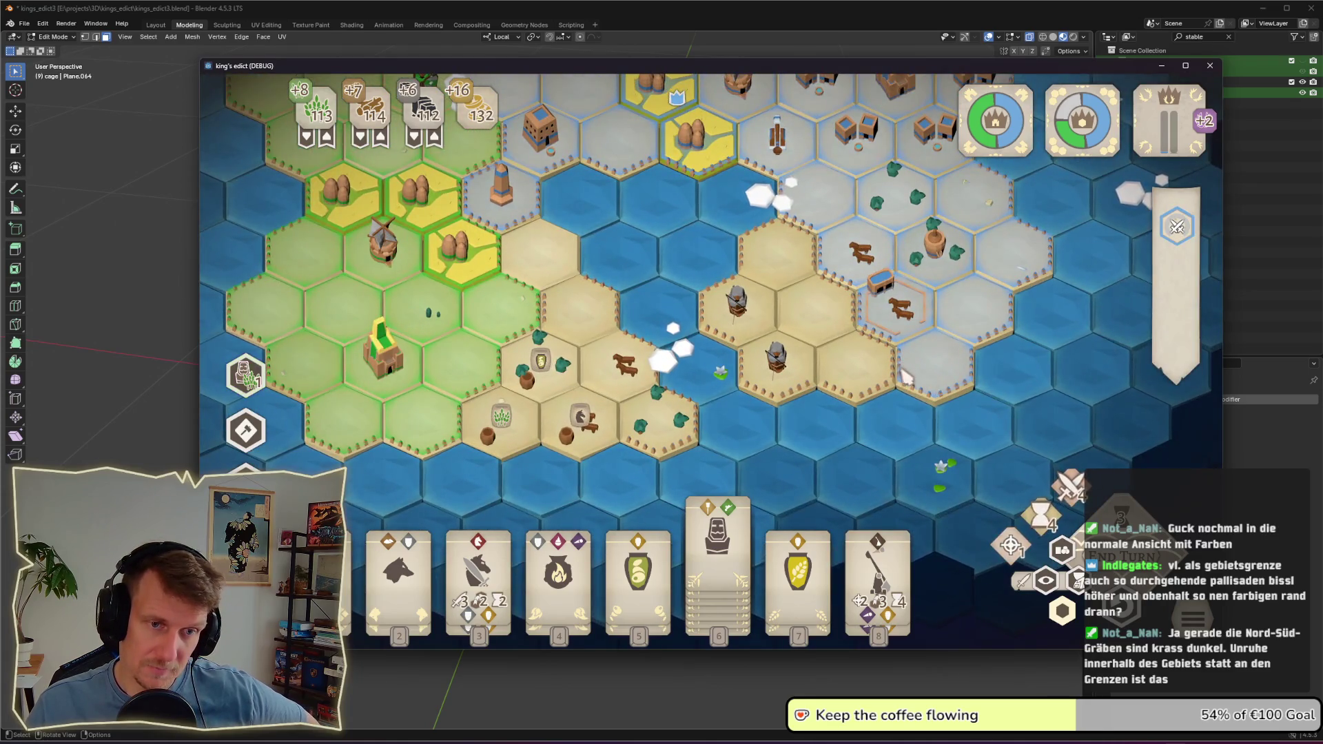
pyautogui.press('w')
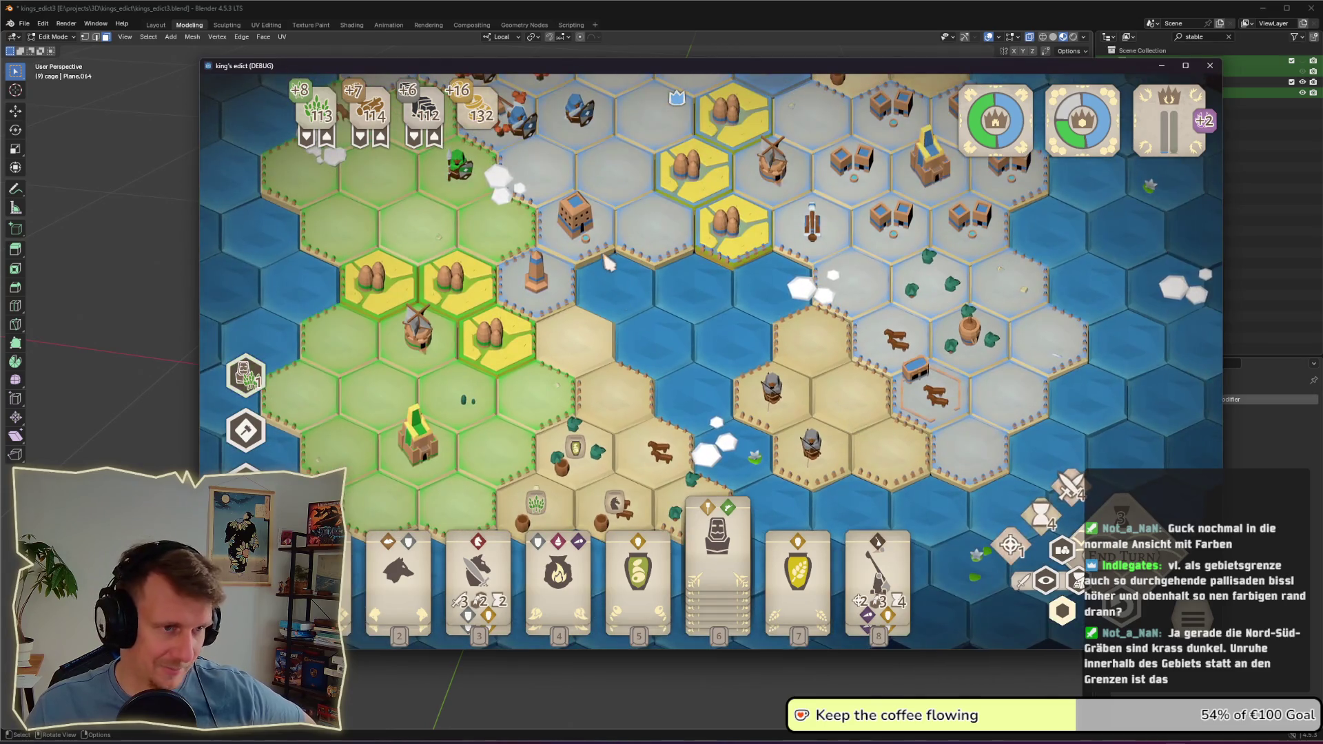
pyautogui.press('w')
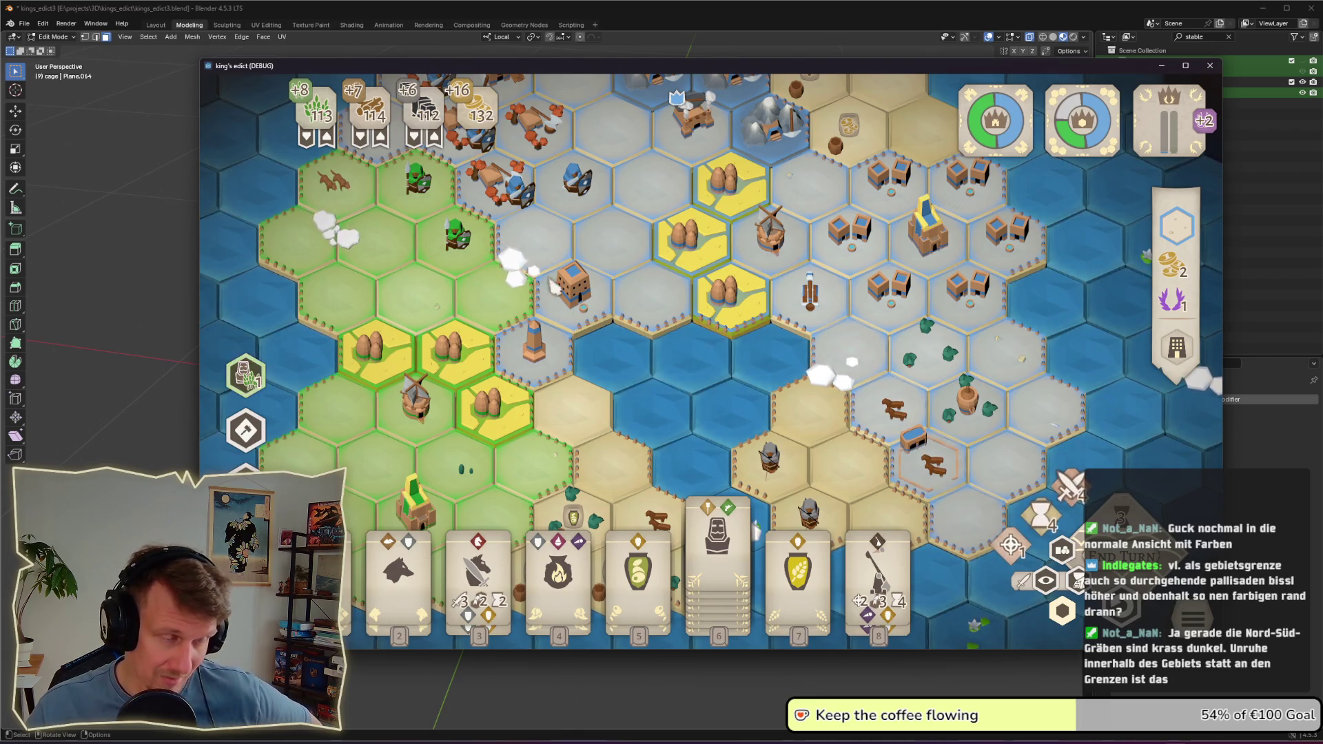
pyautogui.press('w')
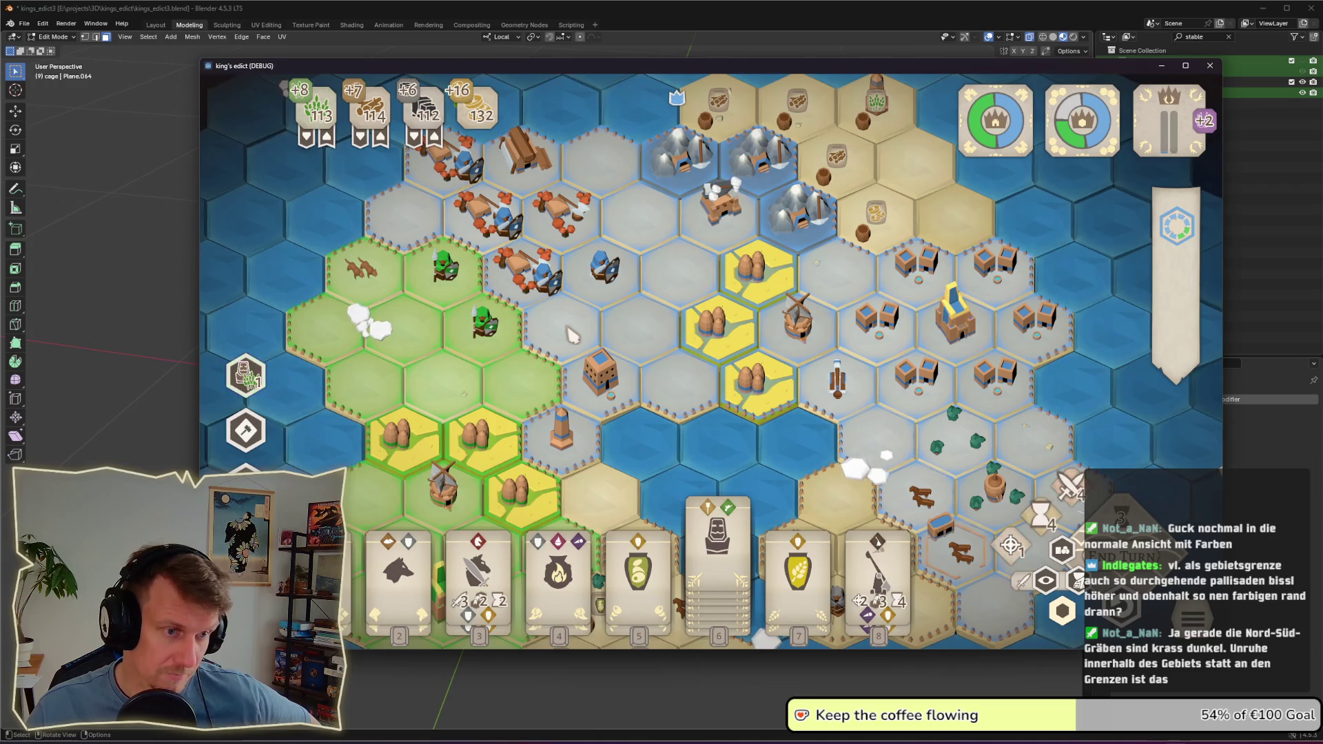
pyautogui.press('s')
pyautogui.press('d')
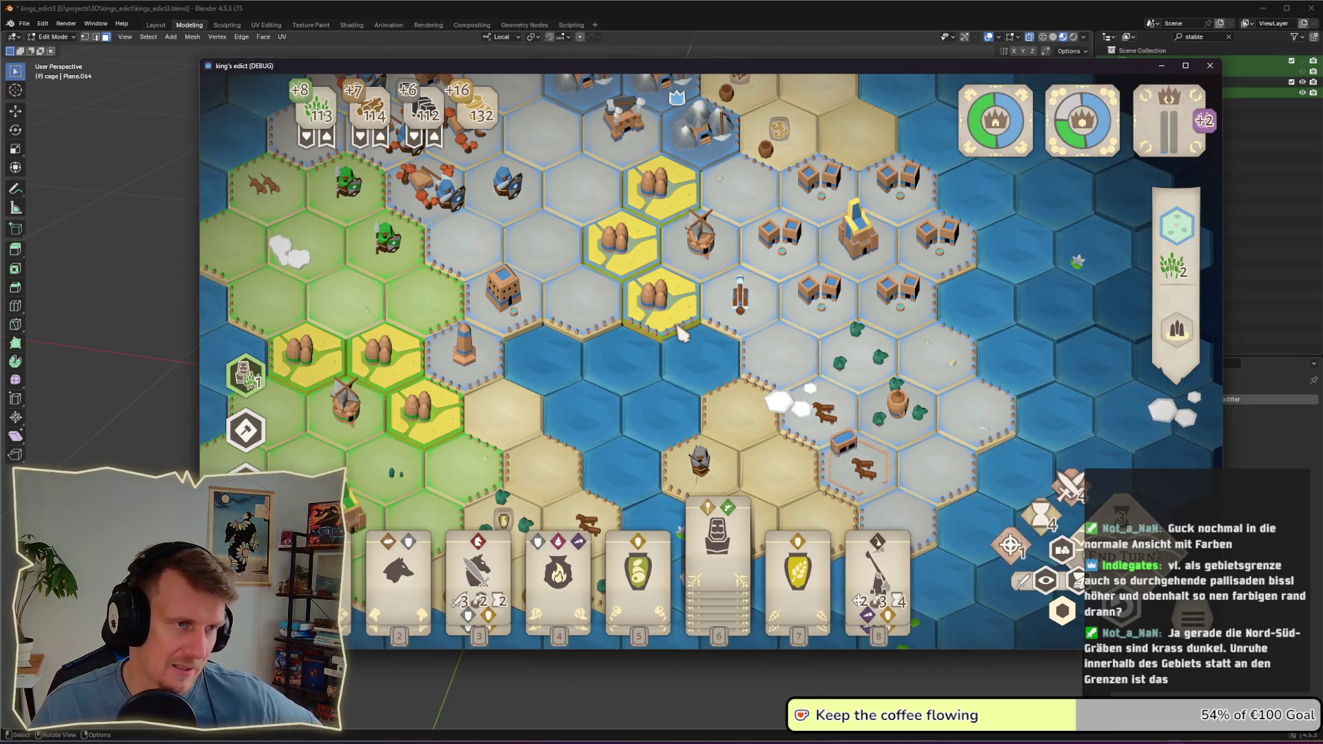
pyautogui.press('w')
pyautogui.press('a')
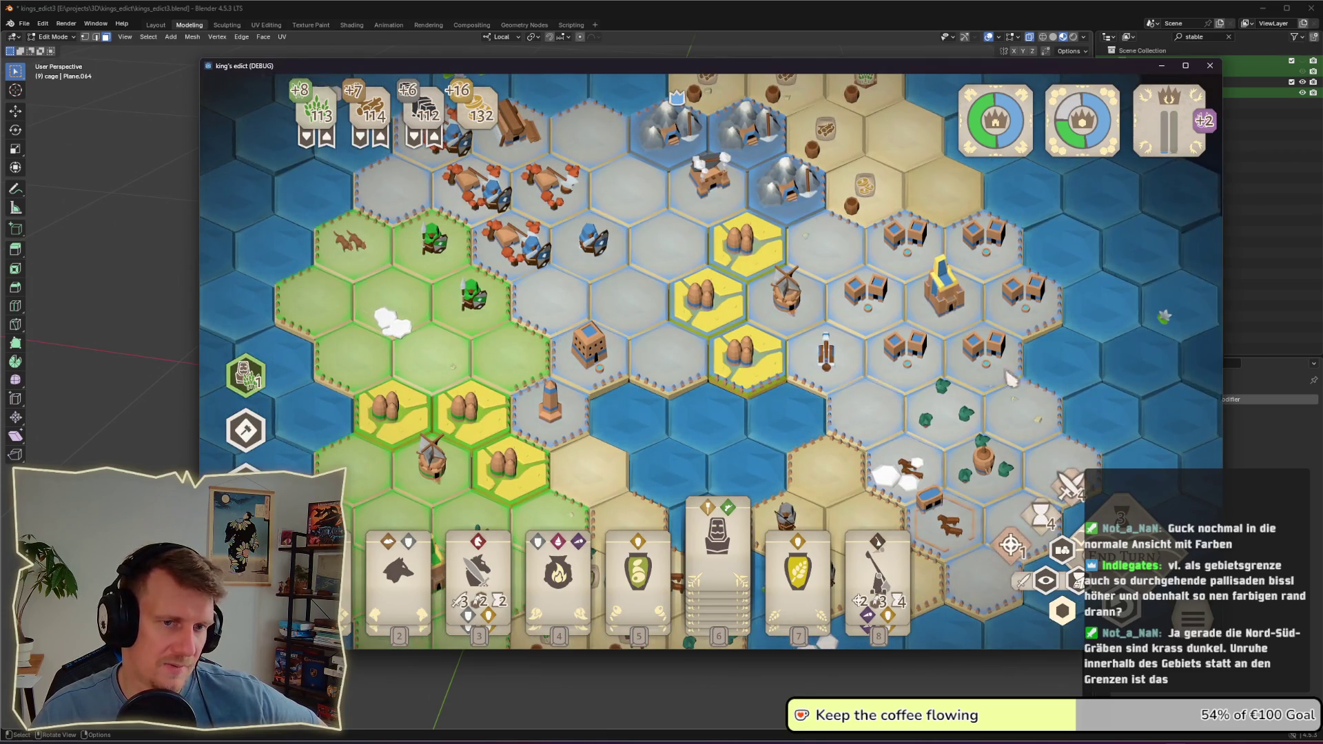
# Step: Show the yield badges, select the castle hex, and shift the view right and down
pyautogui.press('alt')
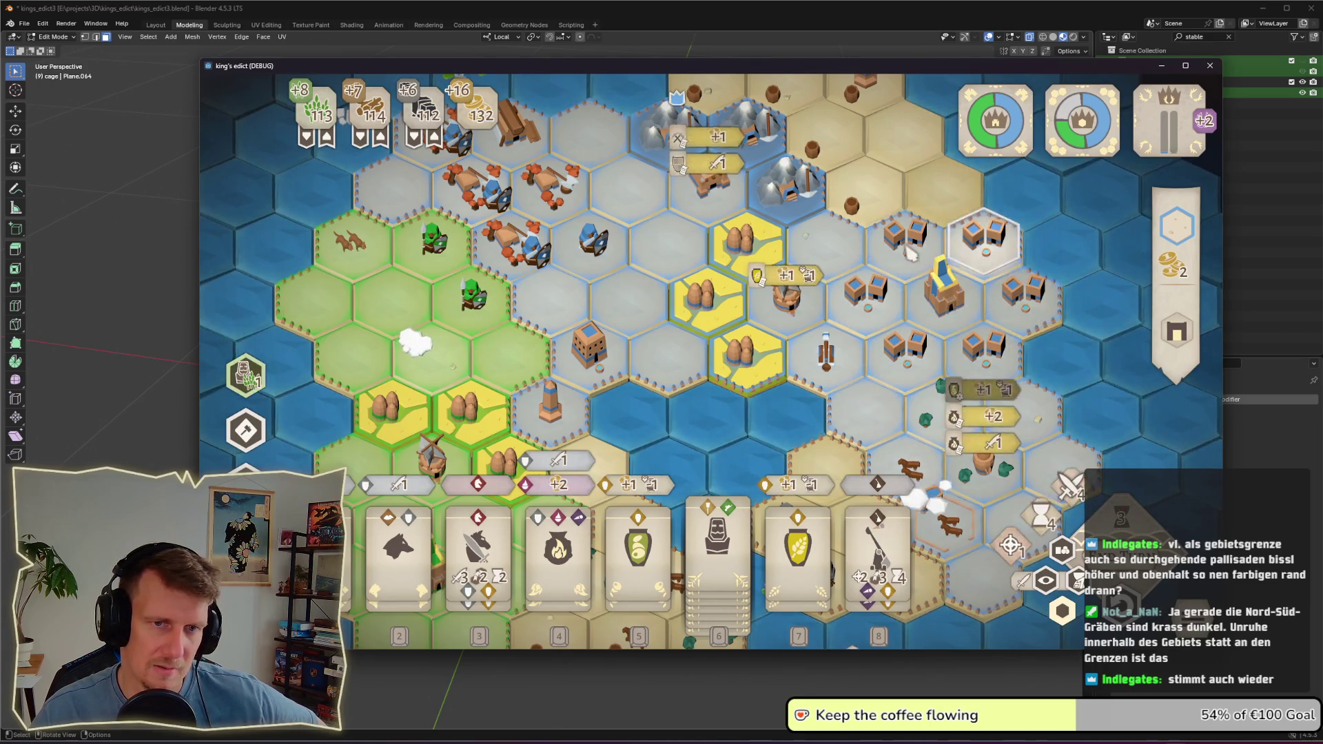
pyautogui.moveTo(910, 352); pyautogui.dragTo(862, 317)
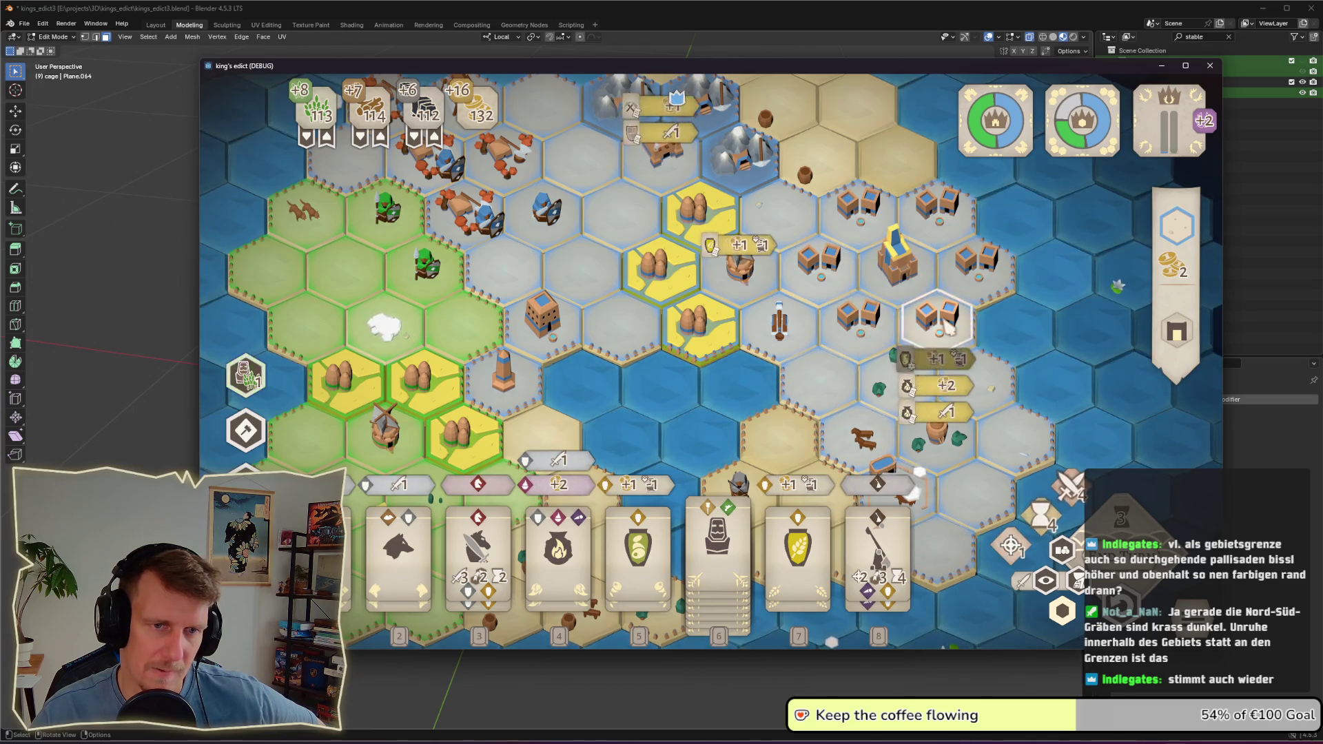
pyautogui.scroll(-2, 854, 282)
pyautogui.click(860, 286)
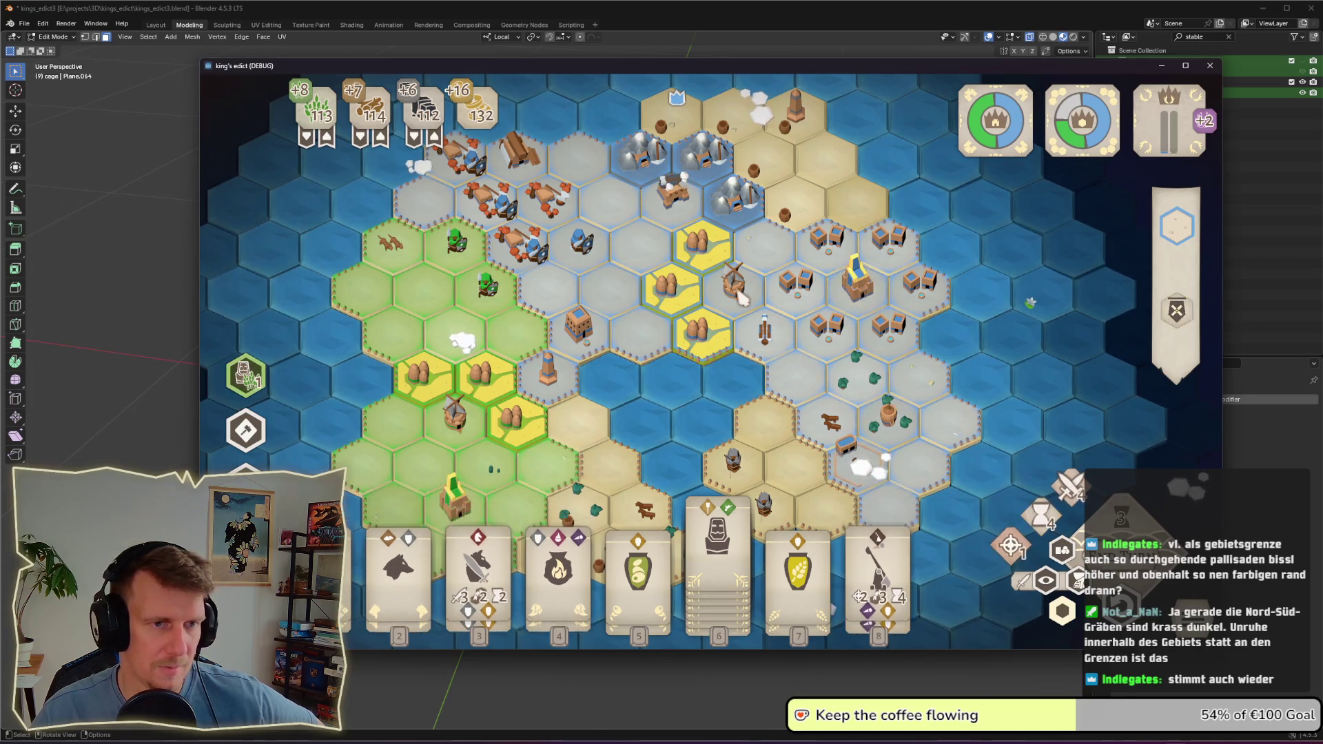
pyautogui.moveTo(639, 274); pyautogui.dragTo(700, 300)
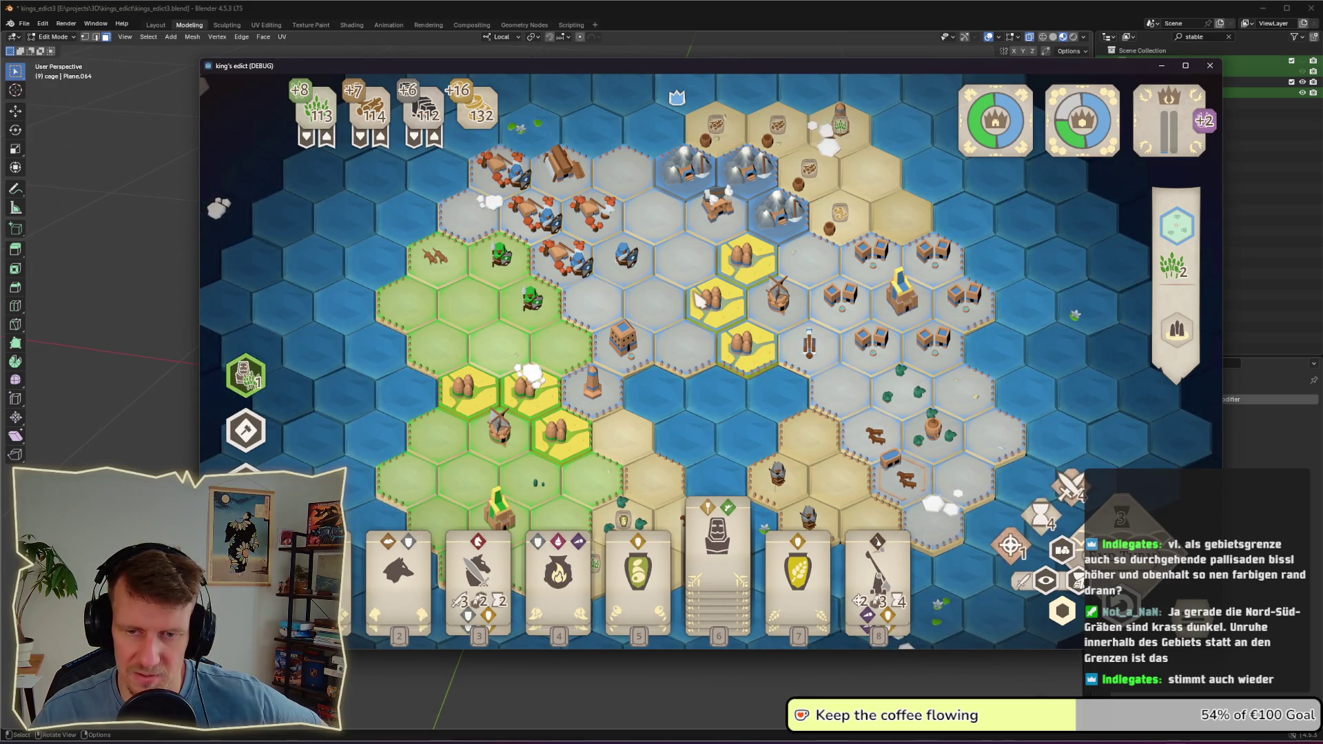
# Step: Pan right to bring the borders along the water into view, then clear the tile selection
pyautogui.moveTo(699, 300); pyautogui.dragTo(759, 324)
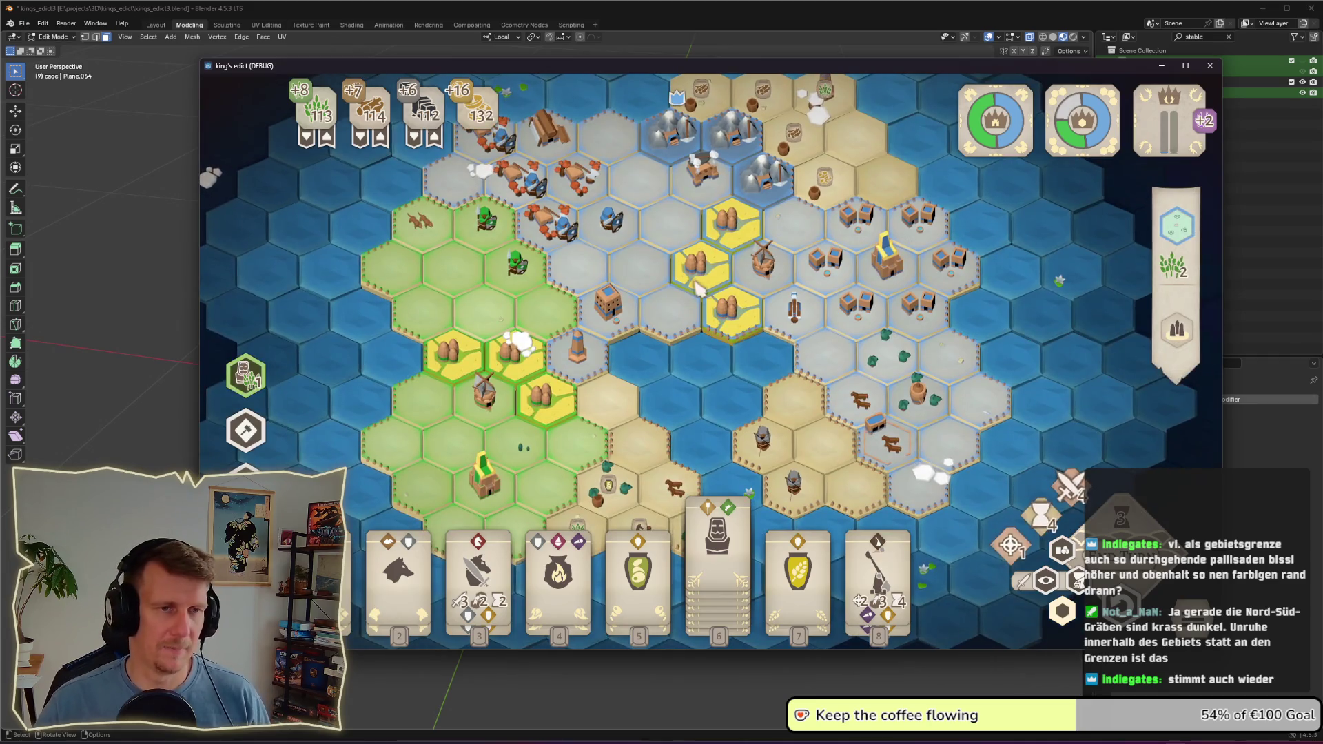
pyautogui.moveTo(703, 289); pyautogui.dragTo(744, 342)
pyautogui.scroll(5, 745, 343)
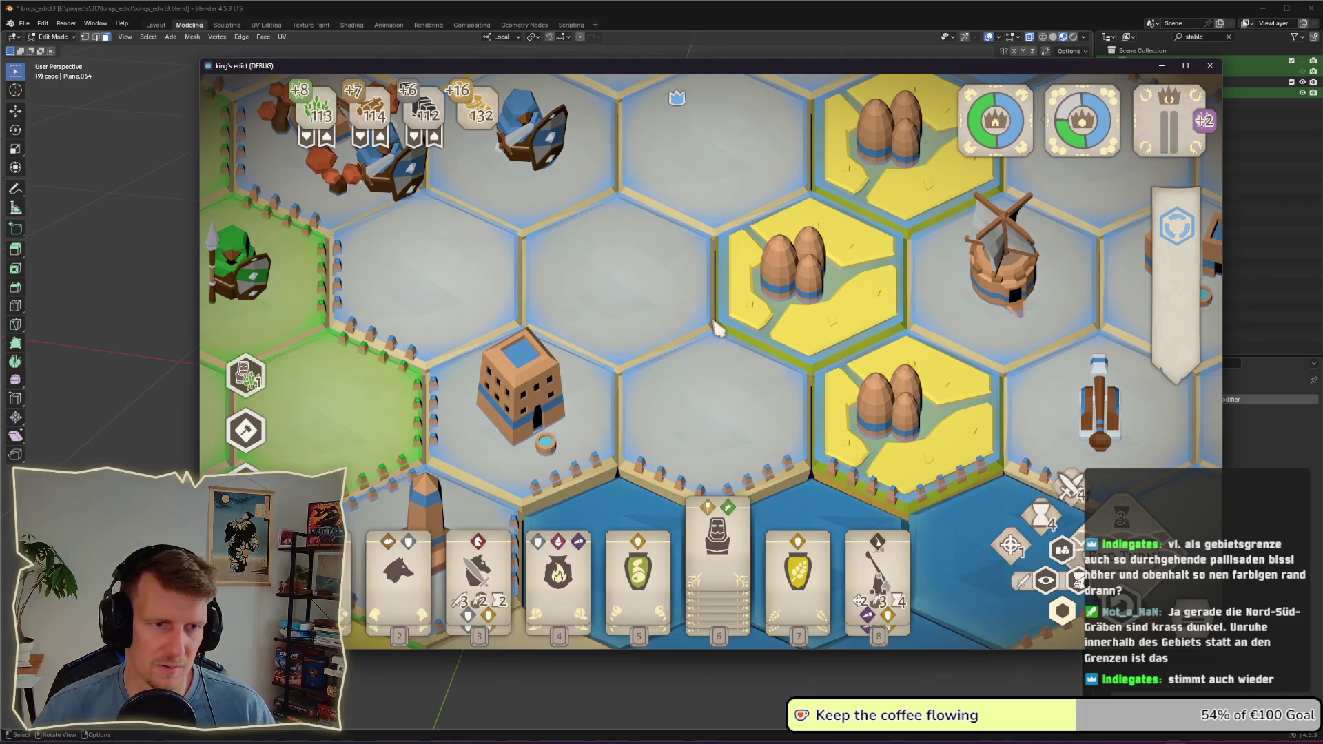
pyautogui.moveTo(808, 465); pyautogui.dragTo(803, 372)
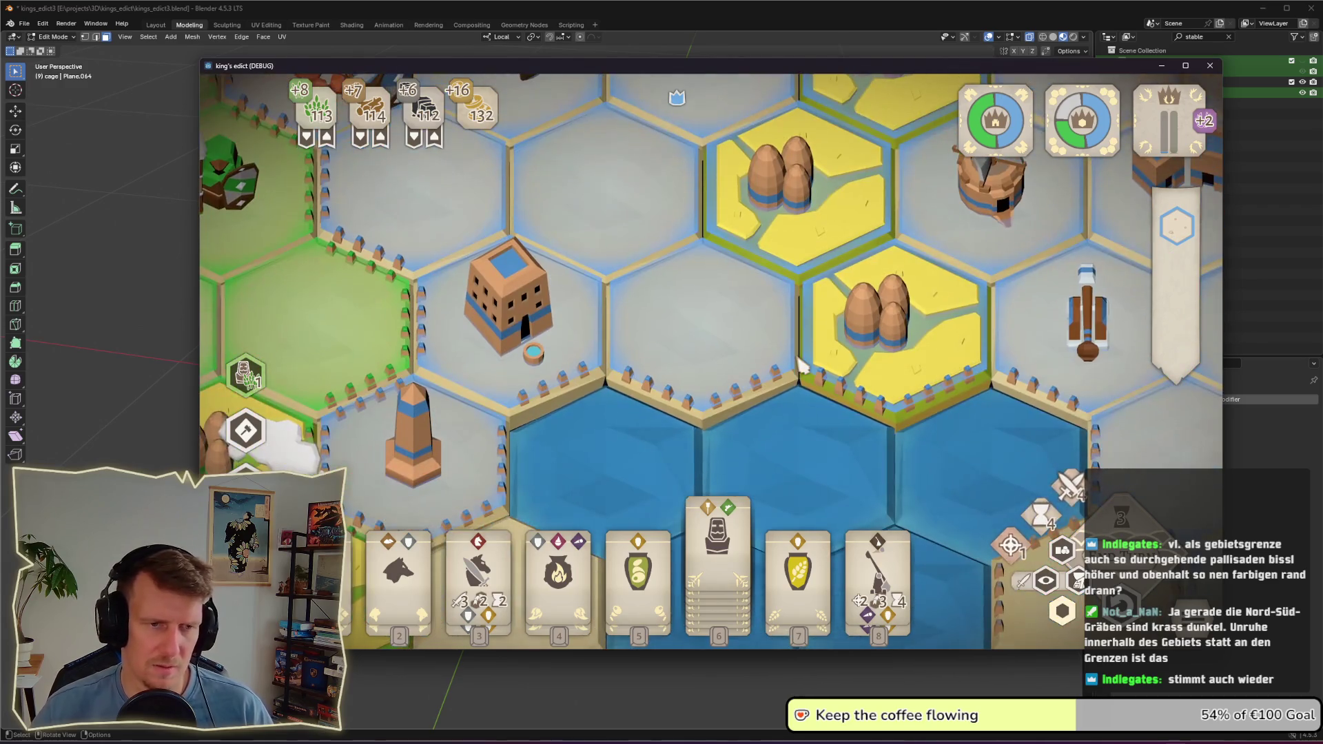
pyautogui.scroll(-6, 808, 389)
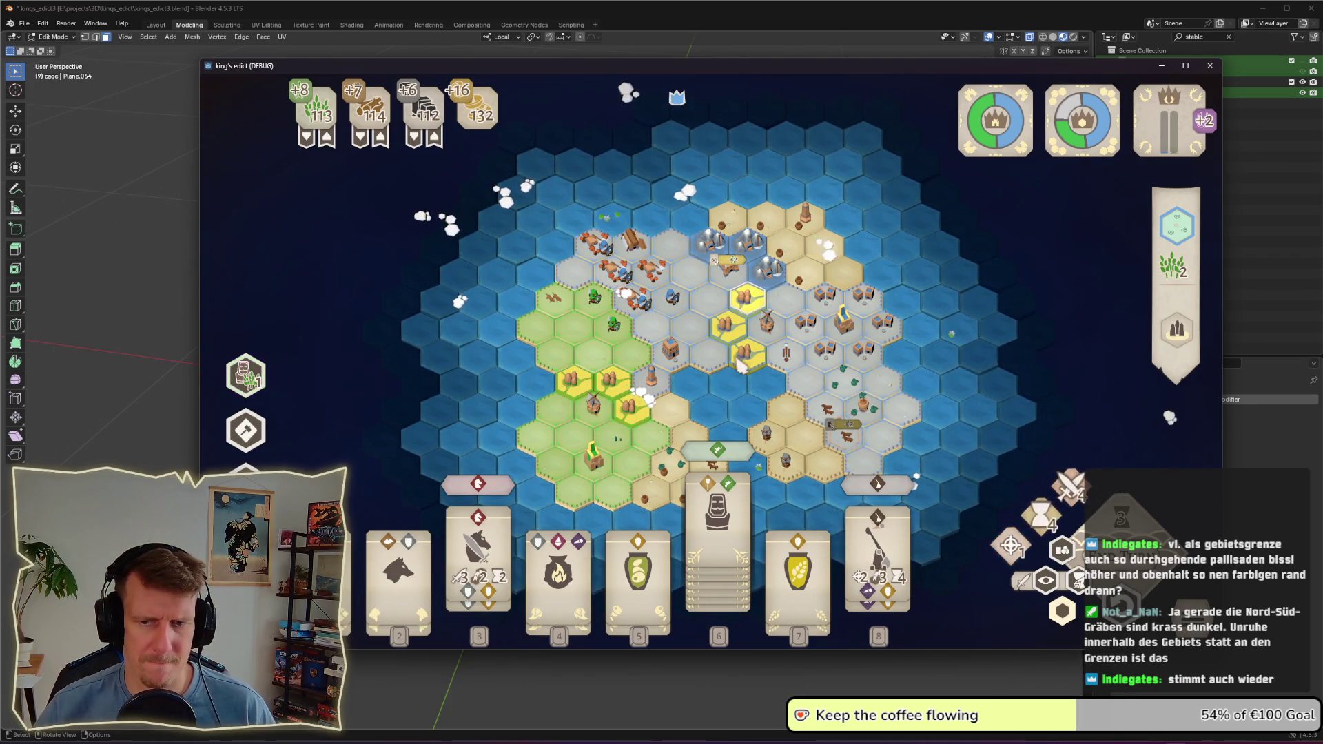
pyautogui.click(741, 365)
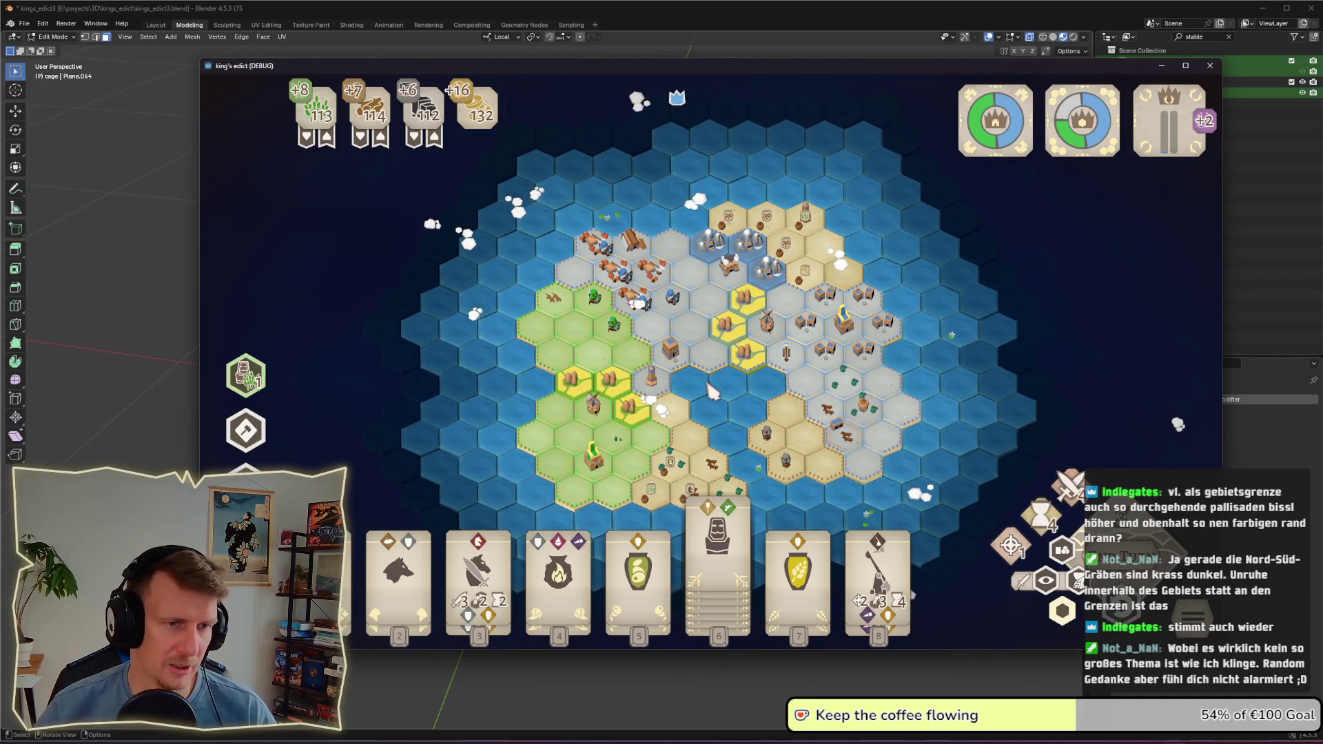
# Step: Zoom in close on the border stones and back out again
pyautogui.scroll(5, 755, 405)
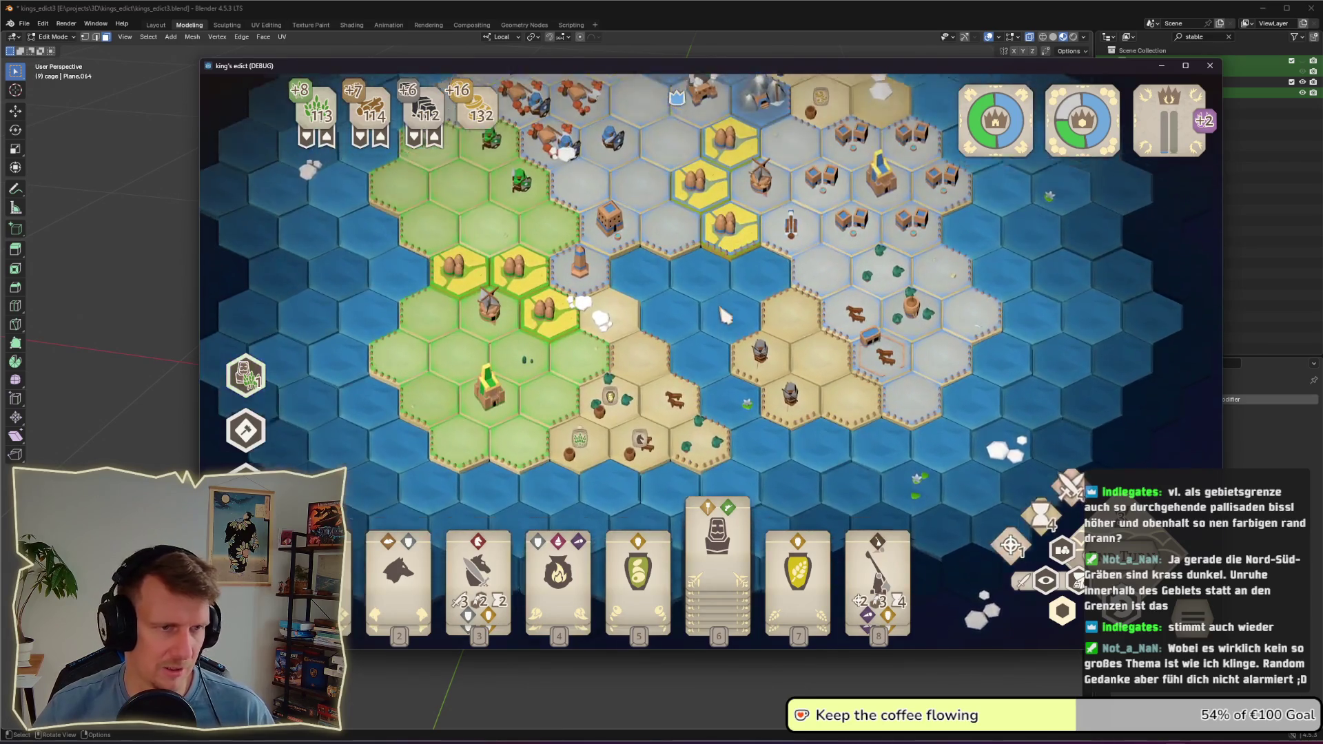
pyautogui.scroll(3, 720, 370)
pyautogui.scroll(-2, 797, 297)
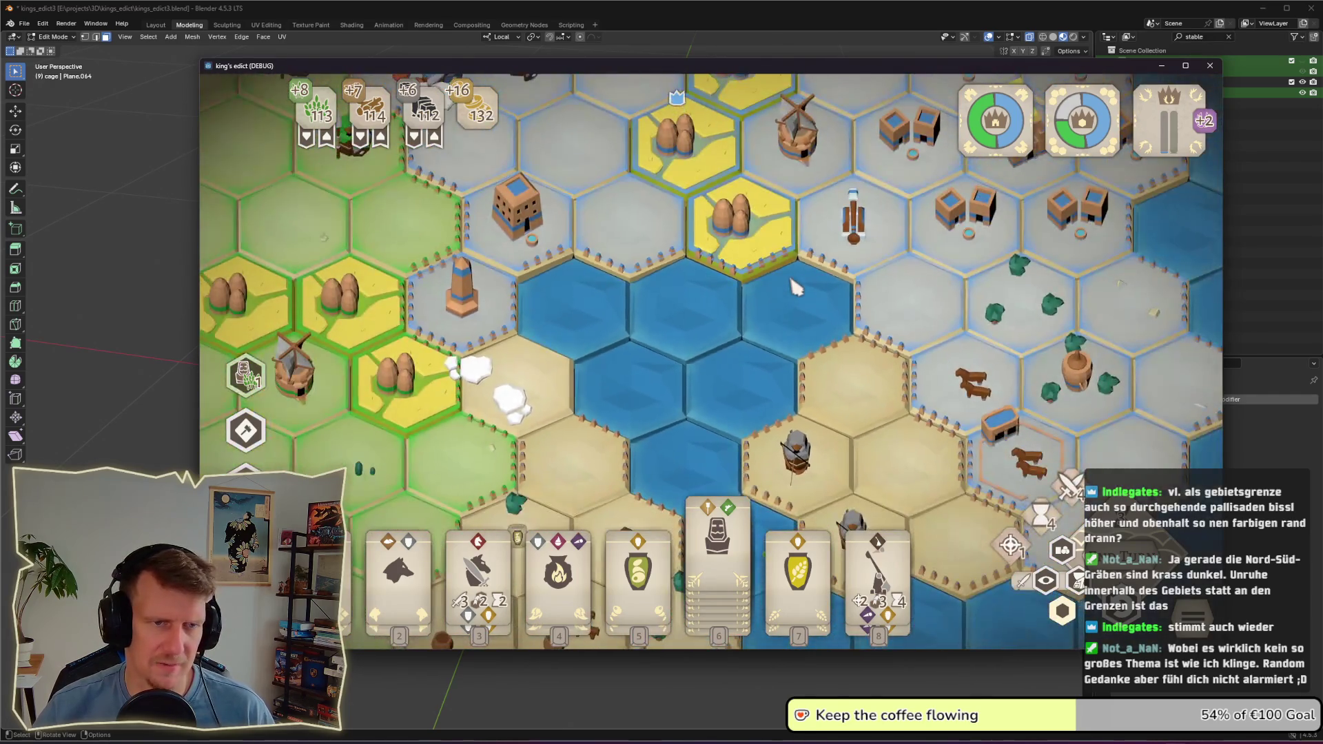
pyautogui.scroll(2, 805, 358)
pyautogui.scroll(2, 803, 358)
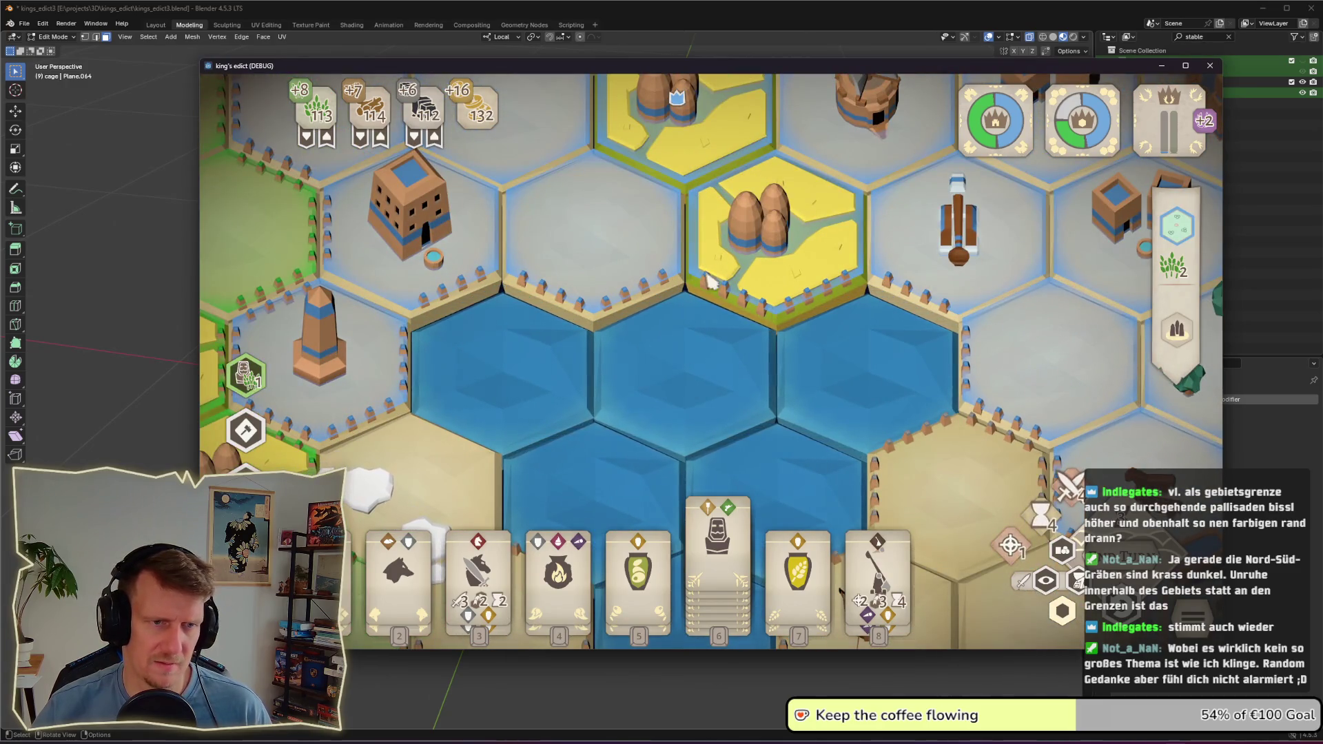
pyautogui.scroll(-2, 775, 330)
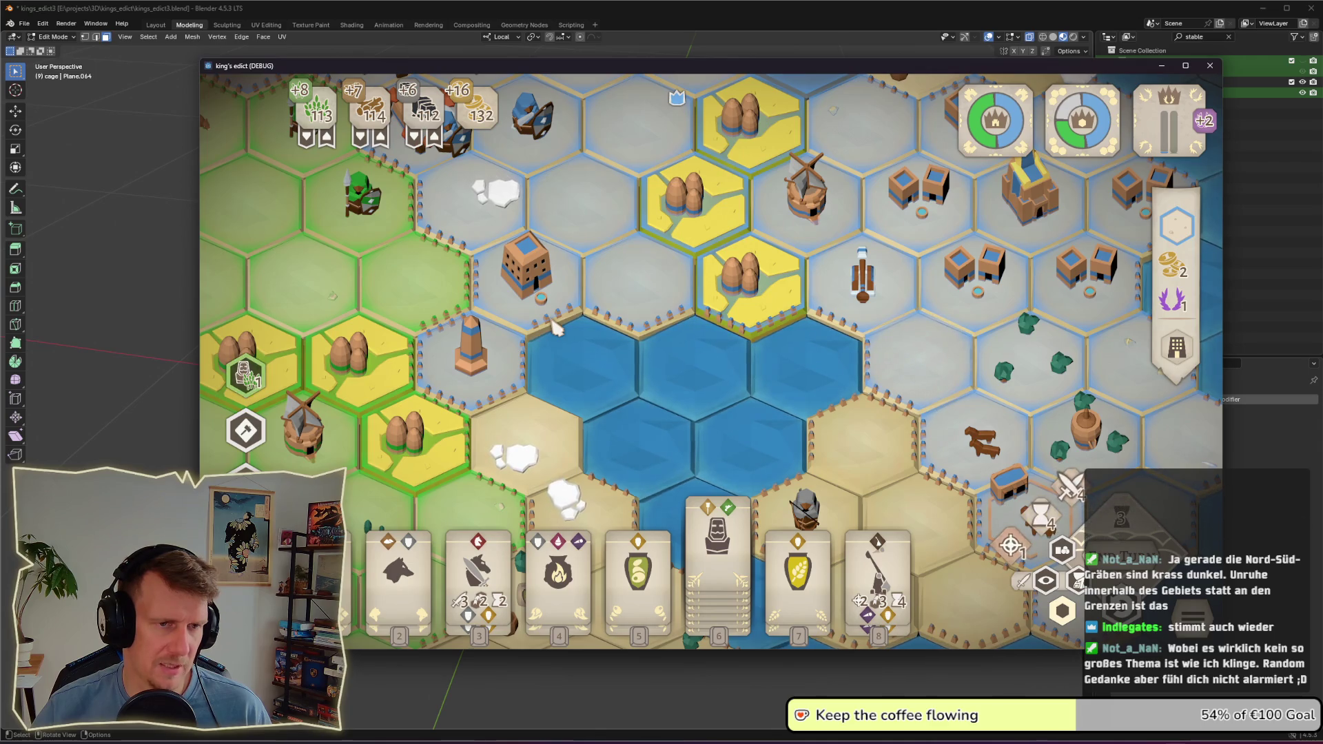
# Step: Switch from the game back to the Blender window
pyautogui.hotkey('alt', 'Tab')
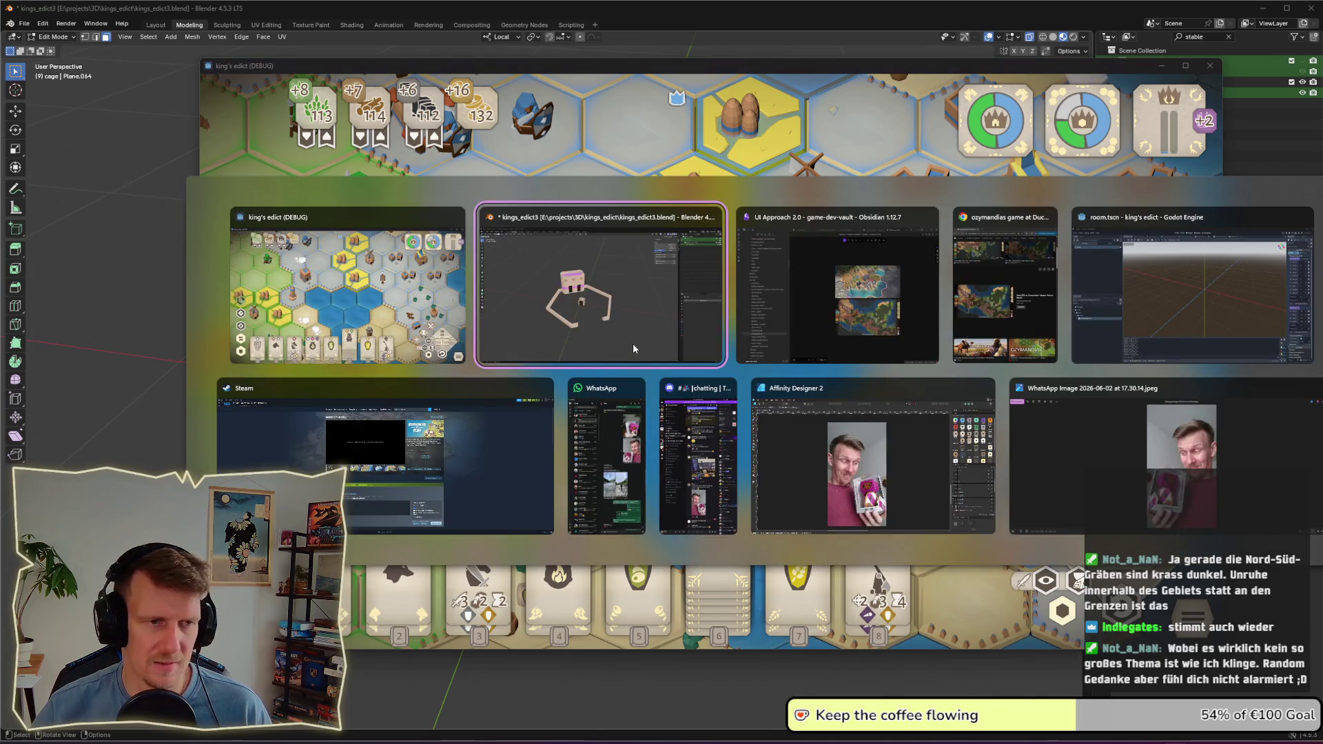
pyautogui.scroll(-5, 672, 384)
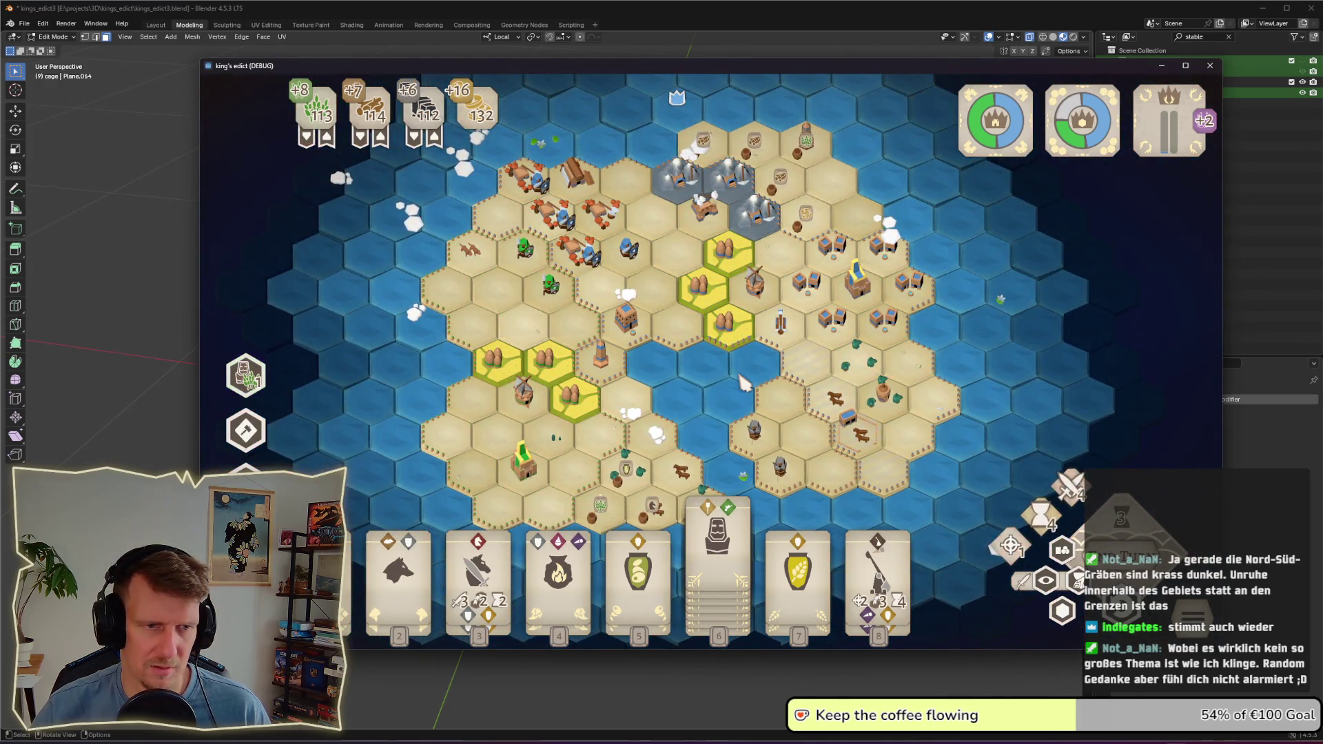
pyautogui.hotkey('alt', 'Tab')
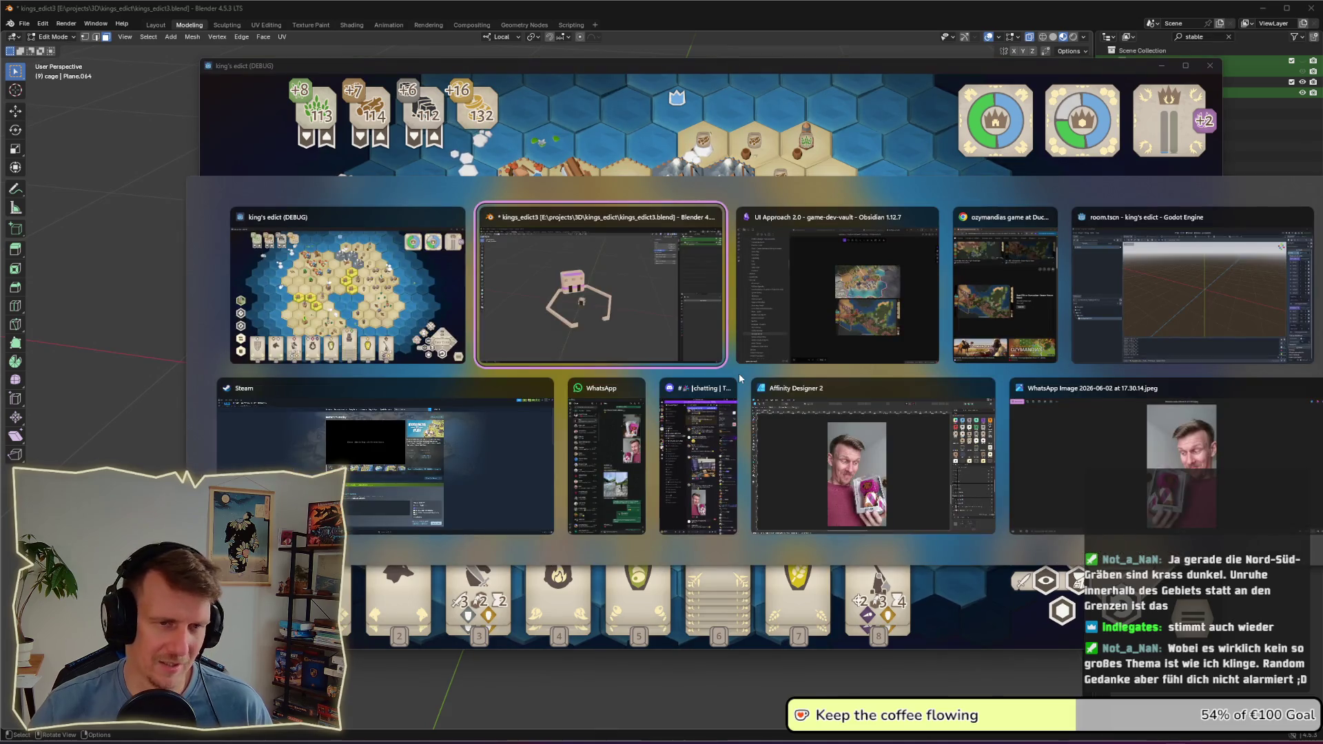
pyautogui.hotkey('alt', 'Tab')
pyautogui.hotkey('alt', 'Tab')
pyautogui.press('Tab')
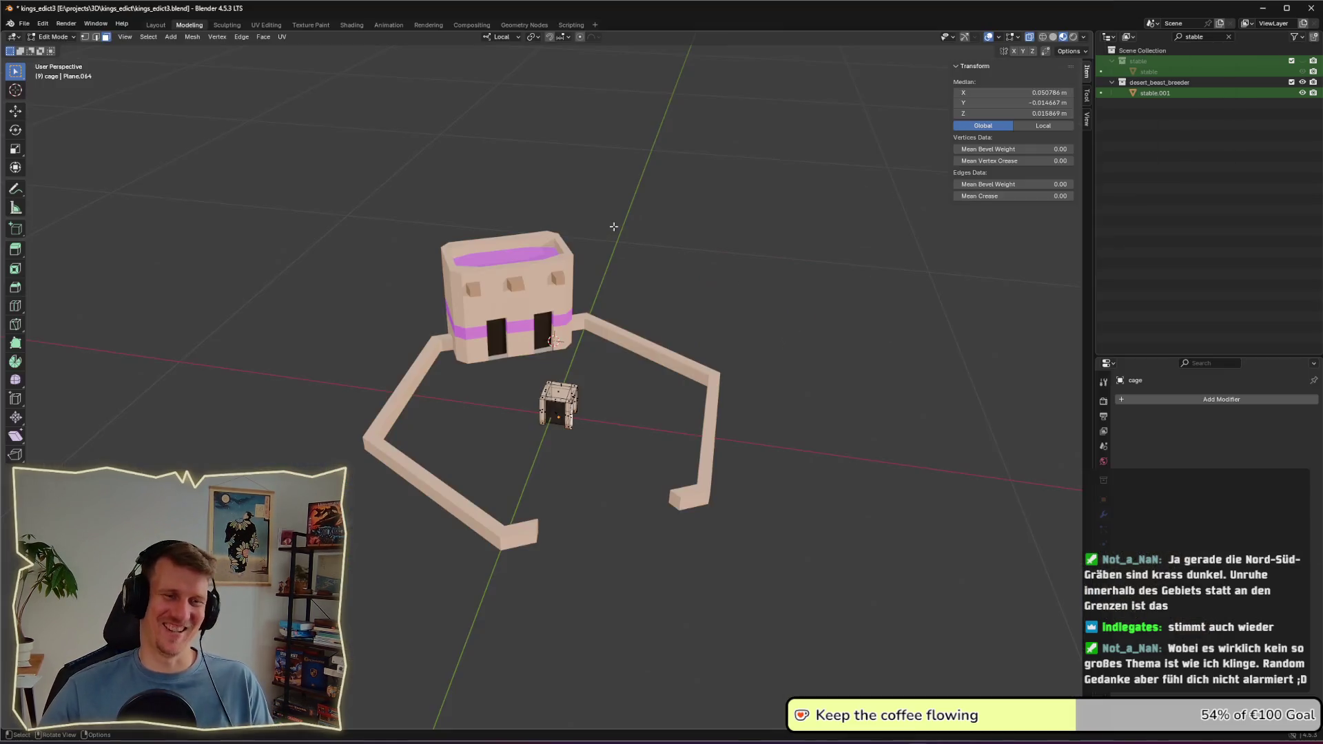
# Step: Filter the Outliner for 'bord', make the border_stone collection visible, and select it
pyautogui.click(1202, 39)
pyautogui.hotkey('ctrl', 'a')
pyautogui.press('BackSpace')
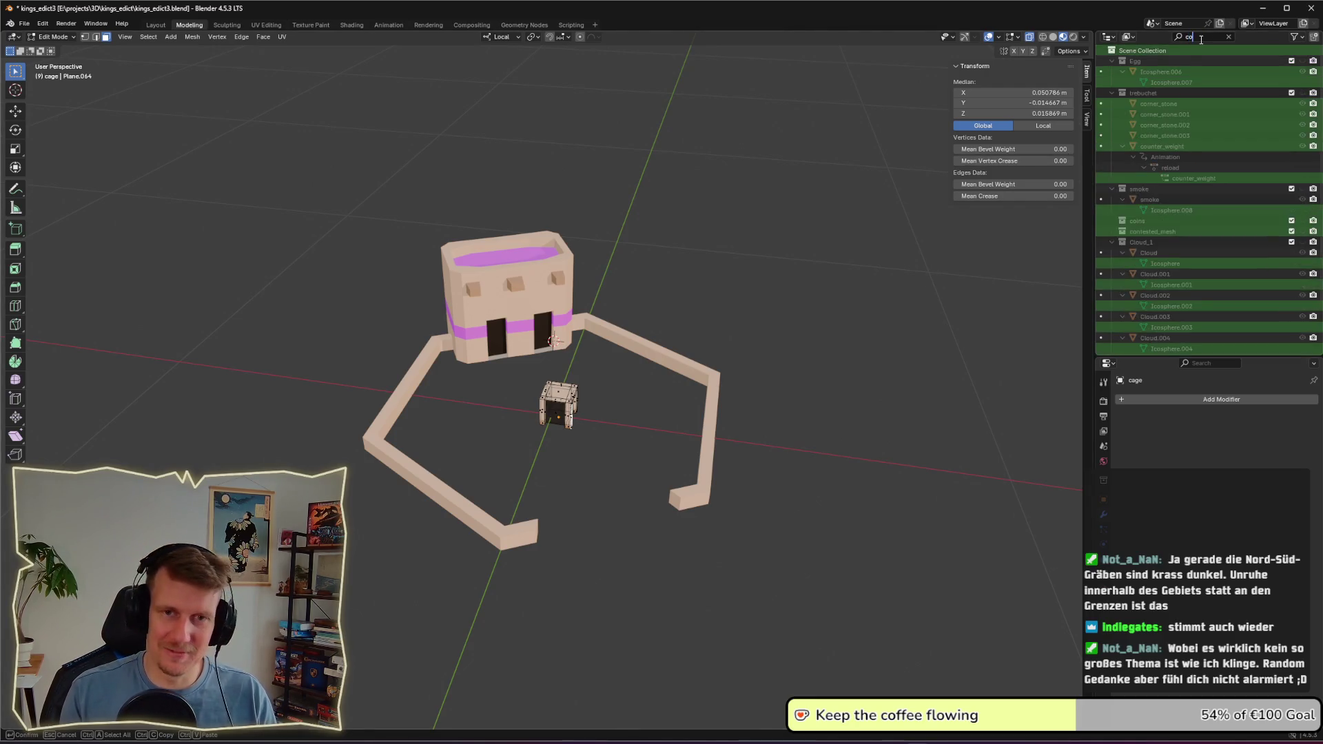
pyautogui.write('bord')
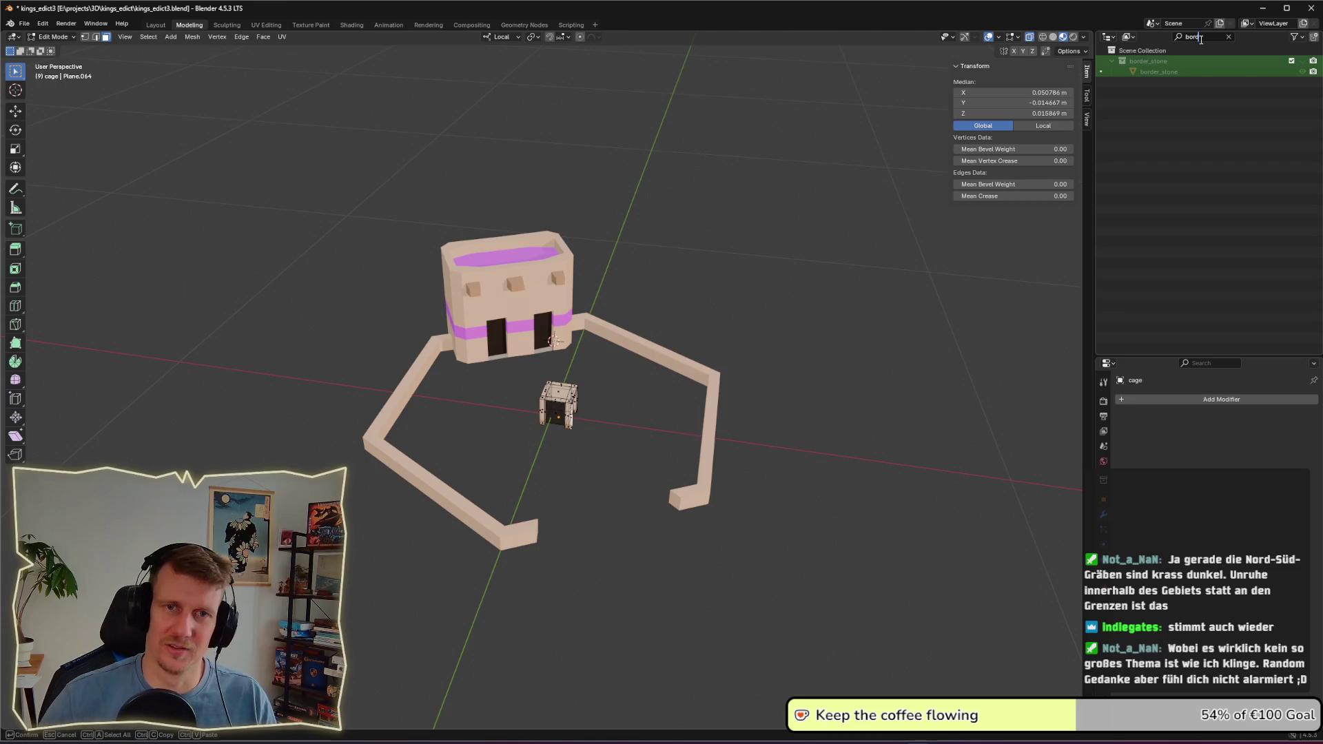
pyautogui.click(1301, 64)
pyautogui.click(1169, 72)
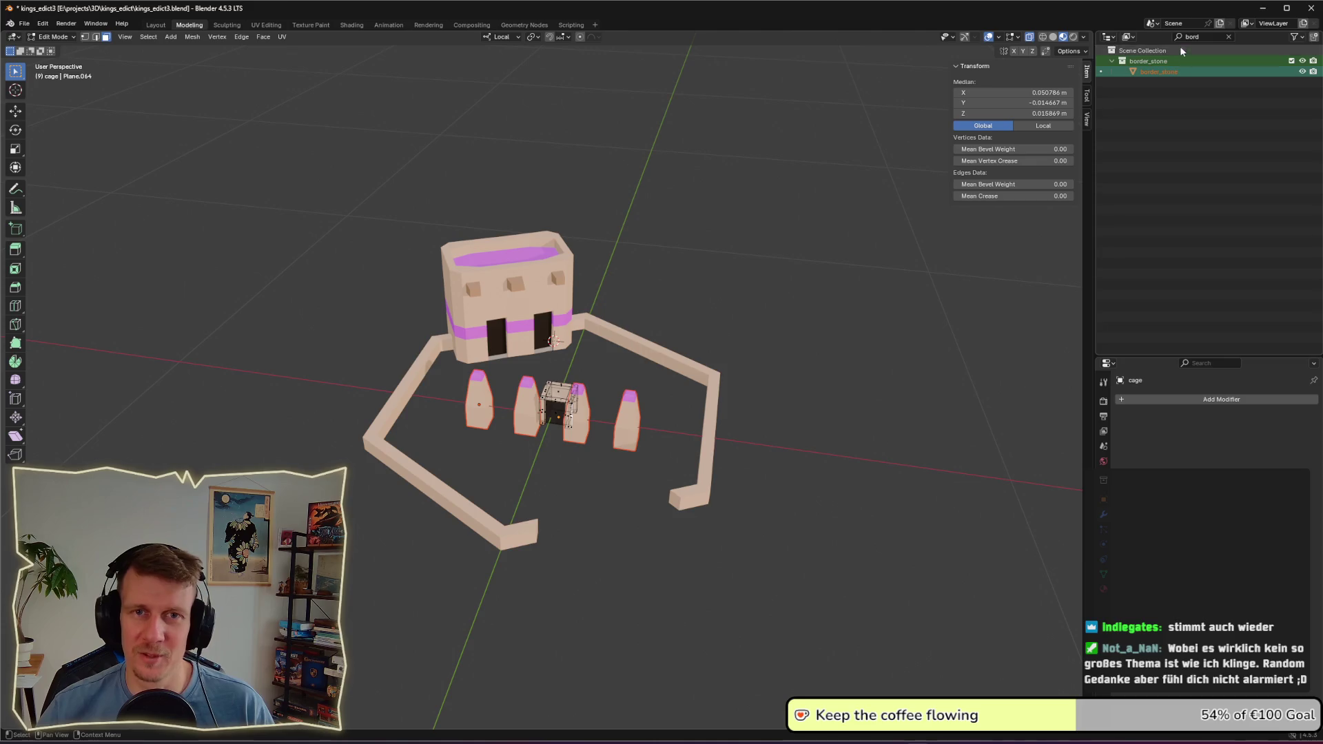
# Step: Hide the stable objects and the cage collection using 'stab' and 'cage' Outliner filters
pyautogui.click(1202, 36)
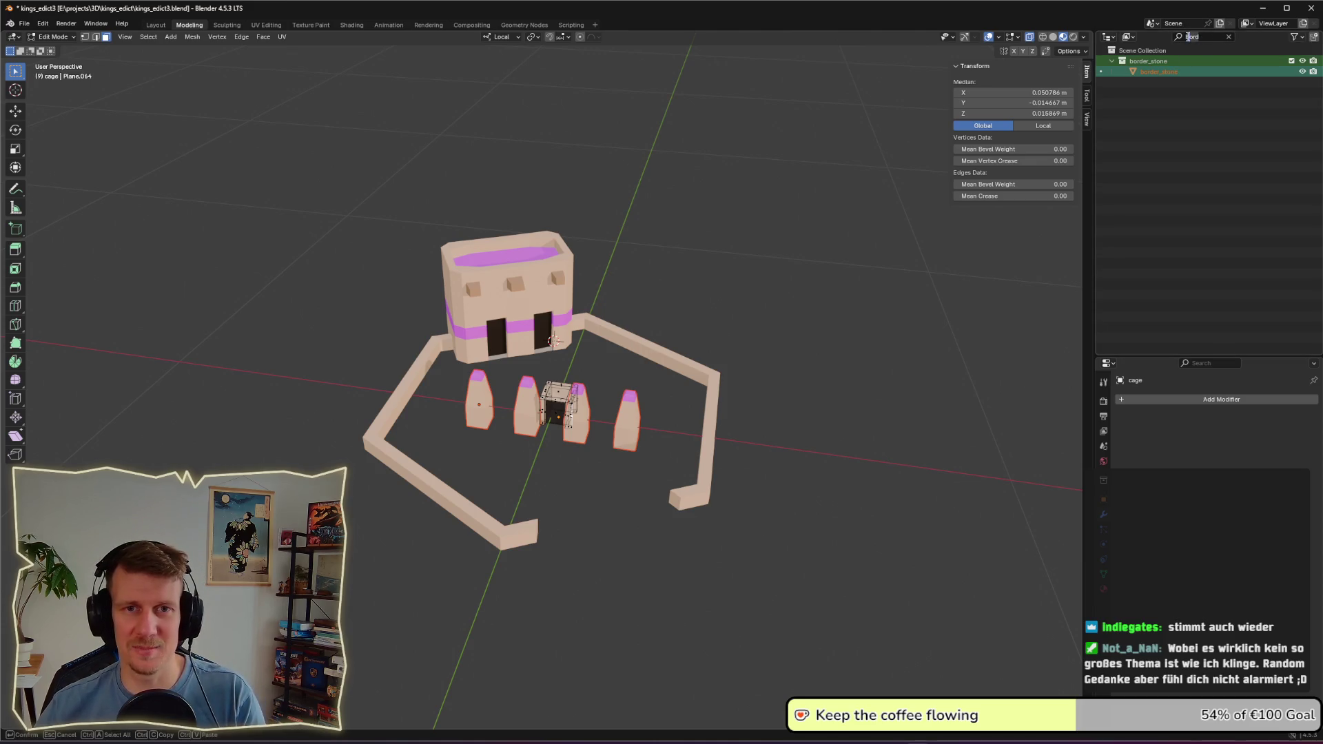
pyautogui.press('BackSpace')
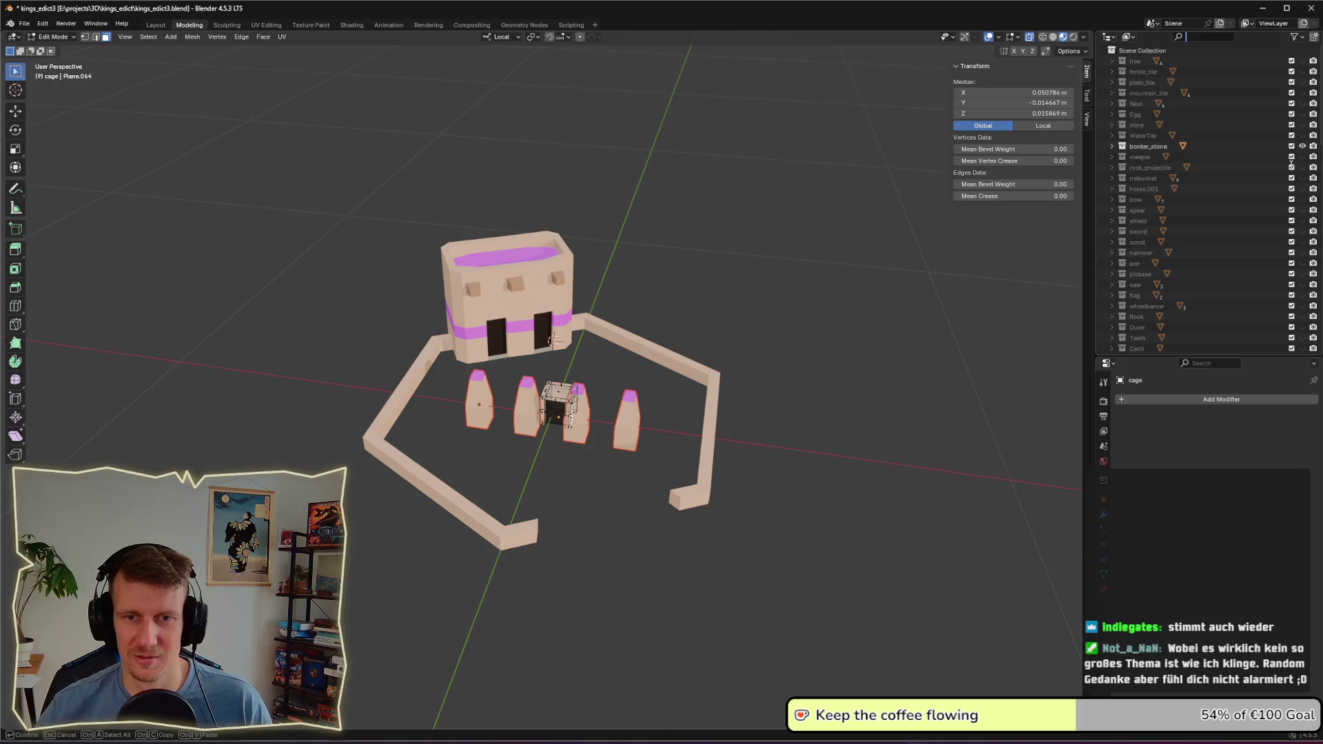
pyautogui.write('stab')
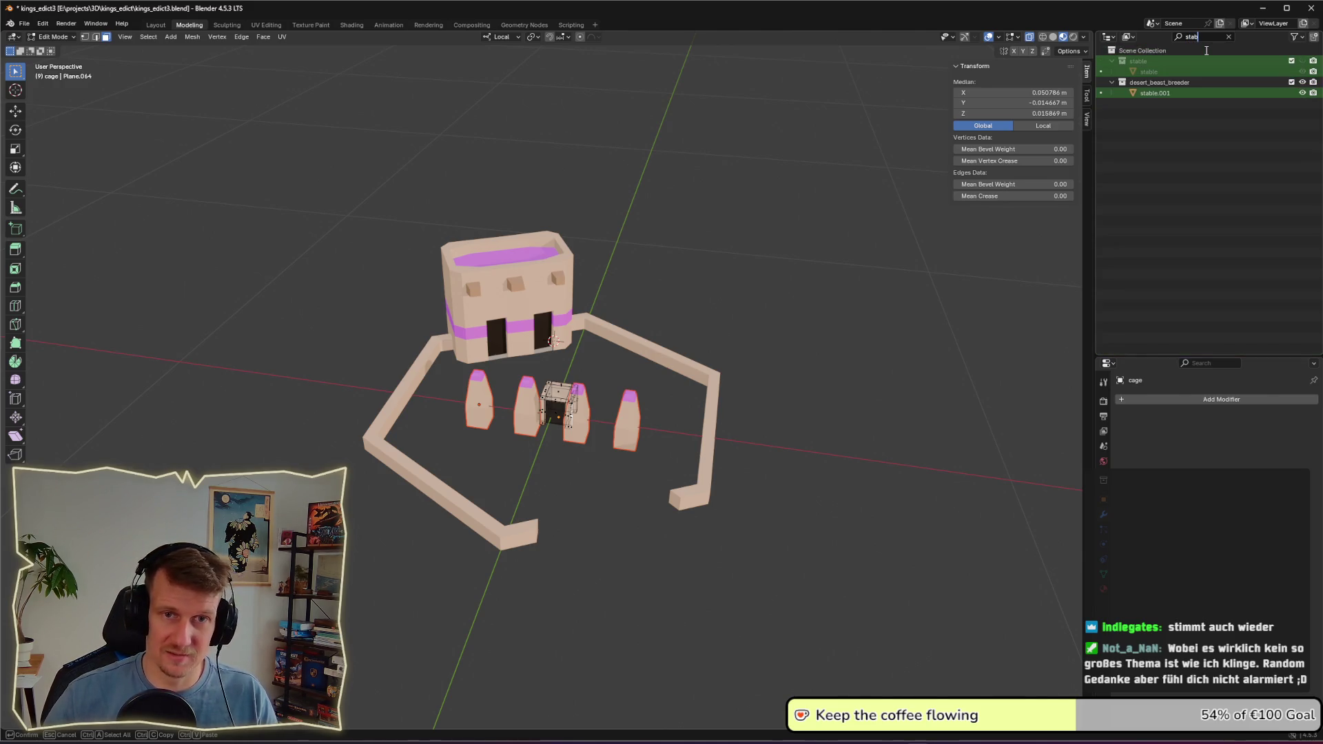
pyautogui.press('Return')
pyautogui.press('h')
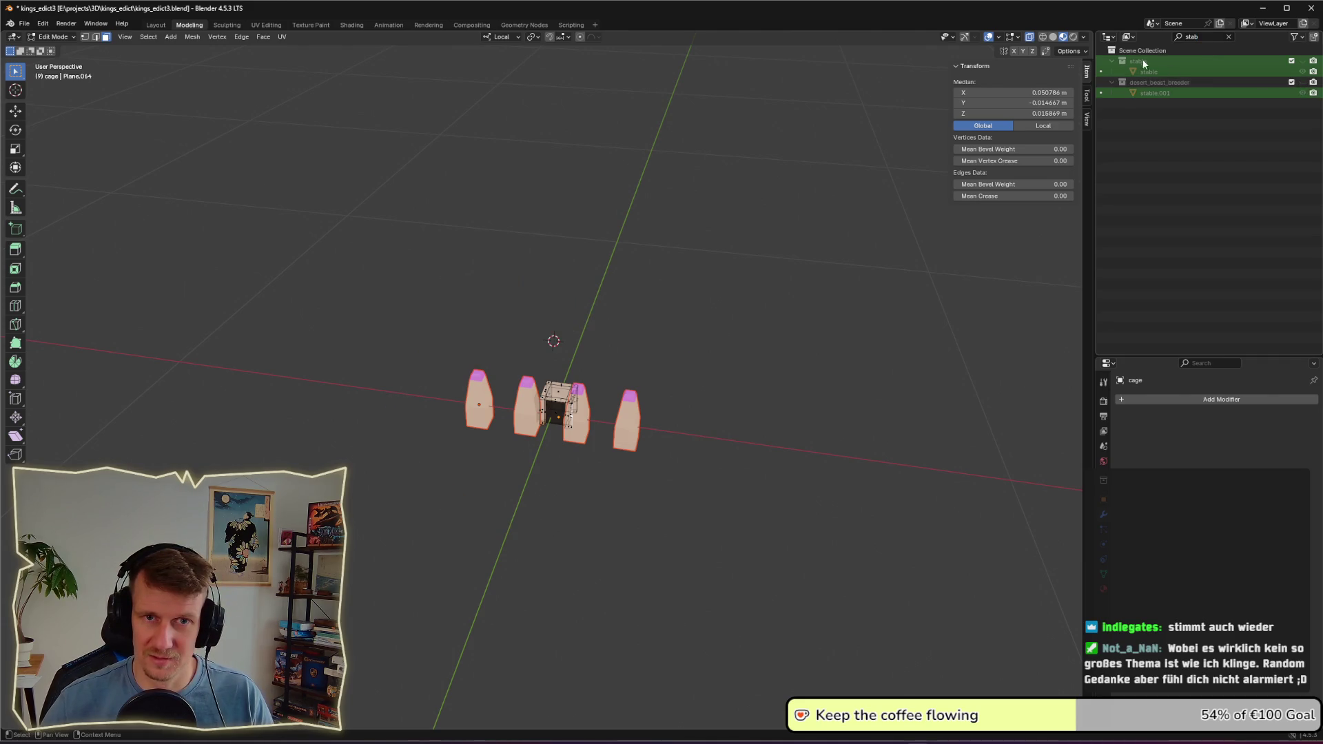
pyautogui.press('BackSpace')
pyautogui.press('BackSpace')
pyautogui.press('BackSpace')
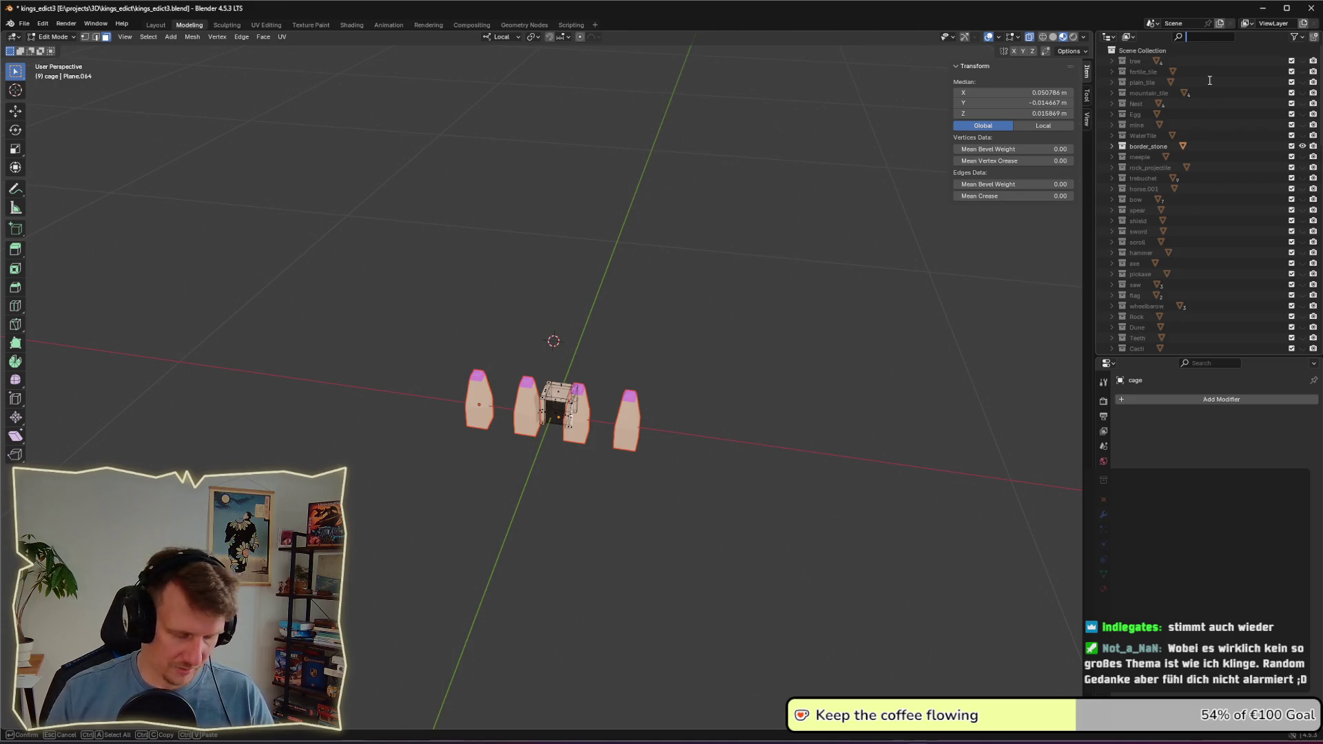
pyautogui.write('cage')
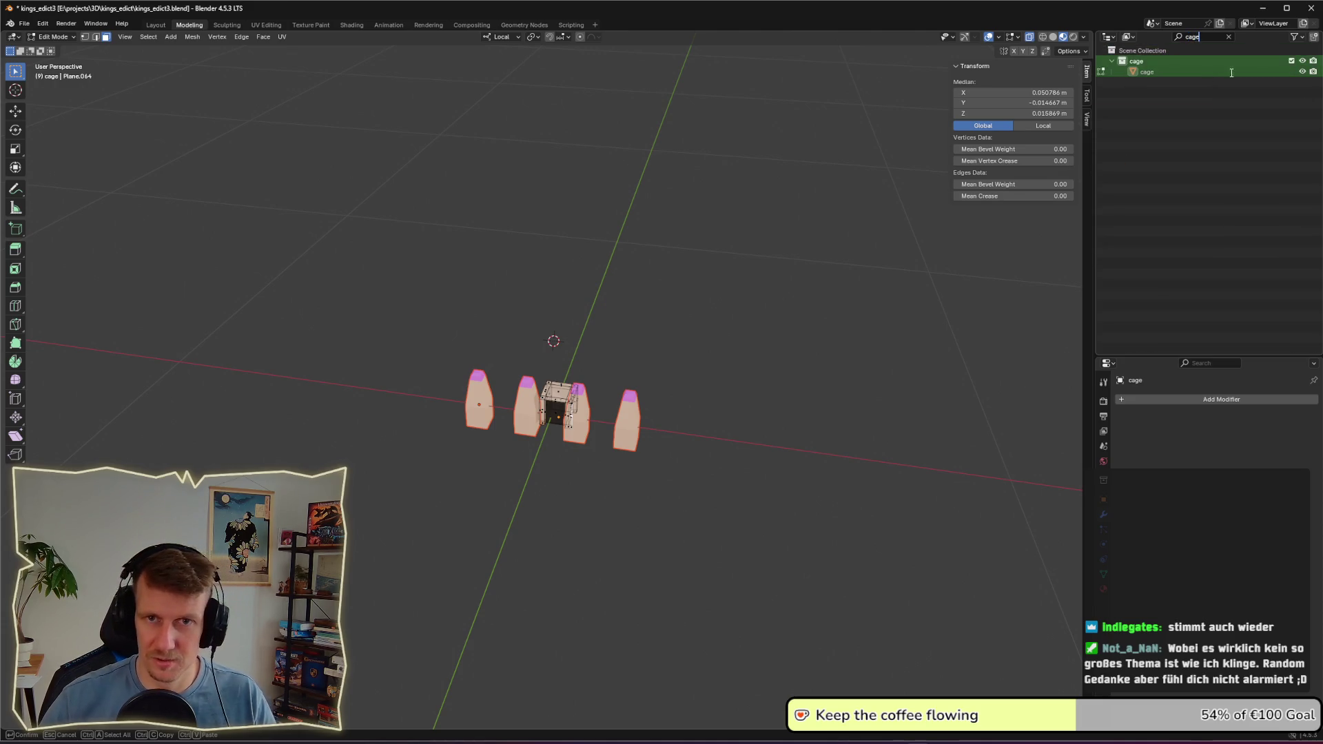
pyautogui.click(1303, 61)
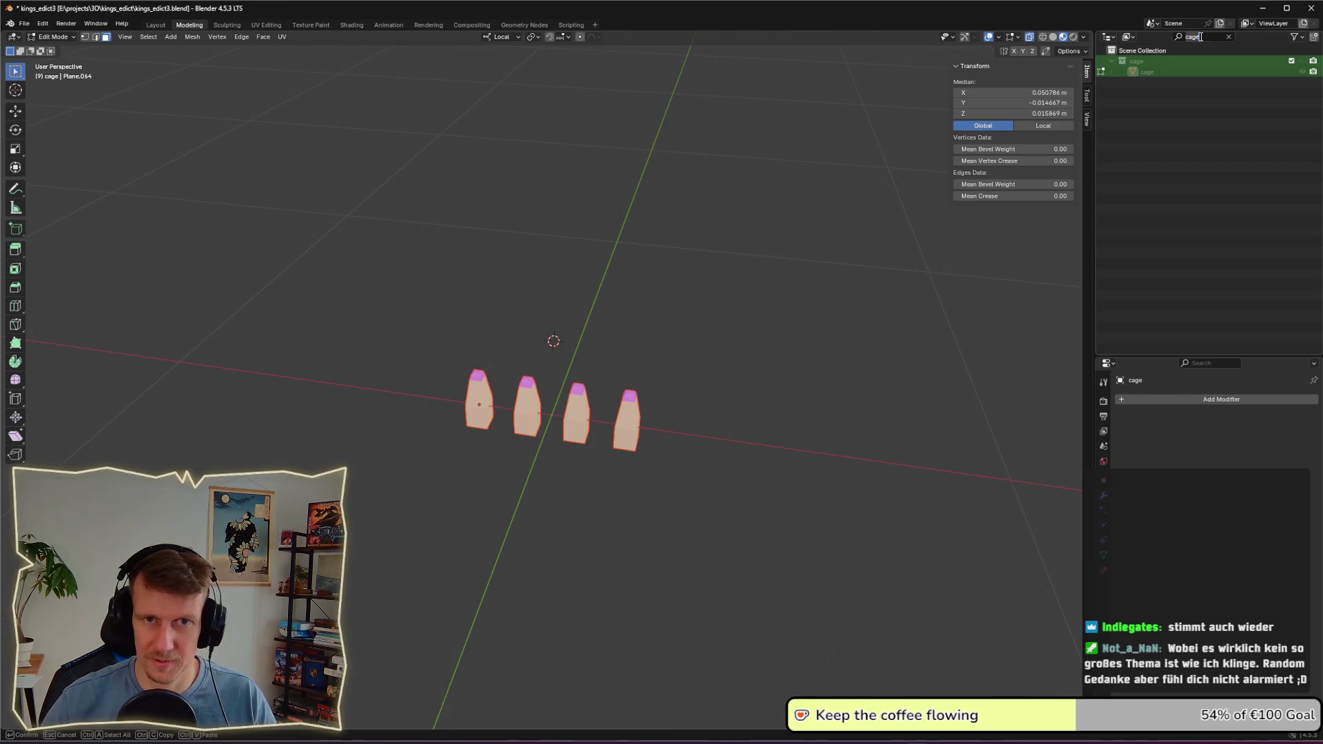
pyautogui.press('BackSpace')
pyautogui.press('BackSpace')
pyautogui.press('BackSpace')
# Step: Recentre and zoom the viewport on the four border stones
pyautogui.moveTo(698, 427)
pyautogui.mouseDown()
pyautogui.moveTo(695, 391)
pyautogui.moveTo(680, 453)
pyautogui.moveTo(724, 328)
pyautogui.mouseUp()
pyautogui.scroll(1, 724, 328)
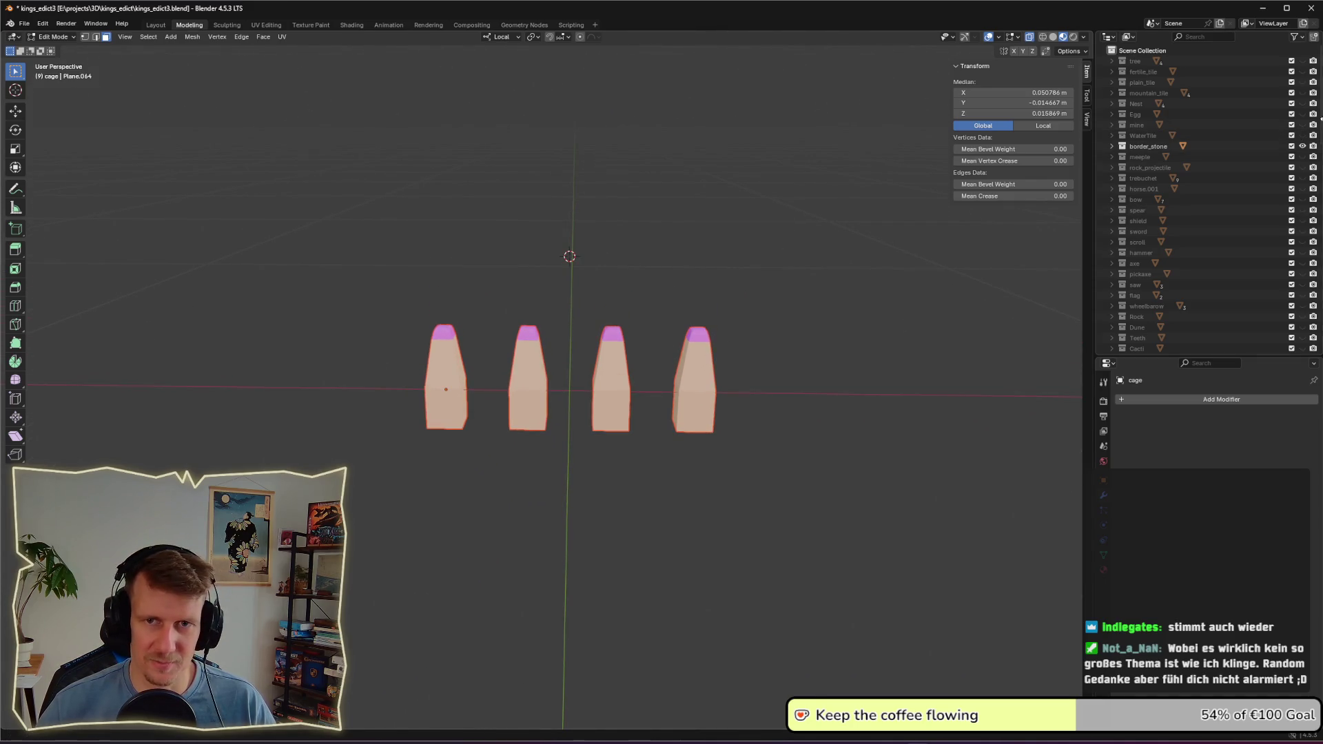
pyautogui.scroll(-10, 1321, 119)
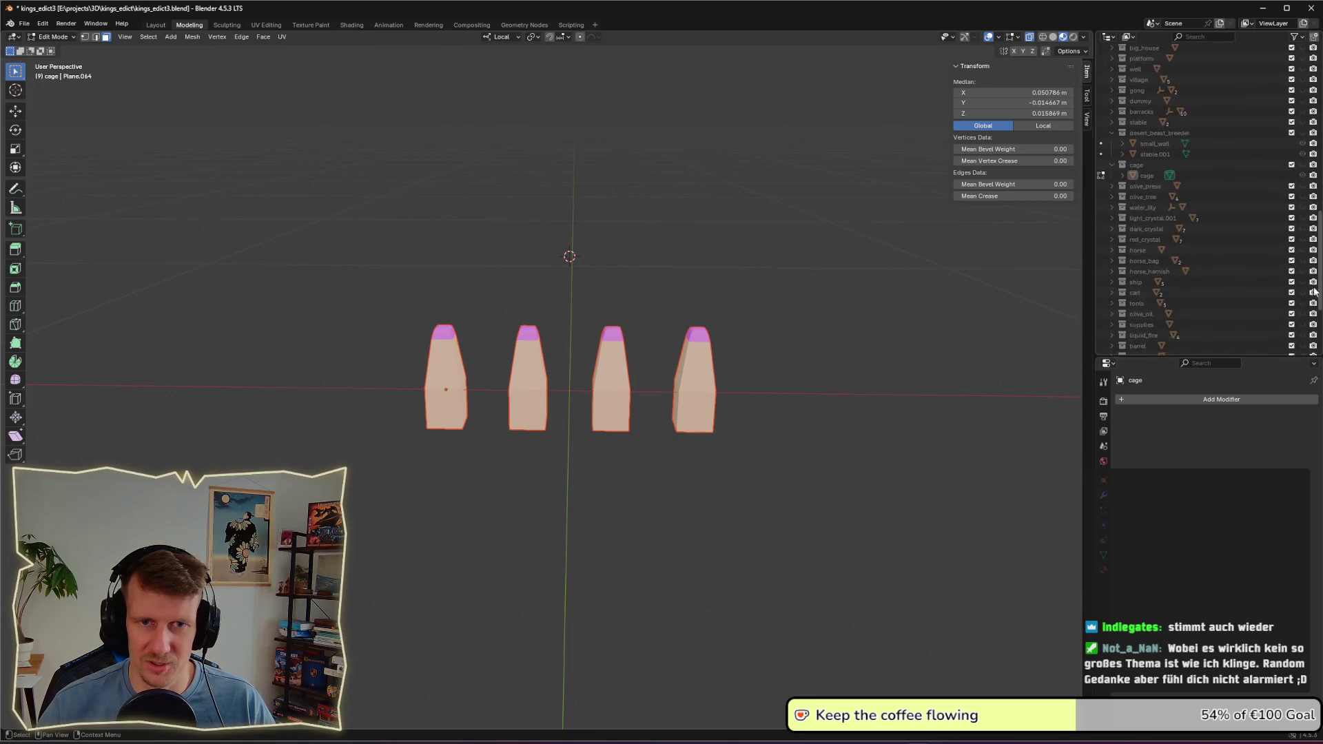
pyautogui.scroll(10, 1210, 200)
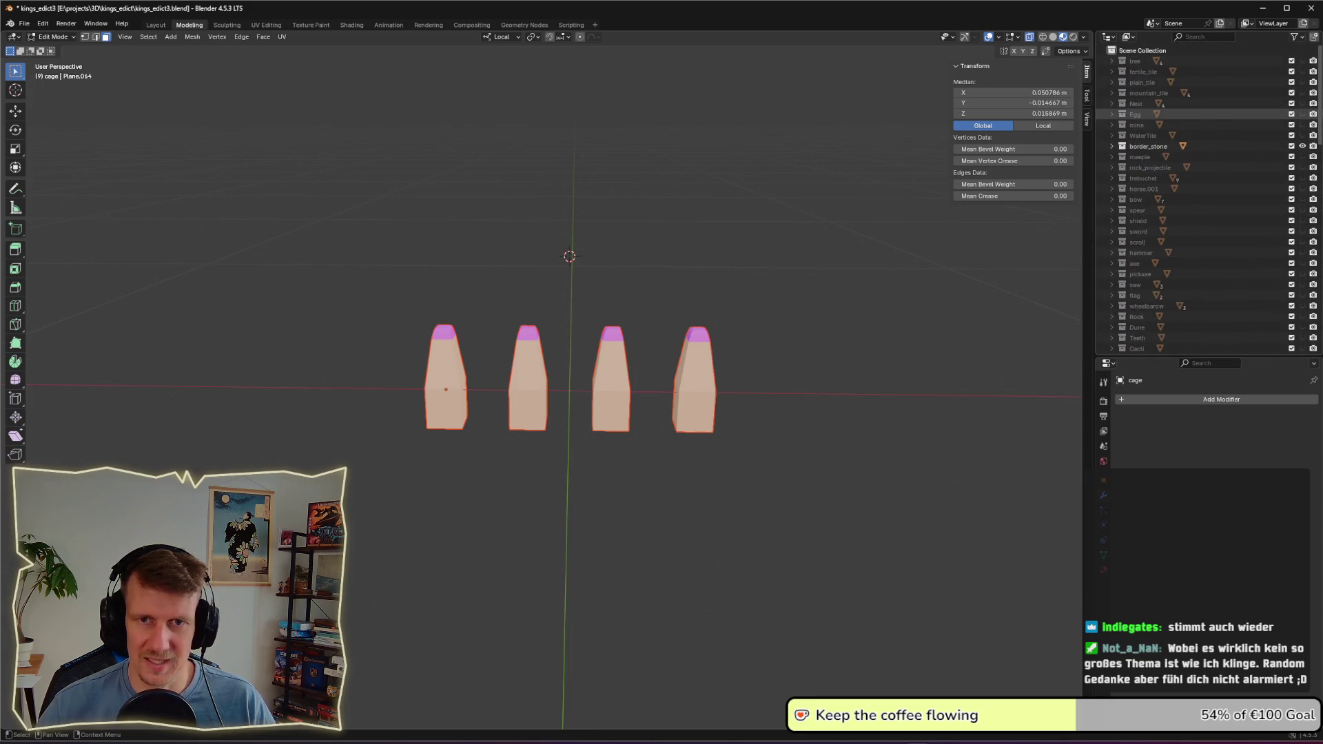
pyautogui.scroll(-5, 1319, 274)
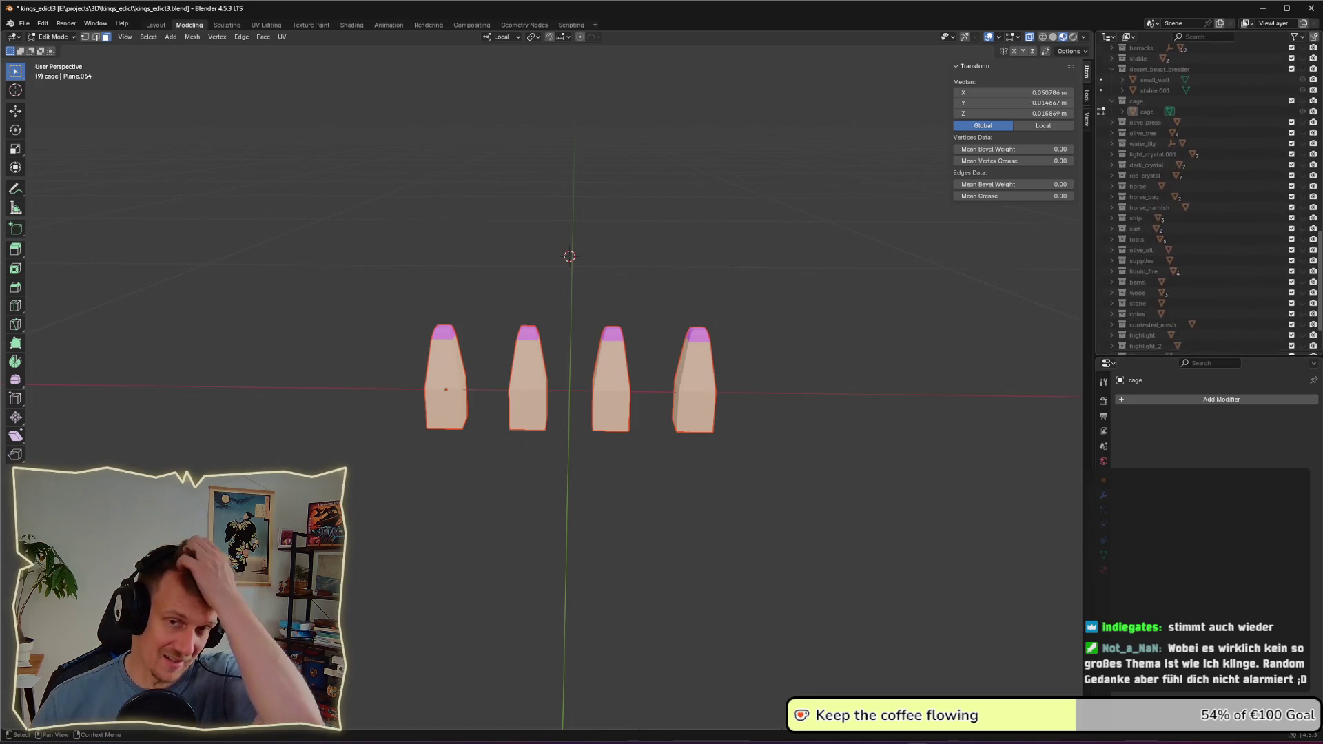
pyautogui.moveTo(1319, 274); pyautogui.dragTo(1320, 128)
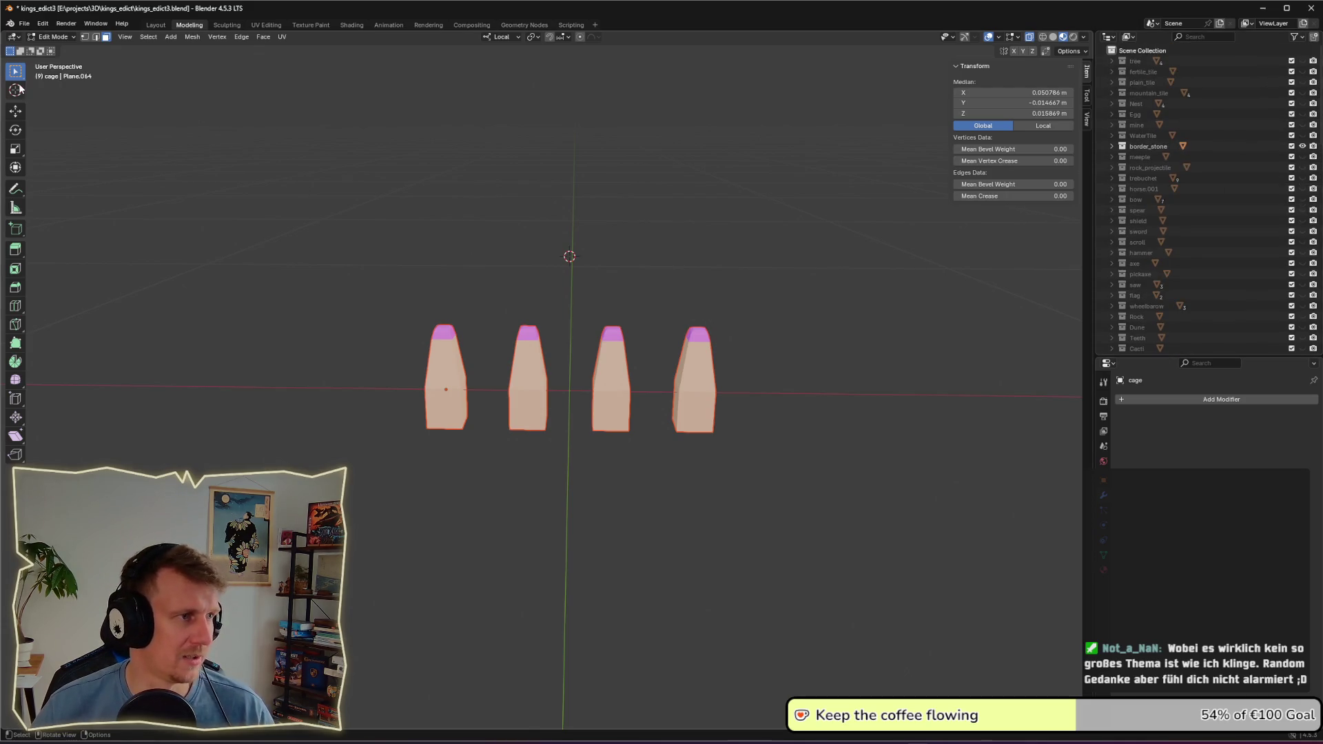
# Step: In the UV Editing workspace, select the tapered top faces of the first border stone
pyautogui.click(158, 26)
pyautogui.moveTo(386, 289)
pyautogui.mouseDown()
pyautogui.moveTo(529, 273)
pyautogui.moveTo(275, 65)
pyautogui.mouseUp()
pyautogui.click(269, 26)
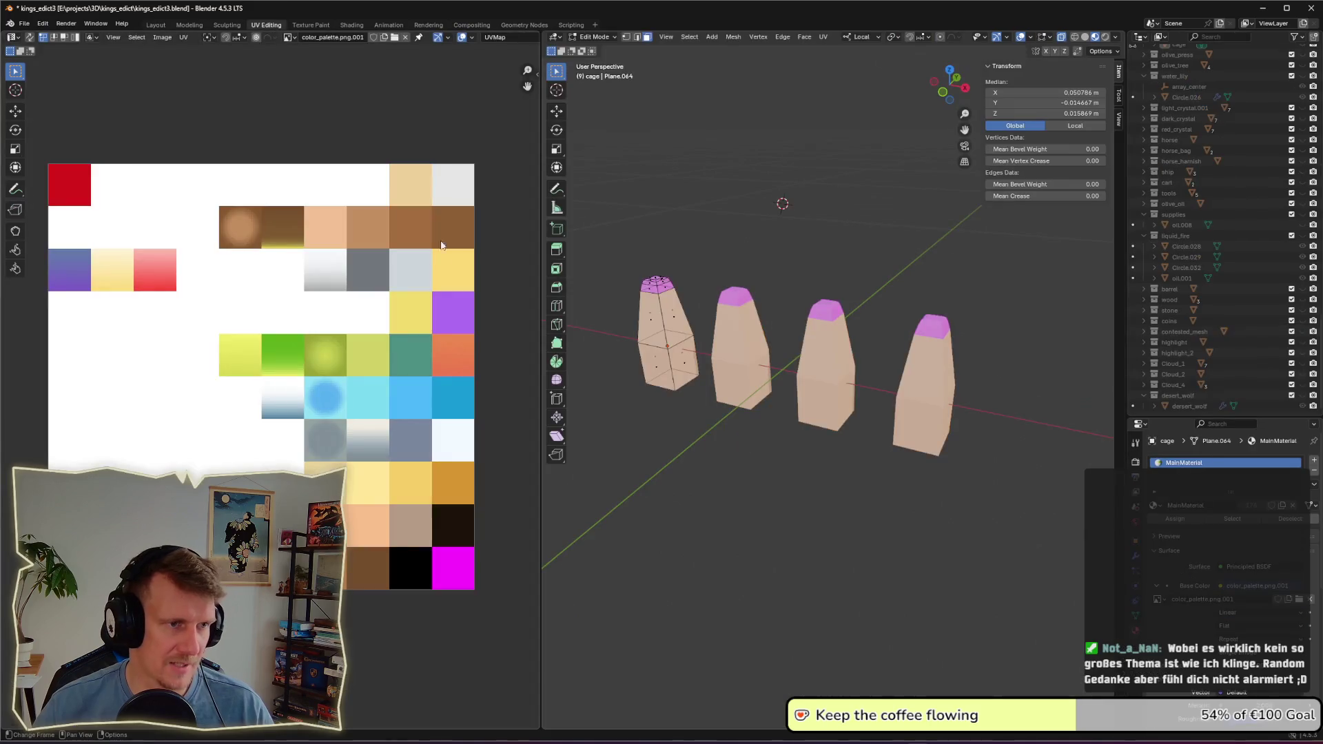
pyautogui.moveTo(668, 428); pyautogui.dragTo(700, 339)
pyautogui.moveTo(616, 241); pyautogui.dragTo(786, 347)
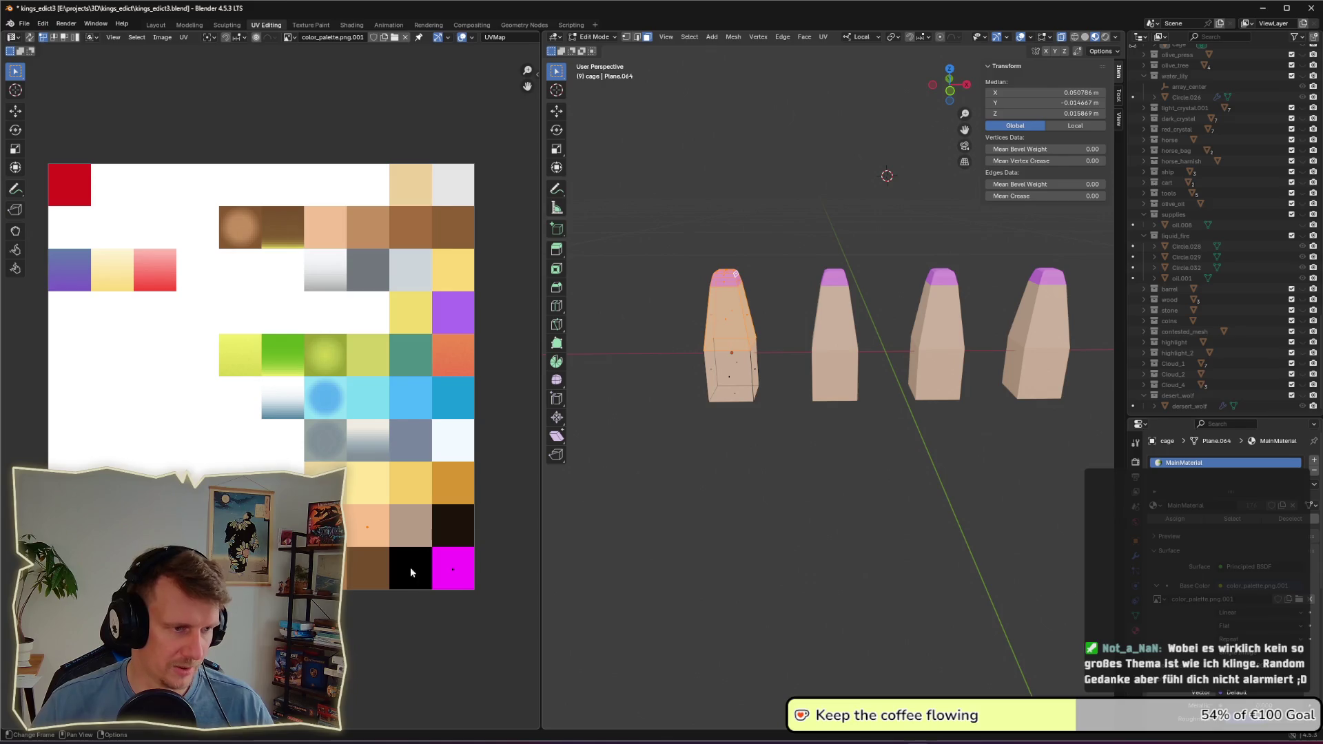
pyautogui.moveTo(760, 477); pyautogui.dragTo(762, 437)
pyautogui.moveTo(647, 209)
pyautogui.mouseDown()
pyautogui.moveTo(777, 295)
pyautogui.moveTo(791, 323)
pyautogui.mouseUp()
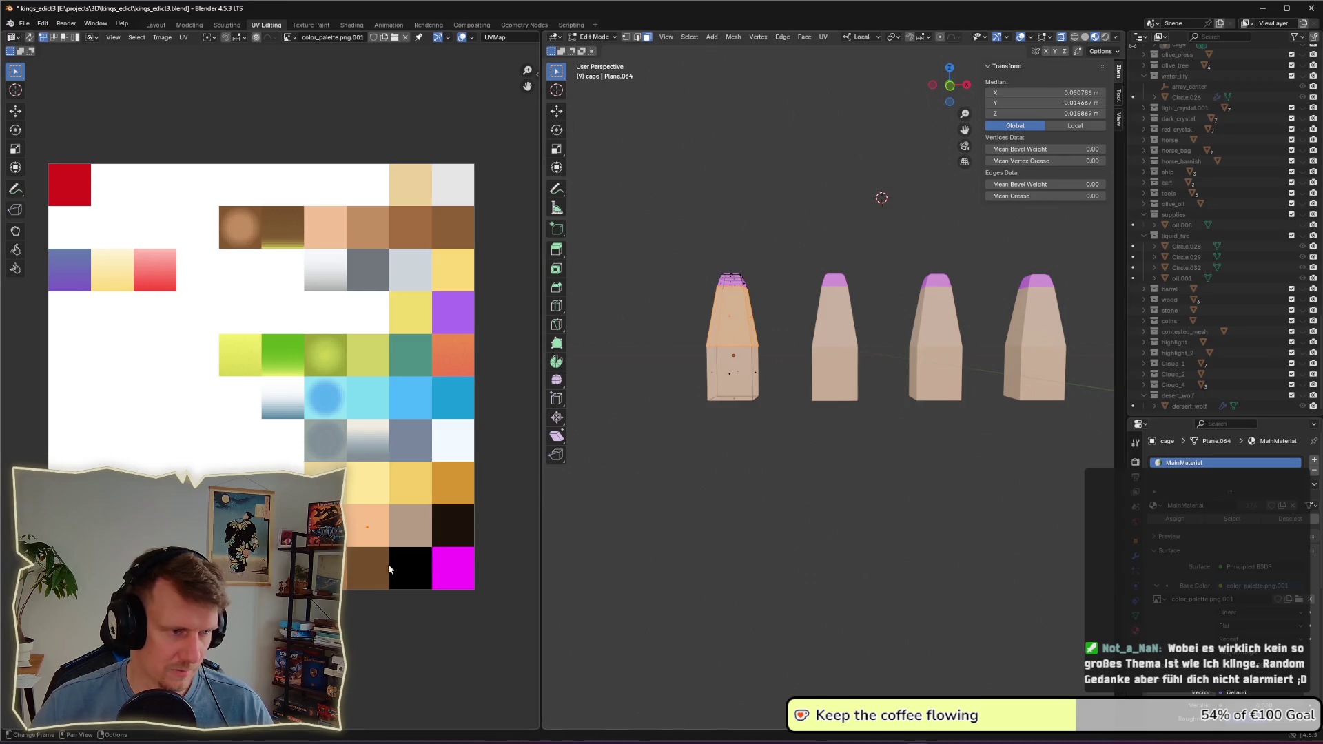
pyautogui.press('KP_Decimal')
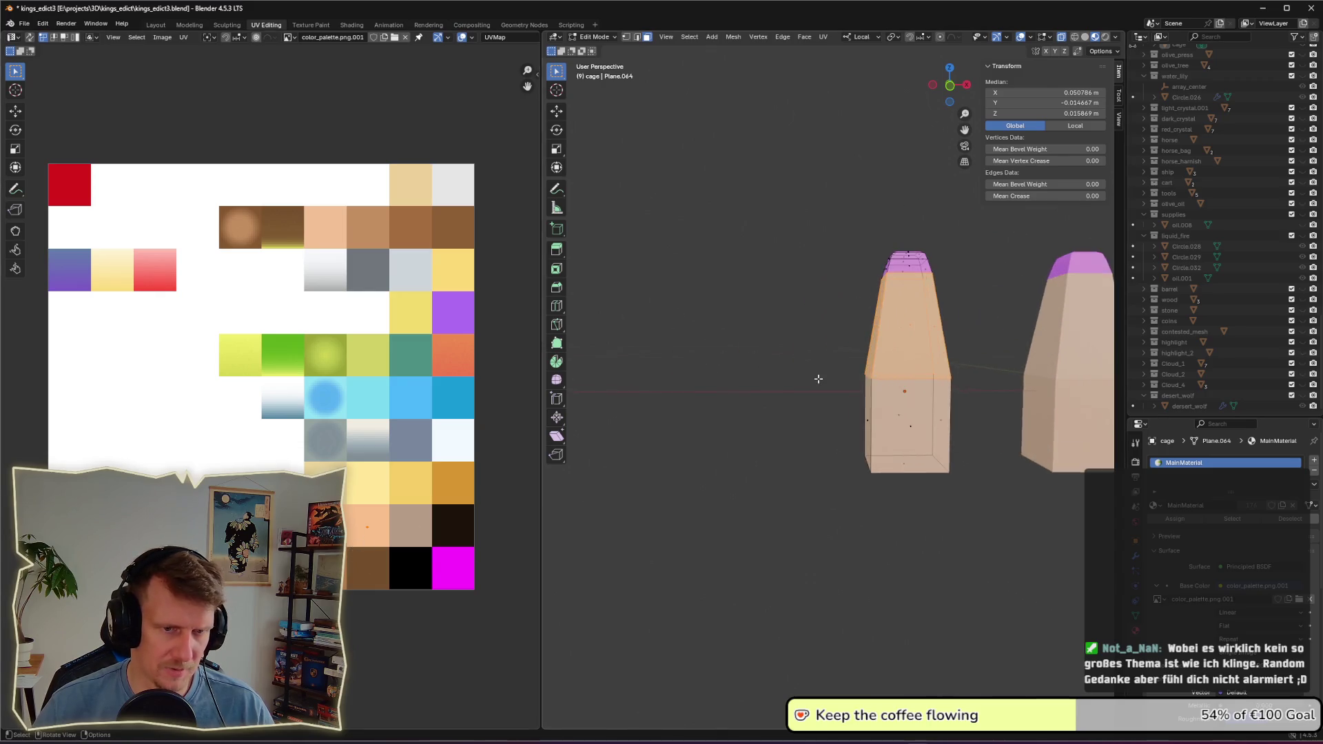
pyautogui.moveTo(861, 372); pyautogui.dragTo(744, 384)
# Step: Move the selected faces' UVs onto the magenta palette cell and save kings_edict3.blend
pyautogui.press('b')
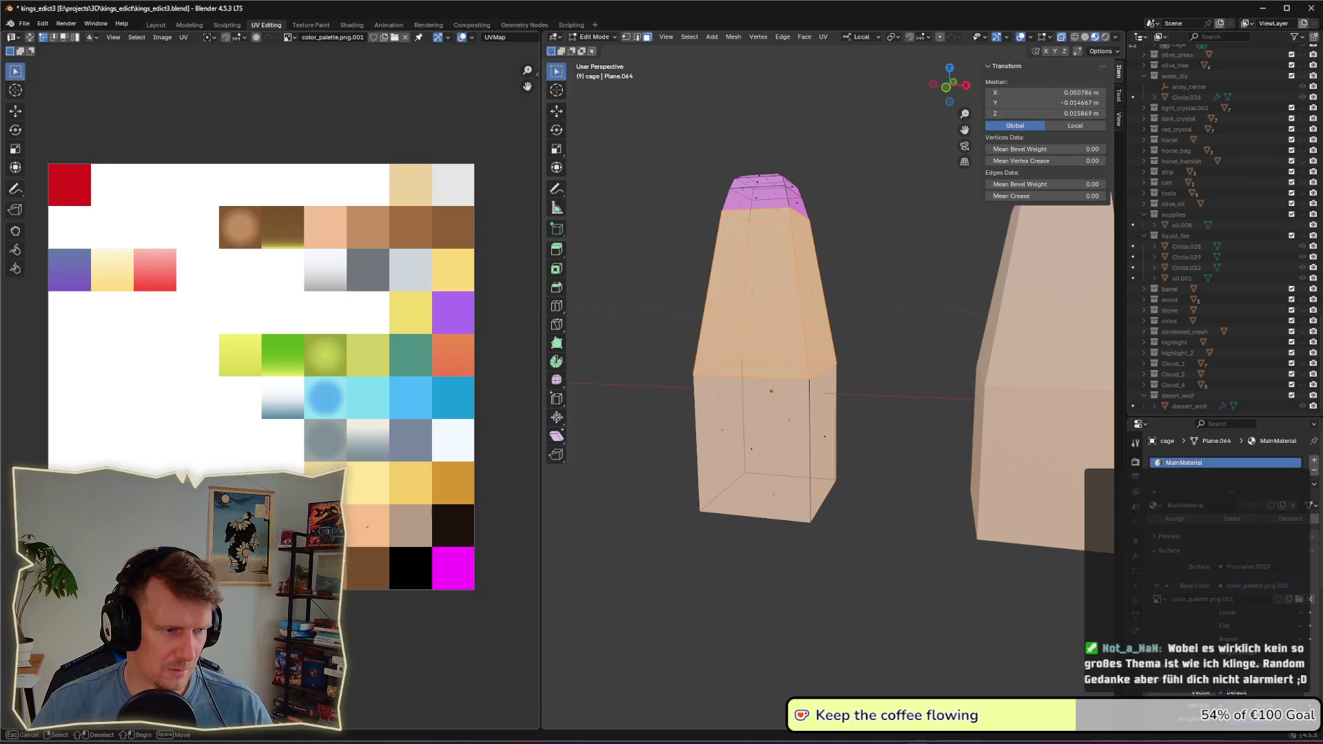
pyautogui.moveTo(407, 559); pyautogui.dragTo(407, 559)
pyautogui.press('g')
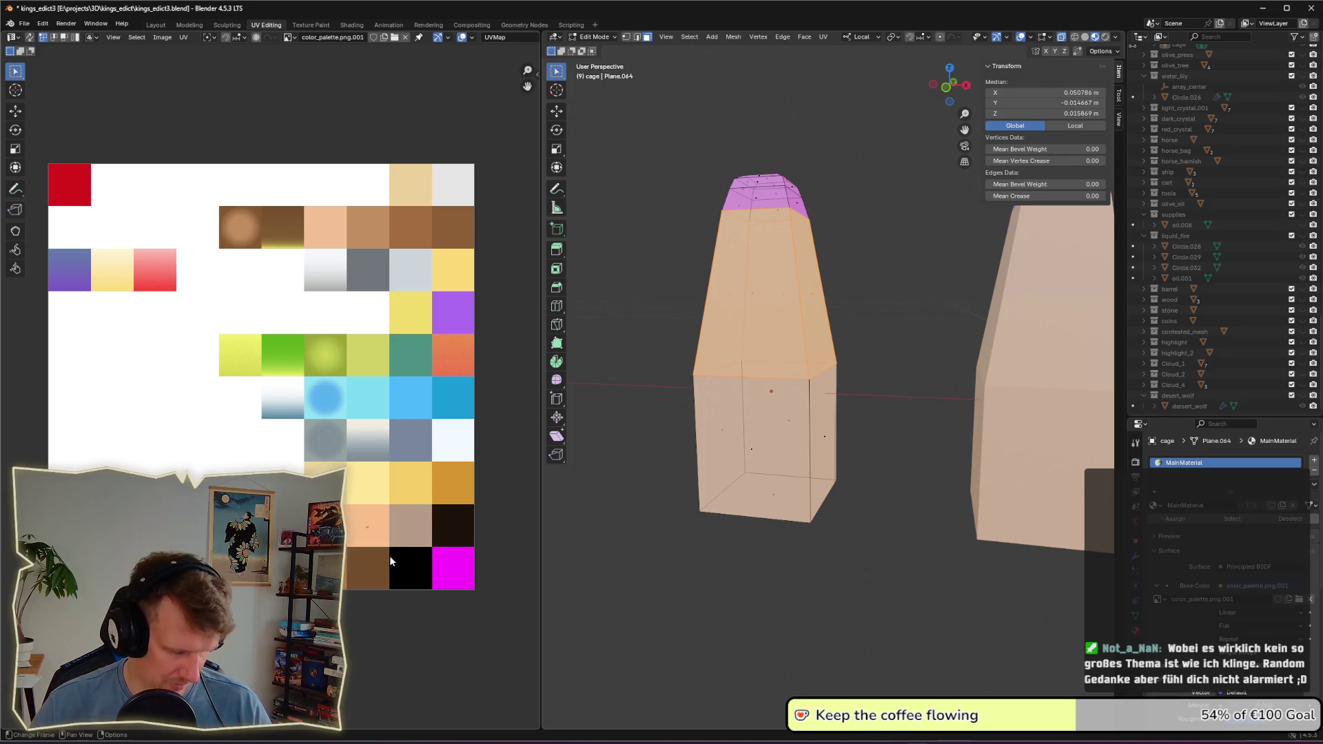
pyautogui.click(476, 599)
pyautogui.hotkey('alt', 'a')
pyautogui.press('b')
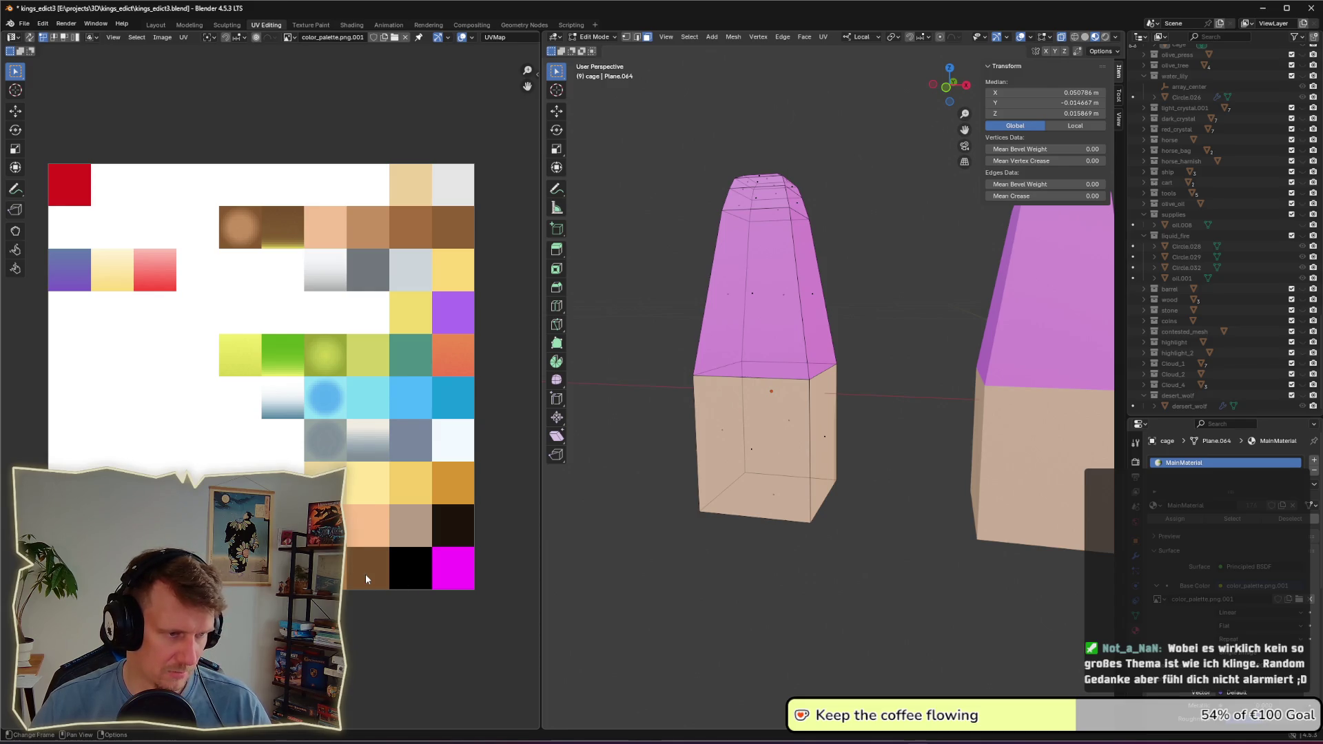
pyautogui.moveTo(689, 504)
pyautogui.mouseDown()
pyautogui.moveTo(907, 478)
pyautogui.moveTo(951, 490)
pyautogui.moveTo(898, 540)
pyautogui.mouseUp()
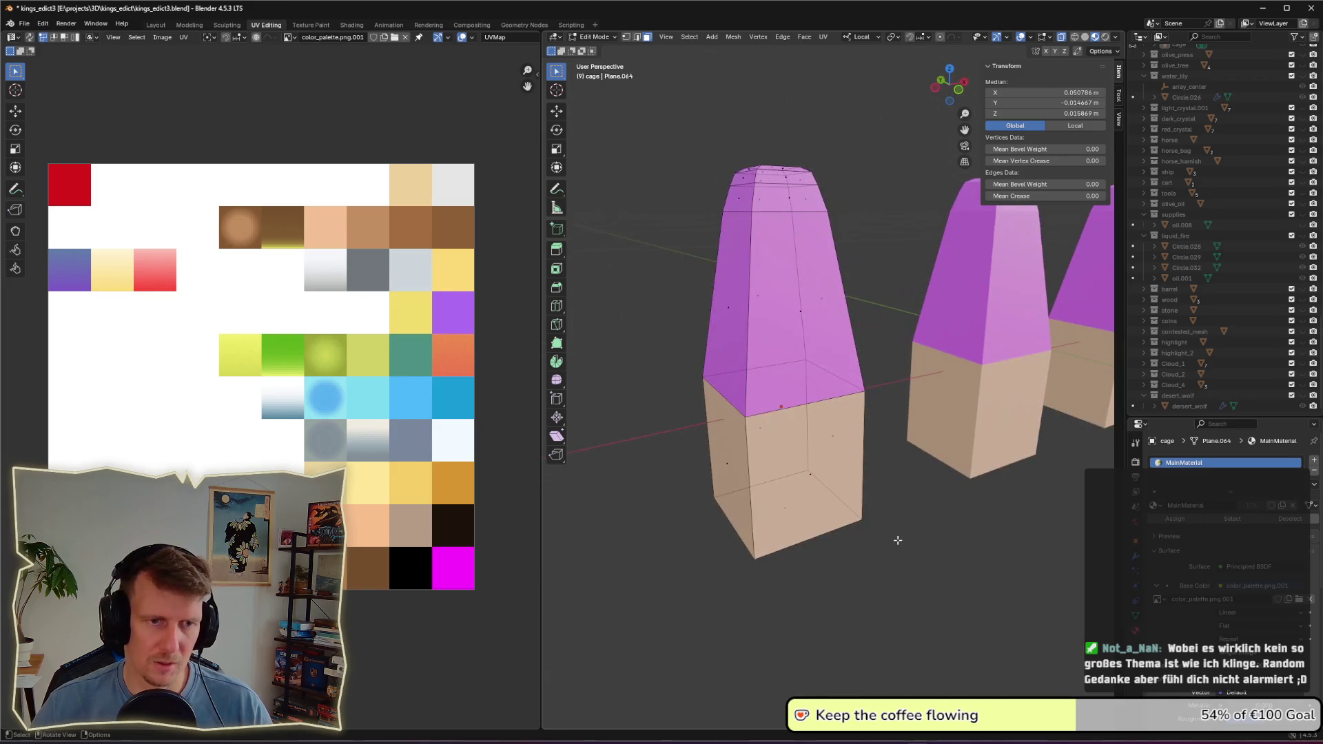
pyautogui.hotkey('ctrl', 's')
pyautogui.hotkey('alt', 'Tab')
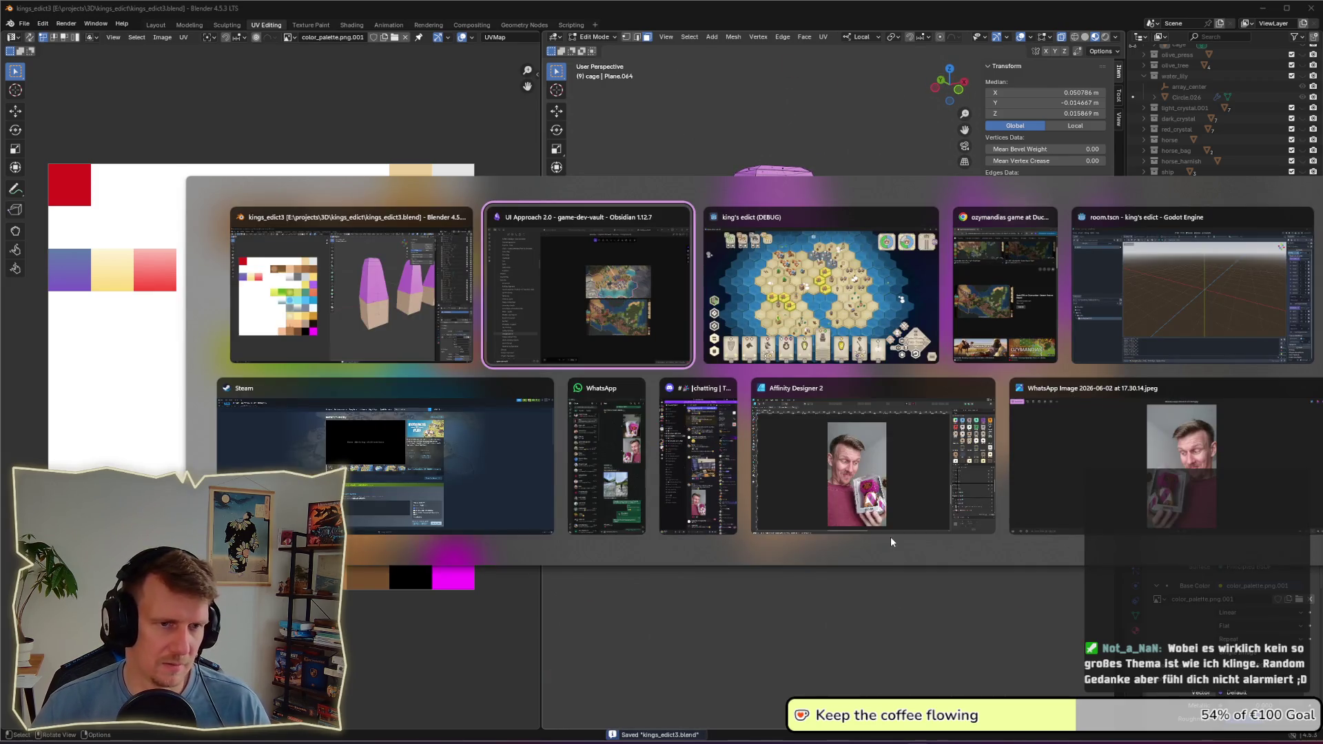
# Step: Run the export script in the Scripting workspace, then return to the Godot editor
pyautogui.click(459, 312)
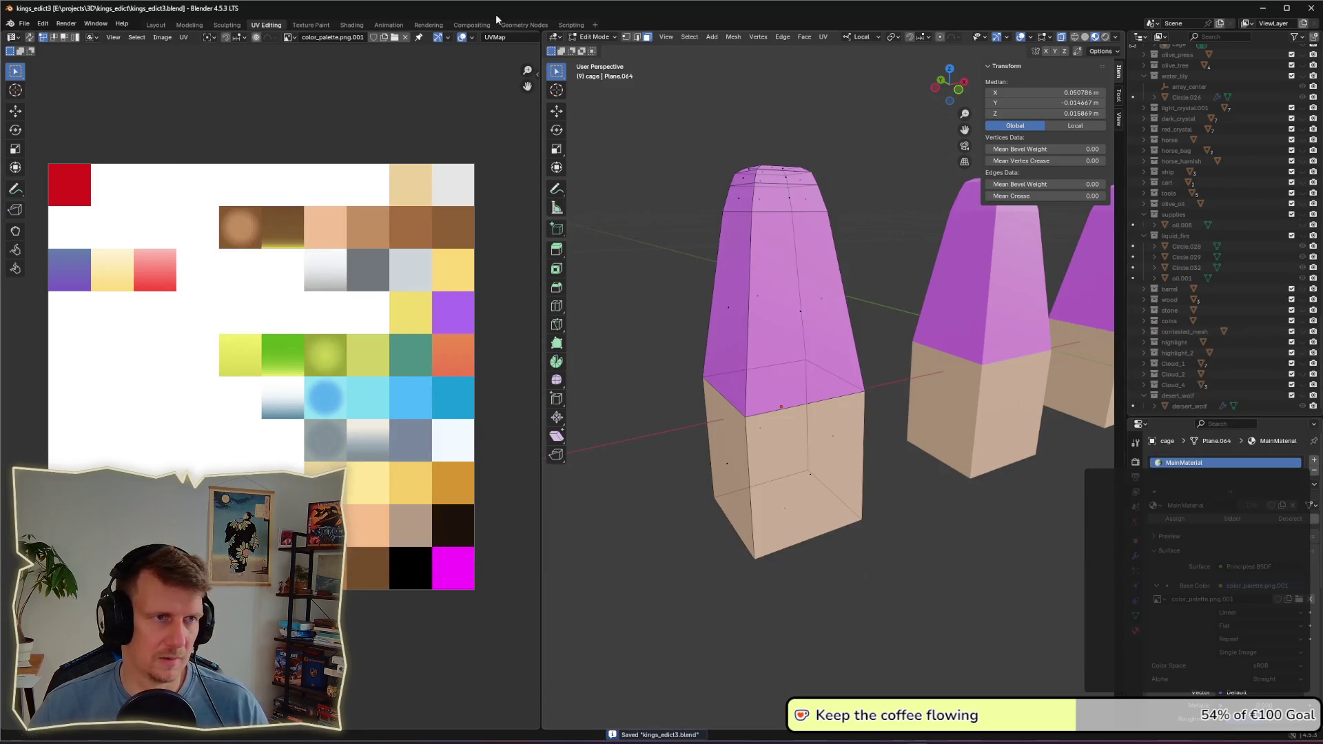
pyautogui.click(571, 25)
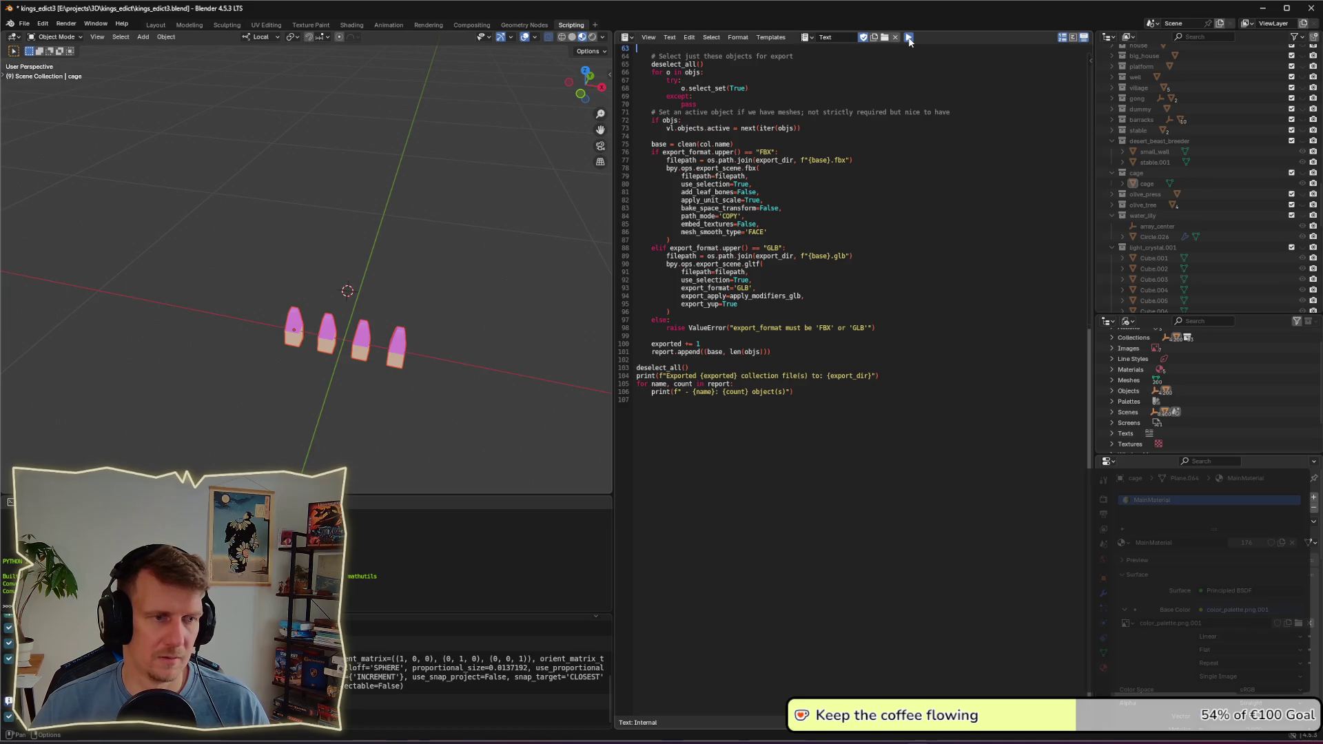
pyautogui.click(908, 38)
pyautogui.hotkey('alt', 'Tab')
pyautogui.hotkey('alt', 'Tab')
pyautogui.hotkey('alt', 'Tab')
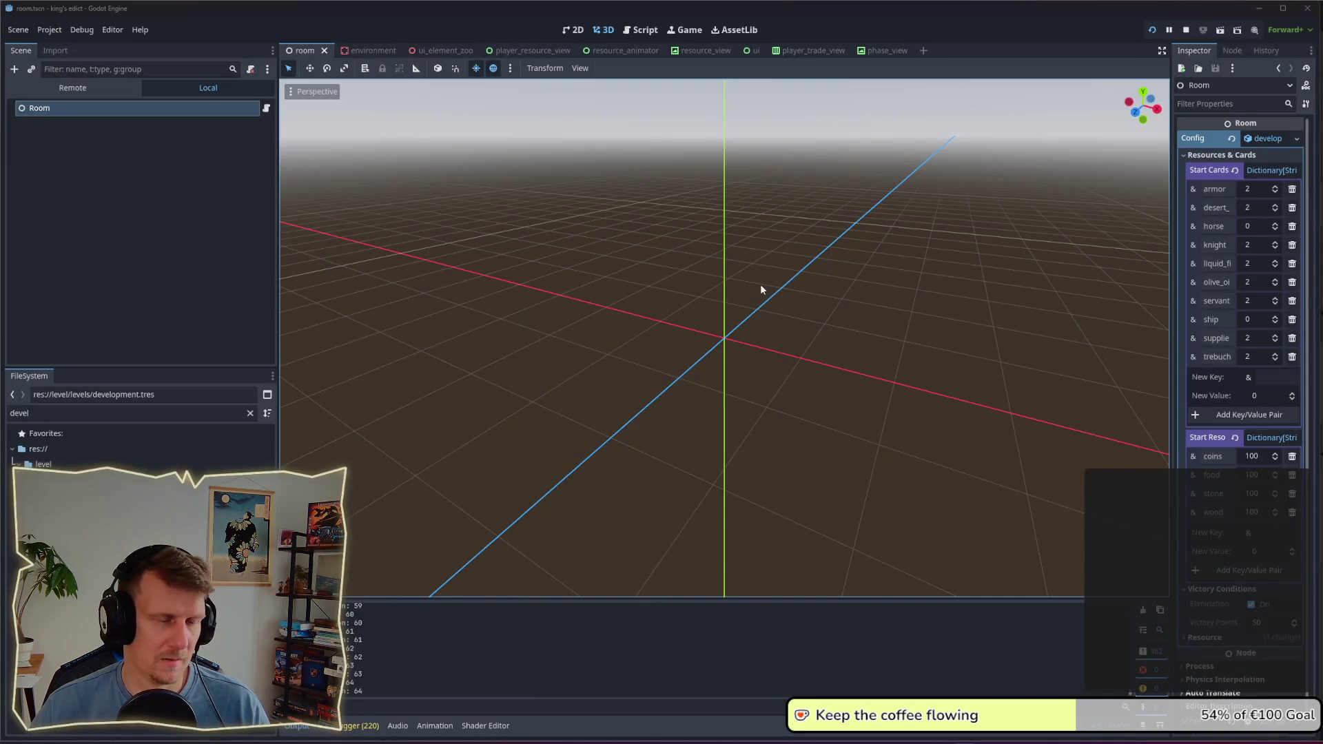
pyautogui.hotkey('alt', 'Tab')
pyautogui.hotkey('alt', 'Tab')
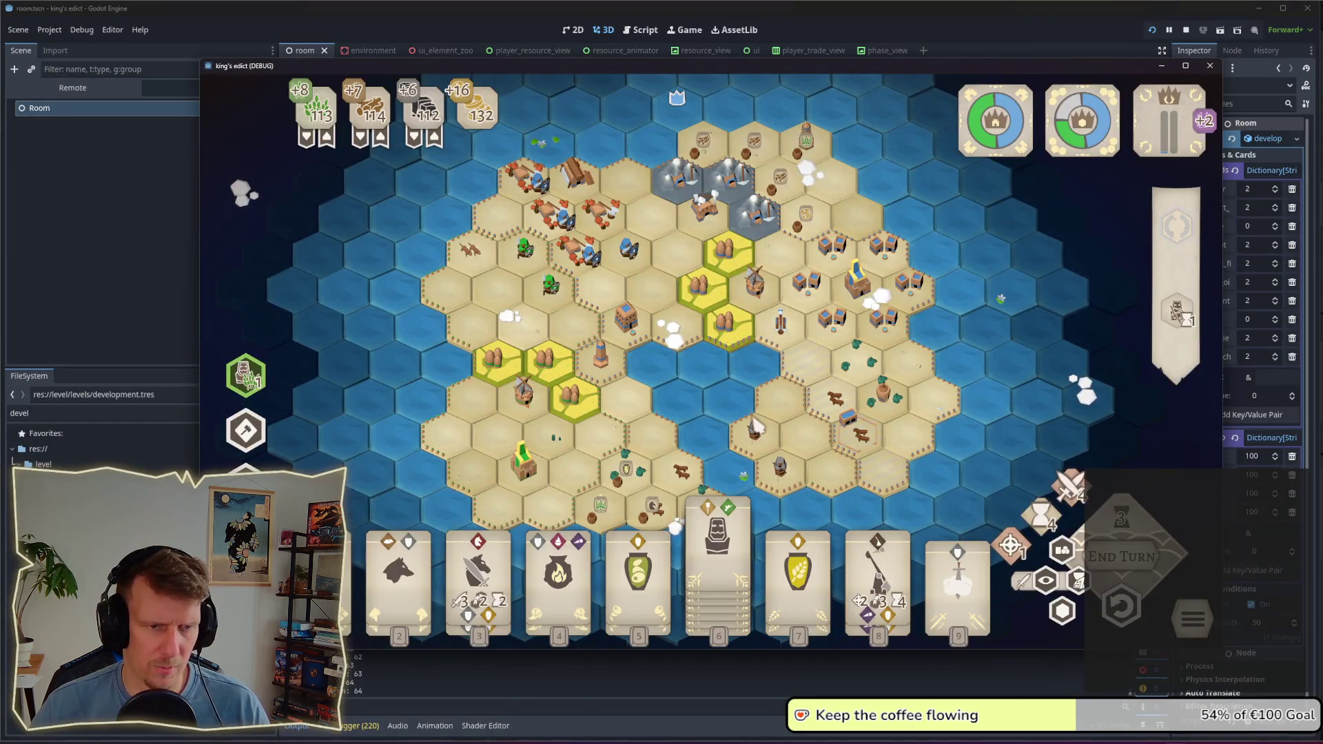
pyautogui.scroll(3, 694, 389)
pyautogui.scroll(1, 691, 385)
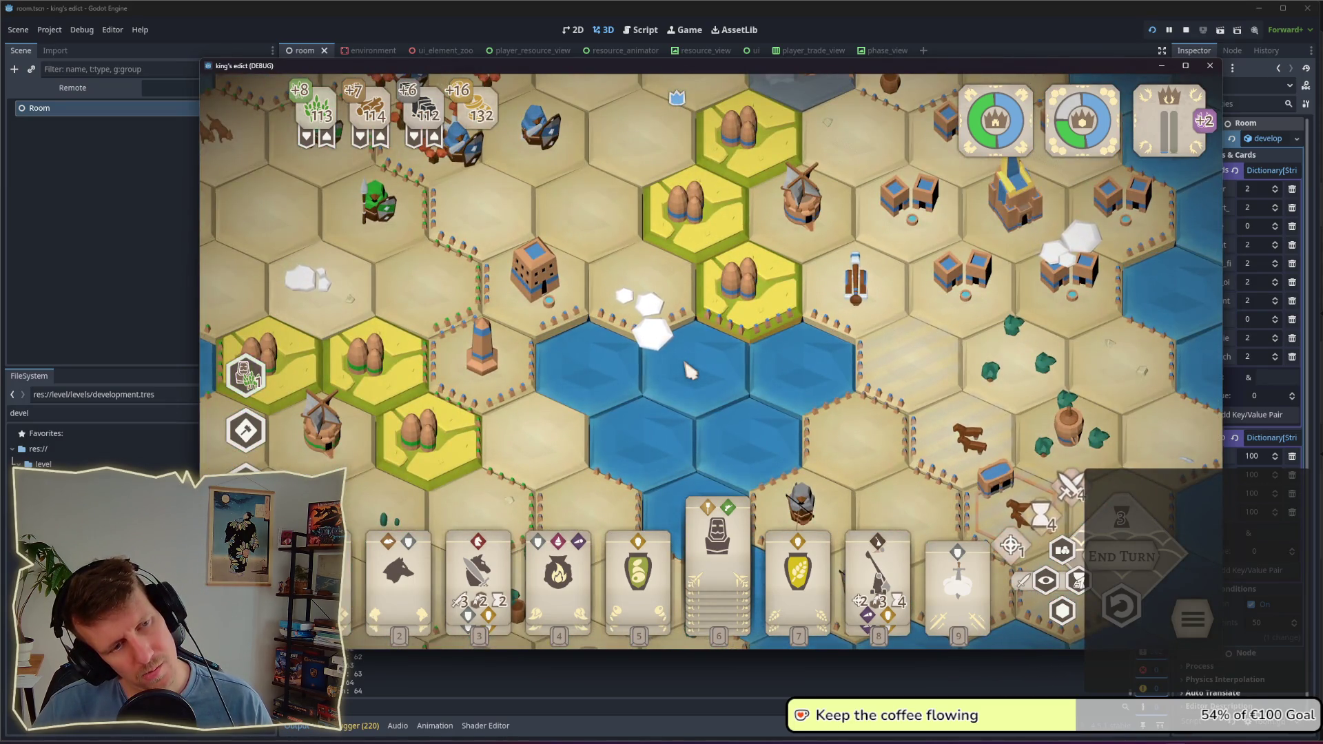
pyautogui.scroll(-3, 689, 370)
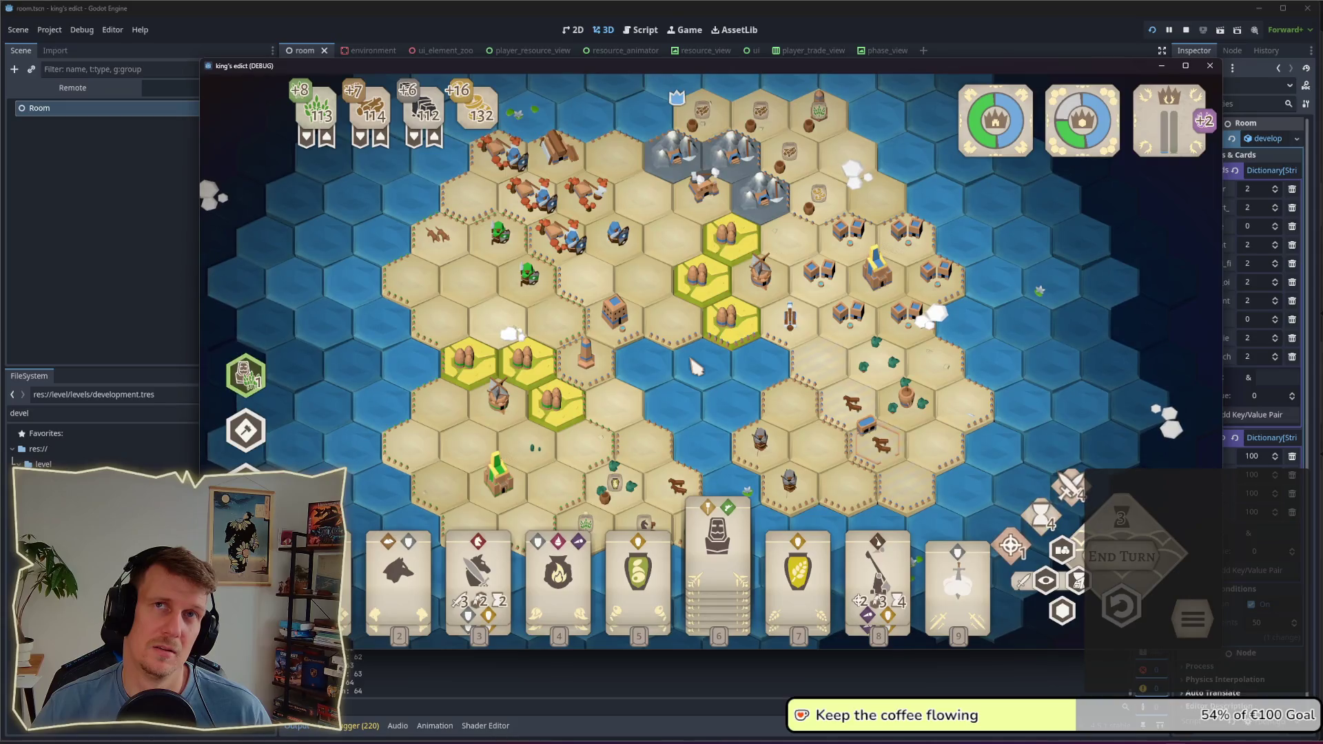
pyautogui.hotkey('alt', 'Tab')
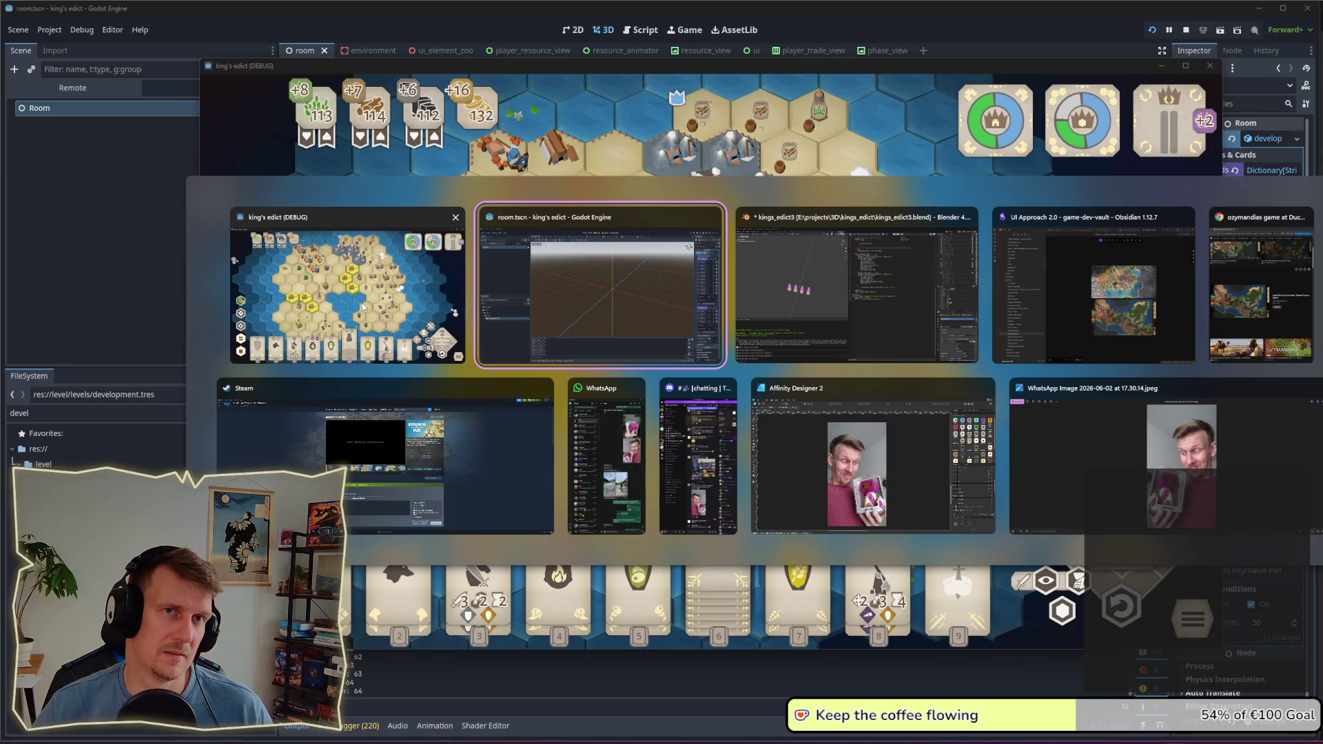
pyautogui.click(484, 272)
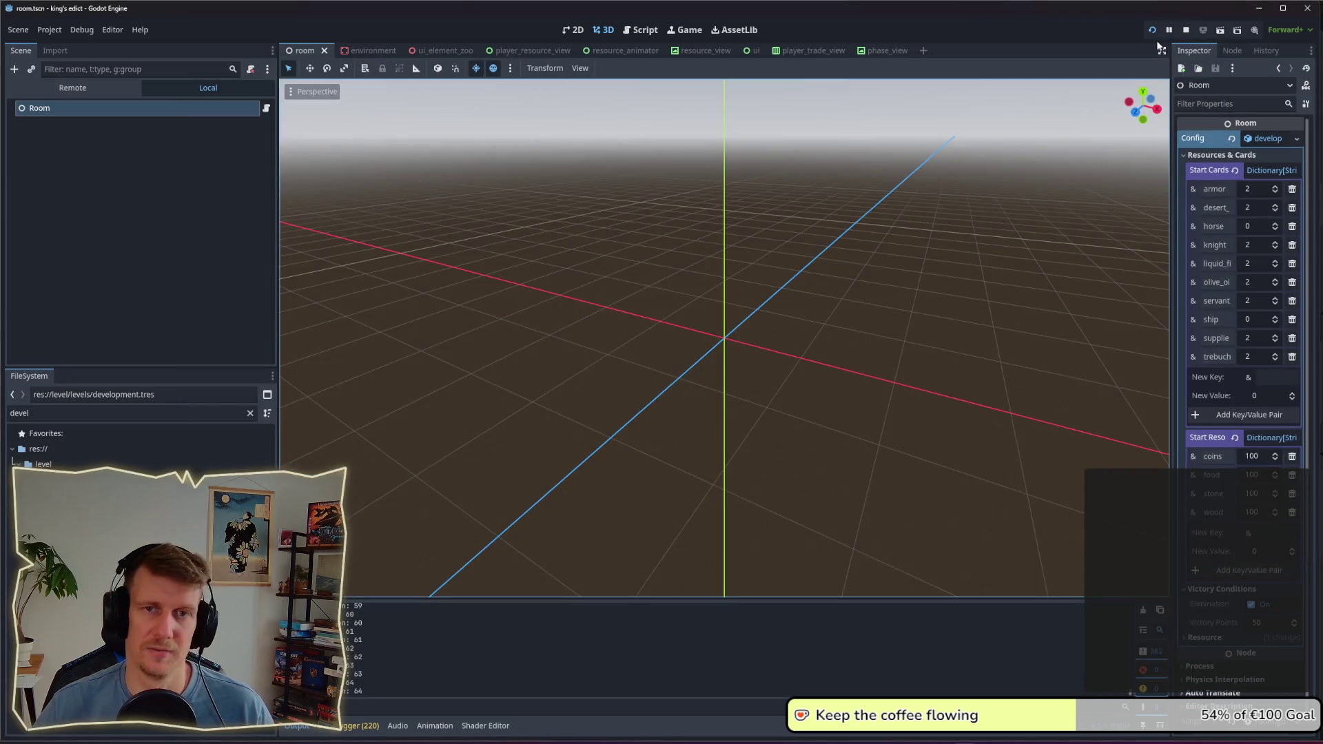
# Step: Stop and rerun the project, then create and start a Multiplayer game on the Devland map
pyautogui.click(1186, 31)
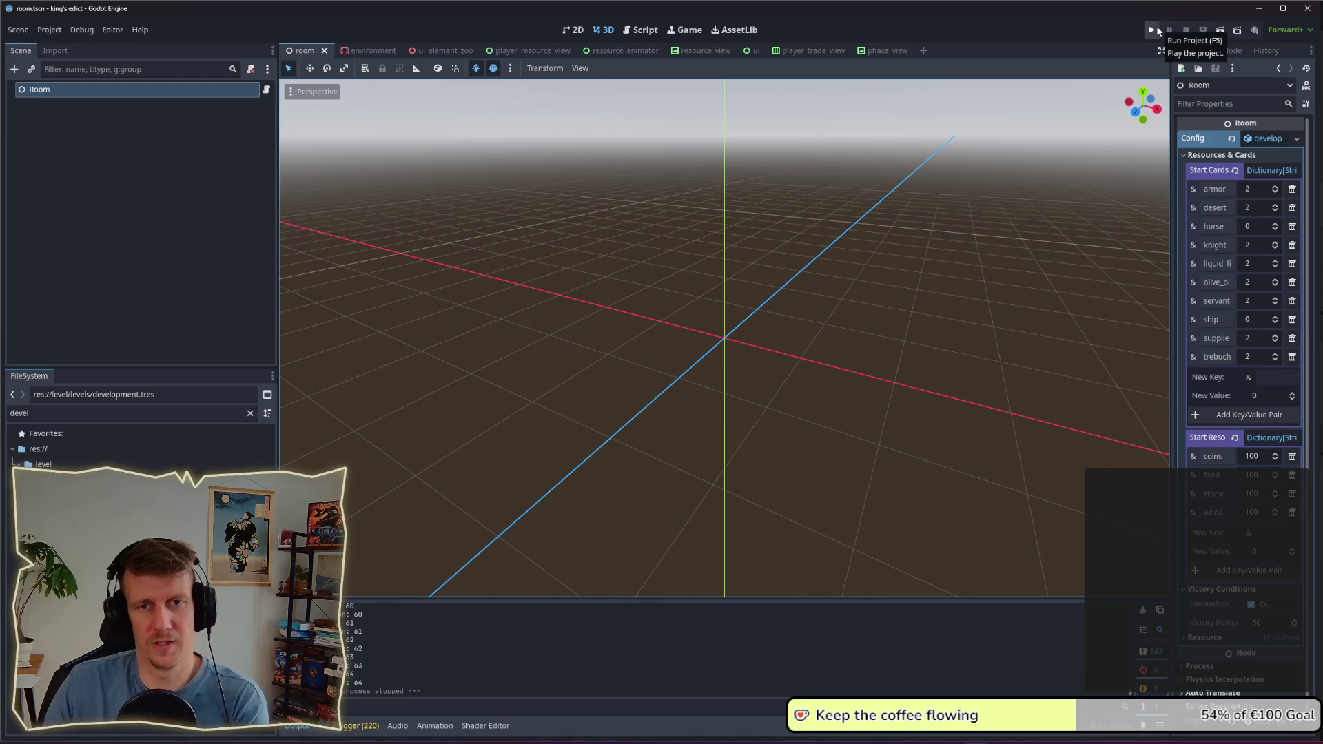
pyautogui.click(1152, 30)
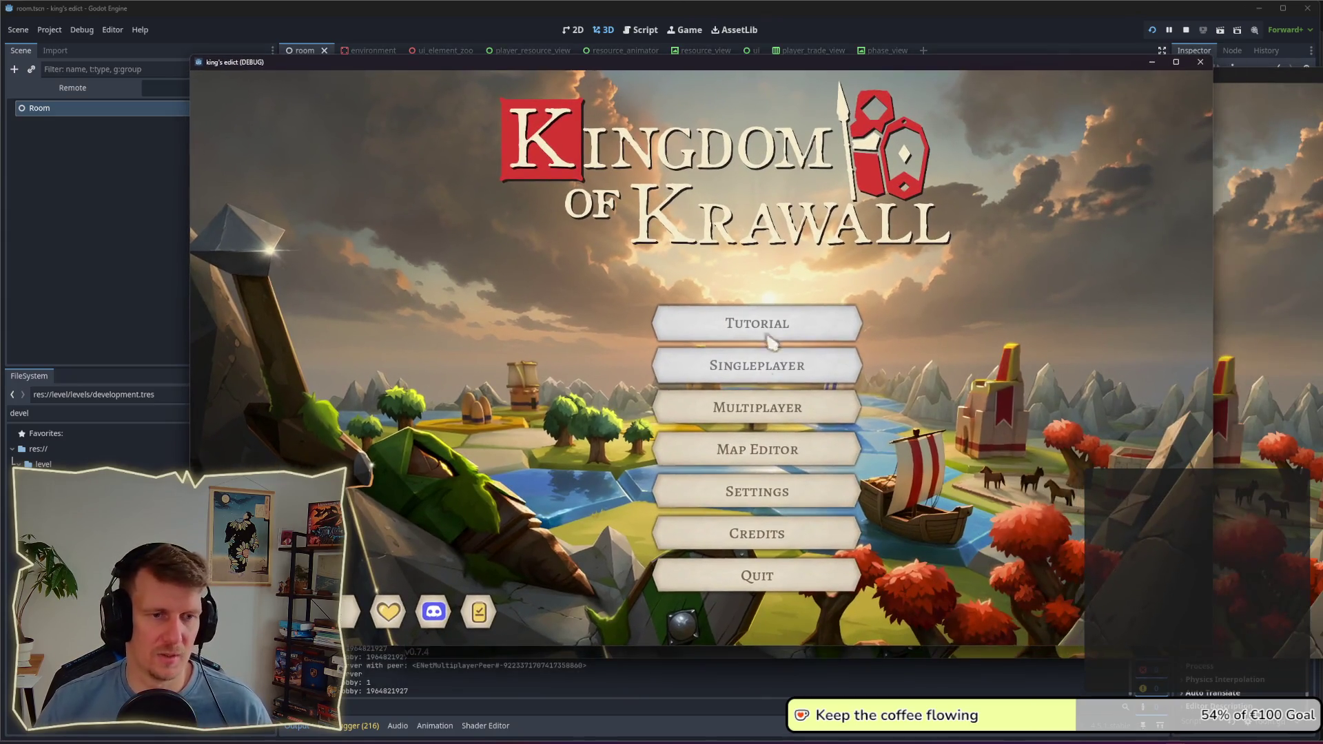
pyautogui.click(745, 422)
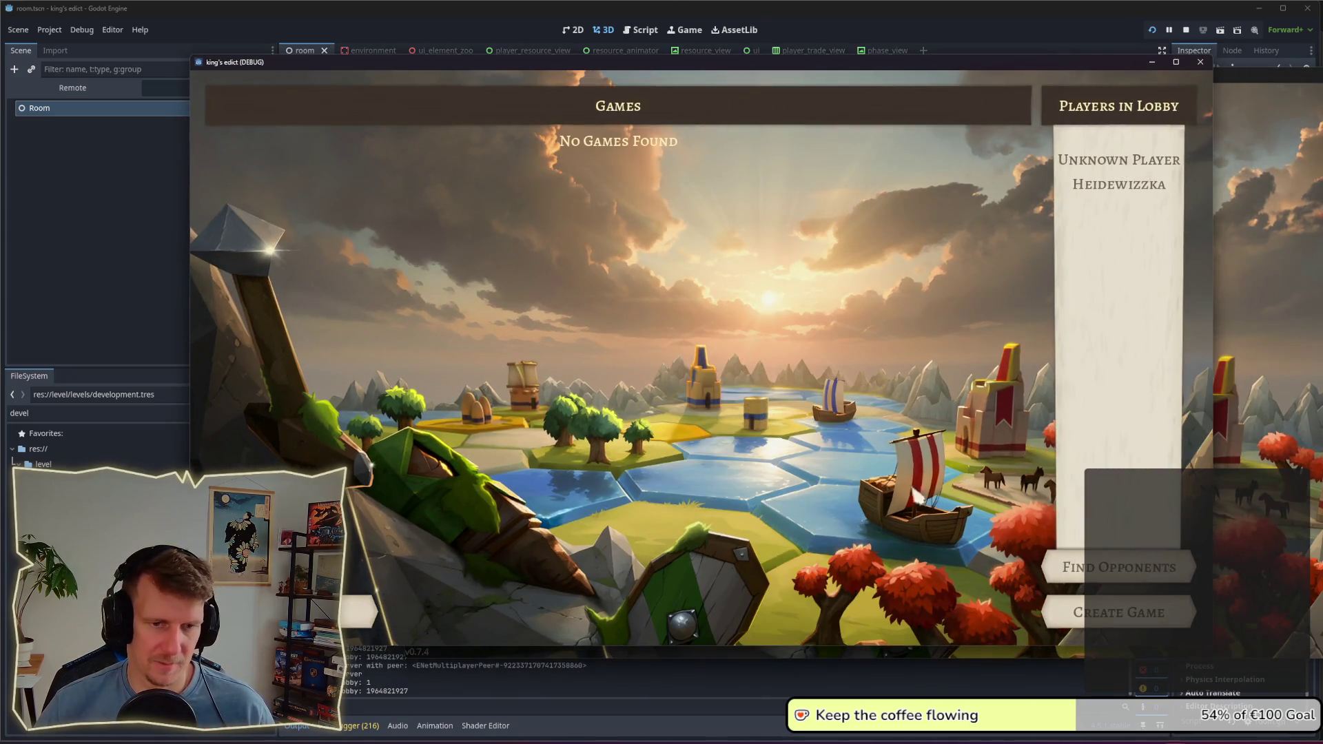
pyautogui.click(1103, 611)
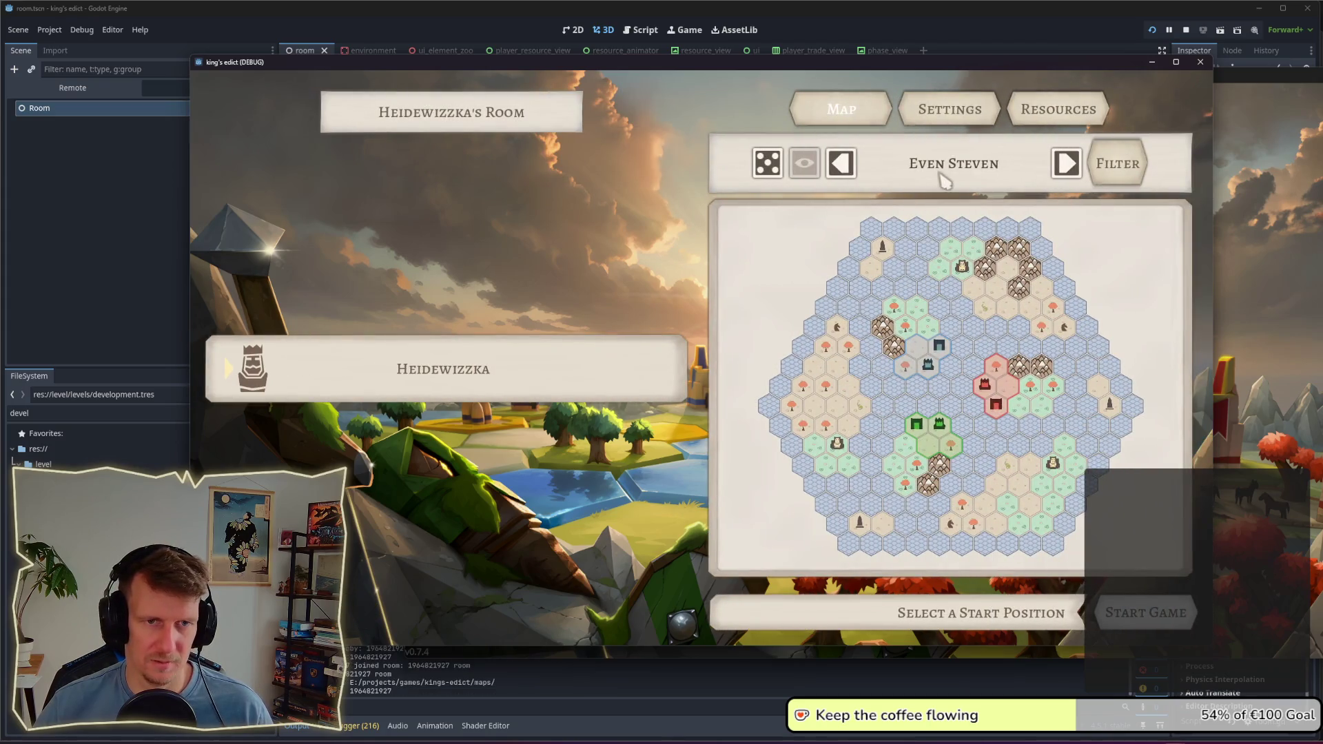
pyautogui.click(949, 176)
pyautogui.scroll(-5, 941, 454)
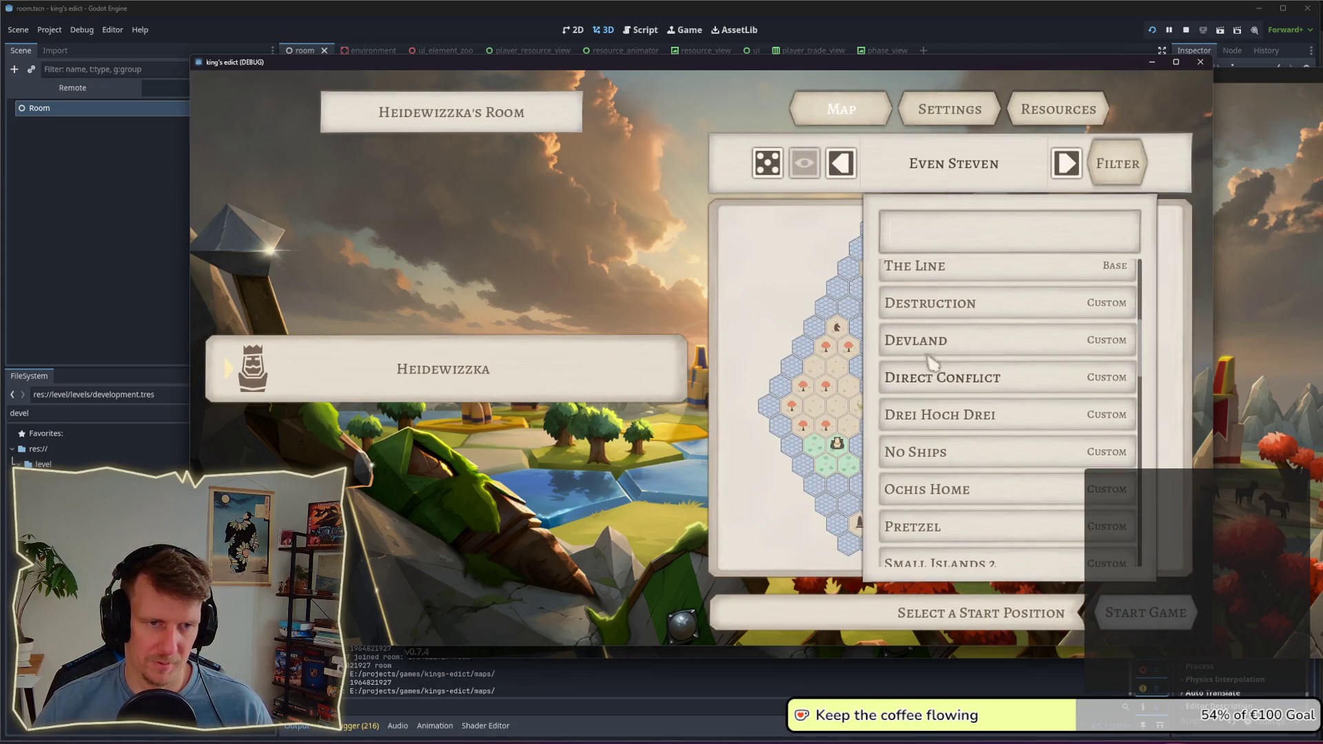
pyautogui.click(928, 351)
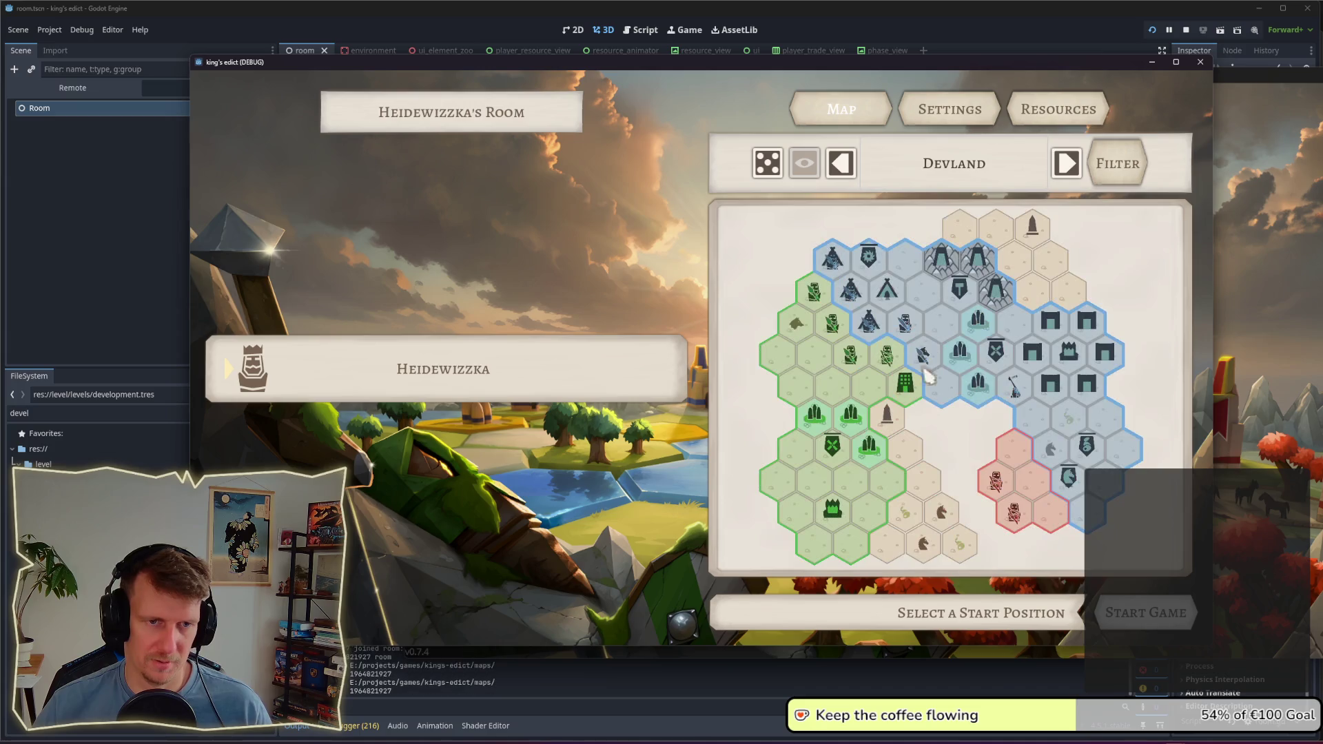
pyautogui.click(1147, 616)
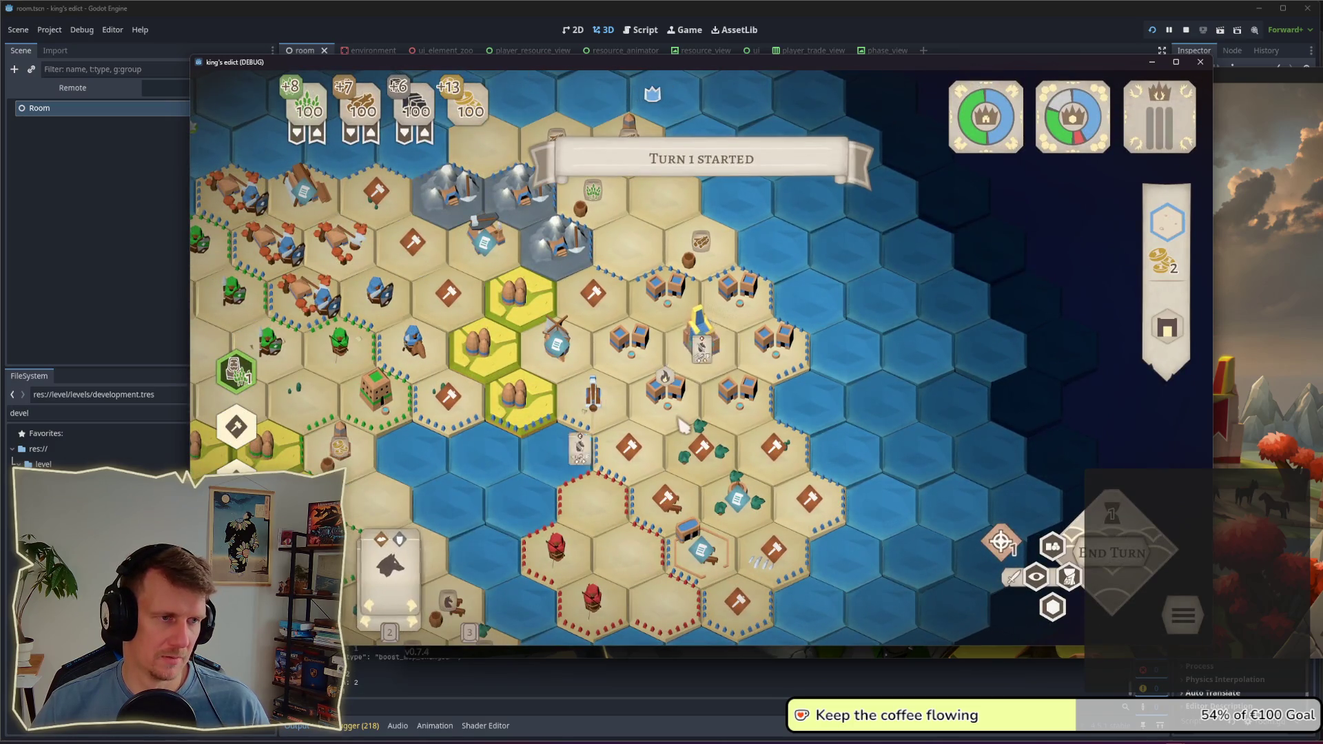
pyautogui.scroll(-2, 717, 433)
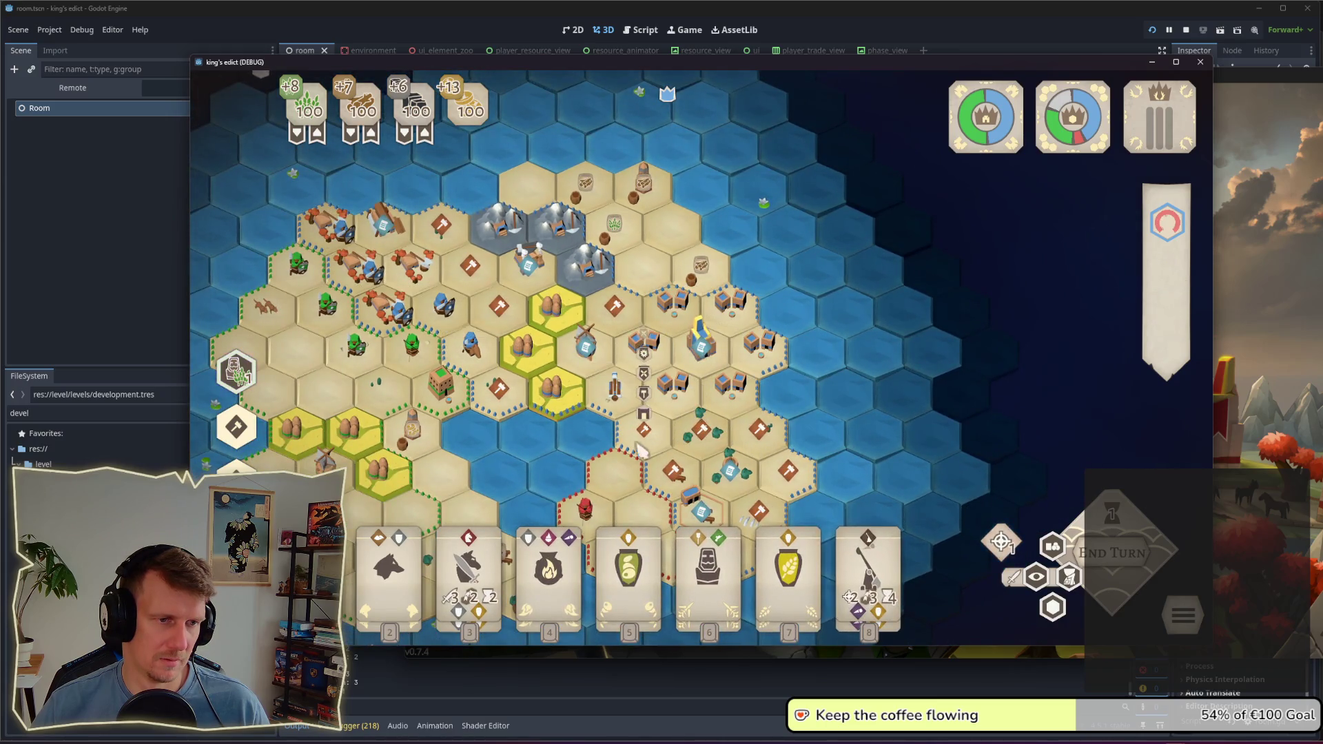
pyautogui.scroll(-2, 698, 363)
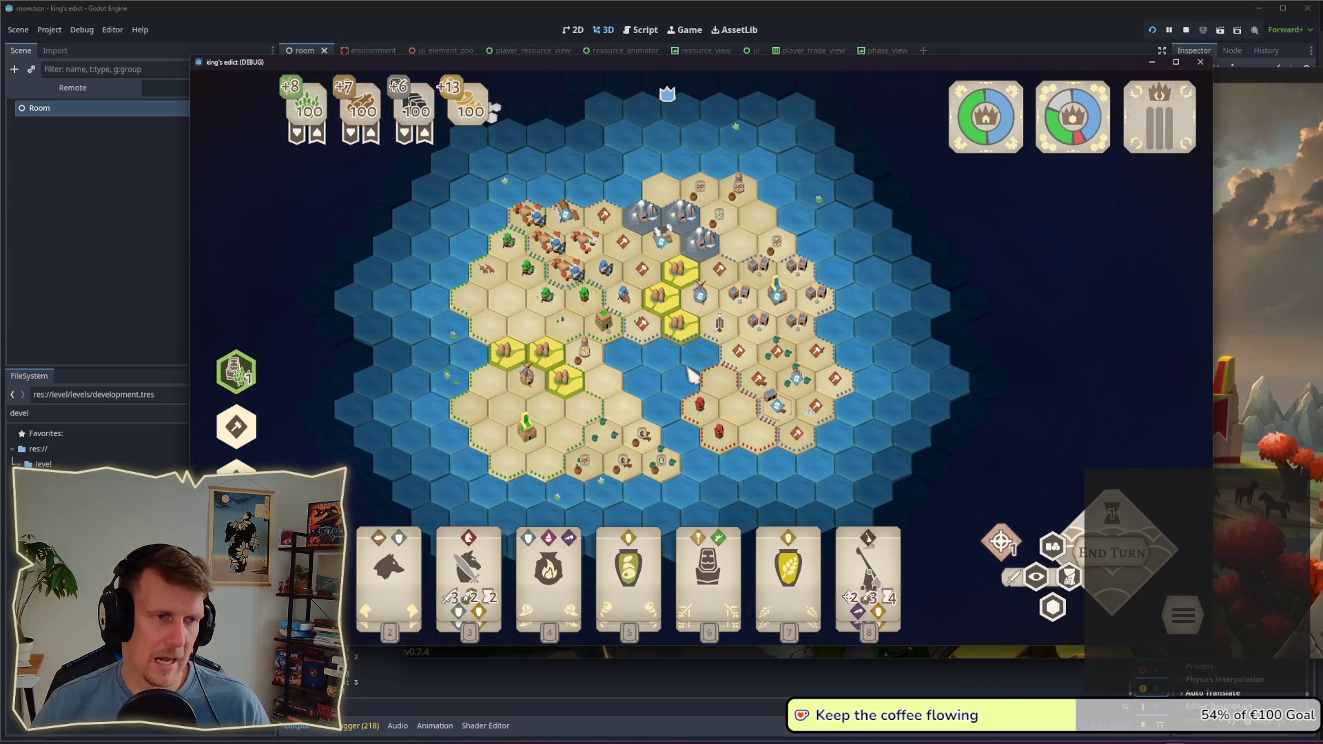
pyautogui.scroll(2, 693, 376)
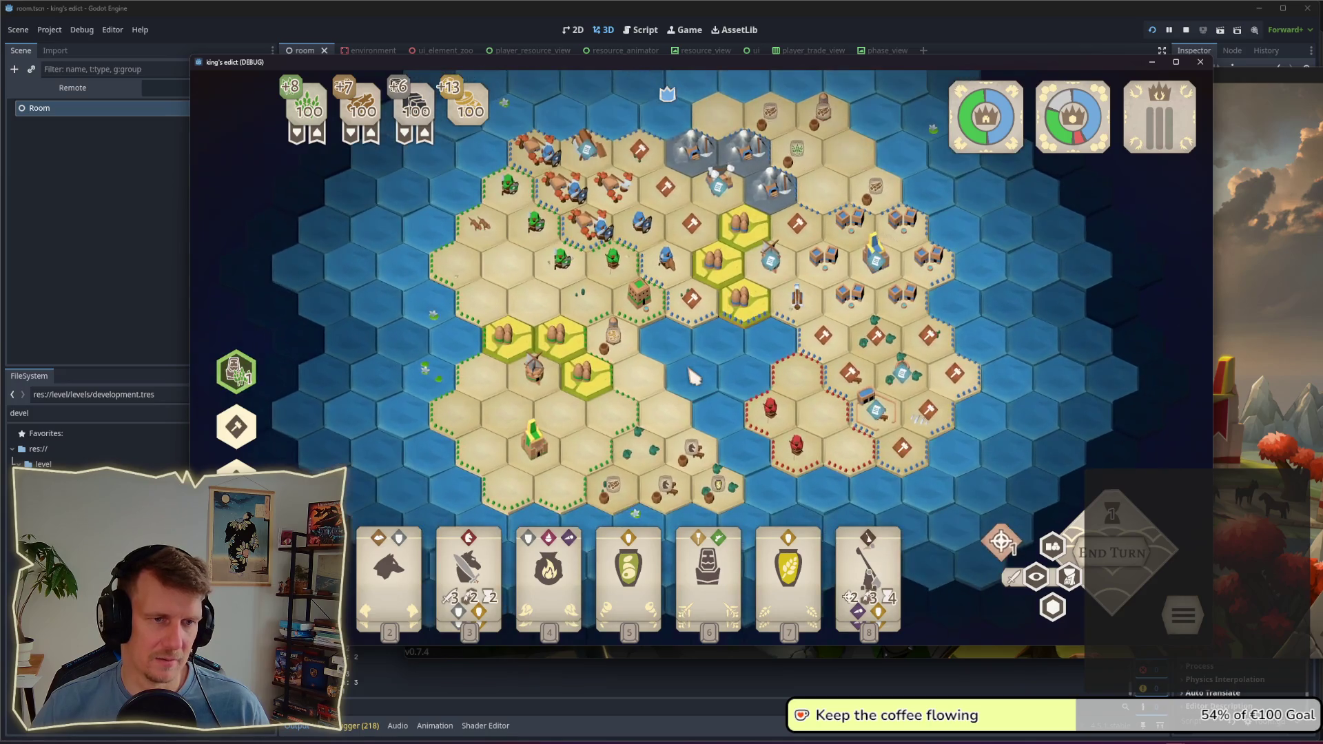
pyautogui.scroll(1, 698, 380)
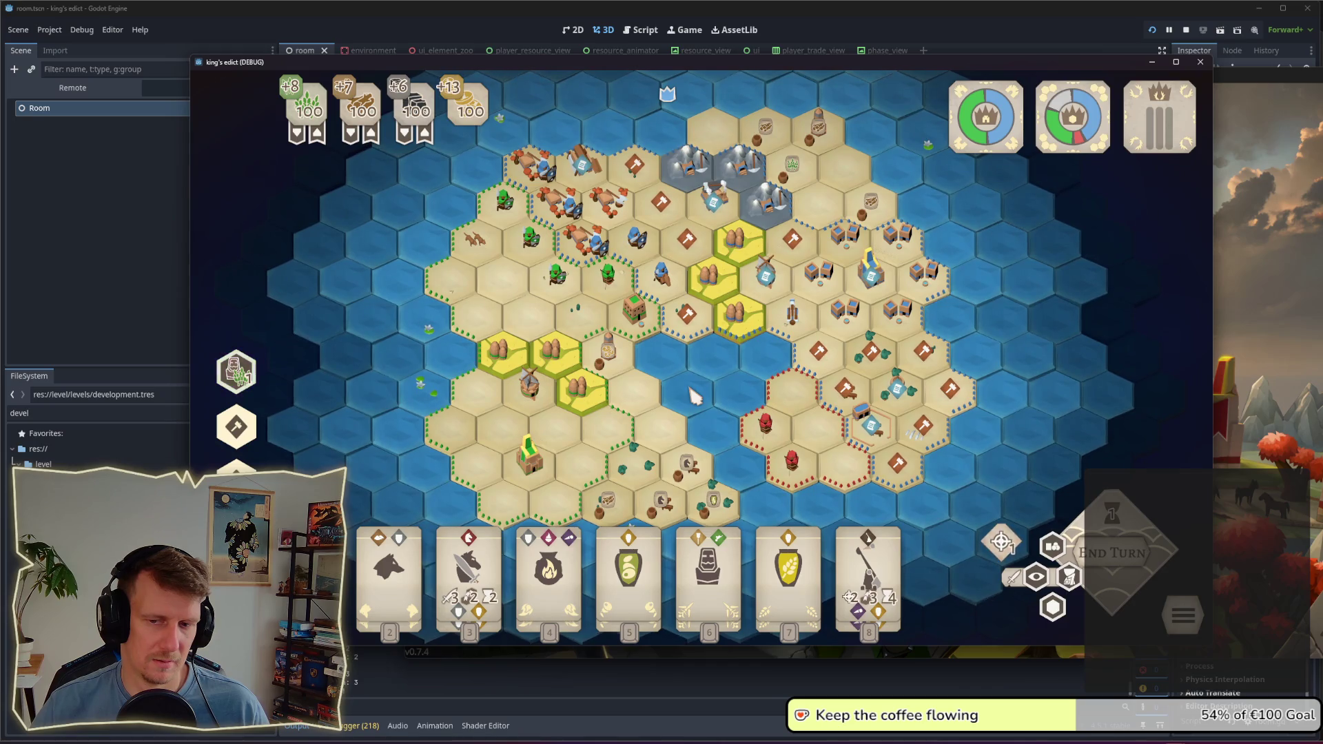
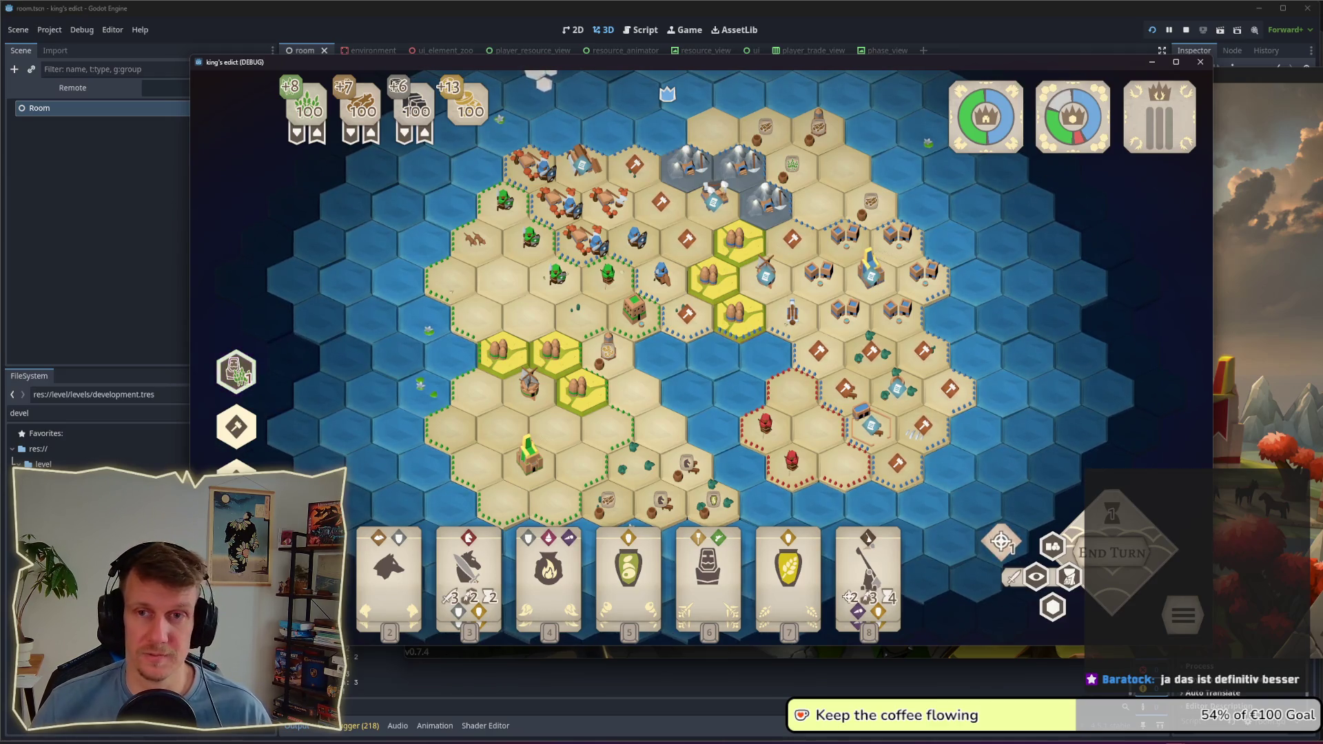
# Step: Relaunch the King's Edict debug build with F5 and zoom around the hex island map
pyautogui.press('F5')
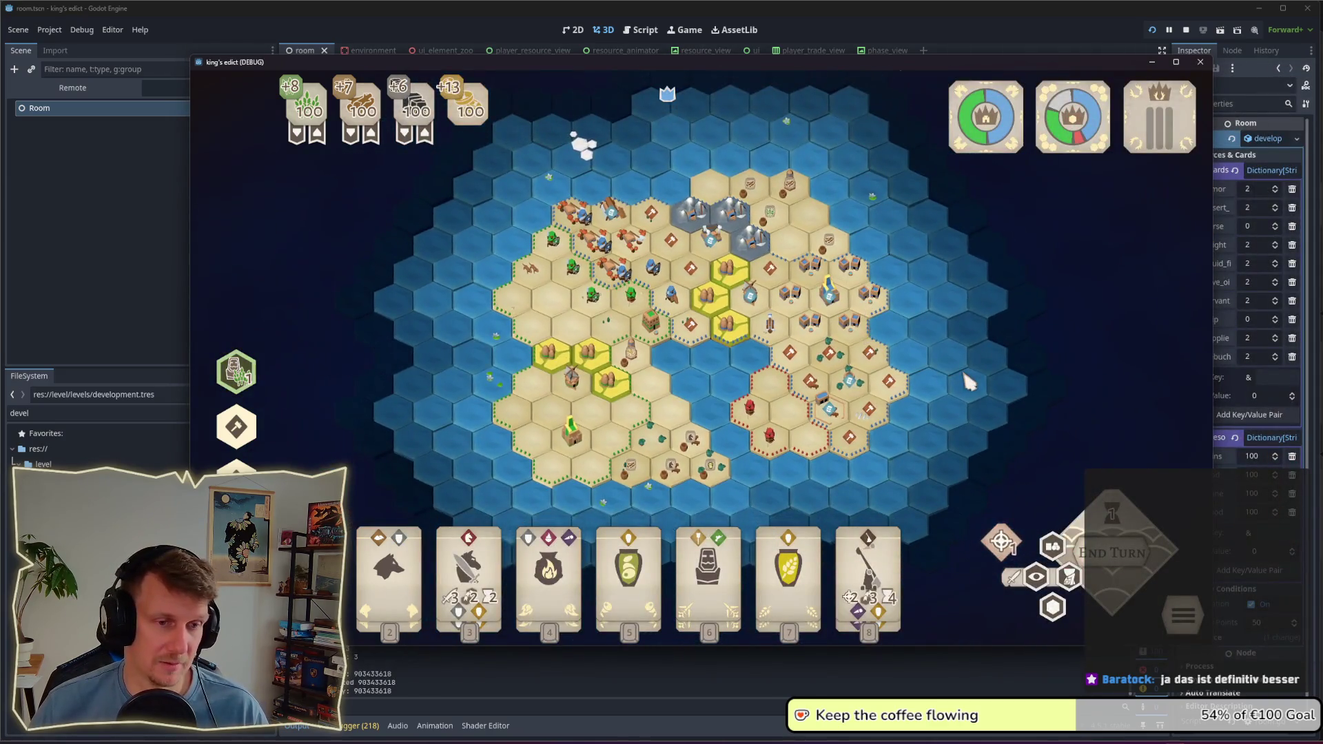
pyautogui.scroll(1, 951, 373)
pyautogui.scroll(4, 727, 355)
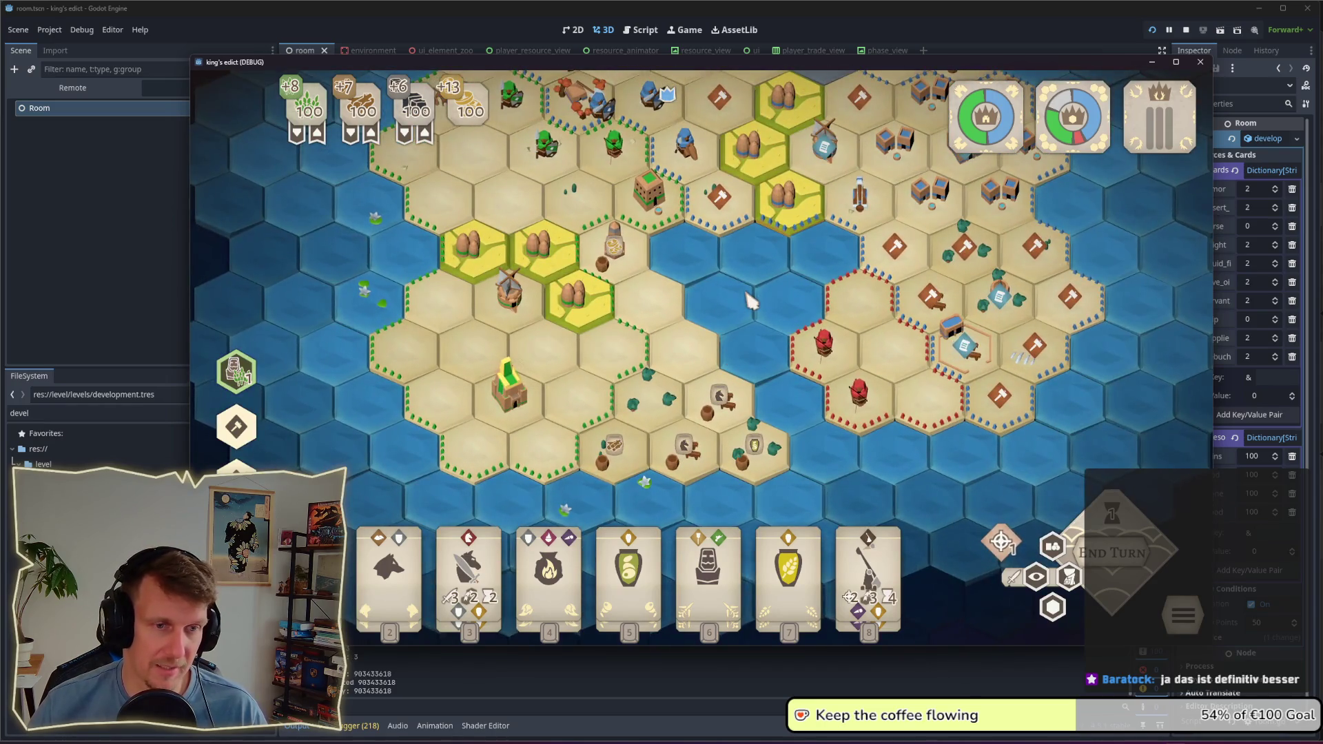
pyautogui.scroll(-3, 722, 355)
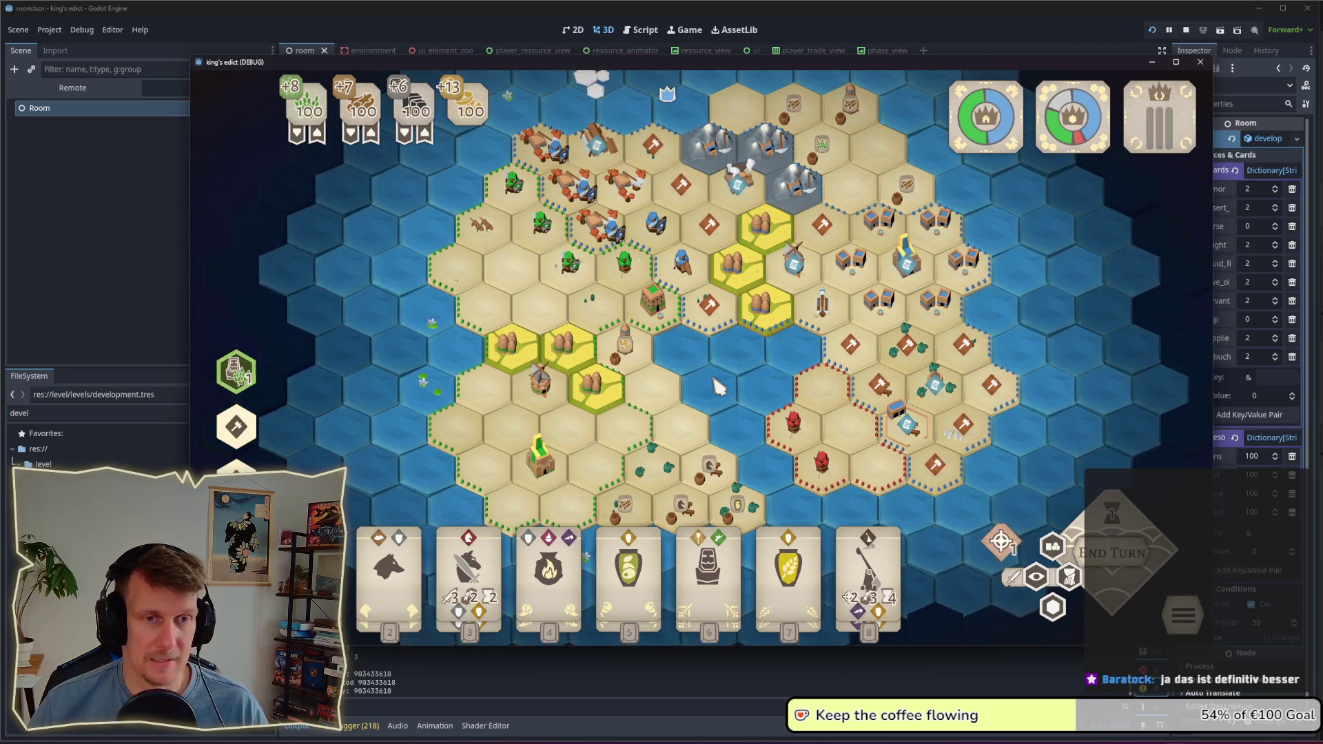
pyautogui.scroll(4, 719, 388)
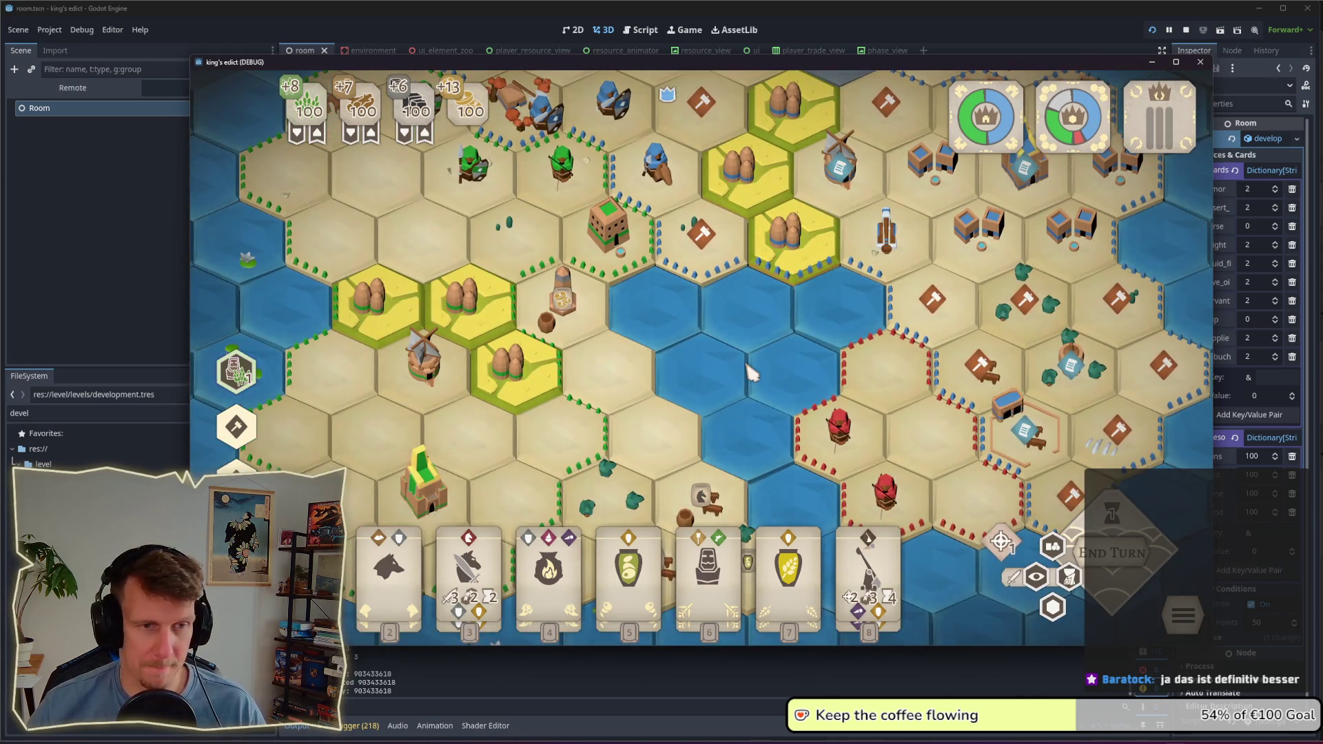
pyautogui.scroll(-2, 749, 366)
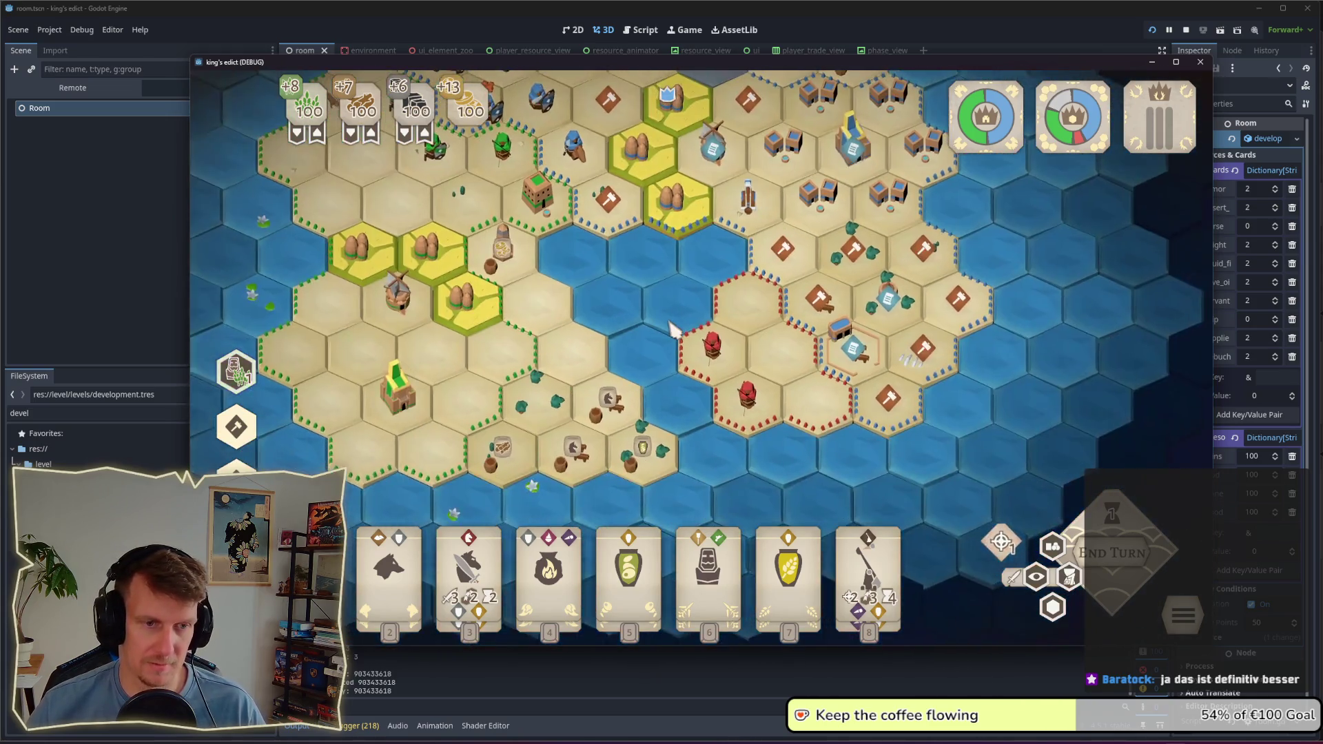
pyautogui.scroll(-2, 674, 330)
pyautogui.scroll(1, 721, 369)
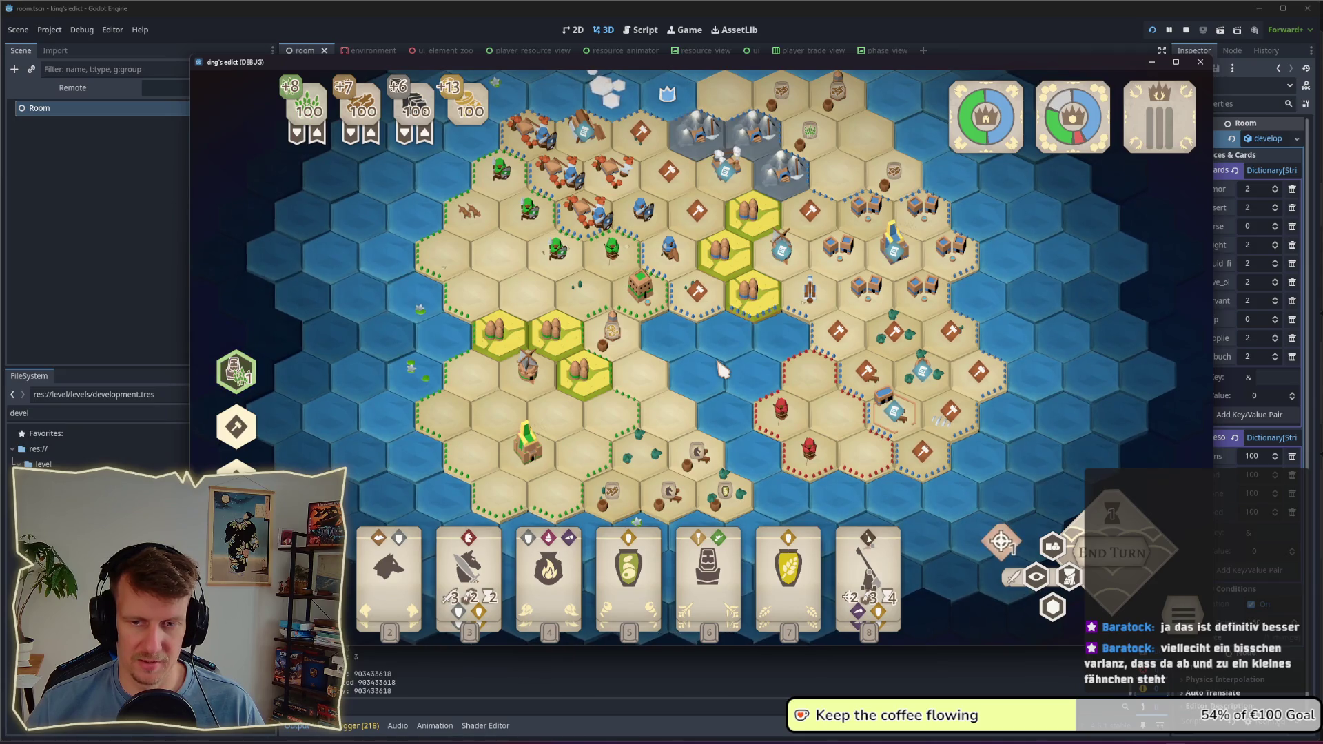
pyautogui.scroll(3, 717, 366)
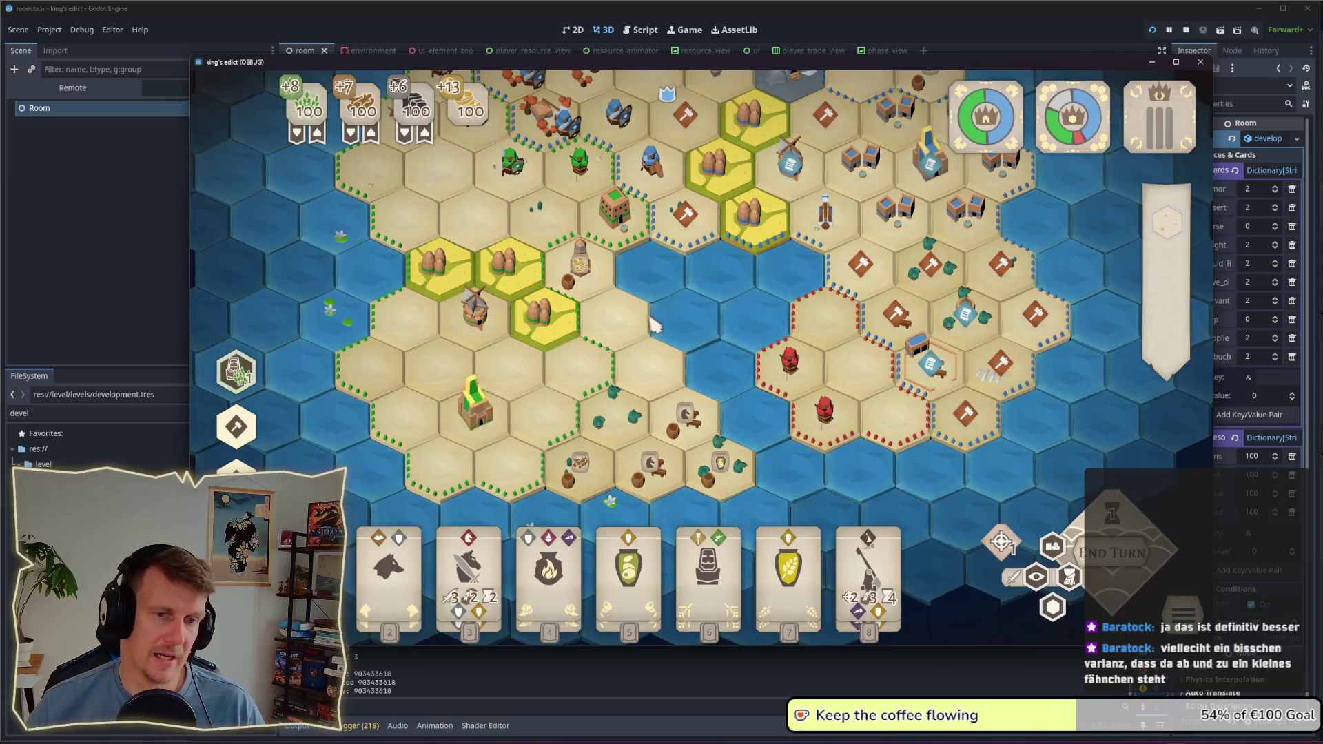
pyautogui.scroll(-2, 693, 361)
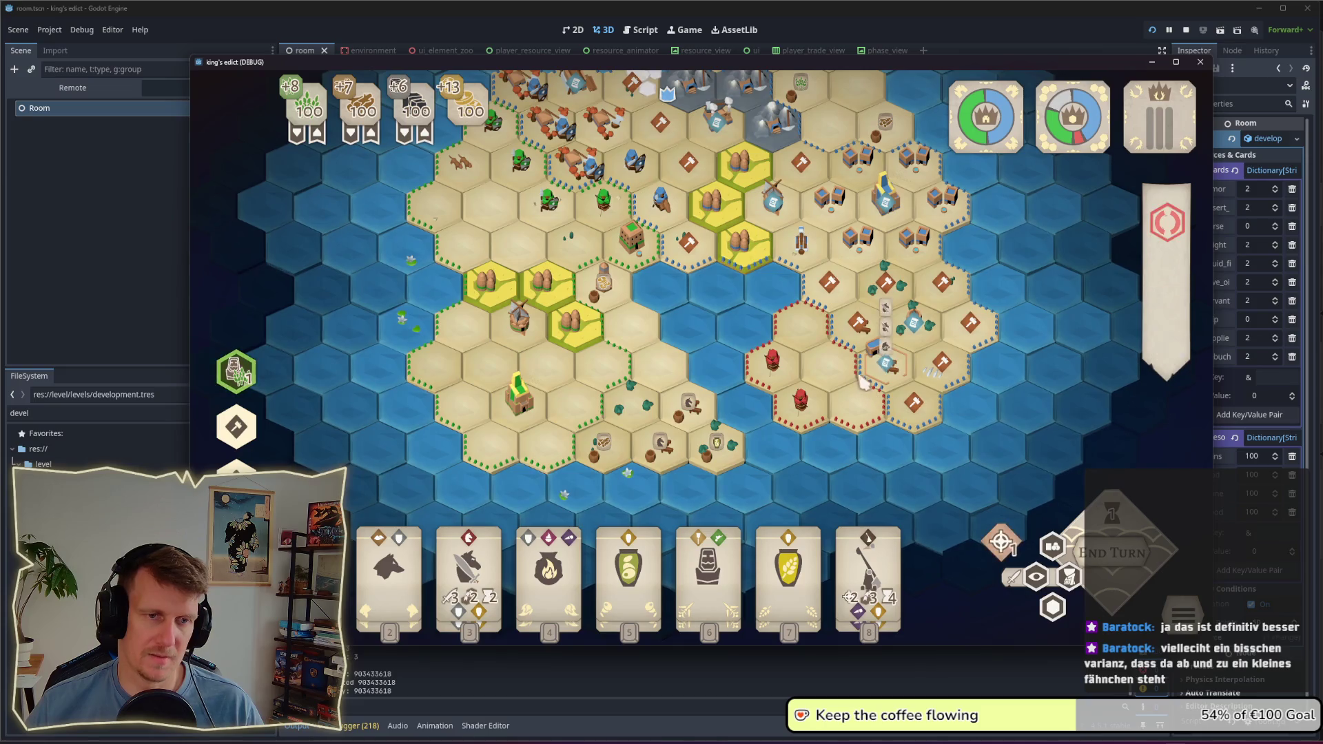
pyautogui.scroll(2, 793, 345)
pyautogui.scroll(3, 791, 400)
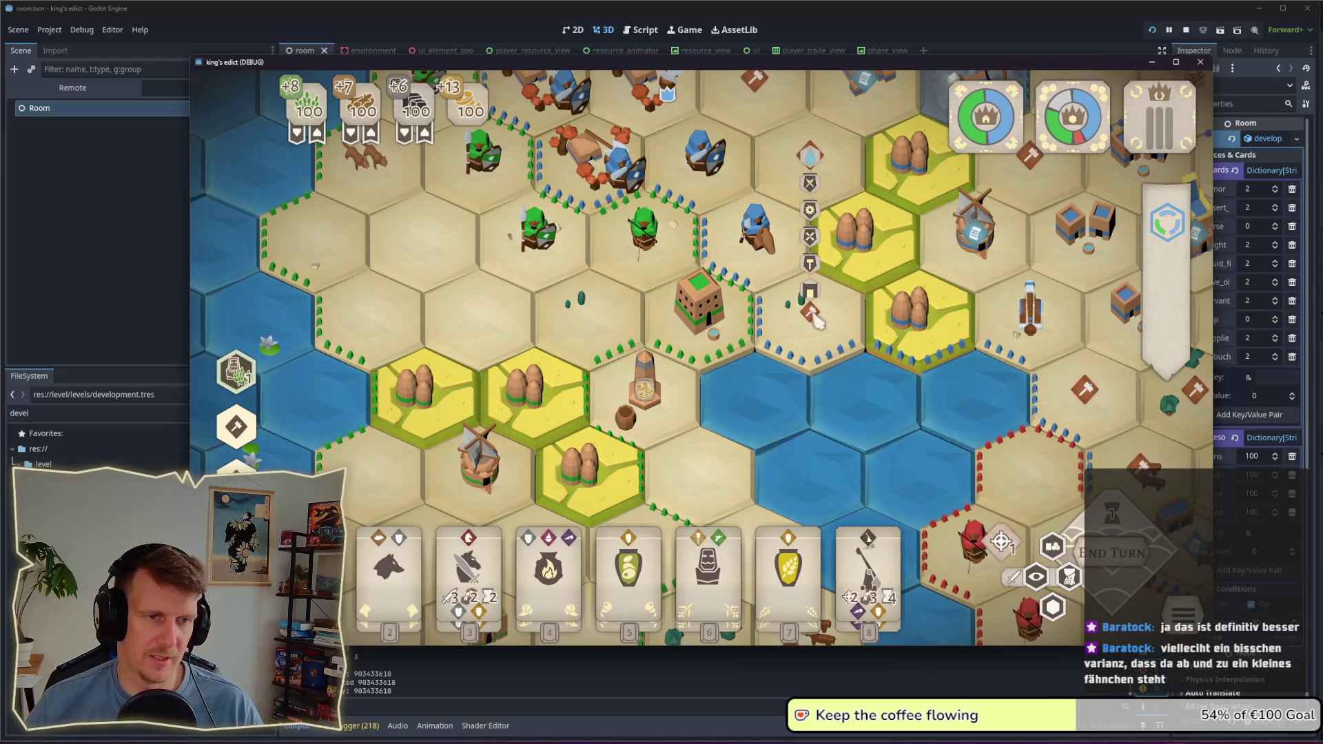
pyautogui.scroll(-2, 753, 364)
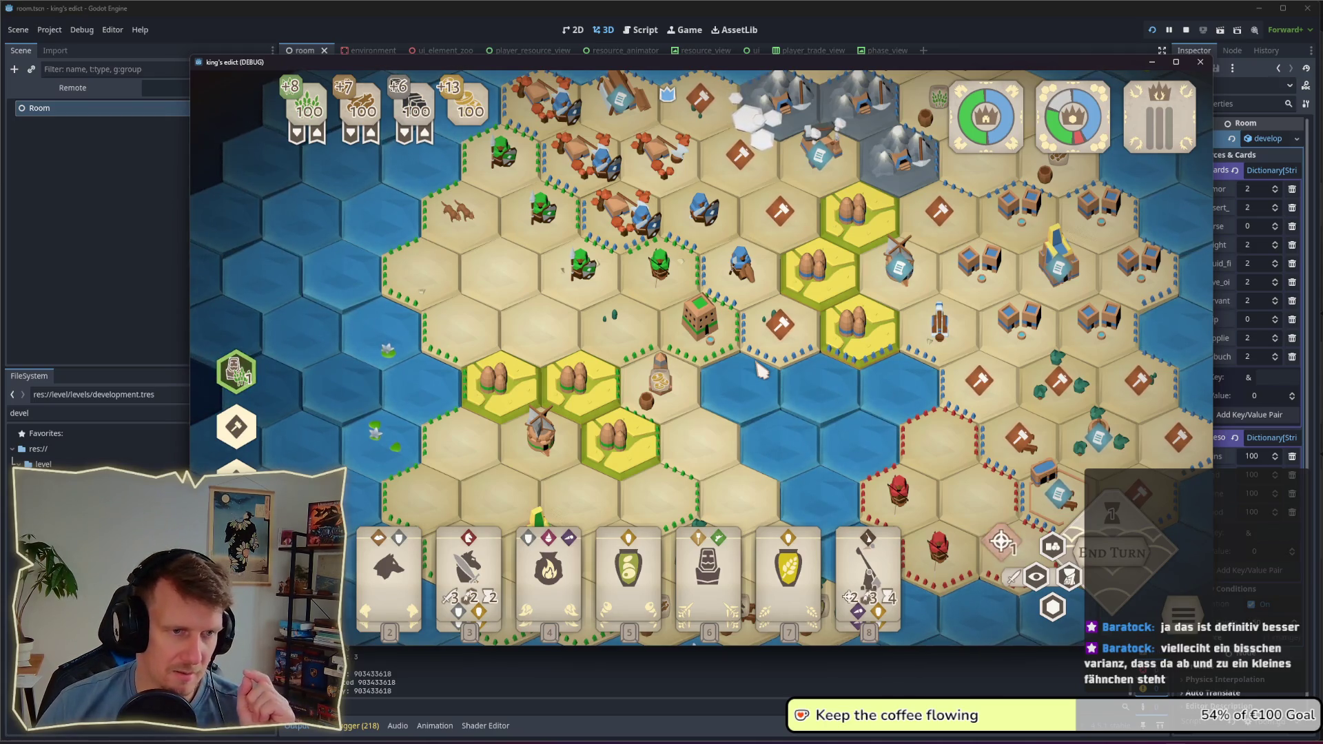
pyautogui.click(630, 351)
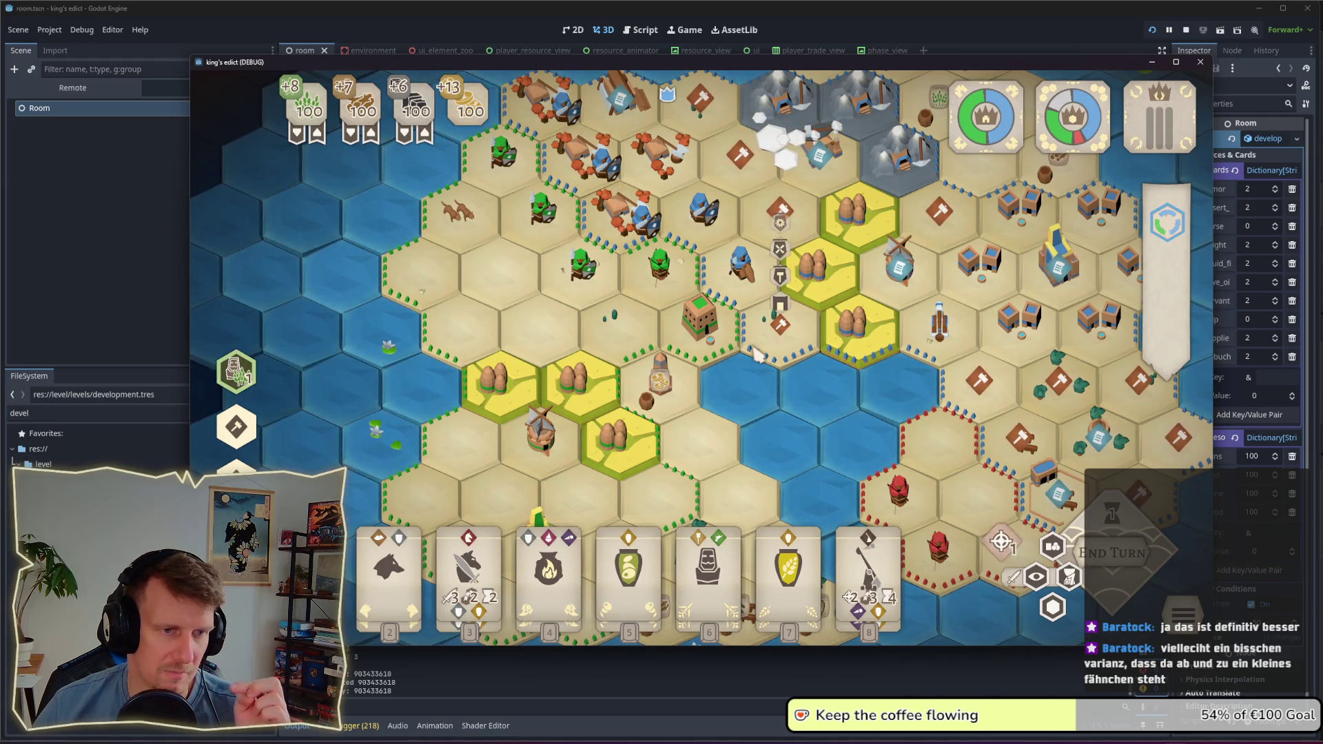
pyautogui.moveTo(712, 393); pyautogui.dragTo(712, 299)
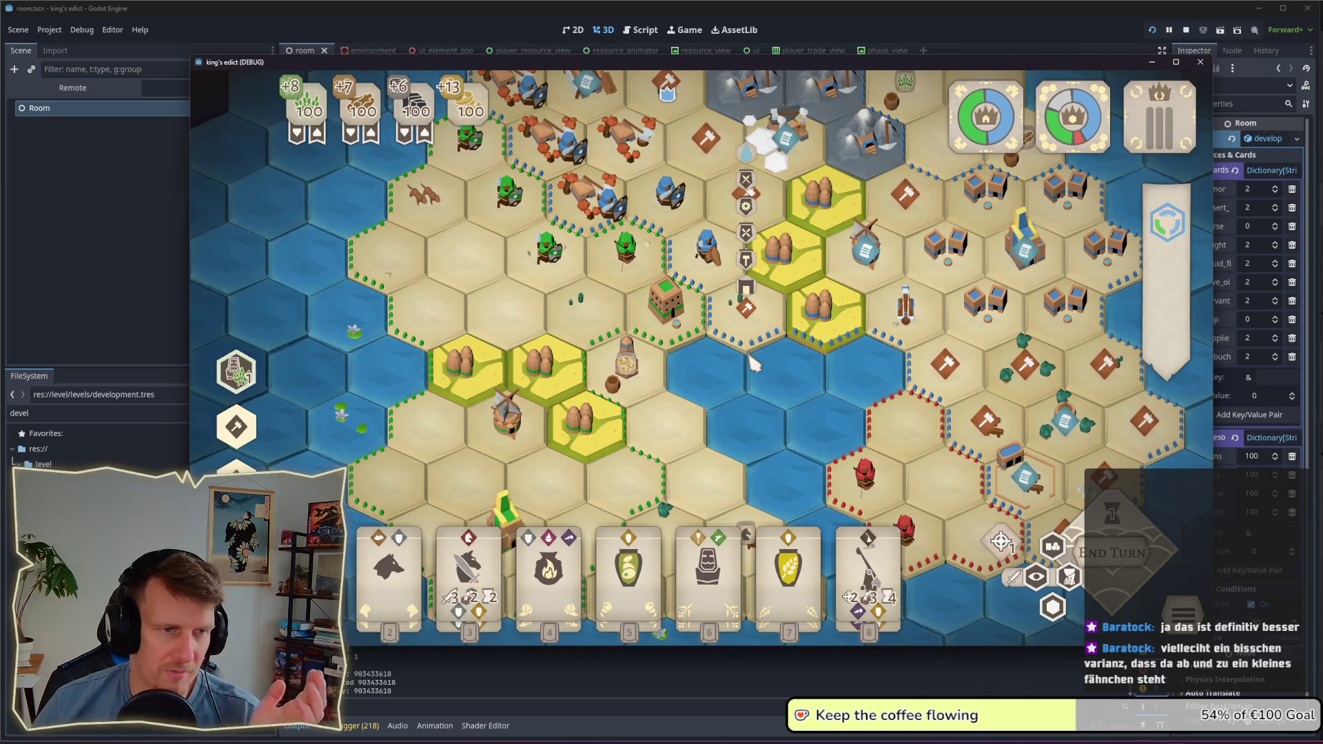
pyautogui.moveTo(749, 363); pyautogui.dragTo(676, 435)
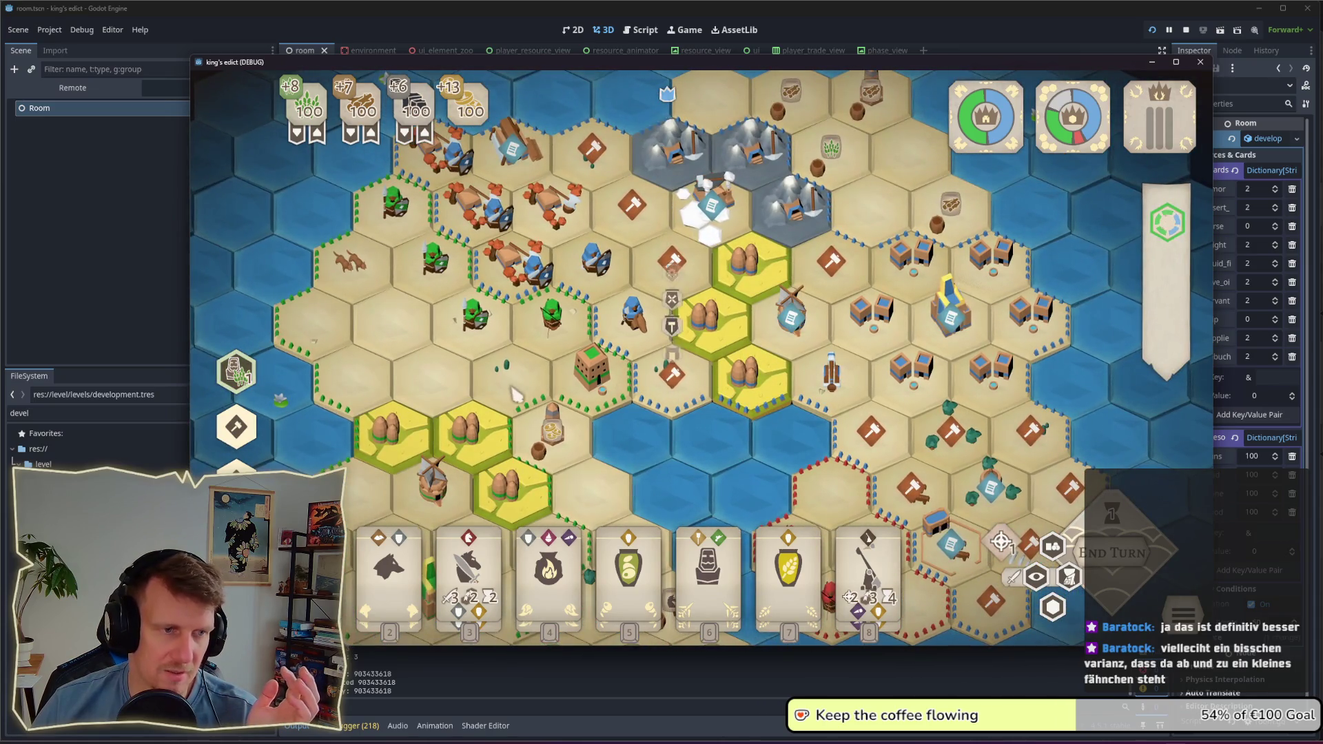
pyautogui.scroll(5, 754, 334)
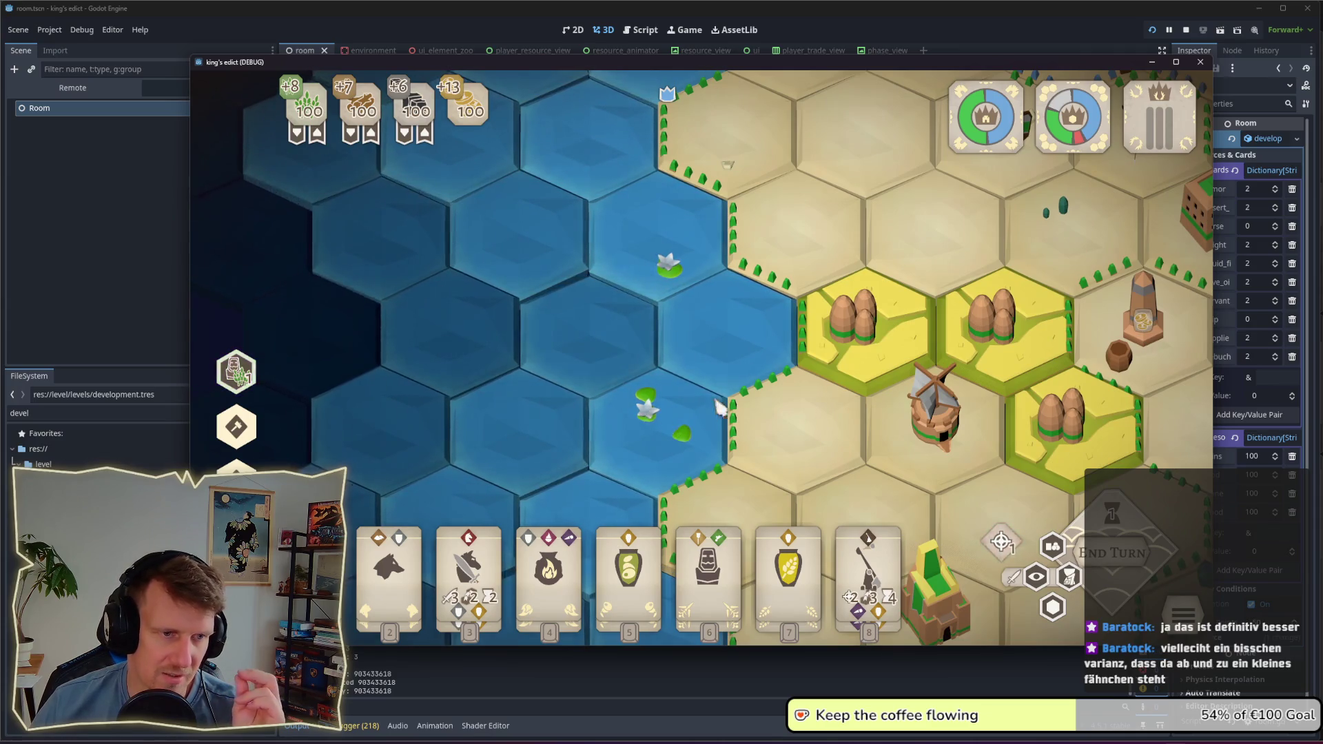
pyautogui.scroll(-2, 690, 386)
pyautogui.scroll(-3, 706, 382)
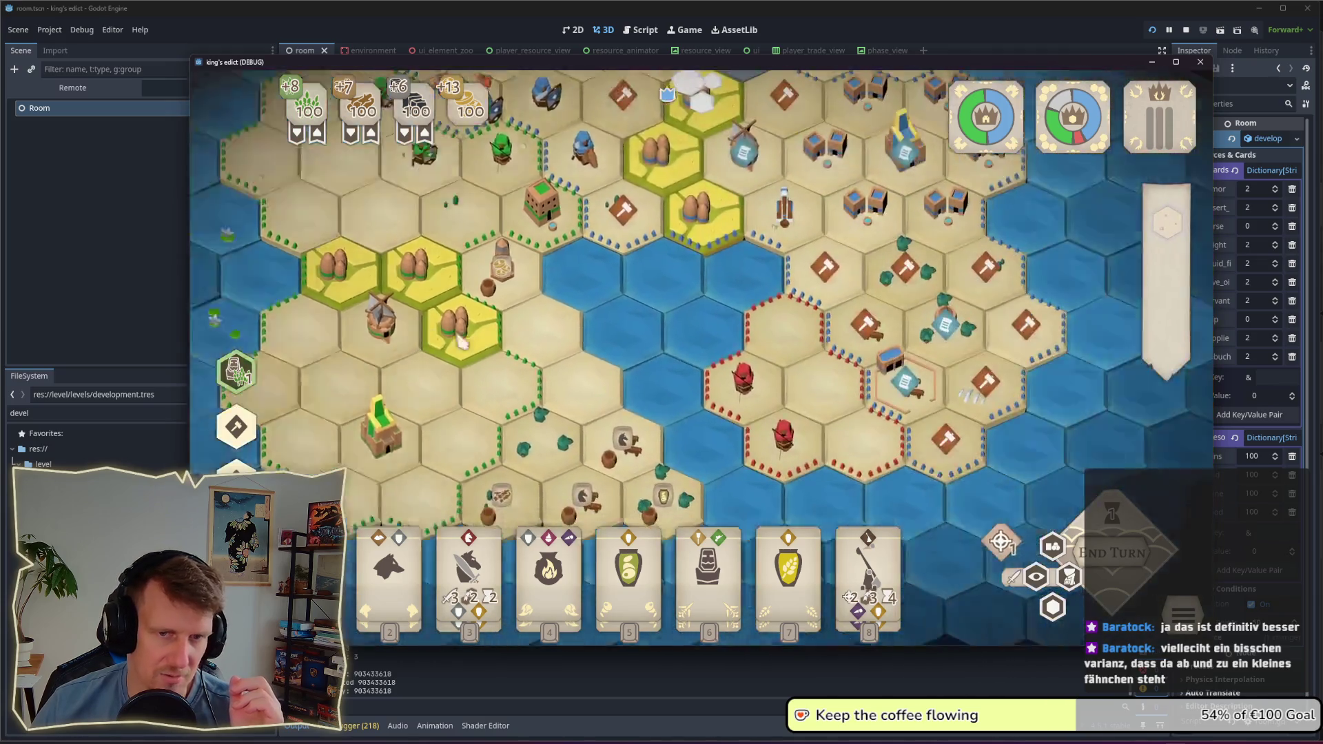
pyautogui.scroll(2, 672, 238)
pyautogui.scroll(-2, 670, 238)
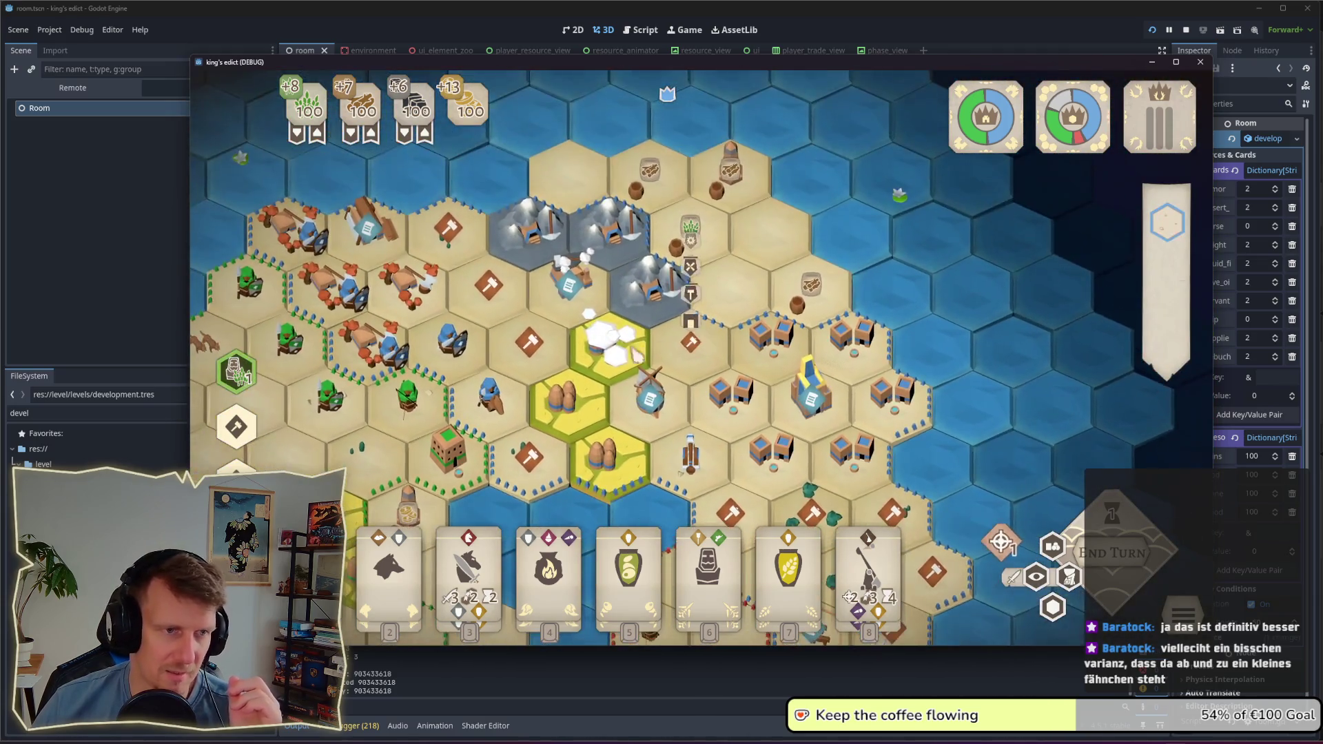
pyautogui.scroll(2, 612, 265)
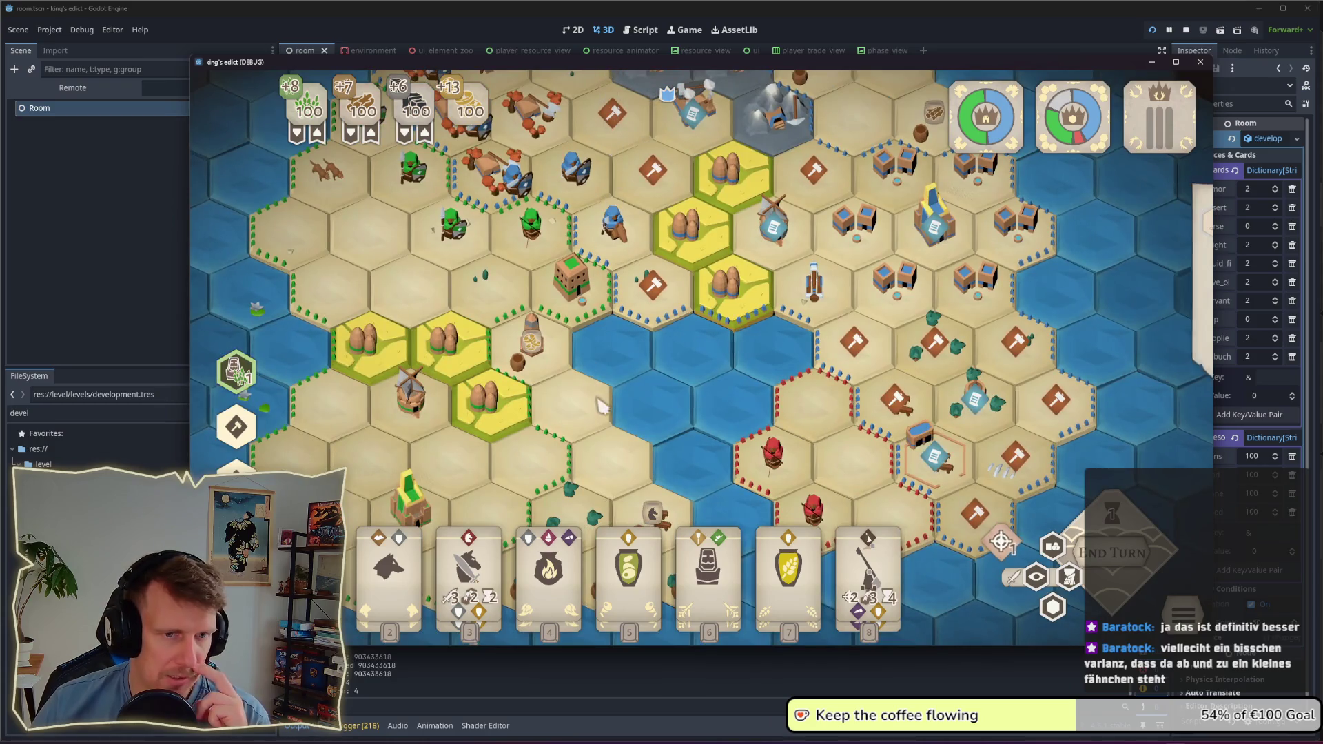
pyautogui.scroll(-2, 630, 260)
pyautogui.scroll(2, 792, 310)
pyautogui.scroll(-2, 977, 365)
pyautogui.scroll(2, 977, 366)
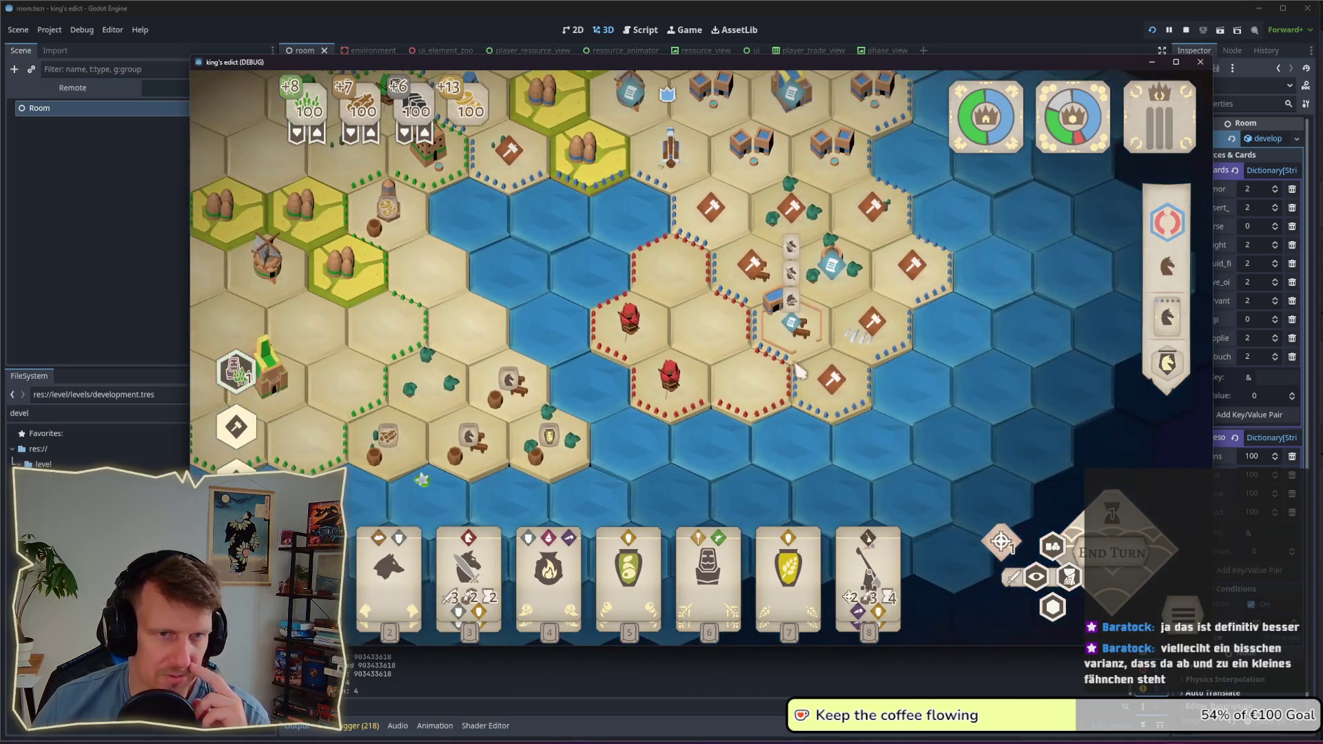
pyautogui.scroll(-1, 672, 318)
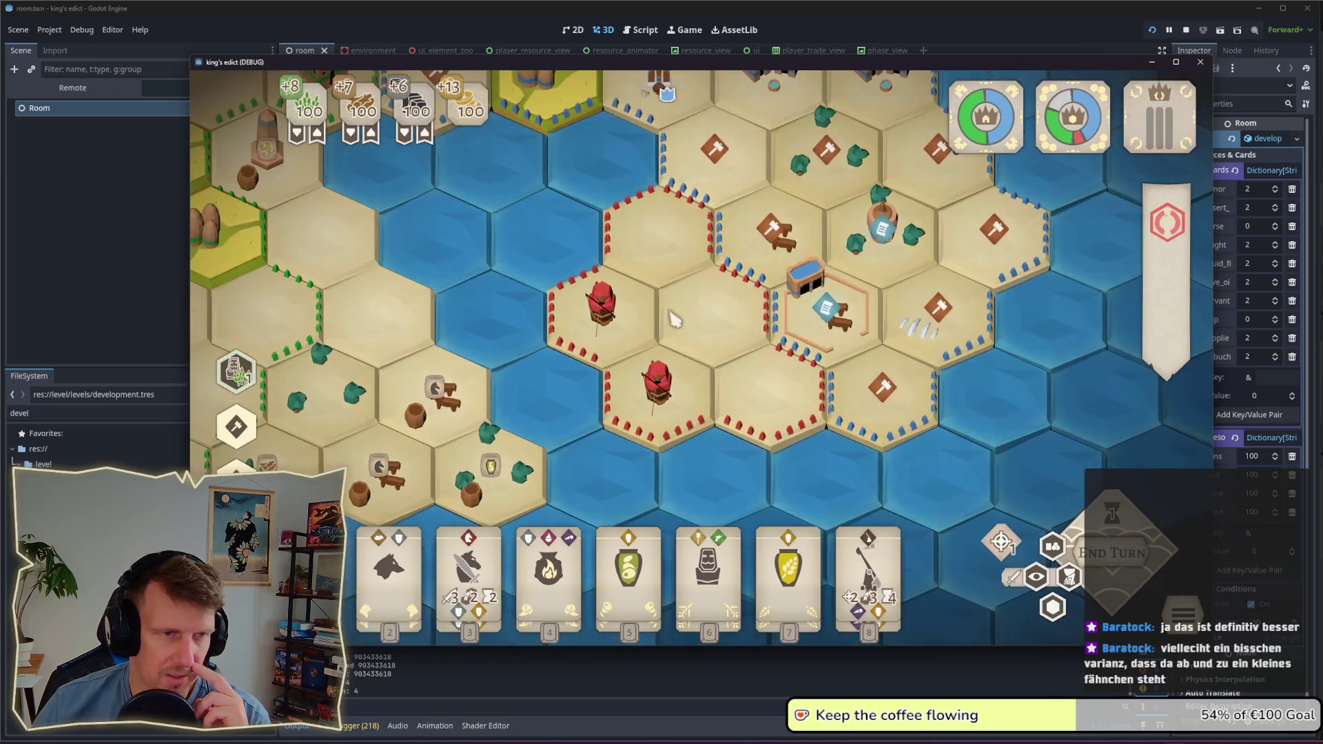
pyautogui.scroll(2, 756, 337)
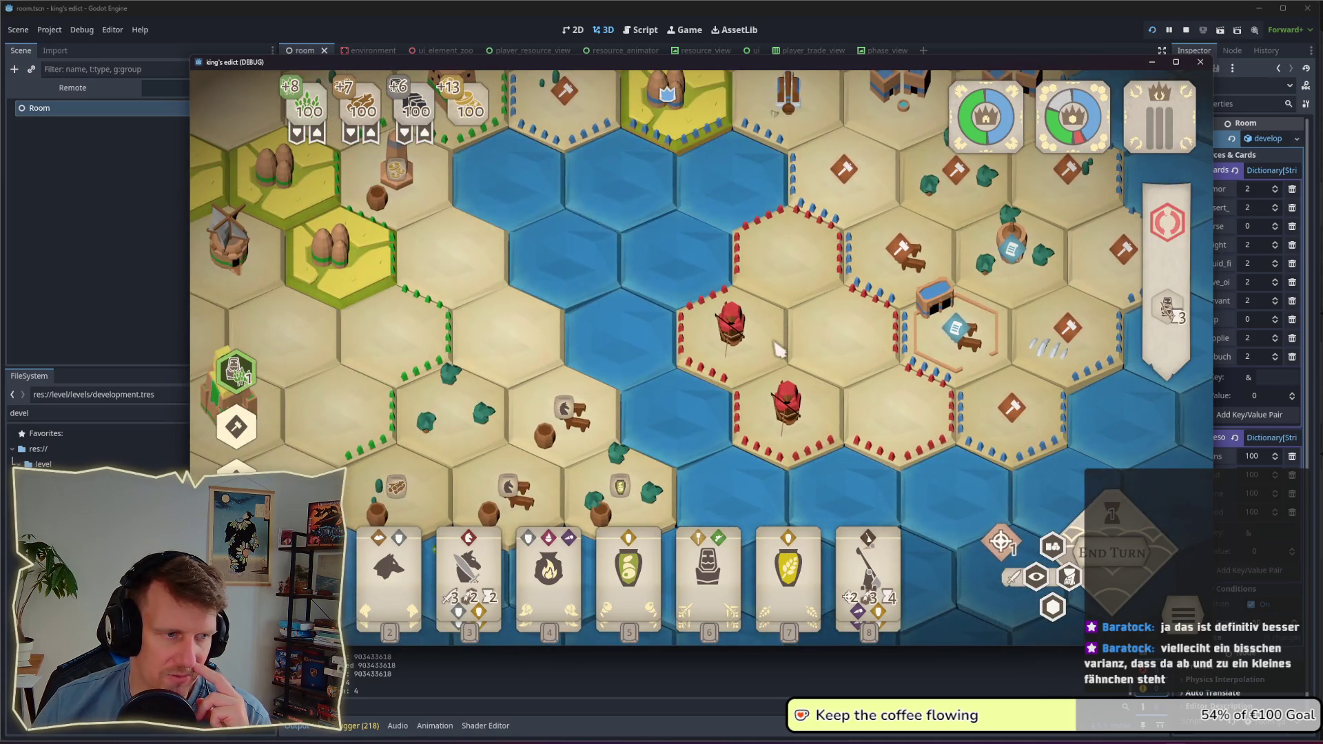
pyautogui.scroll(-4, 779, 350)
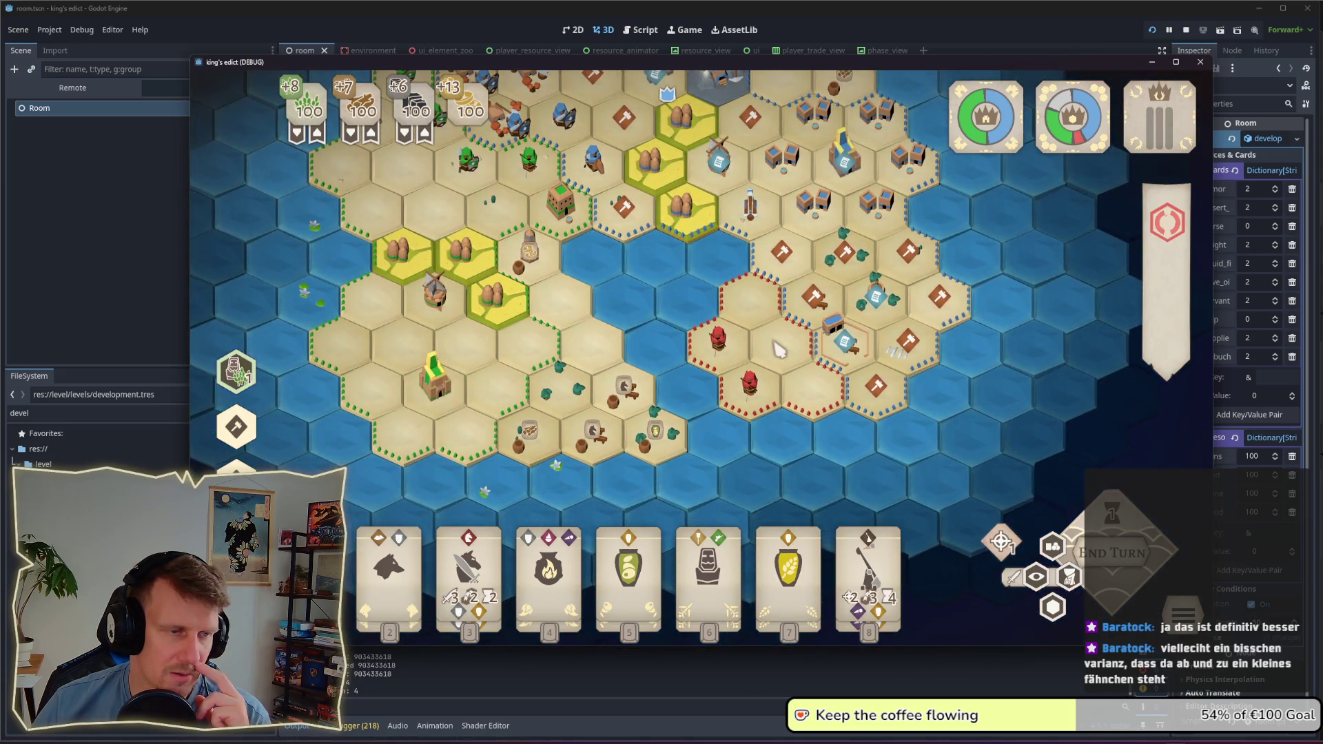
pyautogui.scroll(3, 700, 348)
pyautogui.moveTo(516, 312); pyautogui.dragTo(754, 260)
pyautogui.scroll(2, 577, 310)
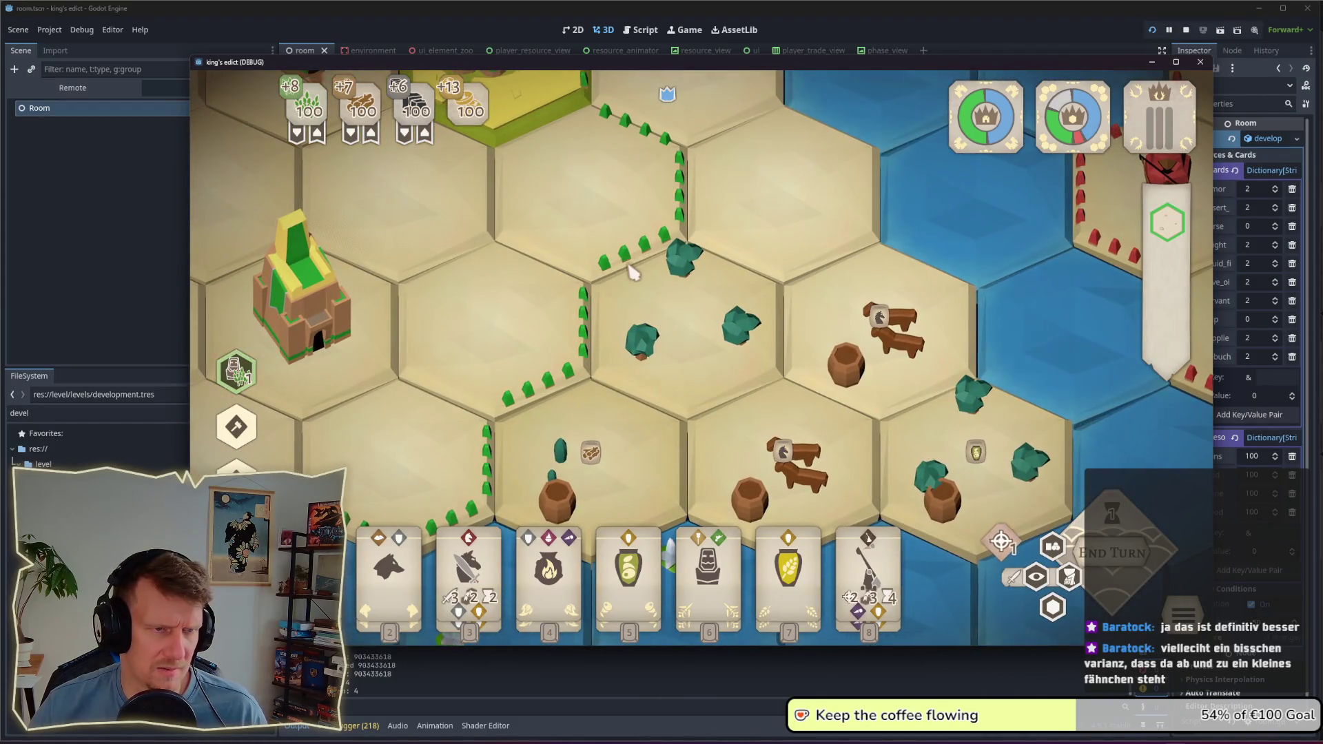
pyautogui.hotkey('alt', 'Tab')
pyautogui.hotkey('alt', 'Tab')
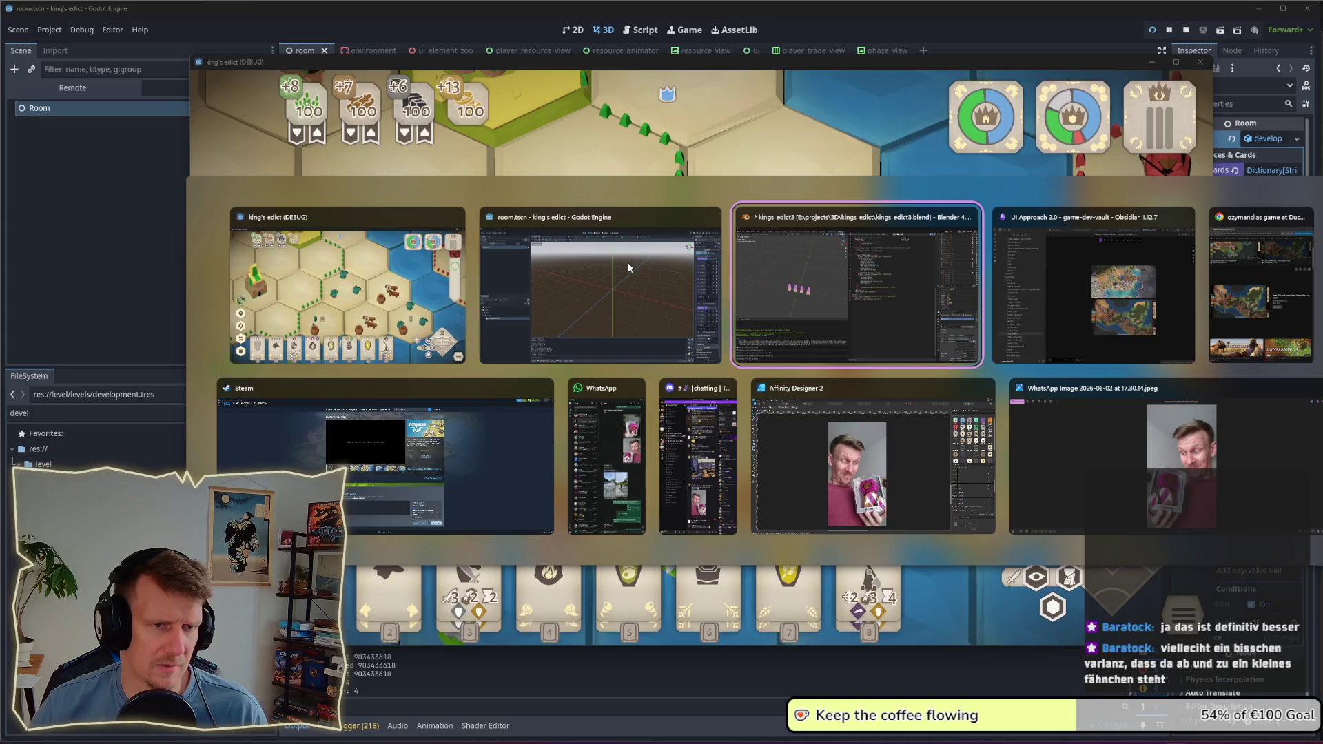
# Step: Select the first border stone's lower vertices in the Modeling workspace
pyautogui.click(189, 25)
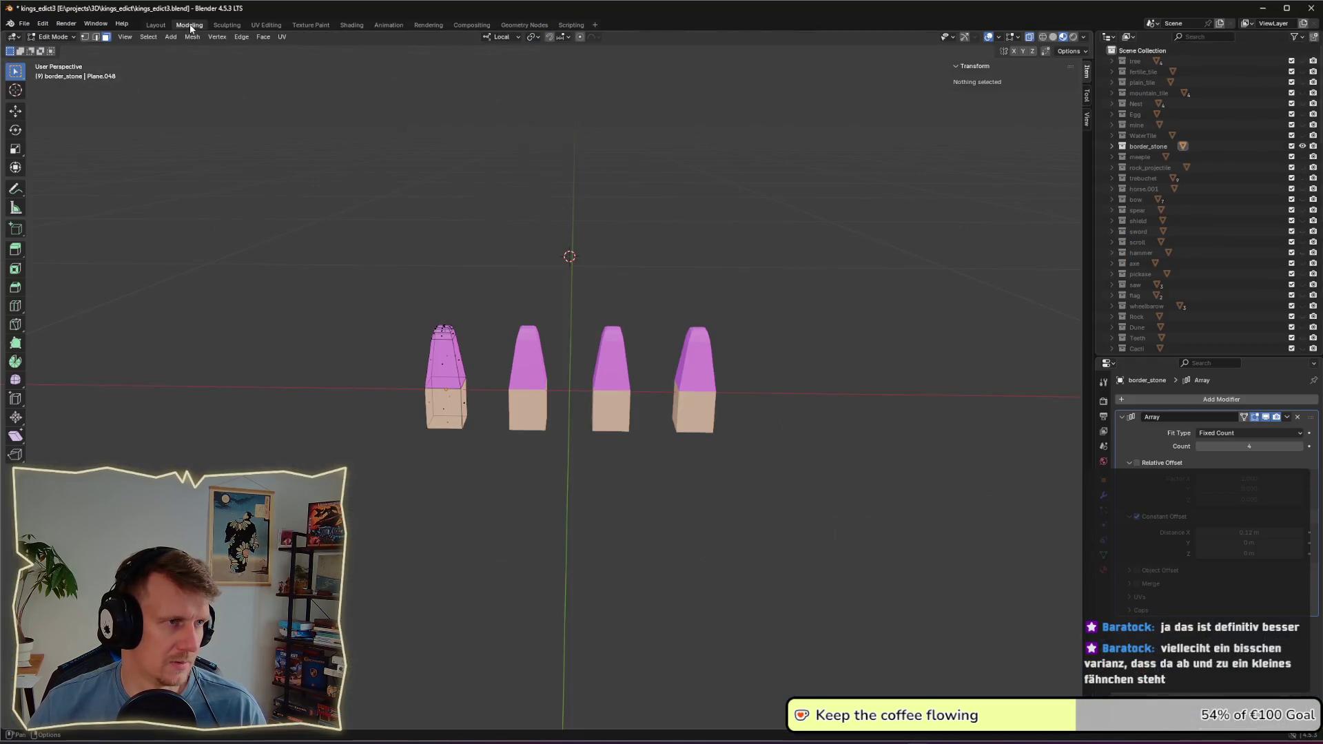
pyautogui.press('Tab')
pyautogui.press('Tab')
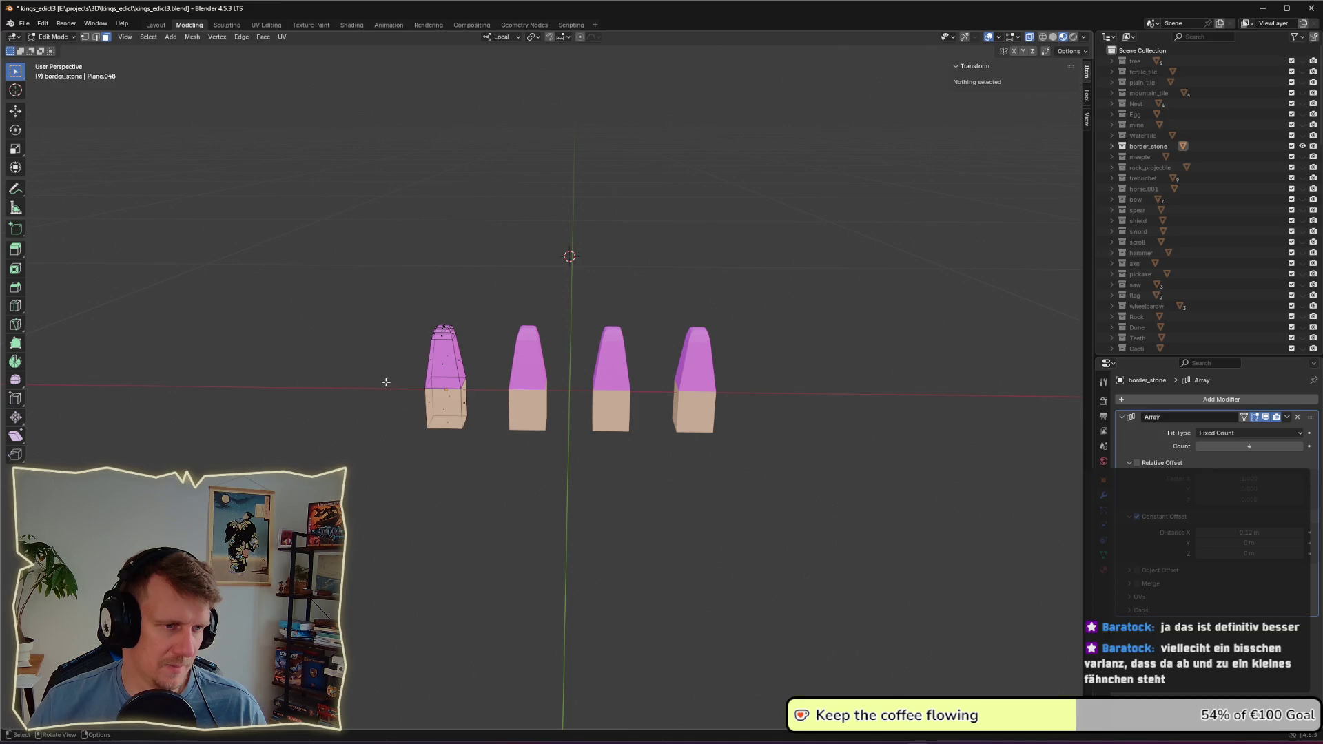
pyautogui.moveTo(384, 378); pyautogui.dragTo(486, 437)
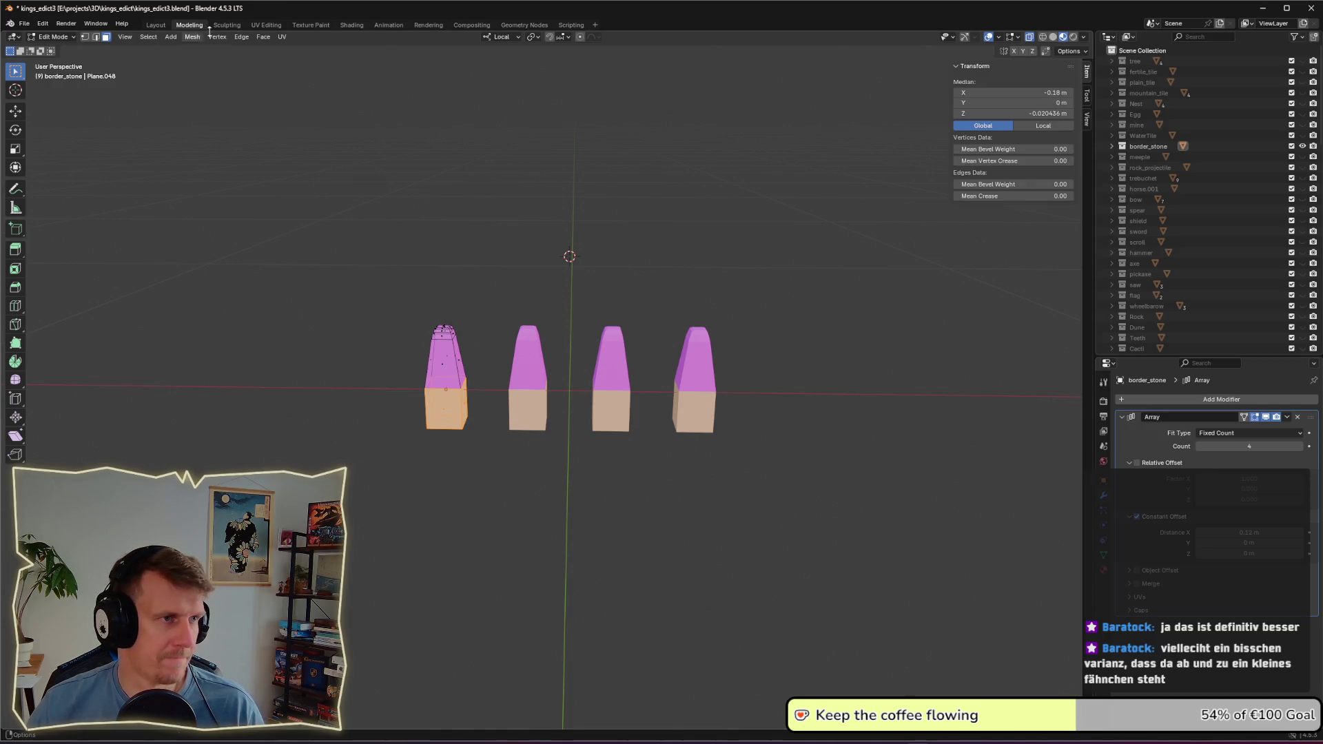
# Step: Move the selected lower faces' UVs onto the magenta palette swatch
pyautogui.click(266, 25)
pyautogui.press('g')
pyautogui.click(509, 610)
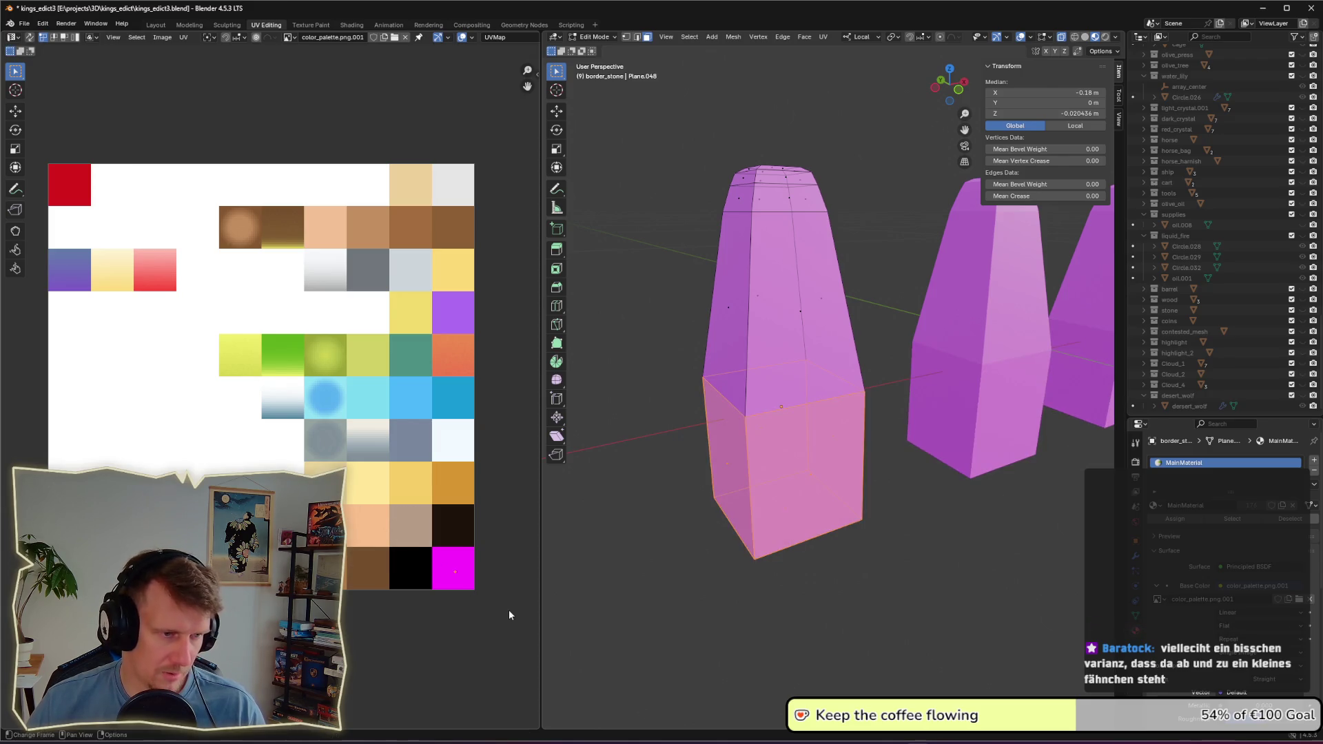
pyautogui.click(754, 611)
# Step: Save kings_edict3.blend and switch to Affinity Designer
pyautogui.hotkey('ctrl', 's')
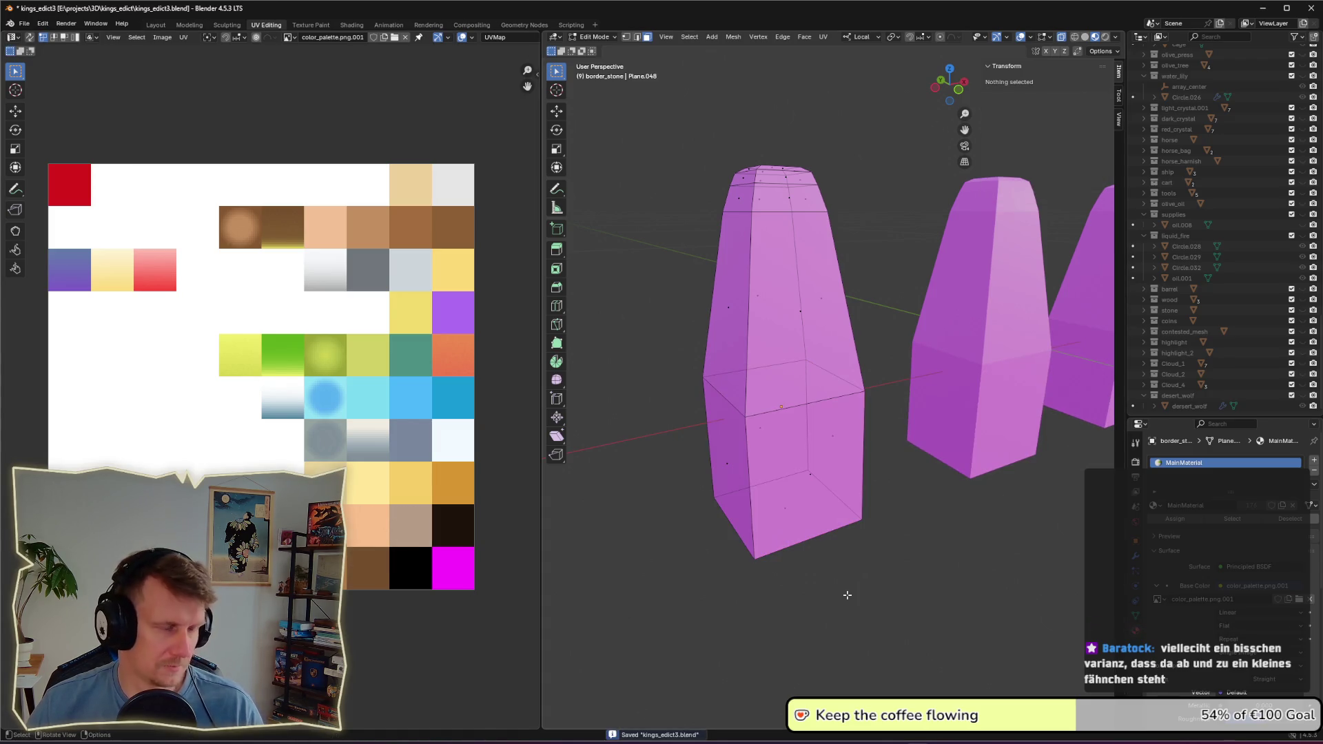
pyautogui.scroll(-5, 862, 582)
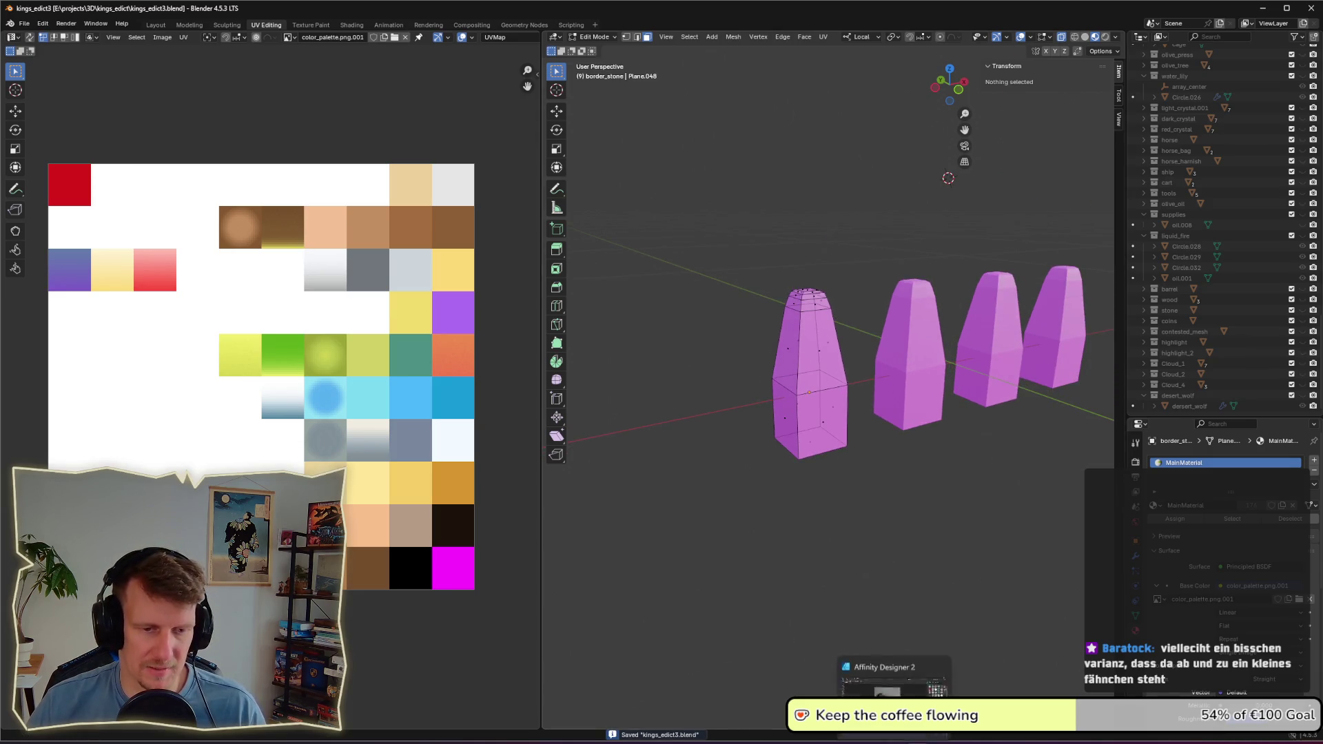
pyautogui.hotkey('alt', 'Tab')
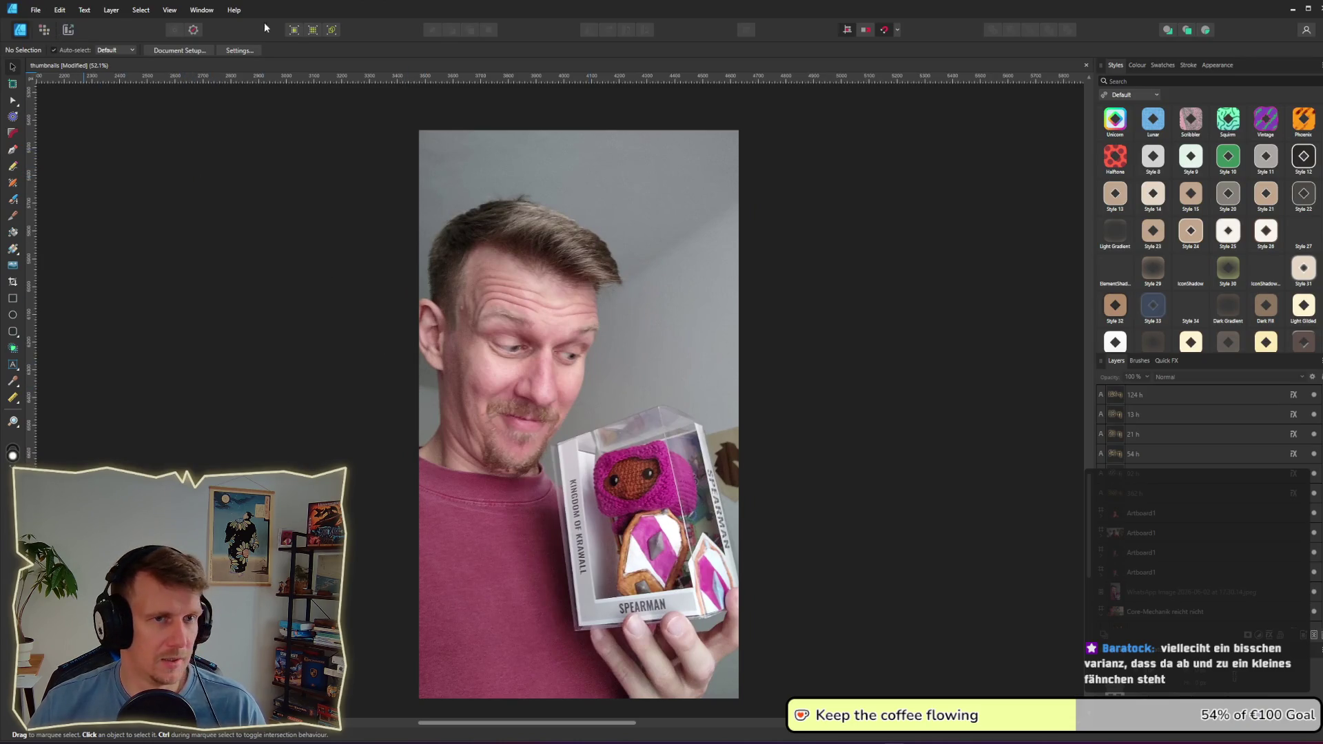
# Step: Open color_palette.afdesign from the recent files list
pyautogui.click(35, 9)
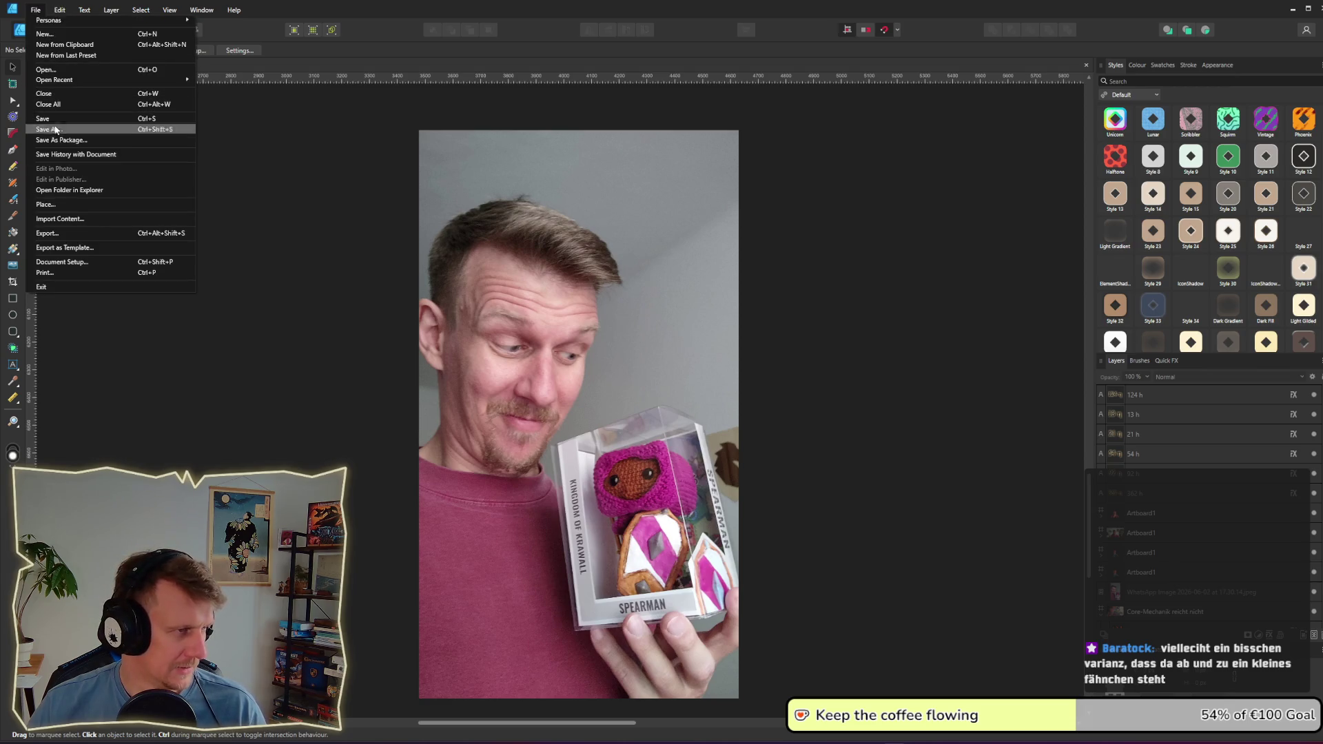
pyautogui.moveTo(85, 78)
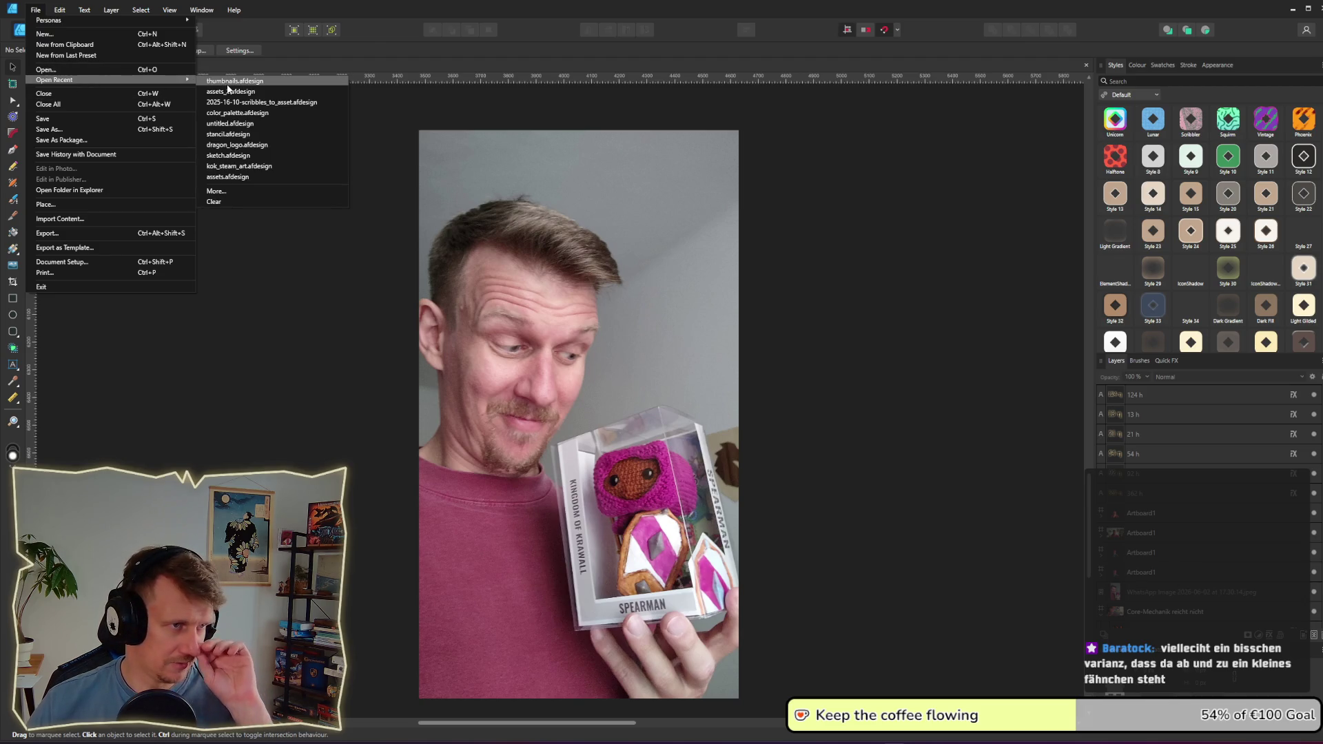
pyautogui.click(237, 112)
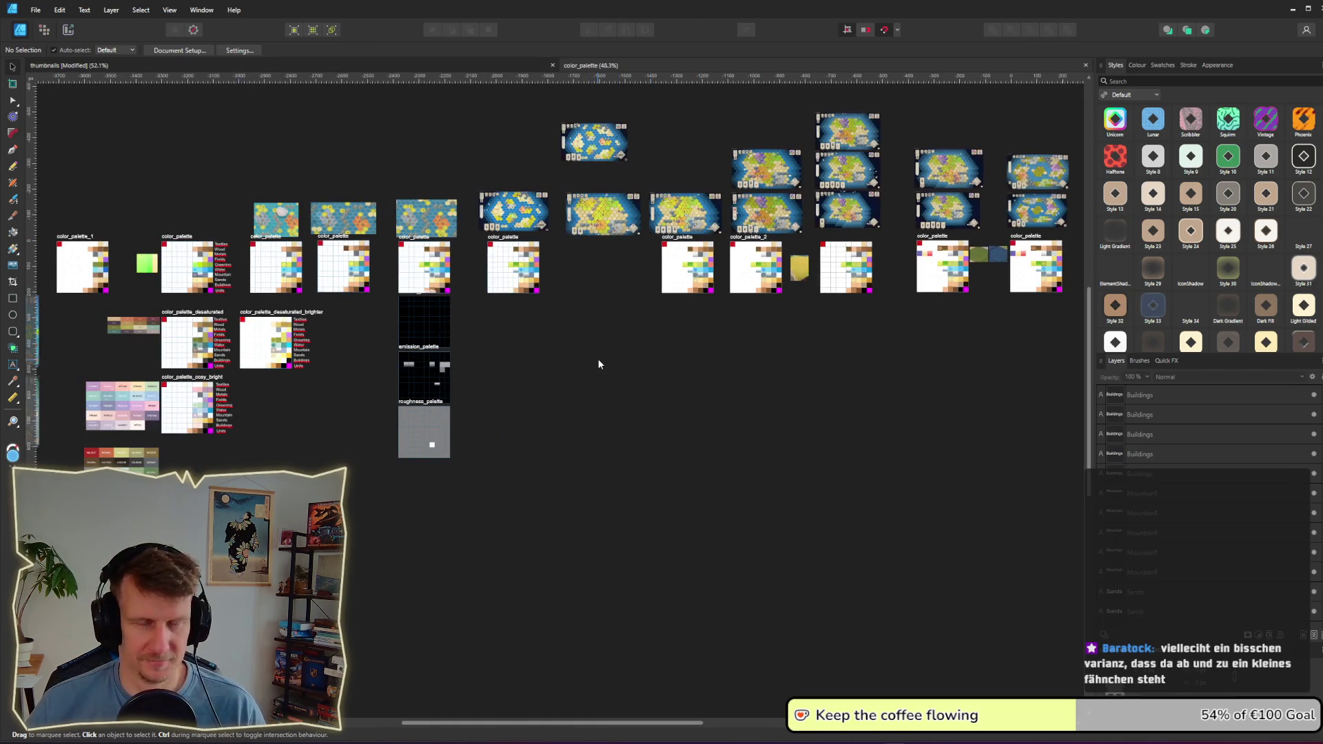
# Step: Zoom to the color_palette artboard and select its bottom-right magenta square
pyautogui.hscroll(5, 574, 352)
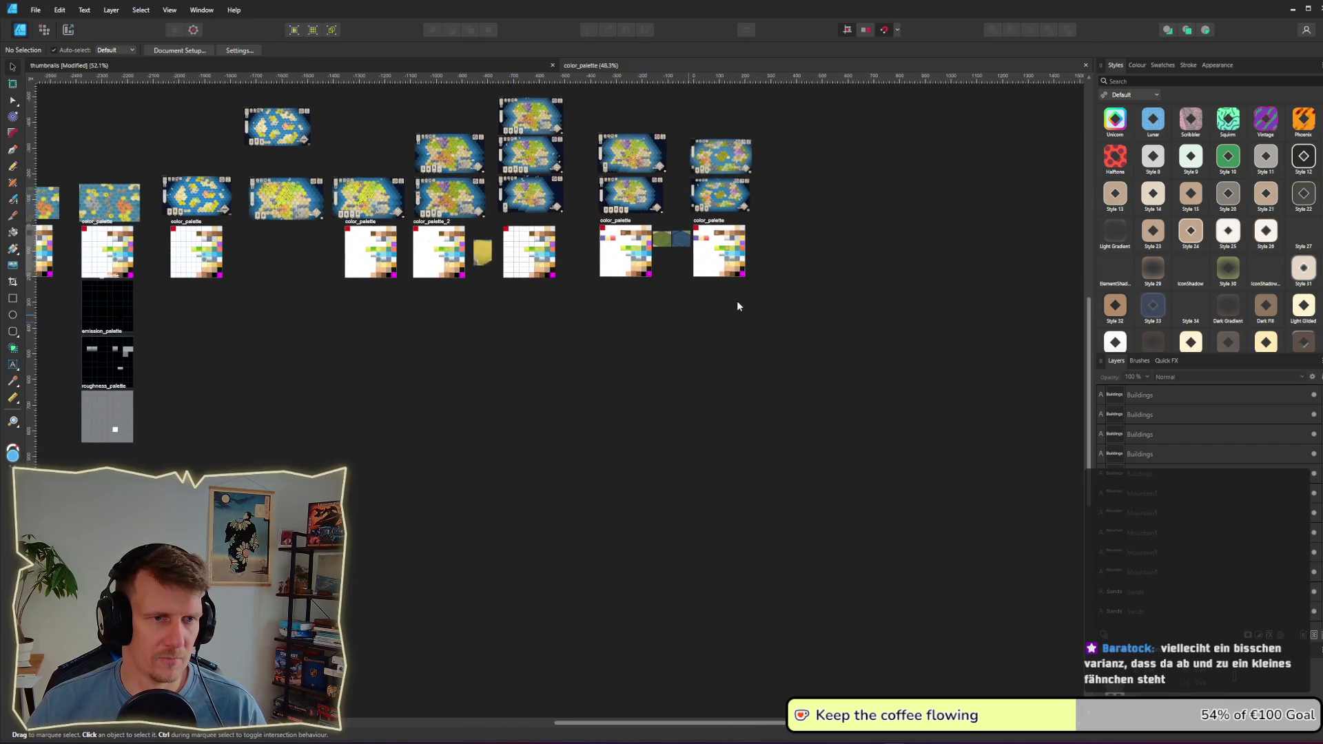
pyautogui.scroll(5, 705, 316)
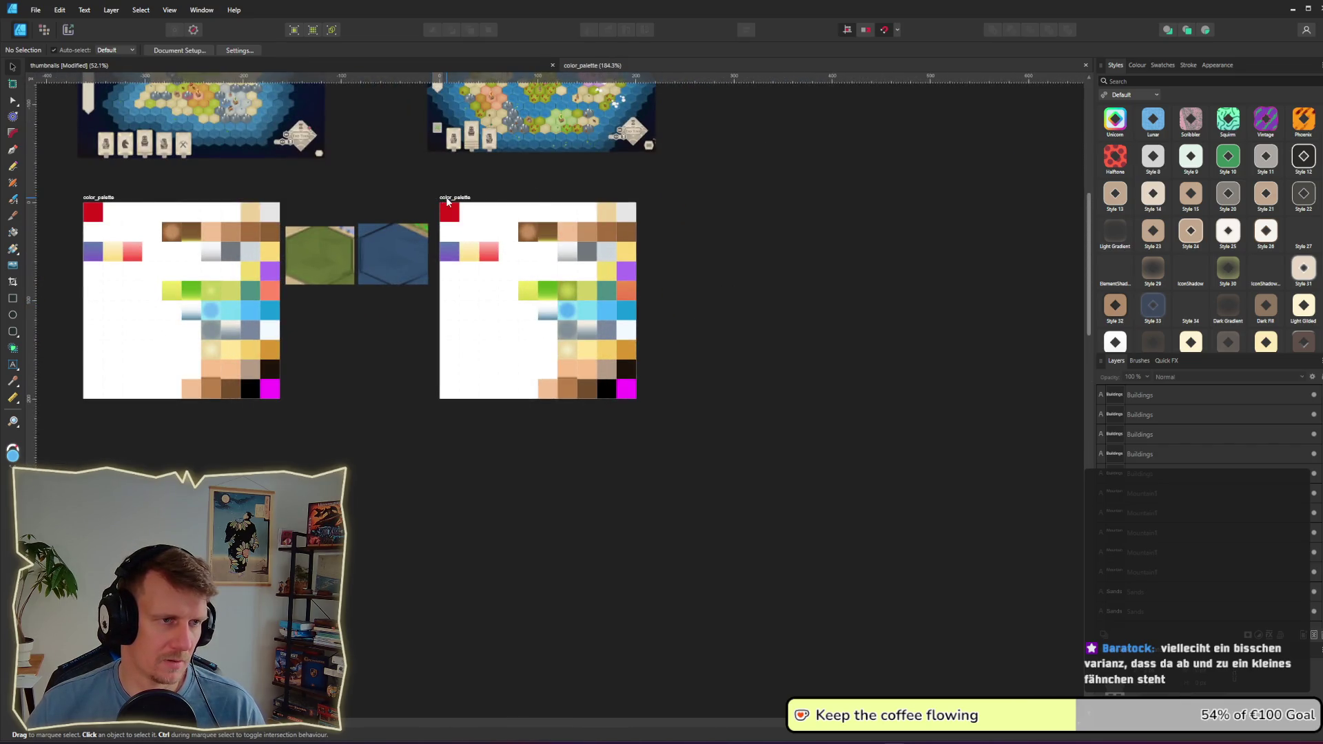
pyautogui.click(447, 201)
pyautogui.scroll(-6, 430, 303)
pyautogui.scroll(10, 430, 303)
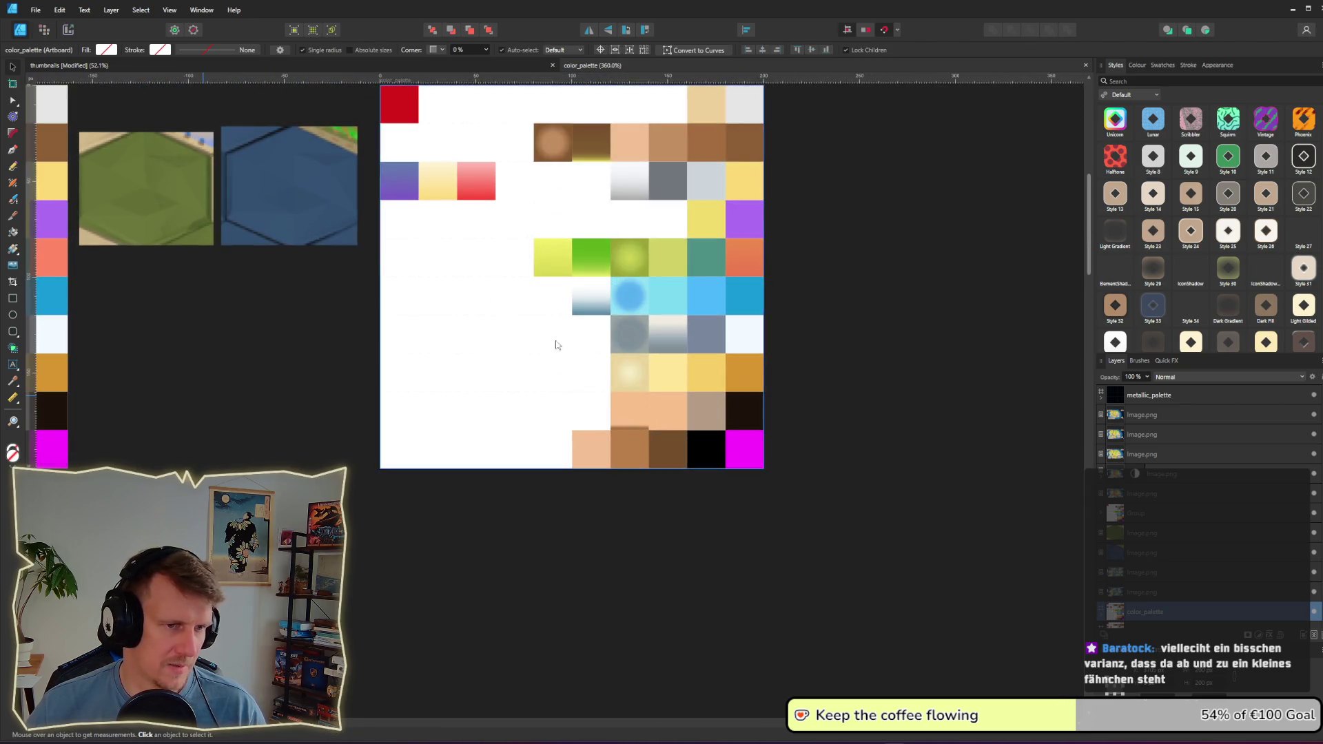
pyautogui.click(733, 445)
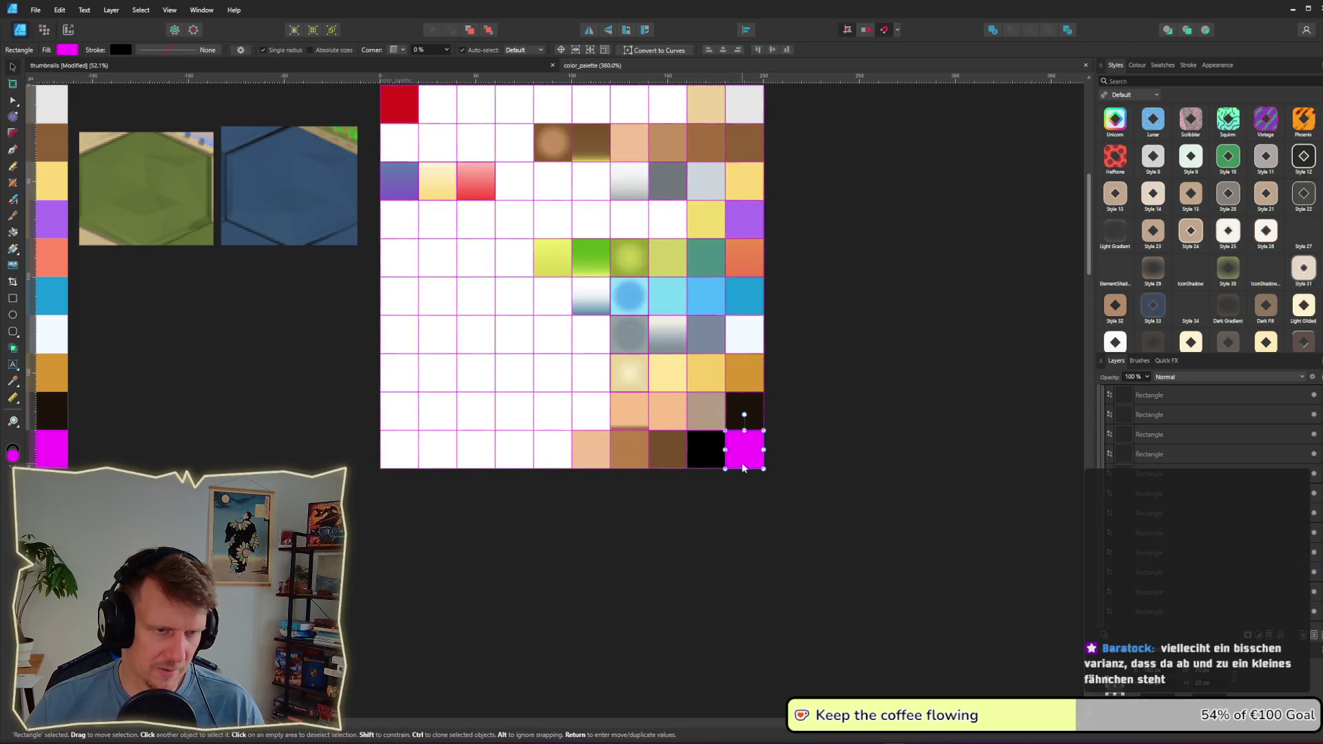
# Step: Delete the palette's white bottom-left cell
pyautogui.press('a')
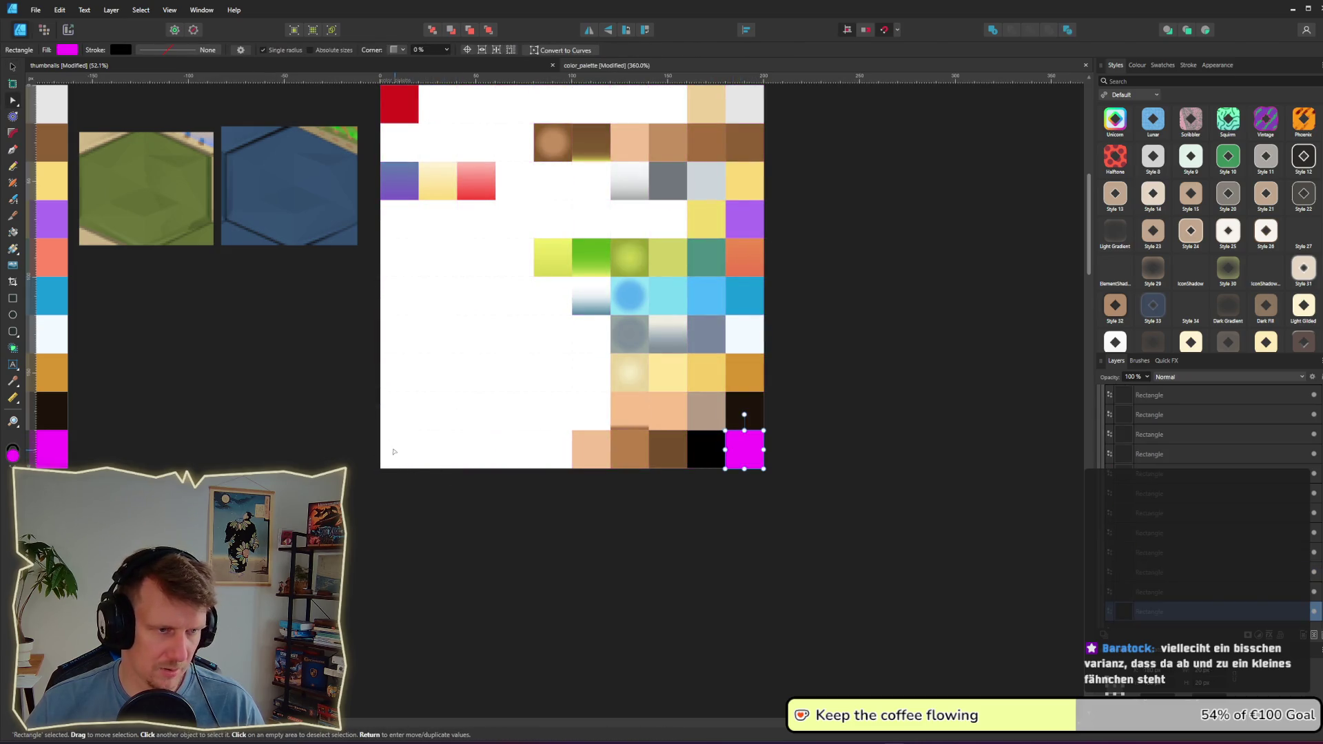
pyautogui.click(396, 453)
pyautogui.press('Delete')
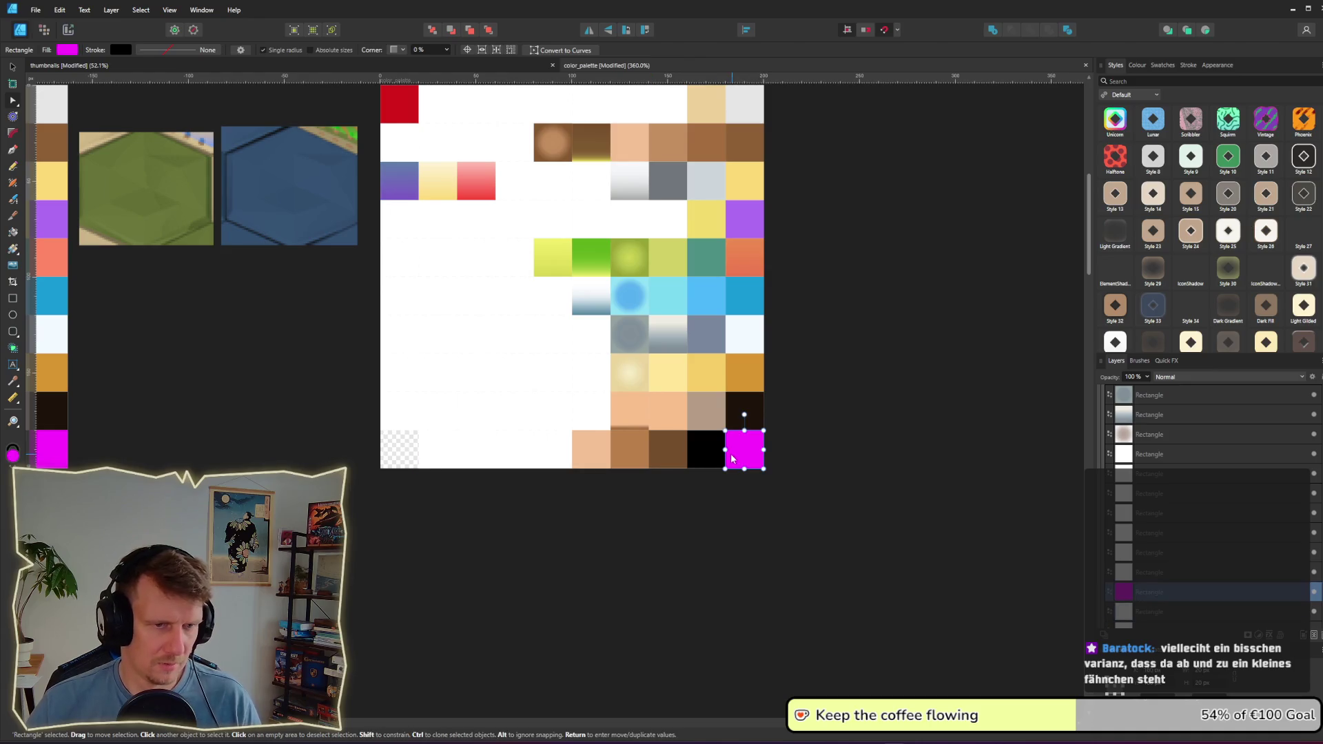
pyautogui.hotkey('ctrl', 'z')
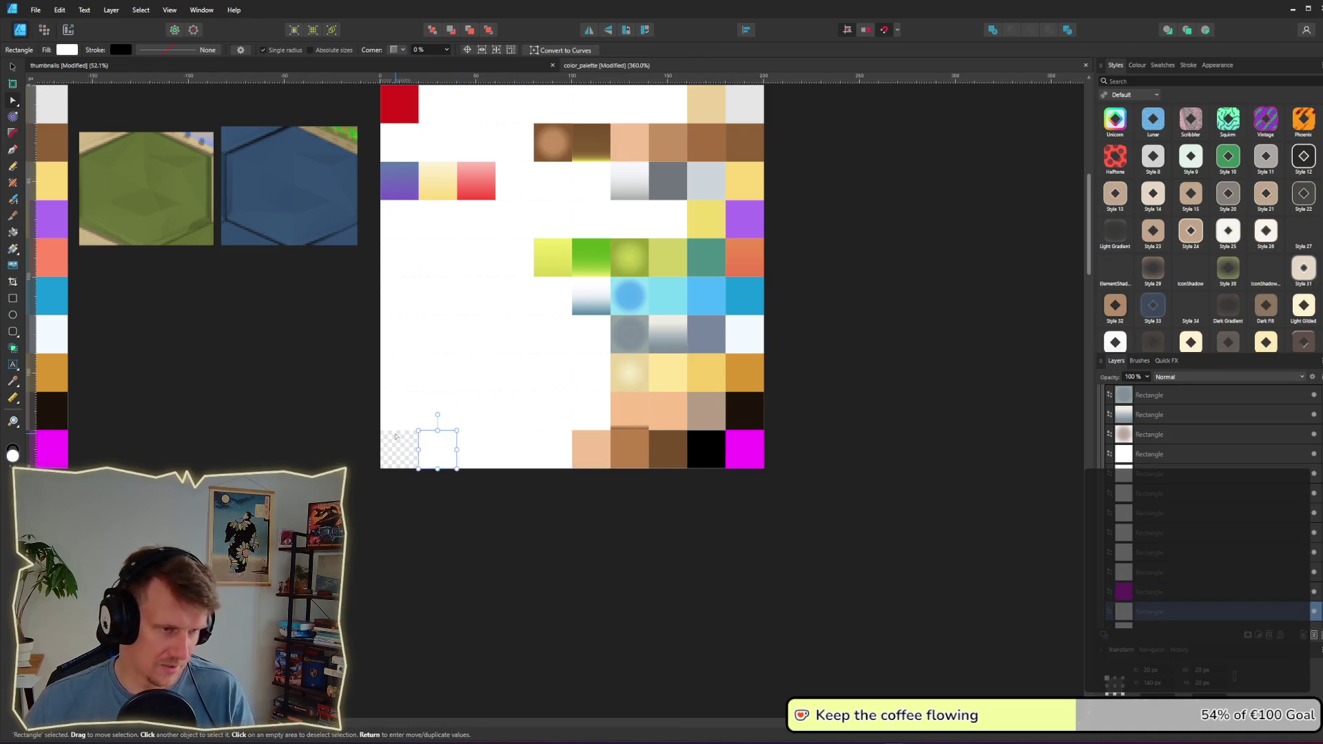
pyautogui.click(732, 460)
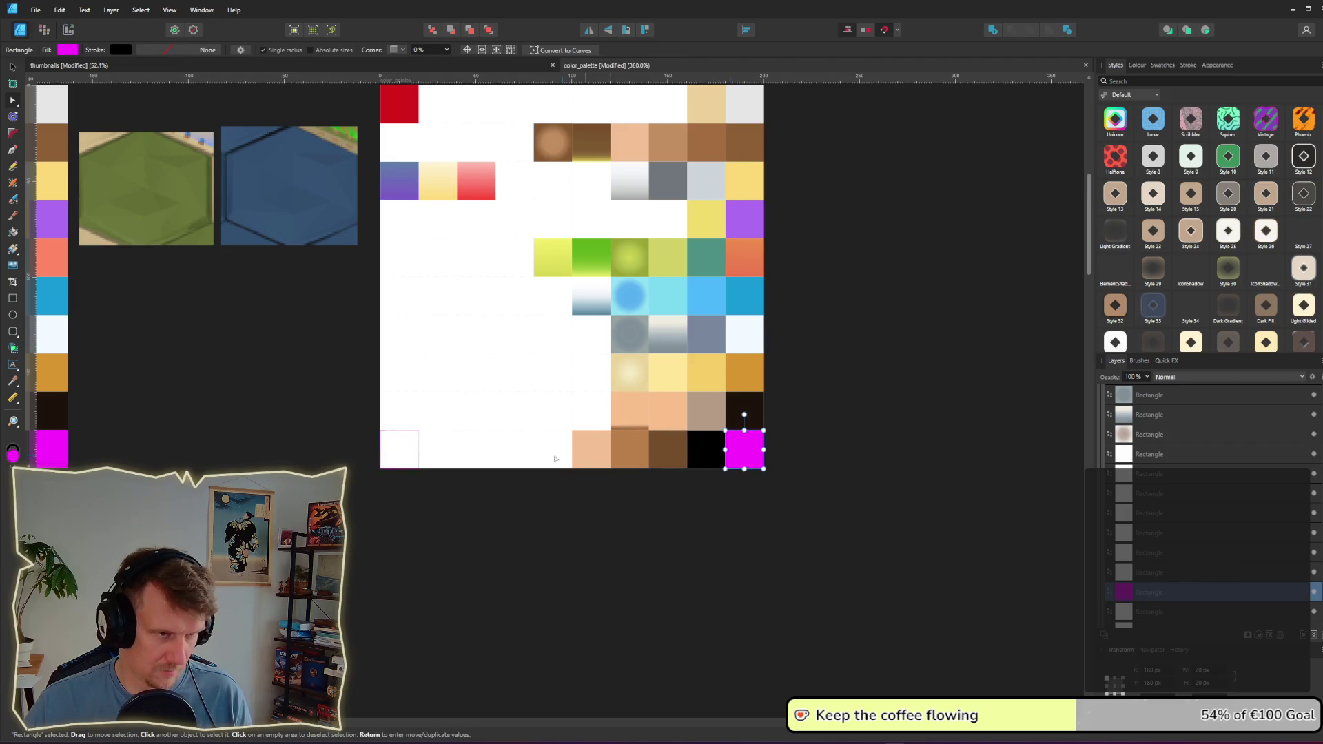
pyautogui.click(386, 456)
pyautogui.press('Delete')
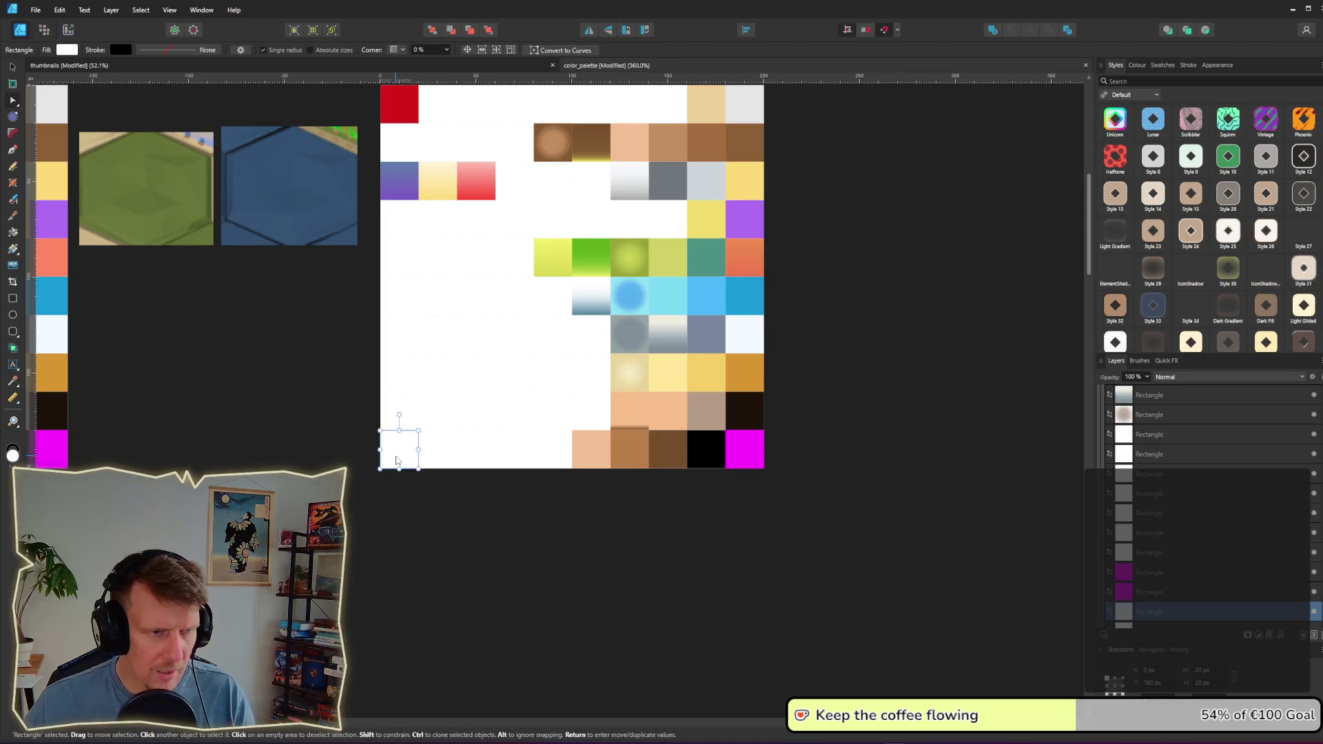
# Step: Alt-drag a copy of the magenta square into the empty bottom-left cell
pyautogui.click(757, 457)
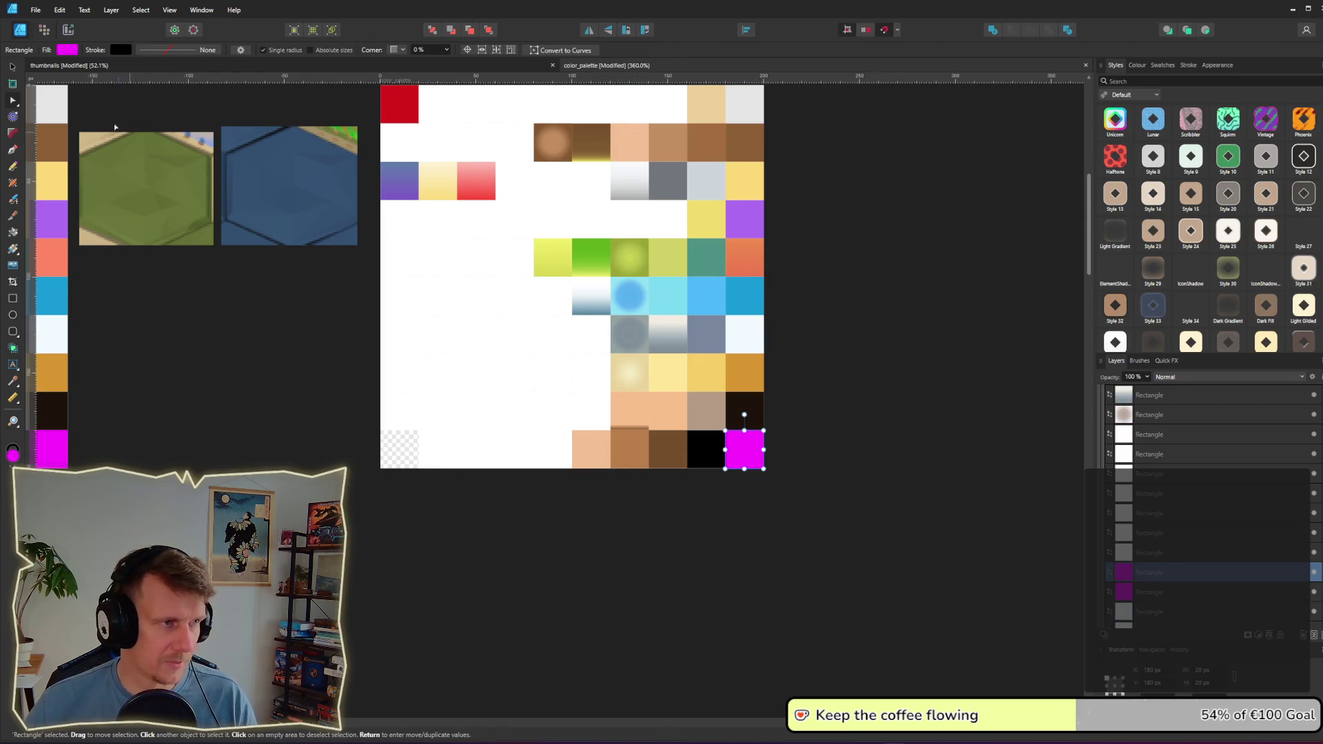
pyautogui.press('v')
pyautogui.moveTo(739, 459); pyautogui.dragTo(395, 459)
pyautogui.click(489, 520)
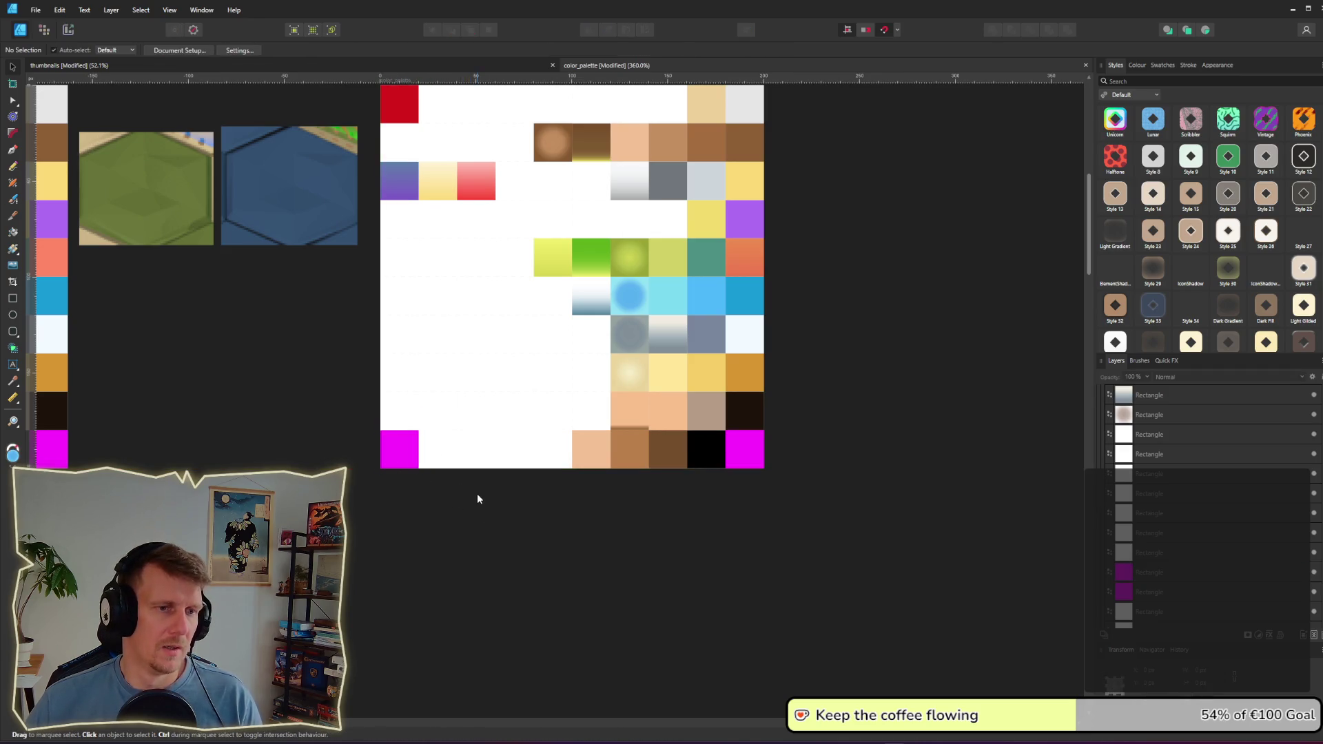
# Step: Save color_palette.afdesign and switch to the Export persona
pyautogui.hotkey('ctrl', 's')
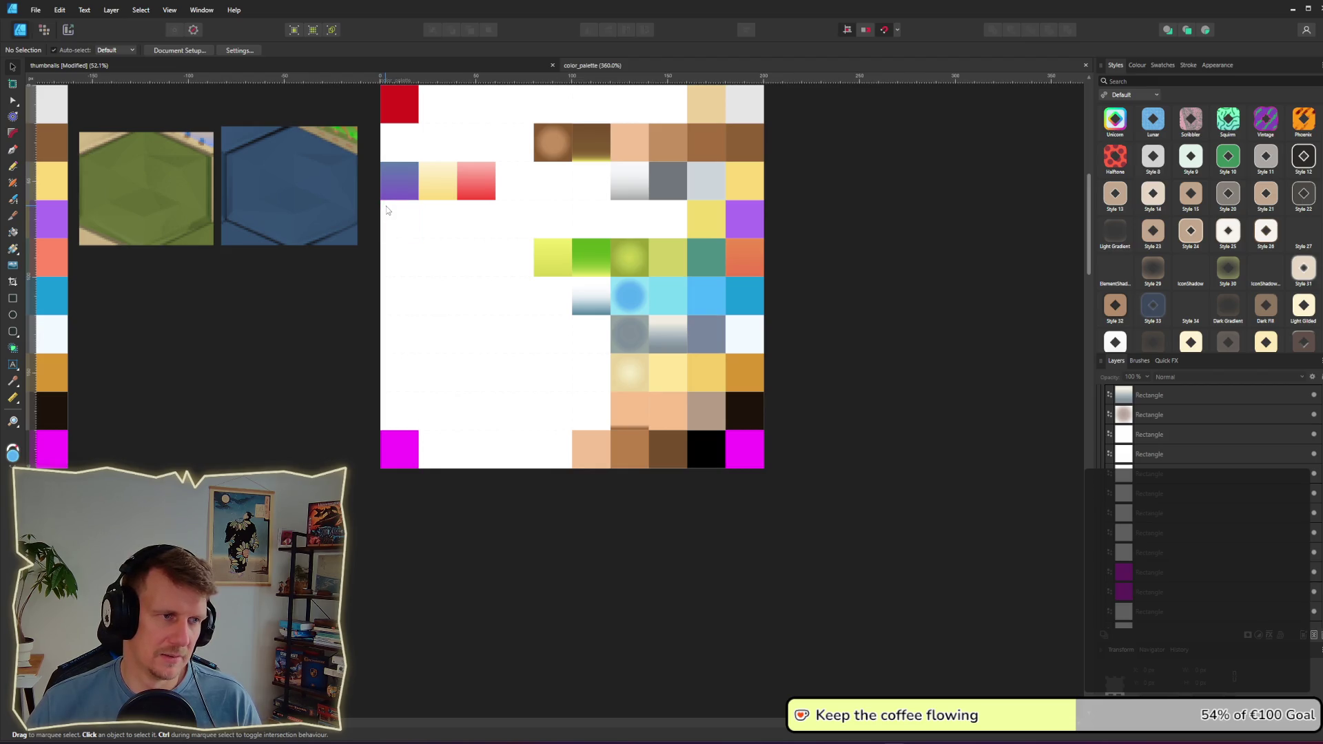
pyautogui.scroll(-10, 377, 512)
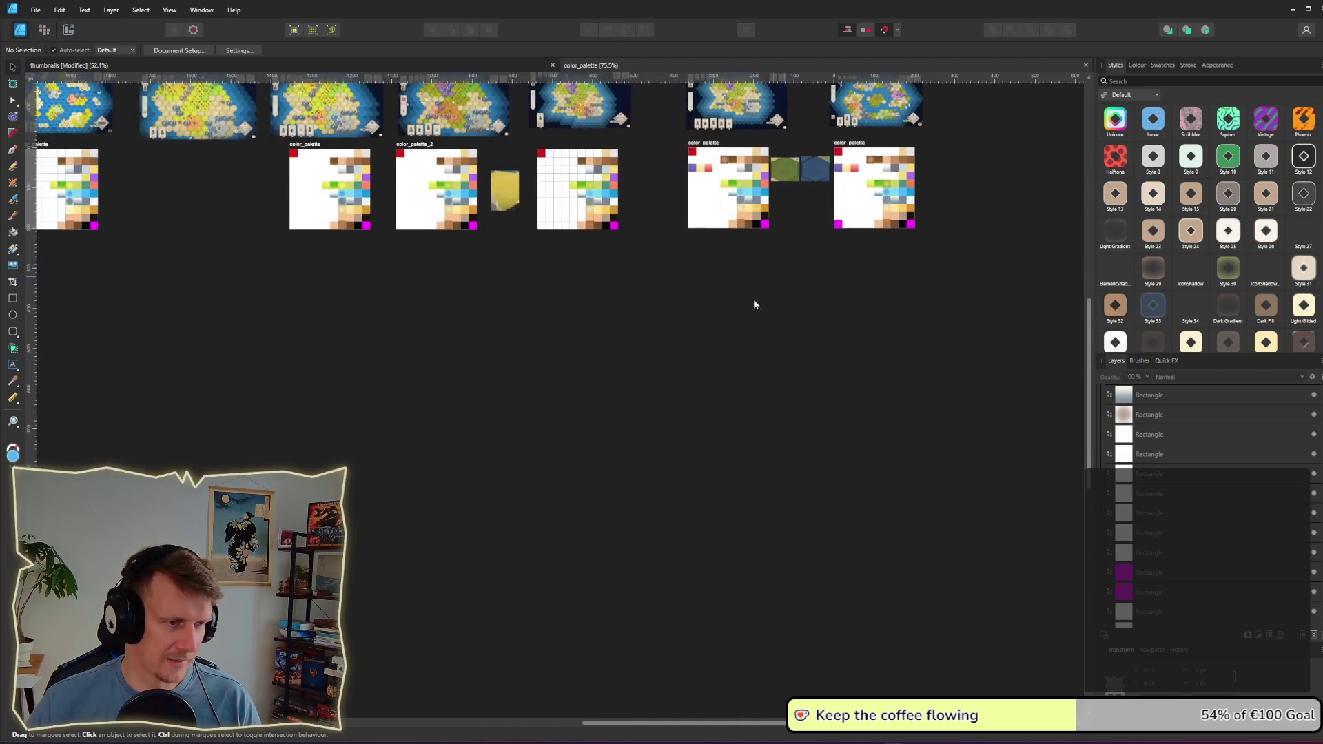
pyautogui.scroll(3, 827, 303)
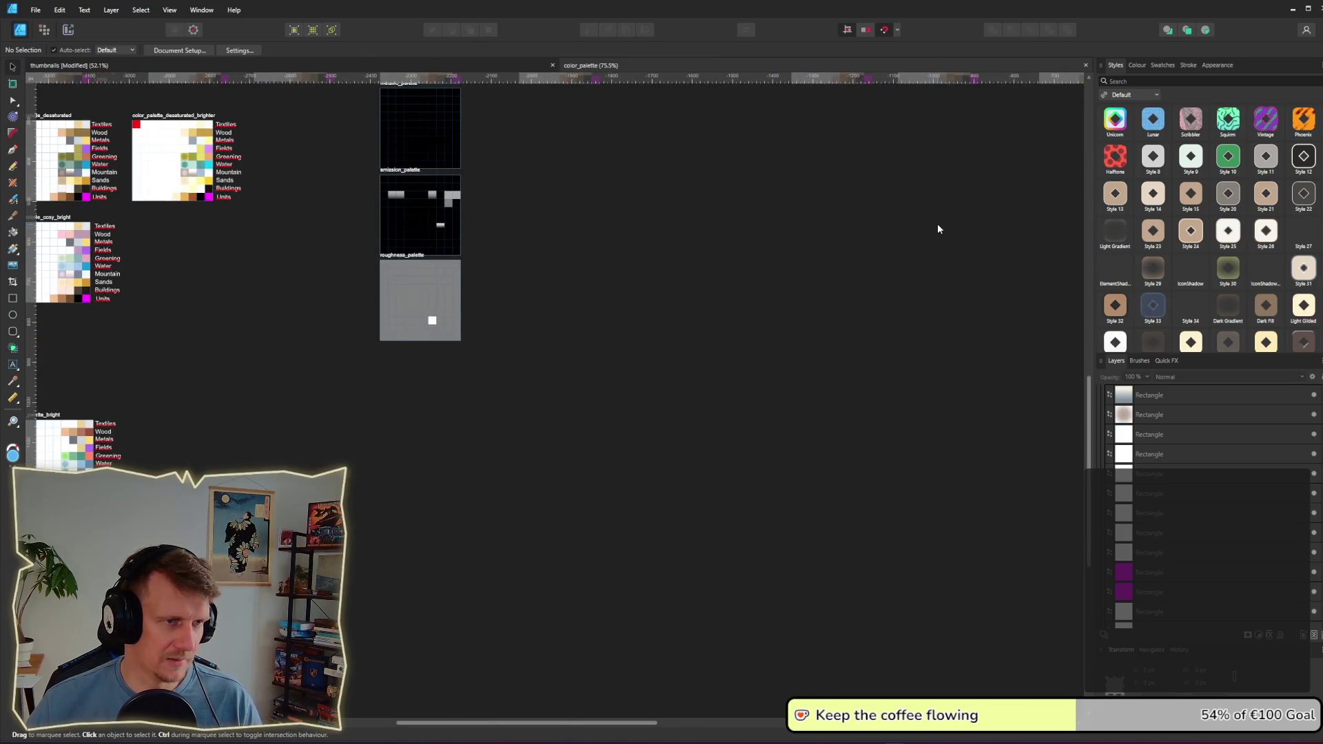
pyautogui.hscroll(5, 683, 391)
pyautogui.scroll(2, 862, 332)
pyautogui.hscroll(3, 843, 343)
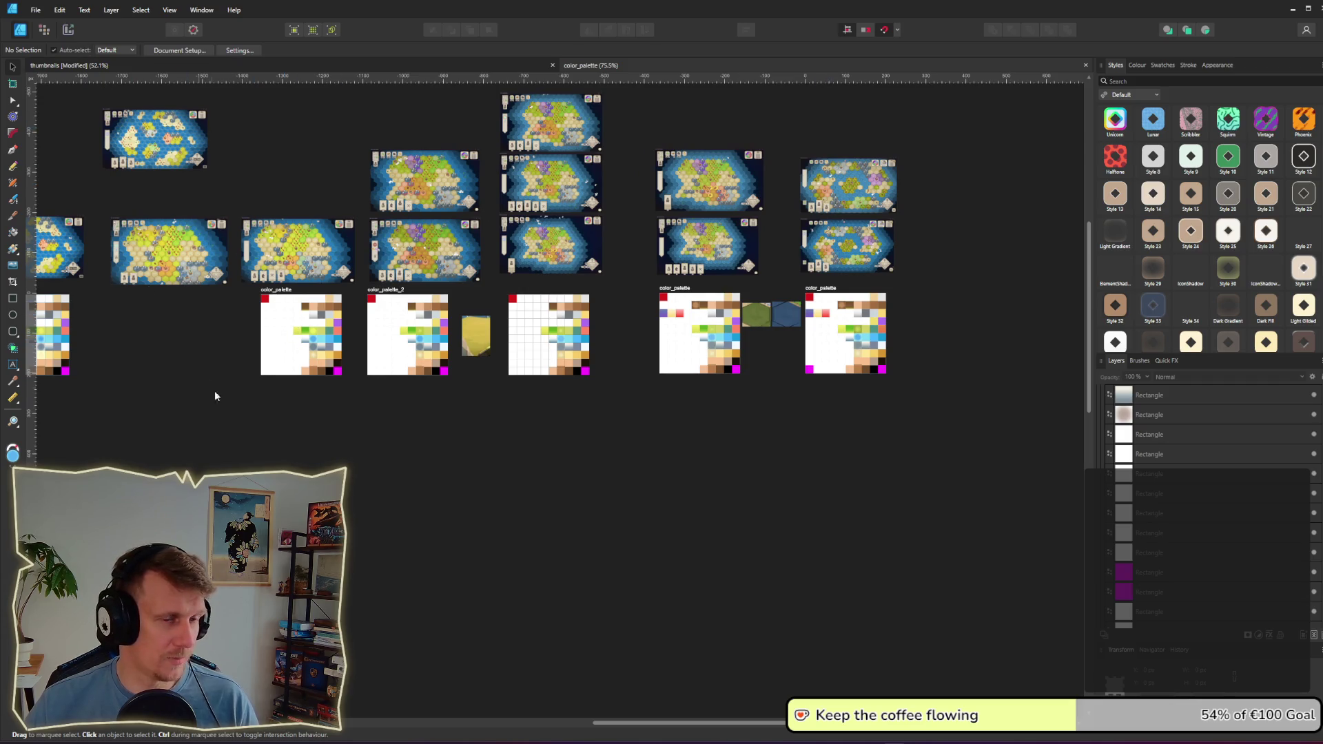
pyautogui.click(67, 30)
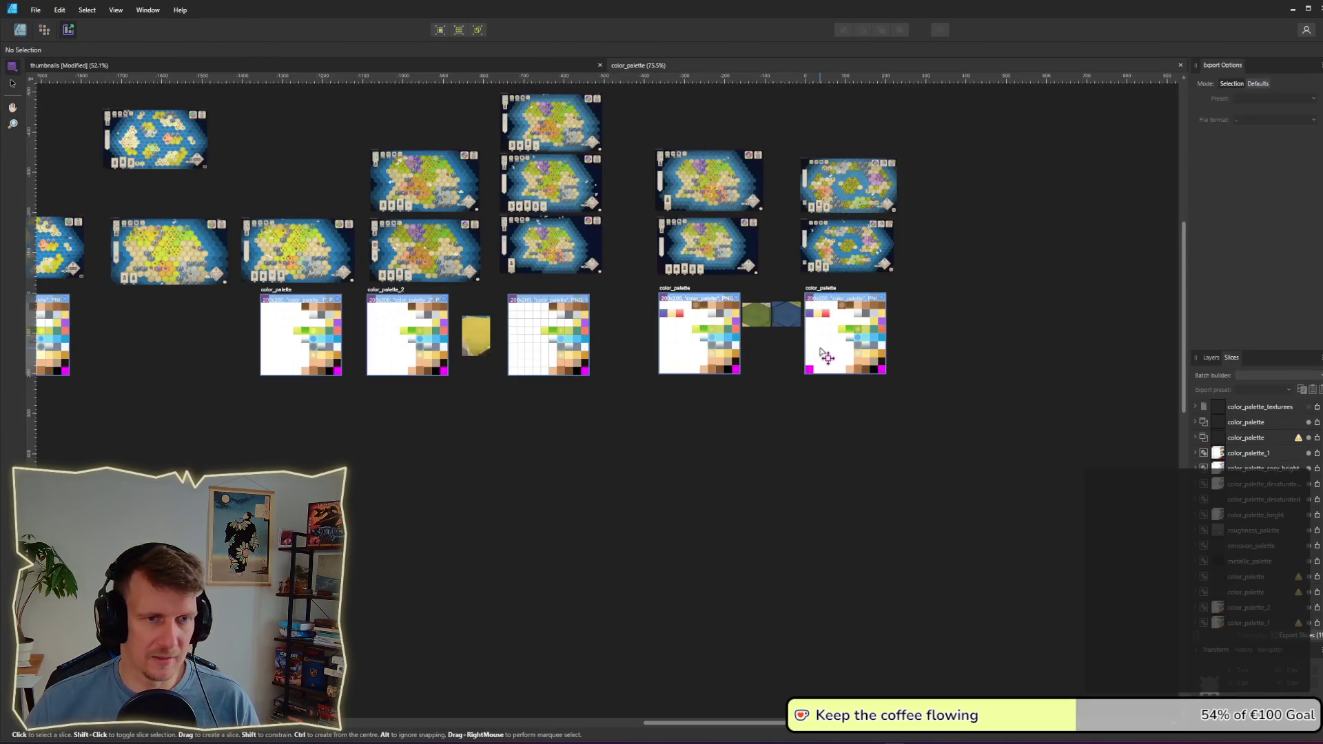
# Step: Export the color_palette slice over assets/color_palettes/color_palette.png, confirming the overwrite
pyautogui.click(1318, 578)
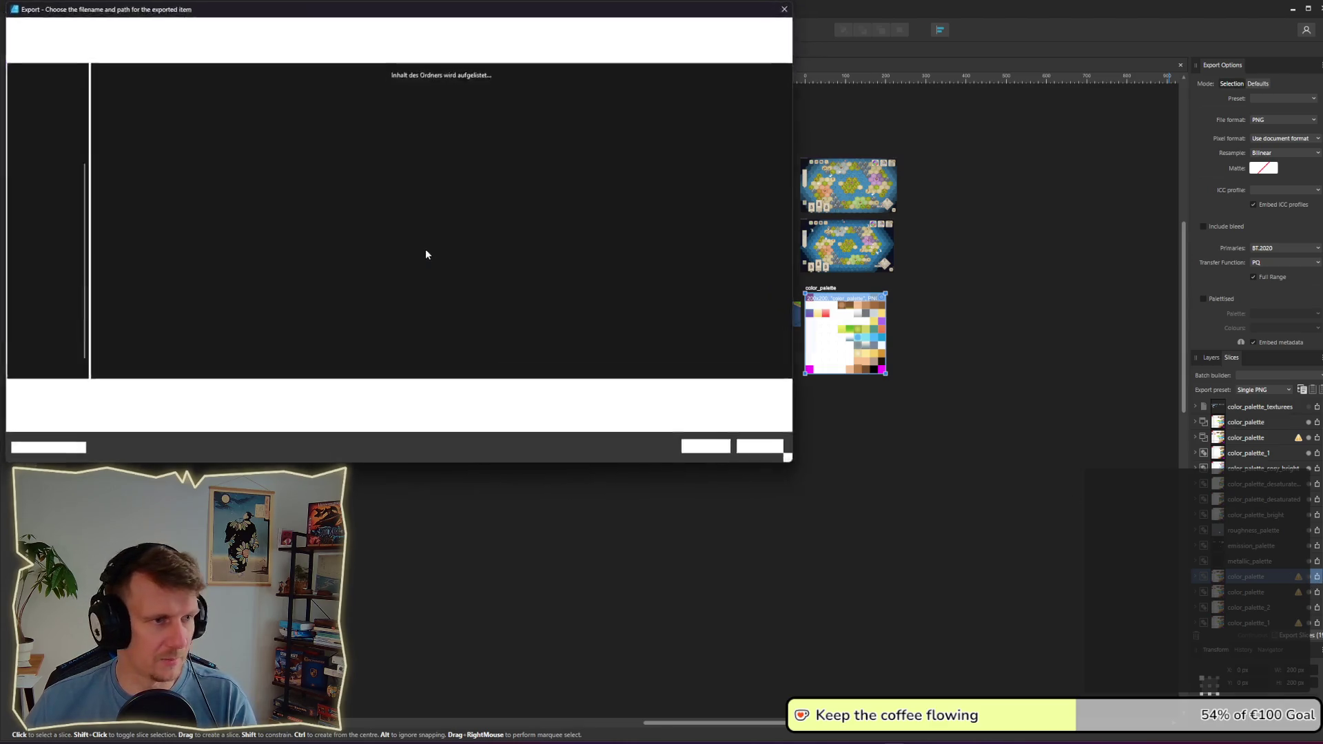
pyautogui.click(292, 32)
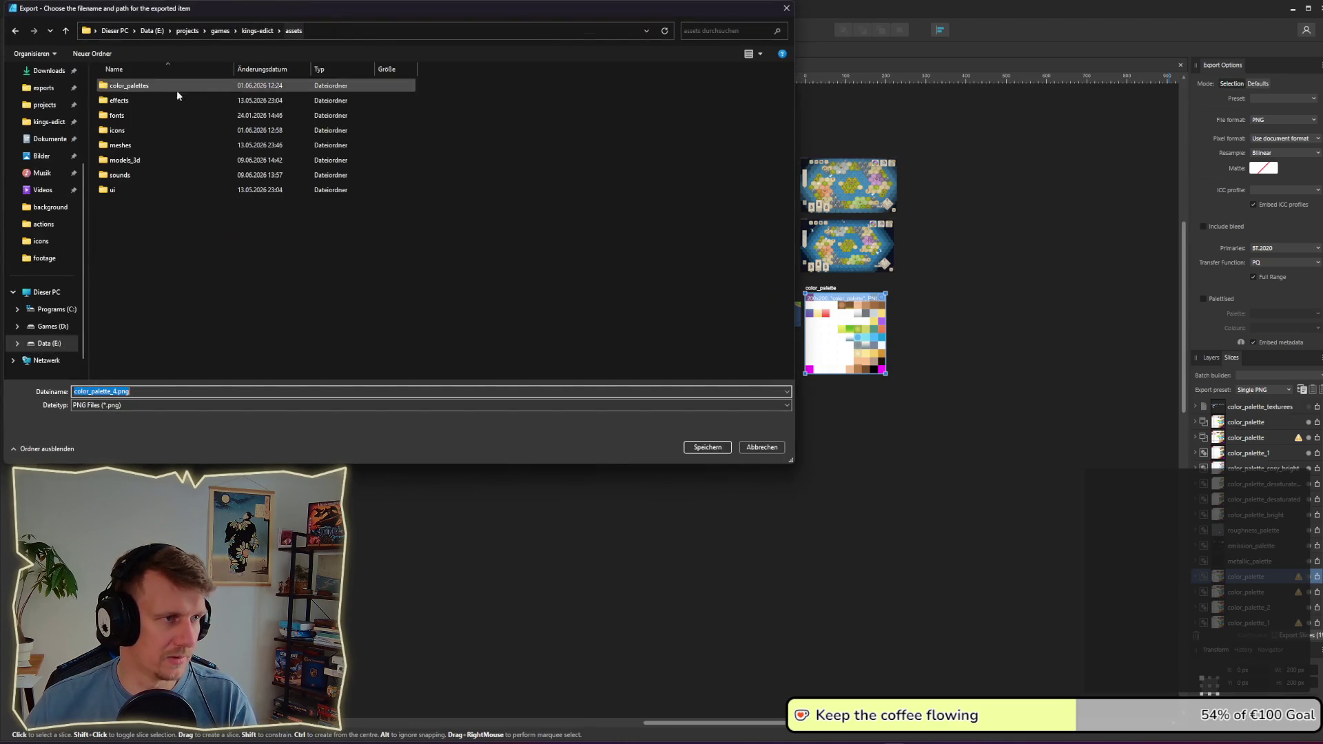
pyautogui.doubleClick(183, 86)
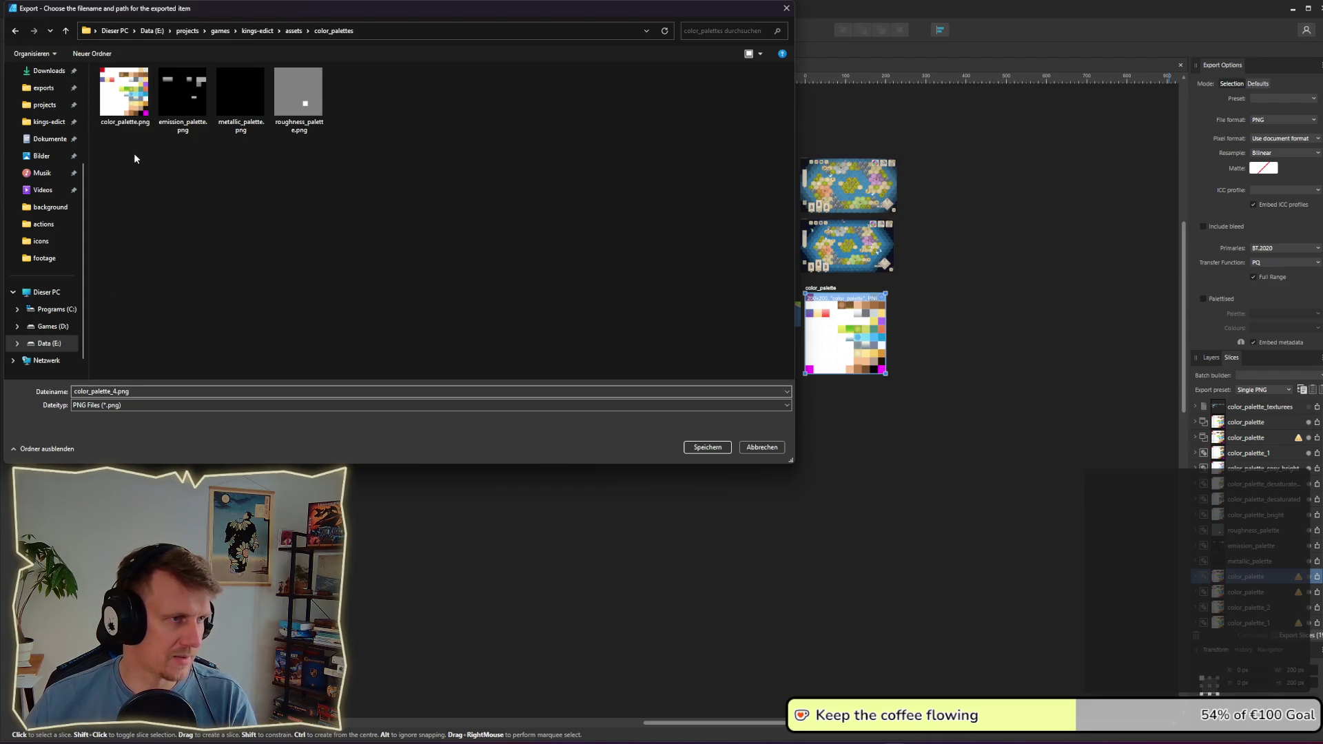
pyautogui.click(129, 119)
pyautogui.click(706, 447)
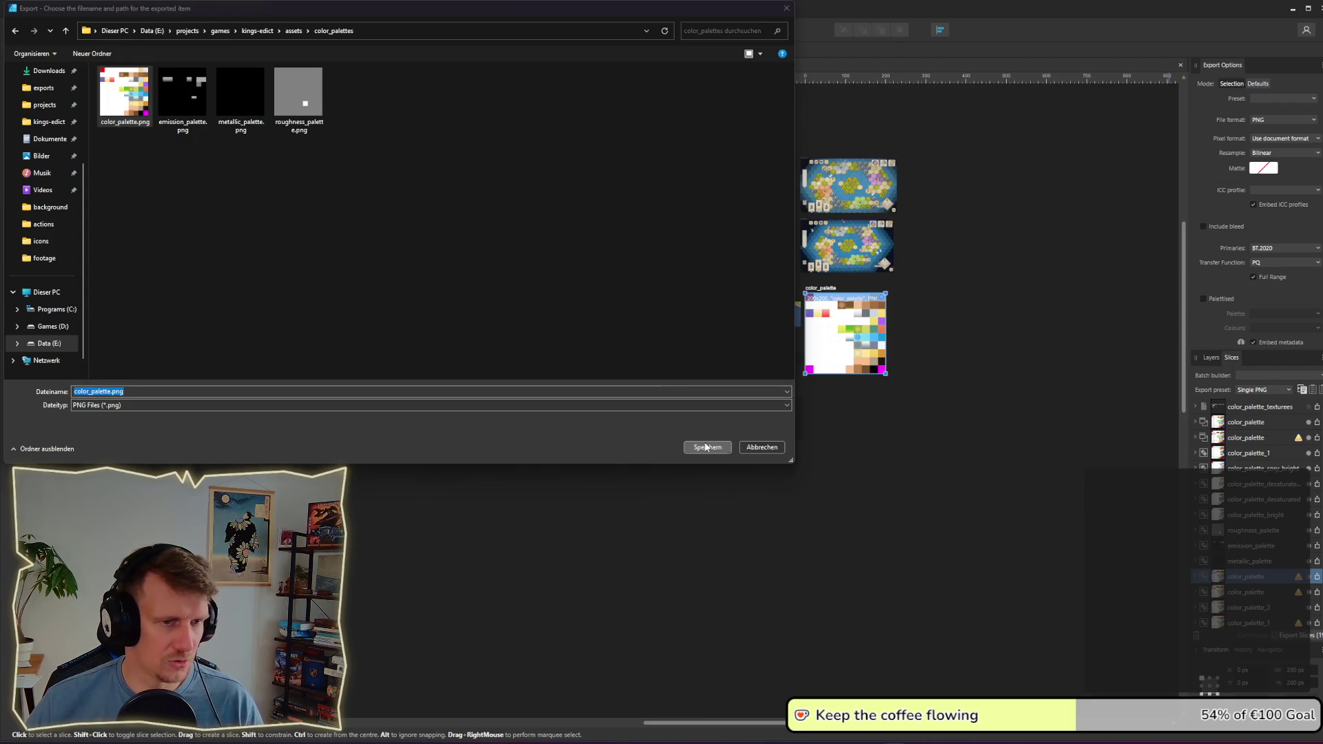
pyautogui.click(921, 422)
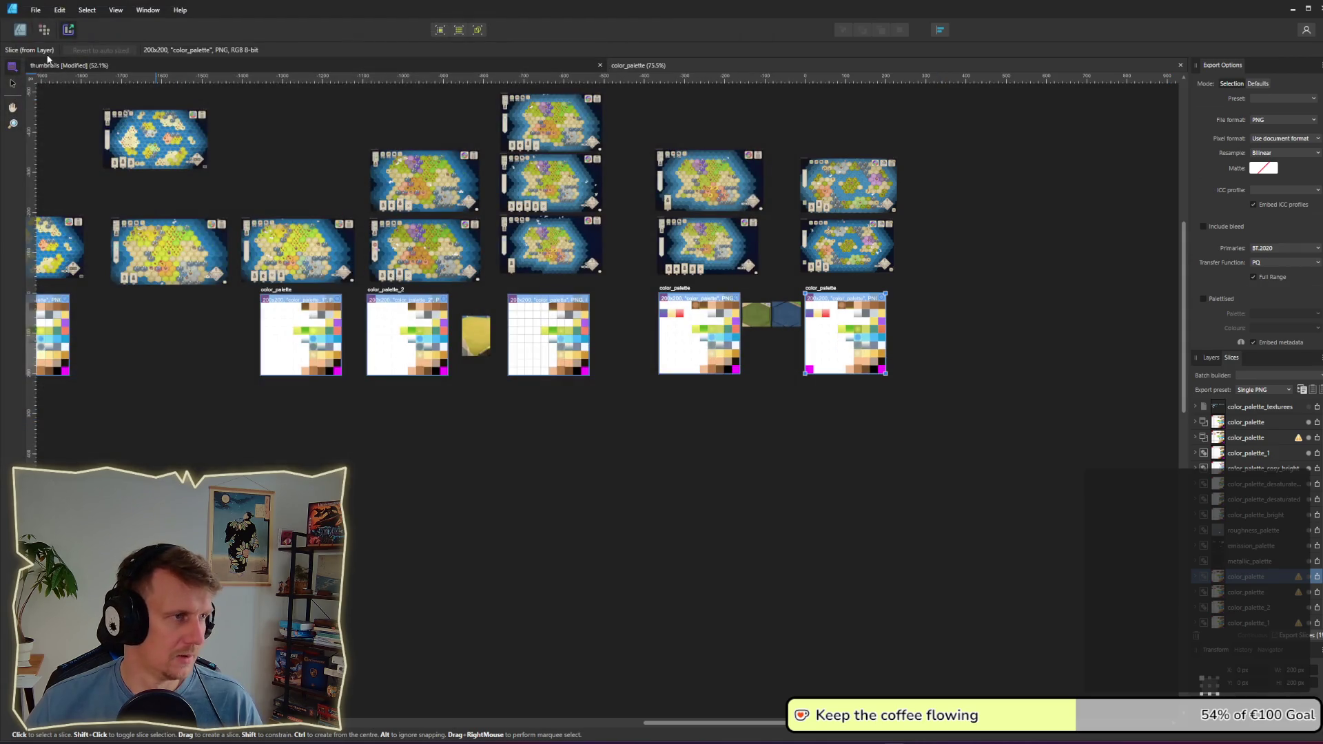
pyautogui.click(23, 32)
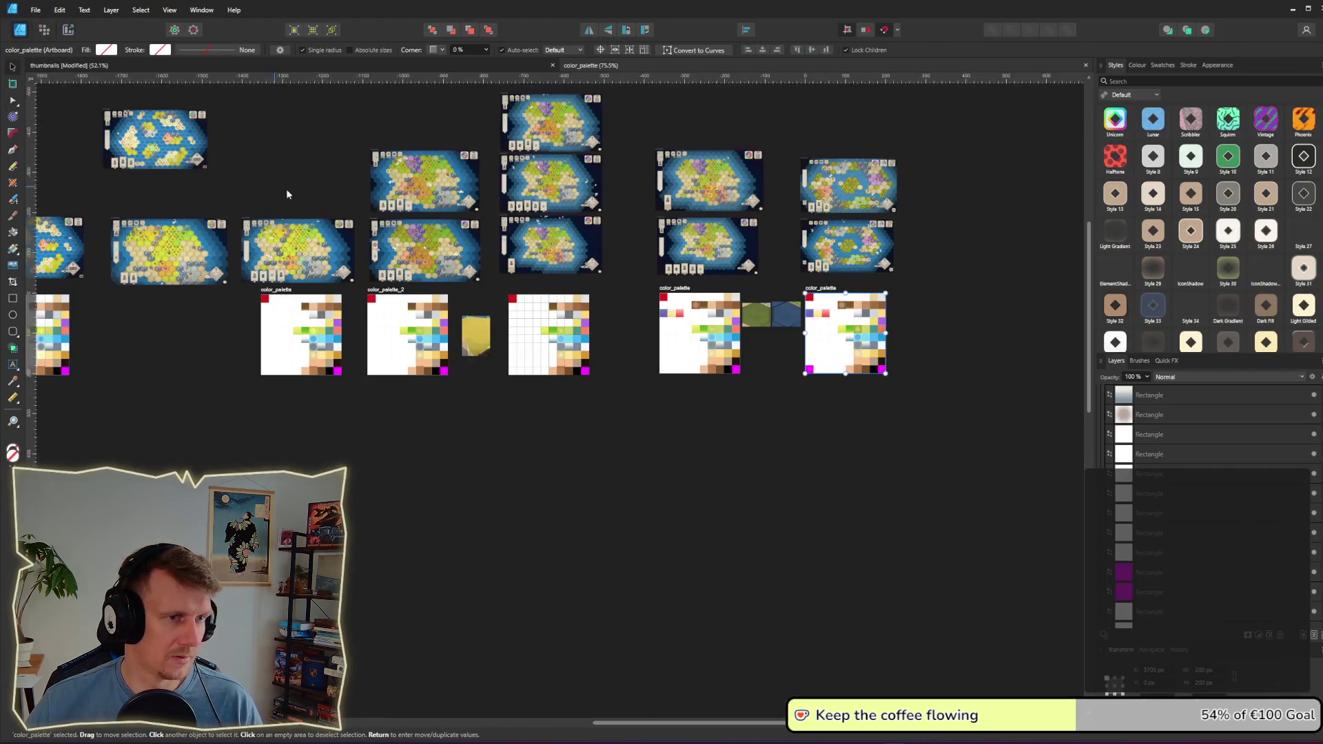
# Step: Fill the emission_palette's bottom-left cell with a light grey sampled from the palette
pyautogui.moveTo(452, 452); pyautogui.dragTo(669, 335)
pyautogui.scroll(3, 419, 431)
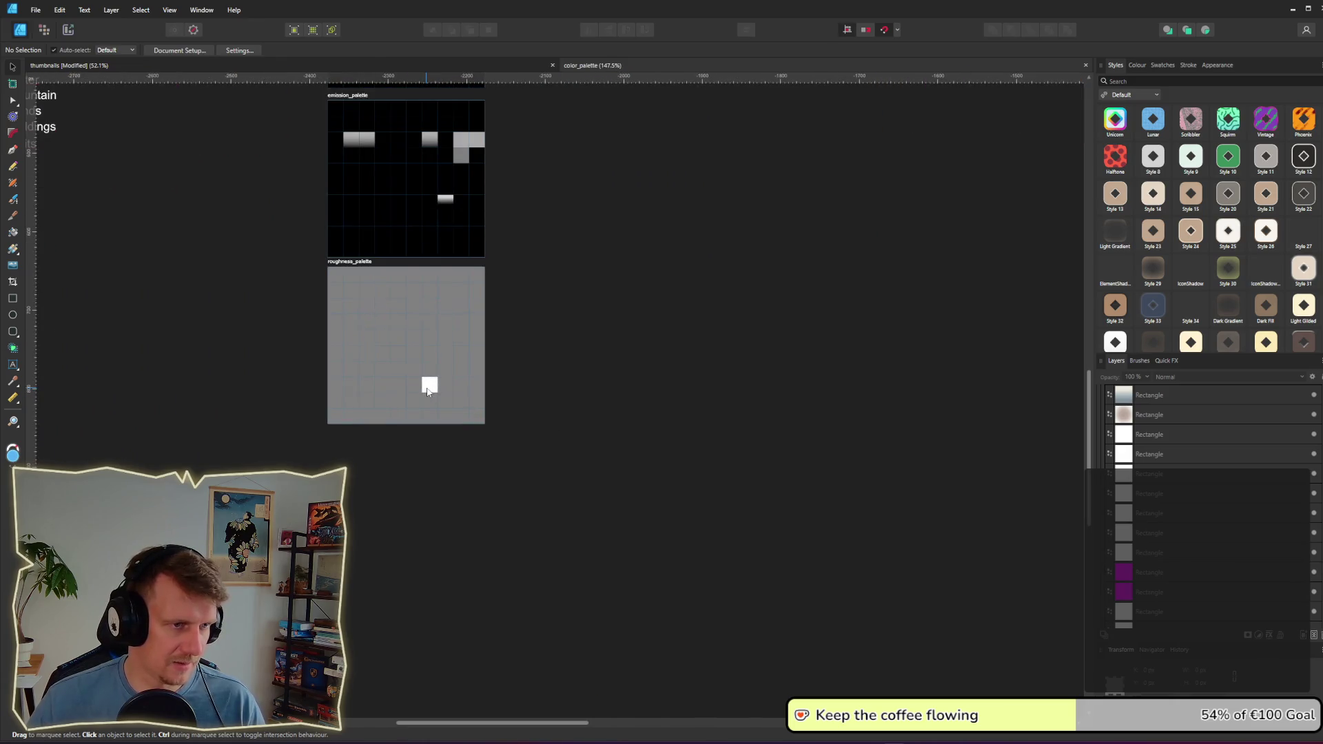
pyautogui.scroll(4, 359, 477)
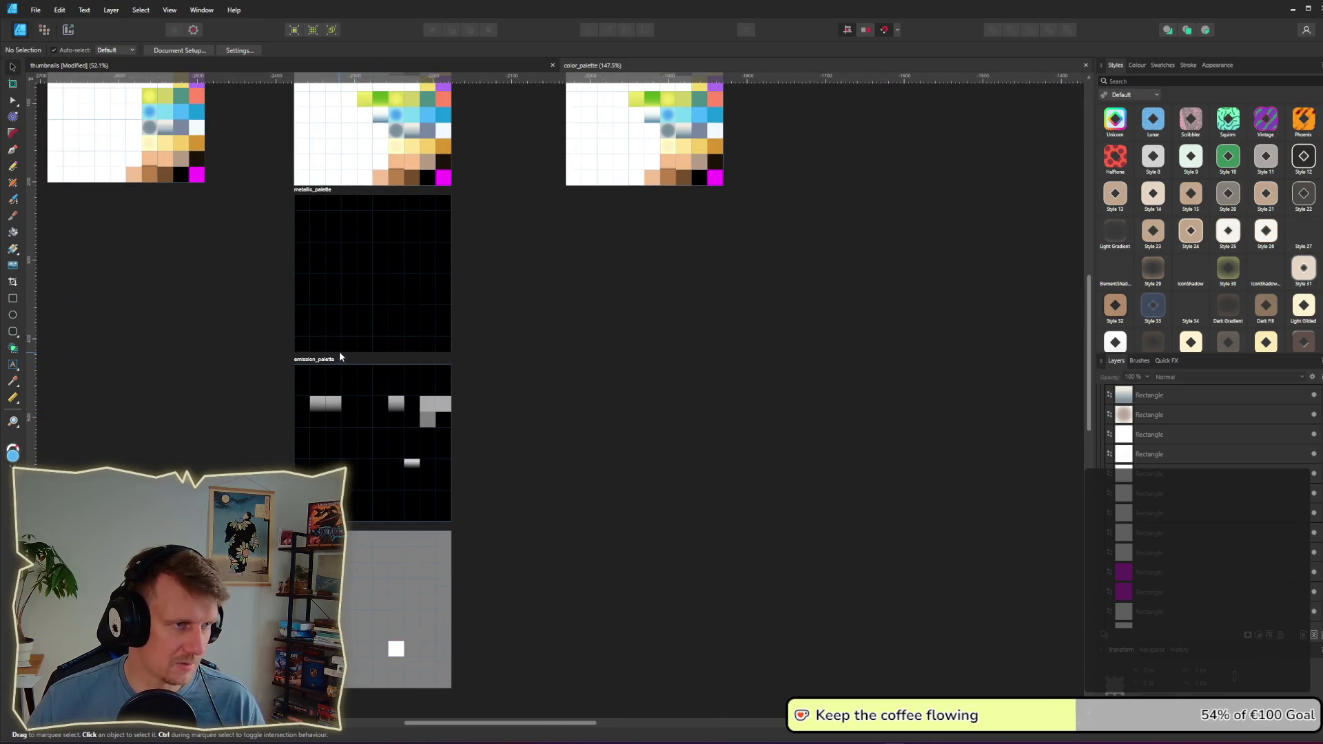
pyautogui.scroll(5, 337, 446)
pyautogui.click(389, 295)
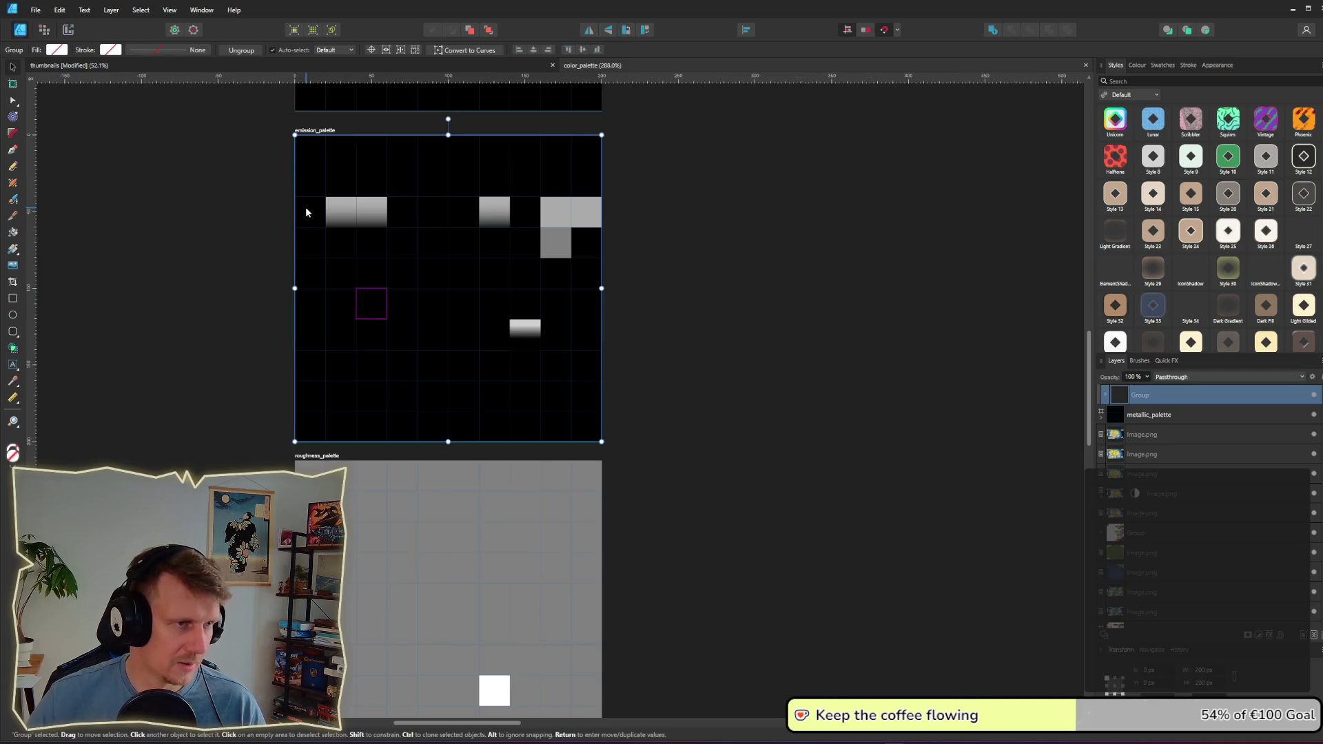
pyautogui.doubleClick(315, 426)
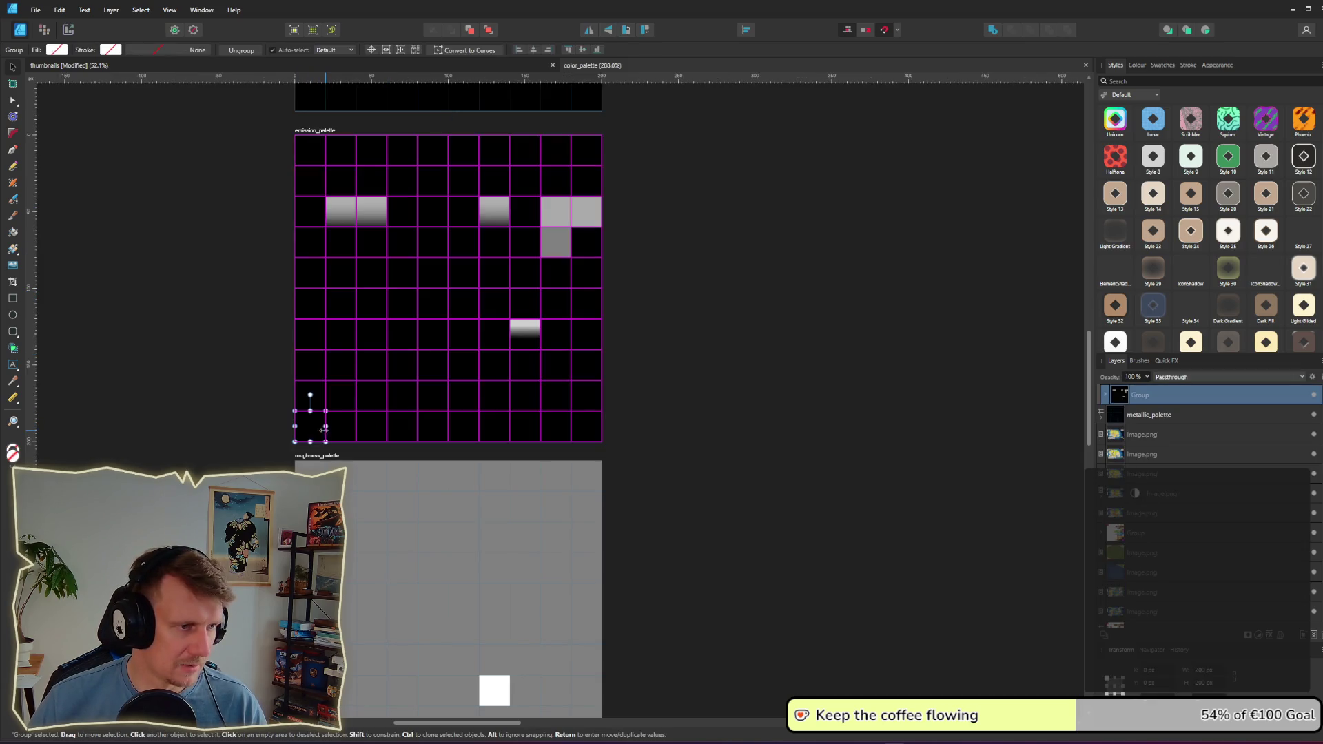
pyautogui.click(66, 50)
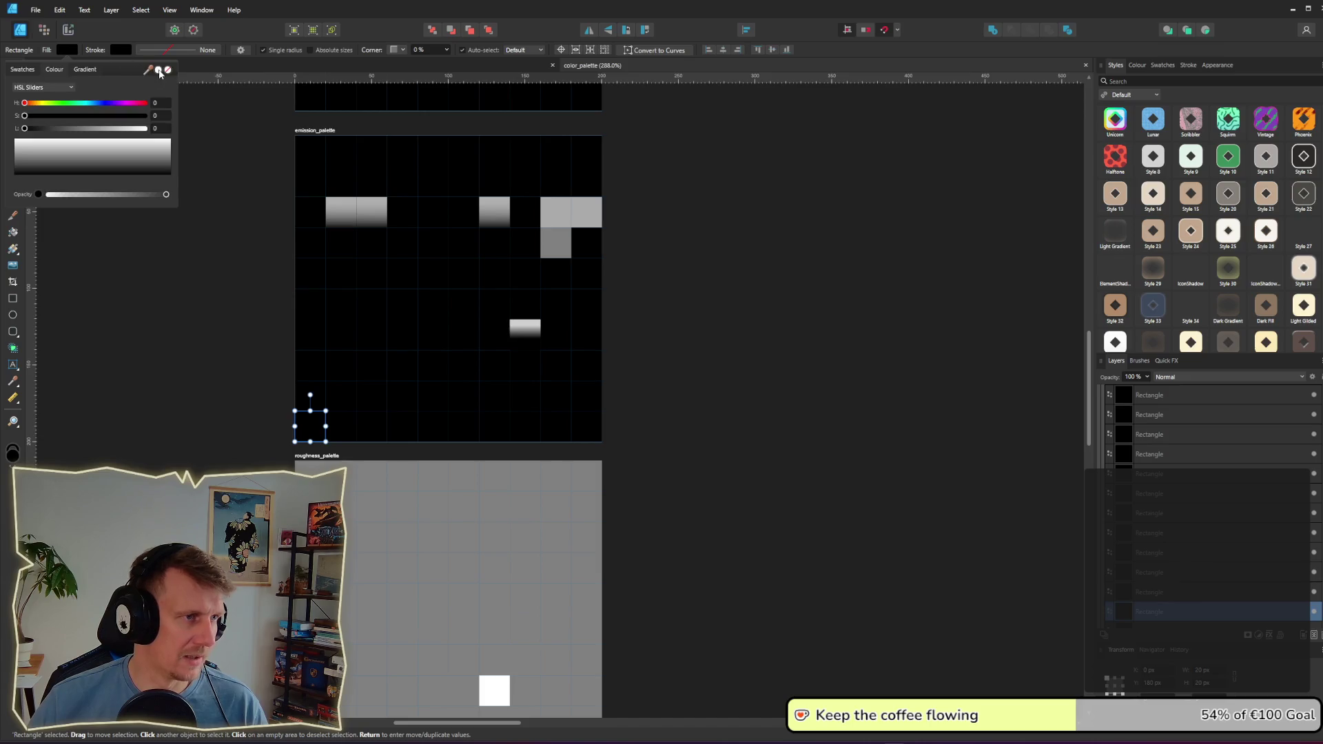
pyautogui.moveTo(148, 70); pyautogui.dragTo(586, 198)
pyautogui.click(688, 293)
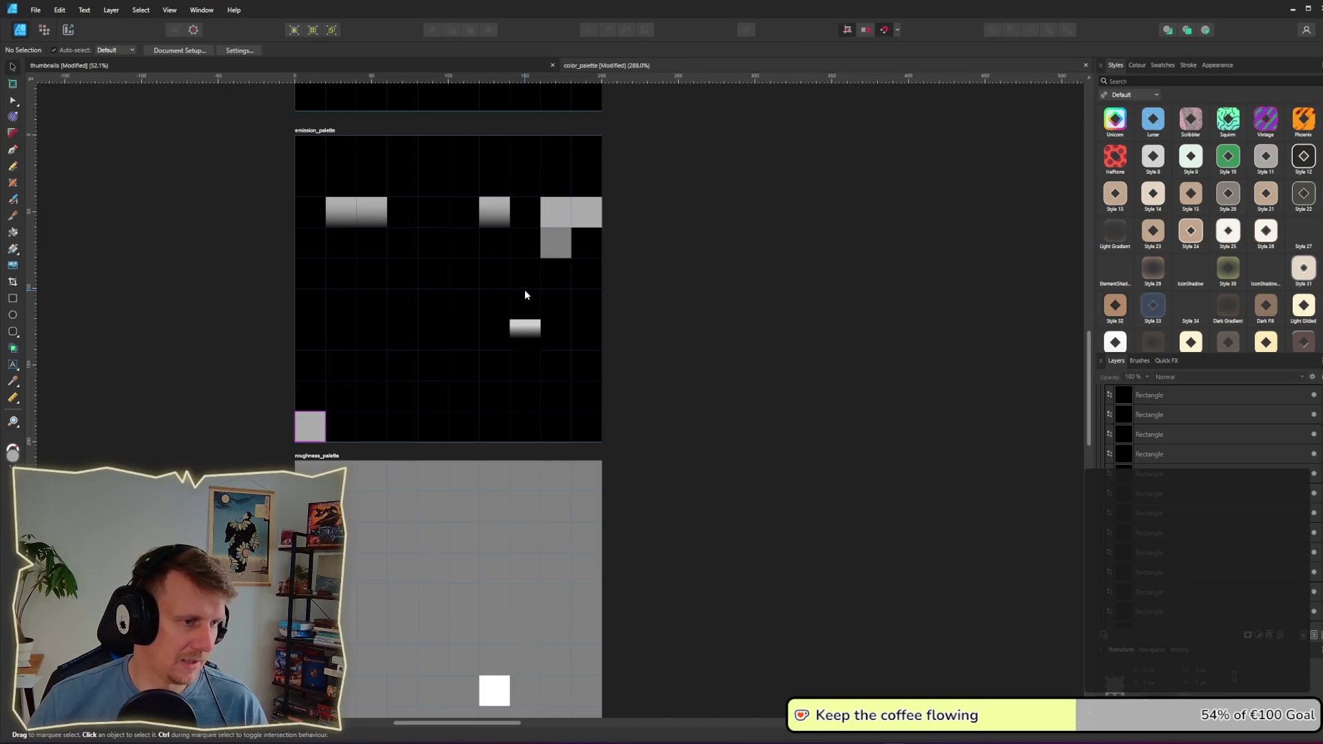
# Step: Export the emission_palette slice over emission_palette.png, then switch to Blender
pyautogui.click(68, 30)
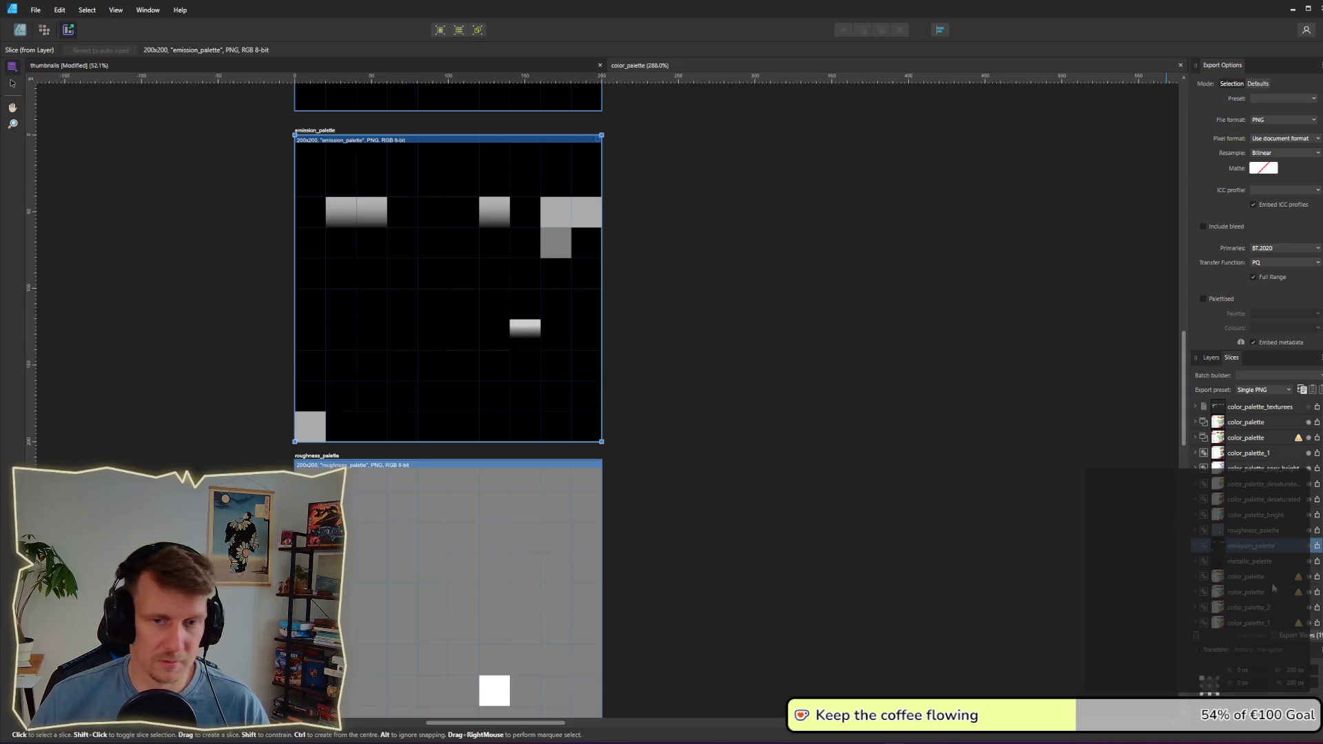
pyautogui.click(1318, 546)
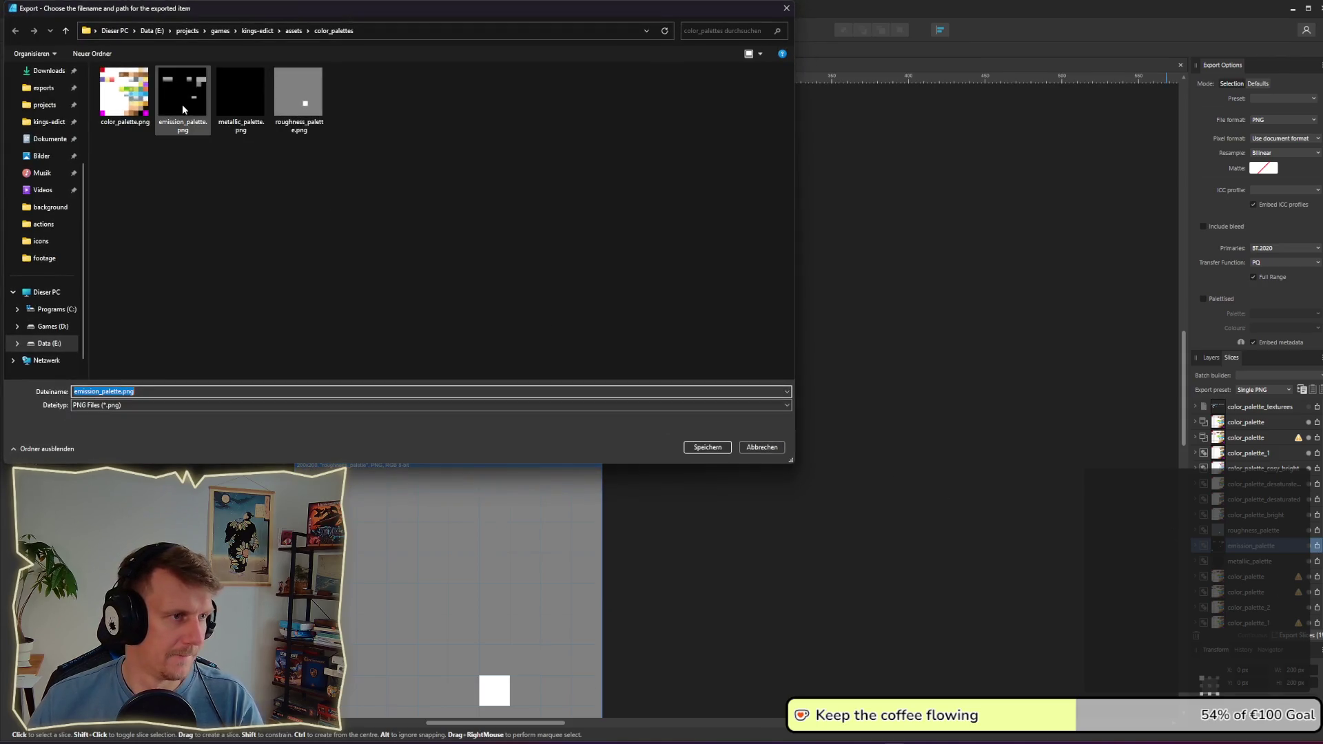
pyautogui.click(708, 448)
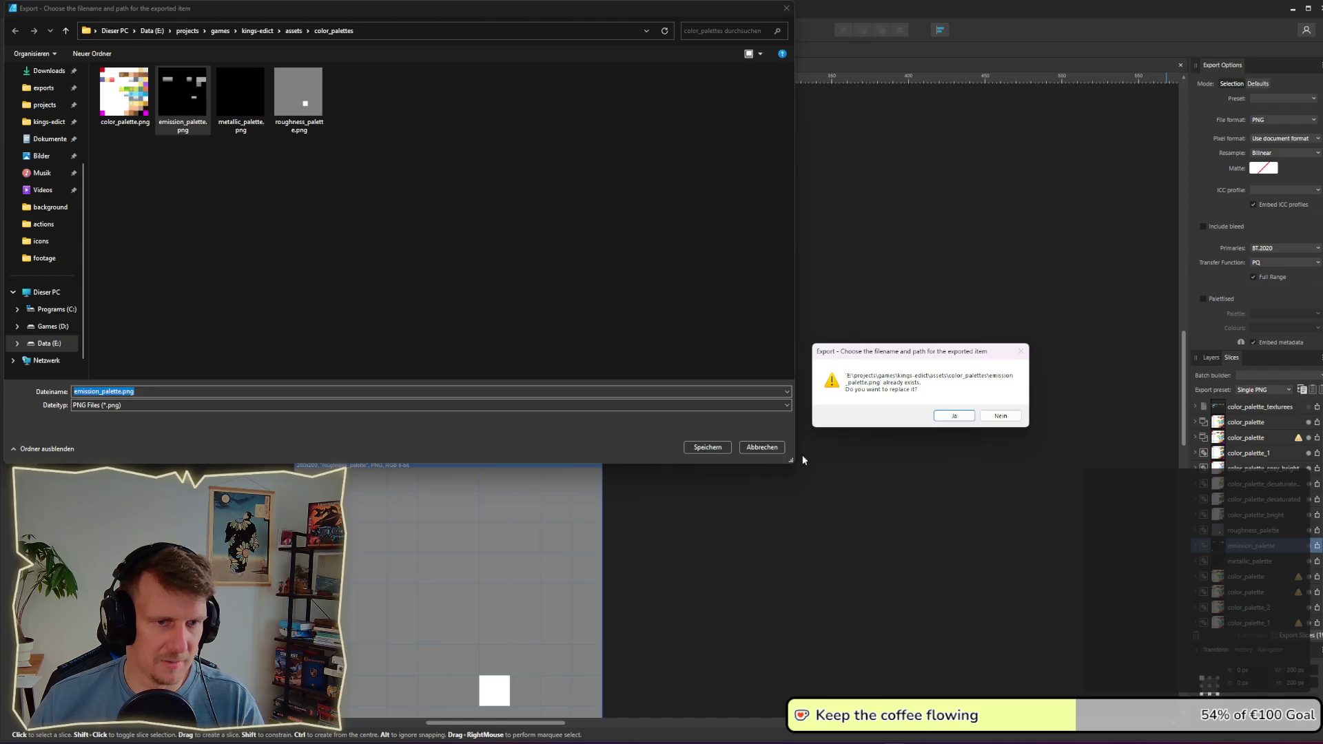
pyautogui.click(955, 416)
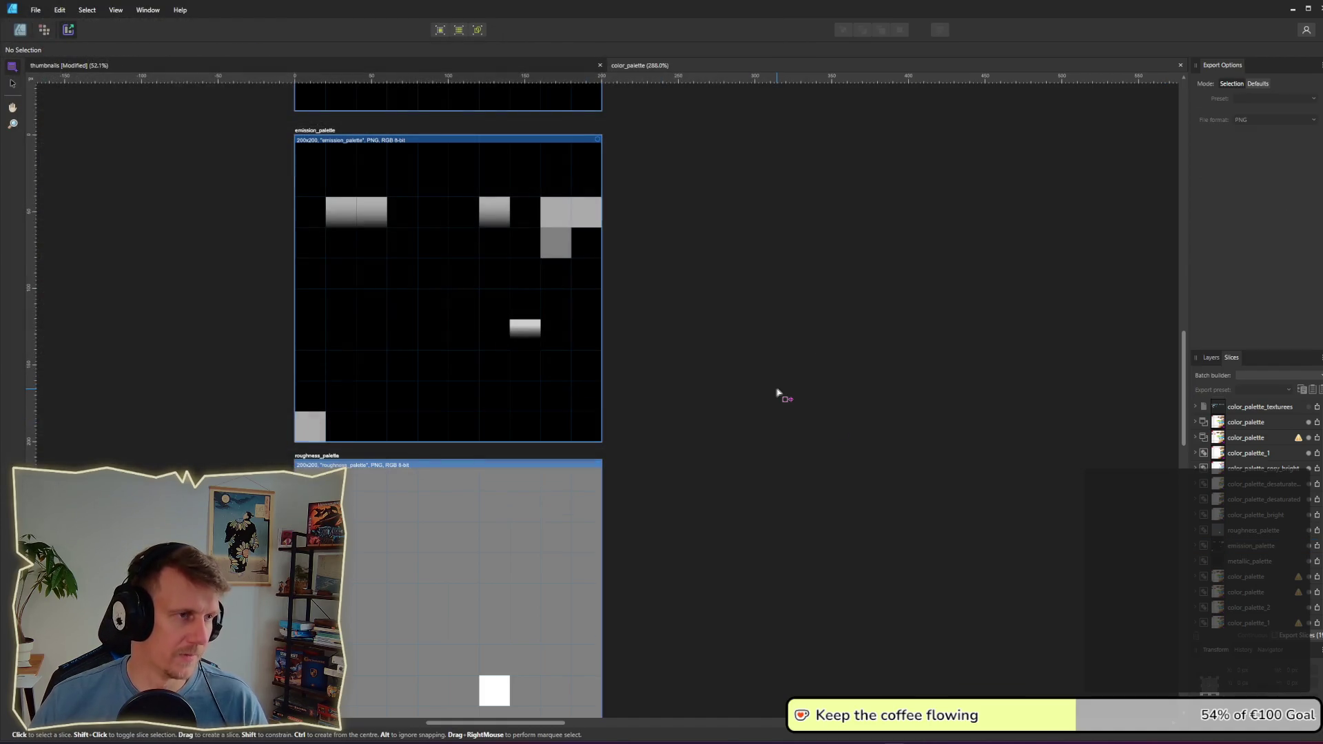
pyautogui.hotkey('alt', 'Tab')
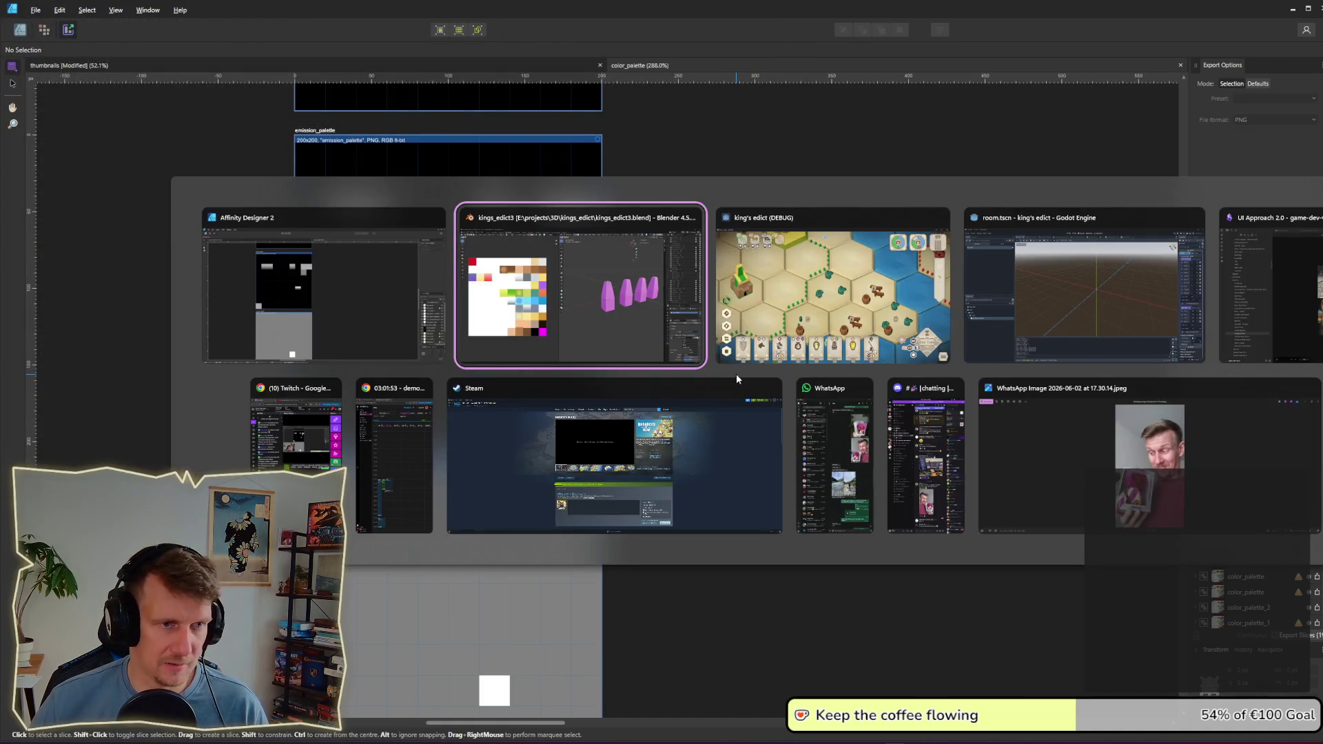
# Step: Select the first stone's vertices and confirm its UVs stay on the magenta swatch
pyautogui.hotkey('alt', 'r')
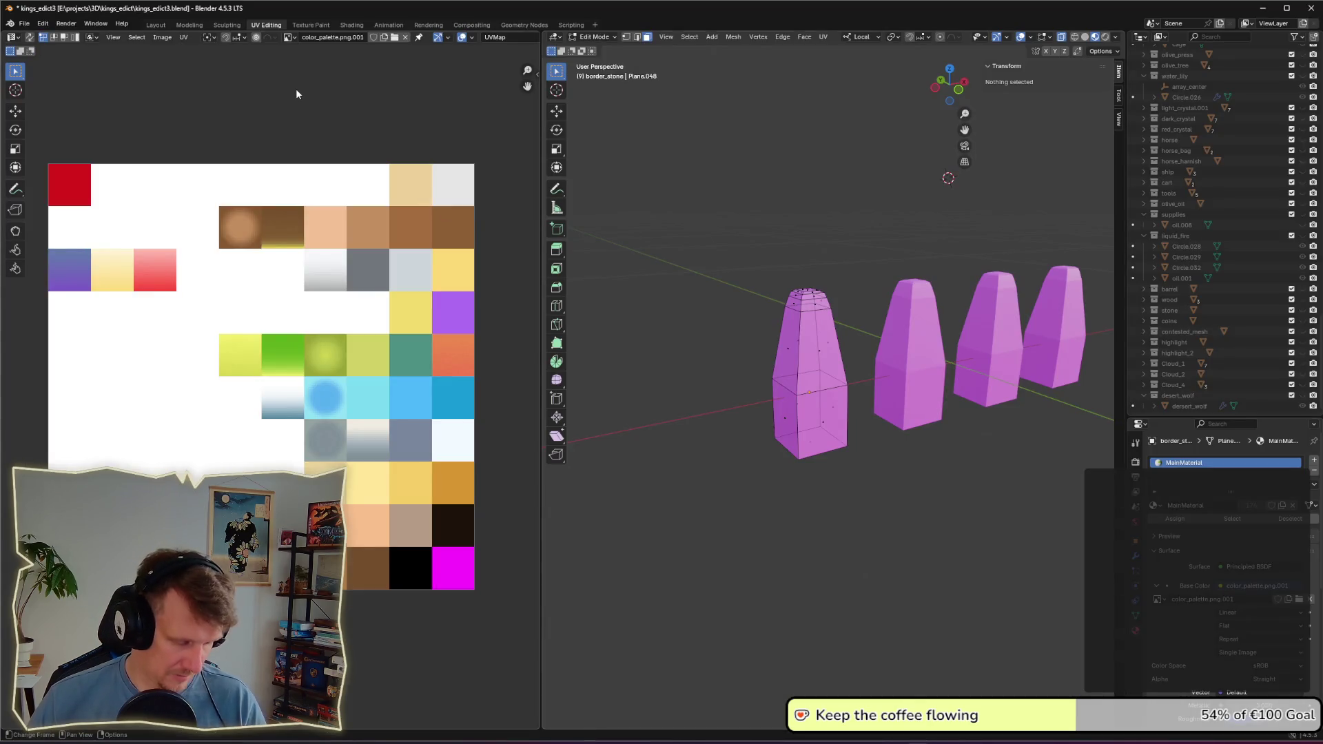
pyautogui.press('alt')
pyautogui.moveTo(719, 245); pyautogui.dragTo(867, 504)
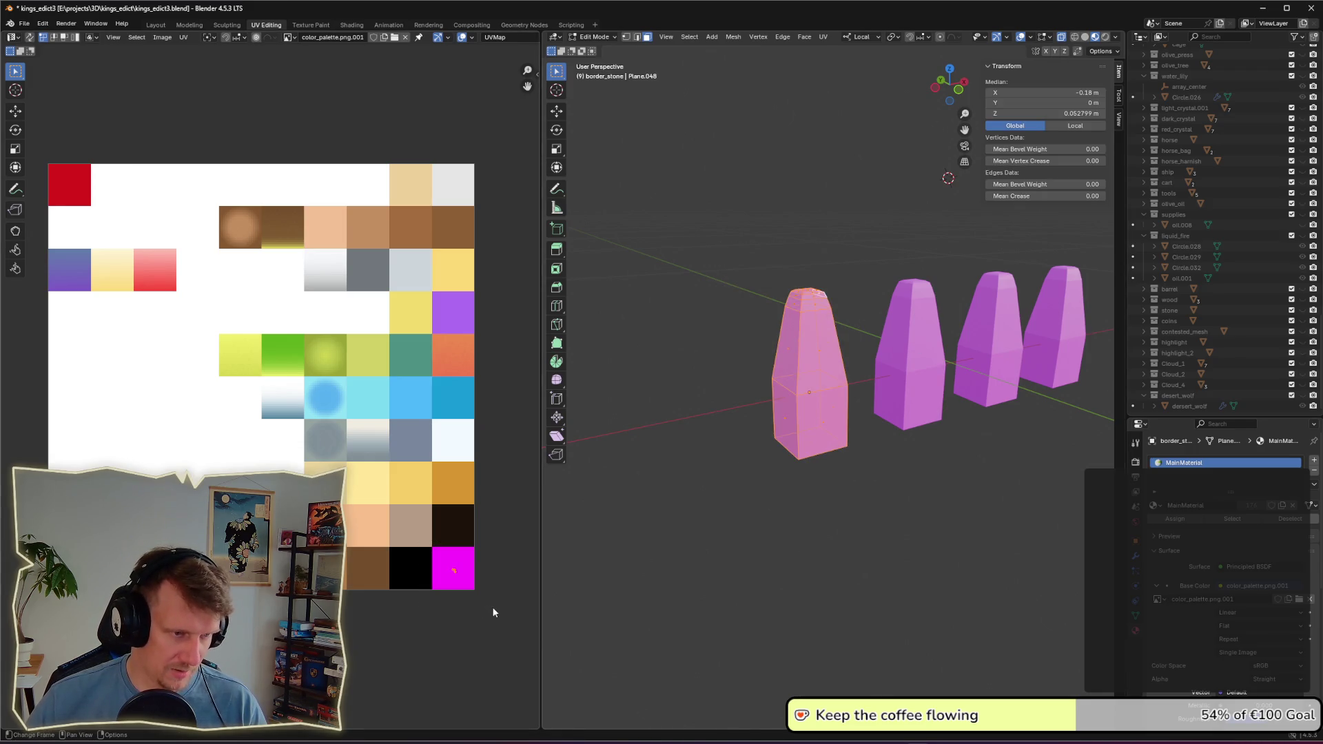
pyautogui.press('g')
pyautogui.press('Return')
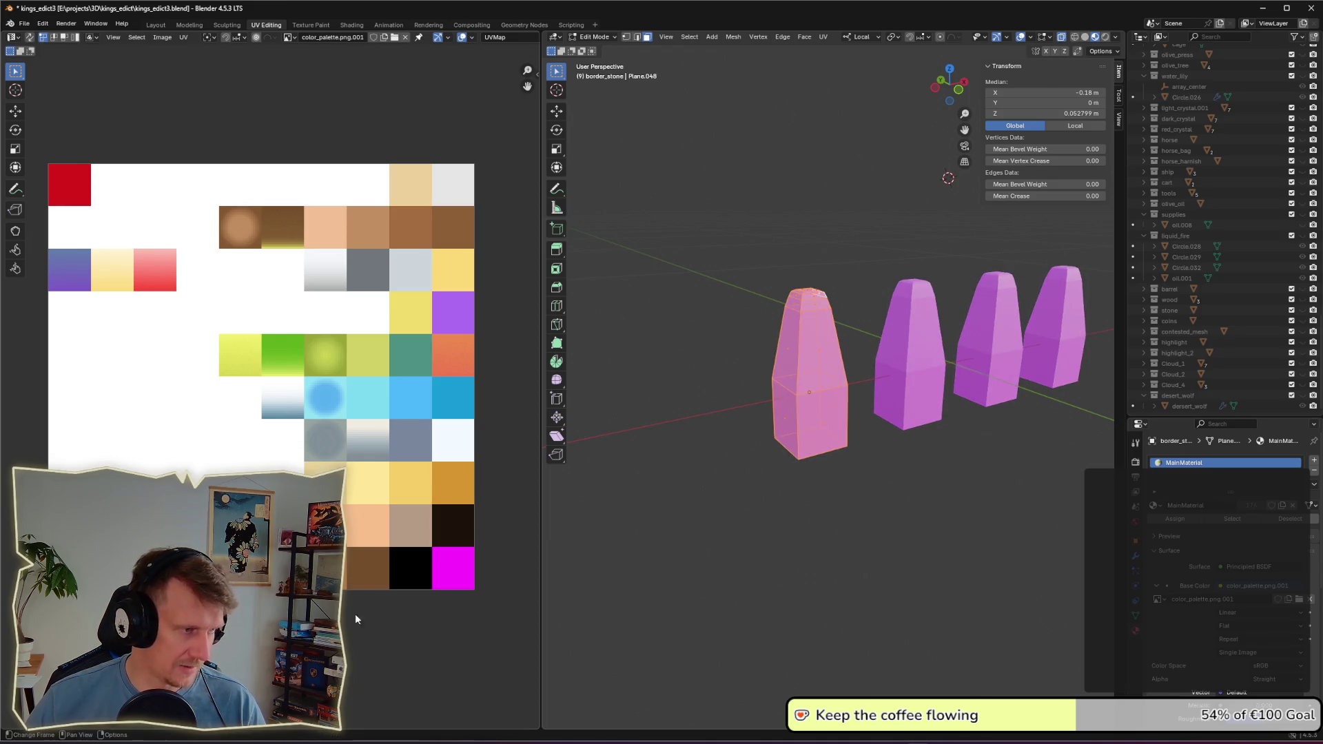
pyautogui.click(892, 582)
# Step: Save the Blender file and switch to Godot Engine
pyautogui.hotkey('ctrl', 's')
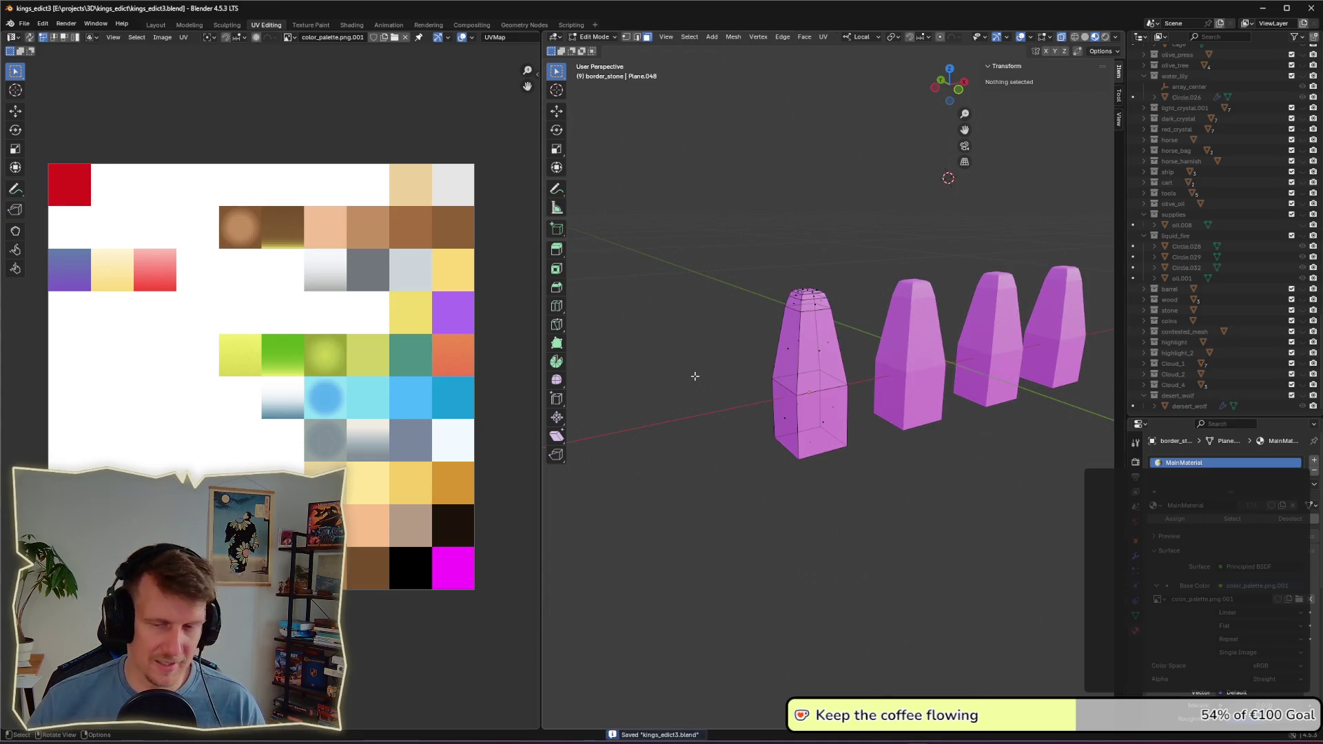
pyautogui.hotkey('alt', 'Tab')
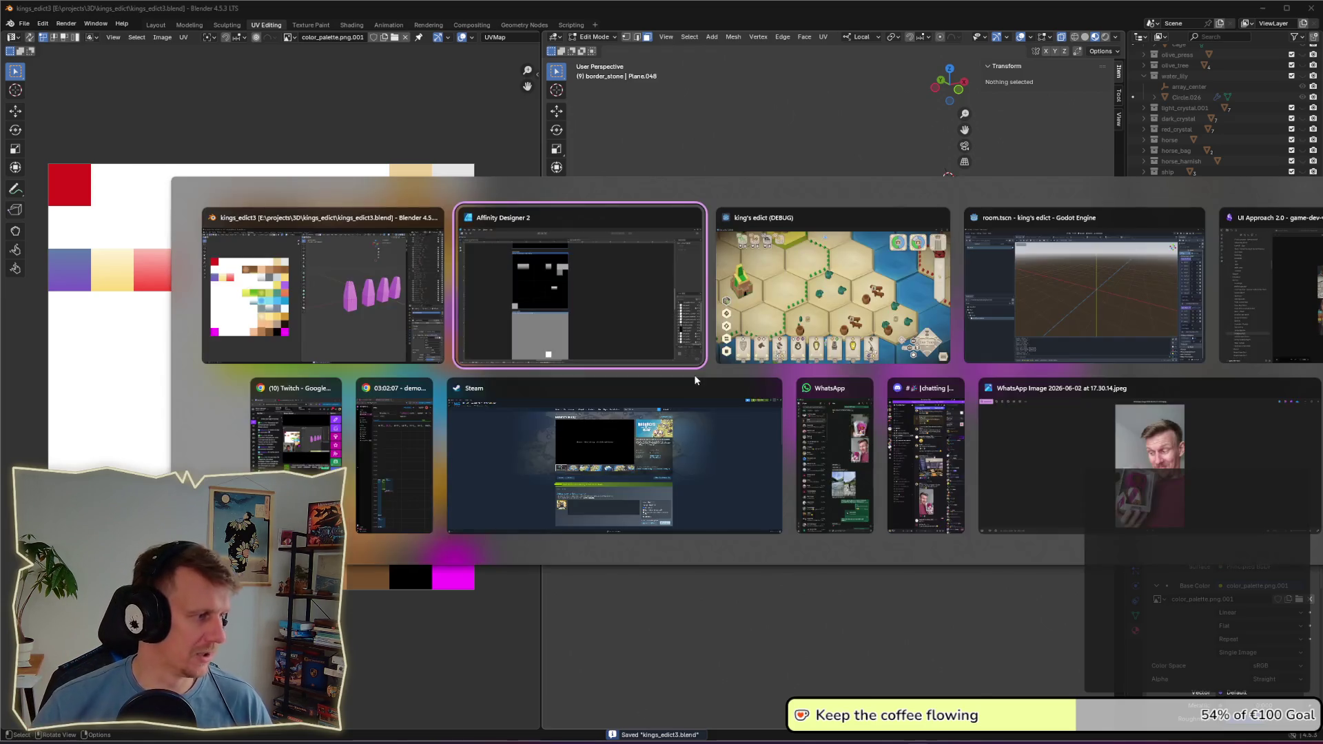
pyautogui.hotkey('alt', 'Tab')
pyautogui.hotkey('alt', 'Tab')
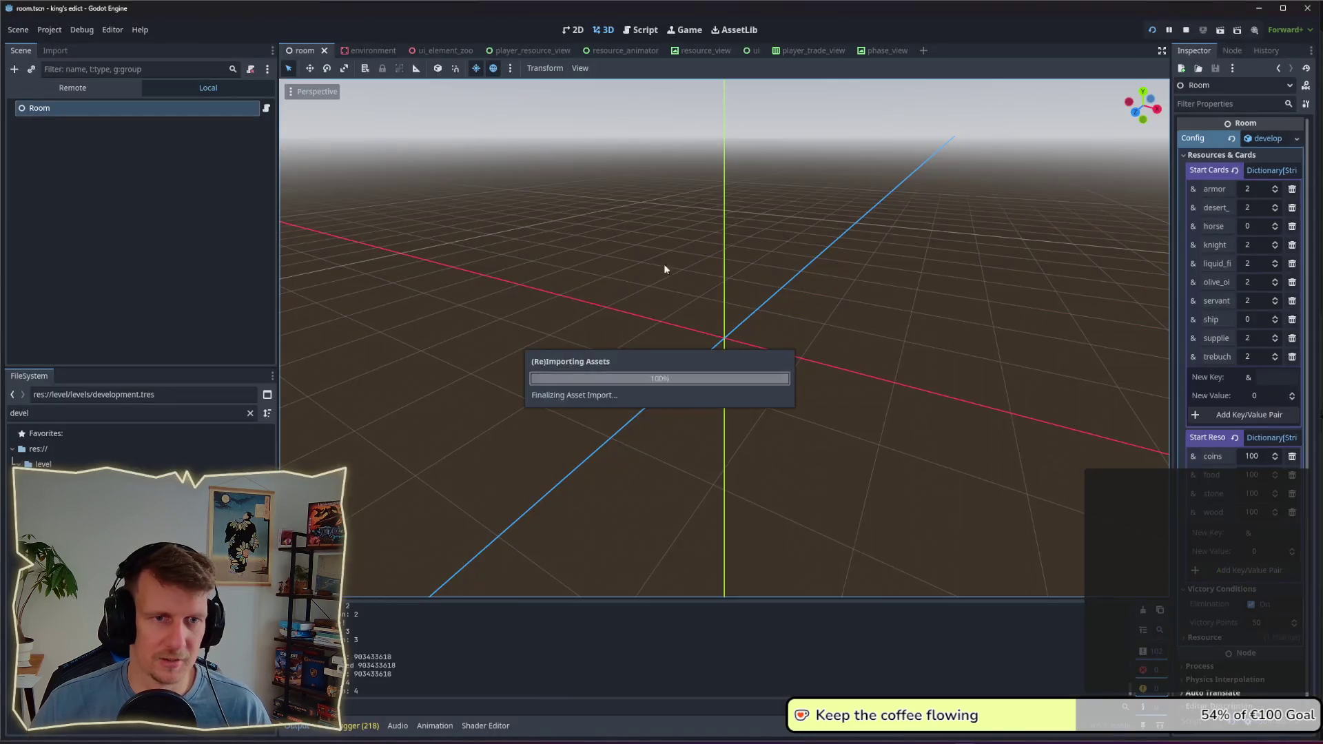
# Step: Run the game and start a multiplayer match on the Devland map
pyautogui.click(1153, 31)
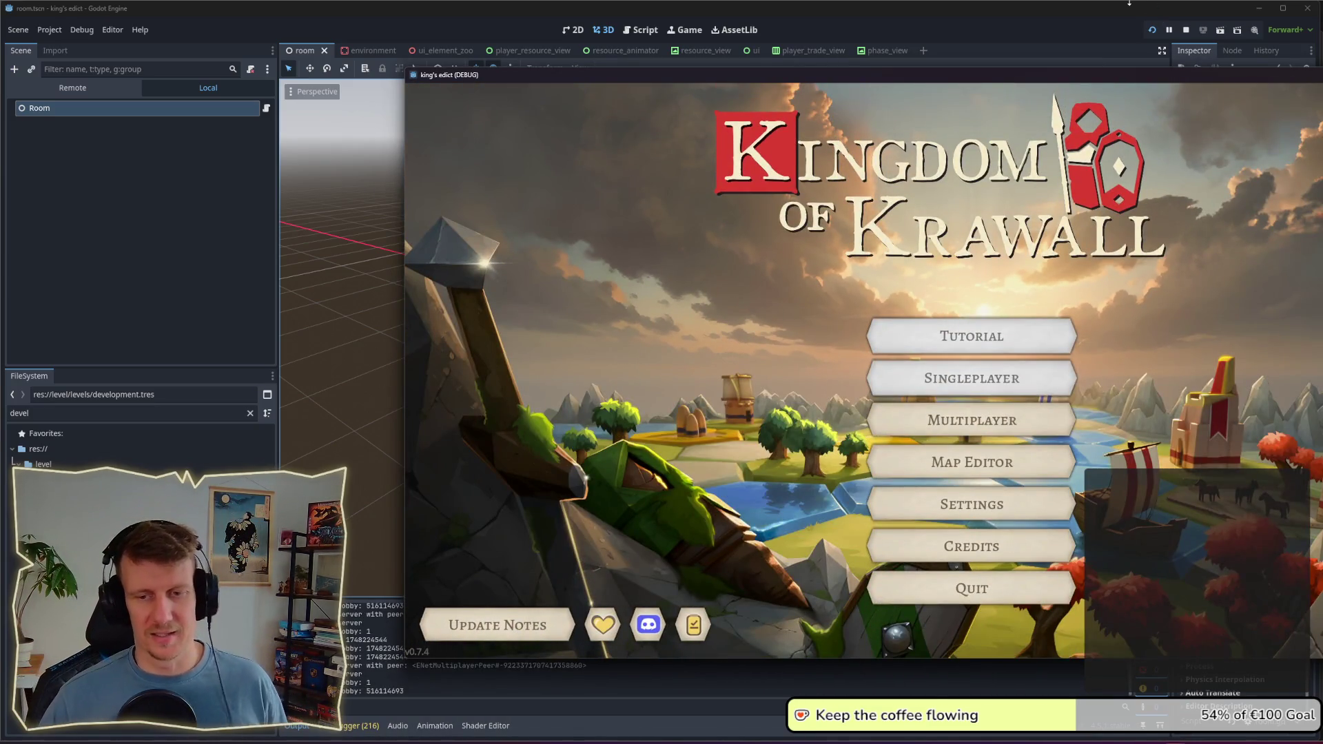
pyautogui.moveTo(1088, 76); pyautogui.dragTo(923, 59)
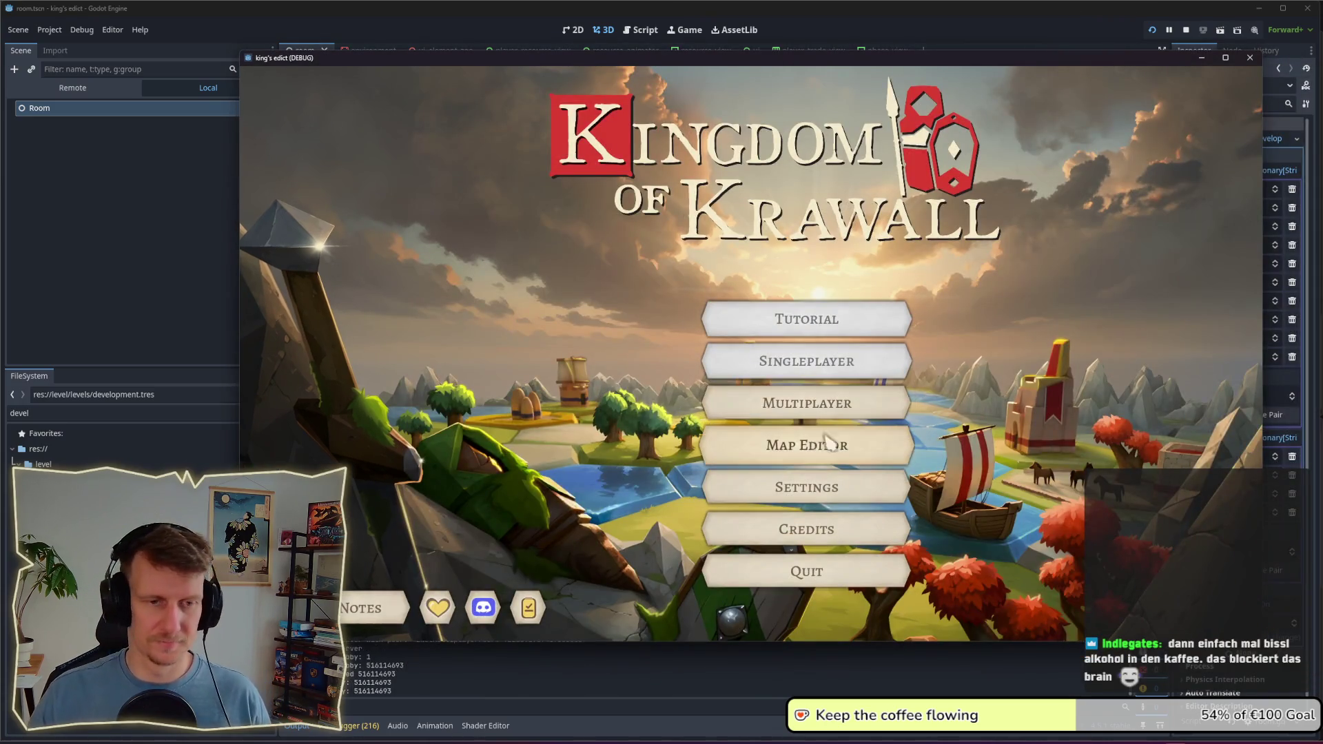
pyautogui.click(761, 407)
pyautogui.click(1168, 607)
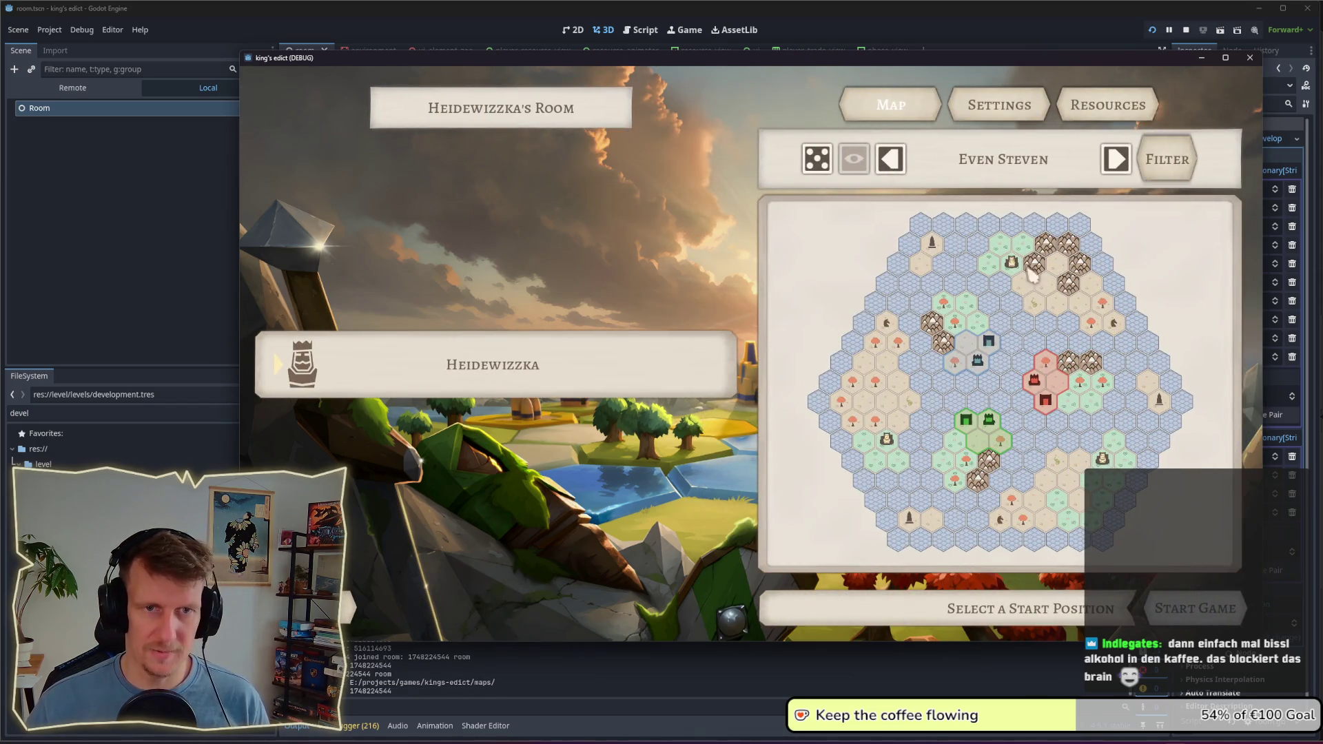
pyautogui.click(1016, 166)
pyautogui.scroll(-2, 977, 408)
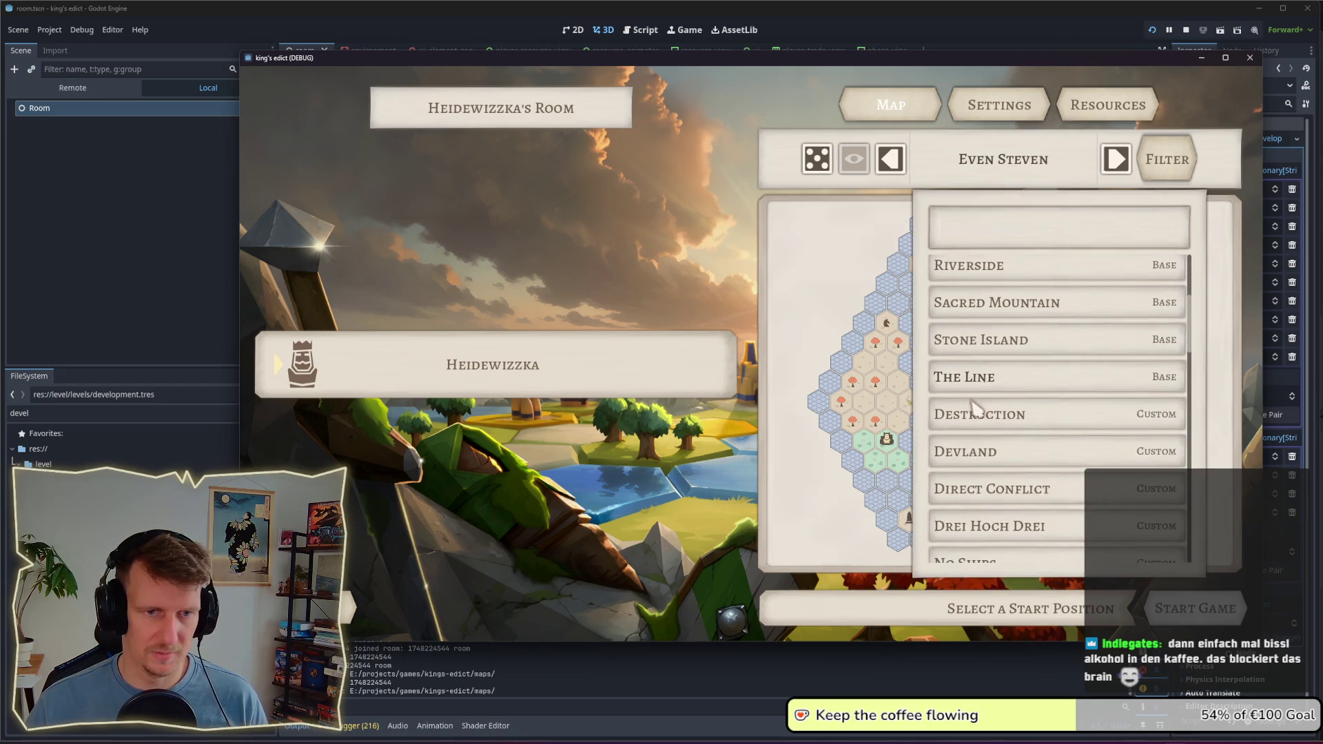
pyautogui.click(982, 451)
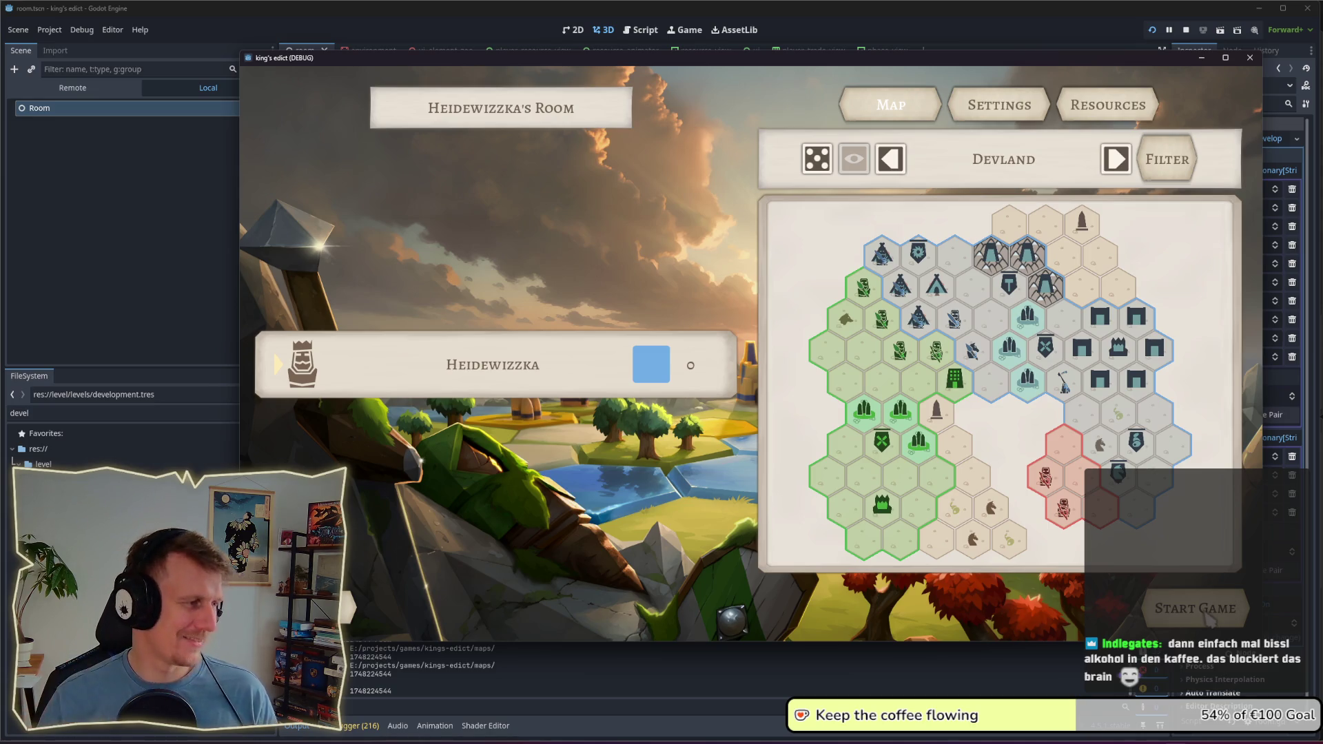
pyautogui.click(1199, 609)
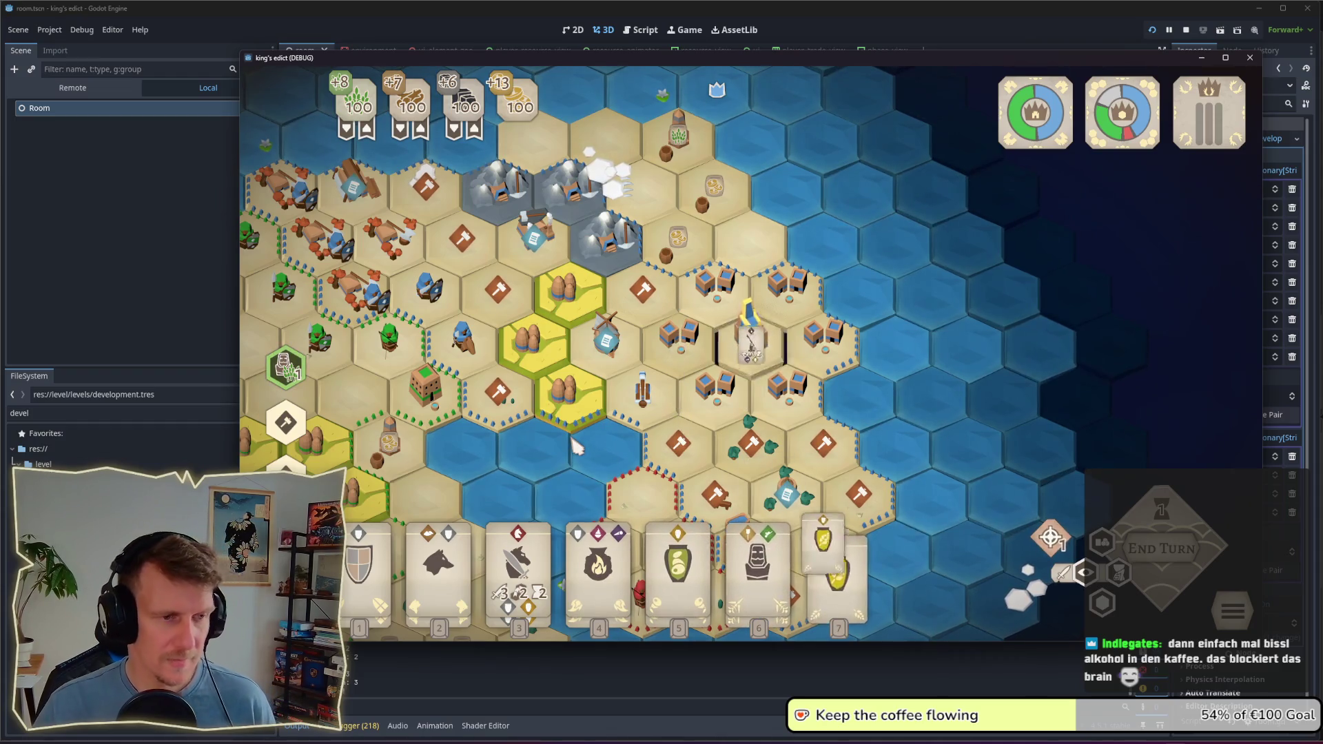
# Step: Take a window screenshot of the running game
pyautogui.scroll(-5, 565, 450)
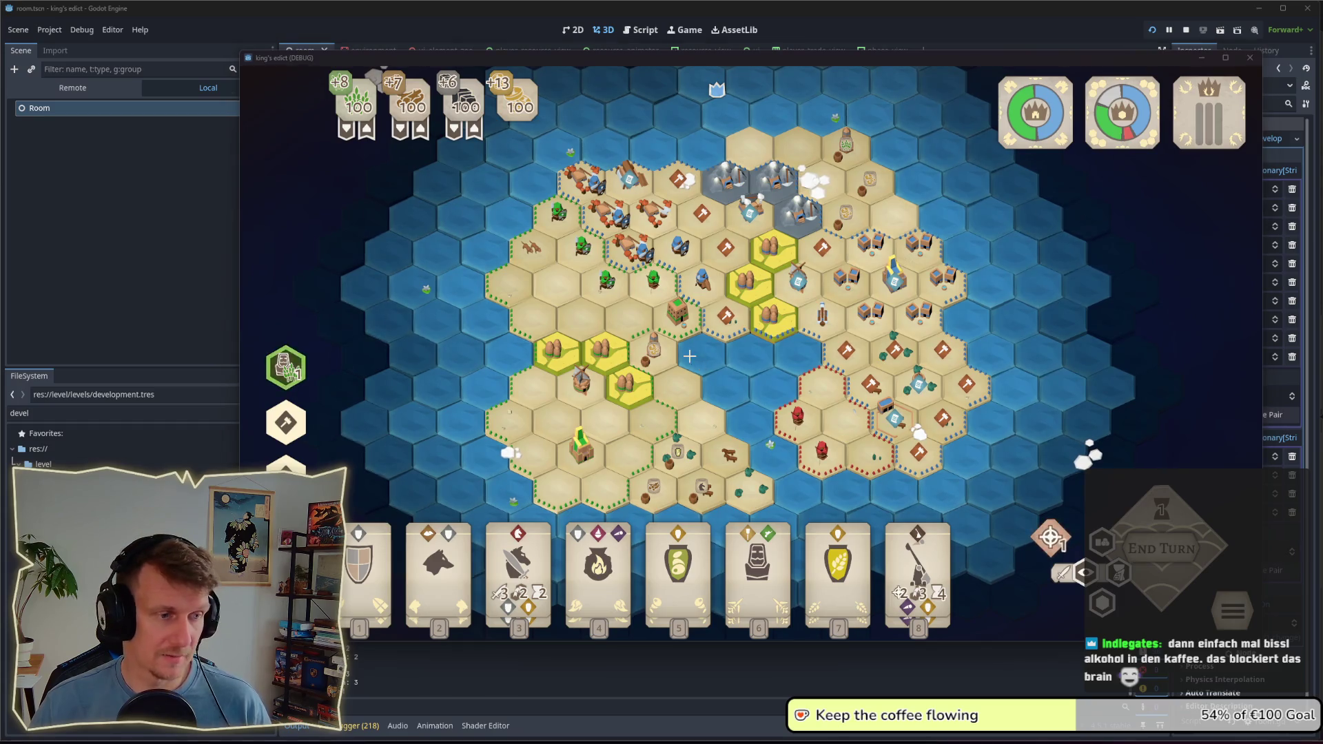
pyautogui.press('super+shift+s')
pyautogui.click(904, 21)
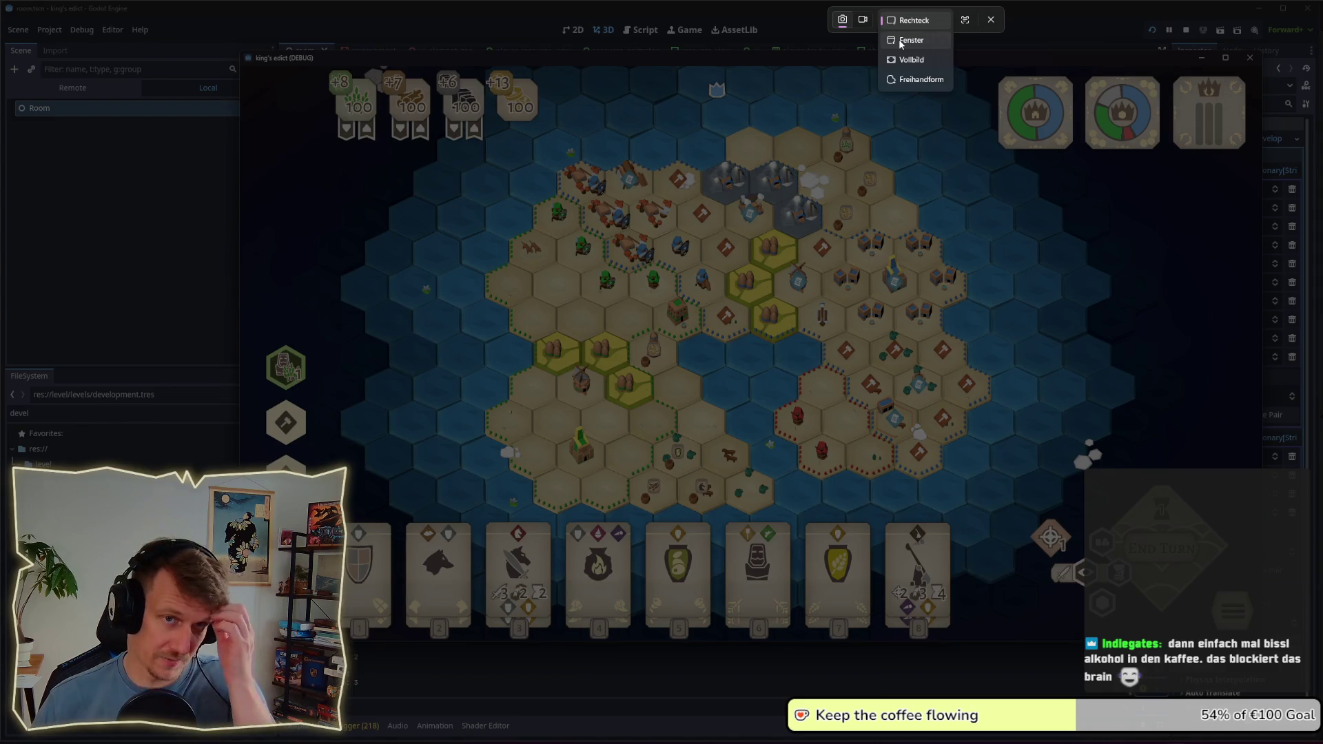
pyautogui.click(901, 41)
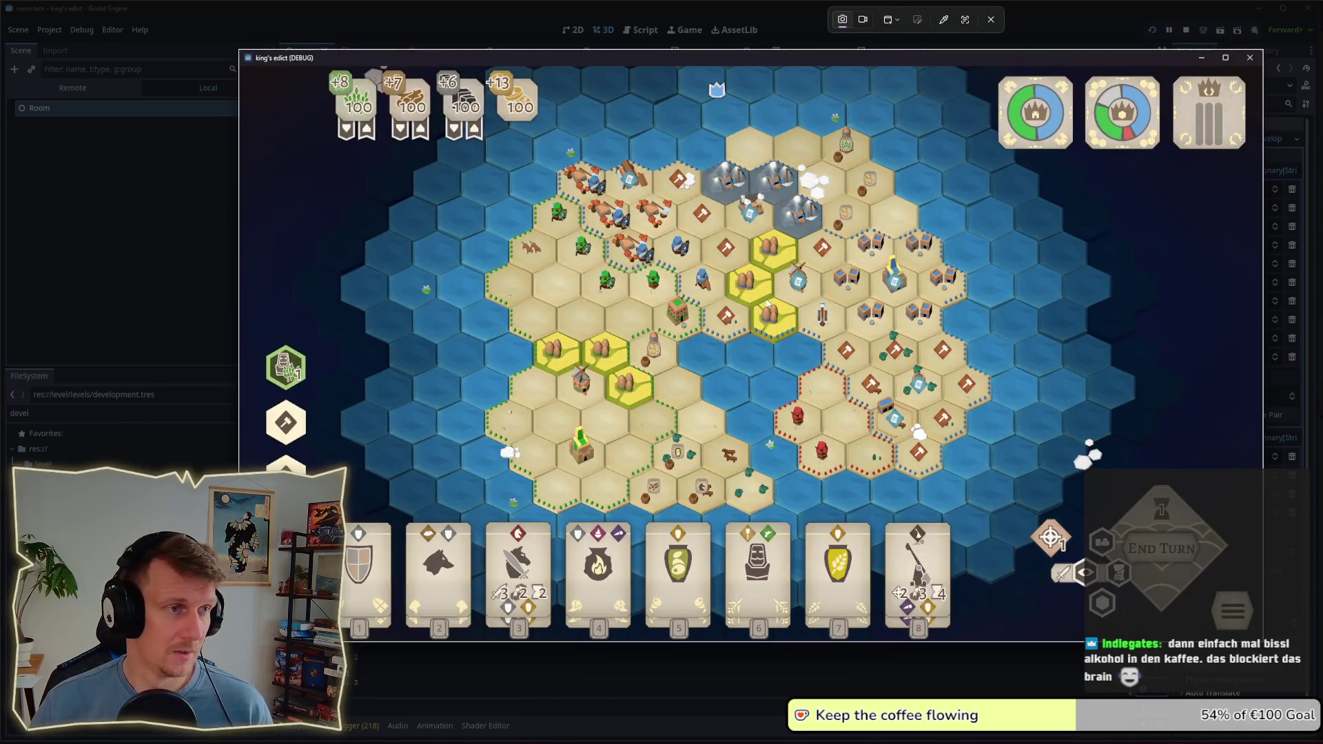
pyautogui.click(767, 303)
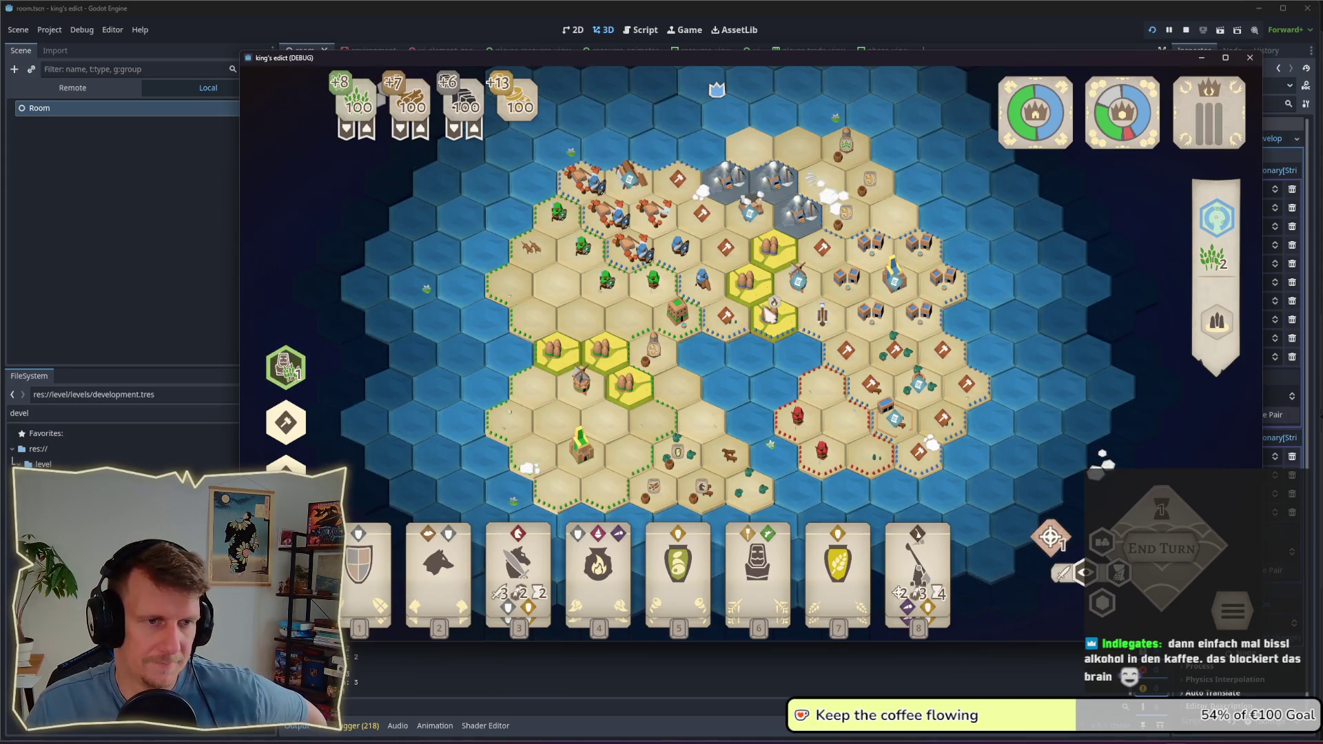
# Step: Close the game and filter the FileSystem dock for 'corner'
pyautogui.press('F8')
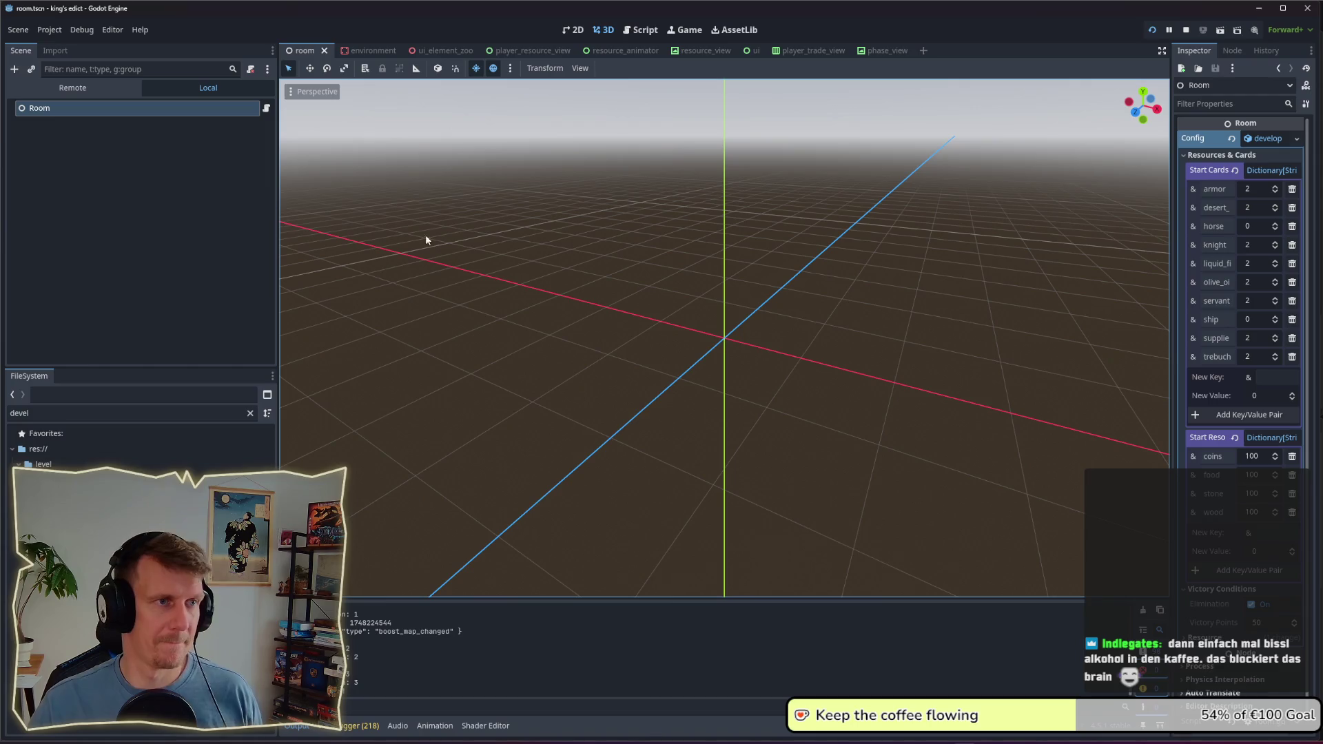
pyautogui.hotkey('ctrl', 'f')
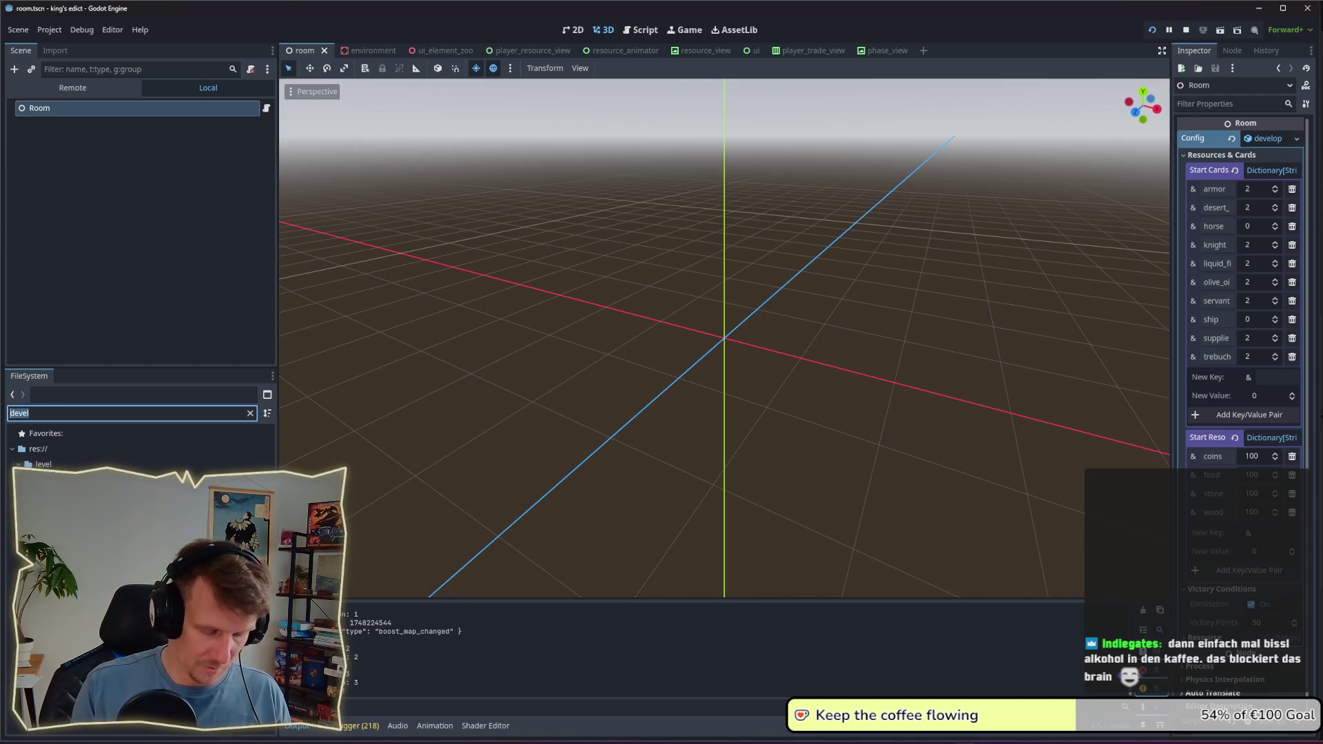
pyautogui.press('BackSpace')
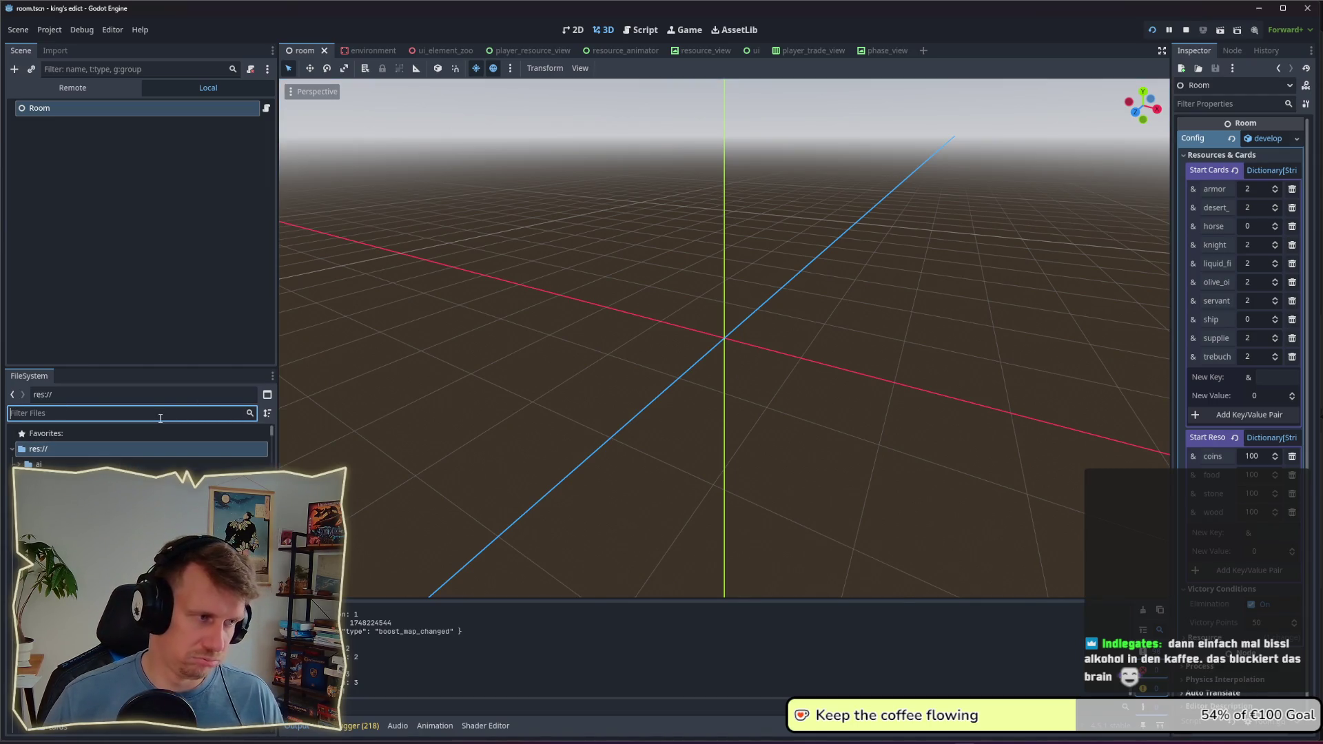
pyautogui.write('corner')
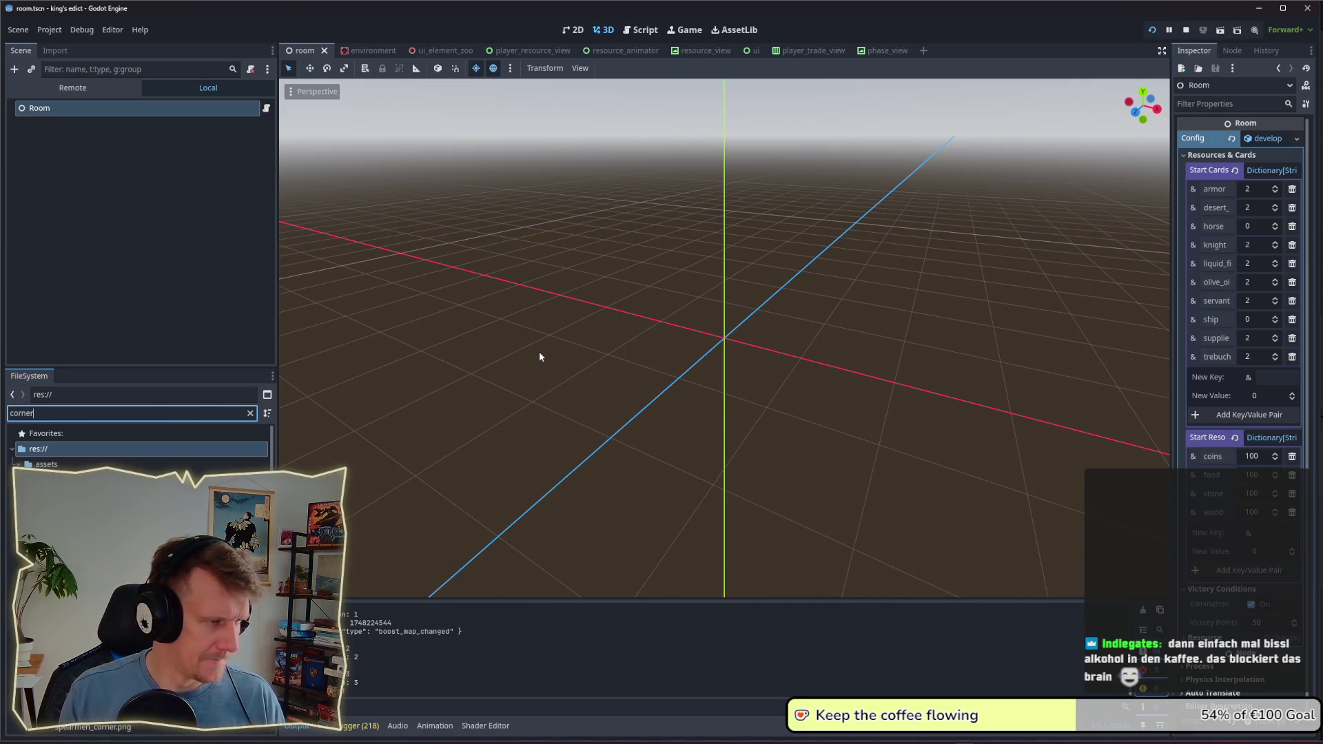
# Step: Filter the FileSystem for 'border' and open borders.tscn
pyautogui.hotkey('ctrl', 'a')
pyautogui.write('border')
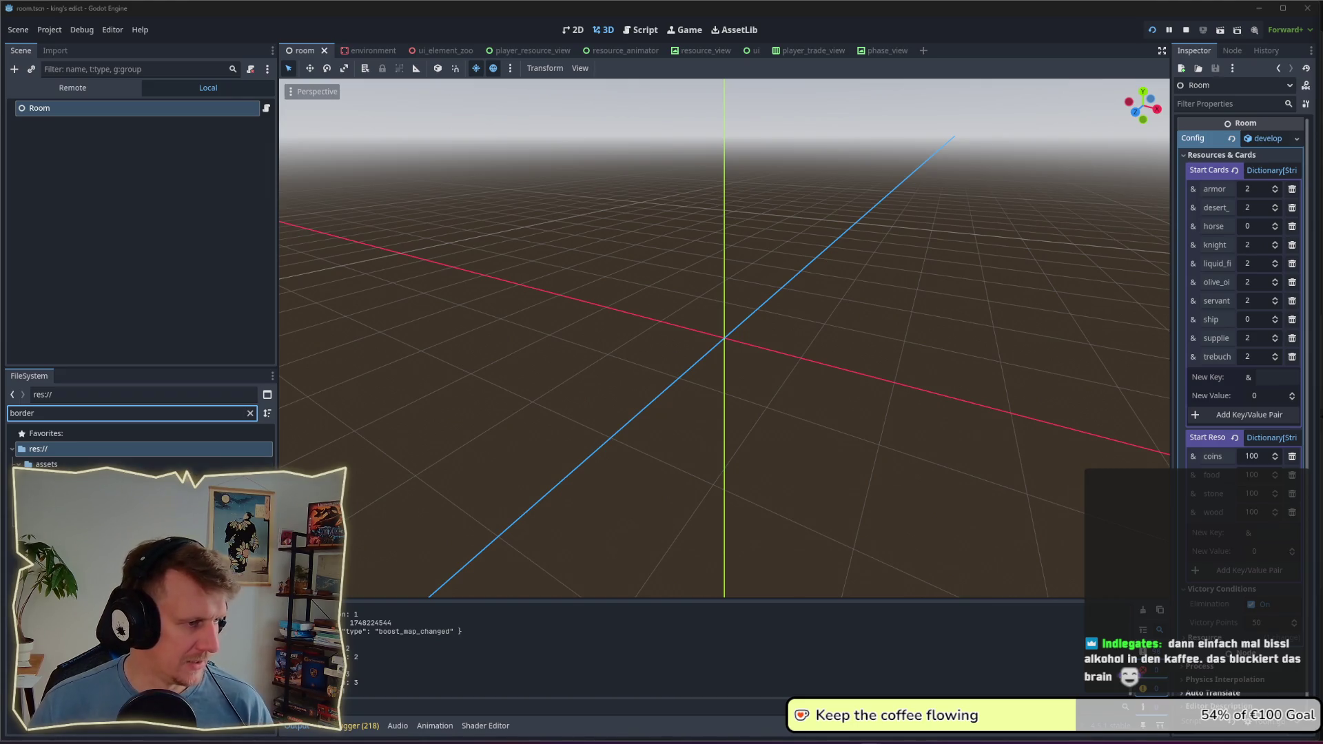
pyautogui.doubleClick(69, 510)
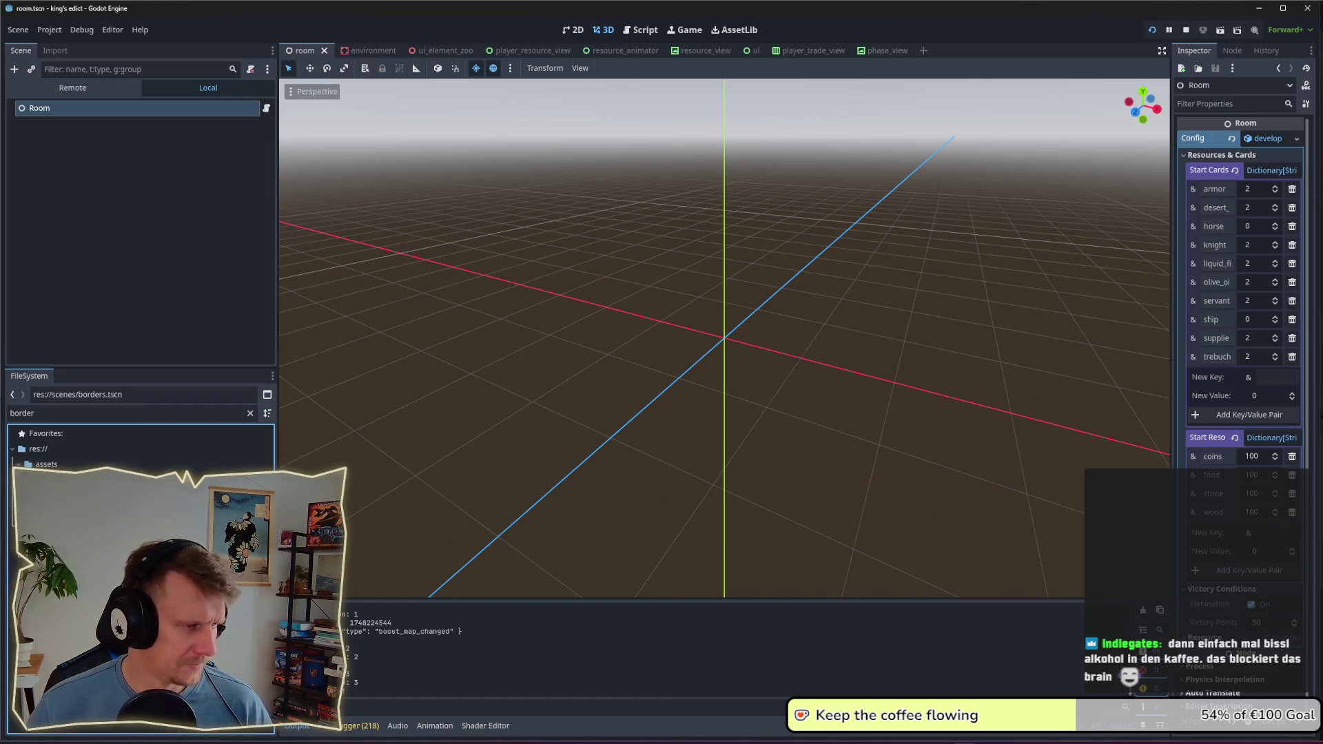
pyautogui.moveTo(652, 404)
pyautogui.mouseDown()
pyautogui.moveTo(647, 346)
pyautogui.moveTo(821, 313)
pyautogui.moveTo(772, 321)
pyautogui.mouseUp()
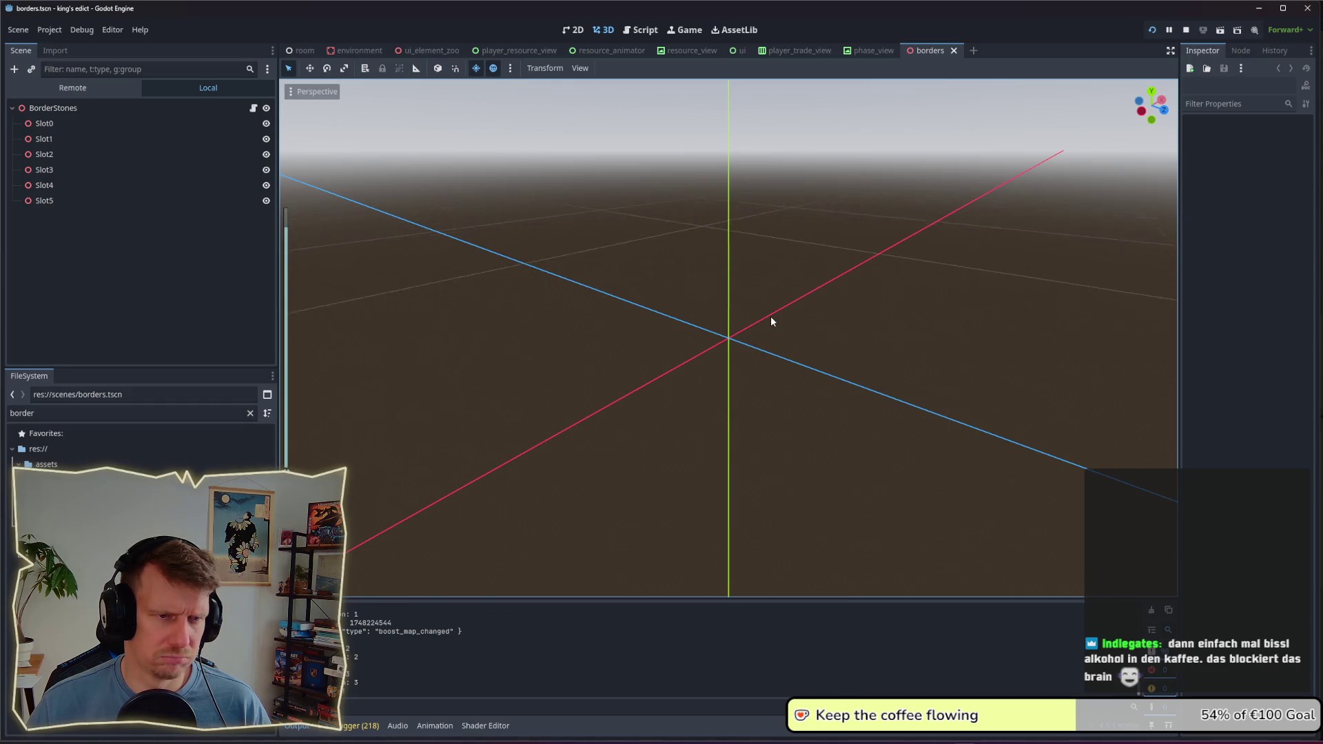
# Step: Step through the BorderStones slot nodes and open the borders.gd script
pyautogui.click(91, 114)
pyautogui.click(89, 122)
pyautogui.click(85, 131)
pyautogui.press('Down')
pyautogui.press('Down')
pyautogui.press('Down')
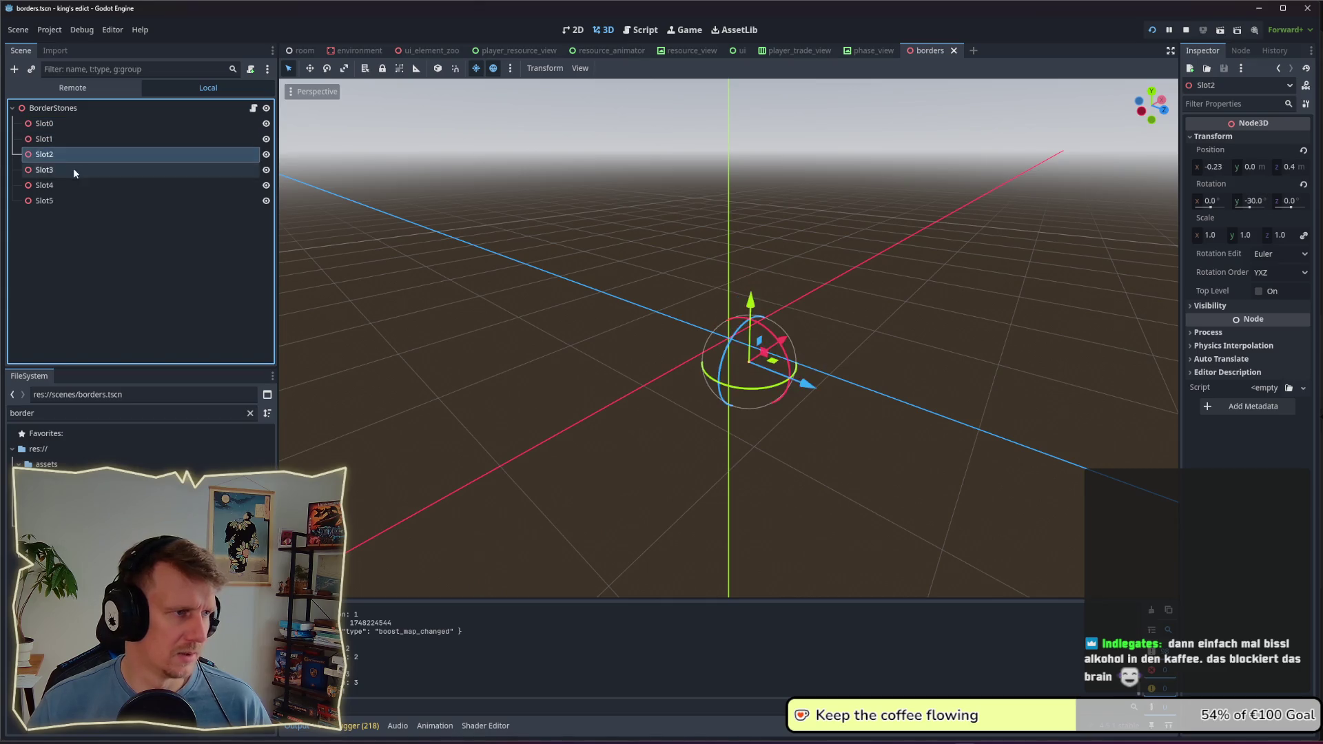
pyautogui.click(251, 109)
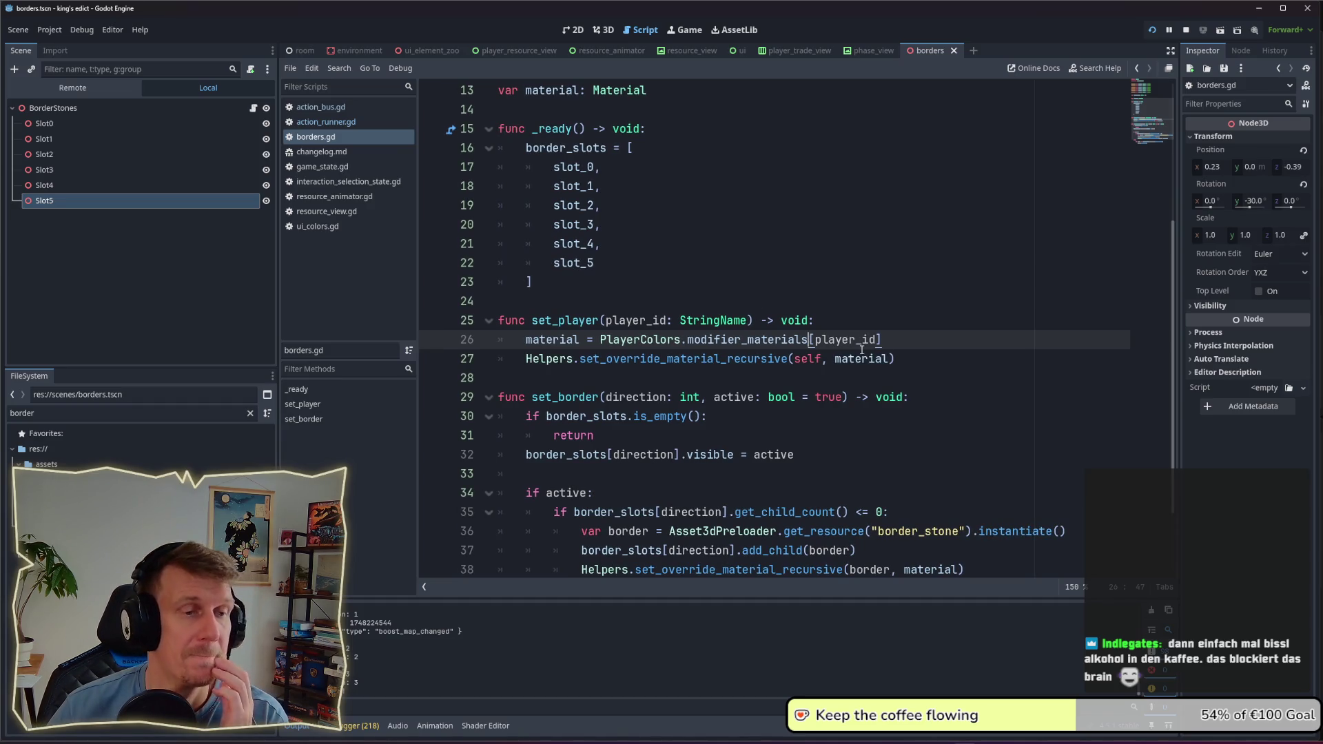
# Step: Read through borders.gd, looking at the material usage around lines 26-27
pyautogui.scroll(4, 858, 348)
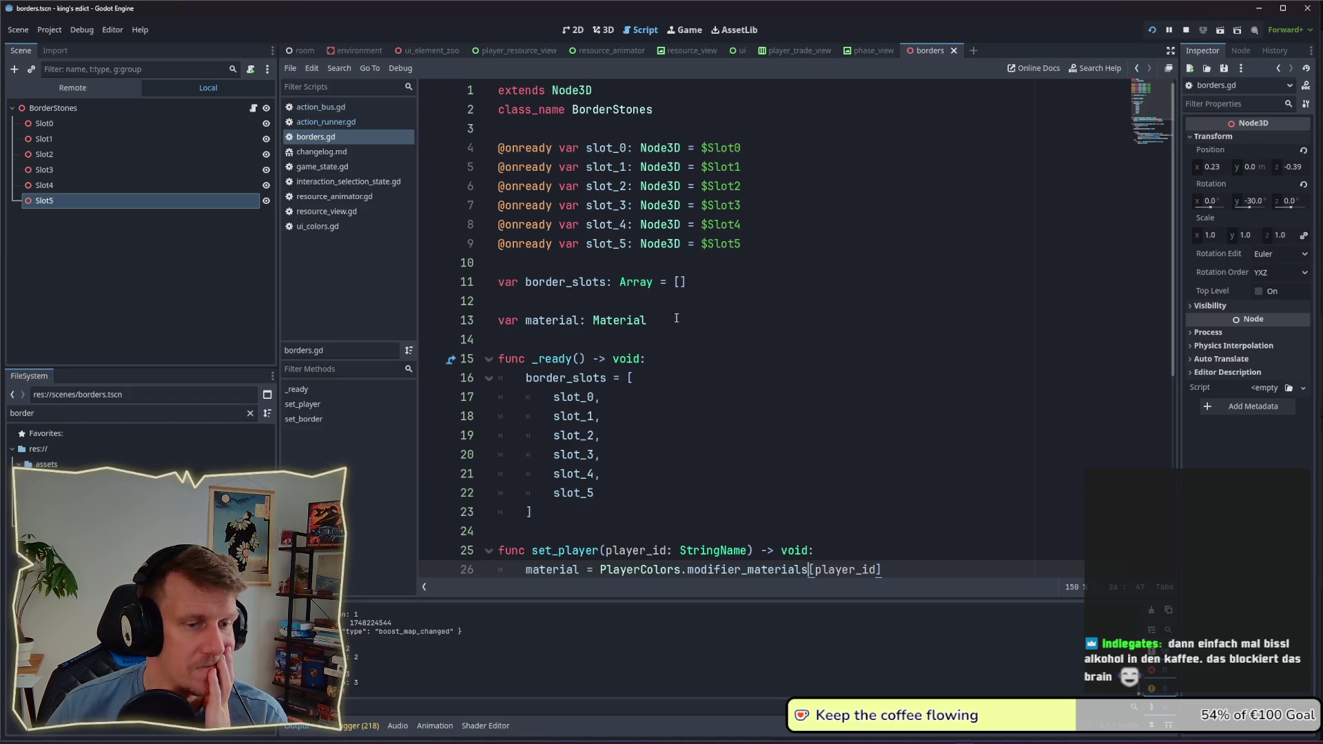
pyautogui.scroll(-3, 769, 341)
pyautogui.doubleClick(881, 416)
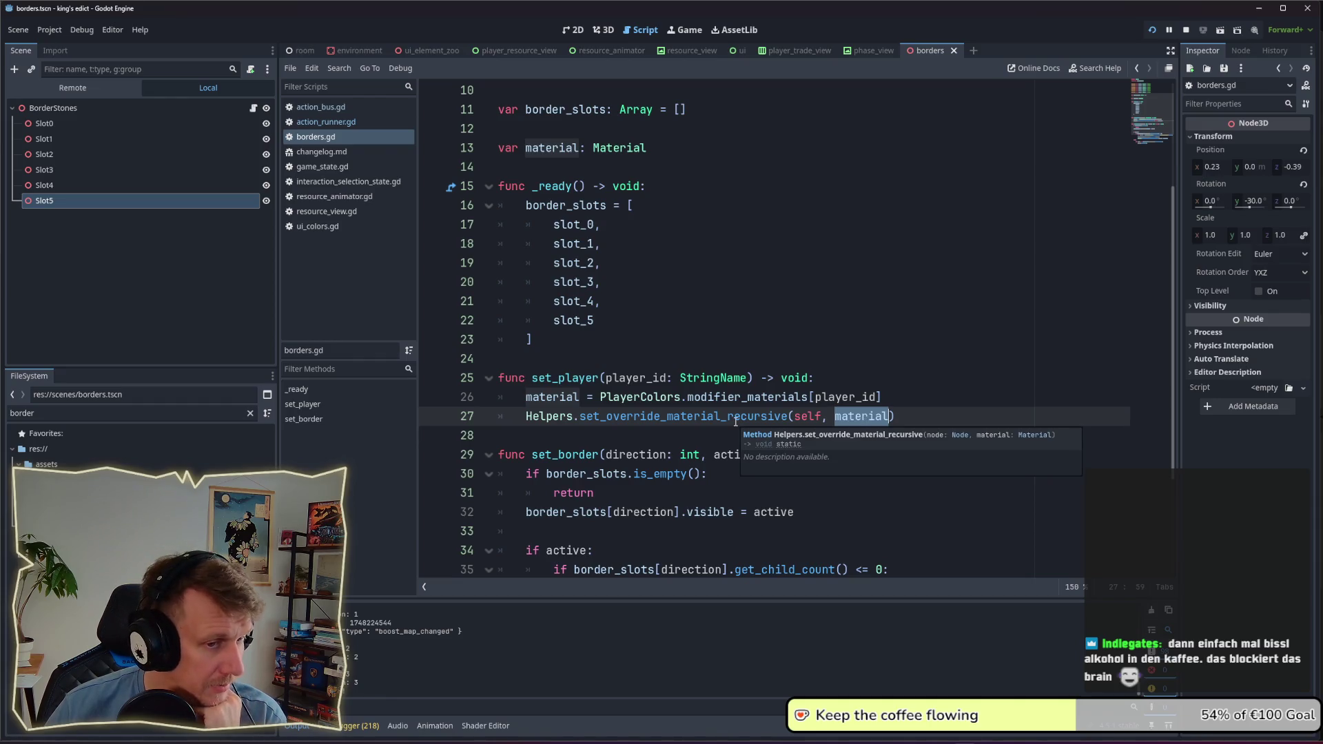
pyautogui.scroll(-1, 735, 421)
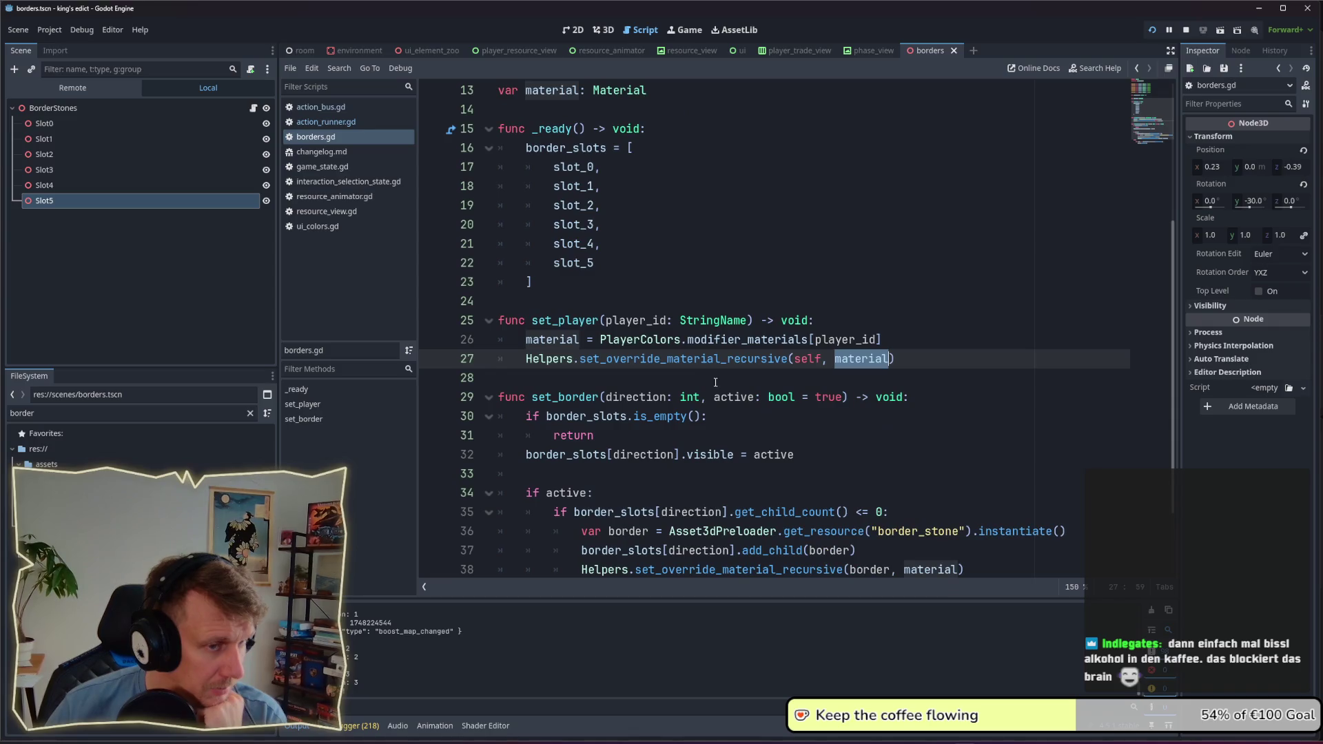
pyautogui.click(50, 109)
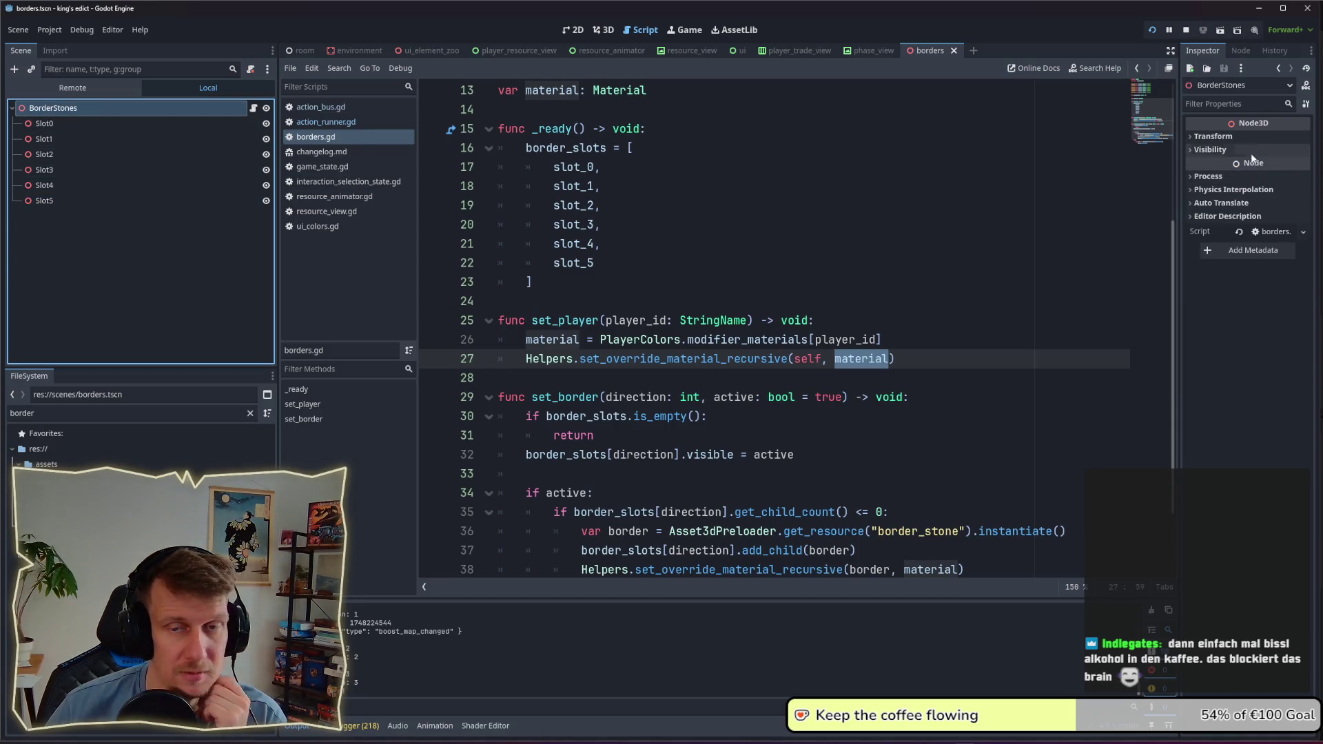
pyautogui.scroll(4, 826, 311)
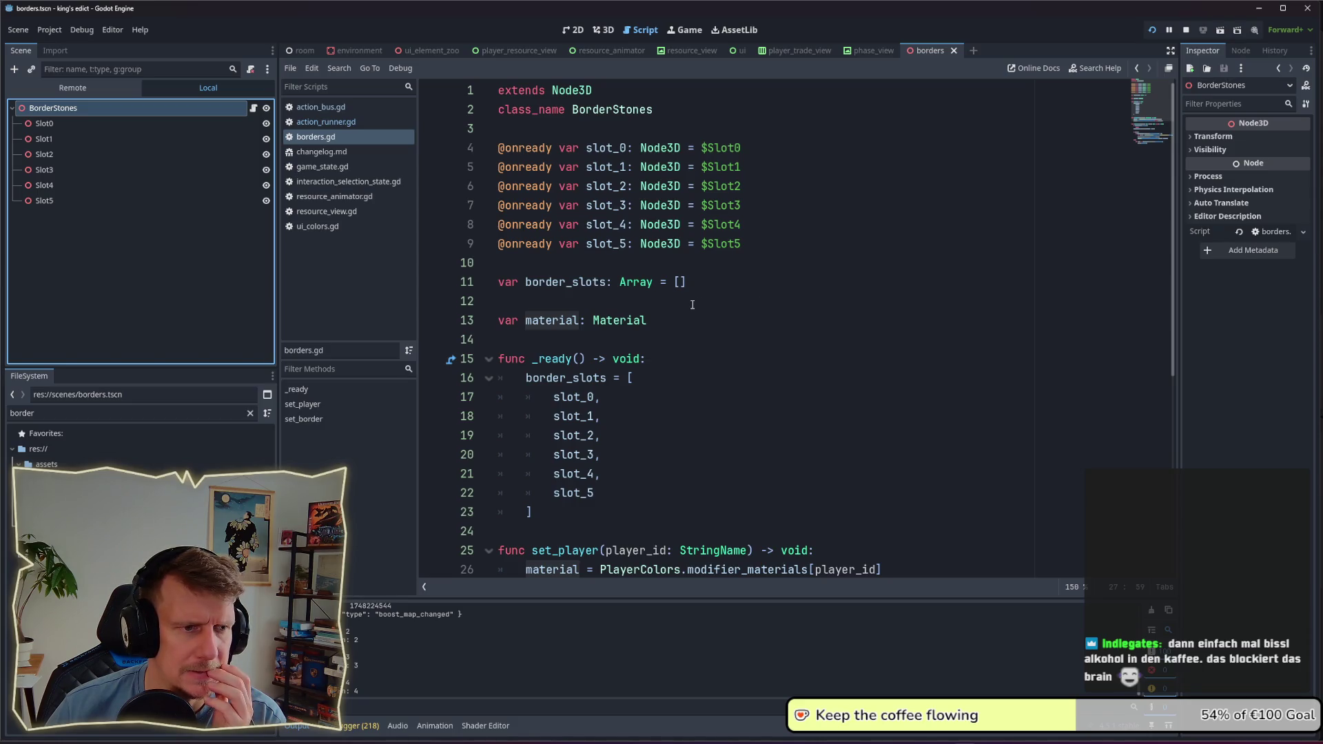
pyautogui.scroll(-5, 693, 305)
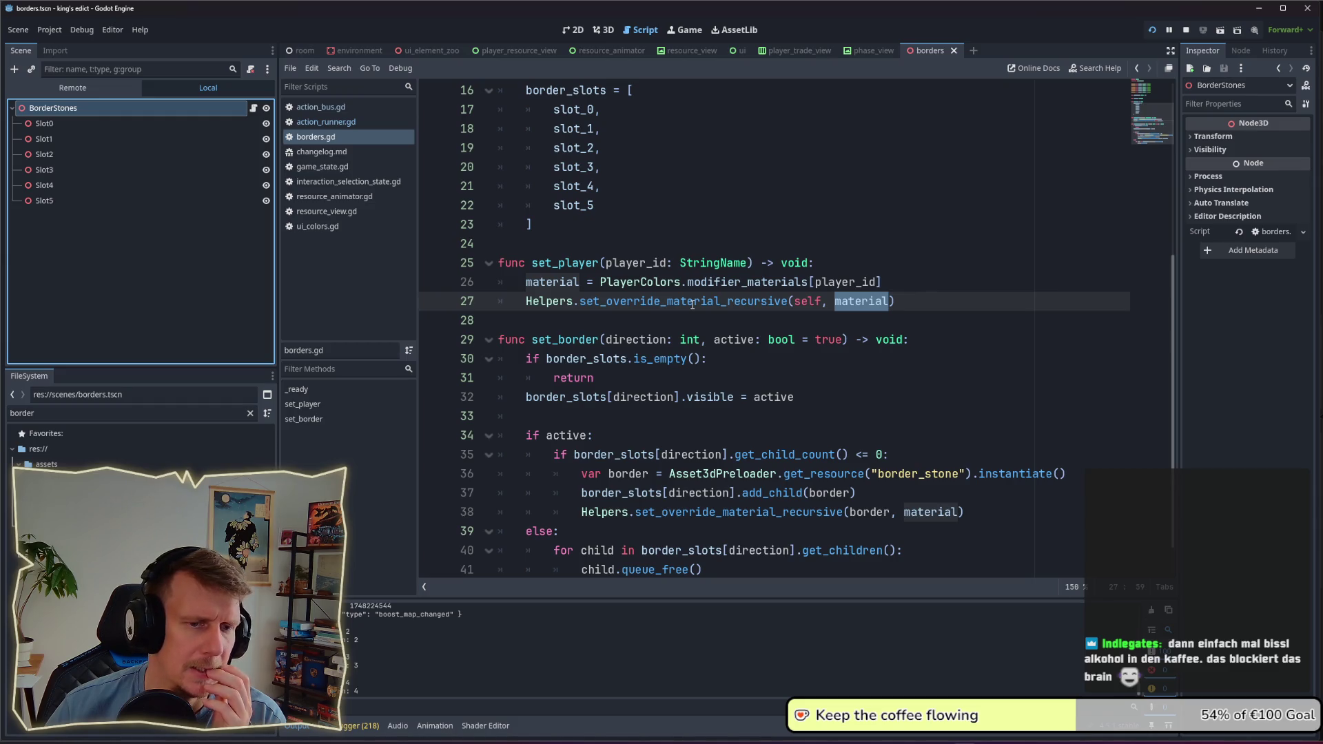
pyautogui.scroll(-1, 693, 305)
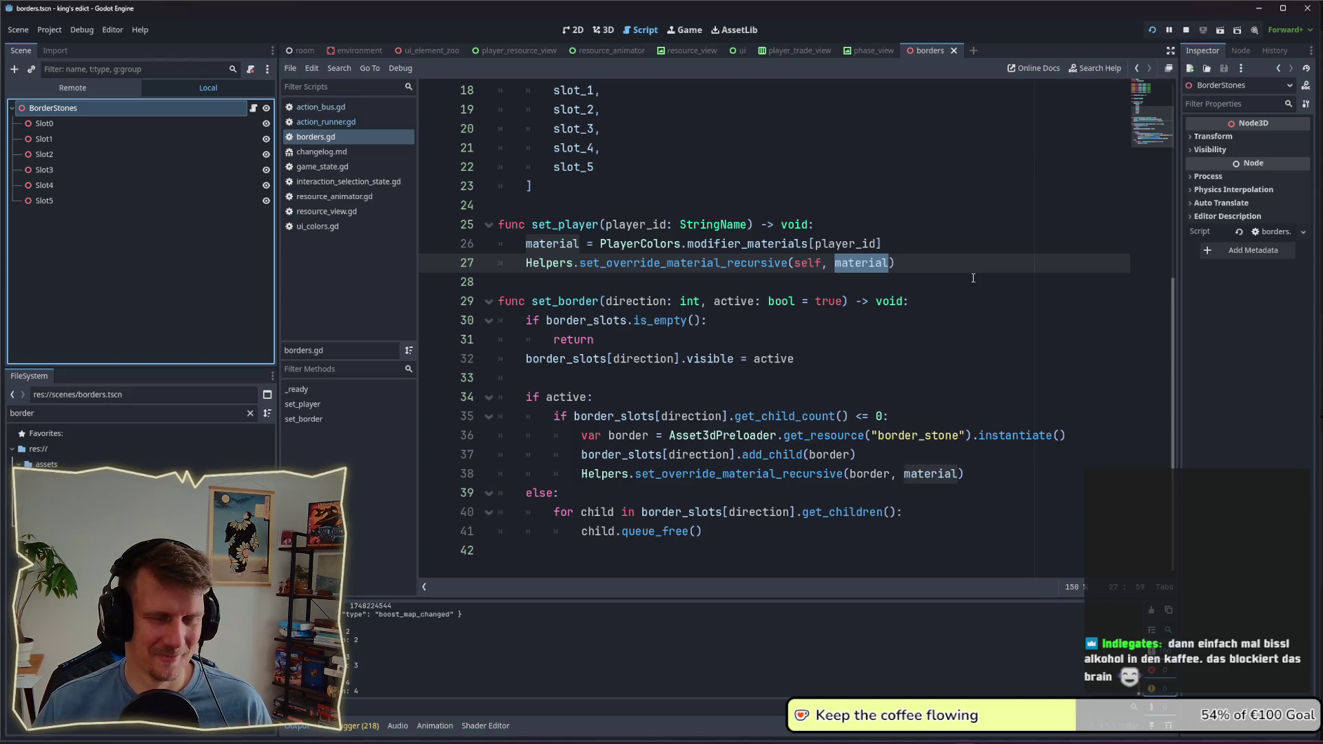
pyautogui.scroll(4, 730, 263)
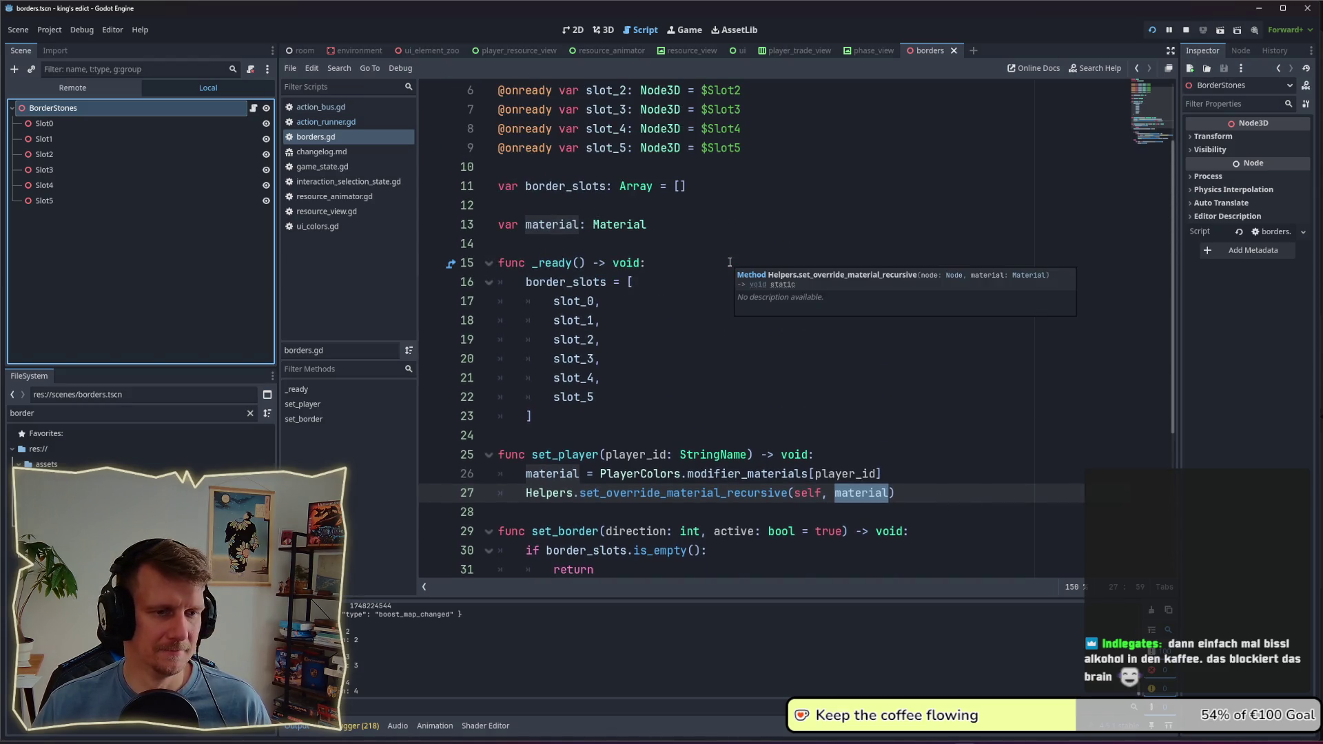
pyautogui.scroll(-2, 753, 335)
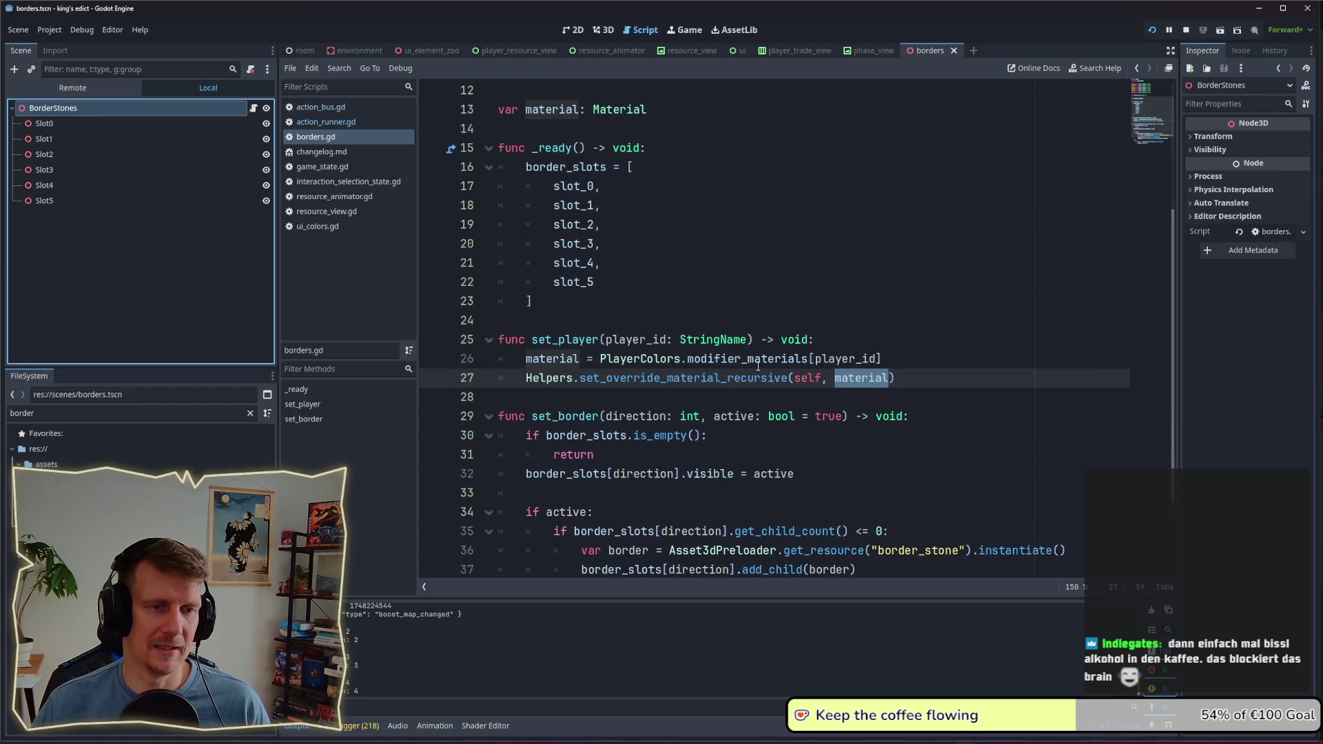
# Step: Jump from modifier_materials on line 26 to its declaration in player_colors.gd
pyautogui.moveTo(759, 367)
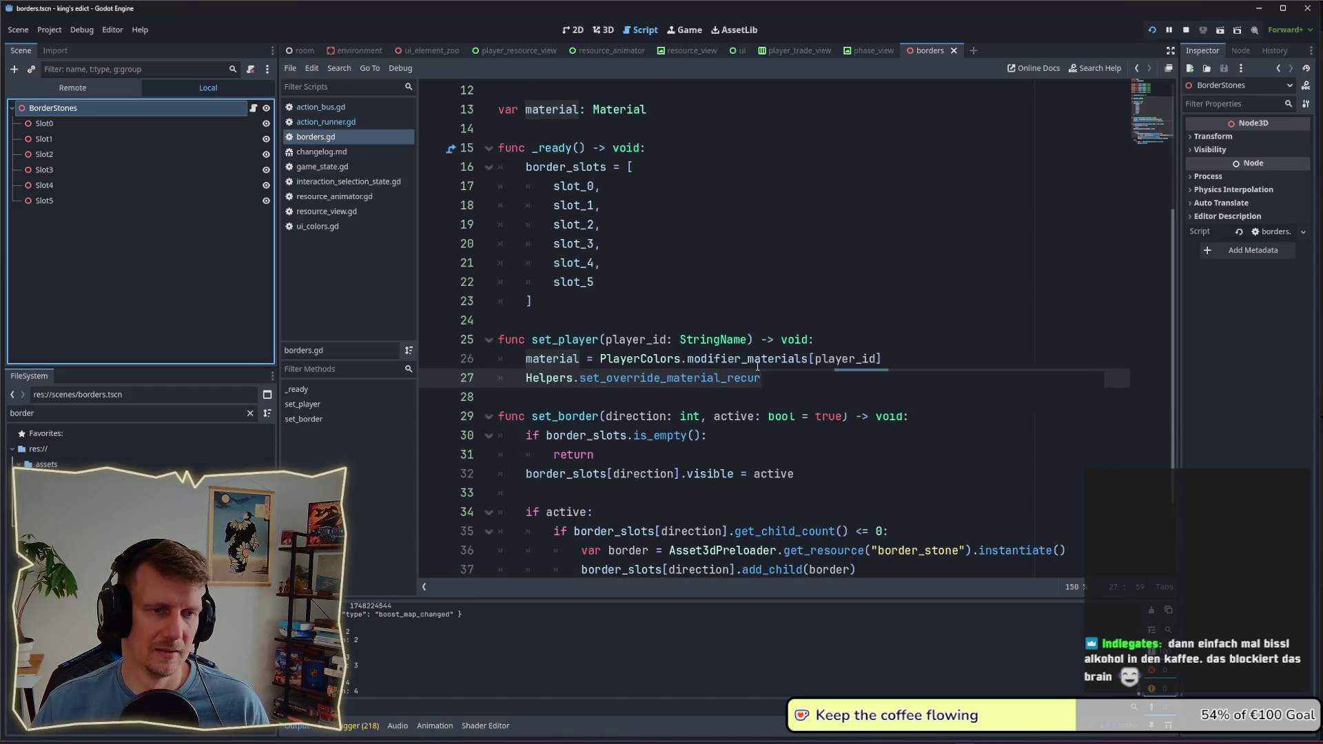
pyautogui.doubleClick(759, 359)
pyautogui.press('End')
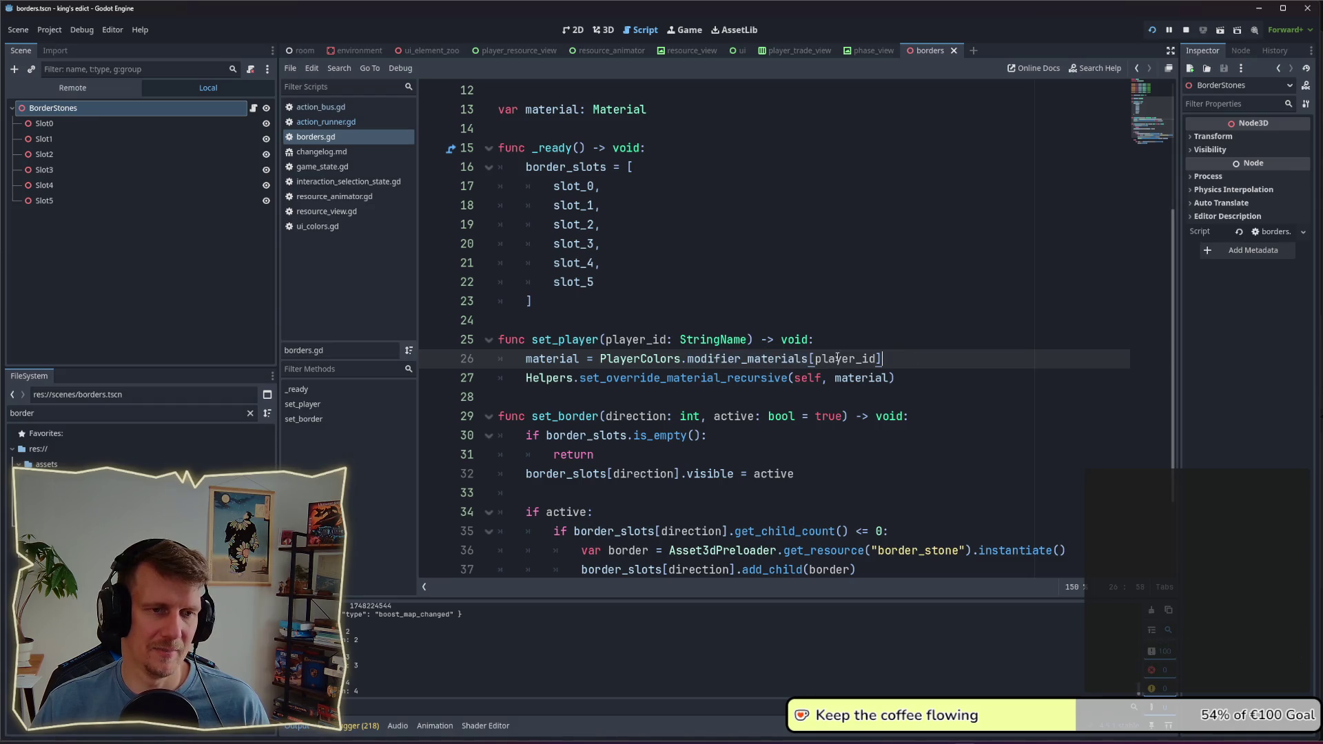
pyautogui.keyDown('ctrl'); pyautogui.click(736, 359); pyautogui.keyUp('ctrl')
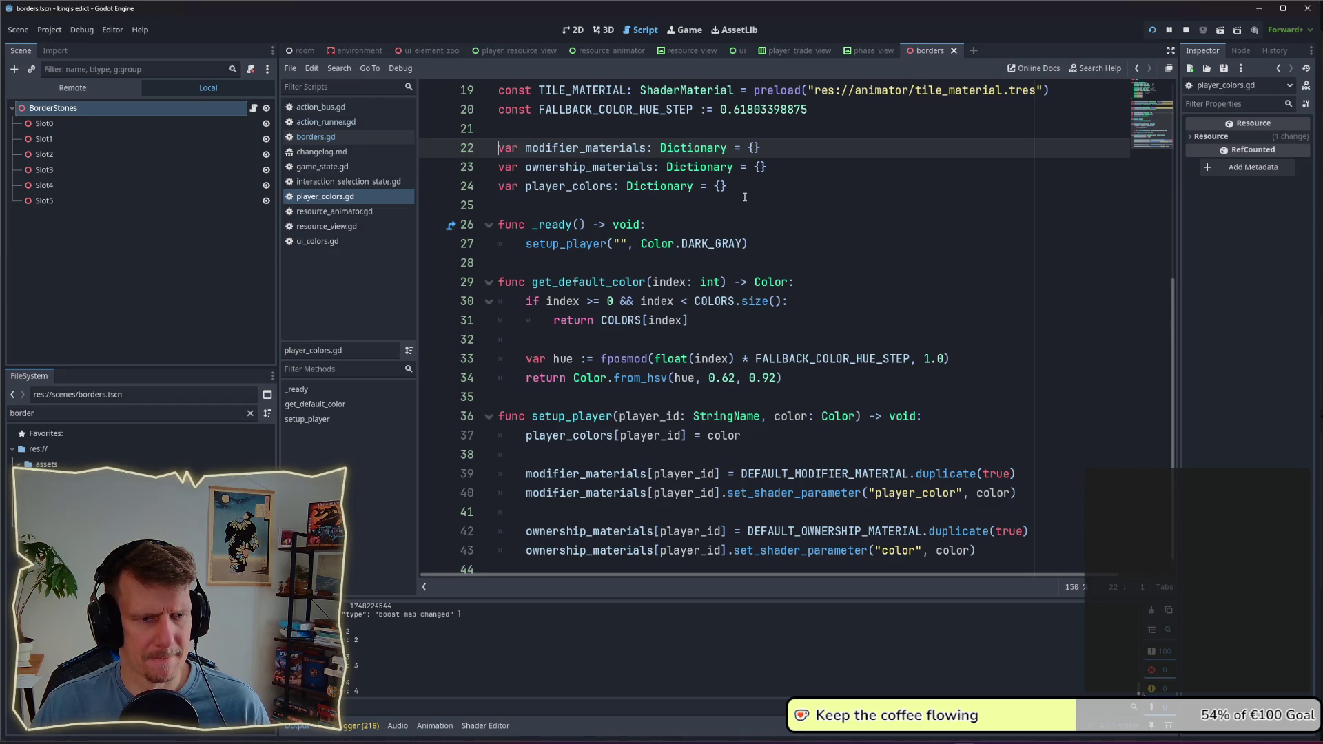
pyautogui.scroll(-1, 745, 197)
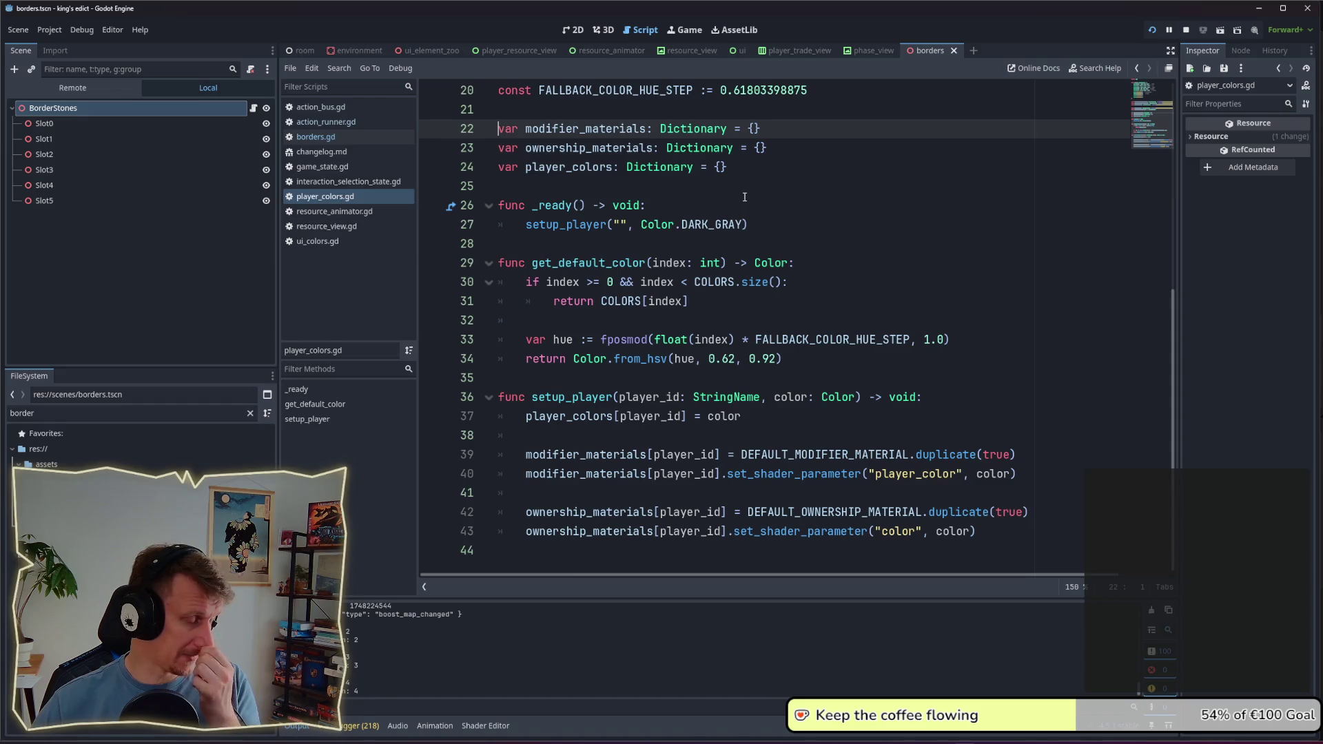
pyautogui.moveTo(773, 263)
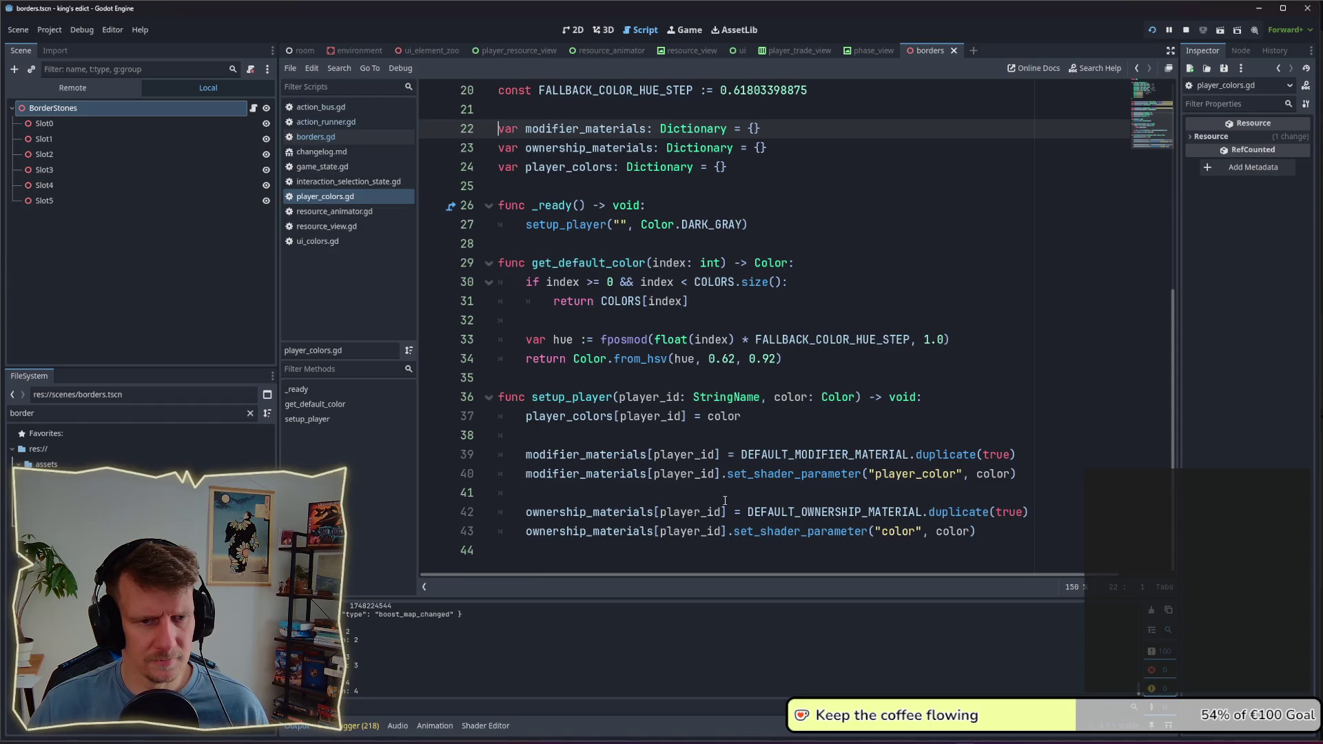
pyautogui.hotkey('alt', 'Tab')
pyautogui.hotkey('alt', 'Tab')
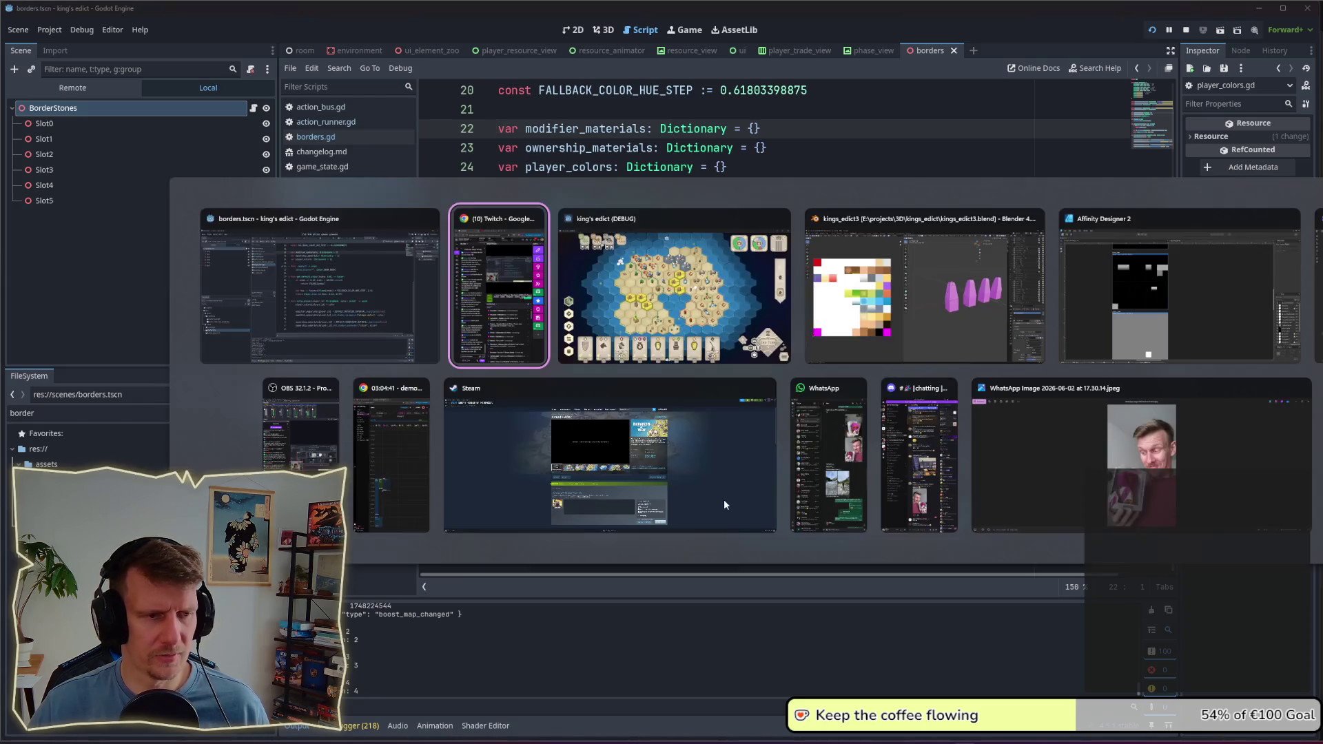
pyautogui.scroll(5, 757, 434)
pyautogui.scroll(4, 959, 348)
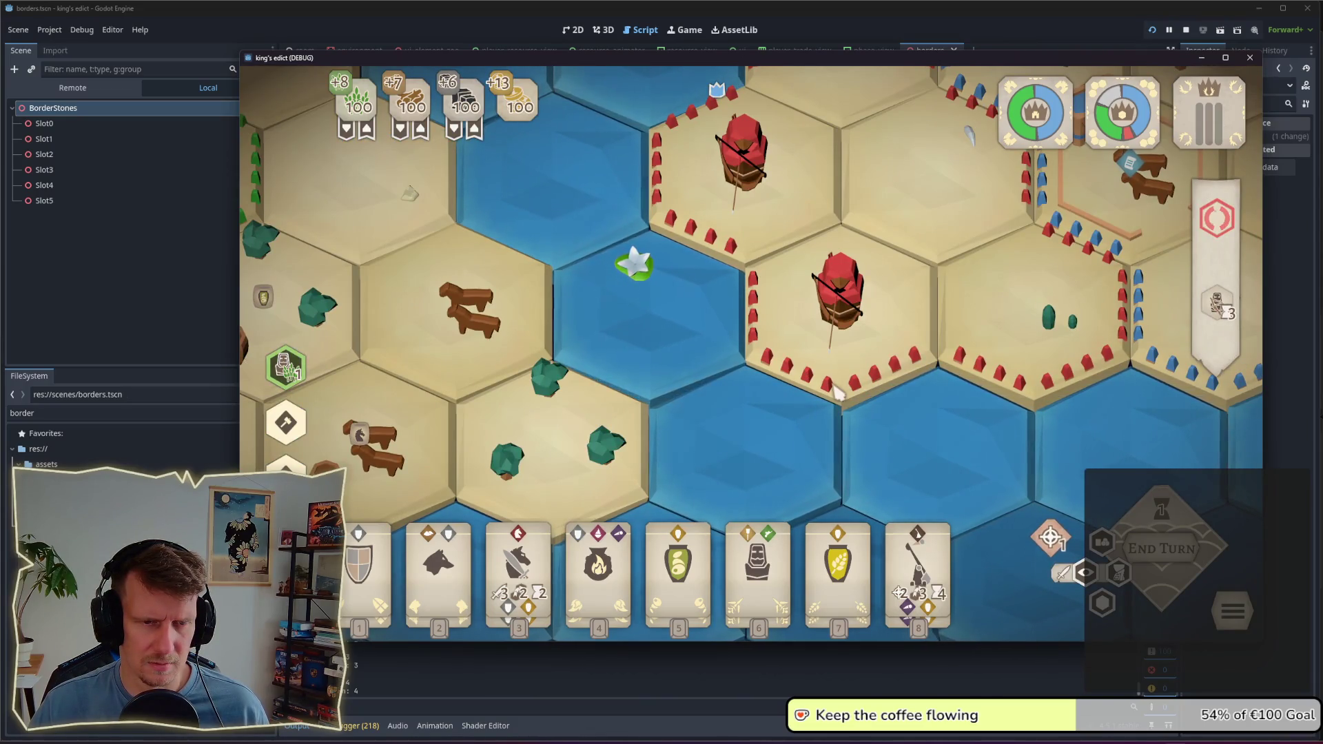
pyautogui.moveTo(1129, 400); pyautogui.dragTo(836, 389)
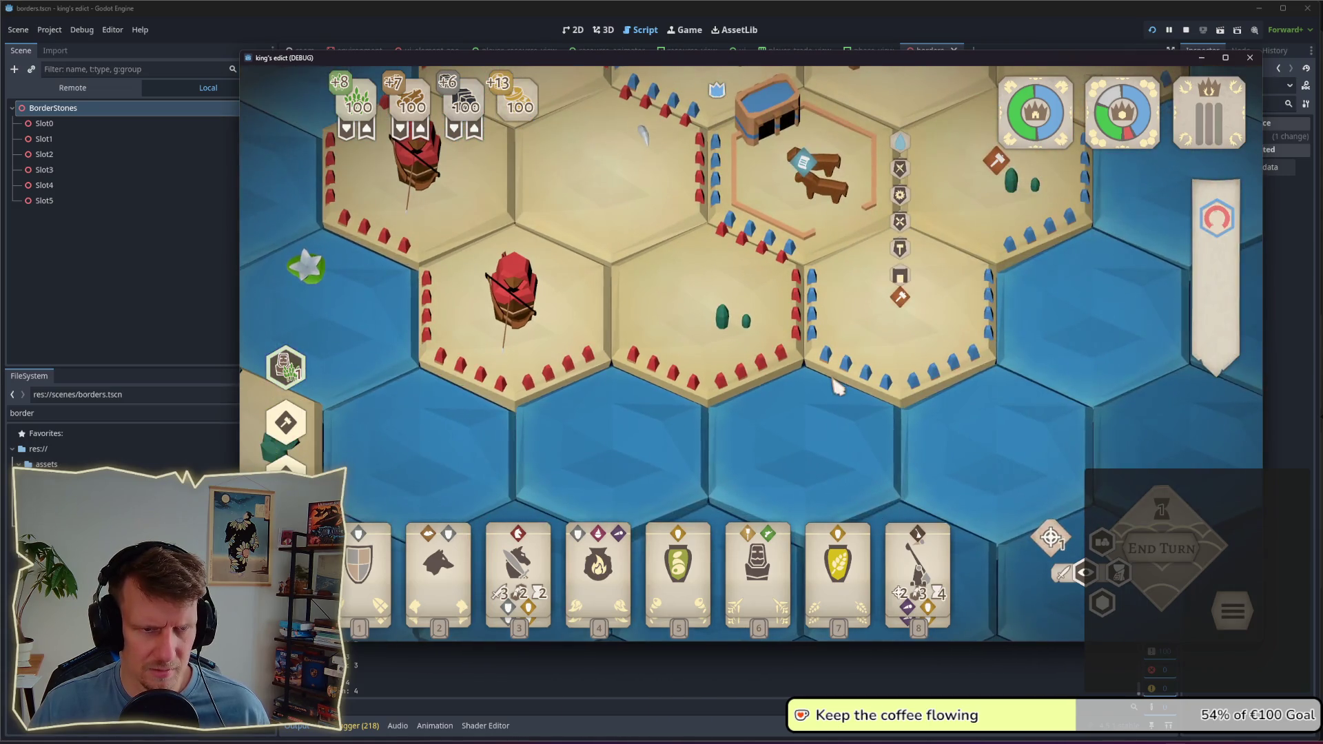
pyautogui.scroll(-3, 835, 376)
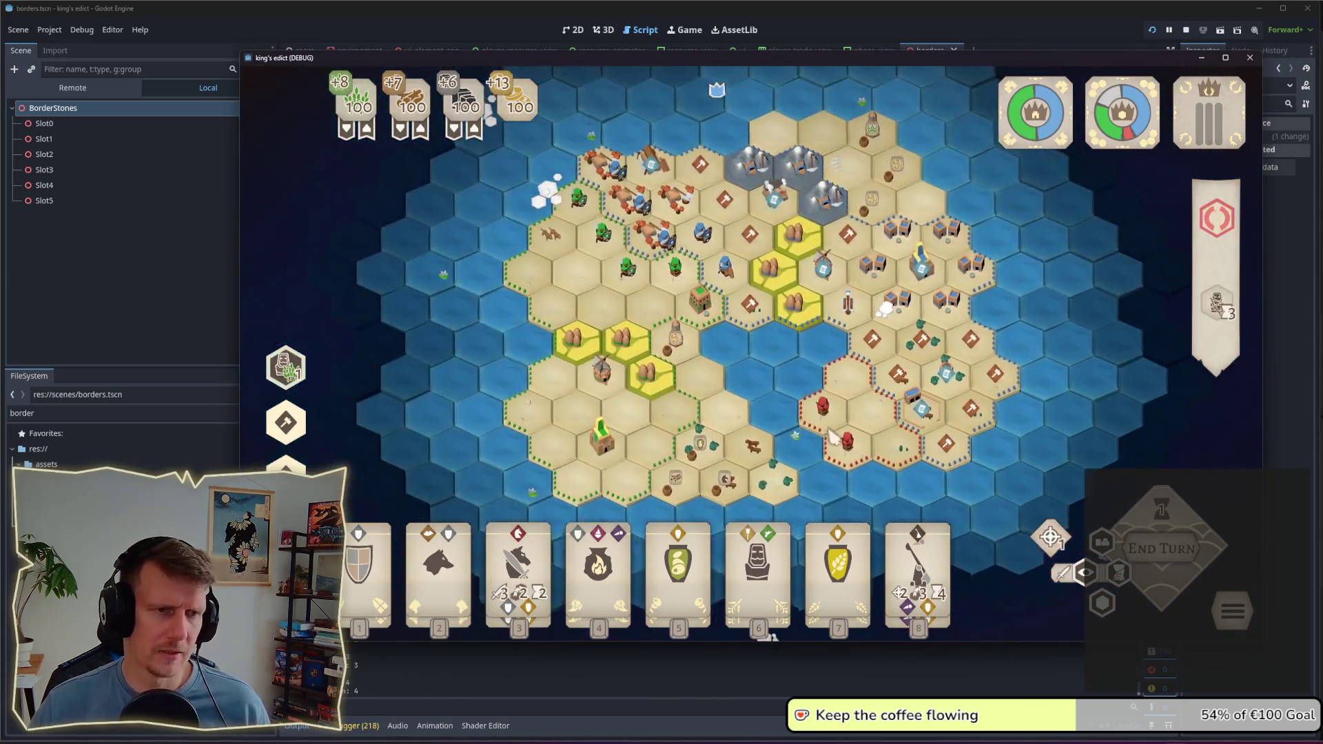
pyautogui.click(109, 267)
pyautogui.hotkey('alt', 'Tab')
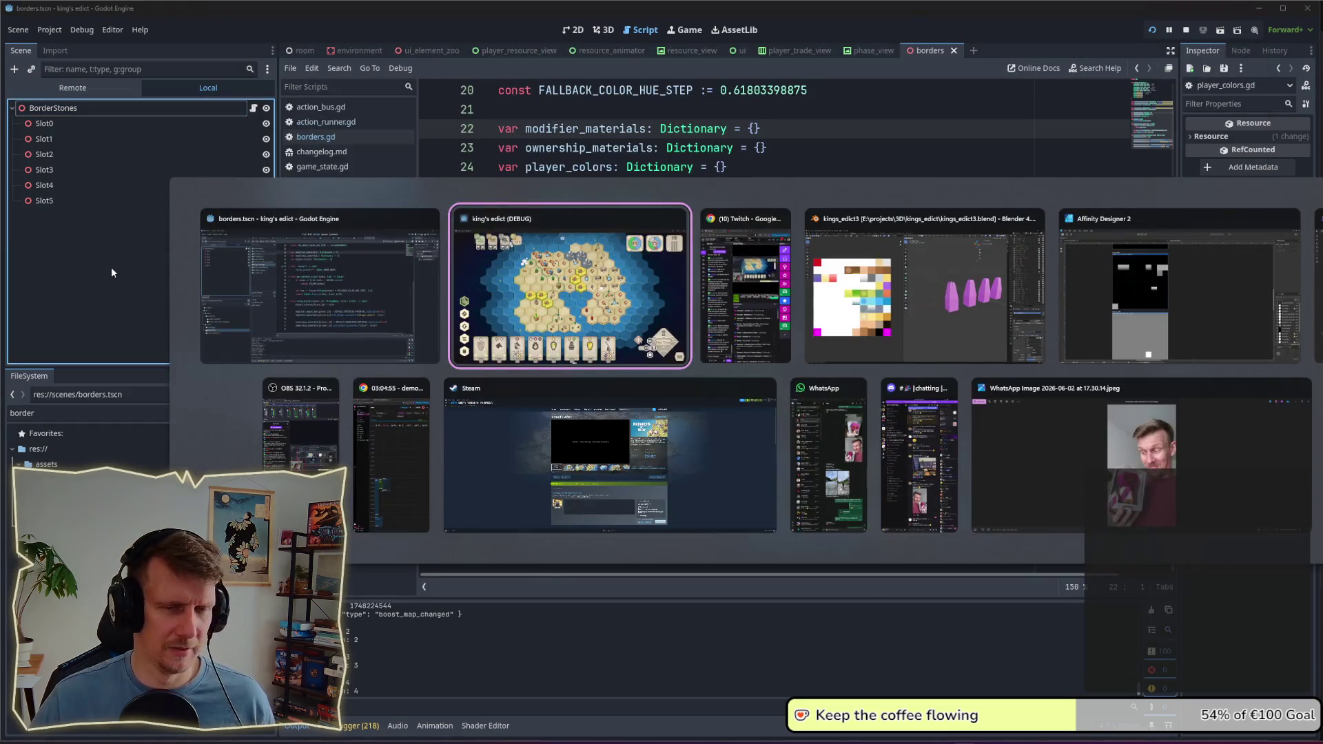
pyautogui.click(957, 306)
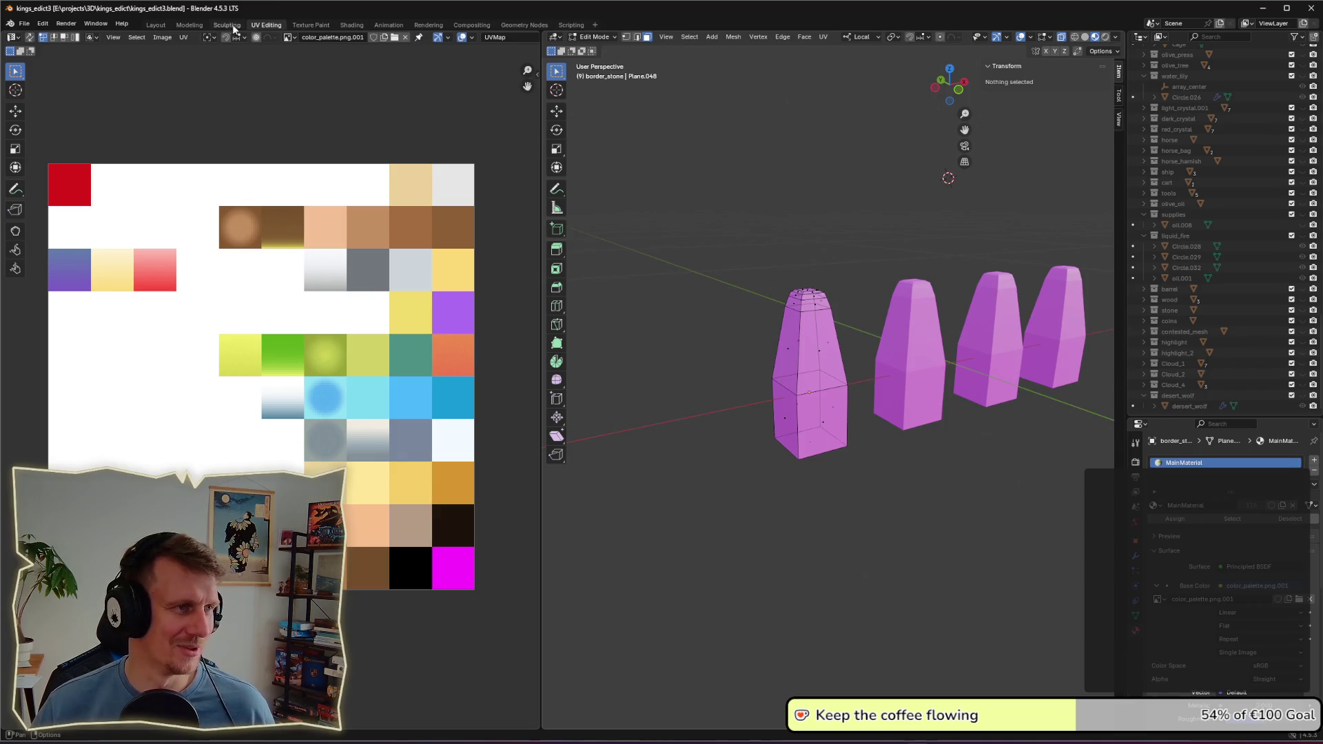
# Step: Run the Scripting workspace's export script to re-export the border stone models, then return to Godot
pyautogui.click(571, 25)
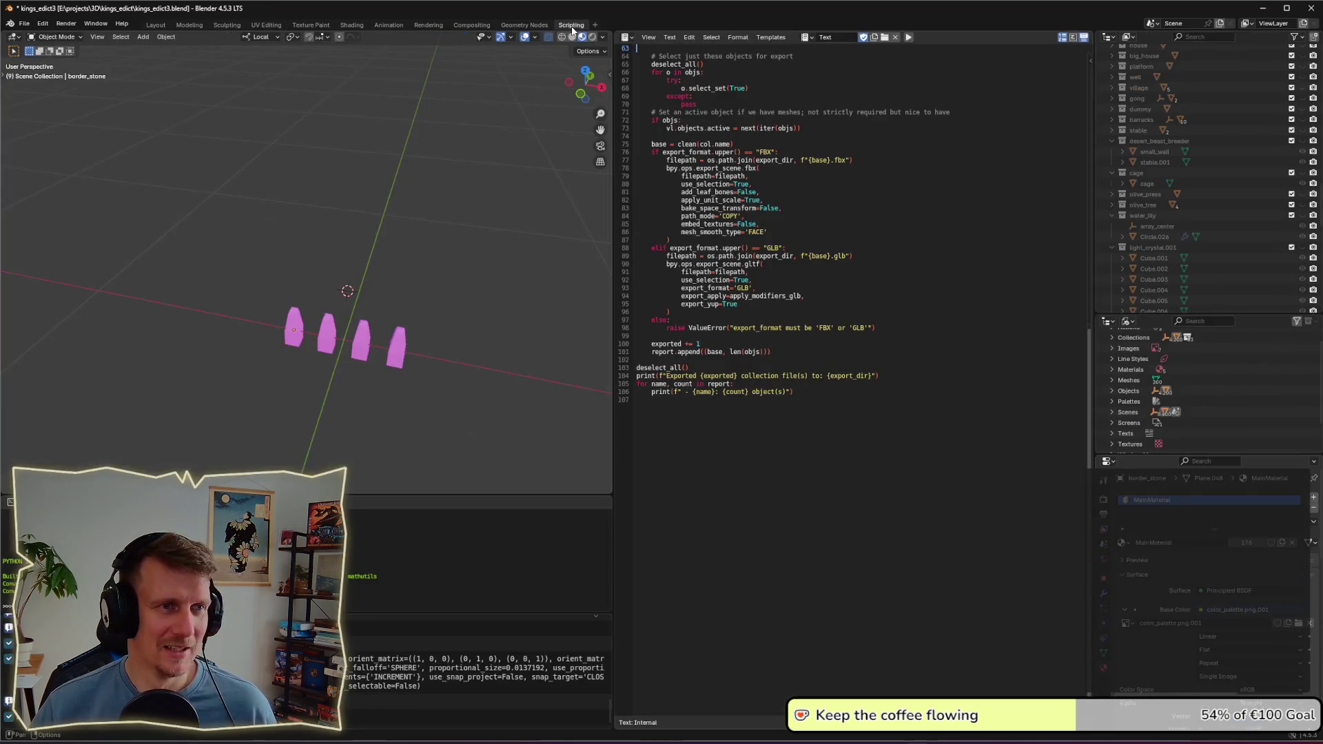
pyautogui.click(909, 40)
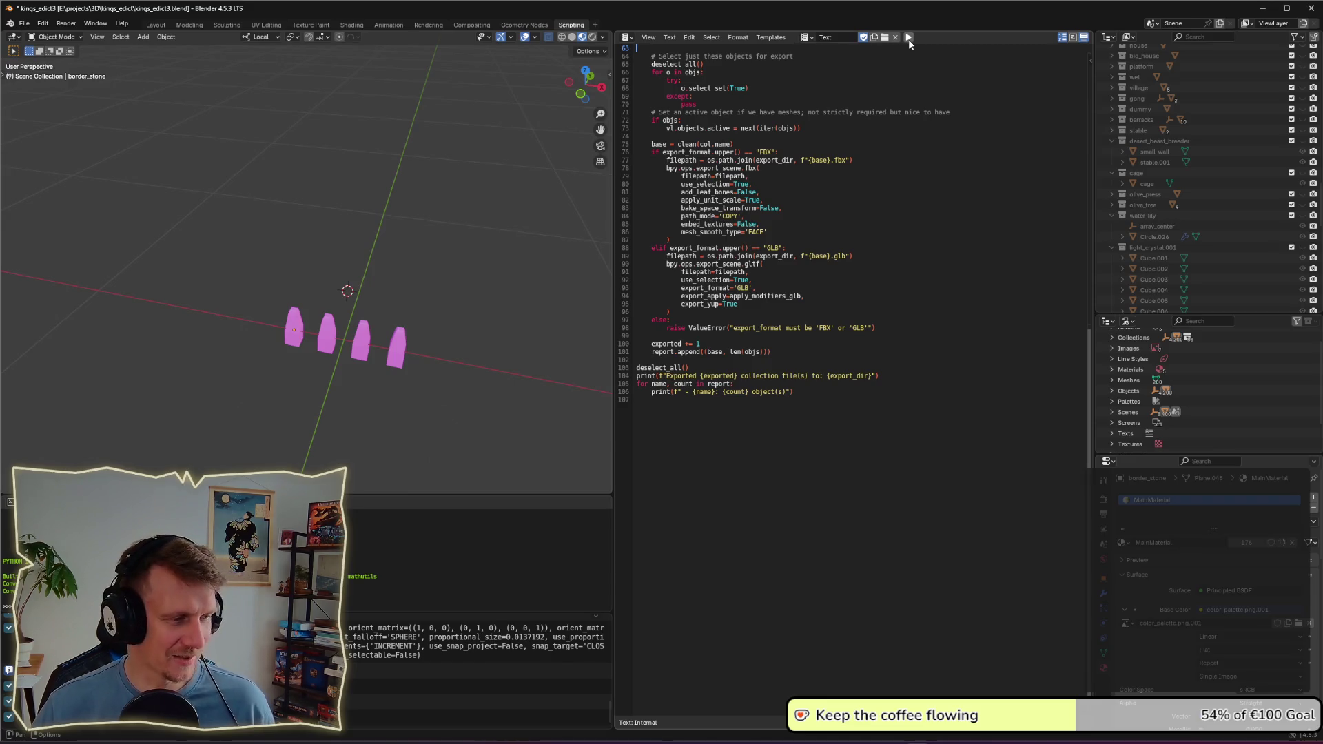
pyautogui.hotkey('alt', 'Tab')
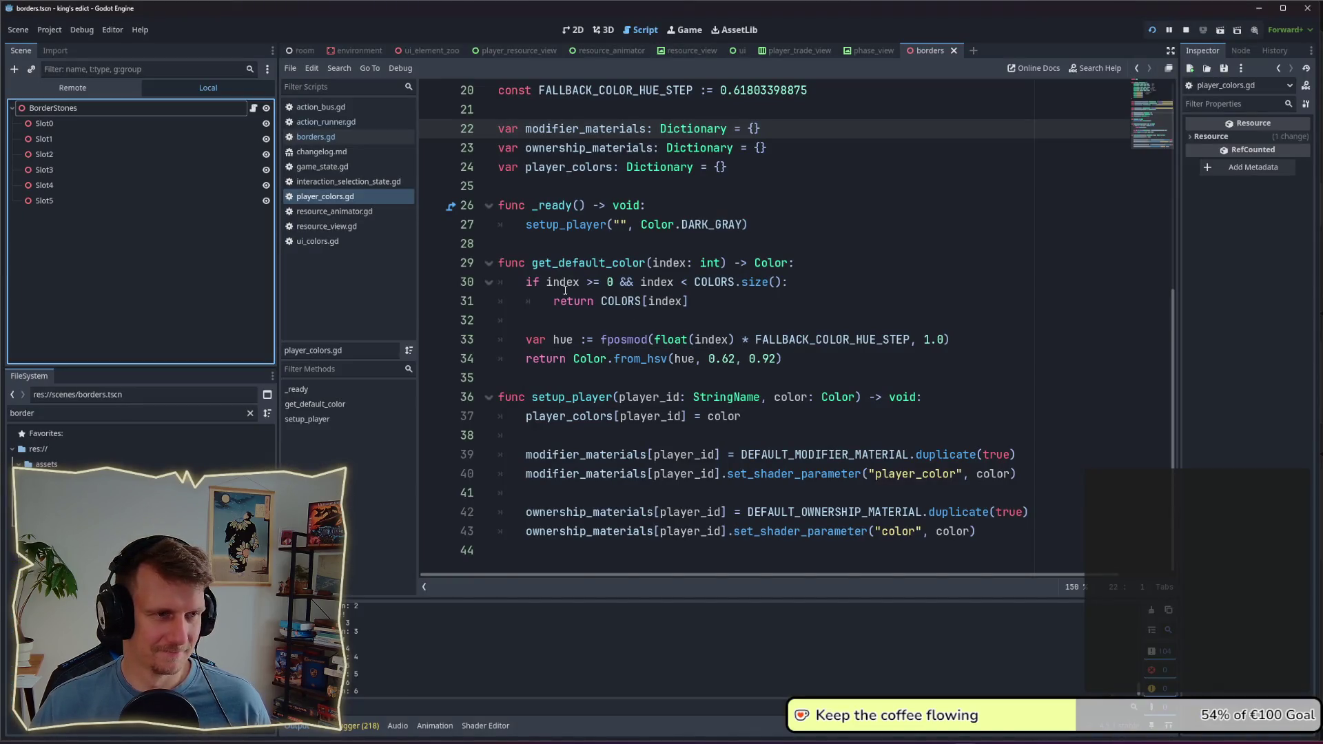
# Step: Stop the running King's Edict game and launch the project again from the Godot toolbar
pyautogui.hotkey('alt', 'Tab')
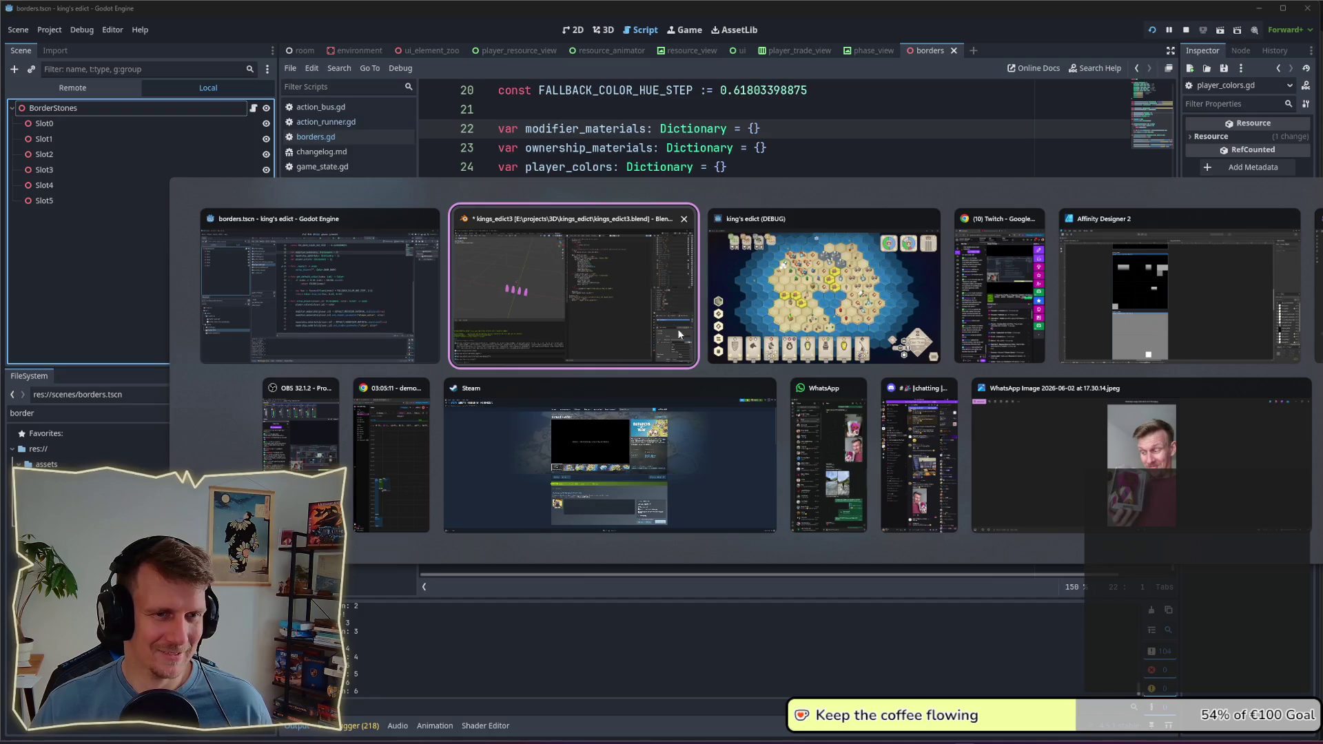
pyautogui.click(784, 273)
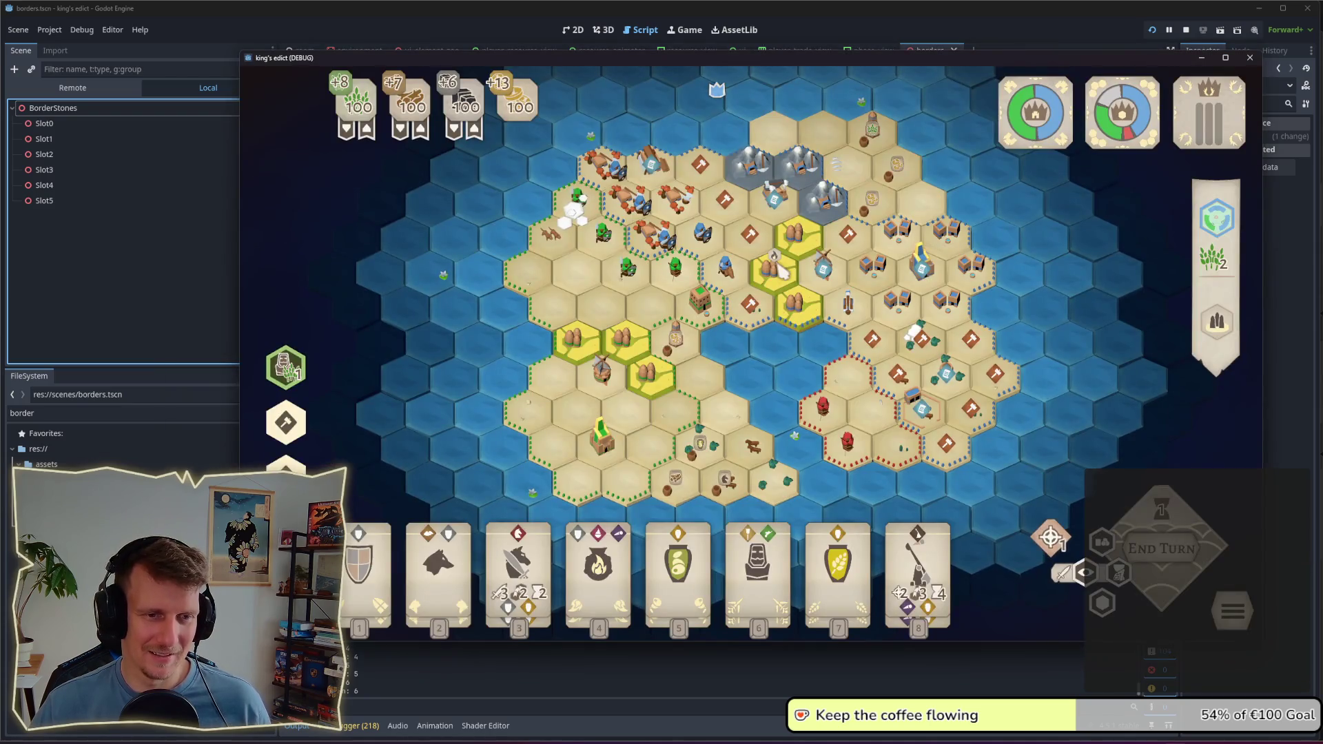
pyautogui.click(1186, 30)
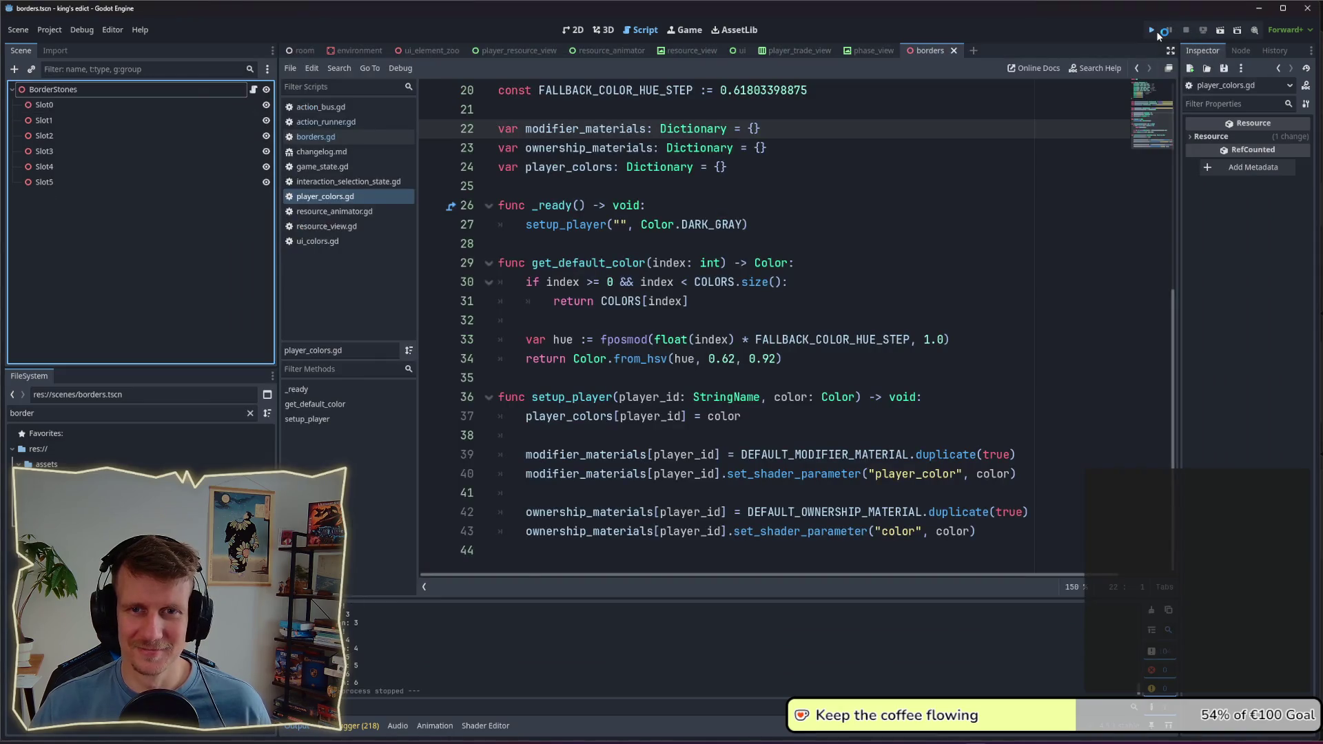
pyautogui.click(1157, 31)
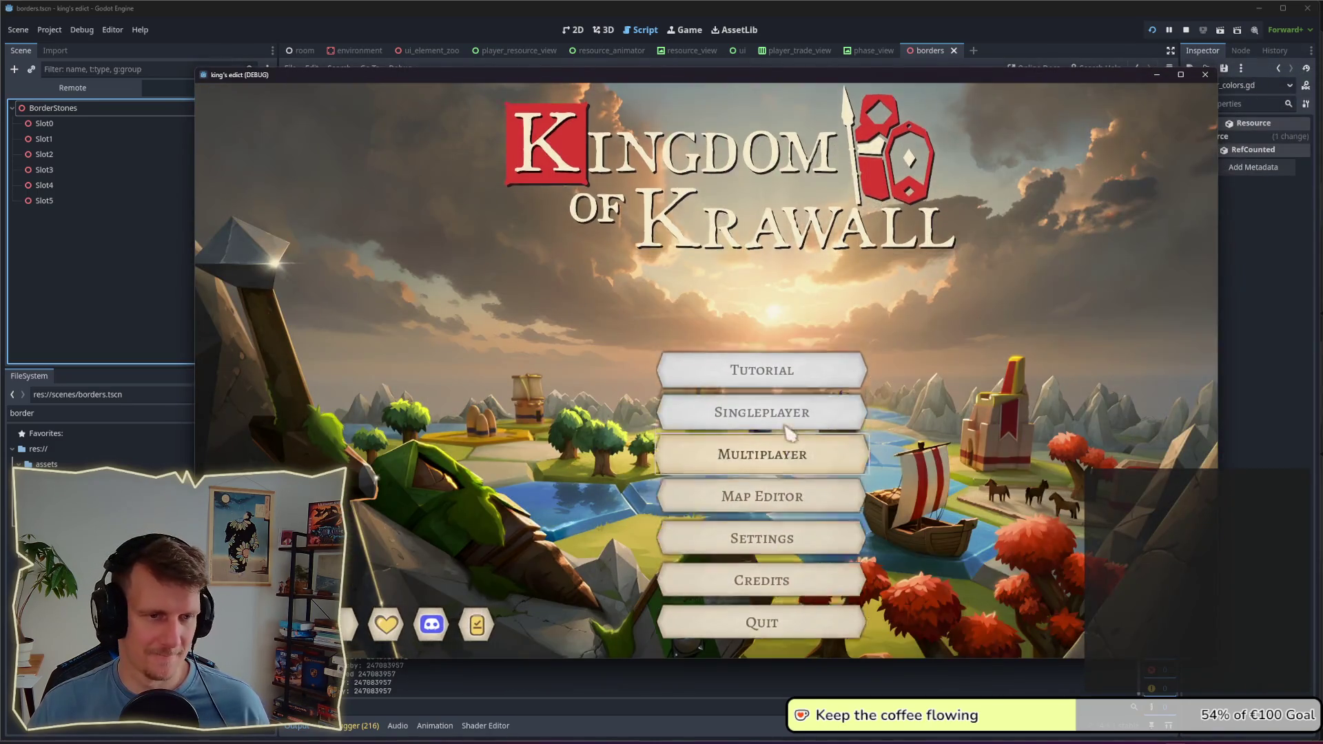
# Step: Enter a game room, choose the Devland map, pick a start position and begin
pyautogui.click(786, 425)
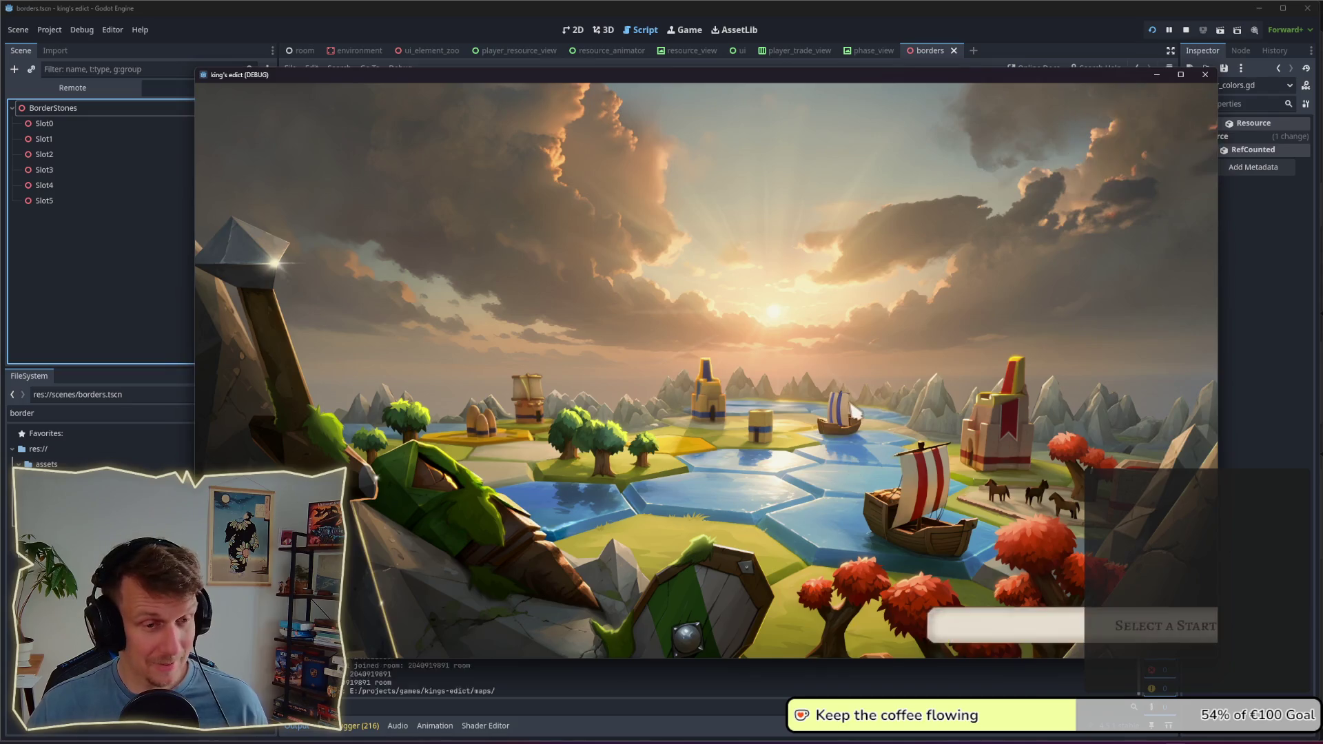
pyautogui.click(955, 180)
pyautogui.scroll(-5, 938, 357)
pyautogui.click(940, 365)
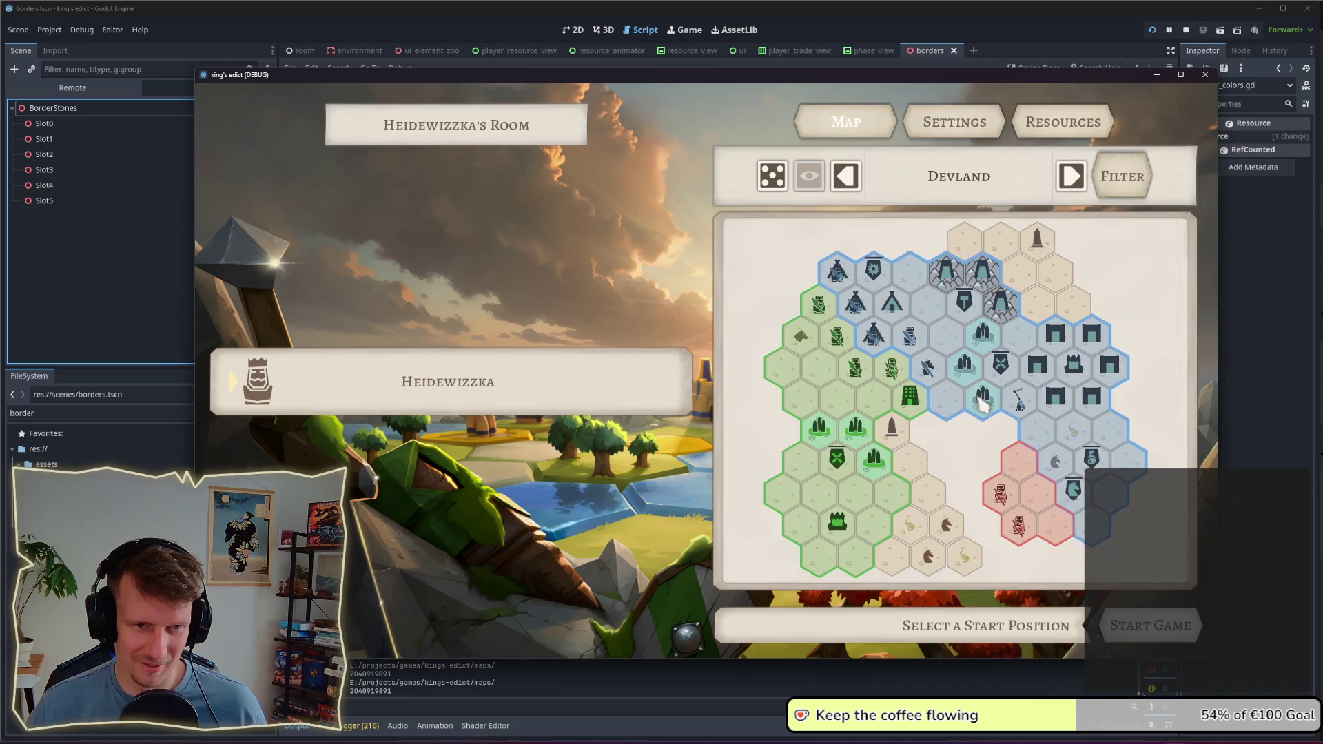
pyautogui.click(979, 408)
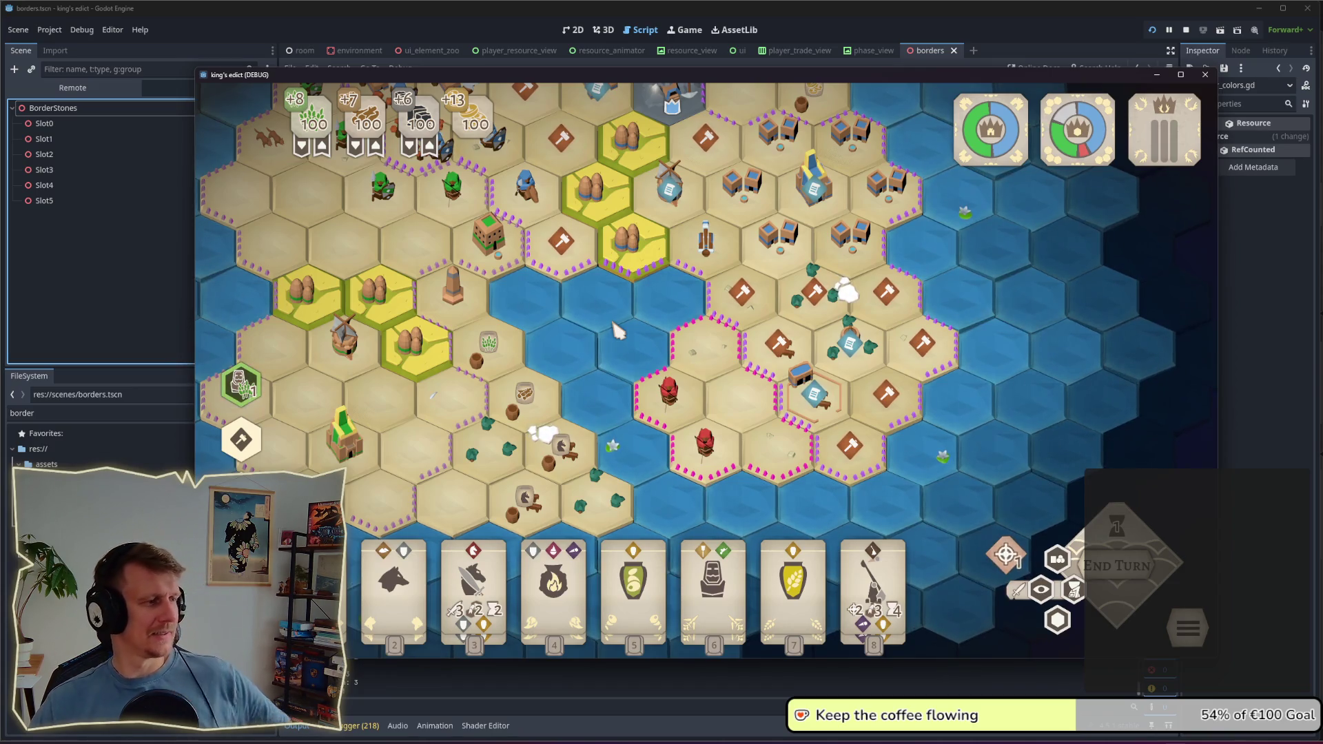
# Step: Zoom into a hex and back out to the whole board, then deselect the hex
pyautogui.scroll(-2, 607, 364)
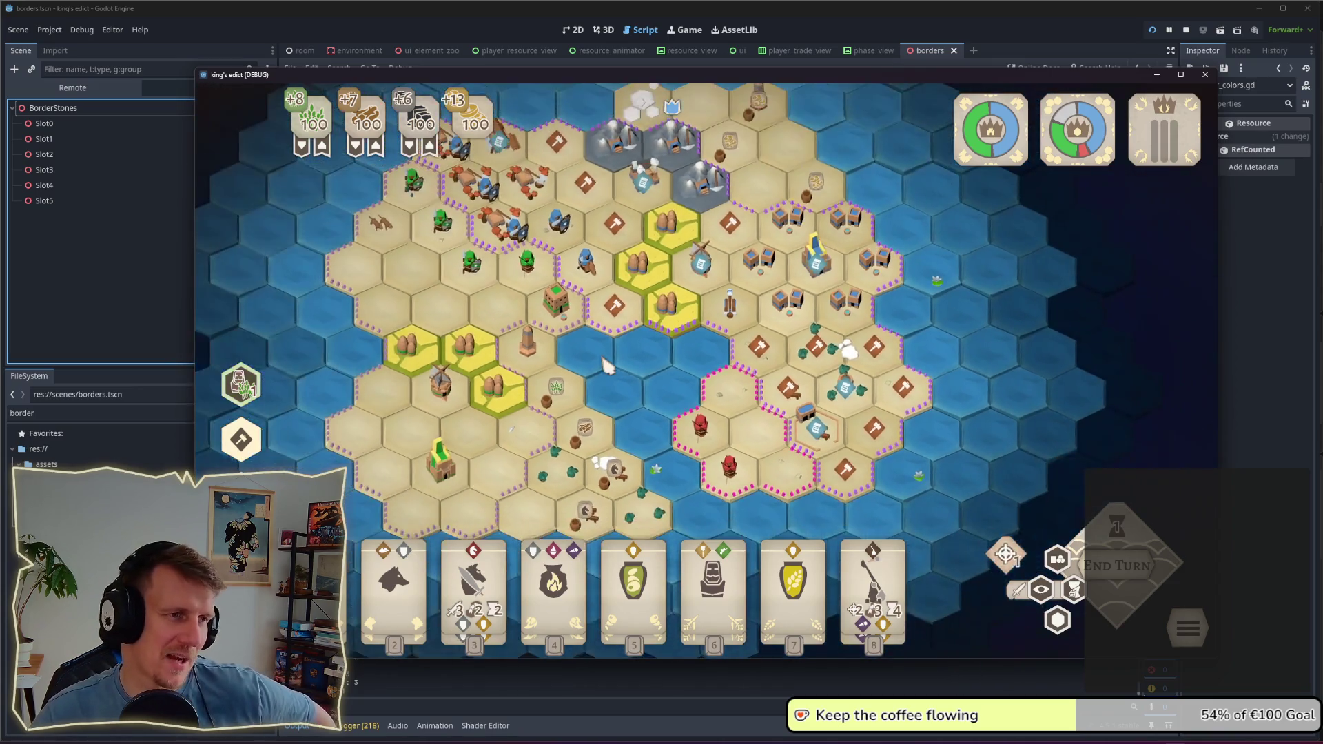
pyautogui.scroll(-2, 607, 363)
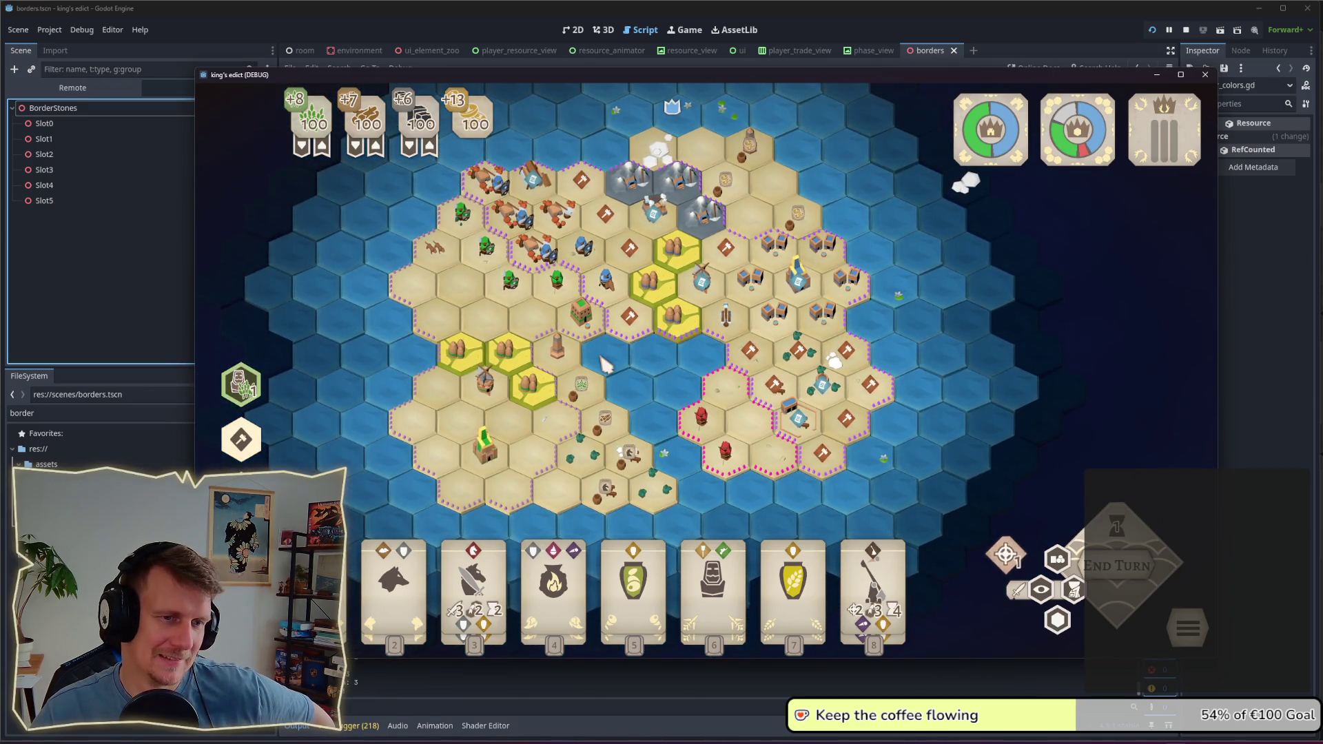
pyautogui.moveTo(608, 383)
pyautogui.mouseDown()
pyautogui.moveTo(742, 359)
pyautogui.moveTo(632, 349)
pyautogui.mouseUp()
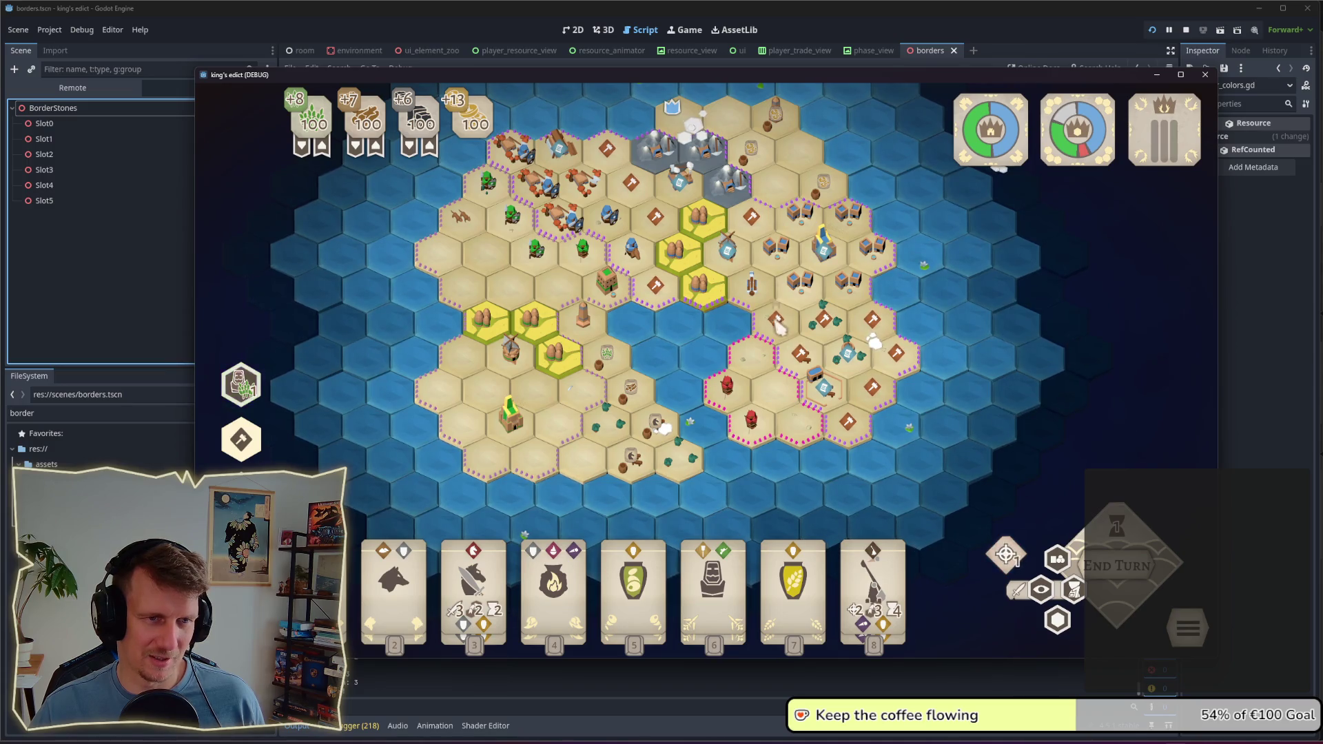
pyautogui.scroll(2, 634, 355)
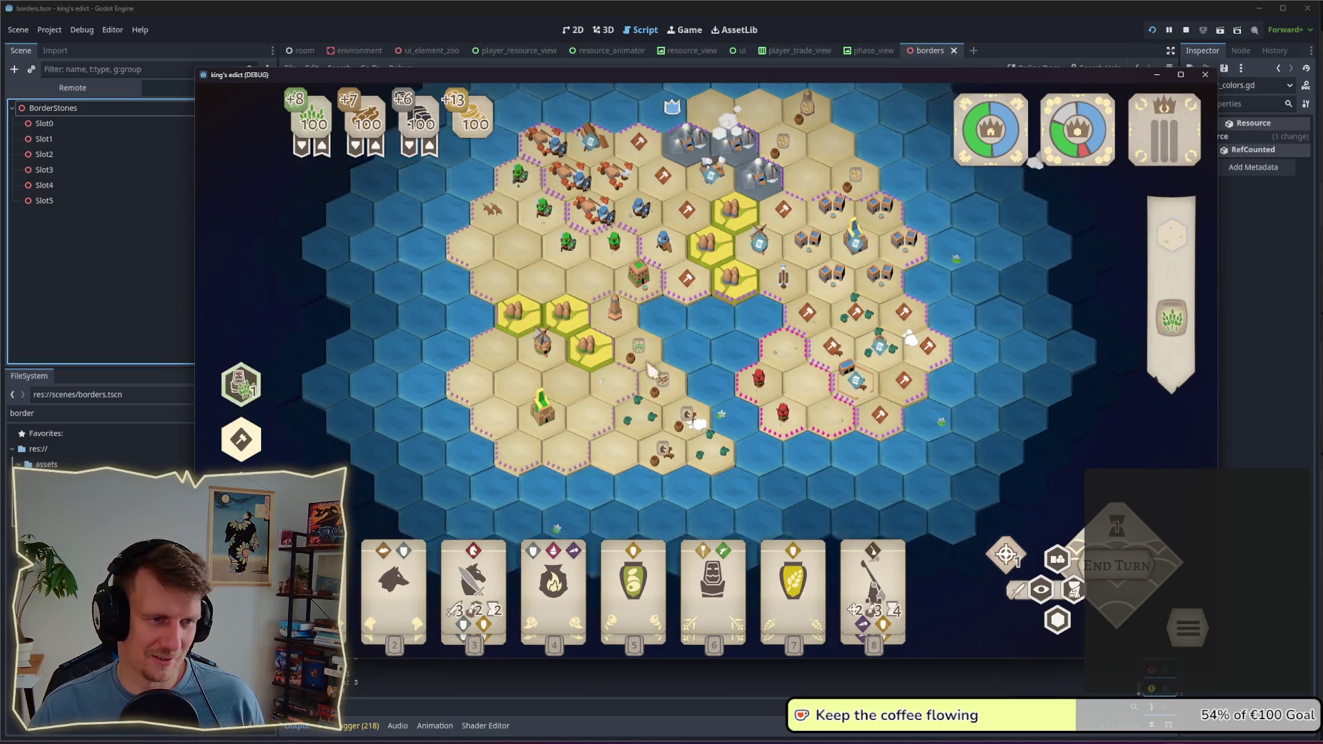
pyautogui.scroll(2, 641, 368)
pyautogui.scroll(2, 648, 381)
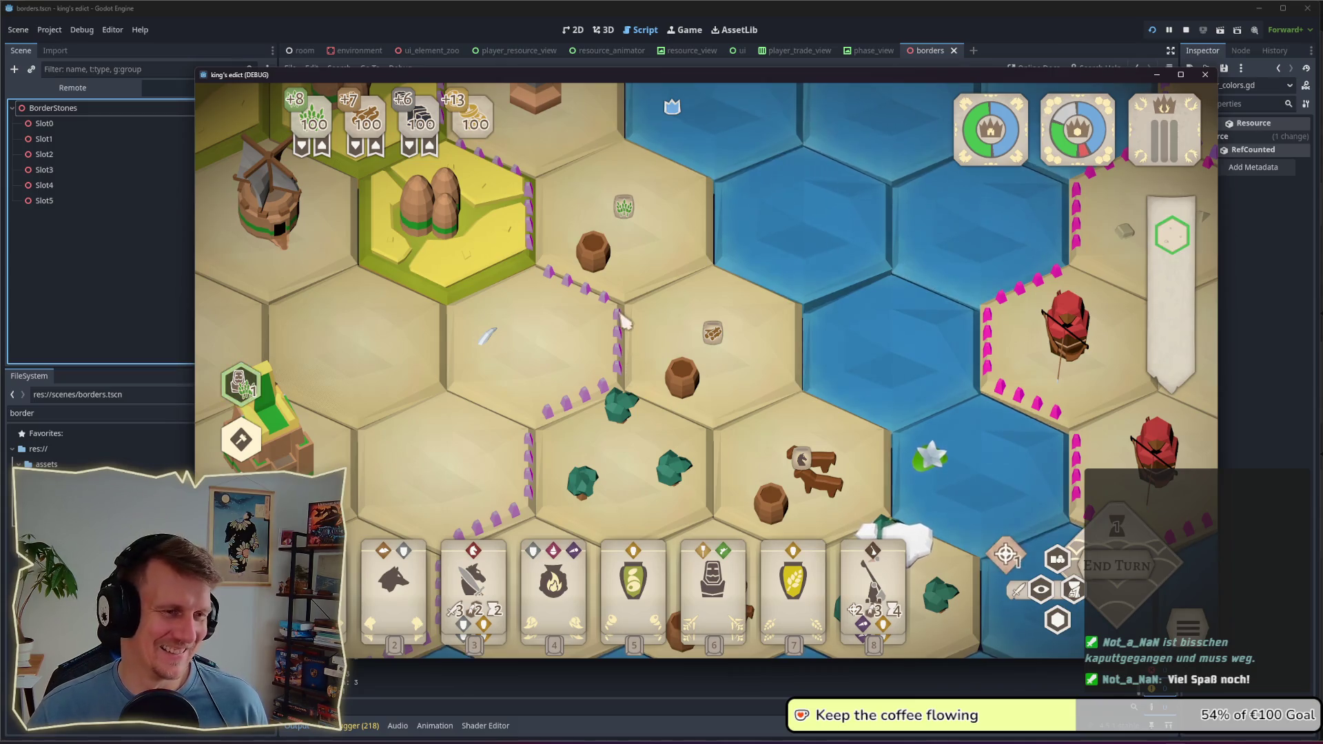
pyautogui.scroll(-3, 633, 310)
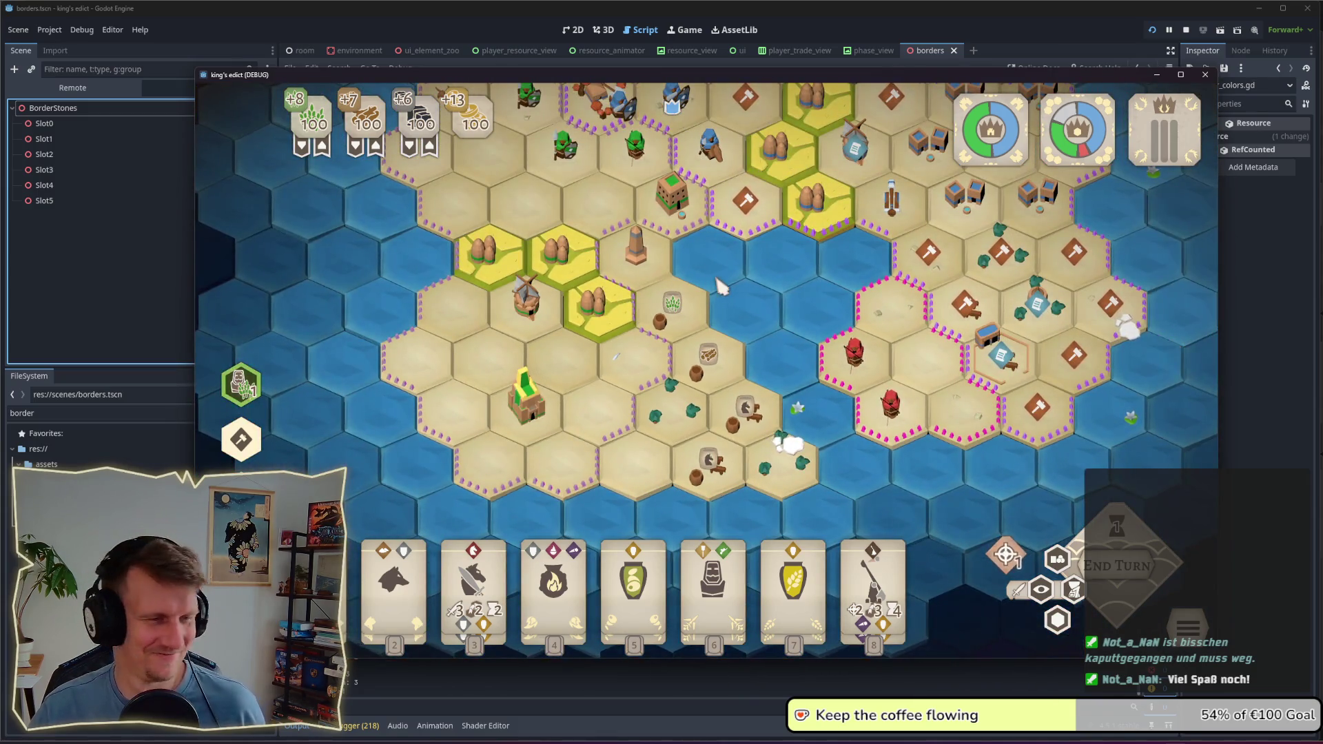
pyautogui.moveTo(703, 266); pyautogui.dragTo(681, 350)
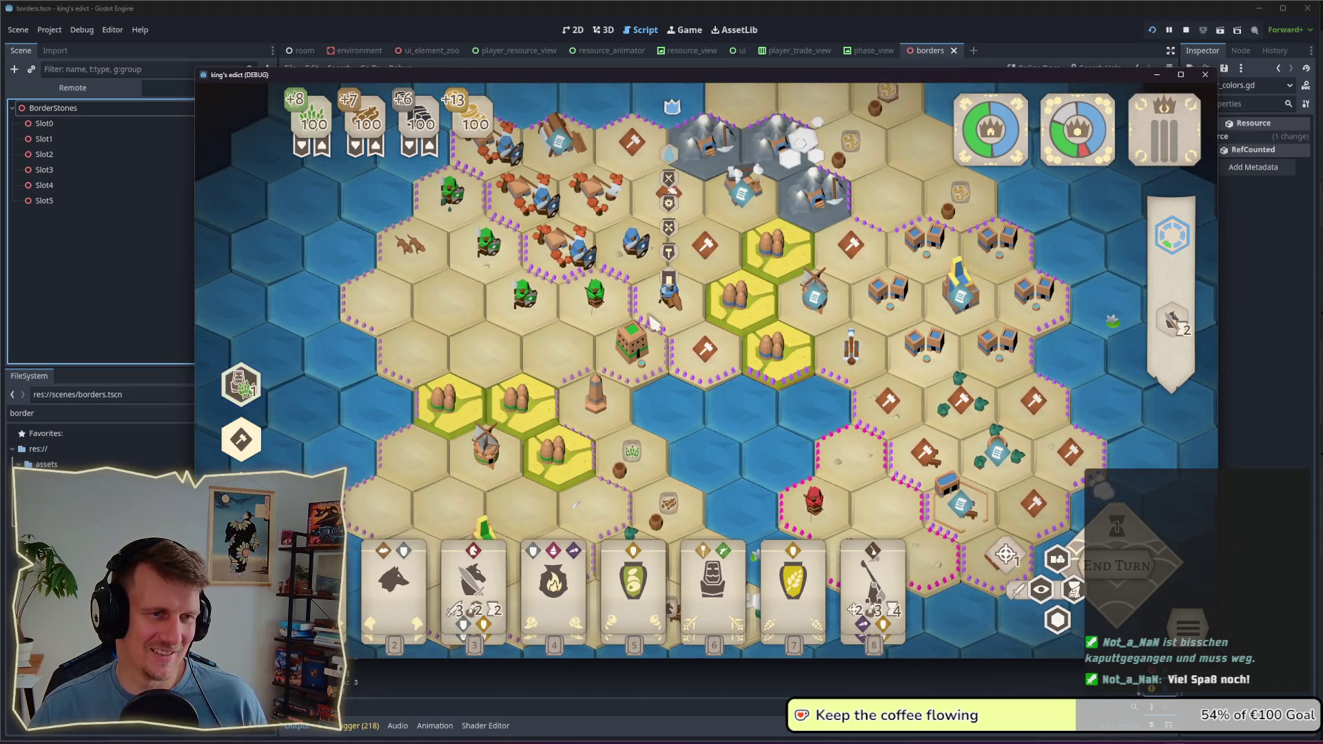
pyautogui.scroll(4, 677, 349)
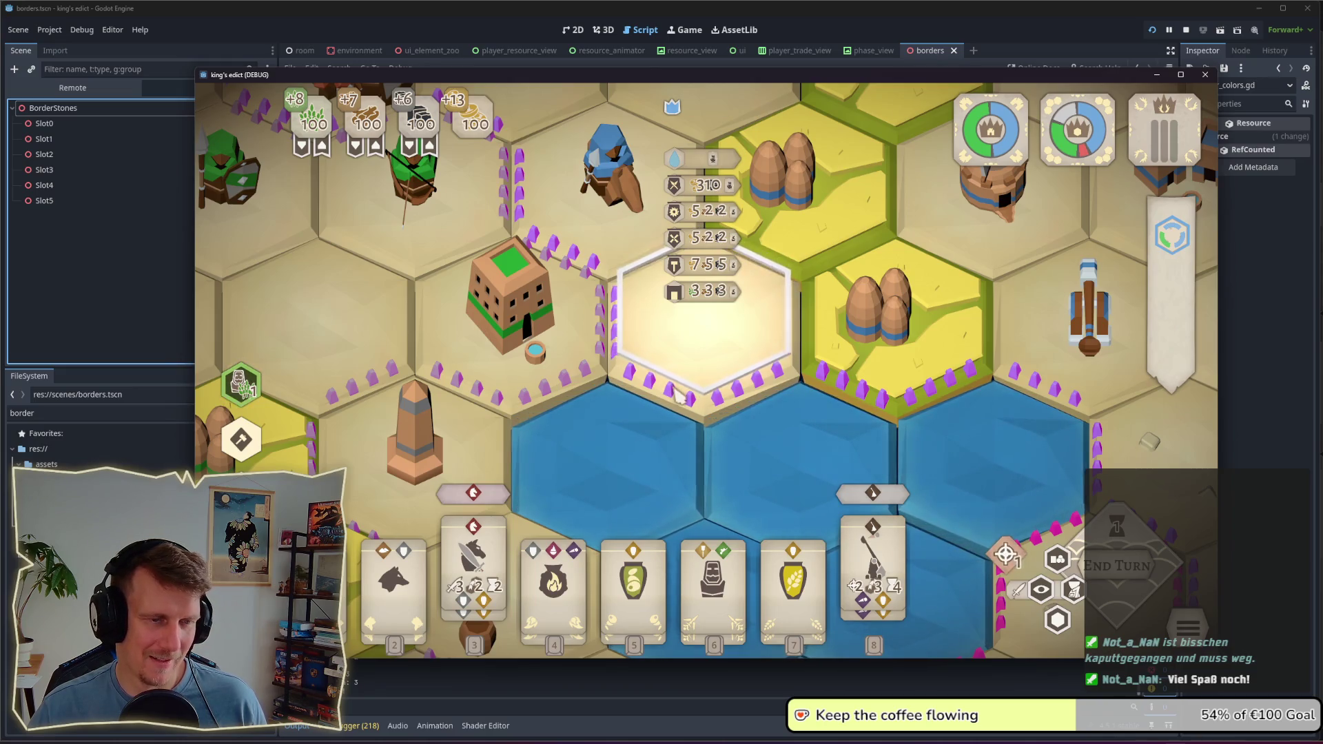
pyautogui.scroll(-2, 682, 366)
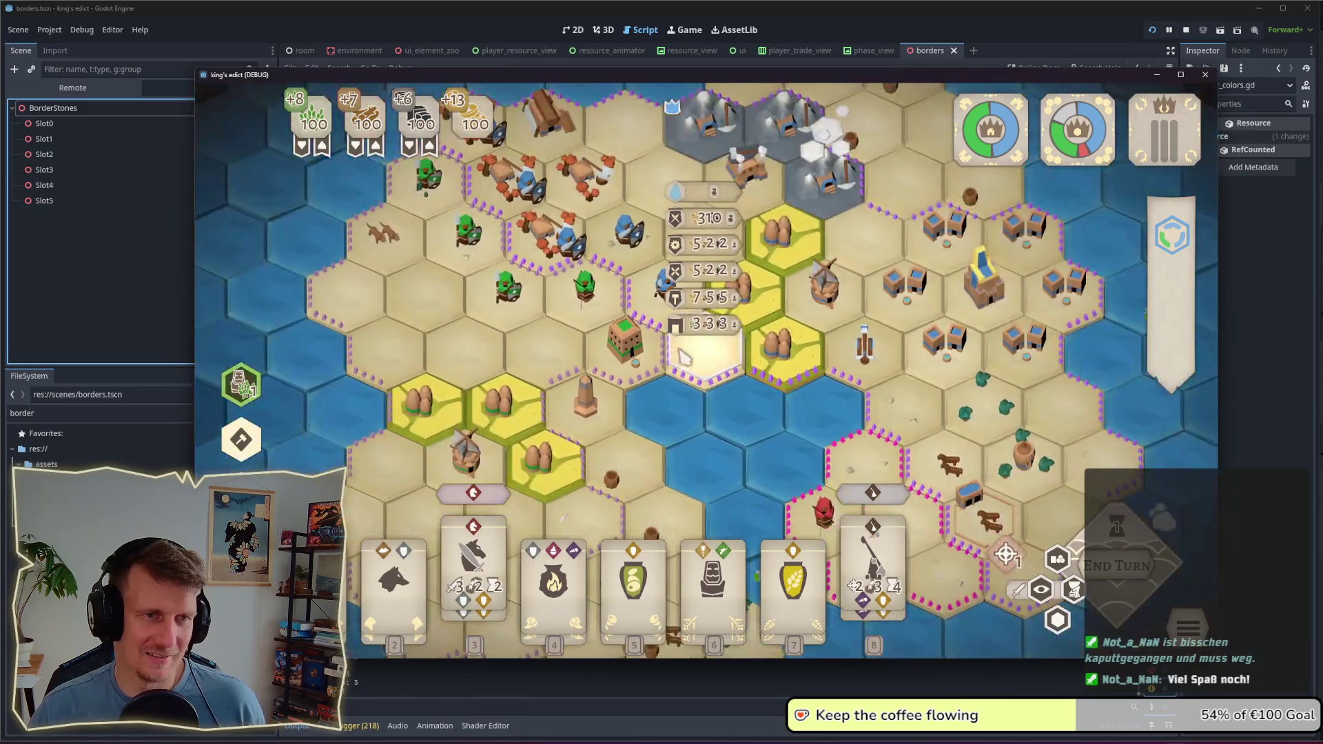
pyautogui.scroll(-2, 700, 386)
pyautogui.click(700, 386)
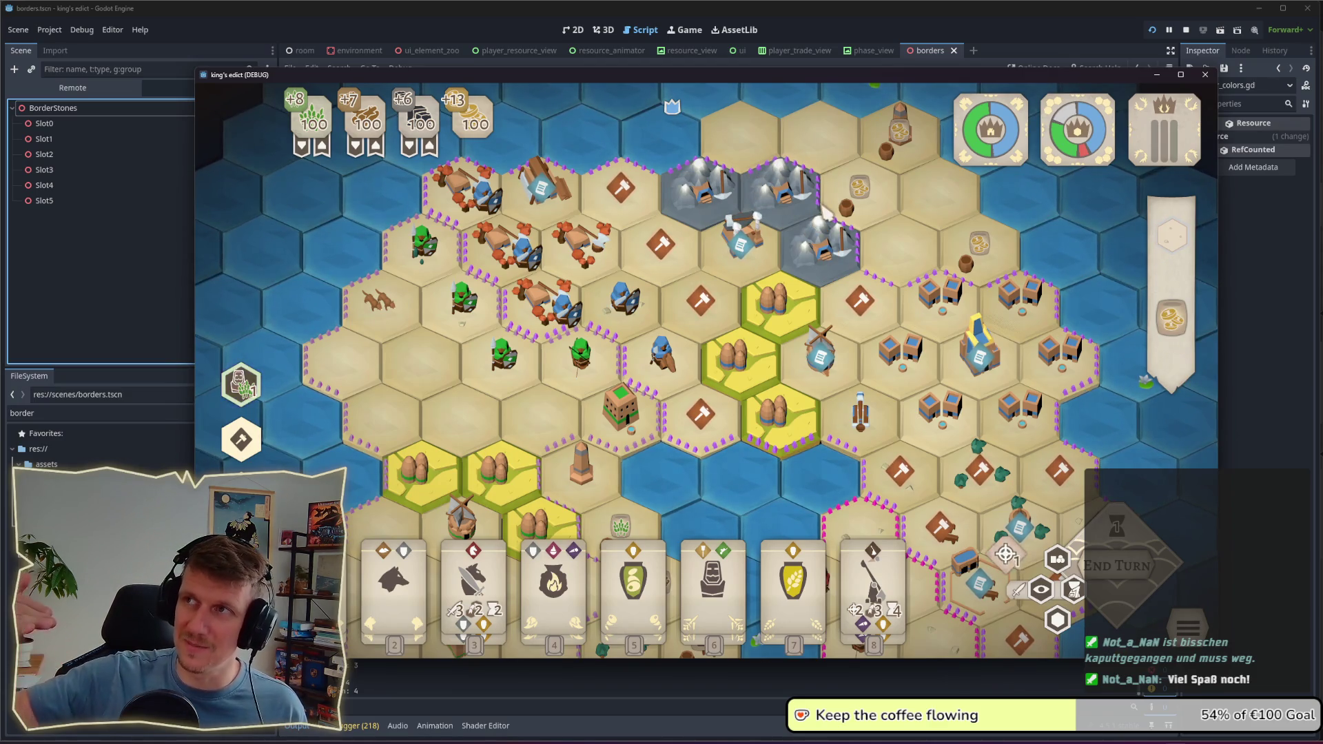
pyautogui.hotkey('alt', 'Tab')
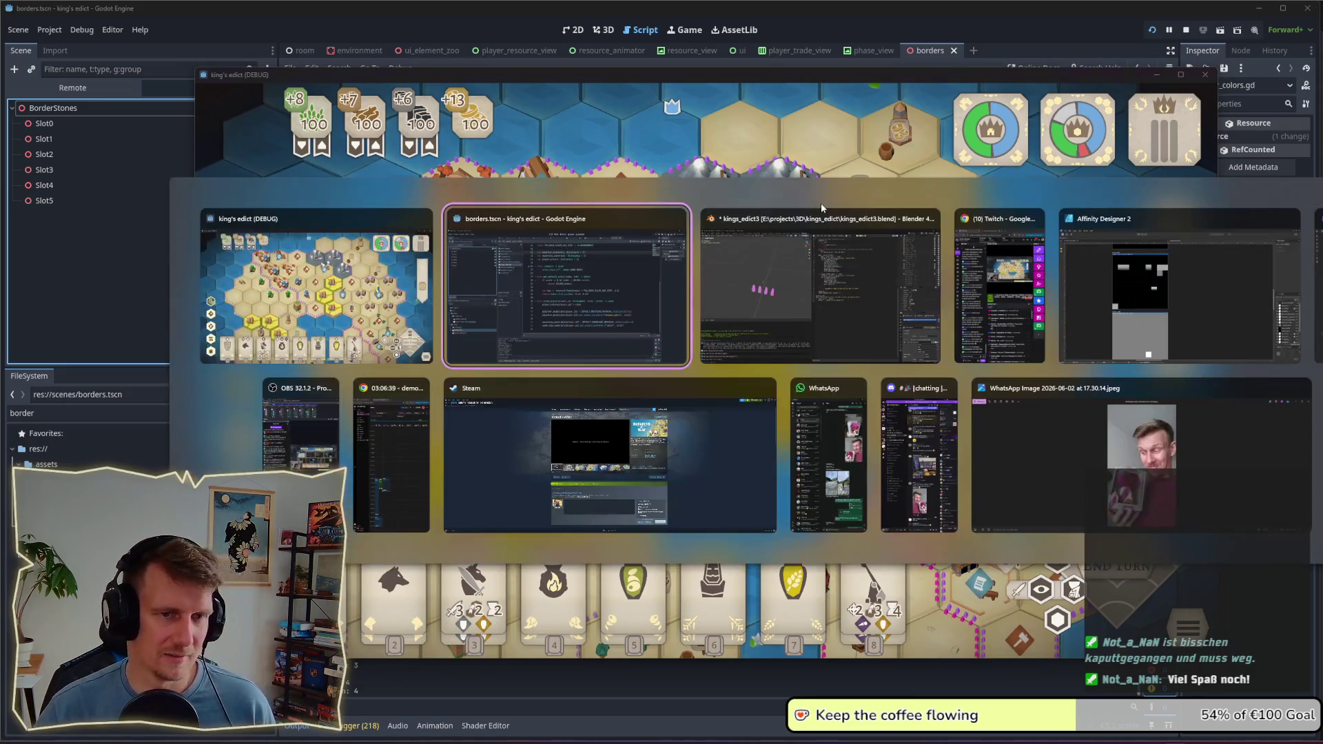
# Step: In Affinity Designer, select the right-hand color_palette slice, then return to Godot
pyautogui.press('Tab')
pyautogui.press('Tab')
pyautogui.press('Tab')
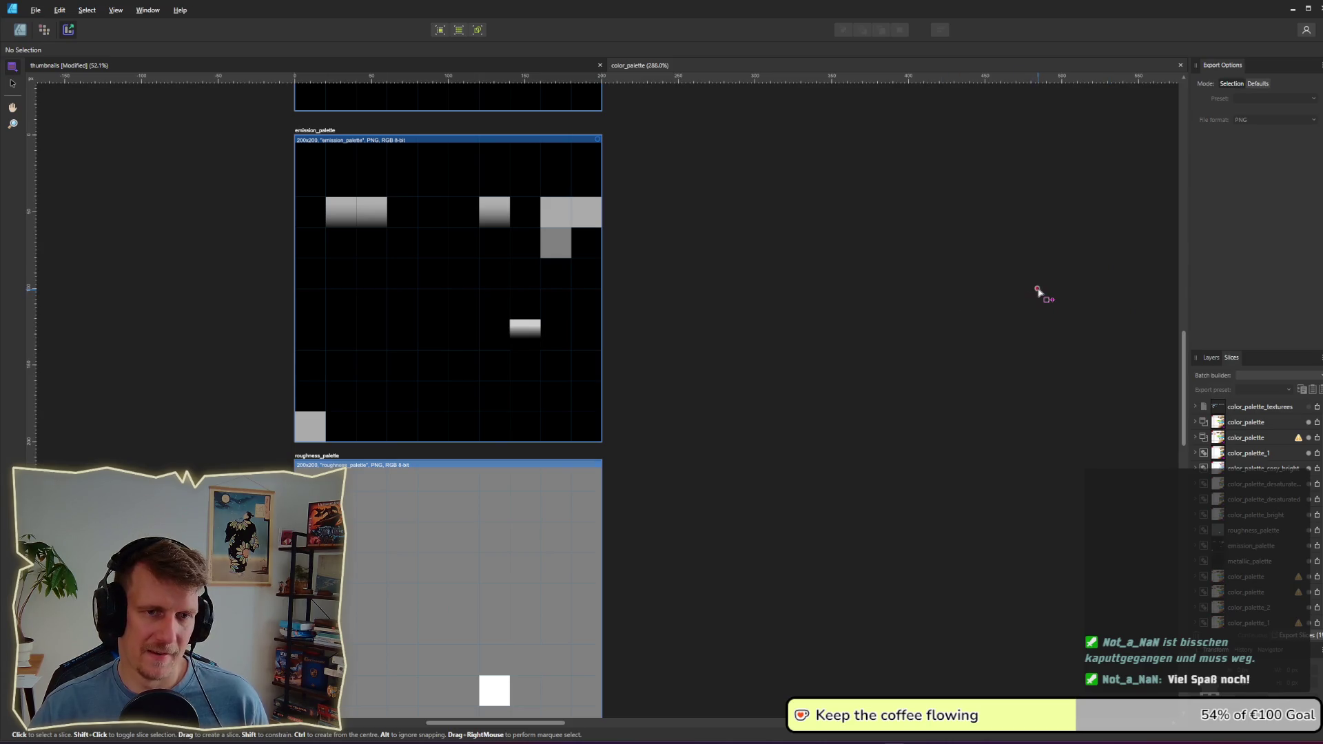
pyautogui.scroll(-3, 1040, 296)
pyautogui.scroll(-2, 792, 384)
pyautogui.hscroll(6, 764, 406)
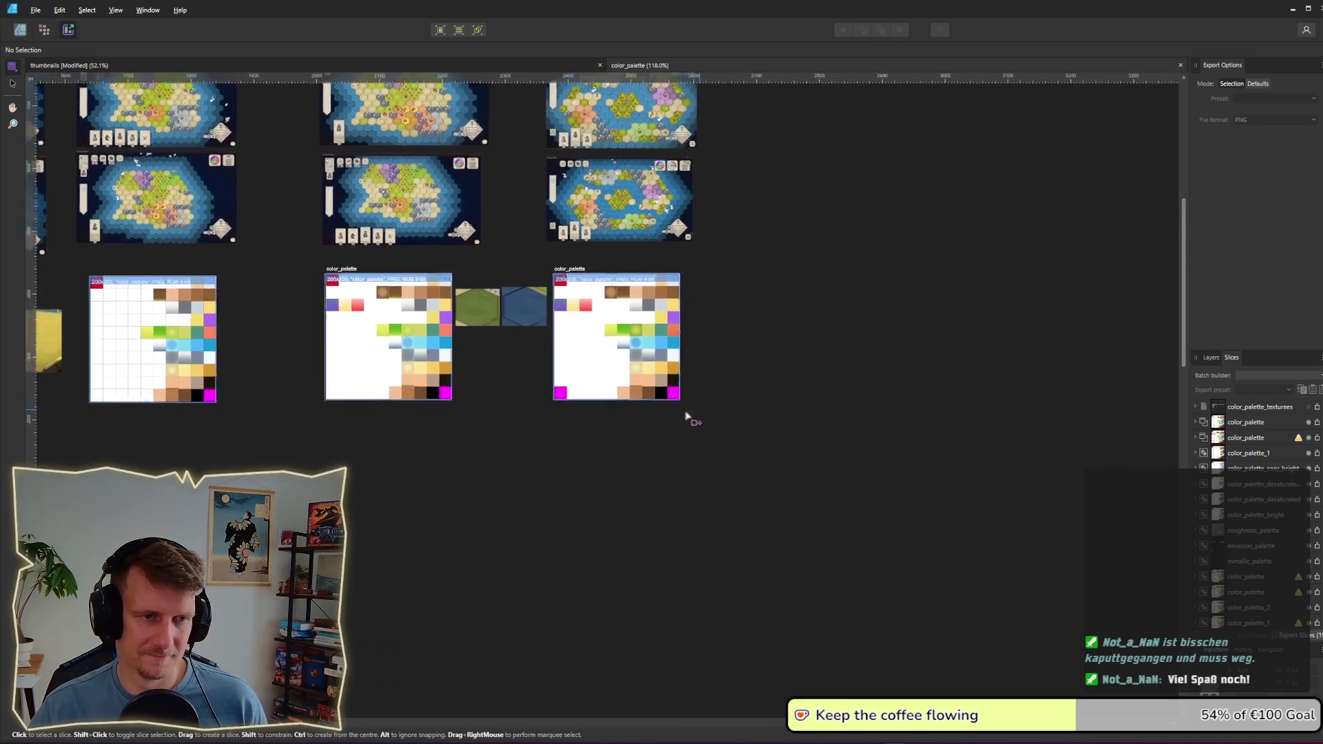
pyautogui.scroll(5, 699, 414)
pyautogui.click(484, 392)
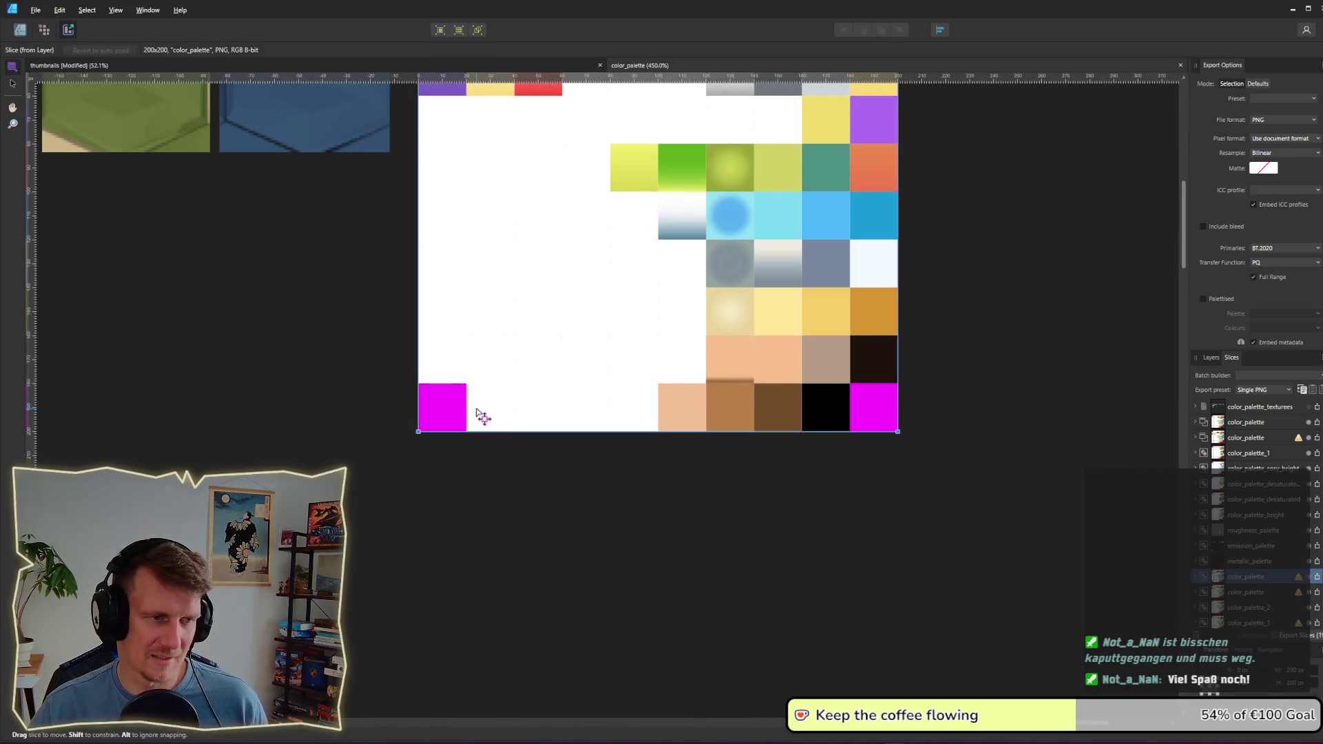
pyautogui.scroll(-2, 485, 412)
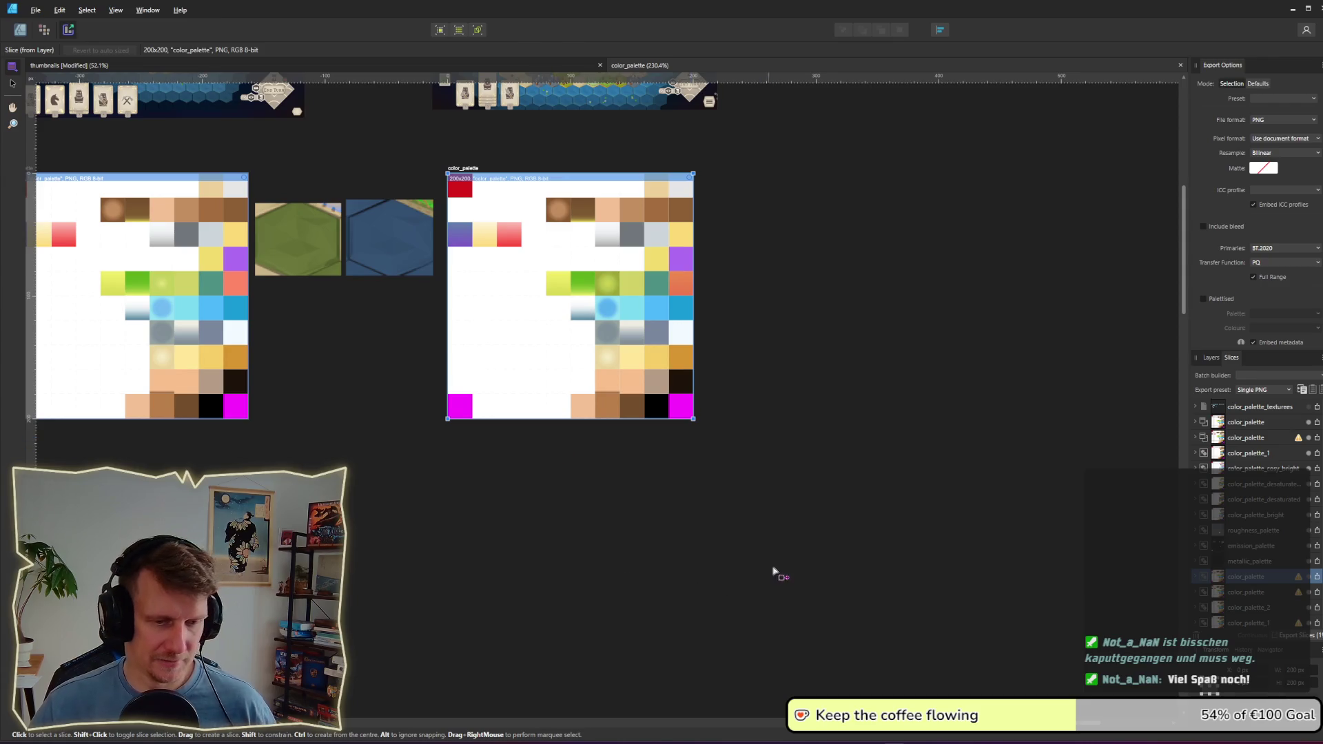
pyautogui.hotkey('alt', 'Tab')
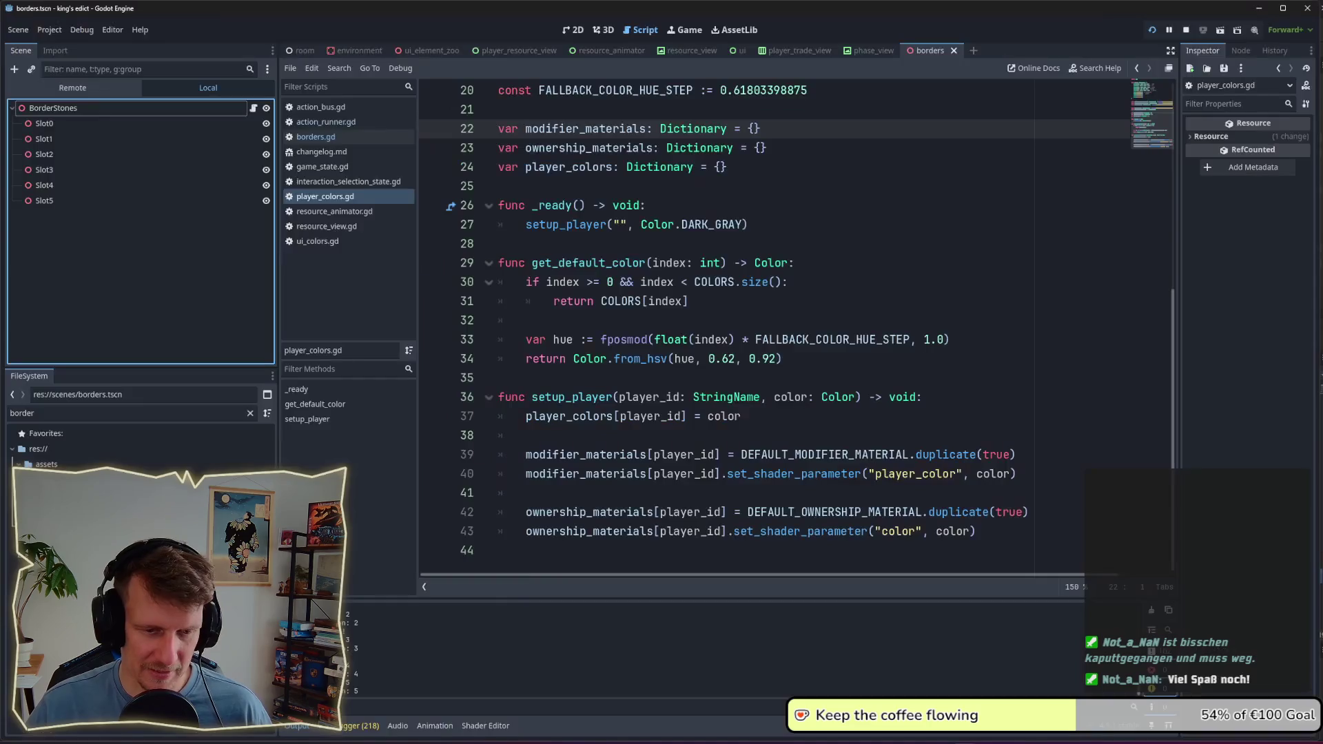
# Step: Filter the FileSystem by 'sh' and open modifier.gdshader
pyautogui.click(78, 420)
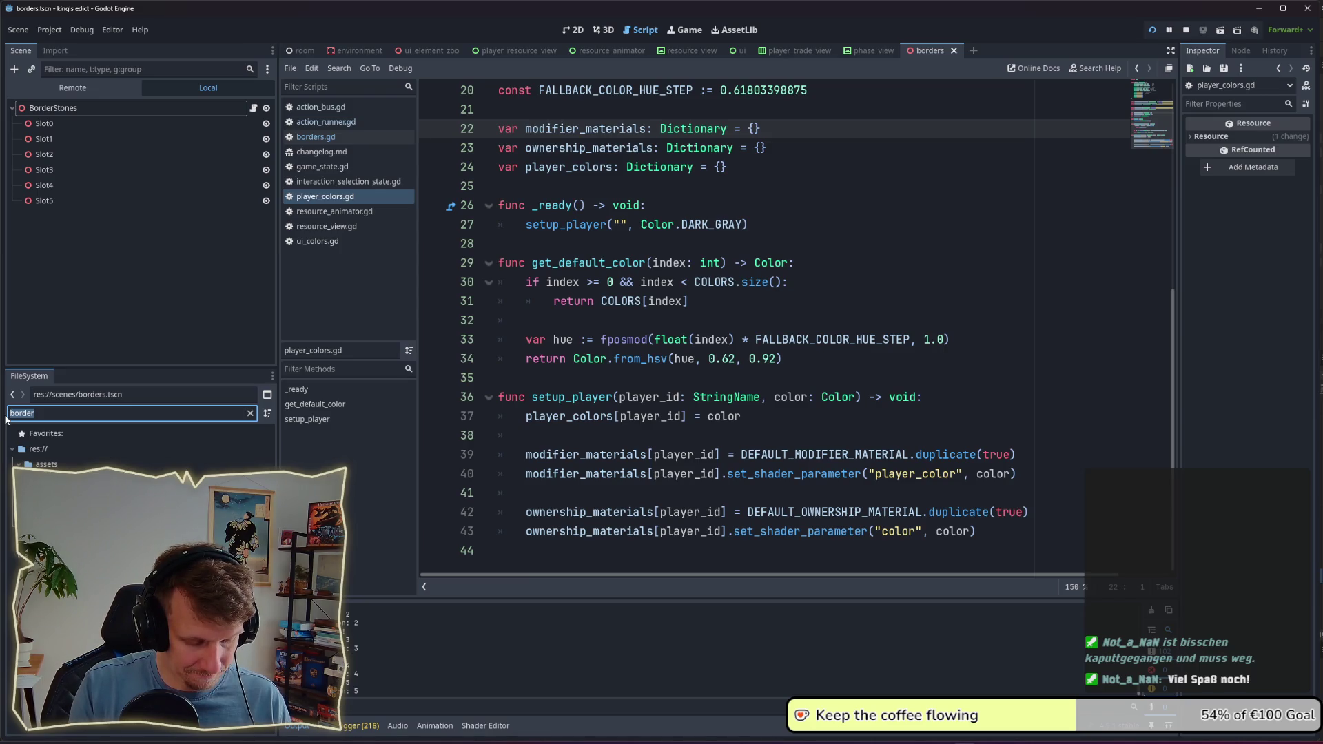
pyautogui.write('sh')
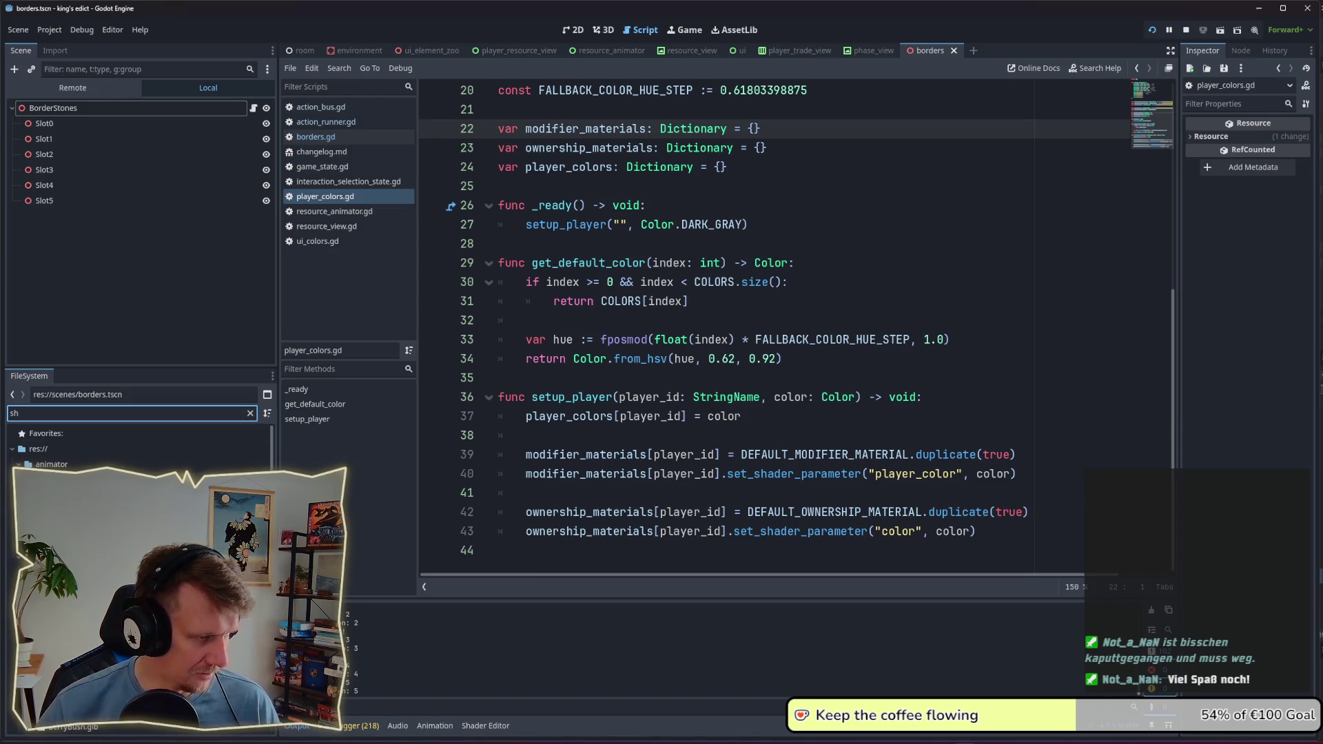
pyautogui.press('Down')
pyautogui.press('Return')
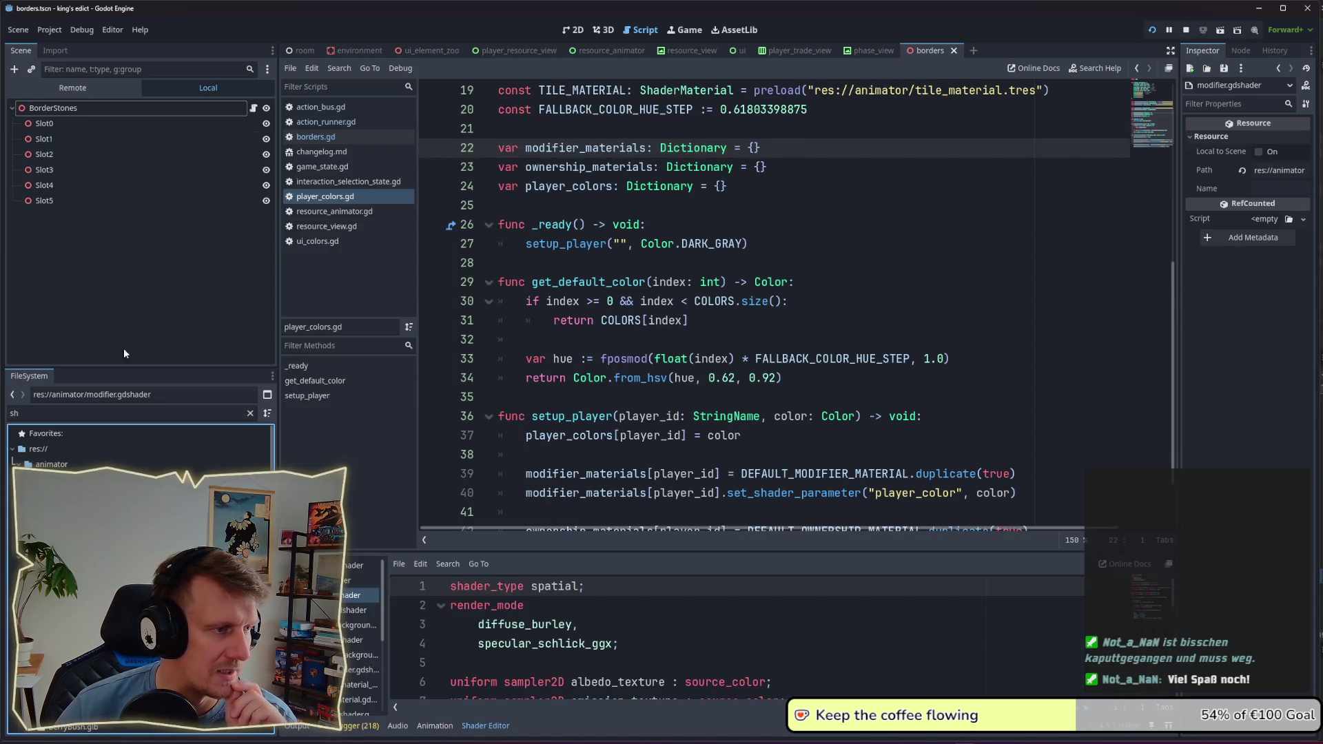
# Step: Open player_colors.gd and go to the line preloading the modifier material
pyautogui.doubleClick(51, 412)
pyautogui.write('player_colo')
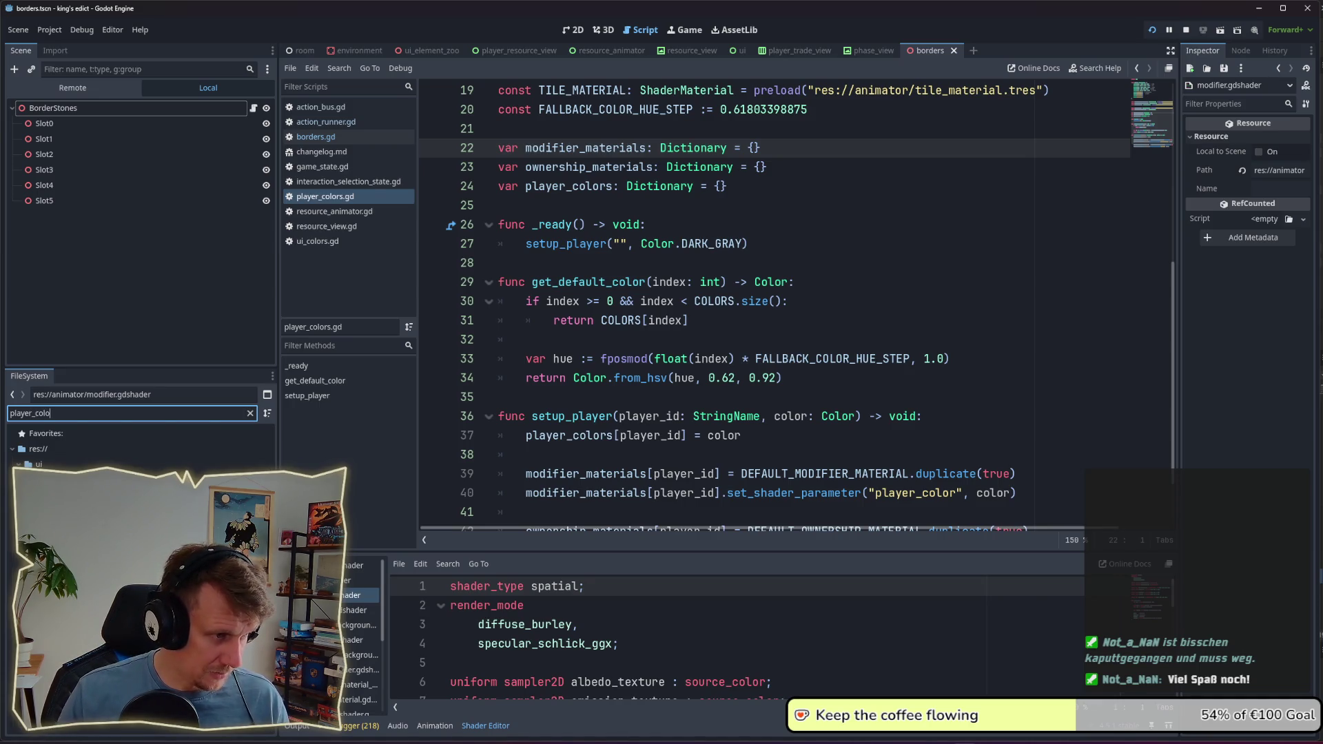
pyautogui.press('Return')
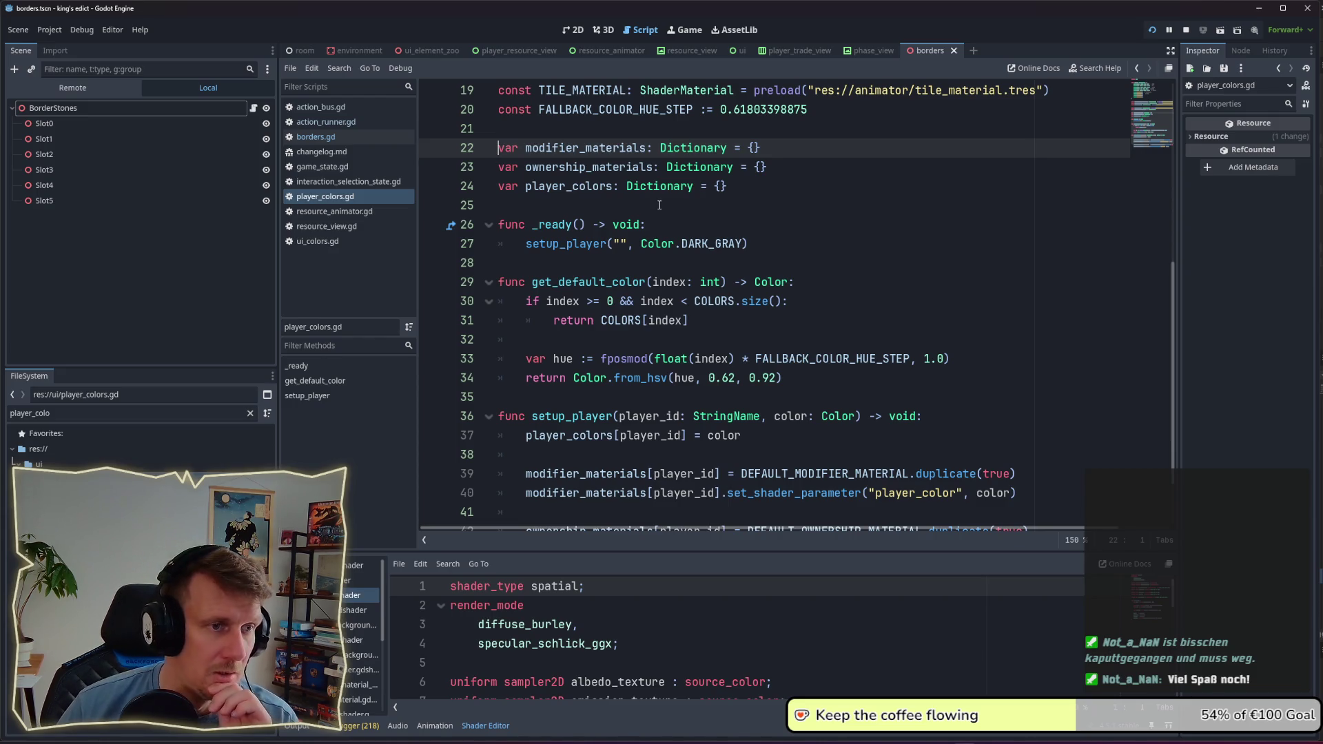
pyautogui.scroll(1, 660, 205)
pyautogui.scroll(2, 660, 205)
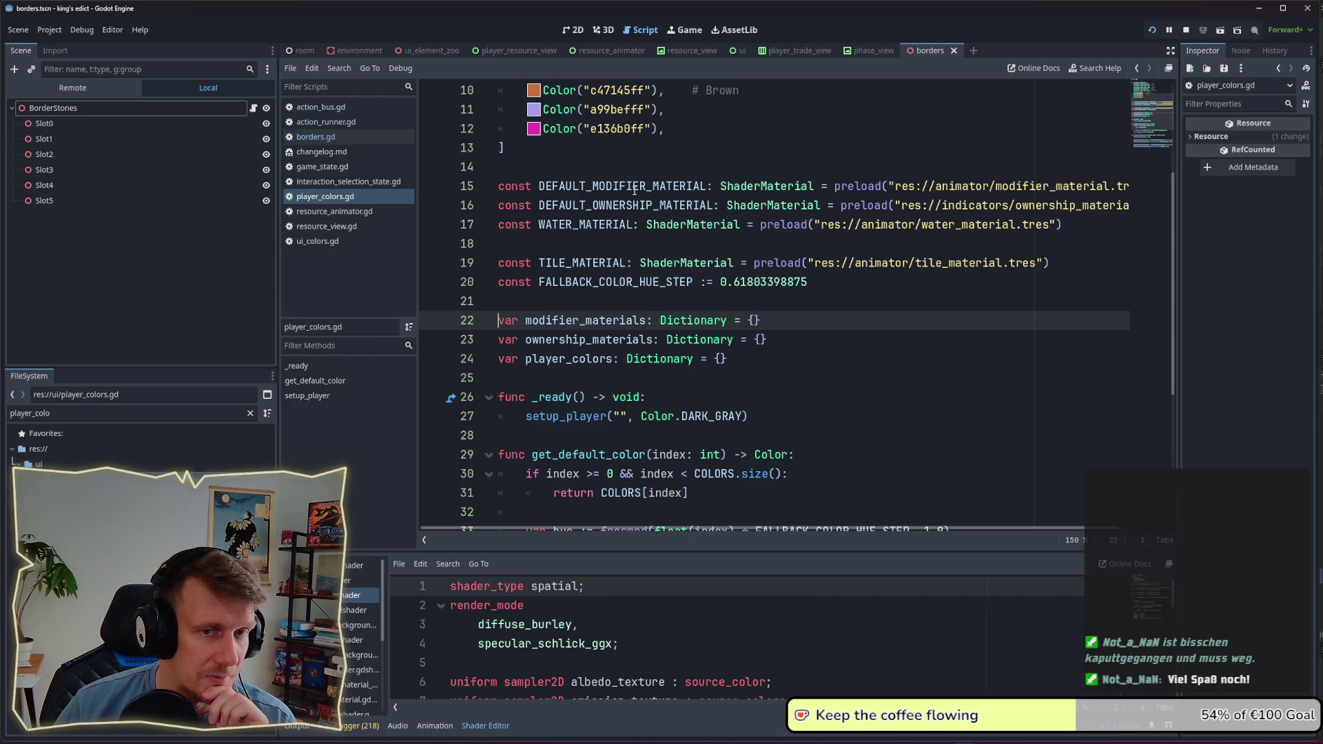
pyautogui.click(1010, 191)
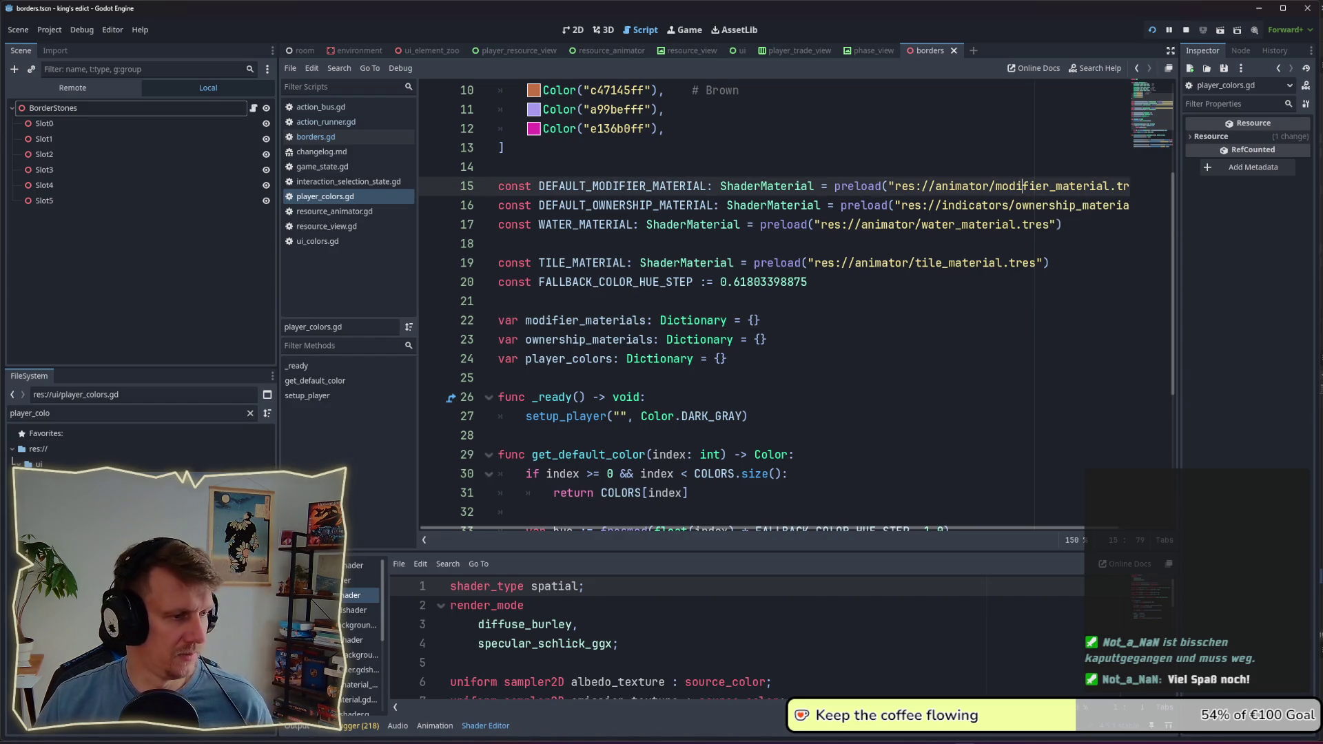
# Step: Filter by 'modifier_m' and open modifier_material.tres in the Inspector
pyautogui.moveTo(65, 420); pyautogui.dragTo(2, 422)
pyautogui.write('modifier')
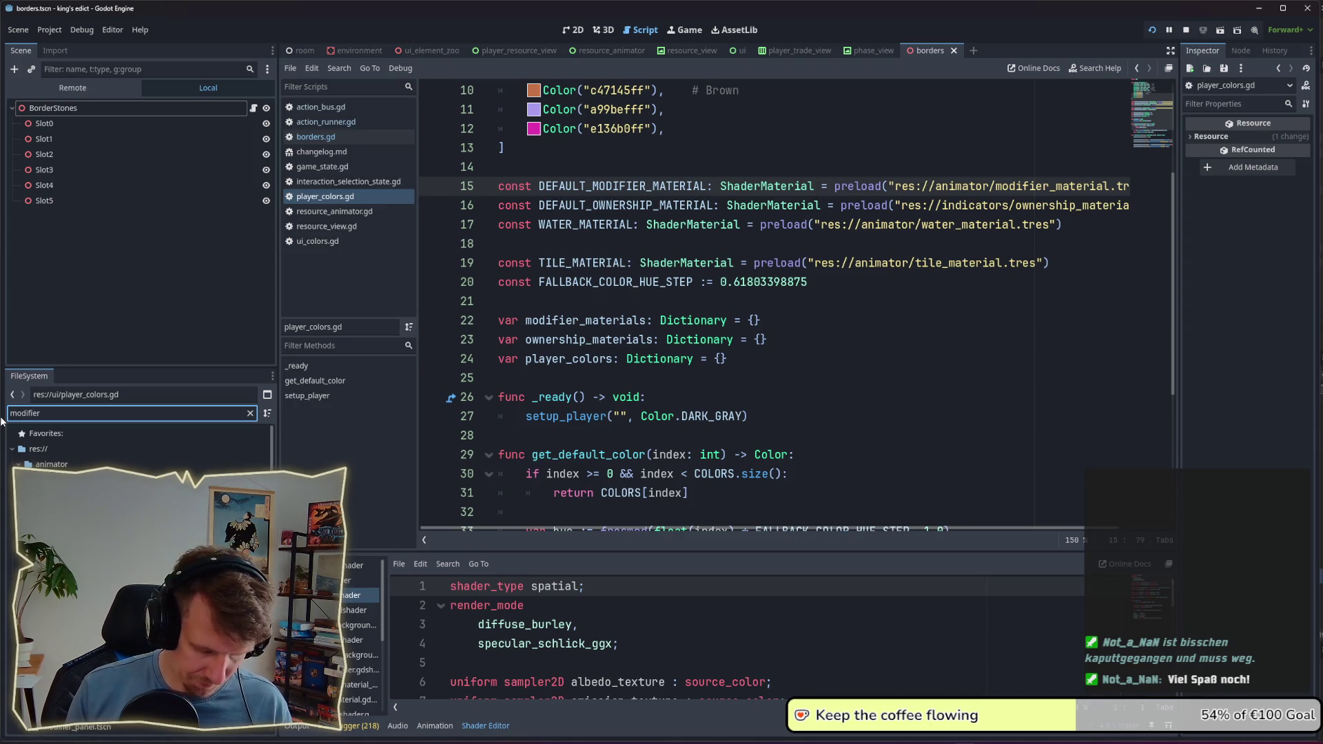
pyautogui.write('_ma')
pyautogui.press('Return')
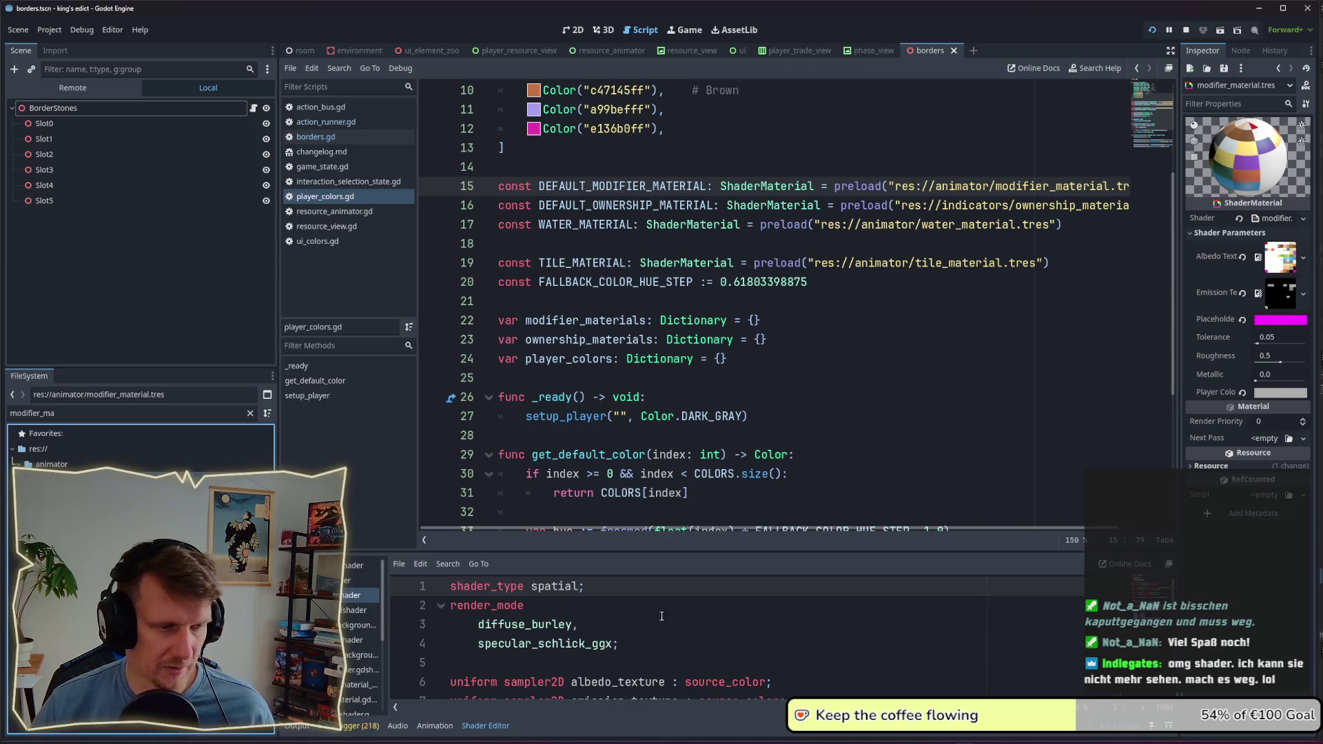
# Step: Enlarge the shader editor and highlight every use of placeholder_color and player_color
pyautogui.moveTo(701, 551)
pyautogui.mouseDown()
pyautogui.moveTo(691, 176)
pyautogui.moveTo(689, 233)
pyautogui.mouseUp()
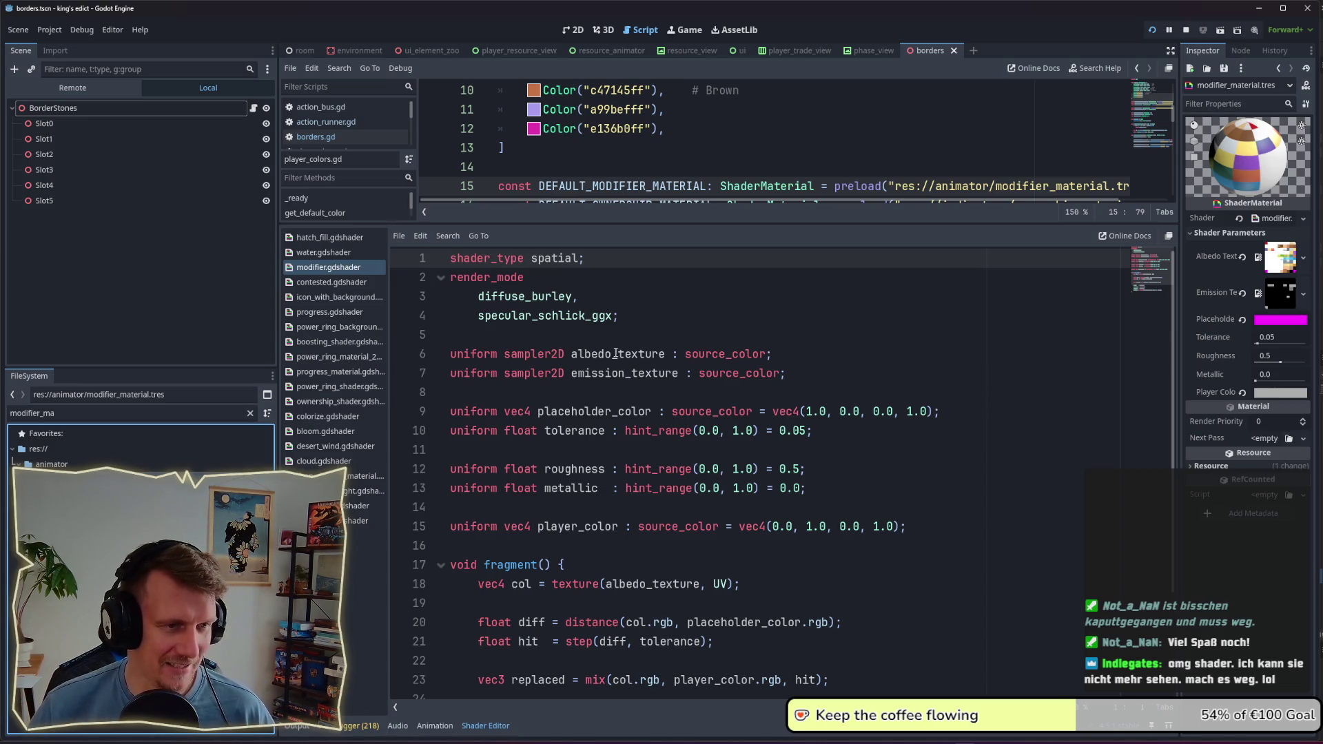
pyautogui.scroll(-2, 616, 354)
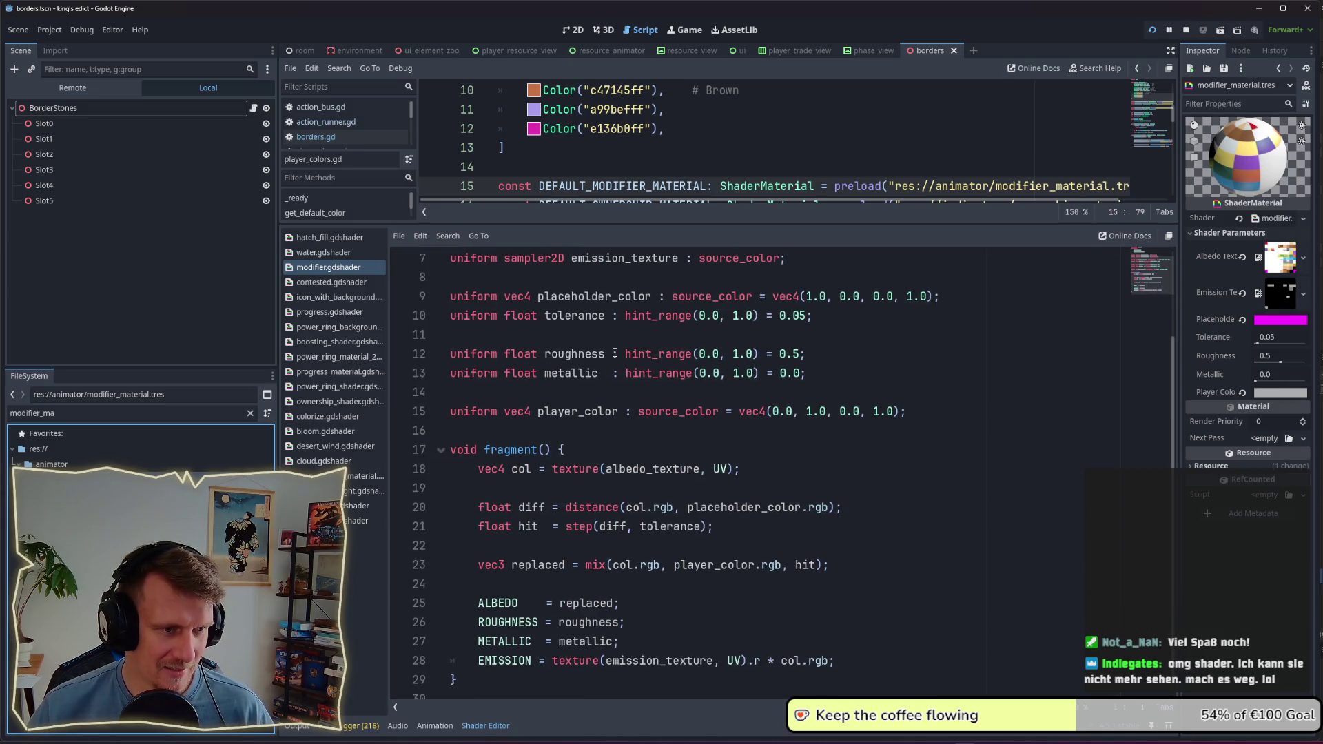
pyautogui.scroll(2, 621, 380)
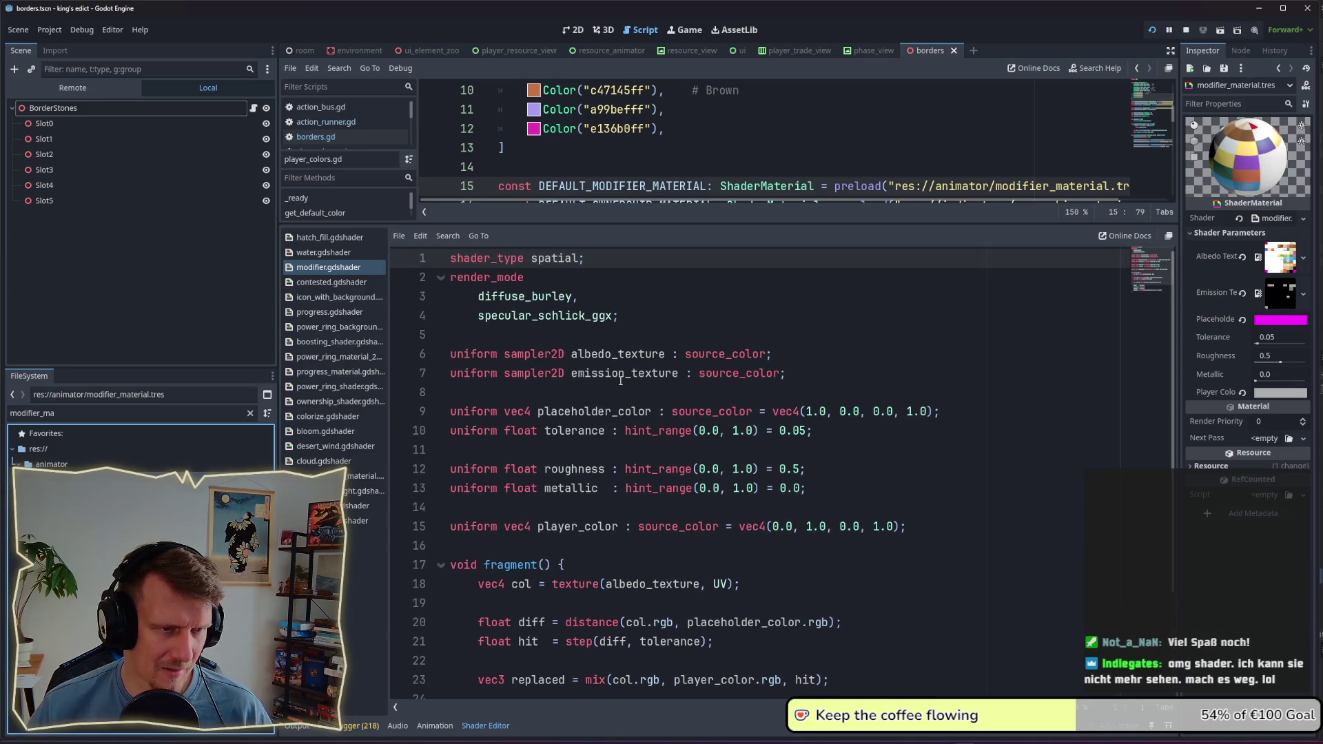
pyautogui.doubleClick(650, 411)
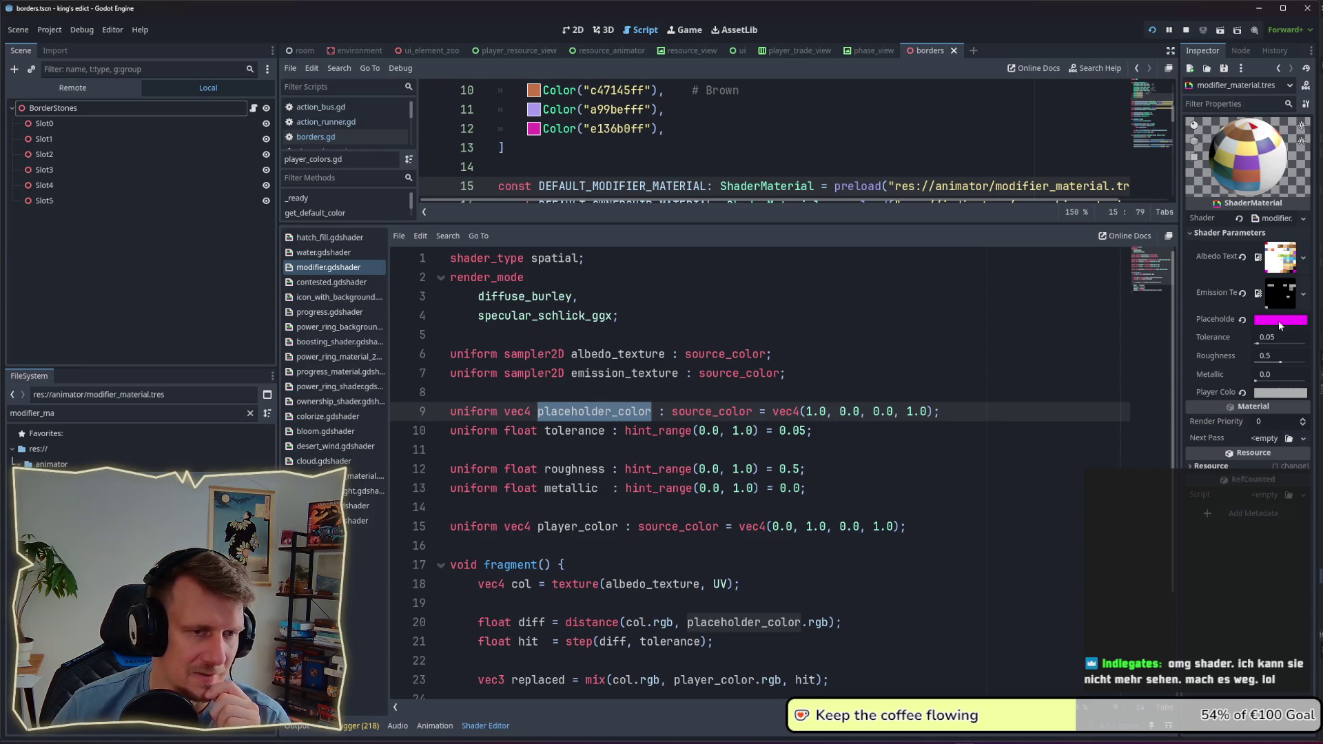
pyautogui.moveTo(1280, 321)
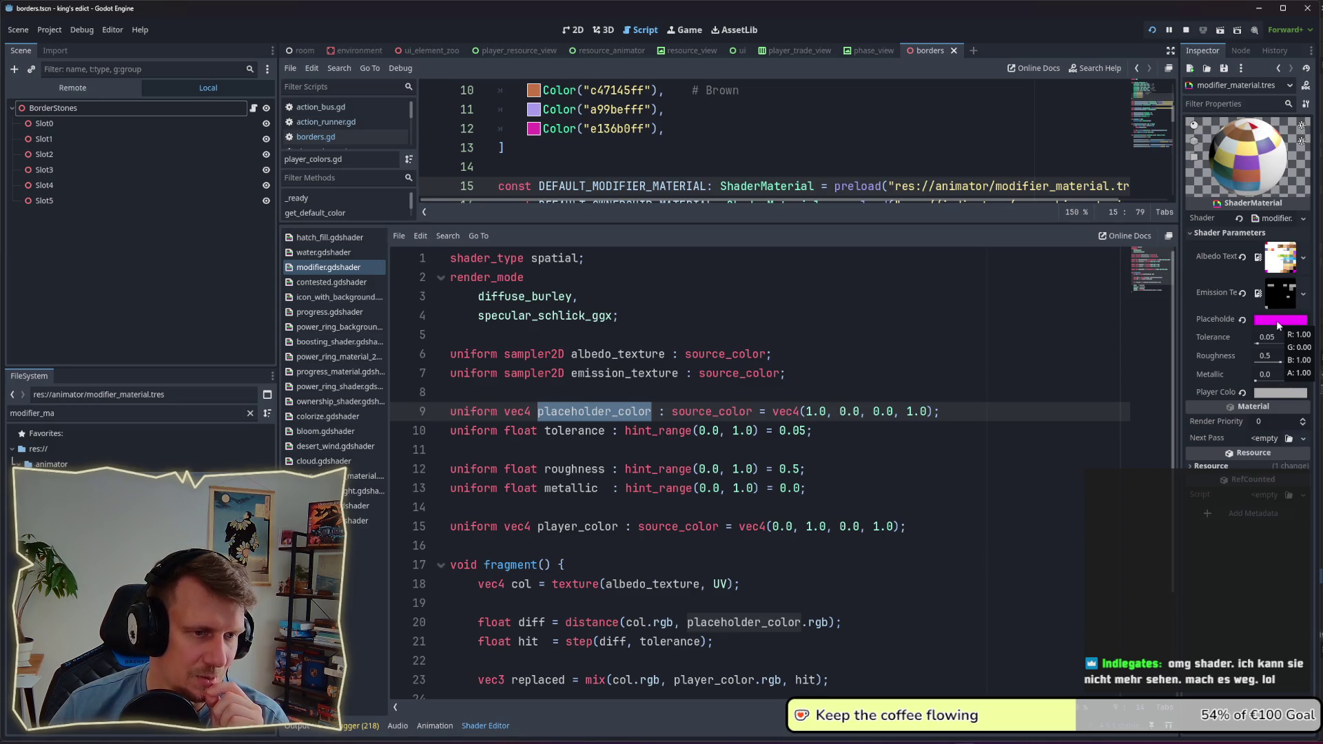
pyautogui.scroll(-3, 629, 368)
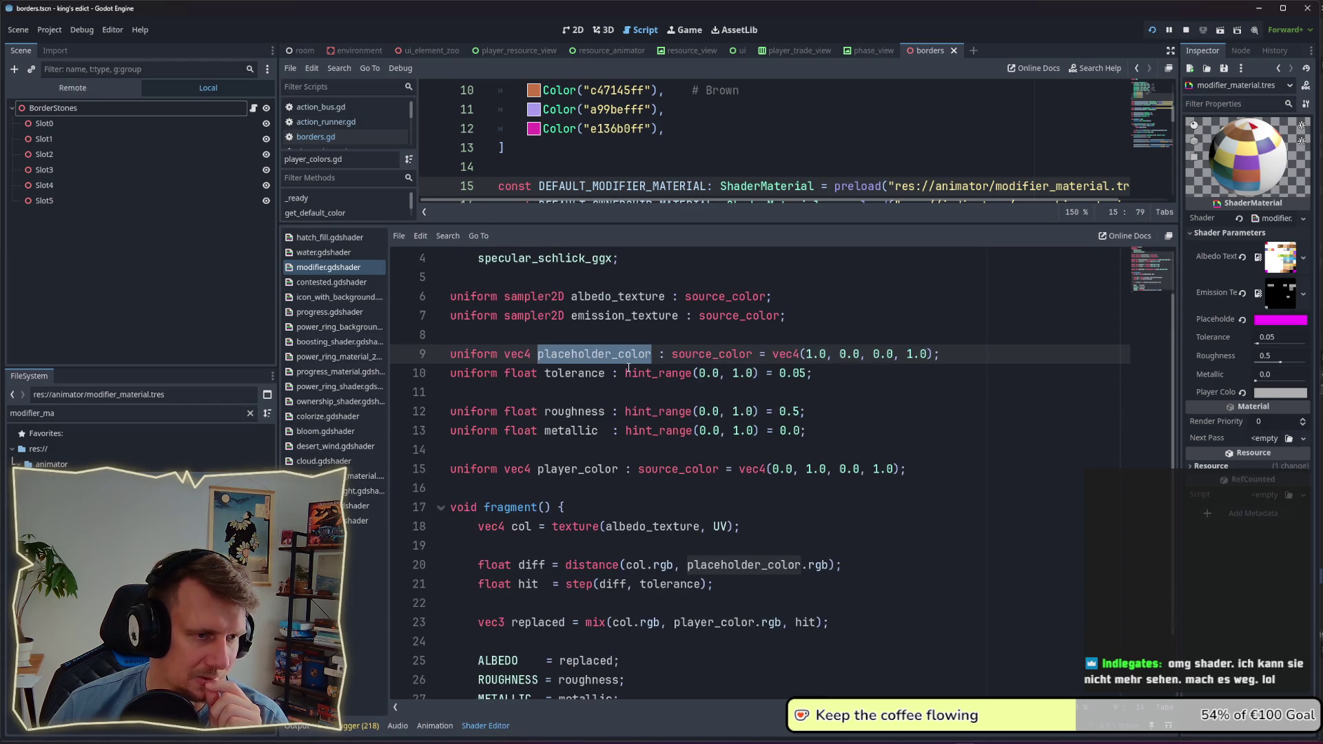
pyautogui.click(592, 412)
pyautogui.doubleClick(593, 411)
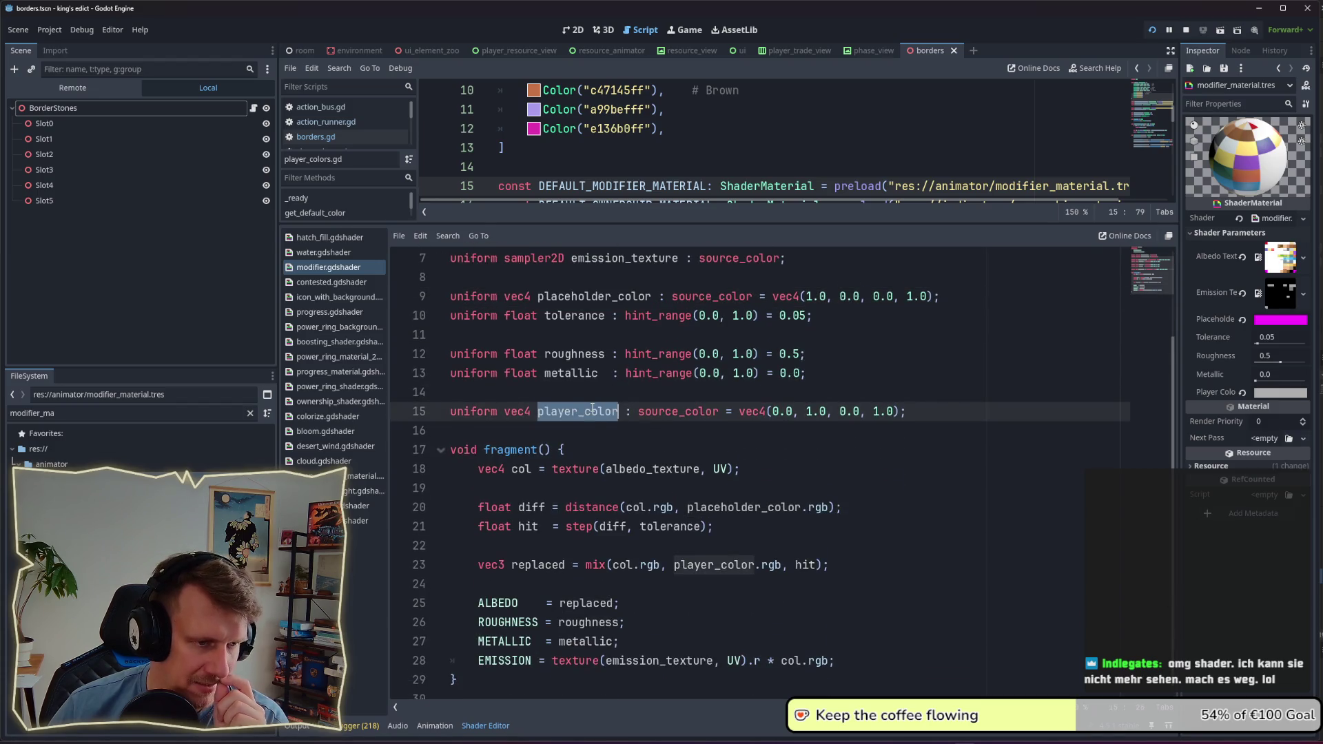
pyautogui.scroll(-1, 594, 410)
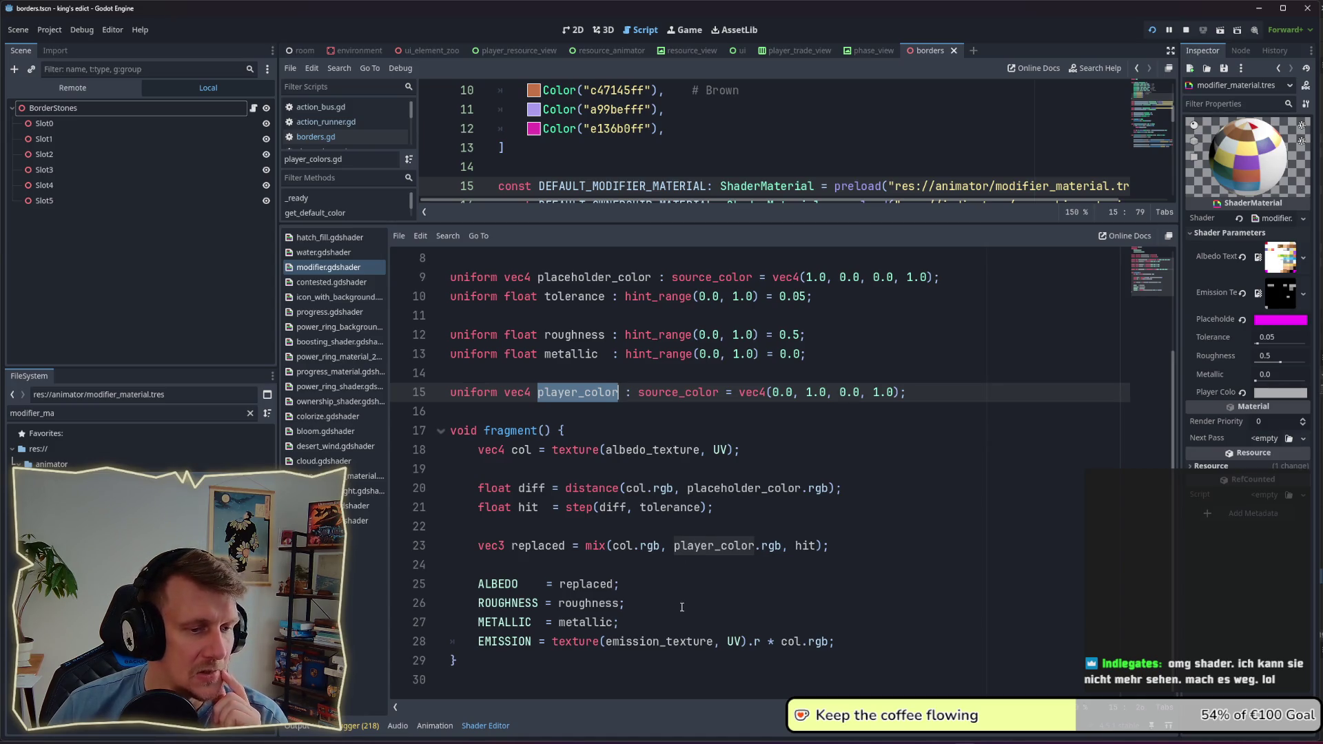
# Step: Trace the replaced variable on line 23 and select col.rgb in the EMISSION line
pyautogui.click(669, 641)
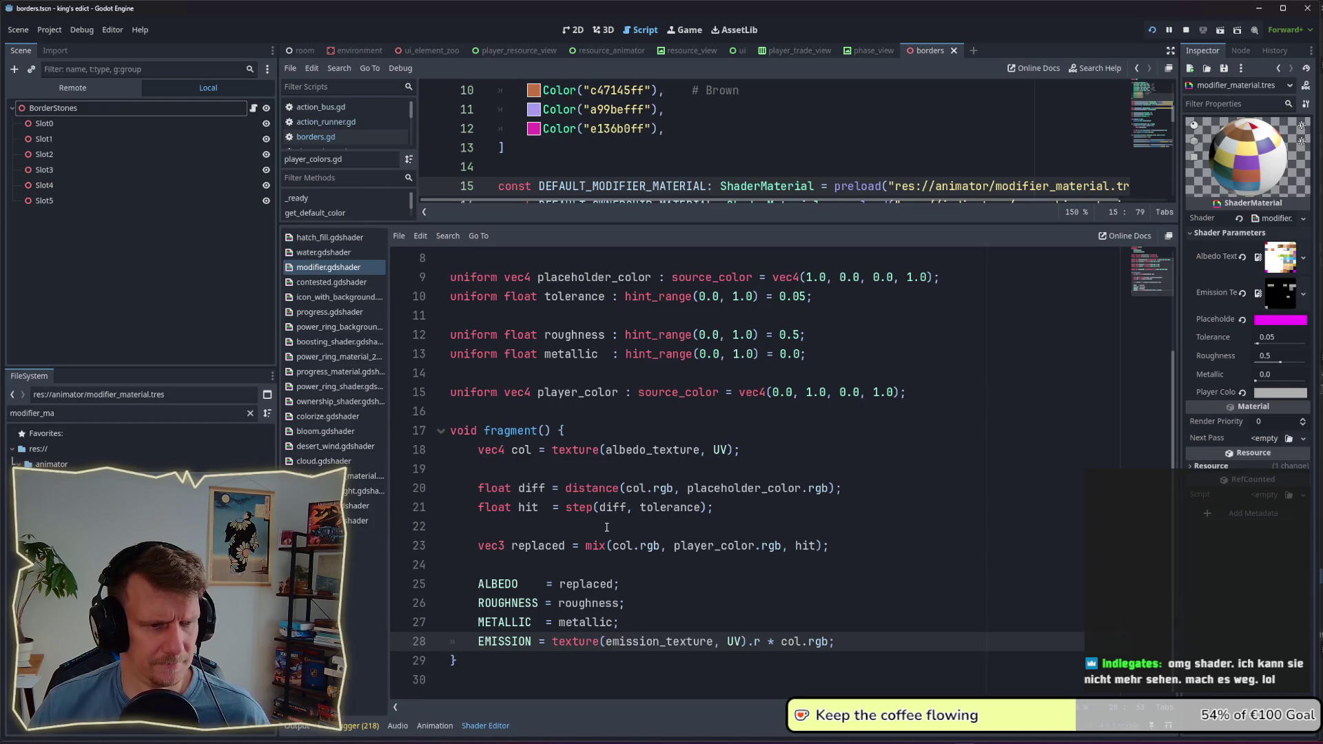
pyautogui.moveTo(826, 551); pyautogui.dragTo(486, 547)
pyautogui.doubleClick(551, 546)
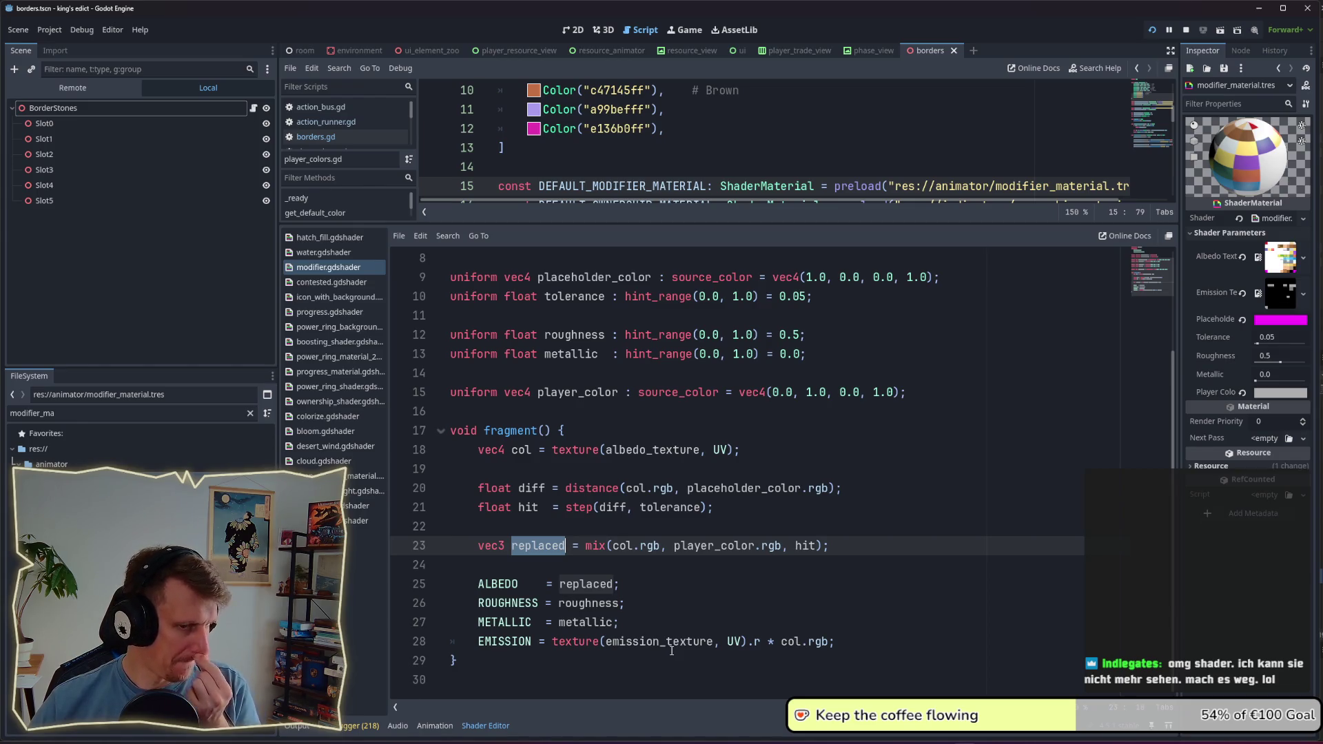
pyautogui.moveTo(781, 642); pyautogui.dragTo(823, 645)
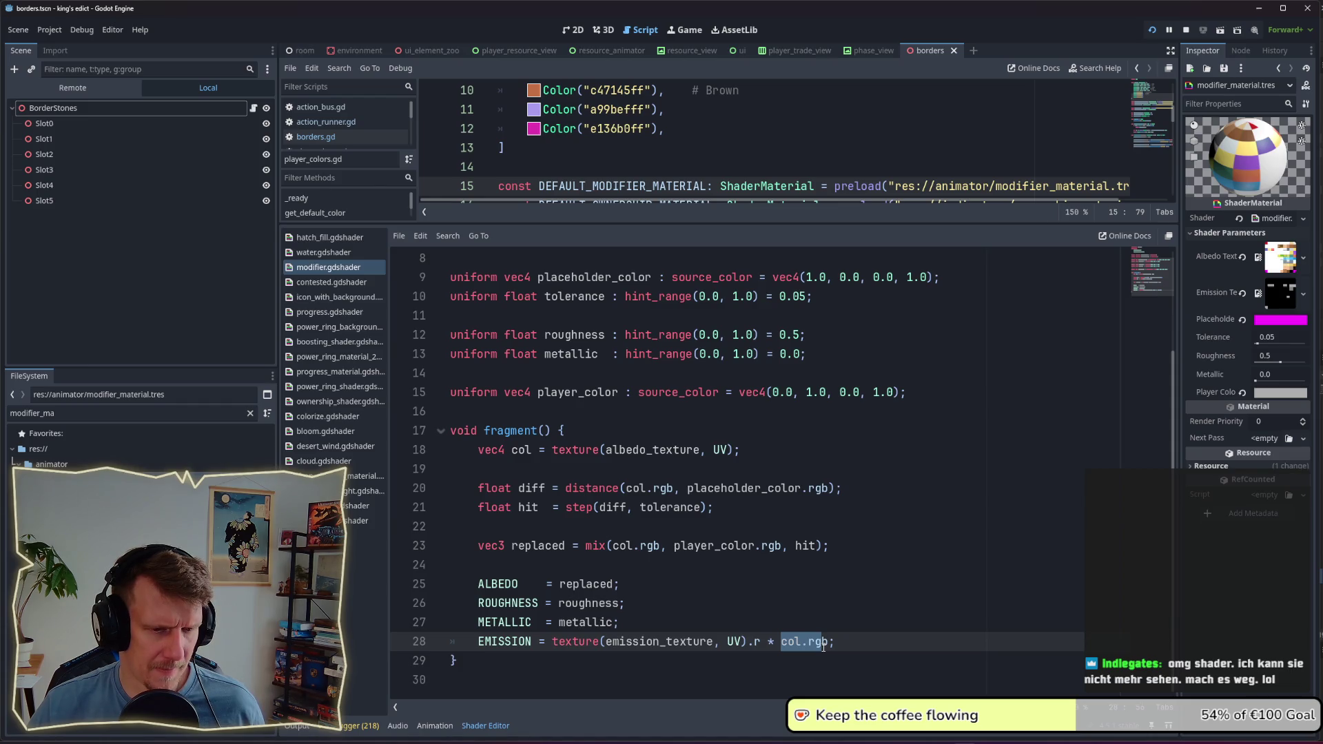
pyautogui.moveTo(823, 647); pyautogui.dragTo(828, 649)
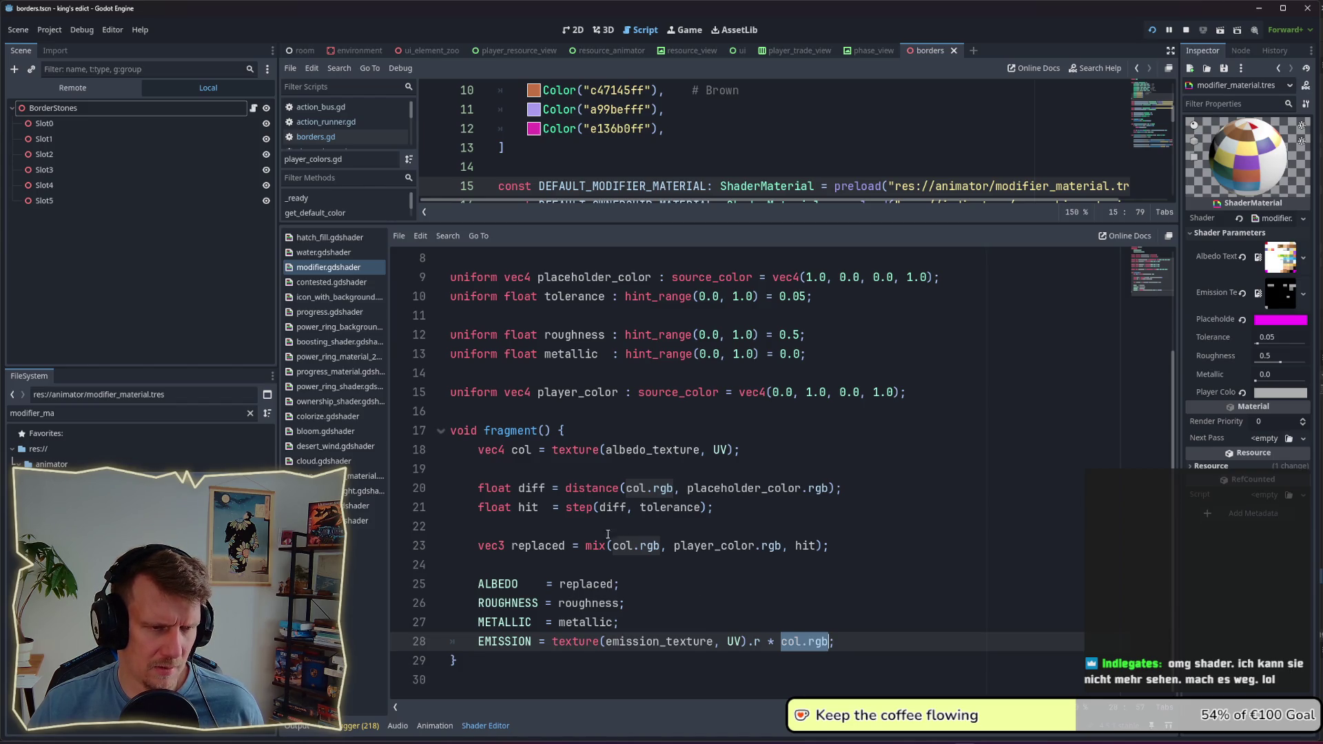
pyautogui.doubleClick(533, 543)
pyautogui.hotkey('ctrl', 'c')
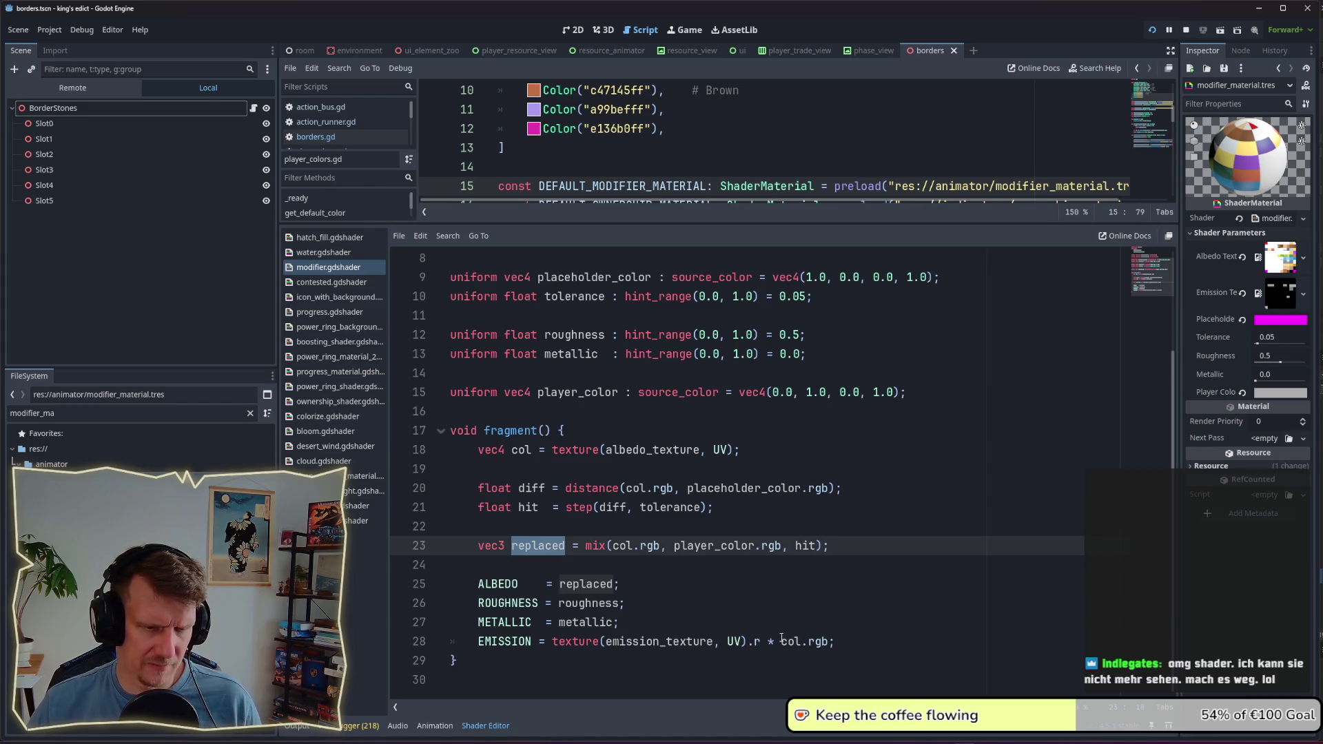
# Step: Make the emission line multiply by replaced instead of col.rgb, then stop the running game
pyautogui.moveTo(782, 640); pyautogui.dragTo(830, 643)
pyautogui.hotkey('ctrl', 'v')
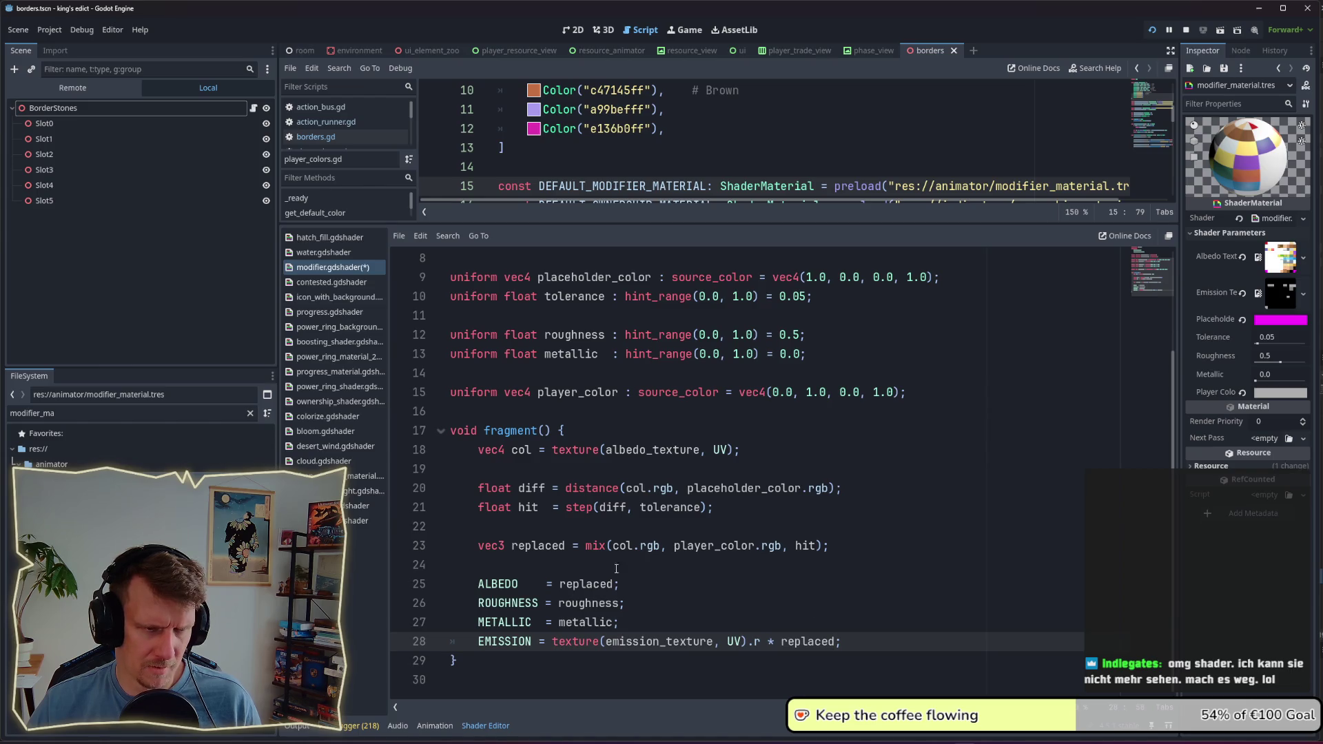
pyautogui.hotkey('ctrl', 'z')
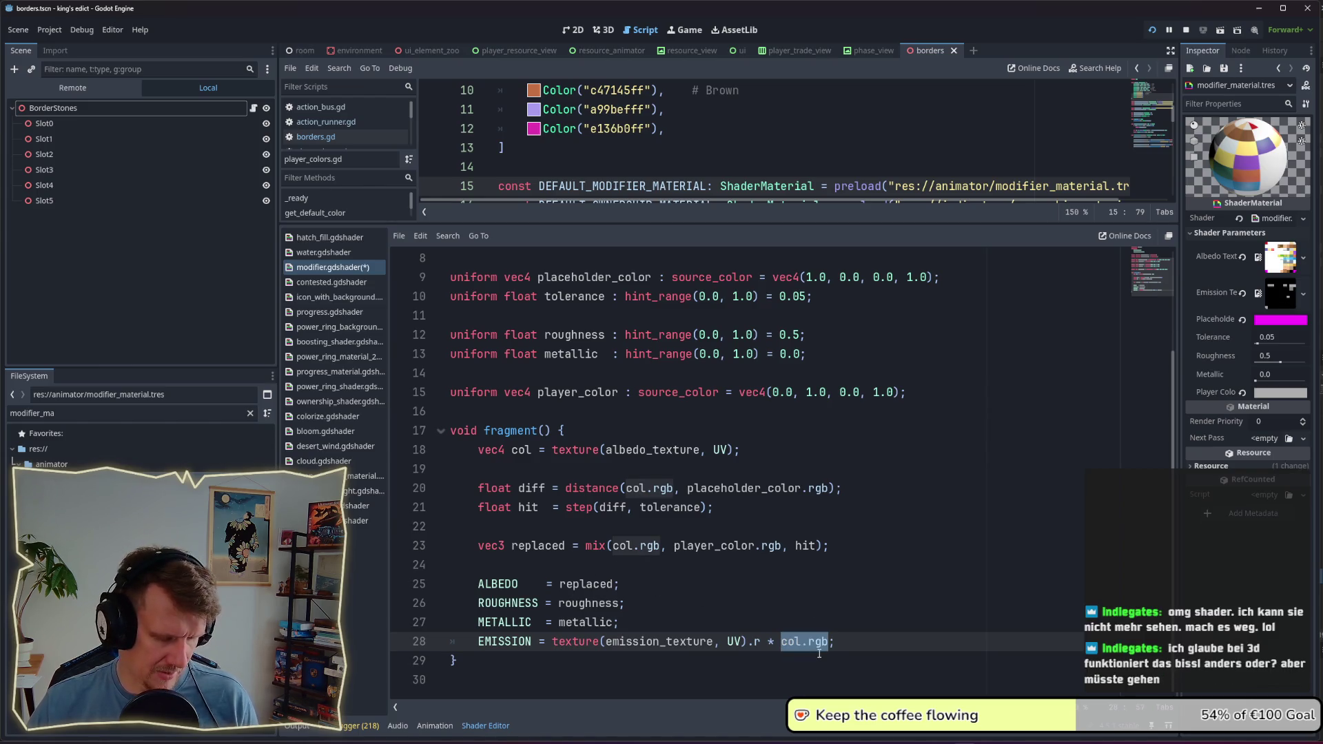
pyautogui.hotkey('ctrl', 'v')
pyautogui.click(800, 610)
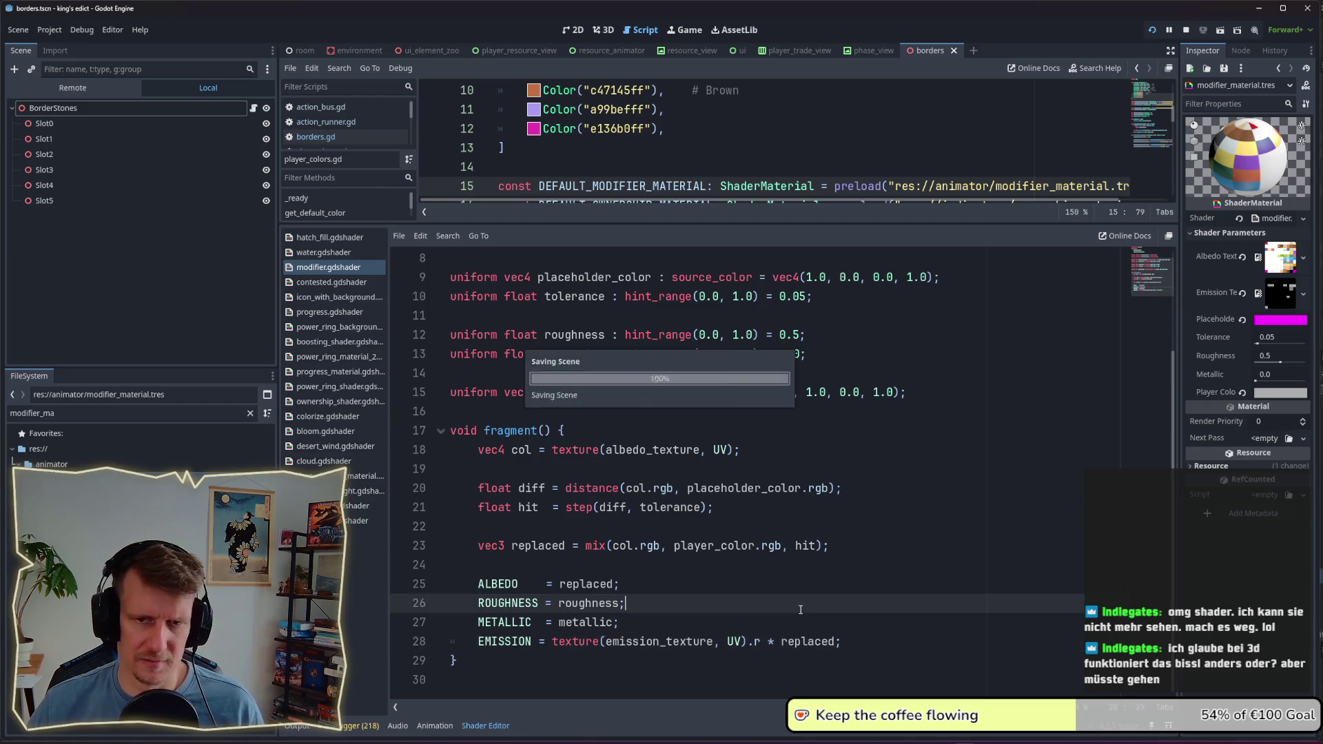
pyautogui.click(767, 592)
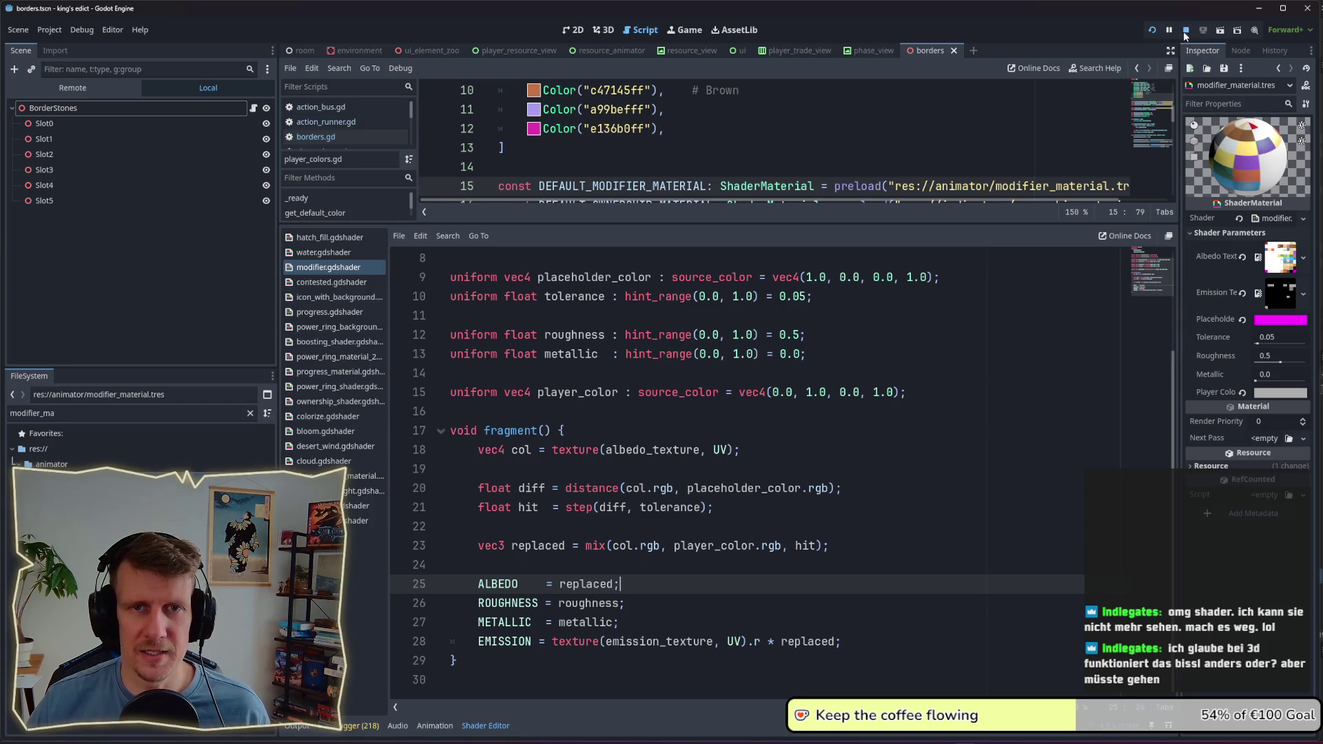
pyautogui.click(1184, 31)
pyautogui.click(752, 606)
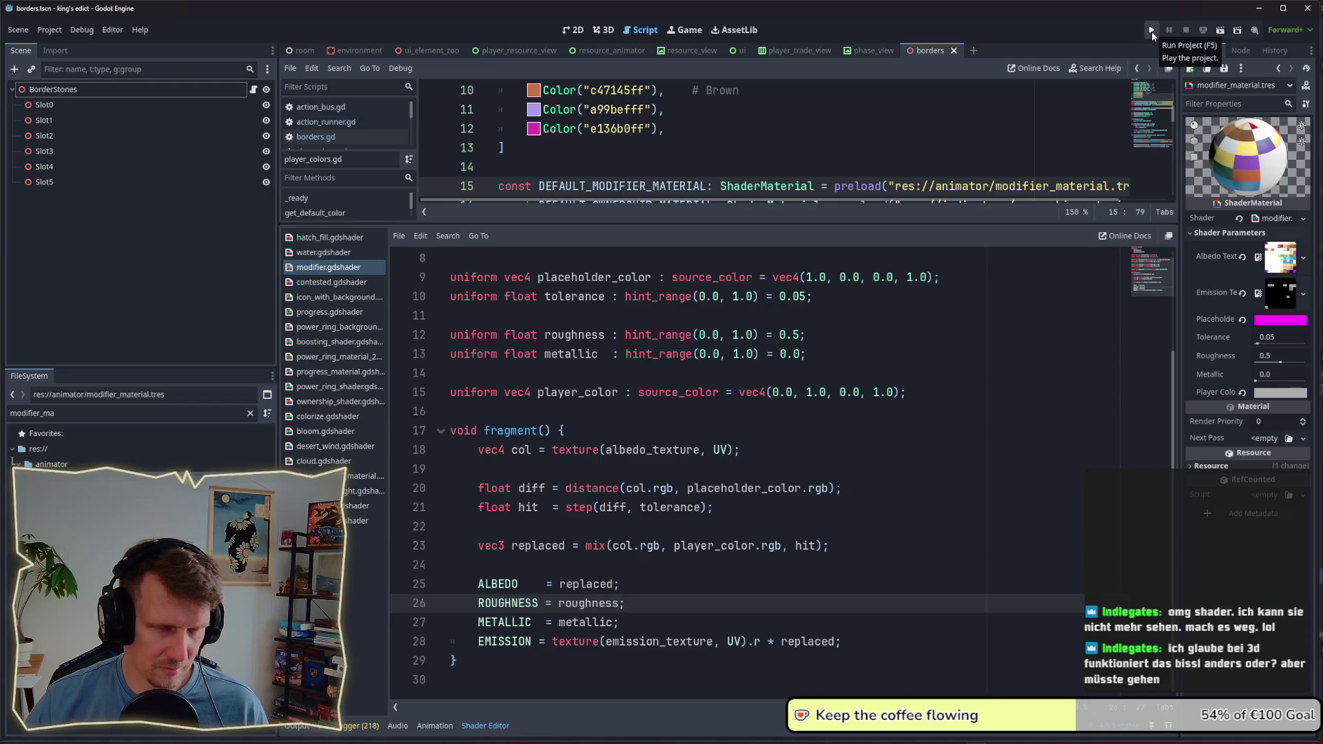
# Step: Launch the project, create a multiplayer game on the Devland map and start the match
pyautogui.click(1152, 32)
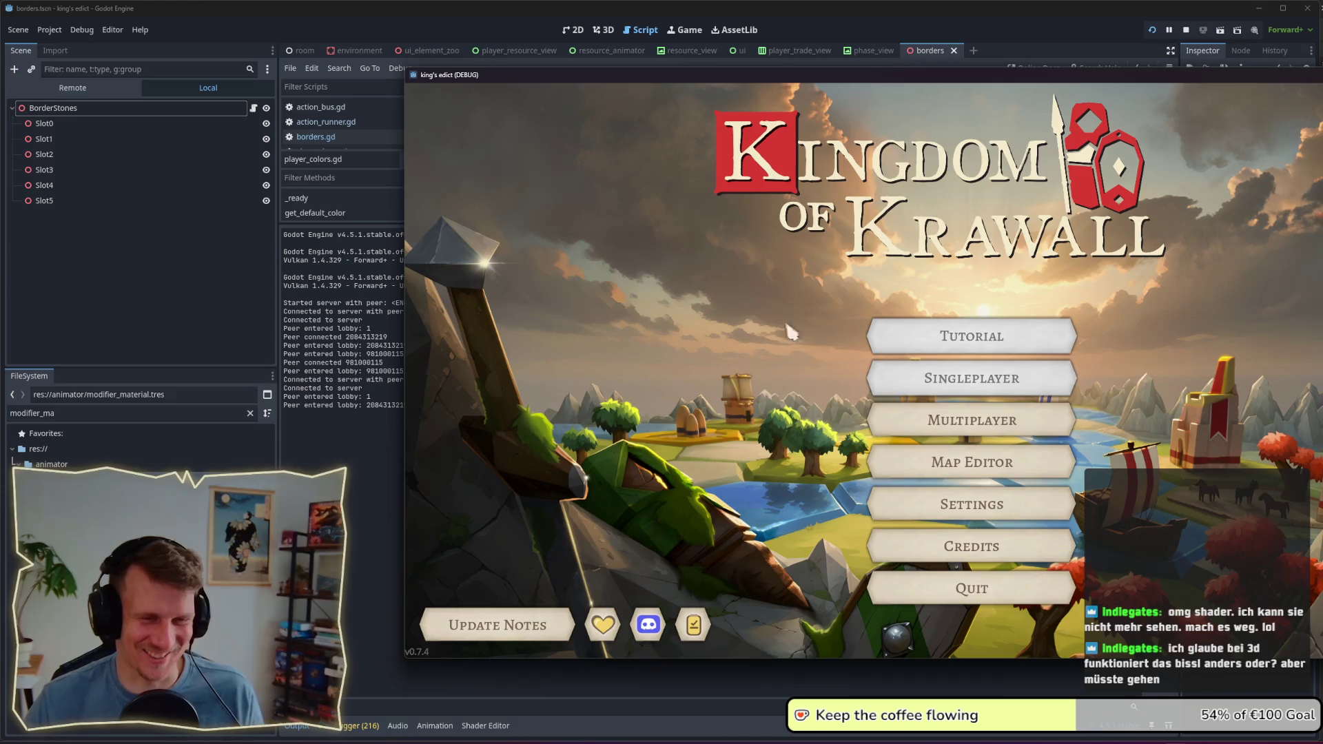
pyautogui.click(914, 418)
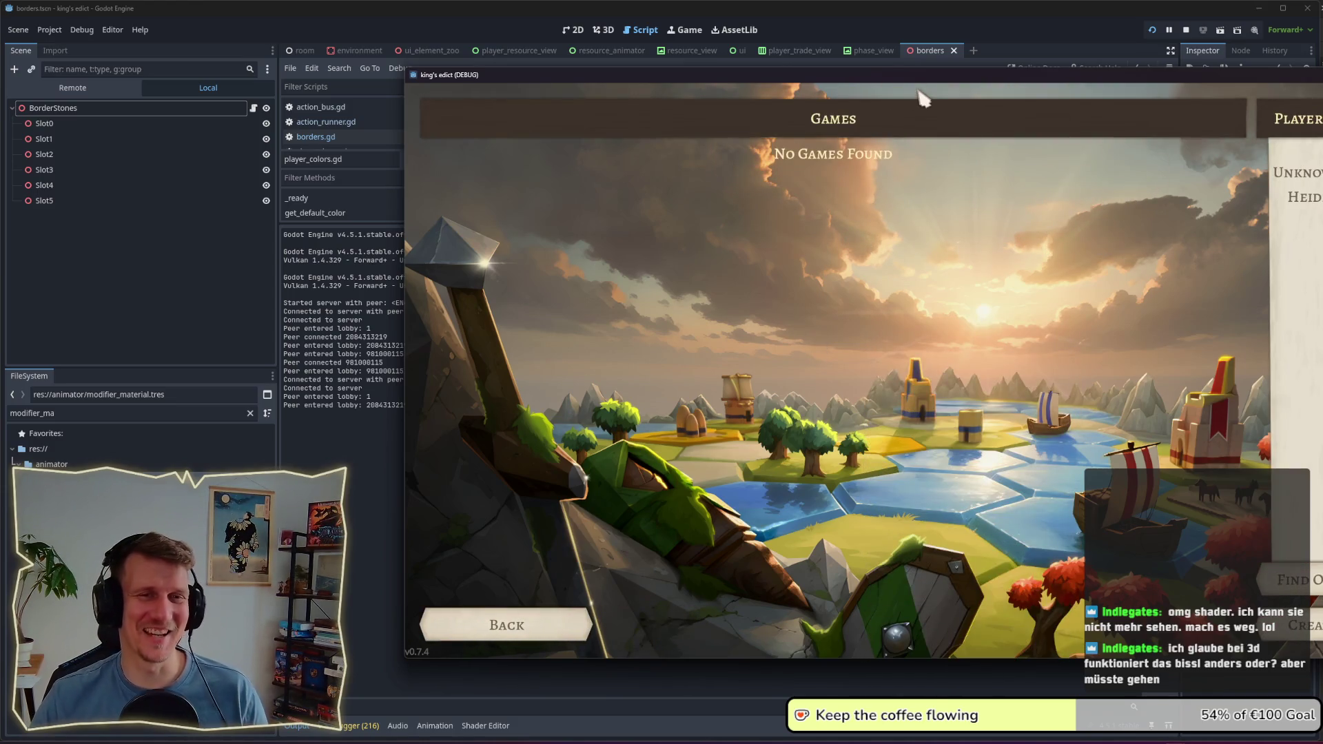
pyautogui.doubleClick(852, 73)
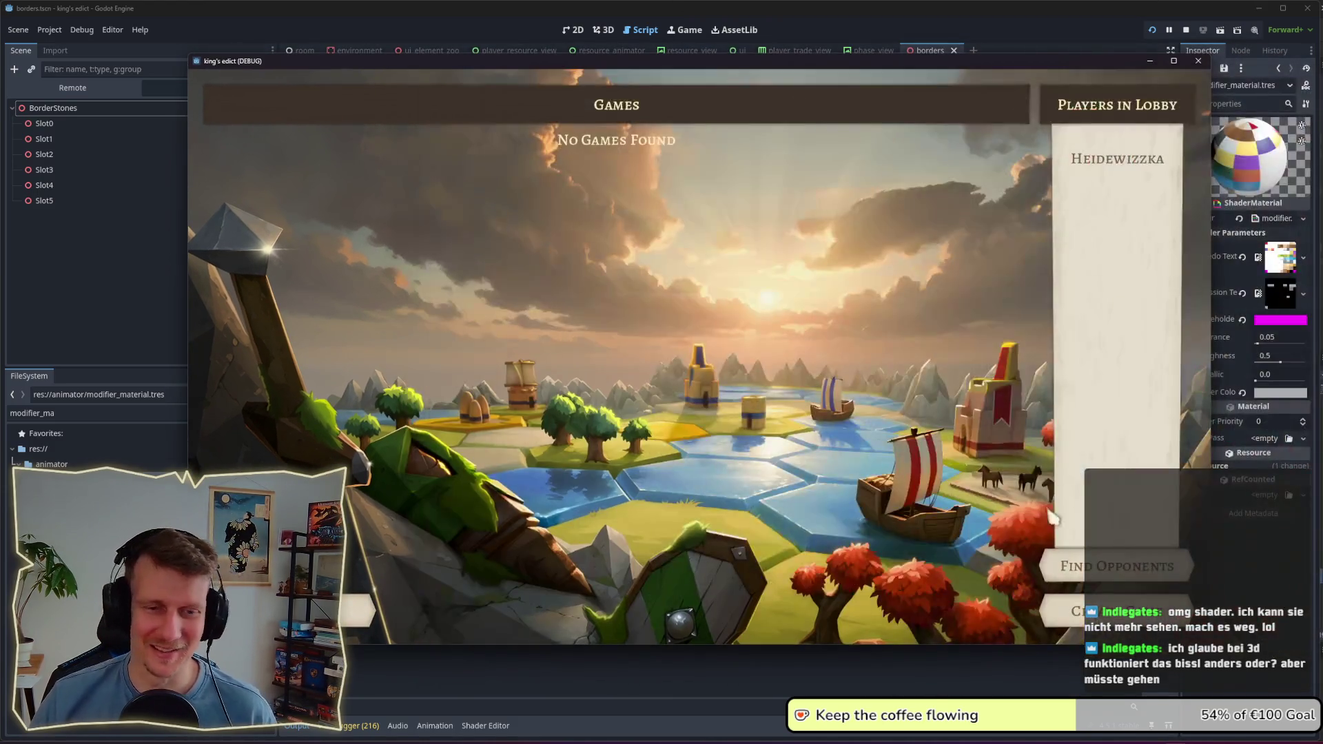
pyautogui.click(1117, 612)
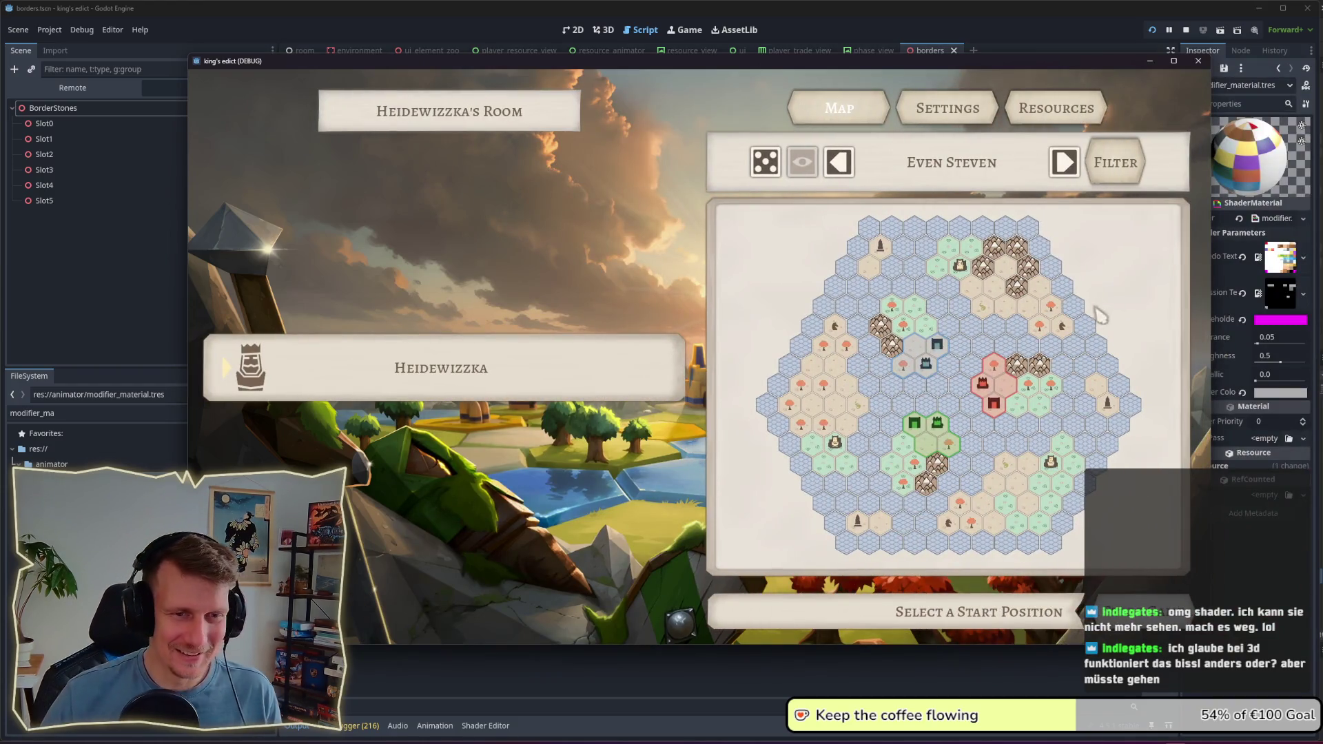
pyautogui.click(948, 163)
pyautogui.scroll(-3, 942, 403)
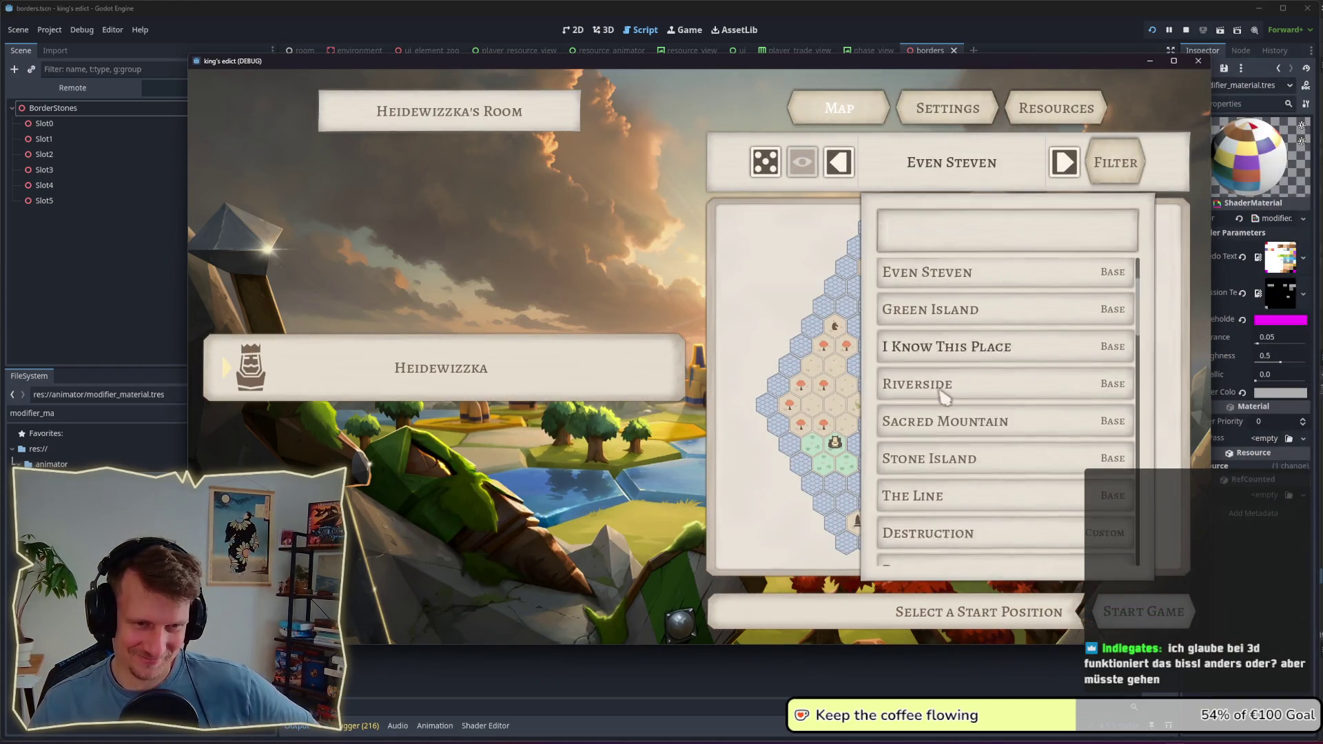
pyautogui.click(934, 493)
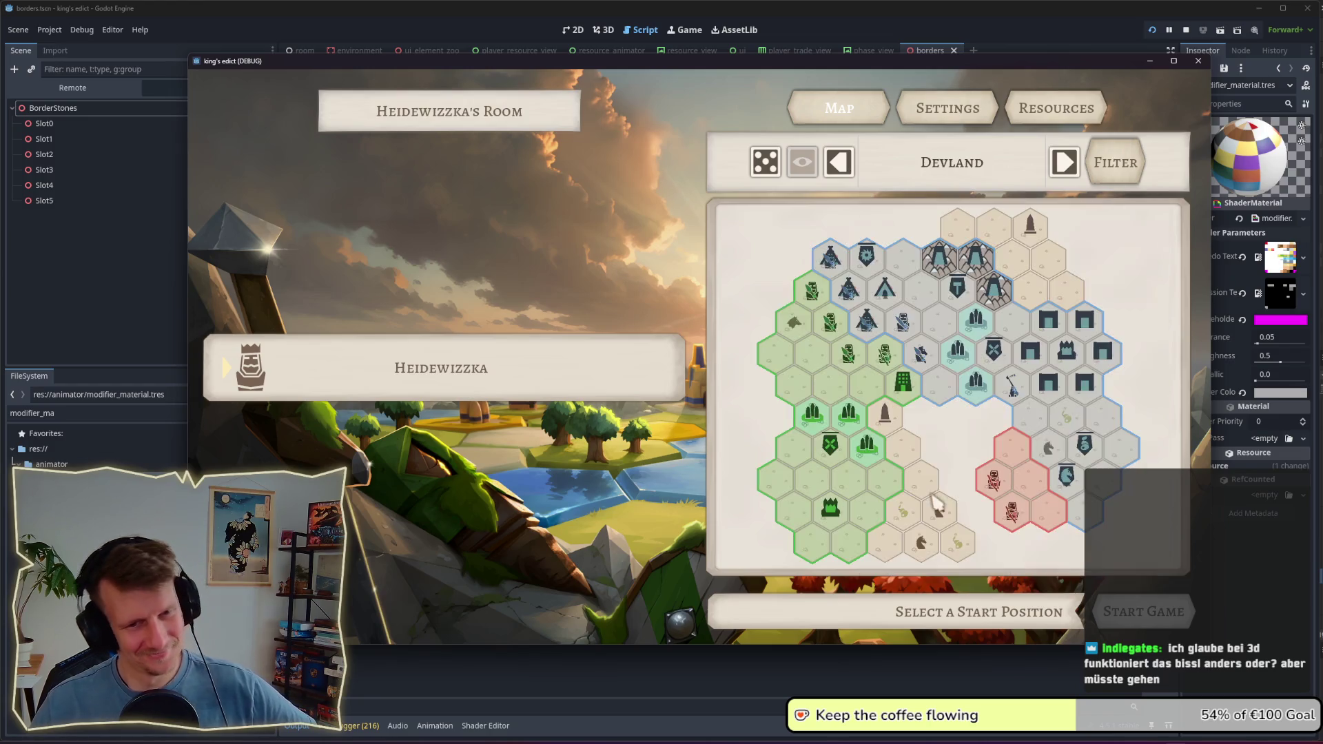
pyautogui.click(1016, 414)
pyautogui.click(1123, 617)
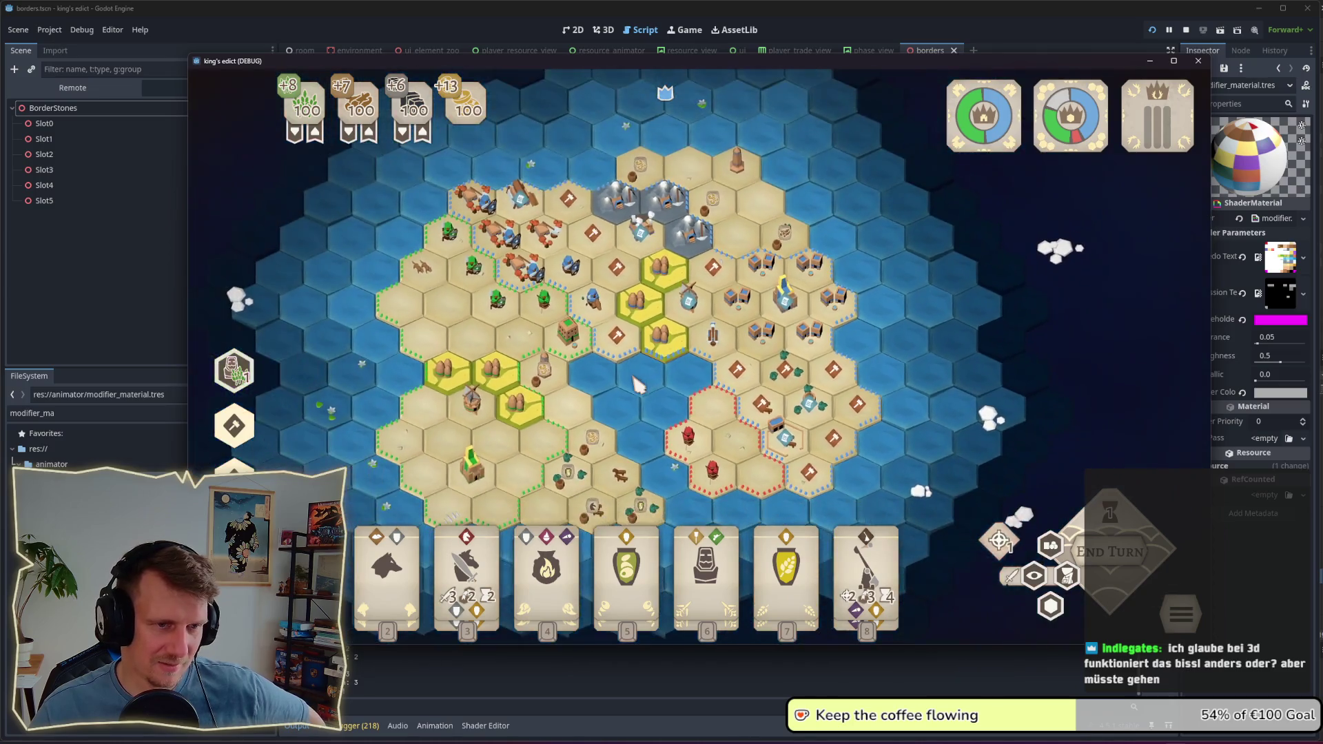
# Step: Zoom around the island map to check the green, red and blue border stones
pyautogui.scroll(5, 637, 386)
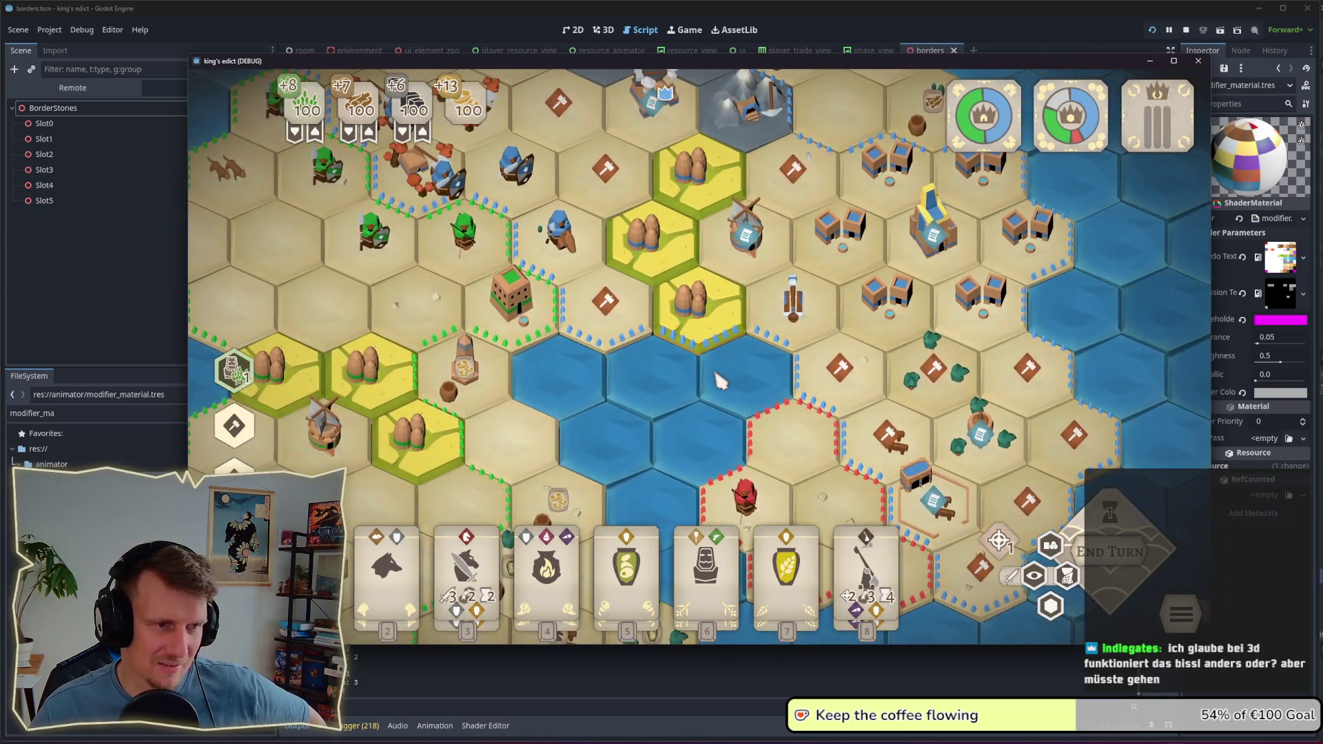
pyautogui.scroll(-5, 717, 381)
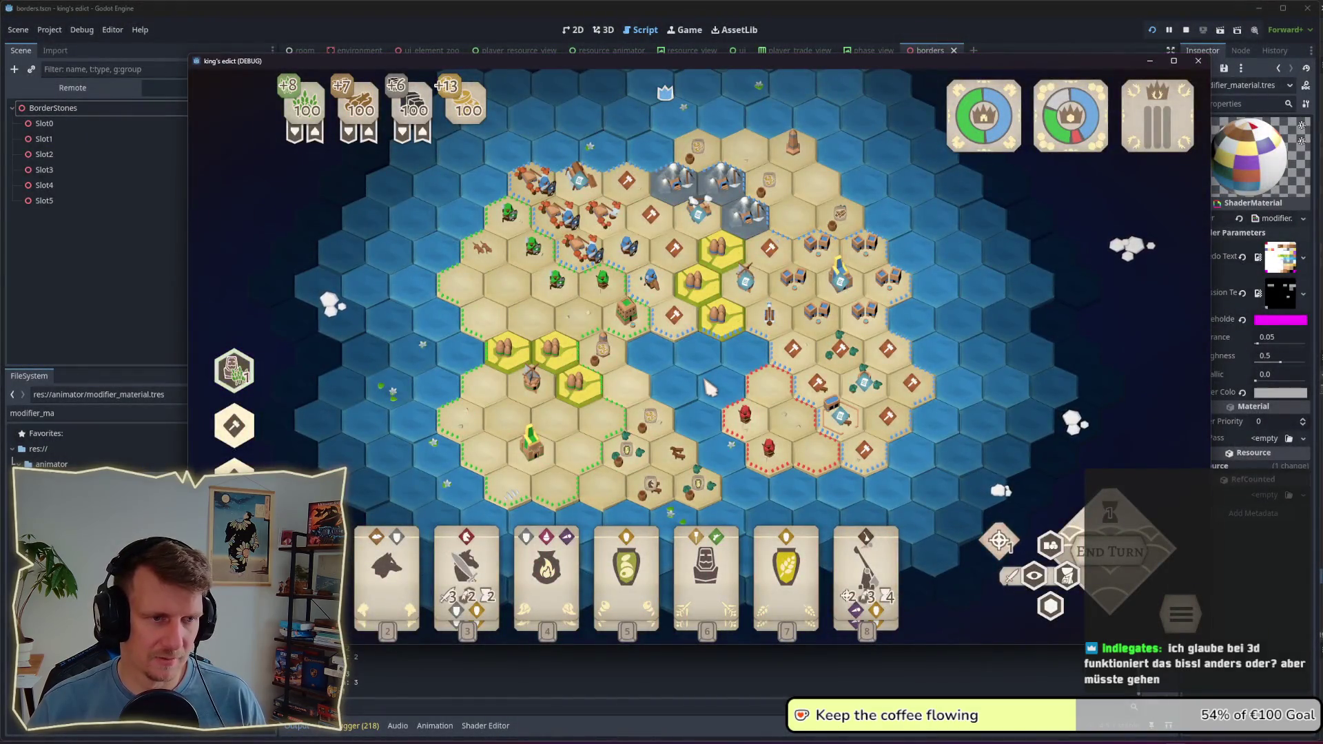
pyautogui.scroll(-2, 710, 389)
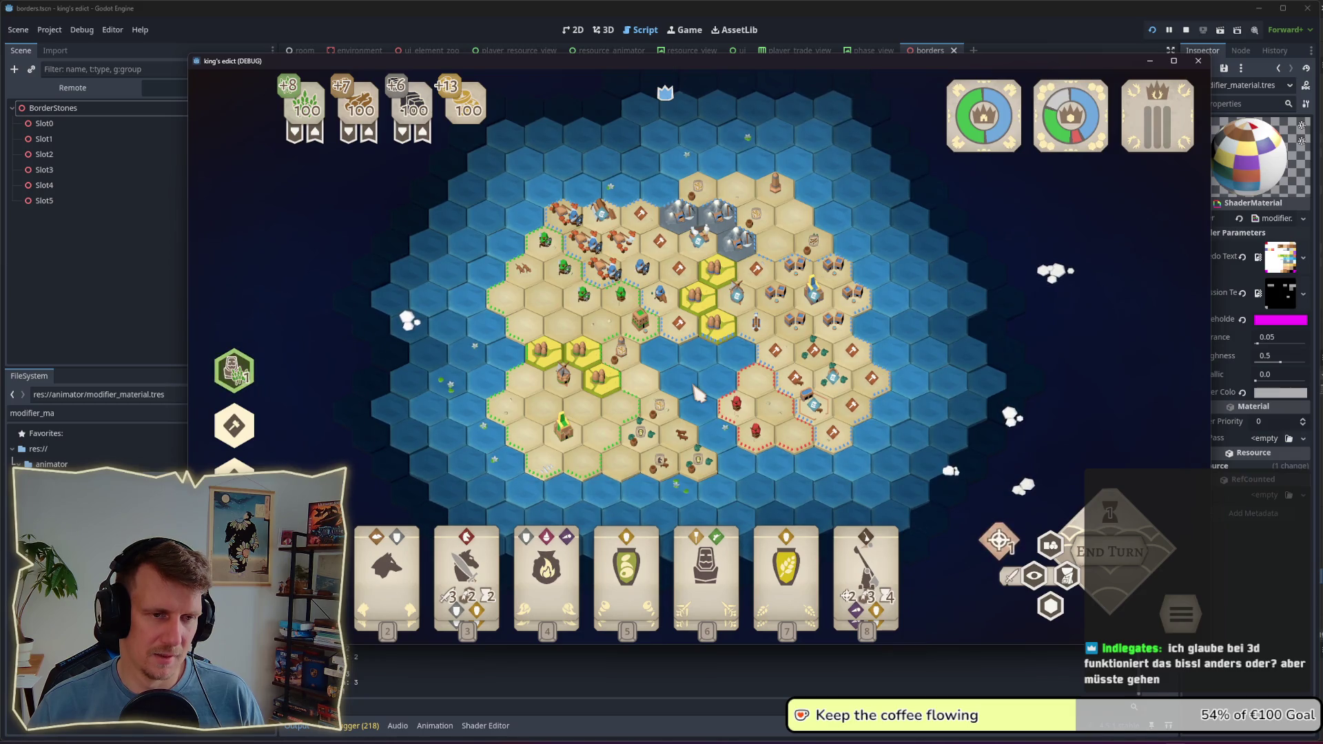
pyautogui.scroll(3, 698, 392)
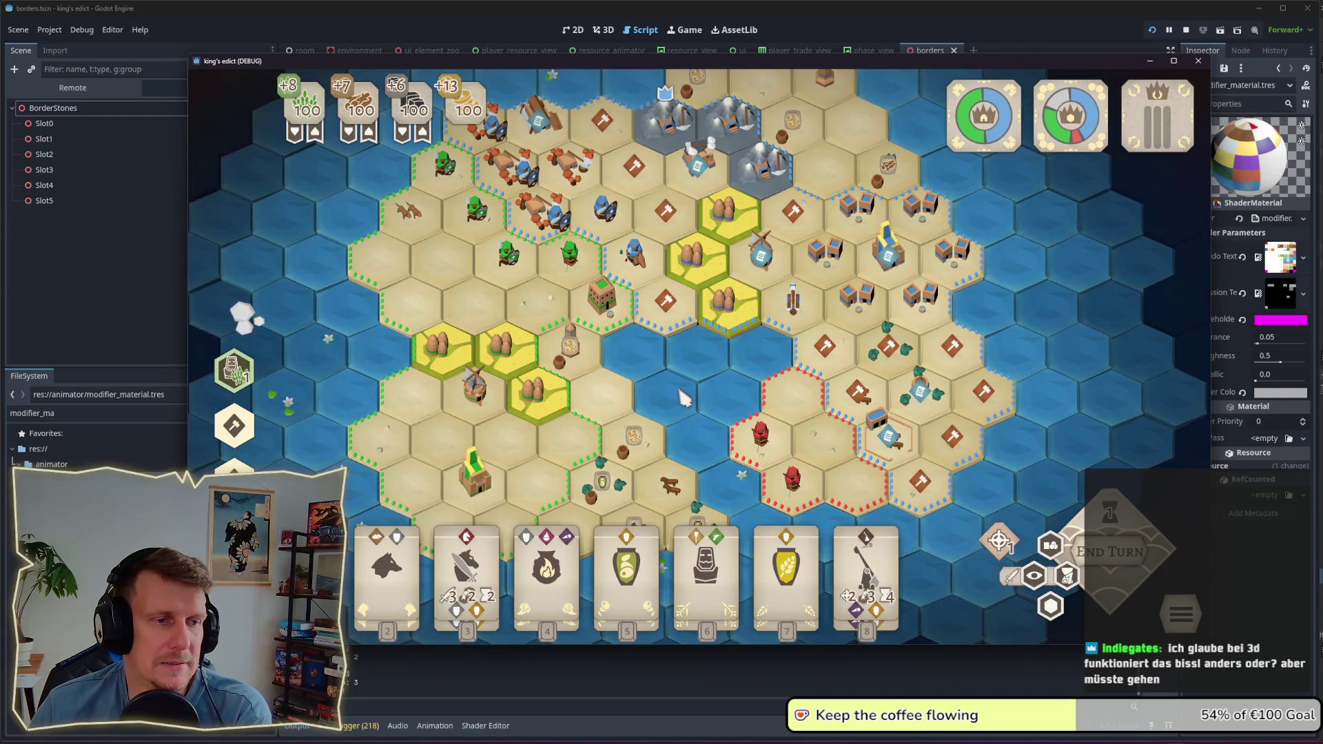
pyautogui.scroll(-3, 685, 395)
pyautogui.scroll(-2, 683, 398)
pyautogui.scroll(2, 685, 398)
pyautogui.press('super+Tab')
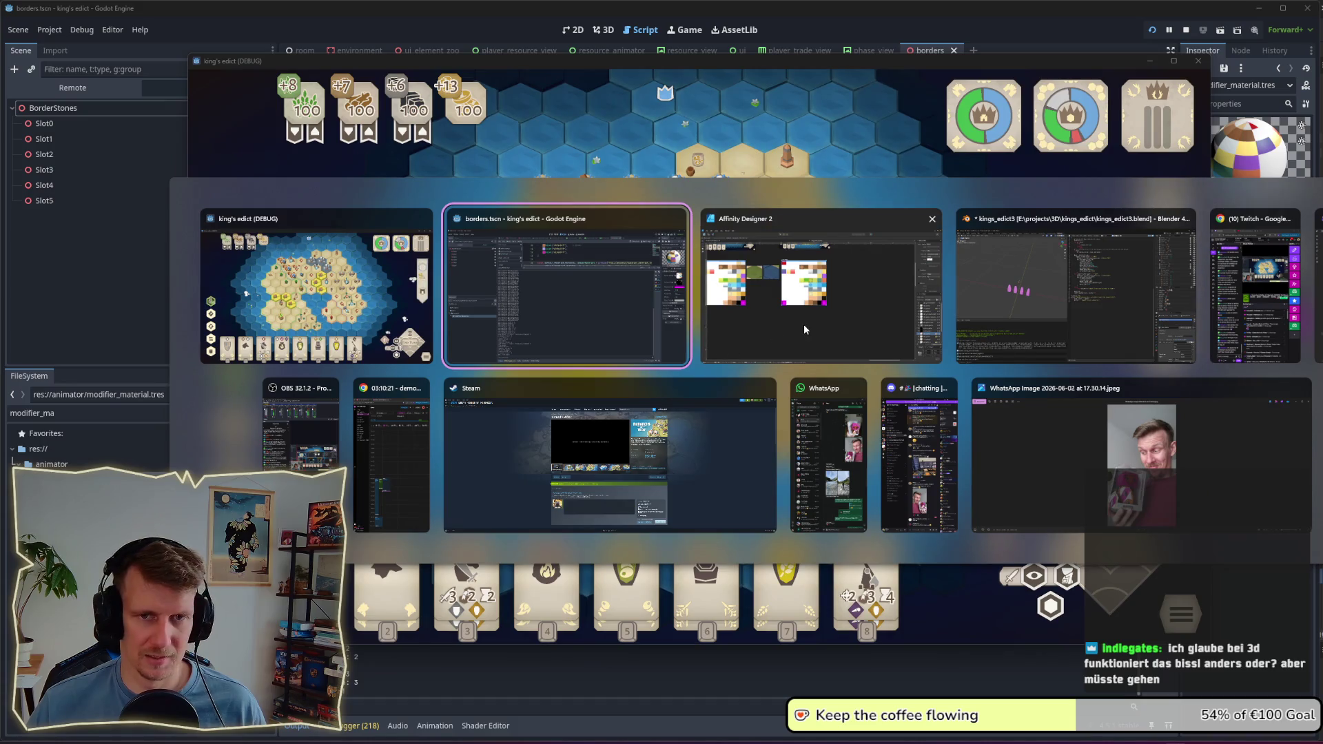
# Step: Open Screenshot 2026-06-09 144841.png from Bilder > Bildschirmfotos in File Explorer
pyautogui.click(569, 280)
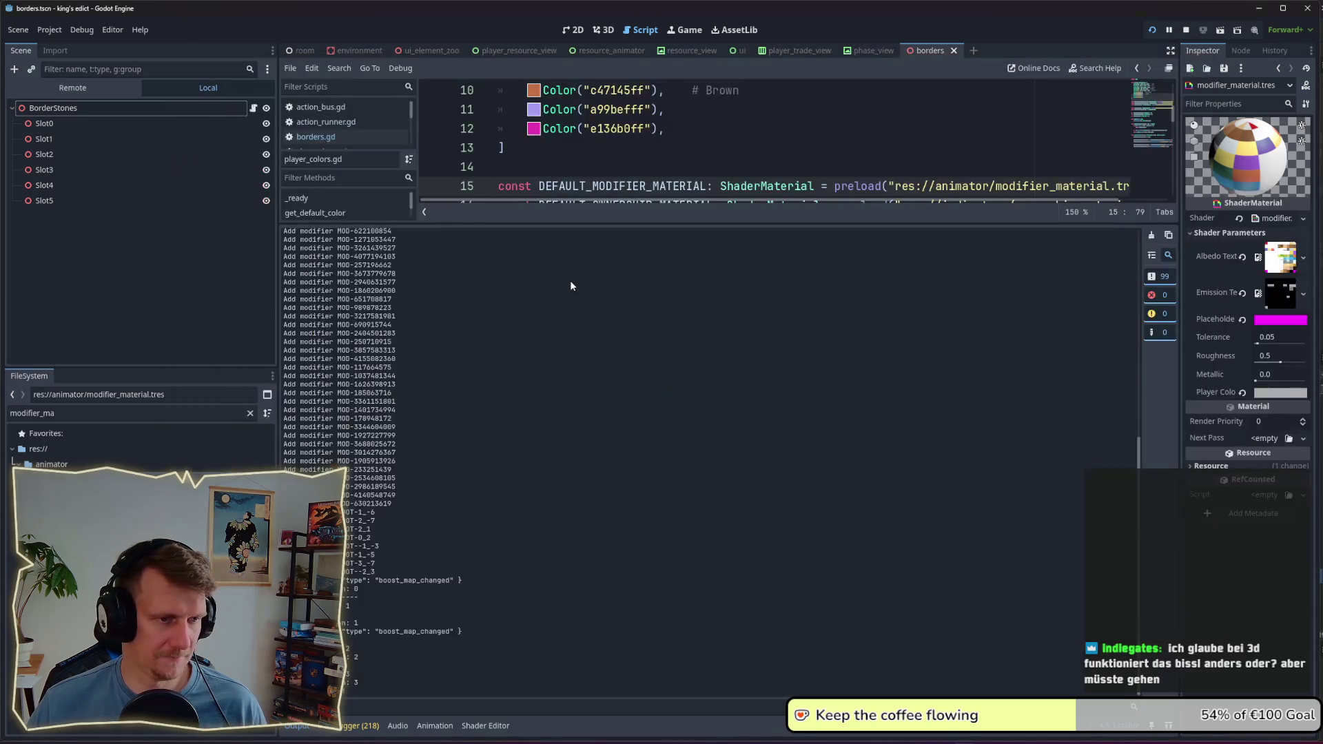
pyautogui.press('super')
pyautogui.click(870, 413)
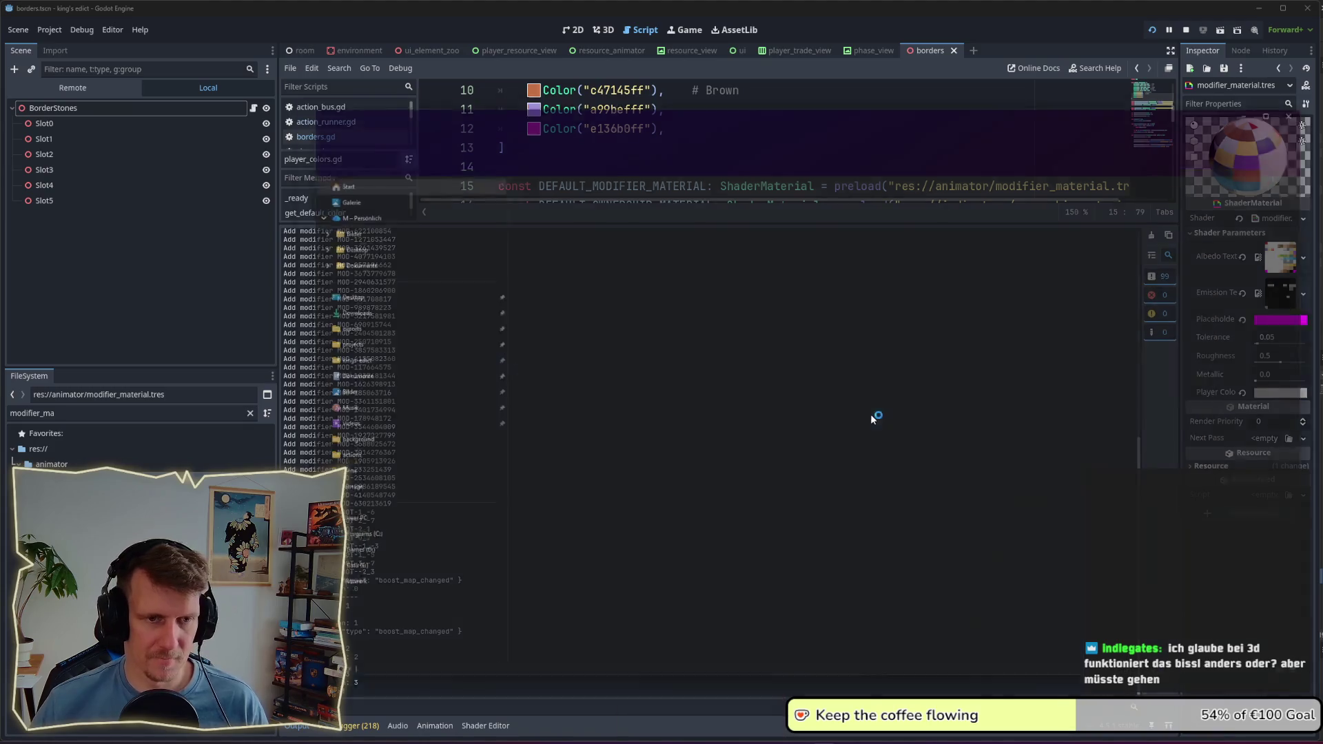
pyautogui.click(386, 495)
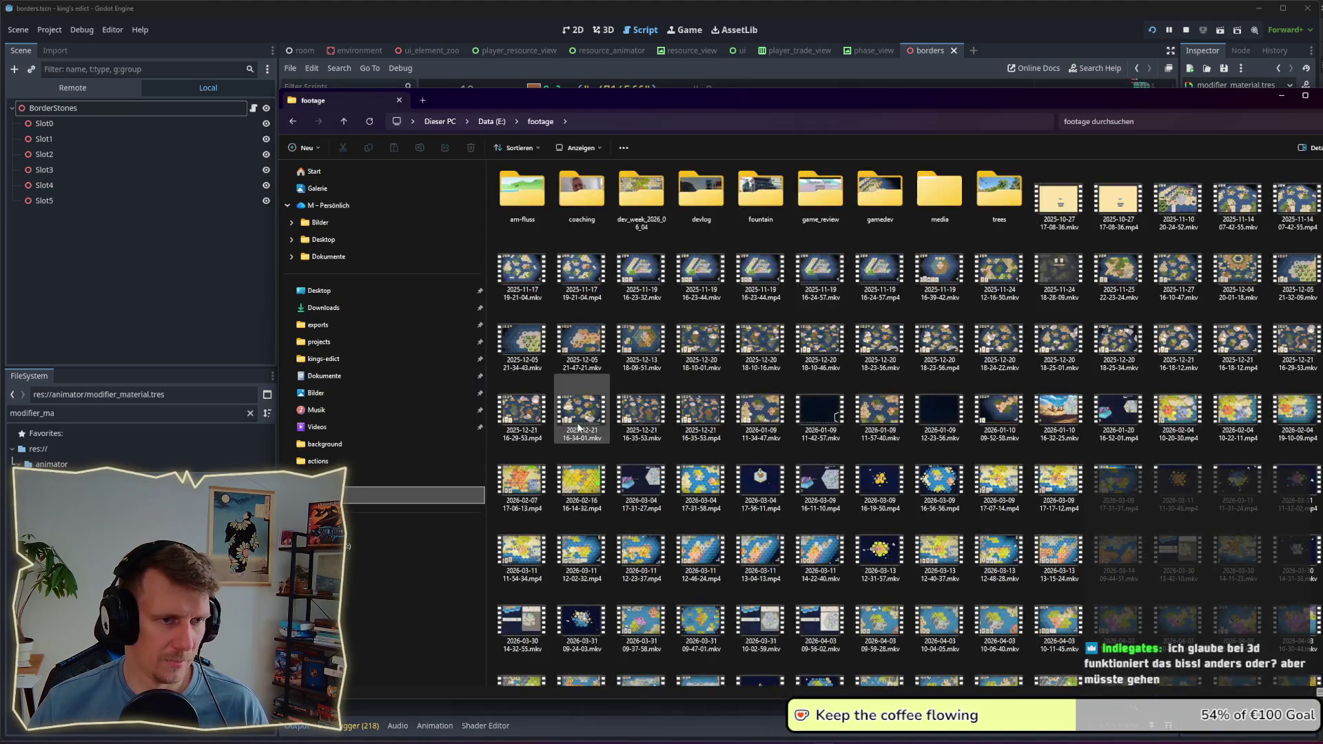
pyautogui.scroll(-5, 579, 427)
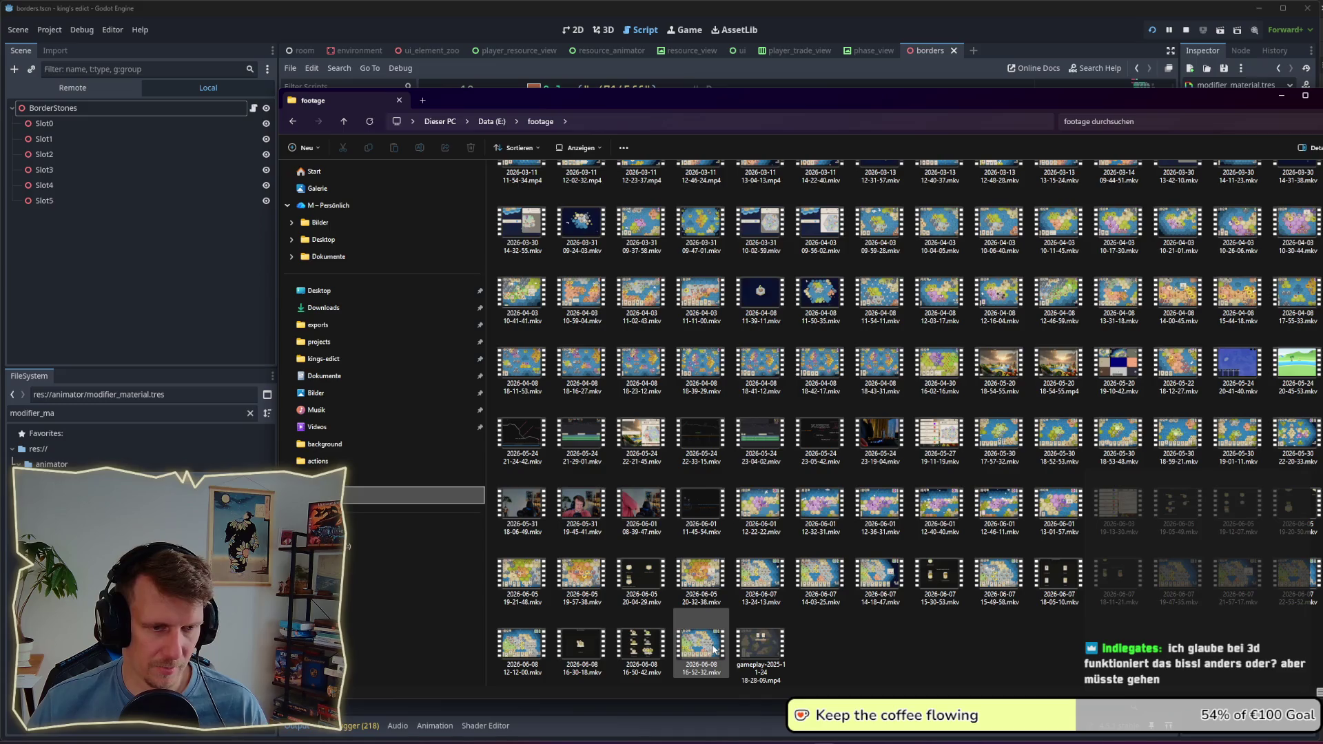
pyautogui.click(317, 393)
pyautogui.doubleClick(522, 193)
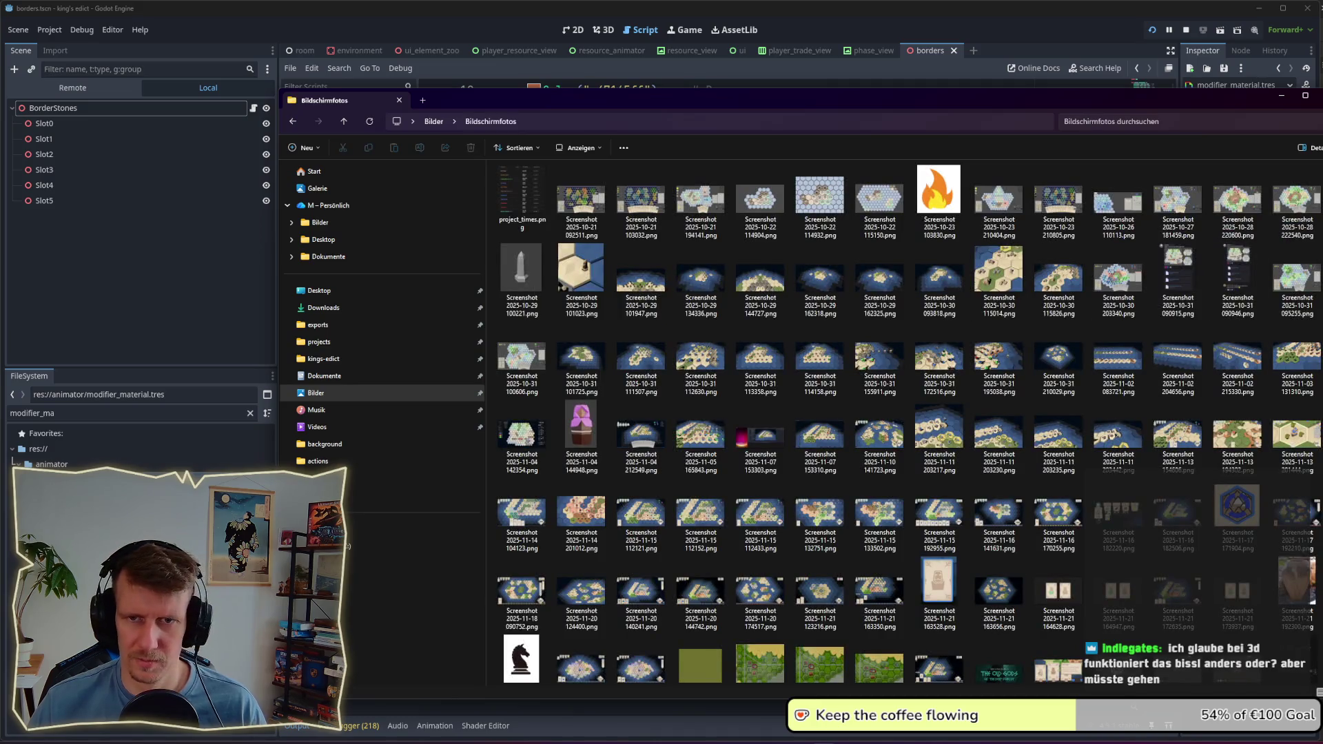
pyautogui.scroll(-15, 974, 645)
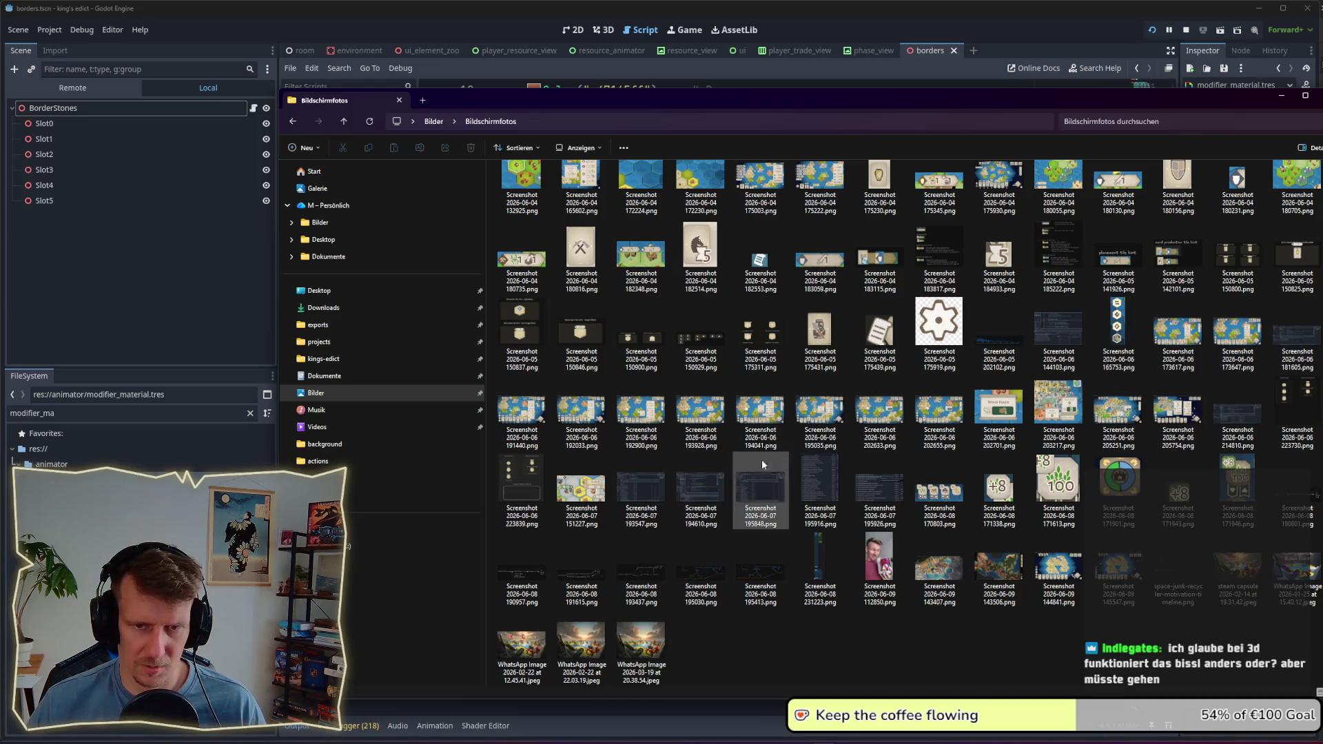
pyautogui.doubleClick(1059, 568)
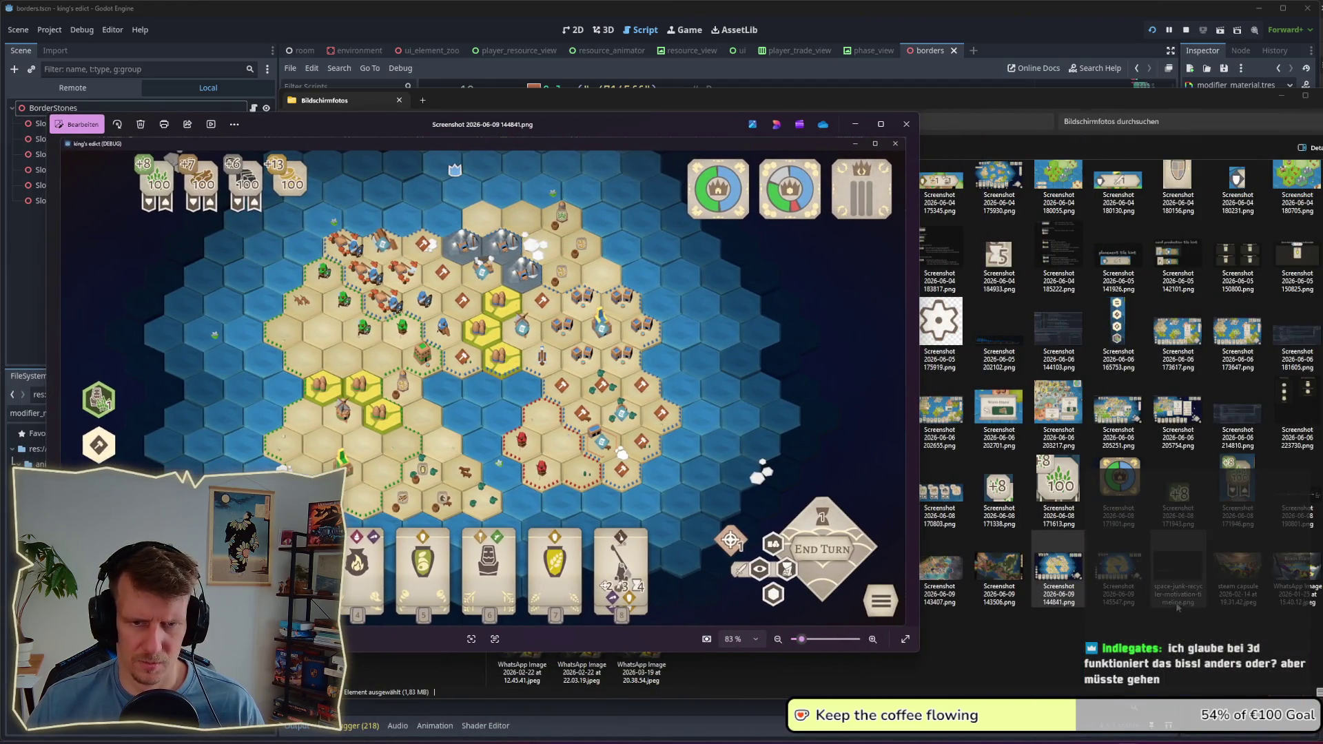
# Step: Open Screenshot 2026-06-09 145547.png beside 144841.png to compare, then switch to Affinity Designer
pyautogui.click(1132, 586)
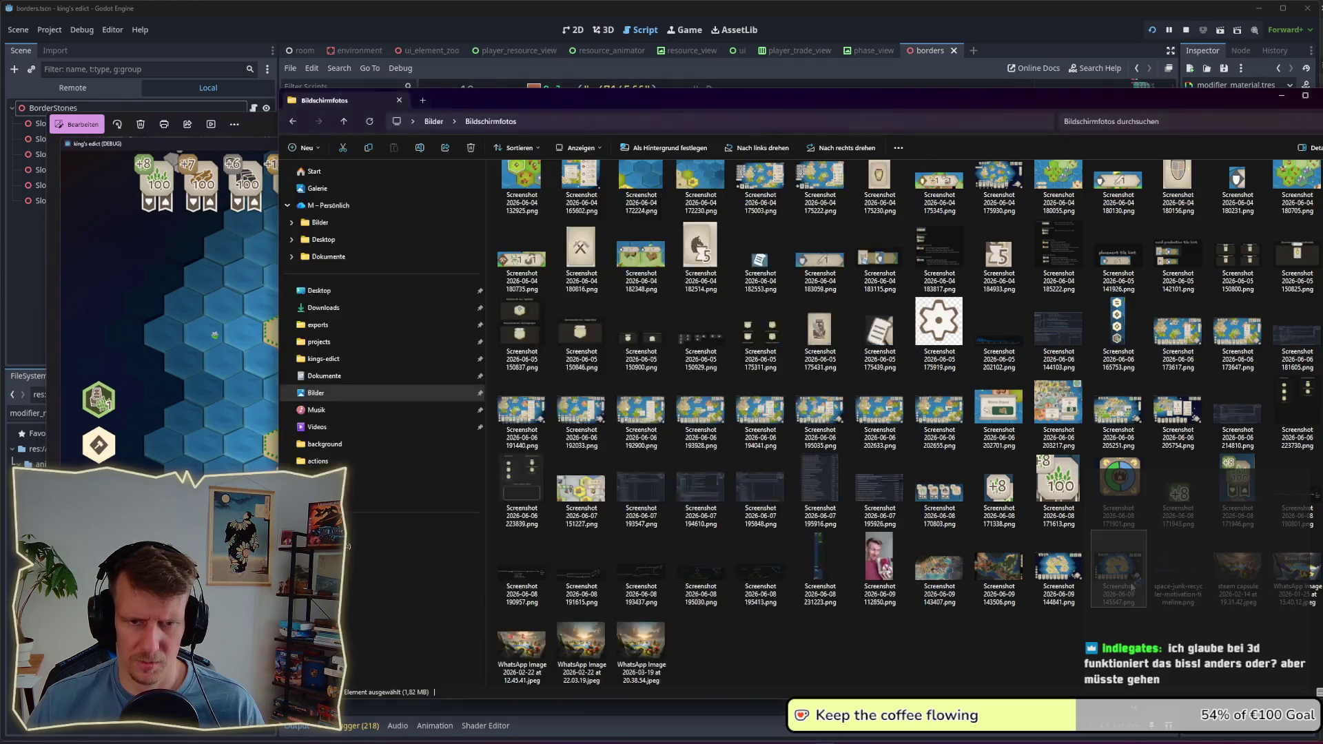
pyautogui.doubleClick(1132, 586)
pyautogui.moveTo(183, 395)
pyautogui.mouseDown()
pyautogui.moveTo(682, 386)
pyautogui.moveTo(710, 345)
pyautogui.mouseUp()
pyautogui.moveTo(905, 189)
pyautogui.mouseDown()
pyautogui.moveTo(756, 141)
pyautogui.moveTo(744, 117)
pyautogui.mouseUp()
pyautogui.click(253, 127)
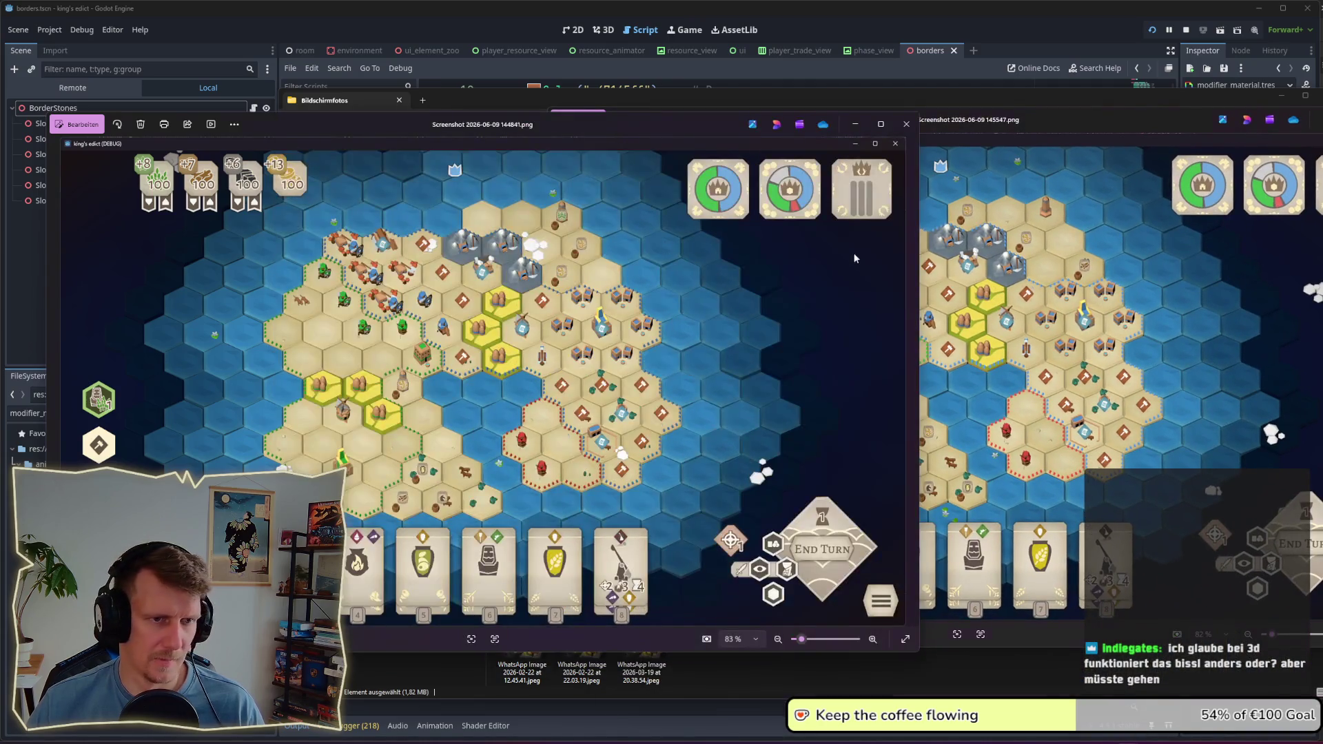
pyautogui.click(1078, 119)
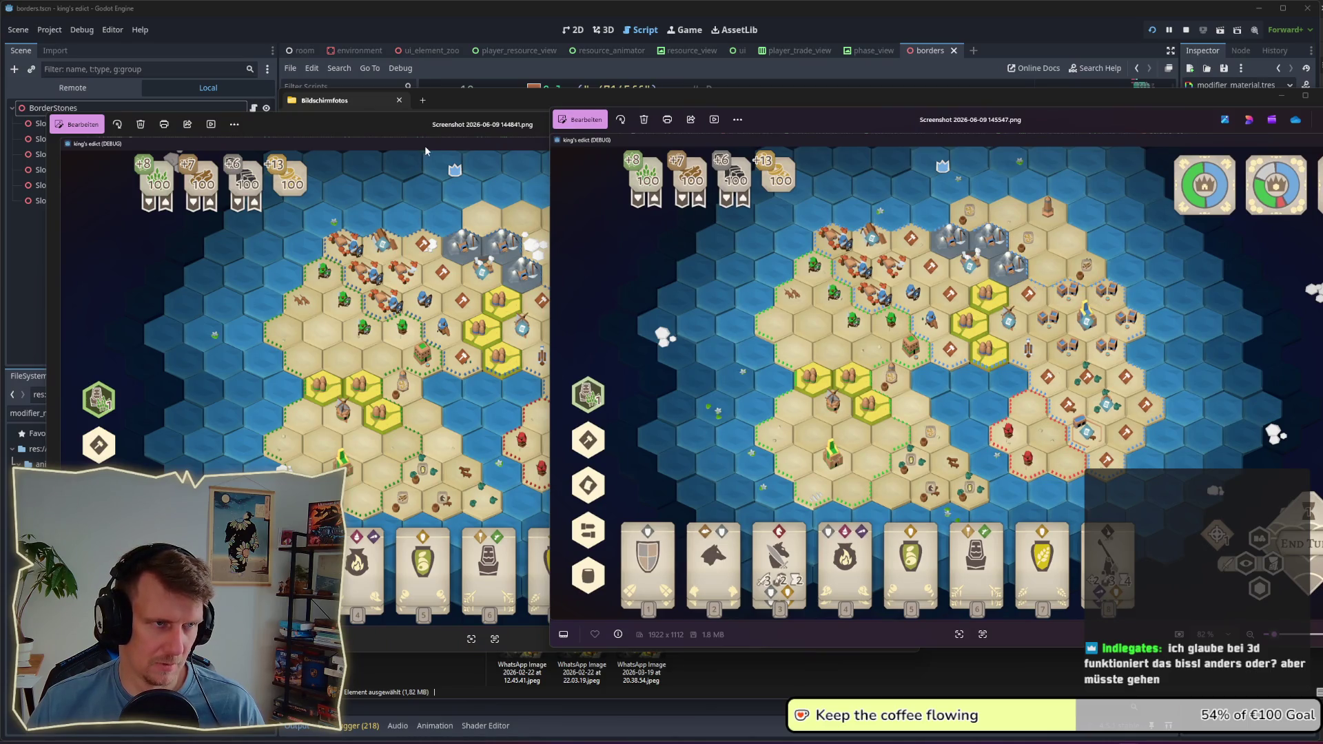
pyautogui.moveTo(433, 133); pyautogui.dragTo(405, 126)
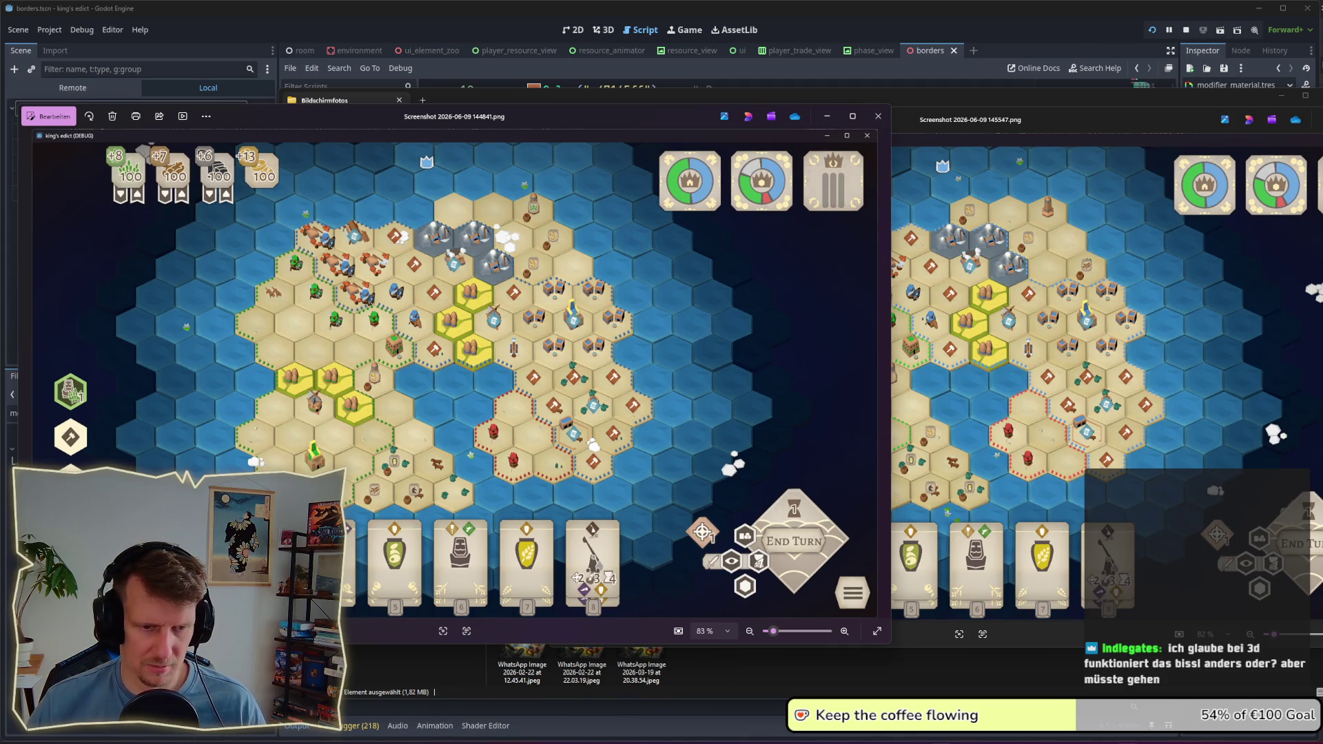
pyautogui.hotkey('alt', 'Tab')
pyautogui.scroll(-3, 733, 496)
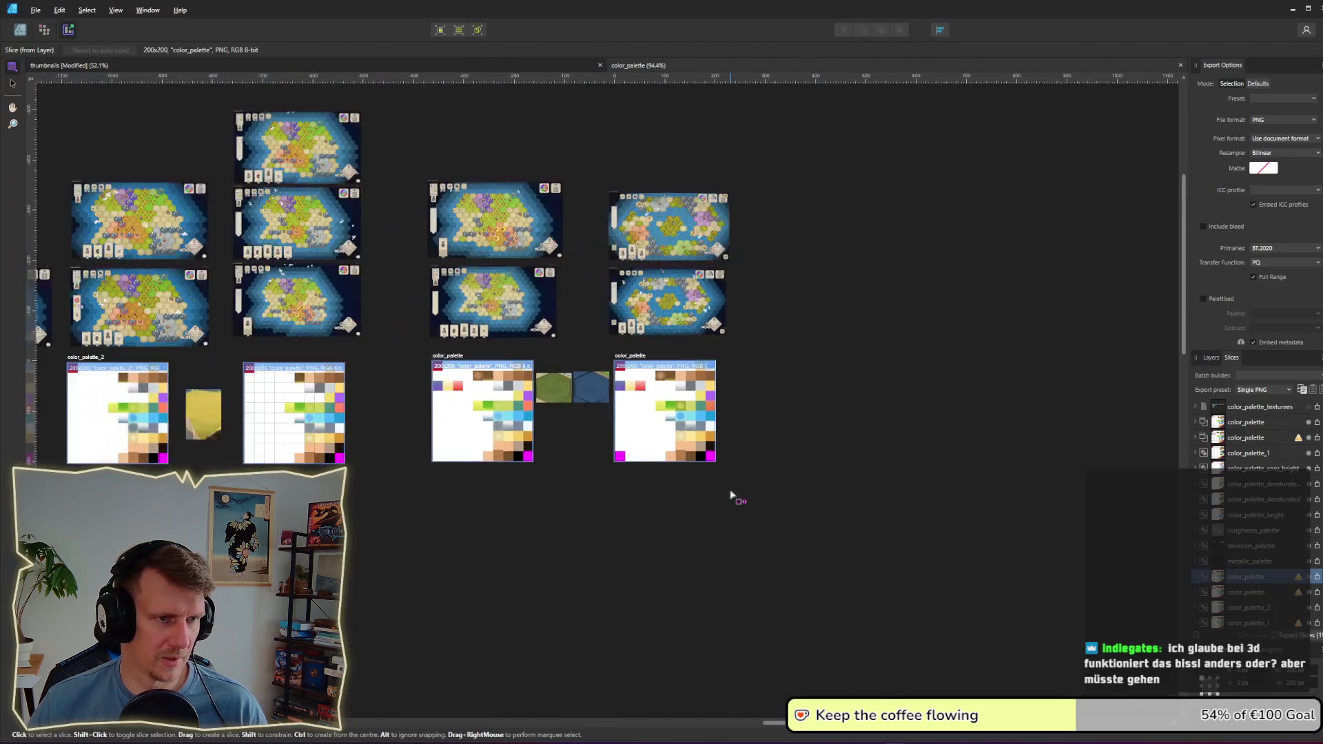
# Step: Copy the open screenshot in Photos and paste it into the document in the Designer persona
pyautogui.scroll(5, 697, 393)
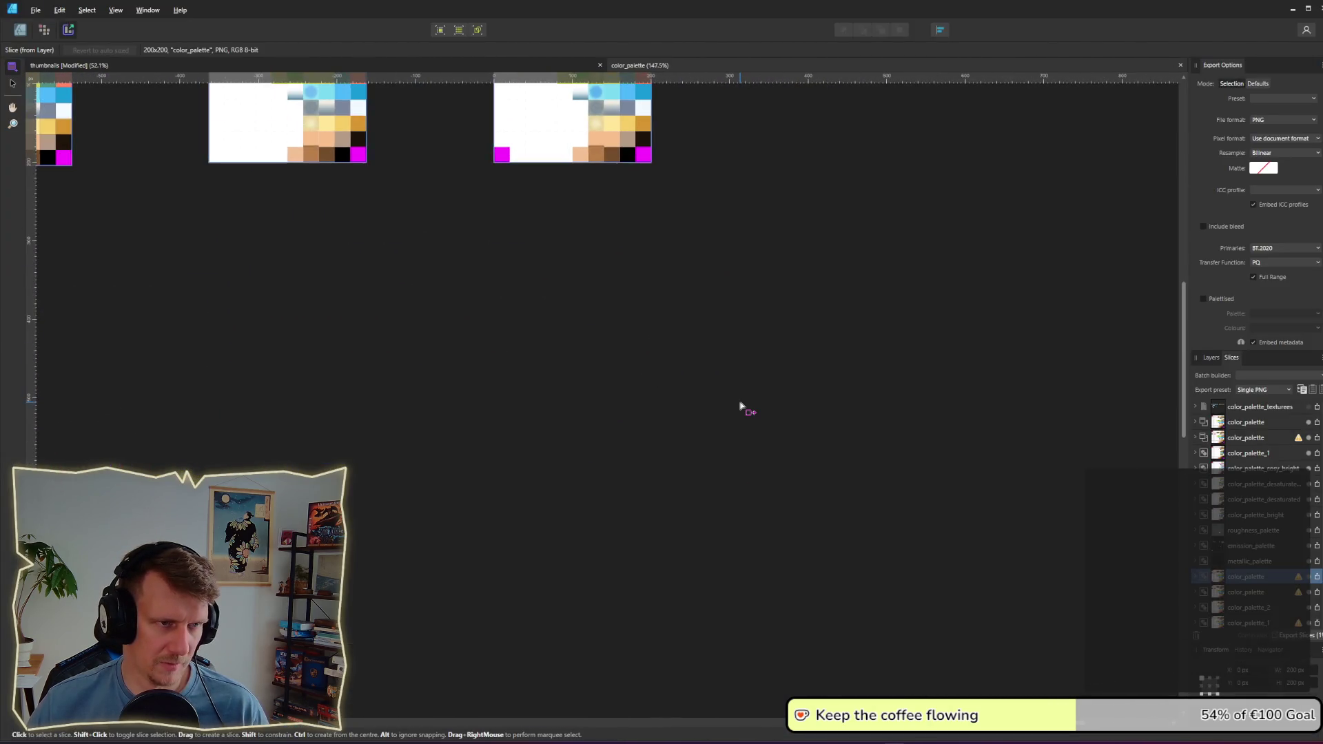
pyautogui.hotkey('alt', 'Tab')
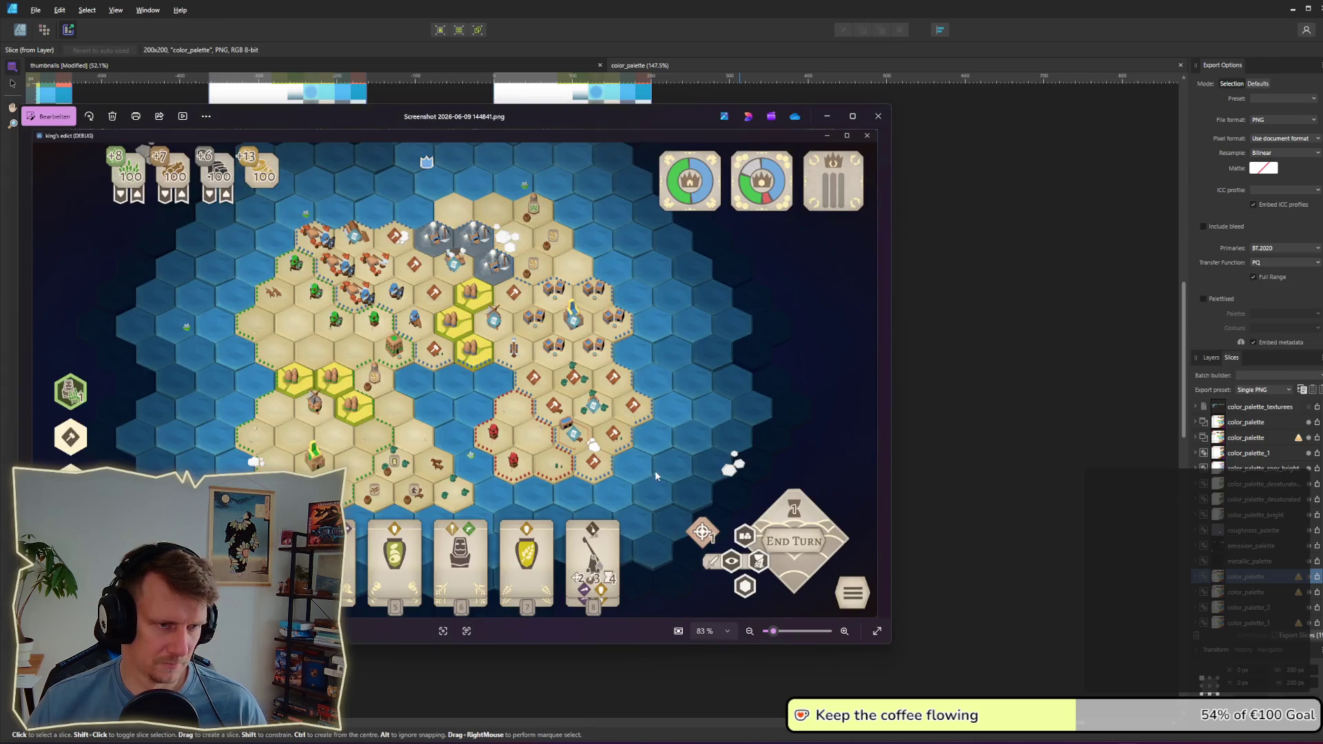
pyautogui.rightClick(634, 412)
pyautogui.click(667, 458)
pyautogui.hotkey('alt', 'Tab')
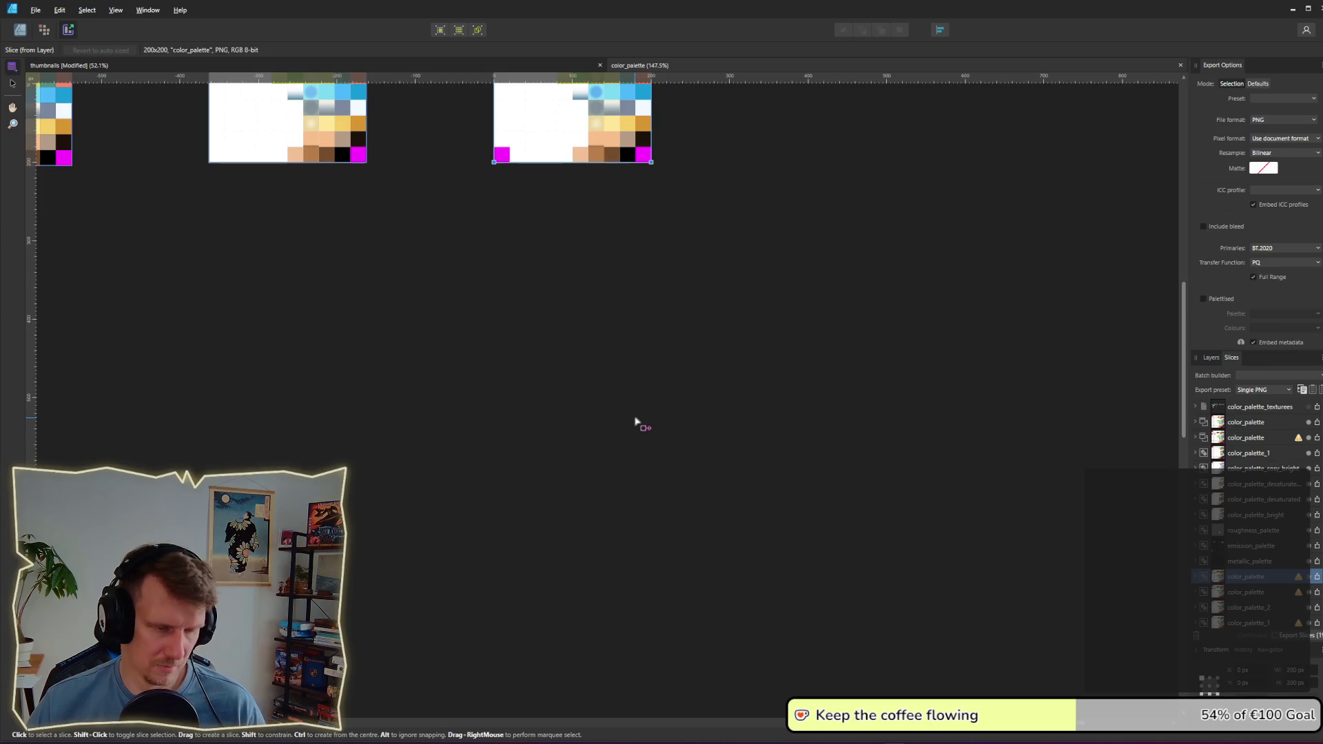
pyautogui.click(638, 423)
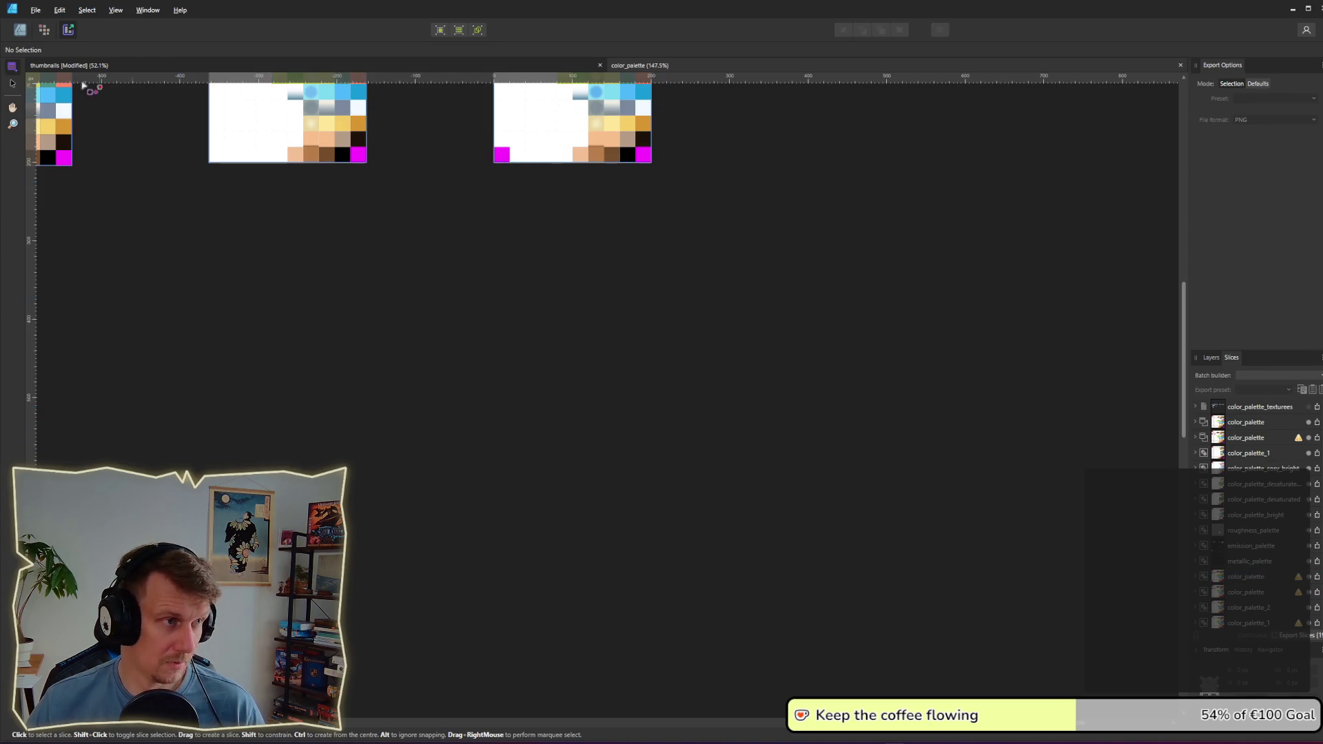
pyautogui.click(21, 29)
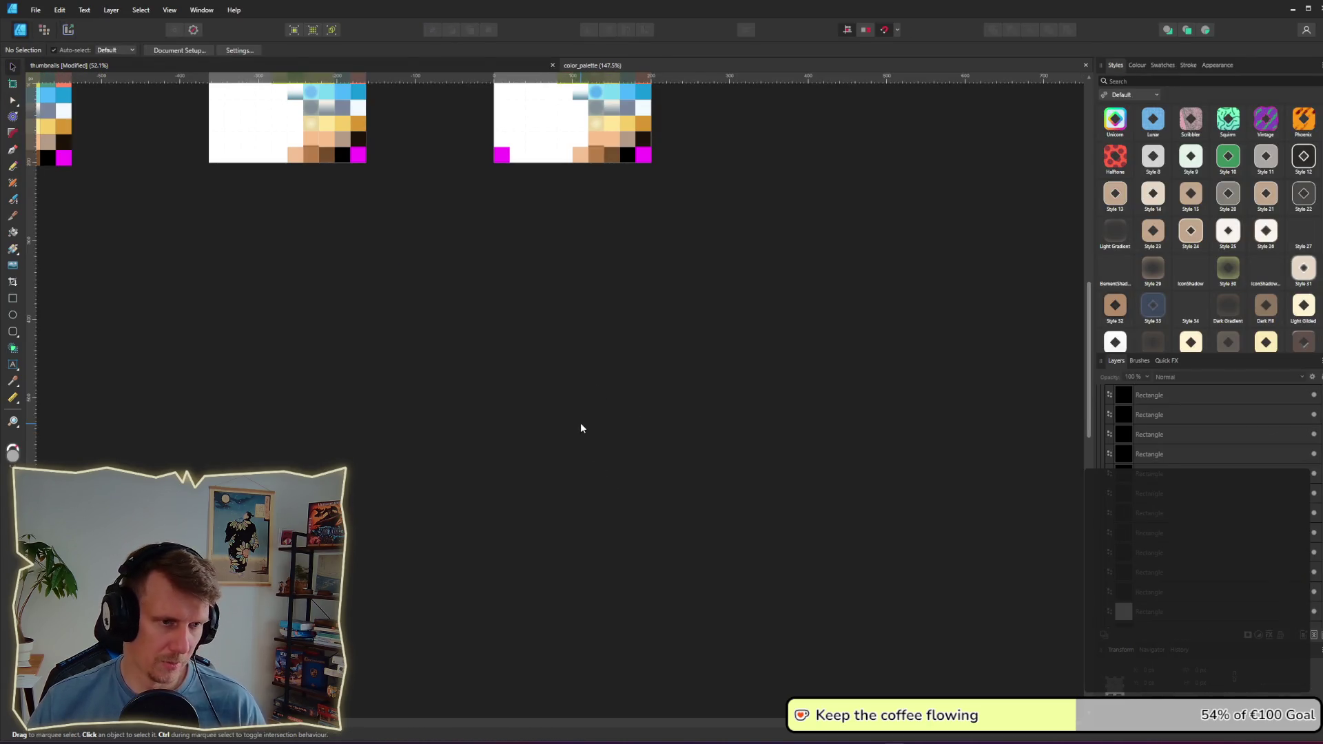
pyautogui.hotkey('ctrl', 'v')
pyautogui.scroll(-5, 701, 477)
pyautogui.moveTo(577, 309)
pyautogui.mouseDown()
pyautogui.moveTo(581, 461)
pyautogui.moveTo(796, 491)
pyautogui.moveTo(783, 545)
pyautogui.mouseUp()
pyautogui.click(852, 531)
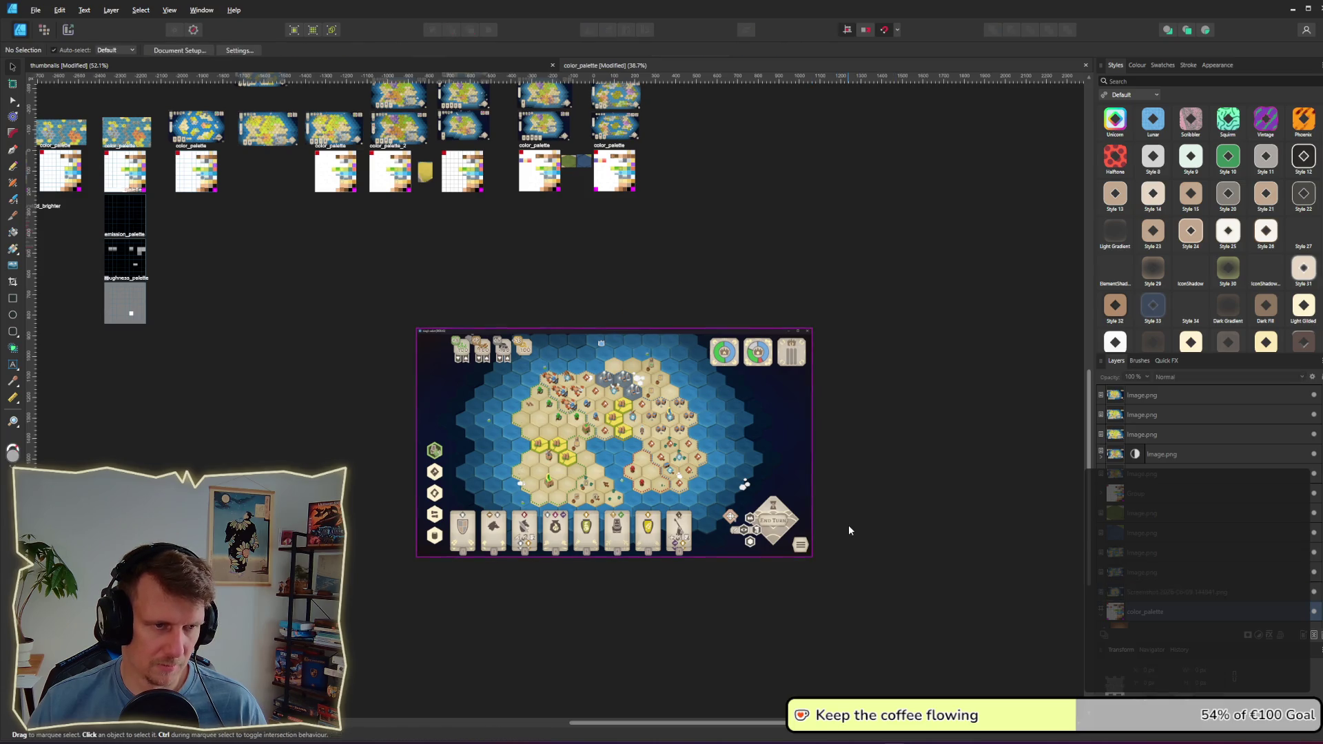
# Step: Open Screenshot 2026-06-09 144841.png from the screenshots folder, copy it, and paste it onto the canvas
pyautogui.hotkey('alt', 'Tab')
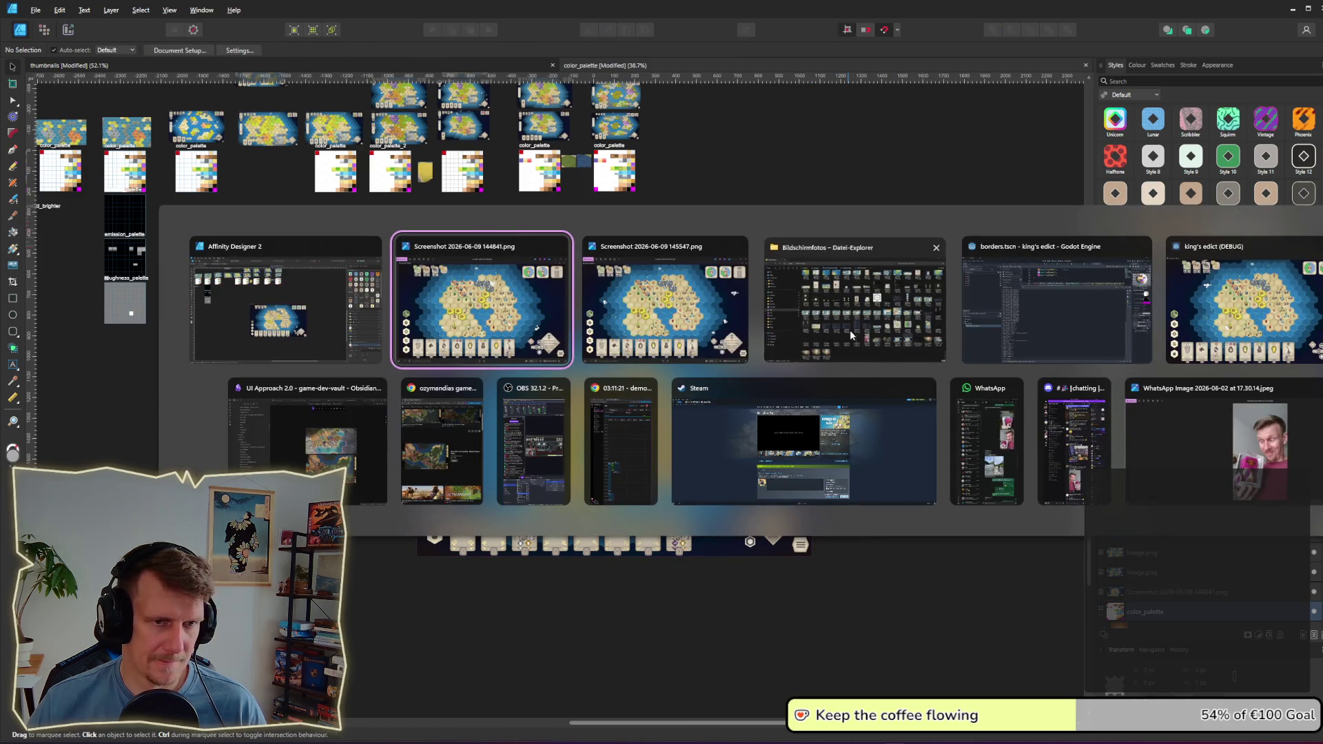
pyautogui.click(850, 329)
pyautogui.doubleClick(1071, 570)
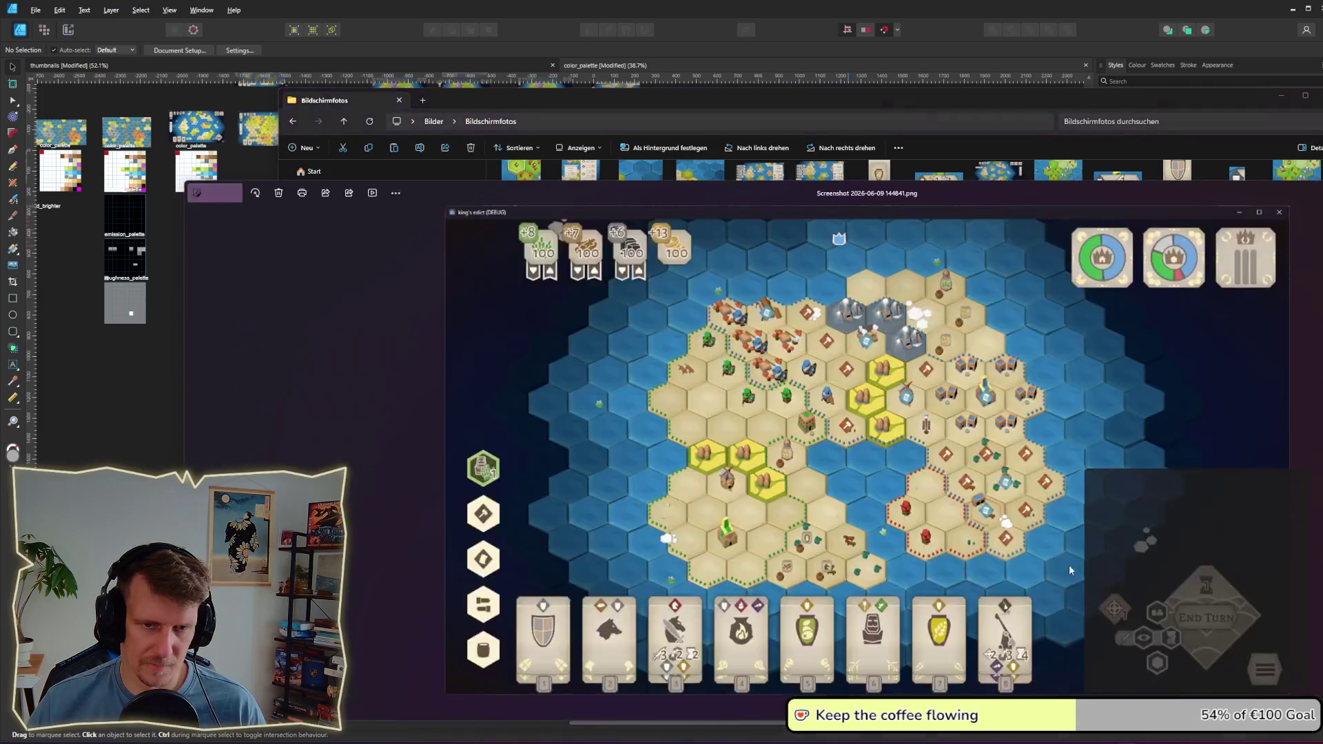
pyautogui.rightClick(872, 452)
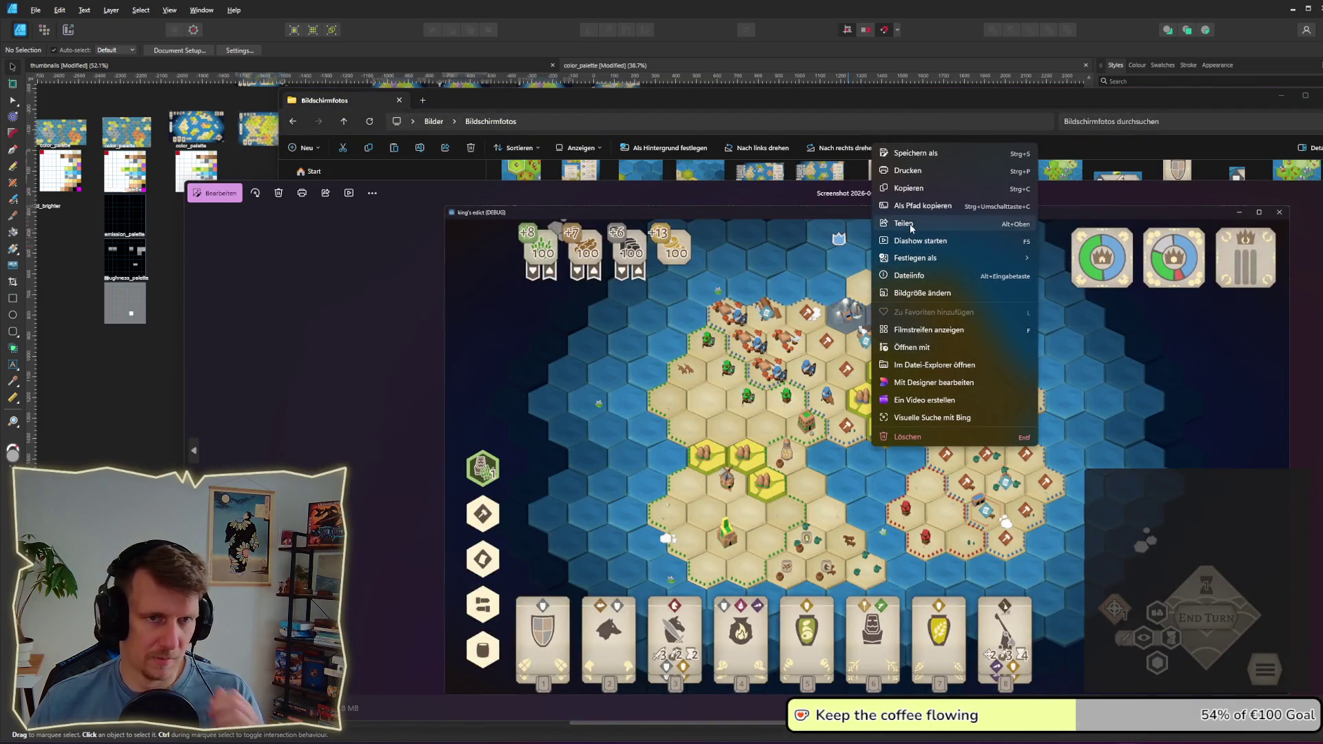
pyautogui.click(908, 189)
pyautogui.hotkey('alt', 'F4')
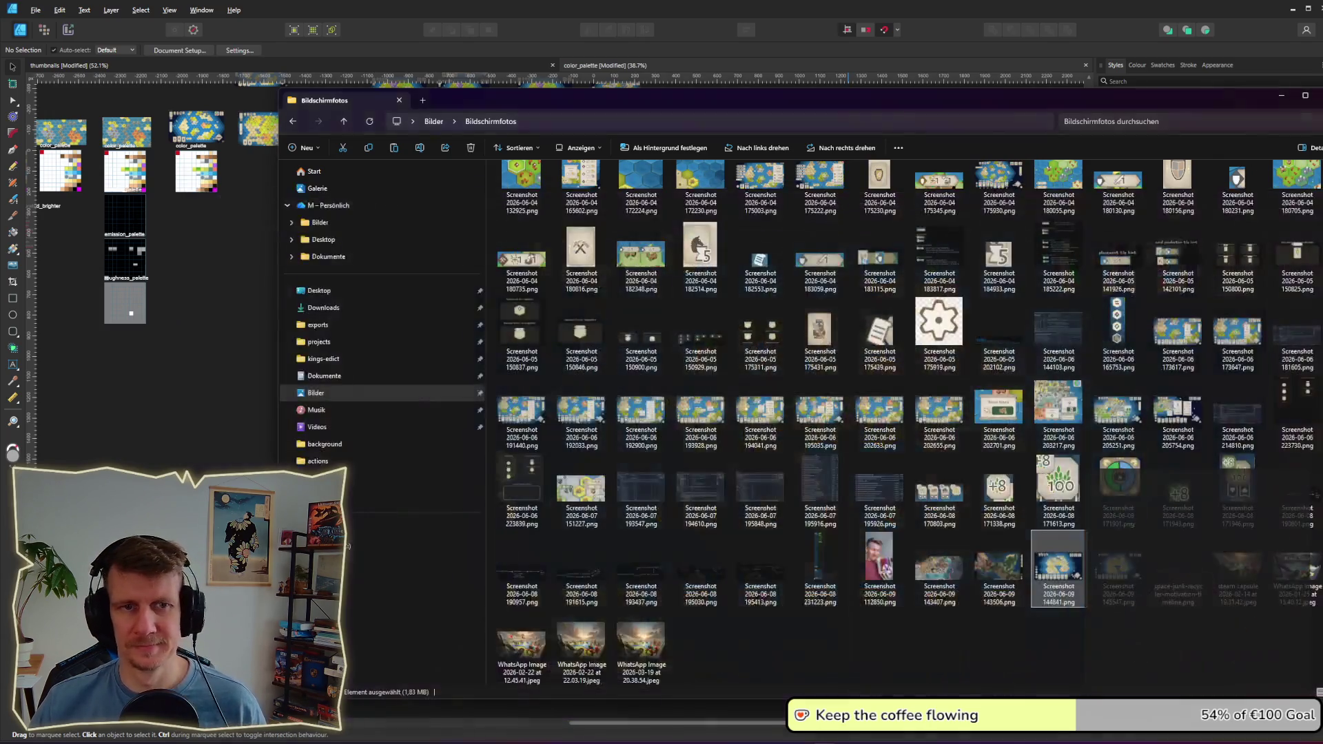
pyautogui.hotkey('alt', 'Tab')
pyautogui.hotkey('ctrl', 'v')
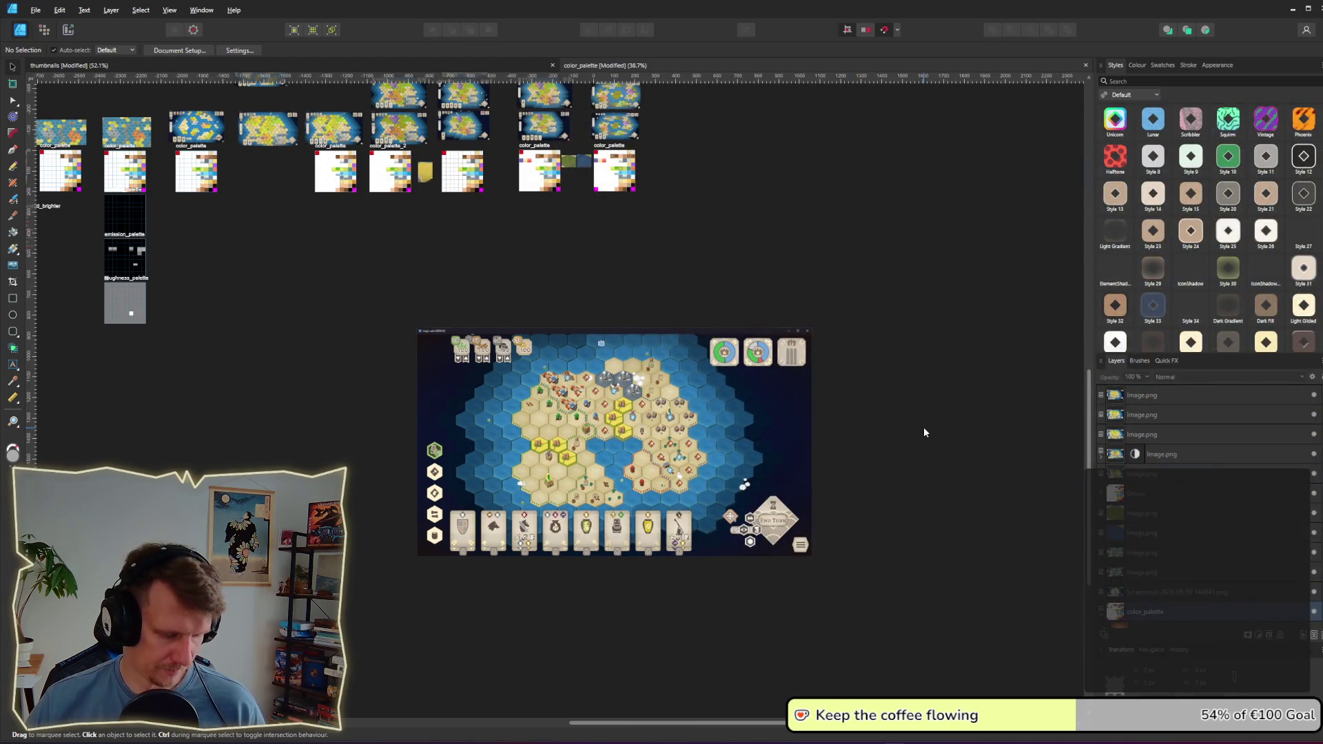
pyautogui.hotkey('ctrl', 'v')
pyautogui.scroll(3, 760, 344)
# Step: Move the pasted screenshot directly to the right of the first one
pyautogui.moveTo(474, 480)
pyautogui.mouseDown()
pyautogui.moveTo(920, 494)
pyautogui.moveTo(829, 481)
pyautogui.moveTo(841, 481)
pyautogui.mouseUp()
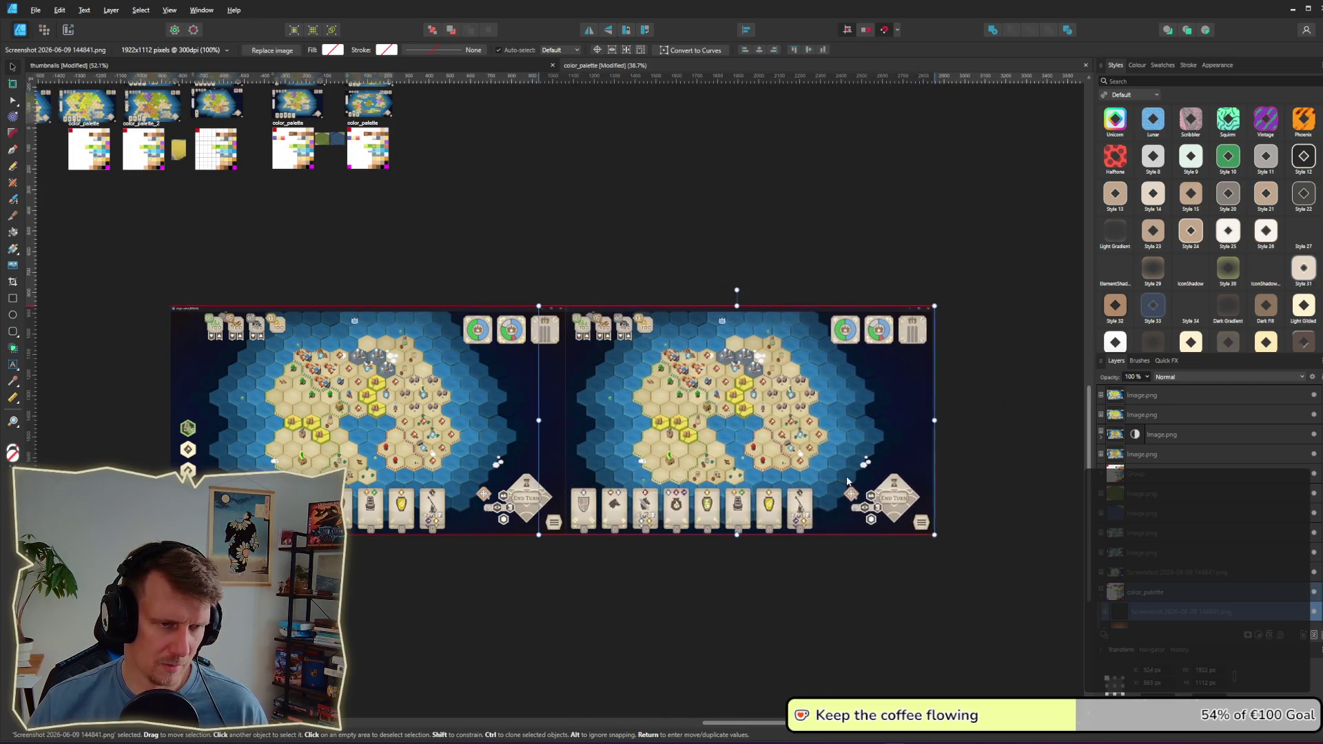
pyautogui.scroll(3, 783, 470)
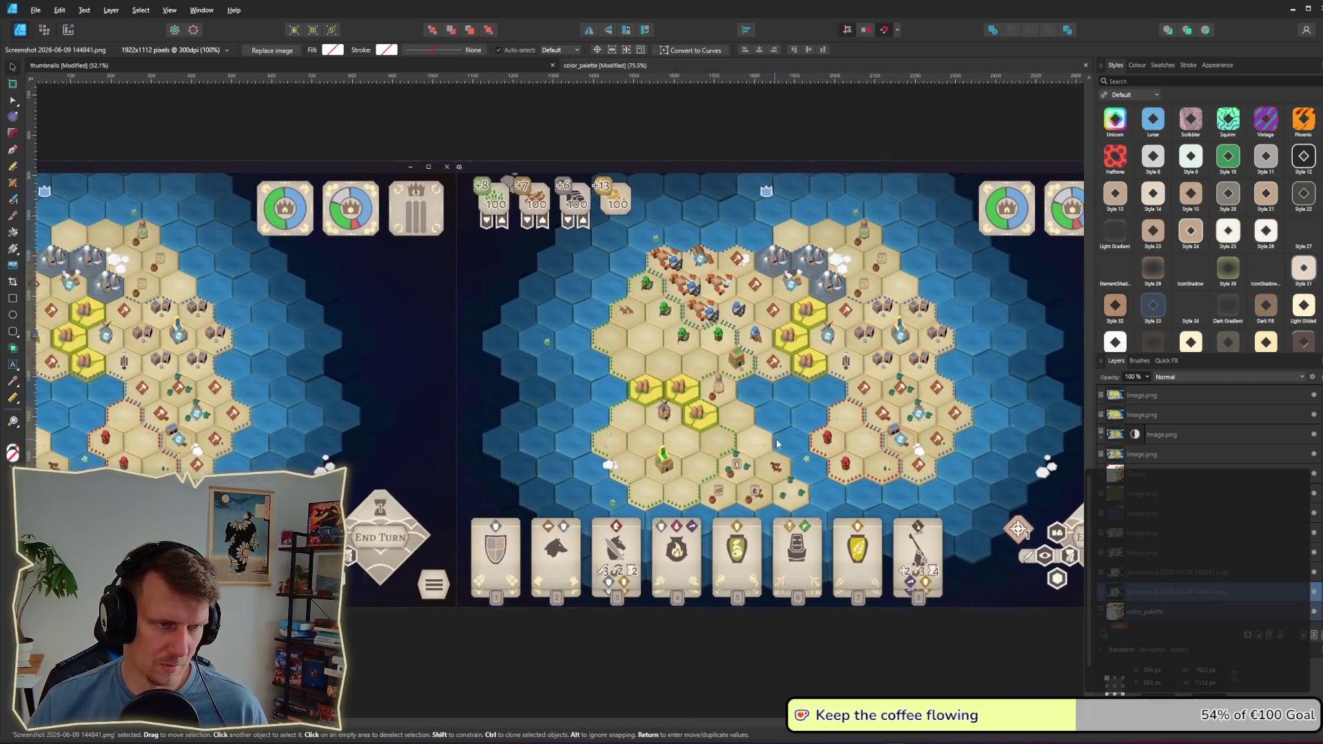
pyautogui.scroll(1, 841, 441)
pyautogui.moveTo(841, 441); pyautogui.dragTo(705, 428)
pyautogui.rightClick(668, 419)
pyautogui.click(340, 329)
# Step: Crop the screenshot's left and right edges, bottom card row and top strip away
pyautogui.click(16, 286)
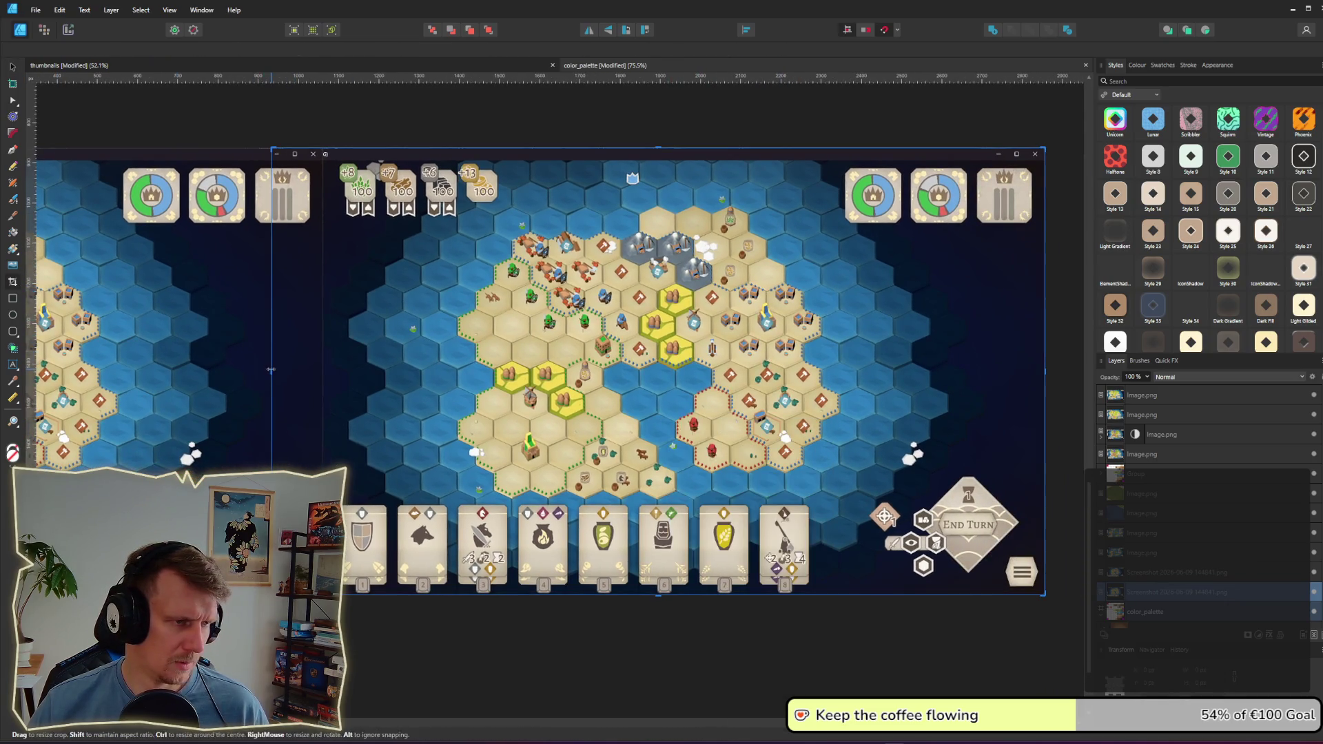
pyautogui.moveTo(301, 372); pyautogui.dragTo(480, 372)
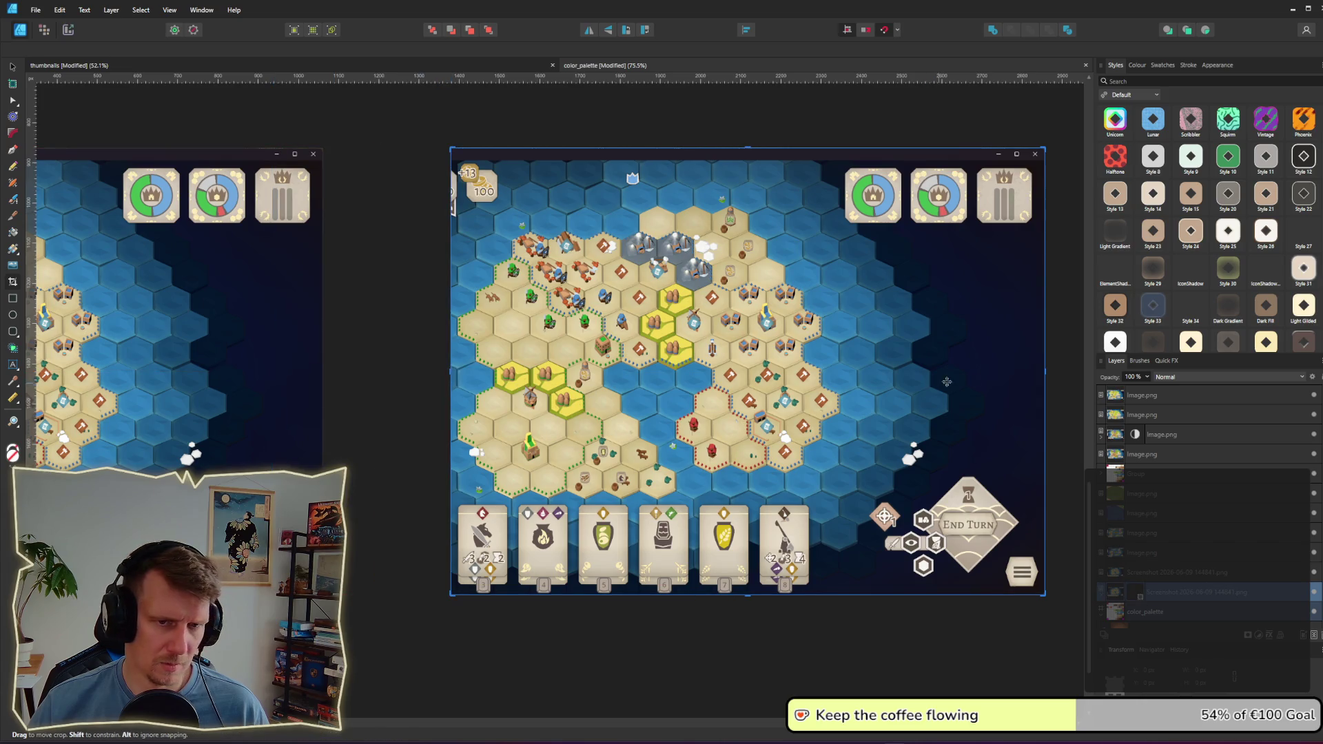
pyautogui.moveTo(1048, 375); pyautogui.dragTo(855, 372)
pyautogui.moveTo(660, 597); pyautogui.dragTo(659, 501)
pyautogui.moveTo(653, 153); pyautogui.dragTo(656, 220)
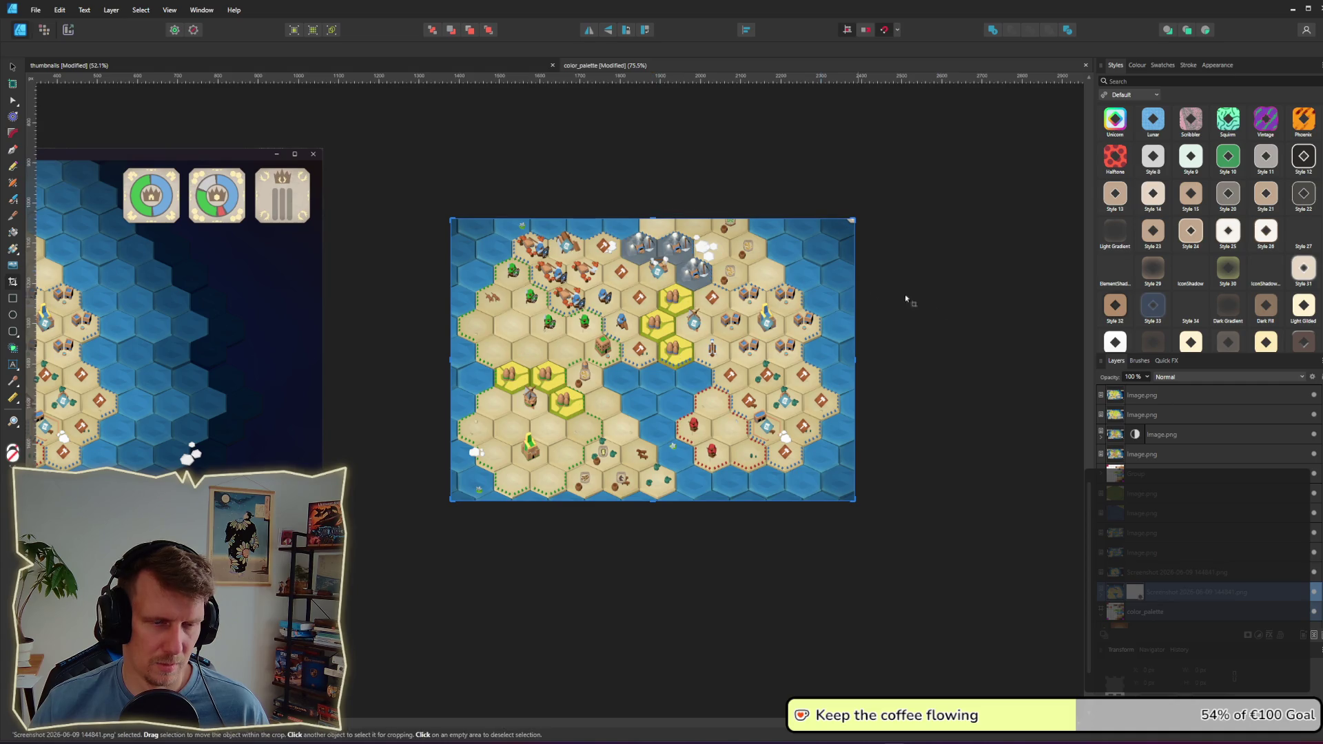
pyautogui.hscroll(-5, 491, 378)
# Step: Crop the left screenshot's sides, top and card row down to the hex map
pyautogui.click(507, 378)
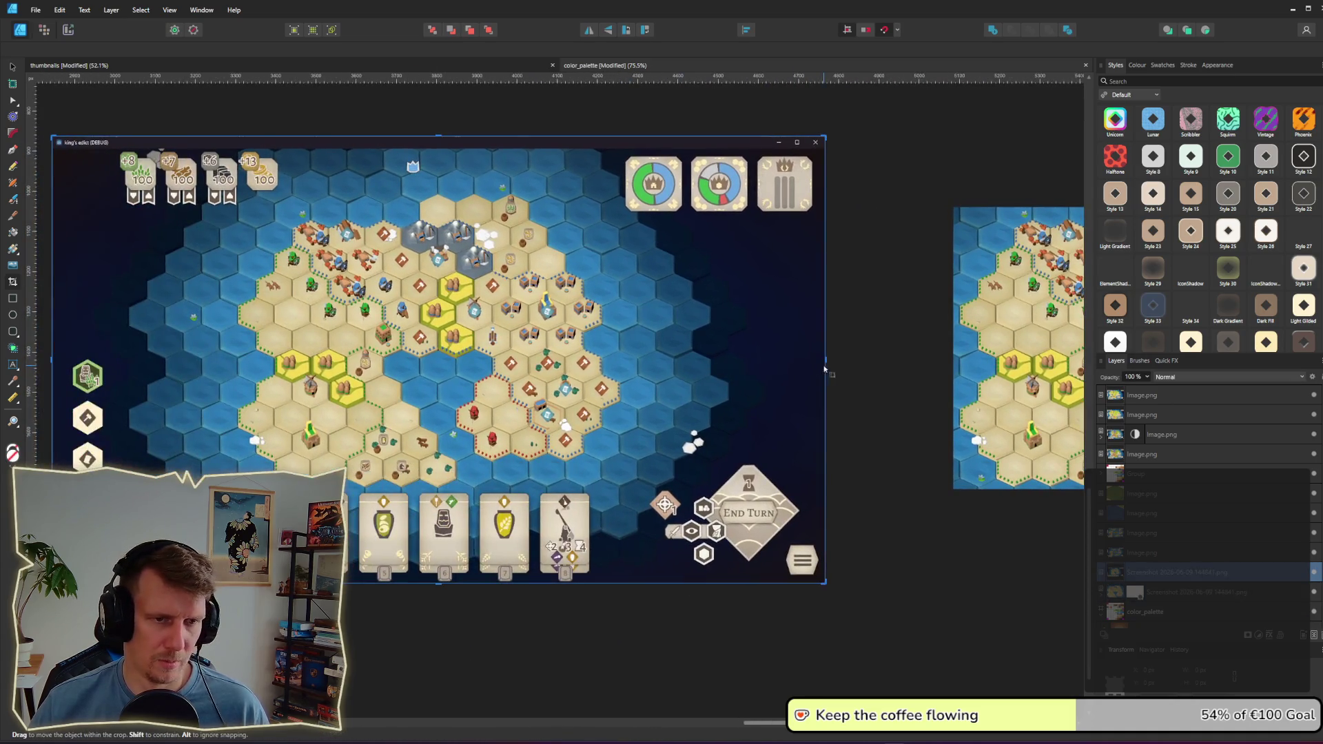
pyautogui.moveTo(831, 372); pyautogui.dragTo(622, 355)
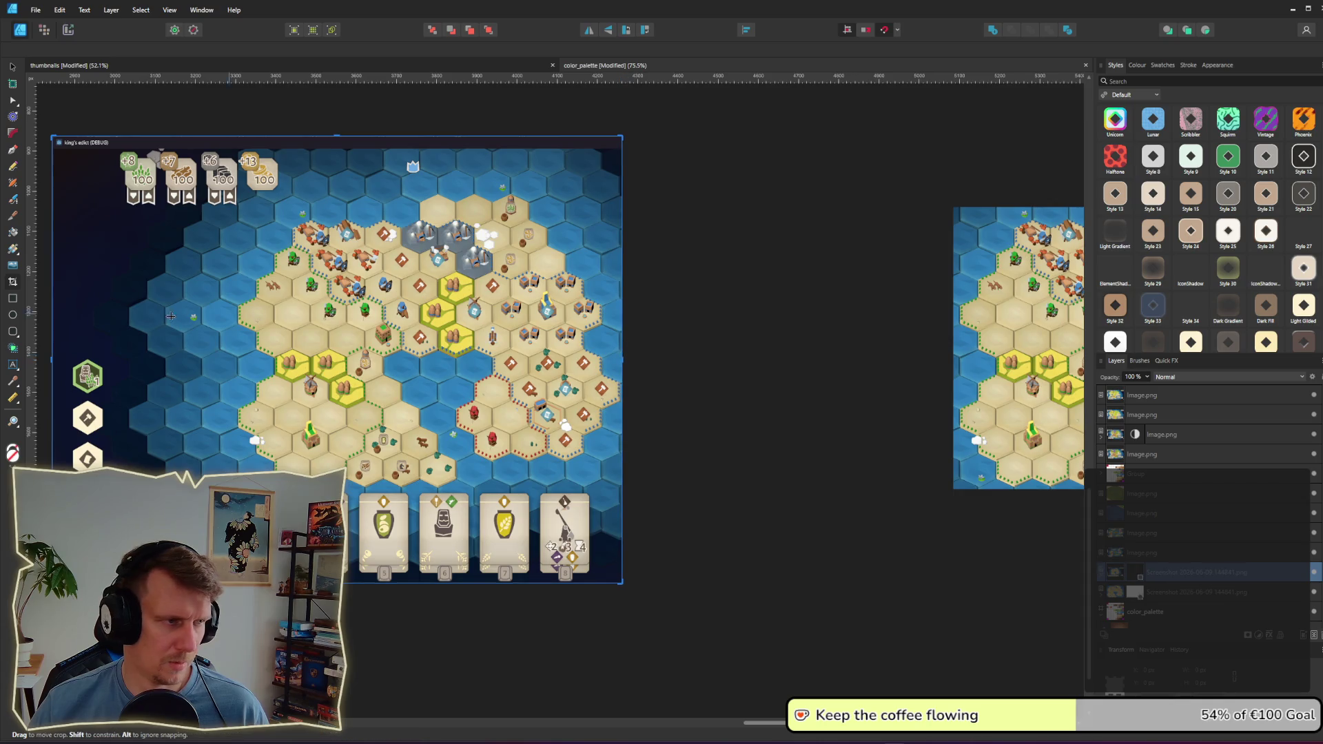
pyautogui.moveTo(49, 359)
pyautogui.mouseDown()
pyautogui.moveTo(226, 360)
pyautogui.moveTo(196, 364)
pyautogui.mouseUp()
pyautogui.moveTo(624, 366); pyautogui.dragTo(665, 361)
pyautogui.moveTo(426, 134); pyautogui.dragTo(426, 185)
pyautogui.moveTo(429, 579); pyautogui.dragTo(431, 489)
pyautogui.hscroll(5, 820, 499)
# Step: Adjust the right screenshot's crop edges so its height matches the left map
pyautogui.click(818, 486)
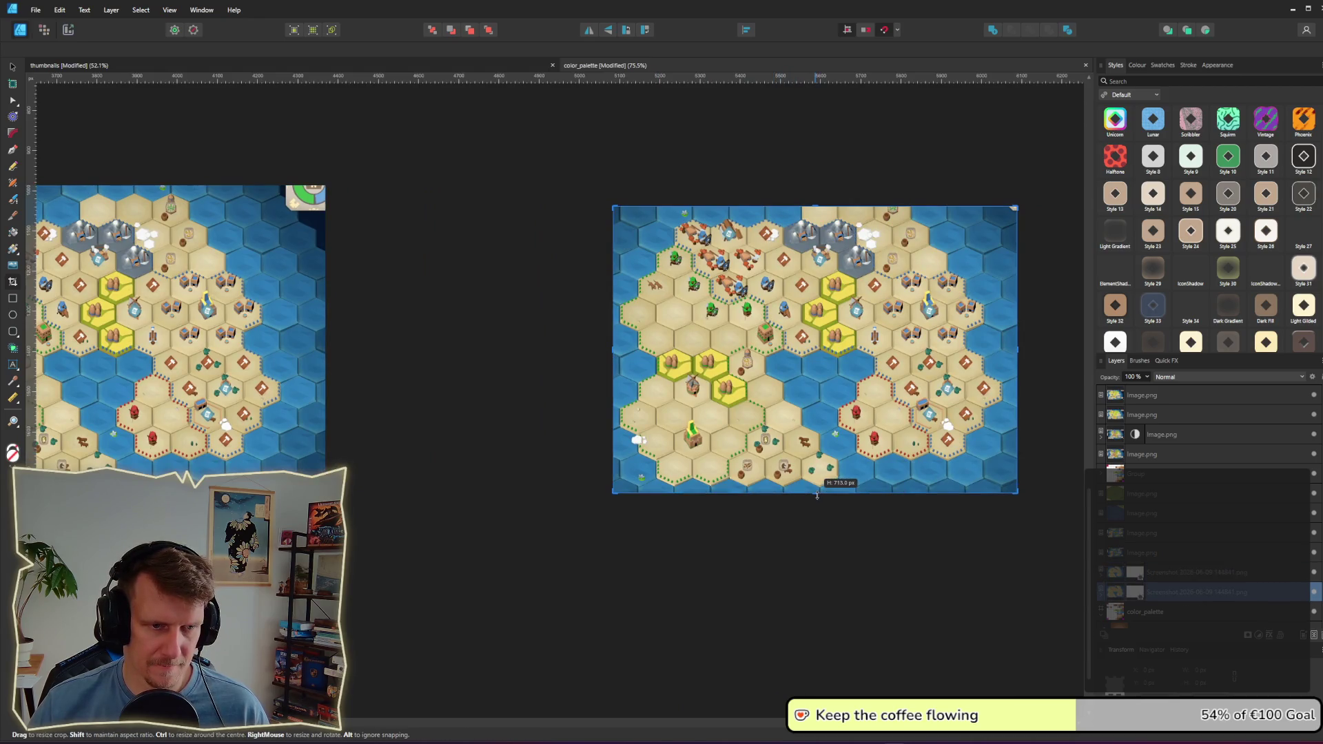
pyautogui.moveTo(611, 351); pyautogui.dragTo(597, 346)
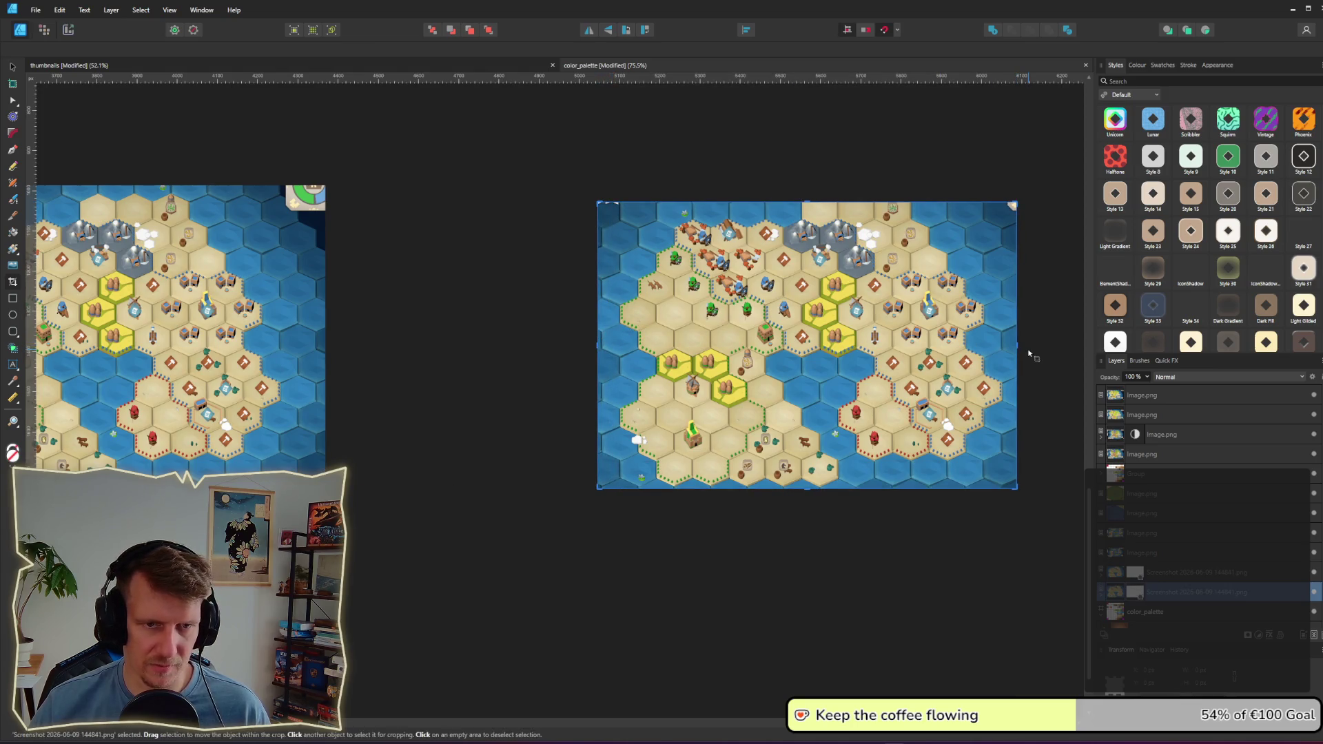
pyautogui.moveTo(1018, 344); pyautogui.dragTo(1032, 344)
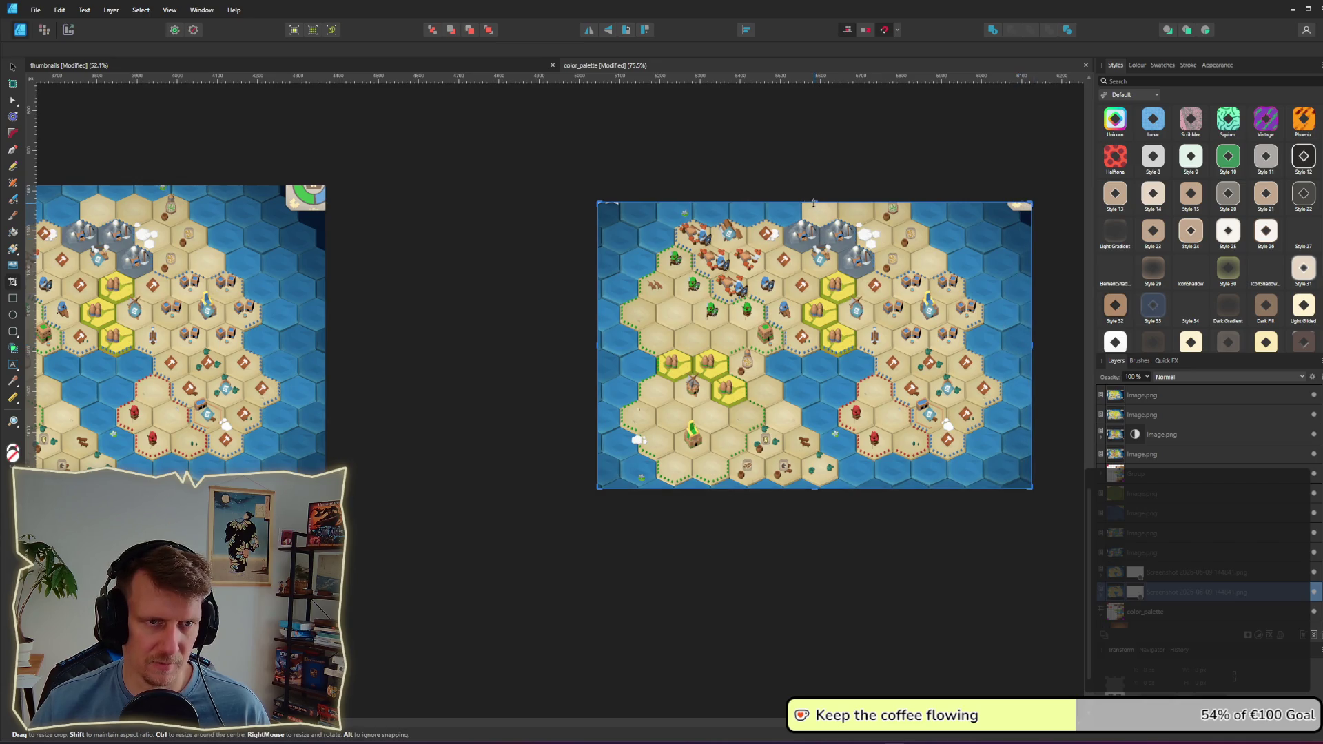
pyautogui.moveTo(813, 200); pyautogui.dragTo(813, 190)
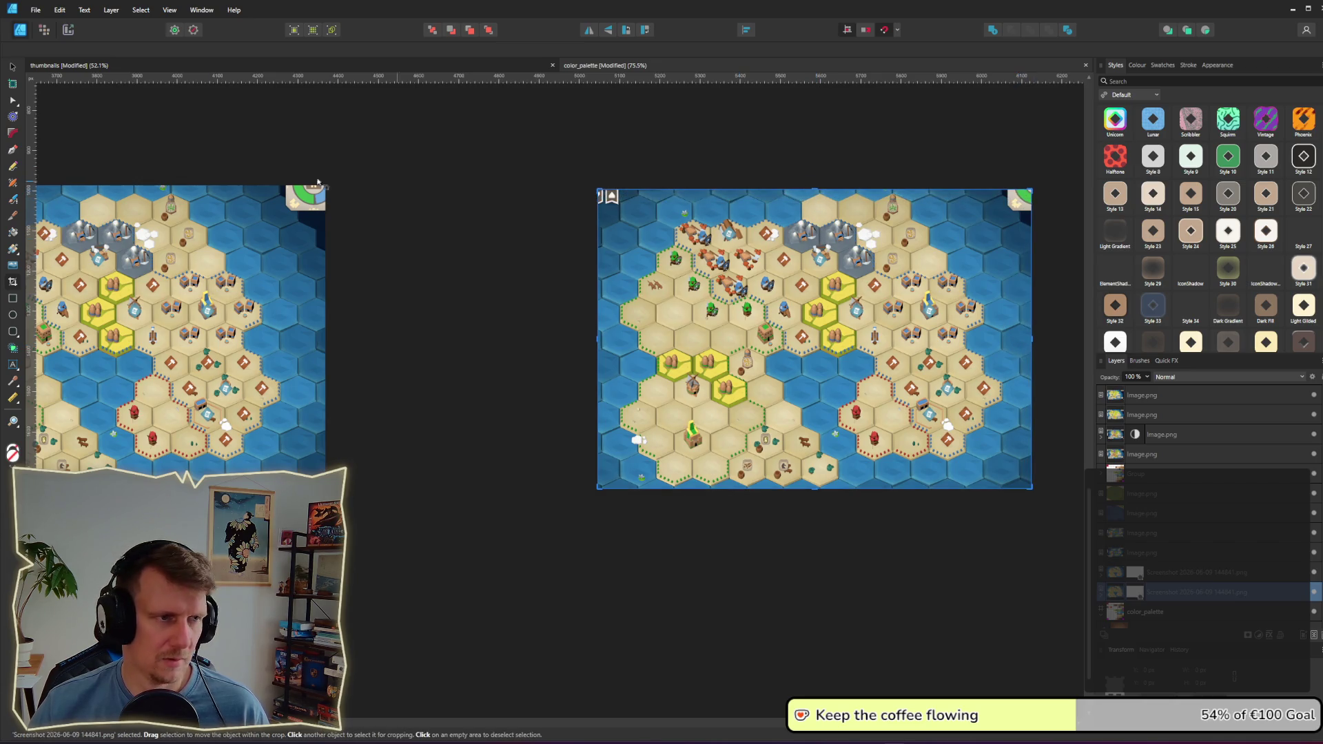
pyautogui.click(13, 65)
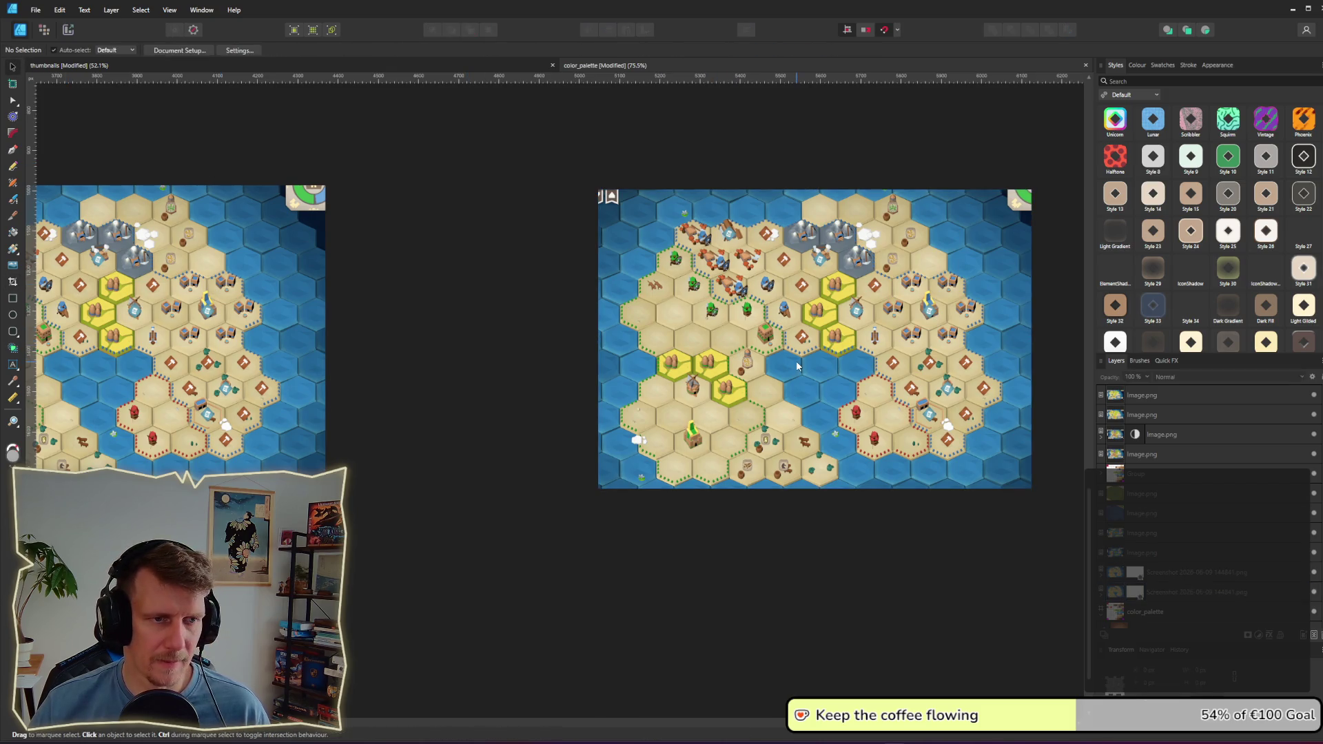
# Step: Snap the right map against the left map's right edge and inspect the pair up close
pyautogui.moveTo(814, 370); pyautogui.dragTo(547, 370)
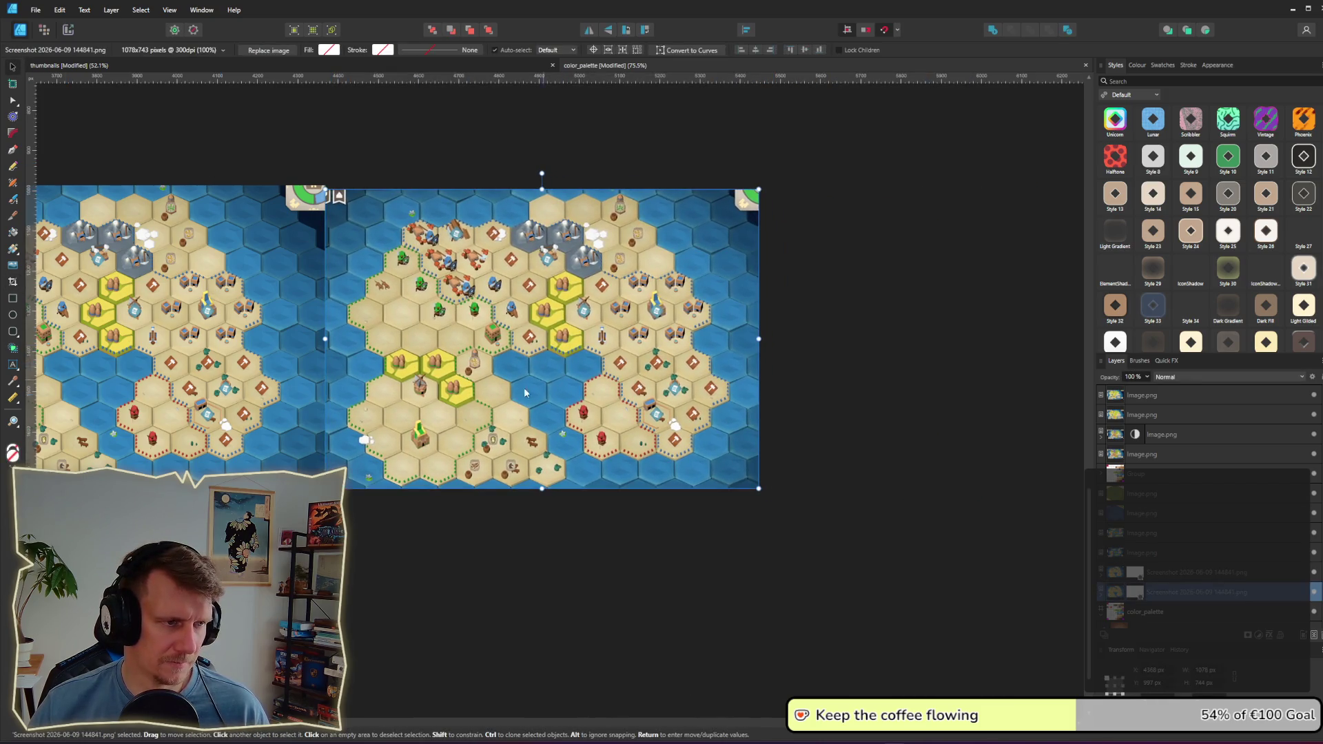
pyautogui.hscroll(-5, 542, 379)
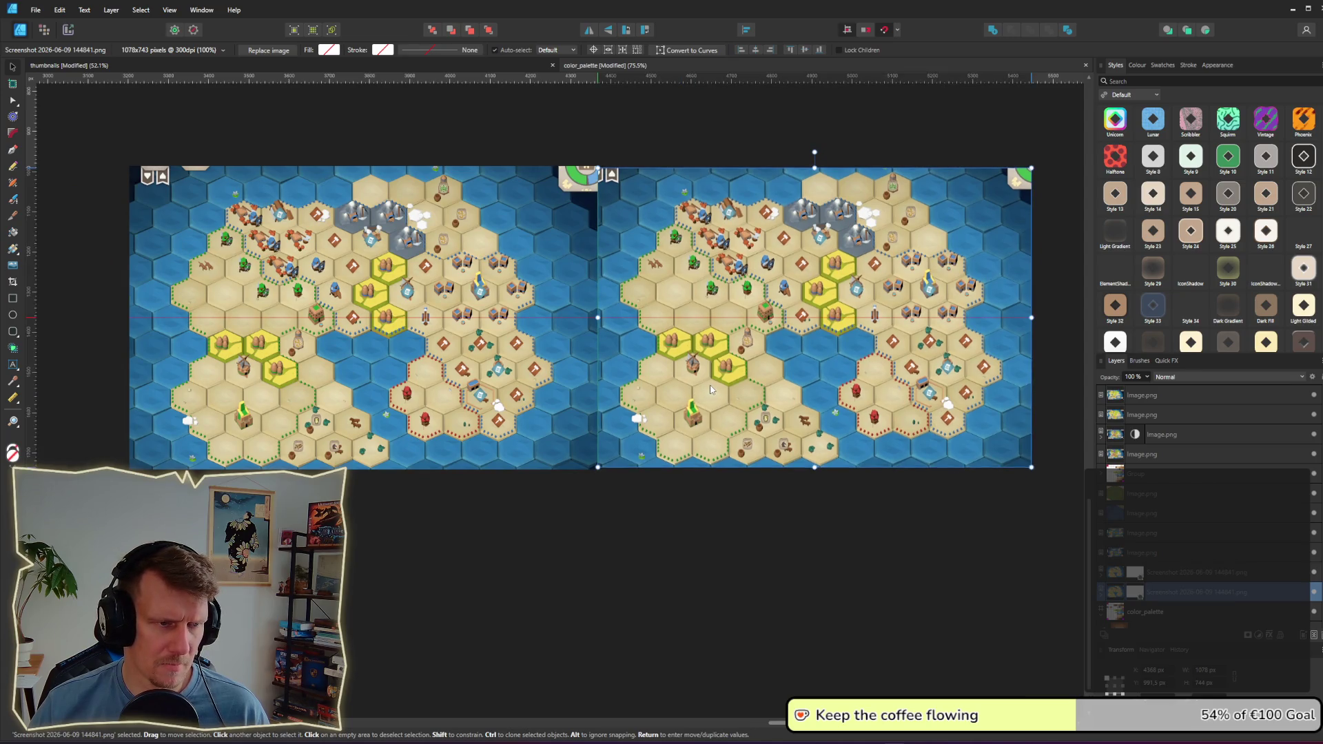
pyautogui.click(620, 508)
pyautogui.scroll(4, 531, 441)
pyautogui.moveTo(508, 418); pyautogui.dragTo(623, 476)
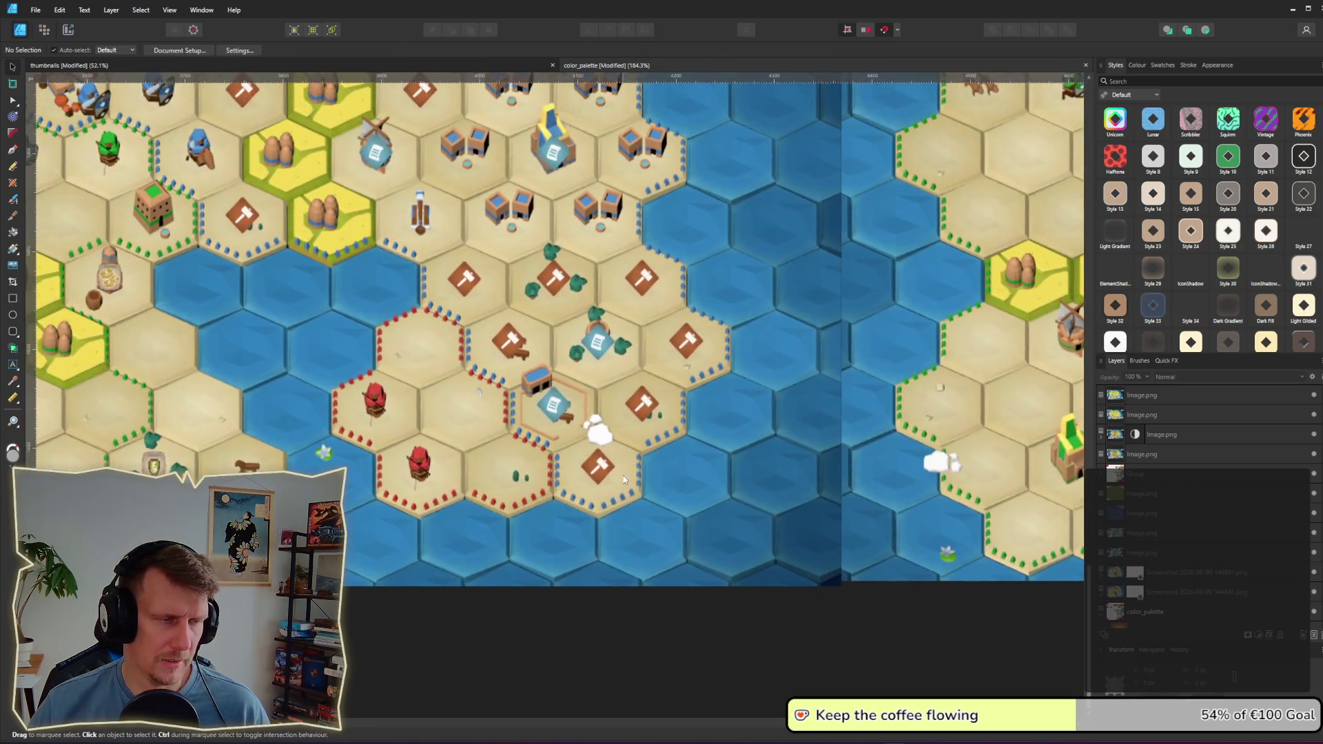
pyautogui.scroll(-4, 743, 442)
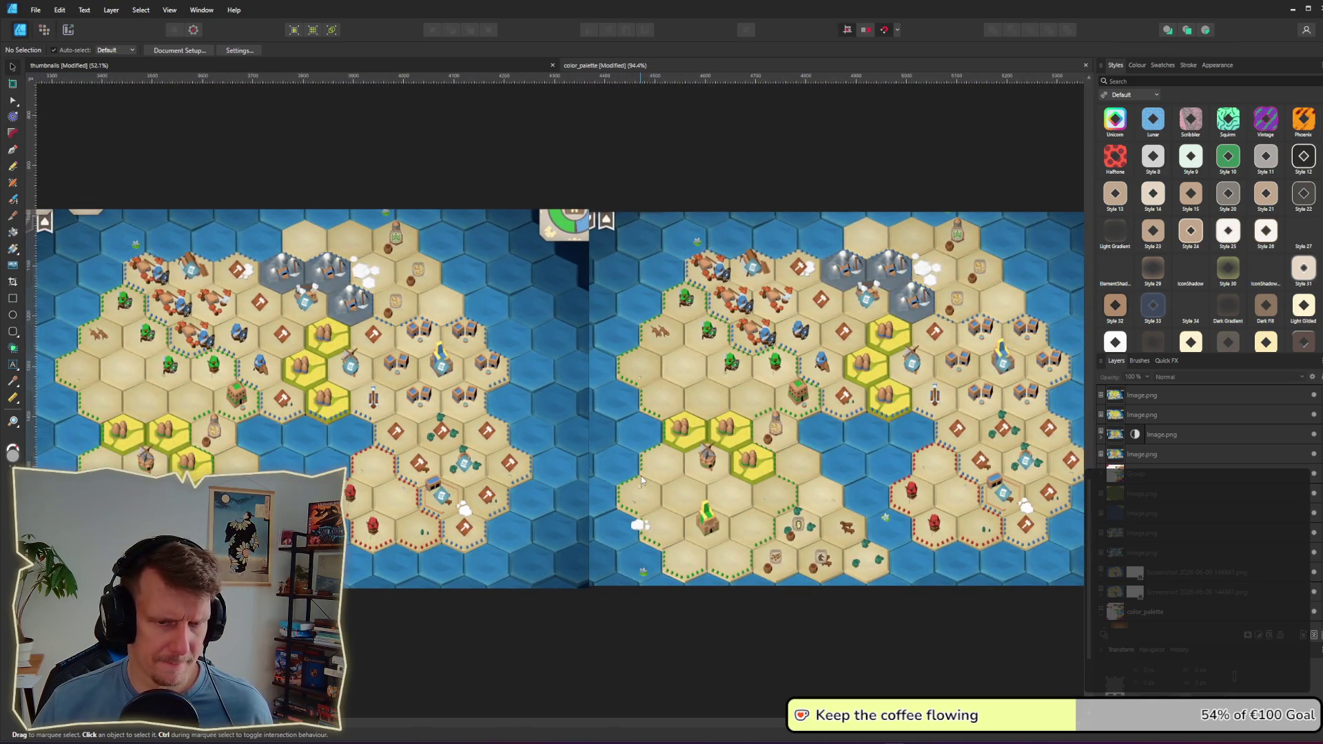
pyautogui.scroll(4, 641, 476)
pyautogui.scroll(-4, 479, 474)
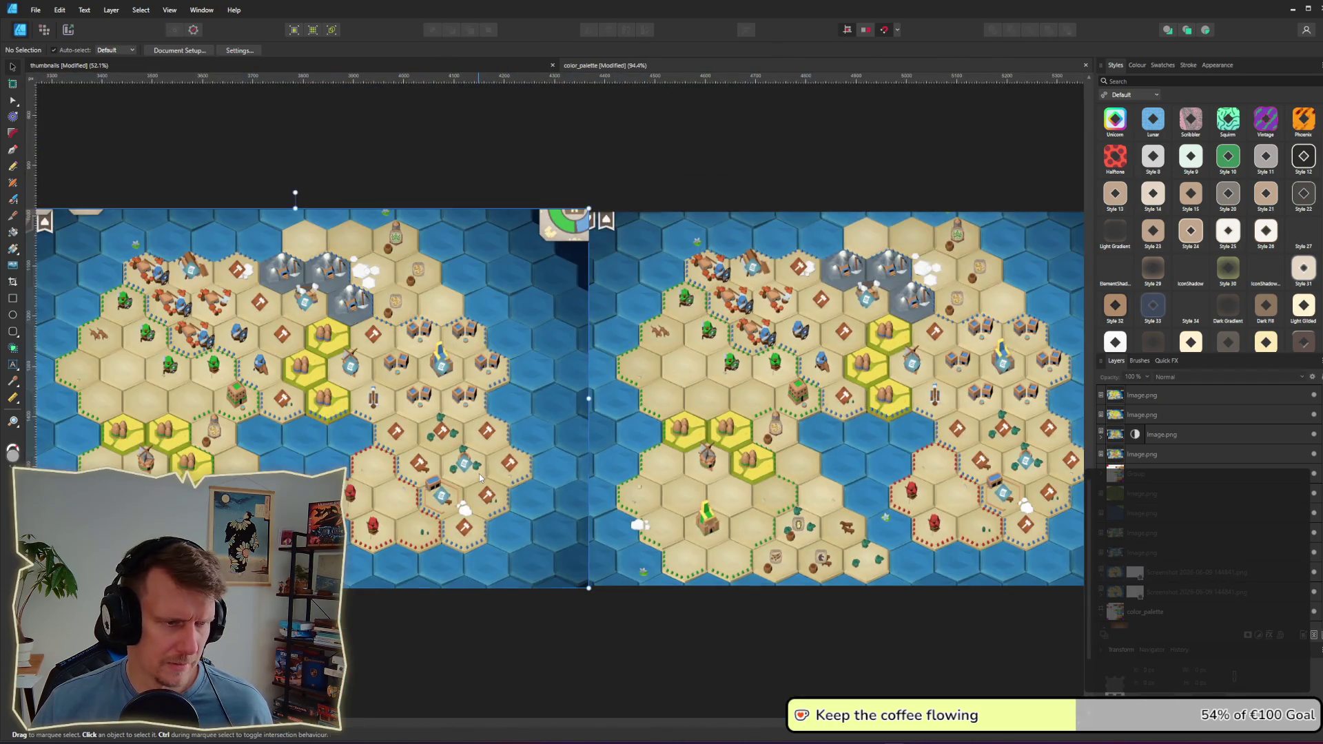
pyautogui.click(479, 473)
pyautogui.hotkey('alt', 'Tab')
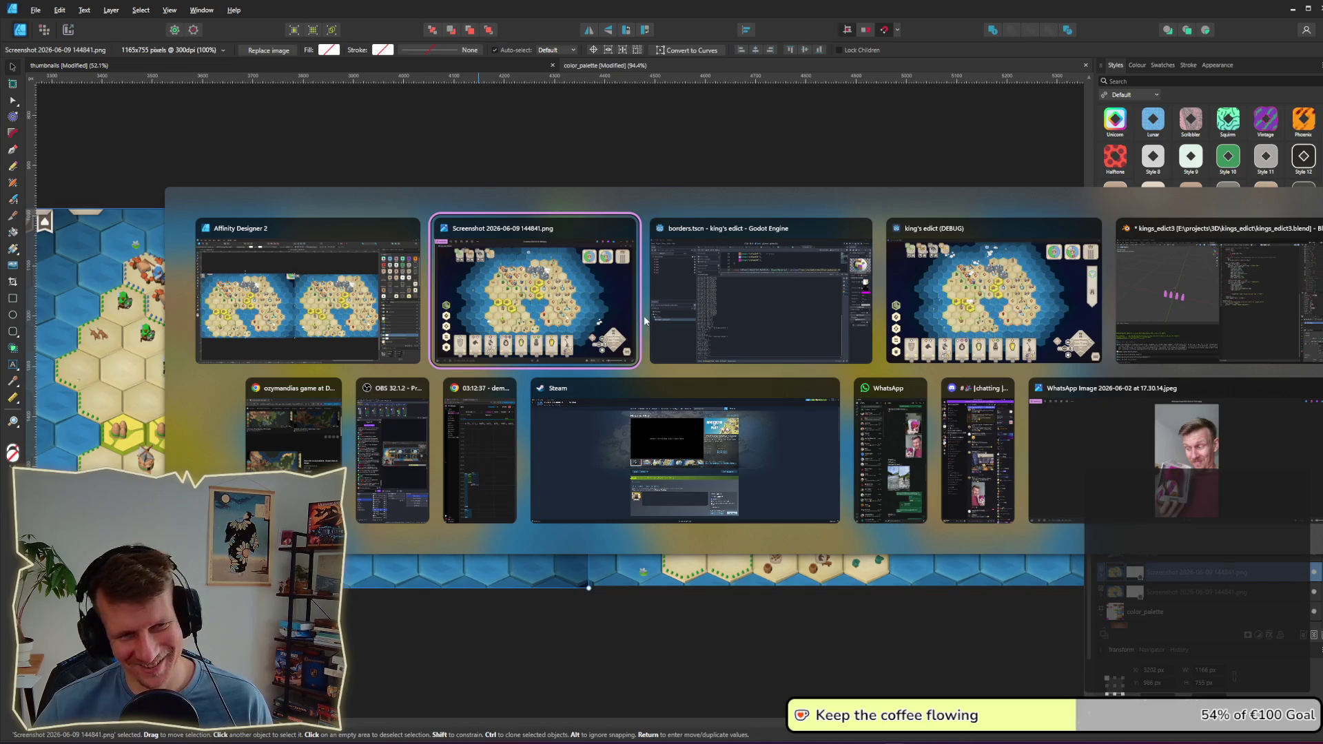
# Step: Delete the old right-hand map and paste the fresh game screenshot, raising its layer
pyautogui.press('Tab')
pyautogui.press('Tab')
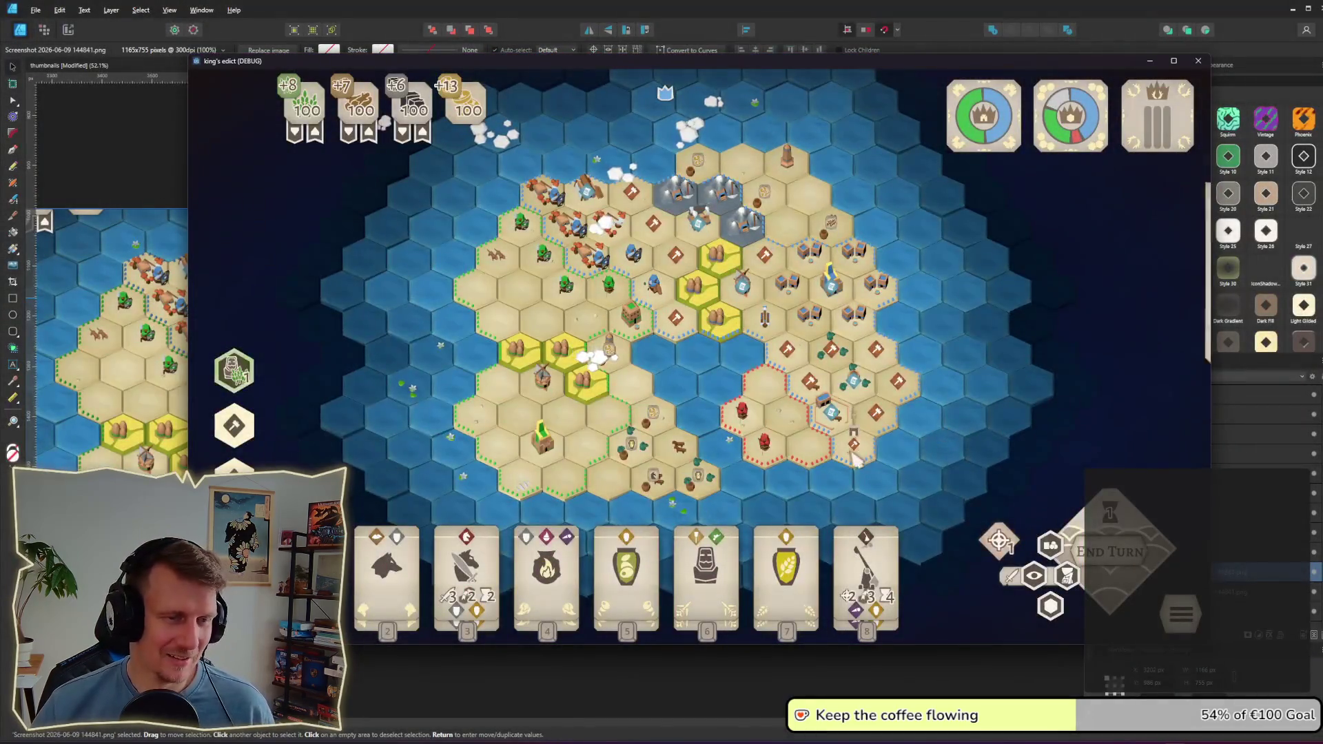
pyautogui.hotkey('alt', 'Tab')
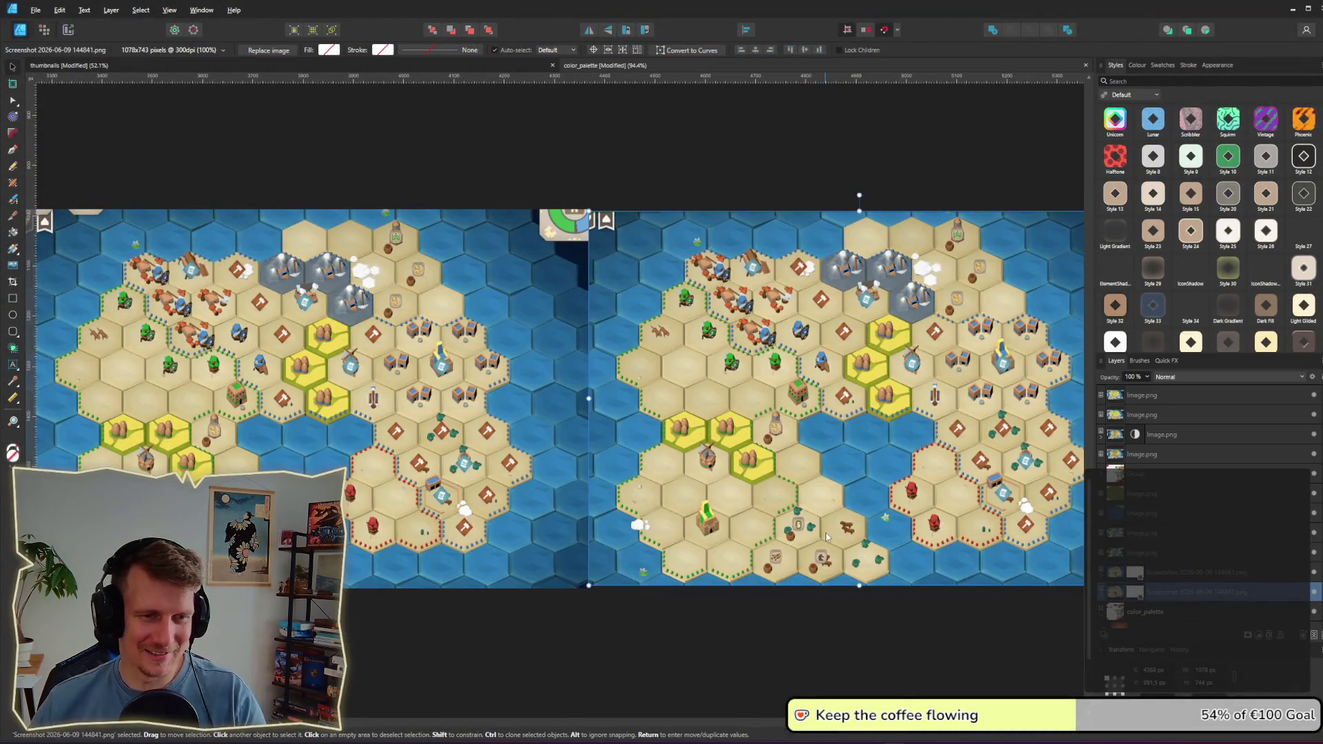
pyautogui.press('Delete')
pyautogui.click(908, 498)
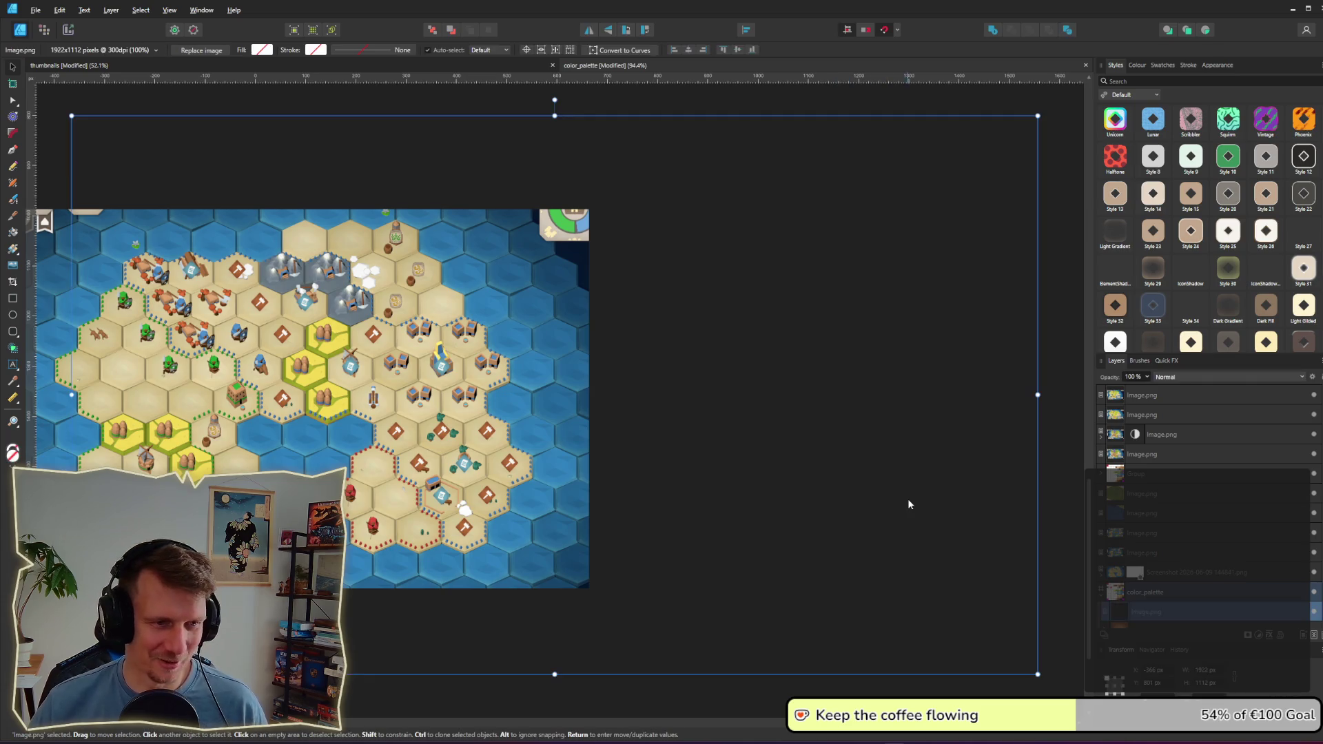
pyautogui.scroll(-3, 689, 401)
pyautogui.hotkey('ctrl', 'v')
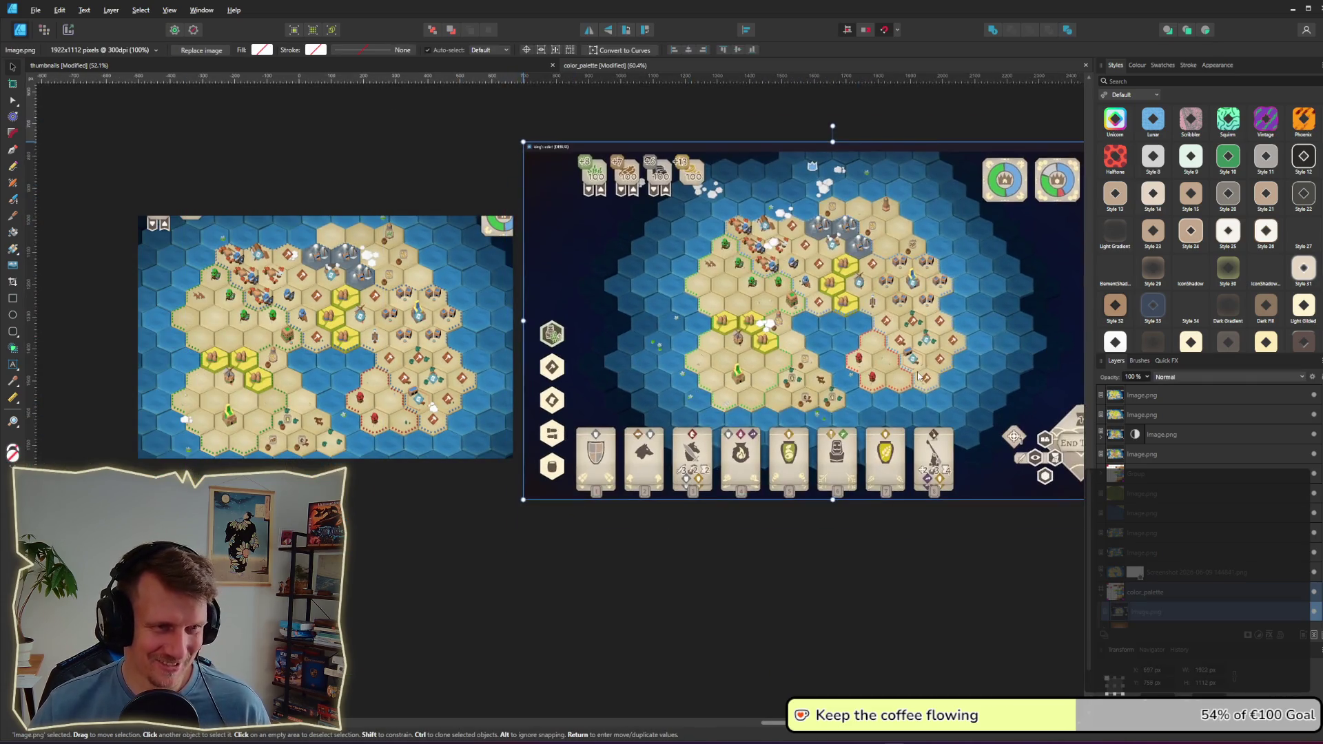
pyautogui.moveTo(918, 376); pyautogui.dragTo(918, 378)
pyautogui.hotkey('ctrl', ']')
# Step: Crop the new screenshot's sides, card row and top, then place it flush against the first map
pyautogui.click(13, 283)
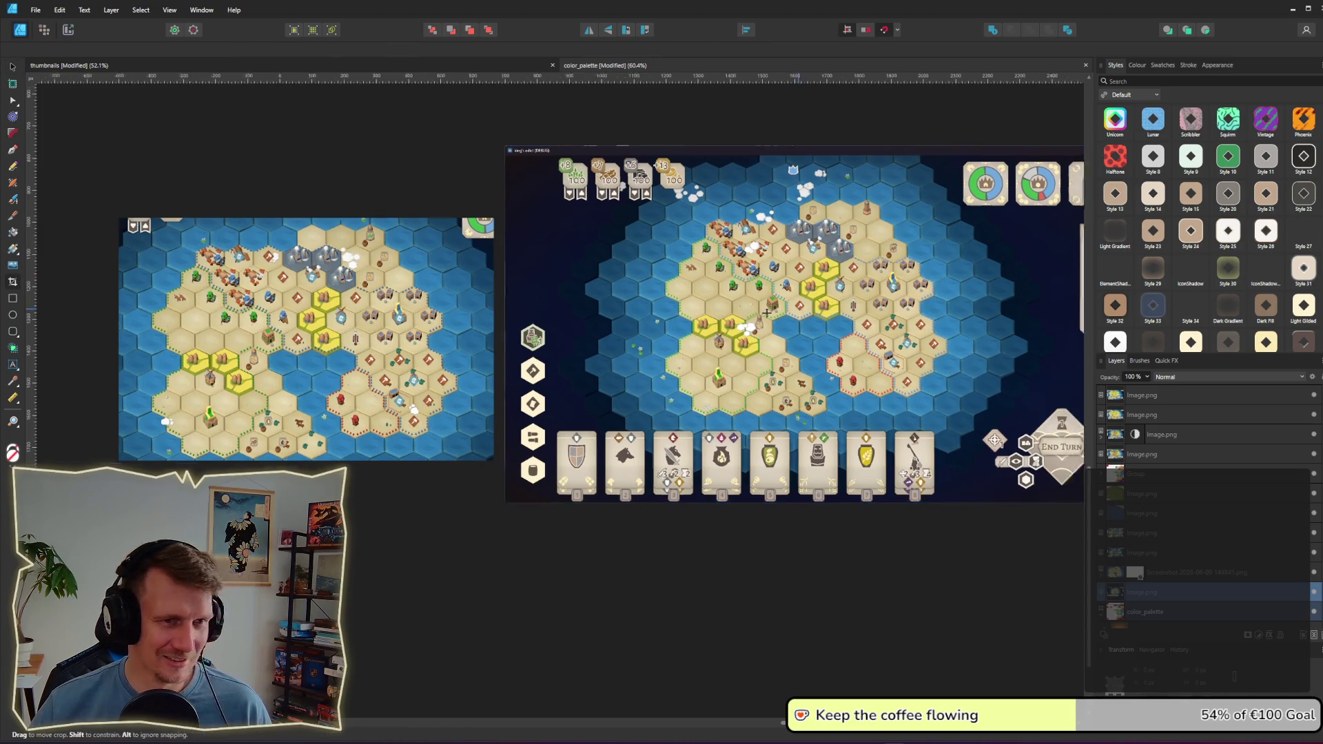
pyautogui.moveTo(977, 338); pyautogui.dragTo(827, 336)
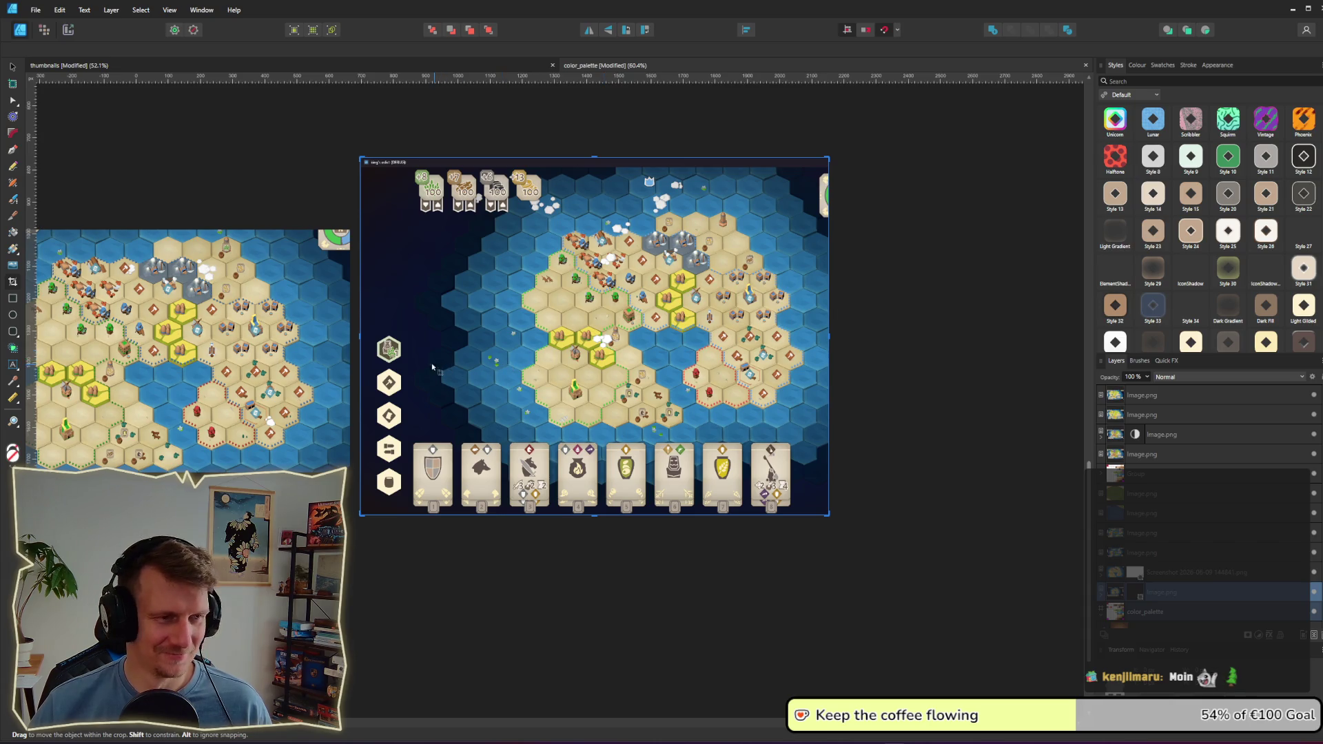
pyautogui.moveTo(361, 337)
pyautogui.mouseDown()
pyautogui.moveTo(505, 335)
pyautogui.moveTo(494, 336)
pyautogui.mouseUp()
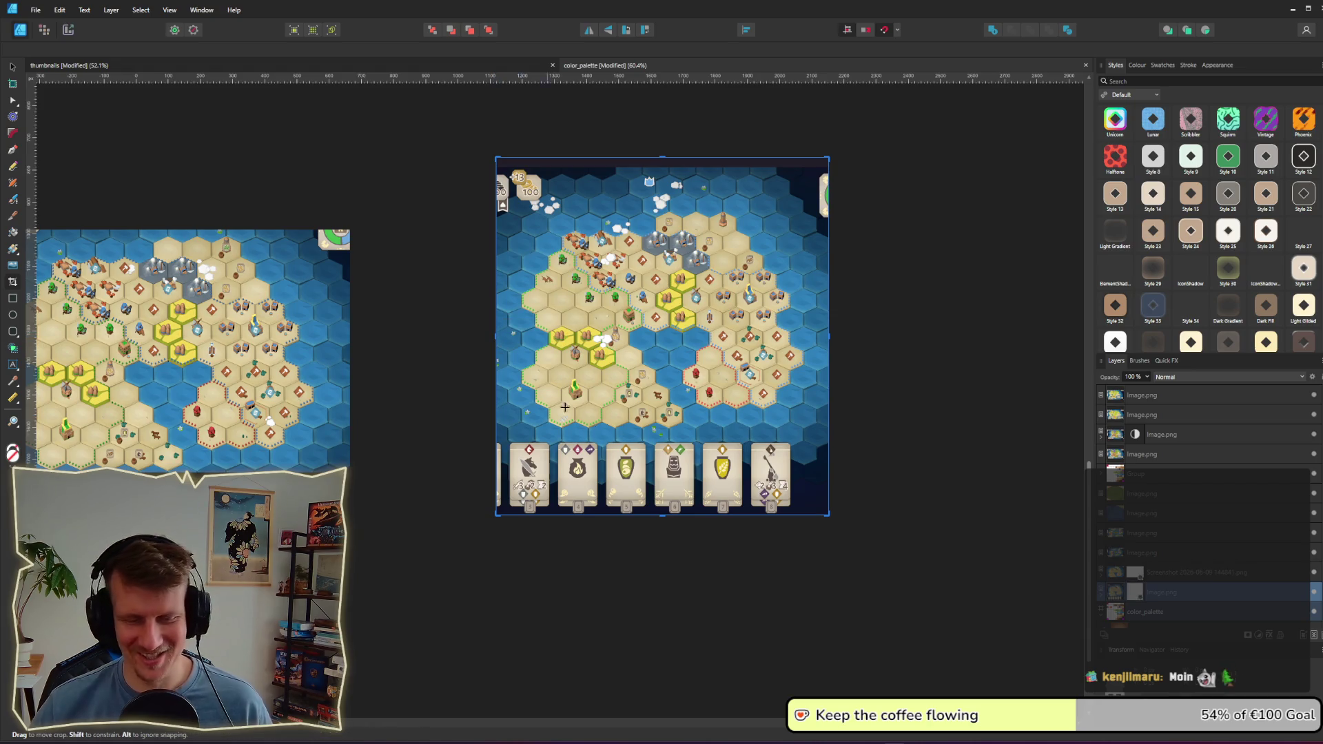
pyautogui.moveTo(662, 516); pyautogui.dragTo(663, 446)
pyautogui.moveTo(662, 157); pyautogui.dragTo(663, 204)
pyautogui.click(13, 66)
pyautogui.moveTo(760, 376)
pyautogui.mouseDown()
pyautogui.moveTo(642, 381)
pyautogui.moveTo(619, 419)
pyautogui.moveTo(599, 423)
pyautogui.mouseUp()
pyautogui.scroll(4, 642, 382)
pyautogui.click(577, 570)
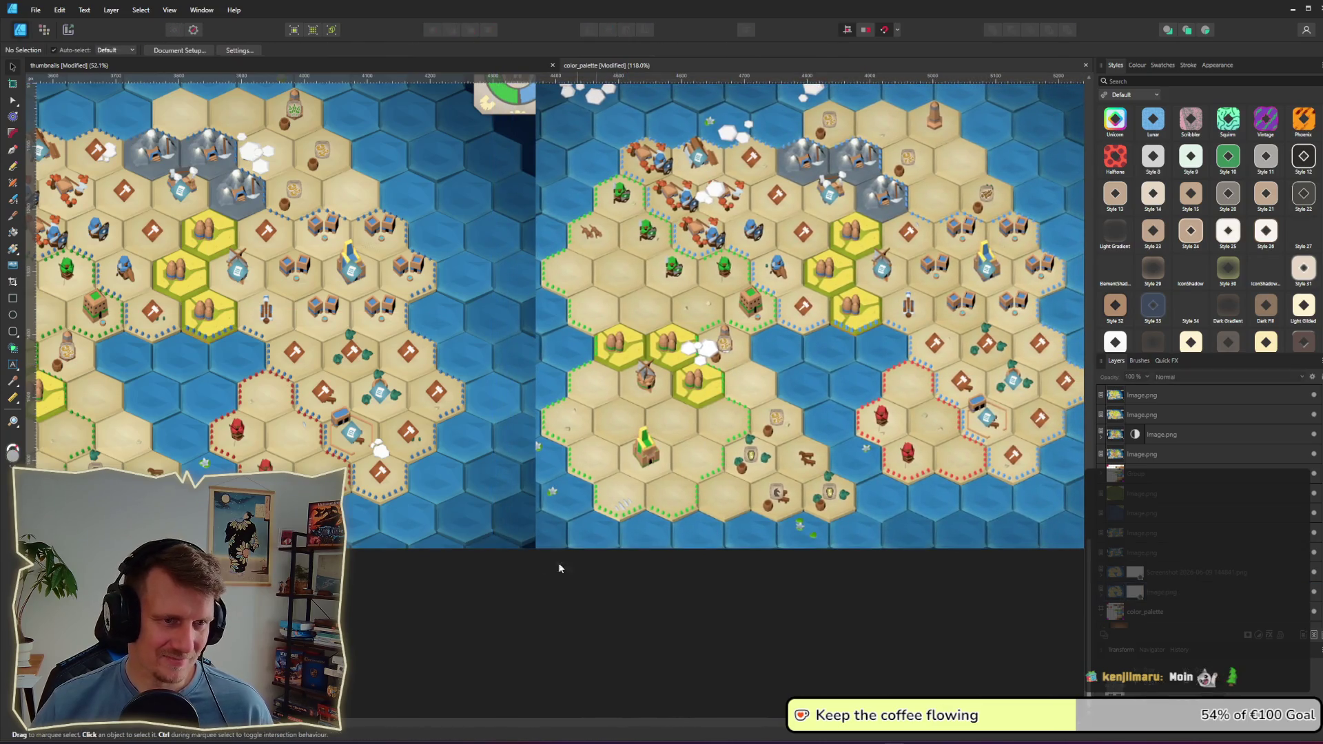
# Step: Zoom and pan across both cropped maps to compare them, then bring up the window switcher
pyautogui.scroll(-1, 623, 527)
pyautogui.moveTo(668, 488); pyautogui.dragTo(745, 511)
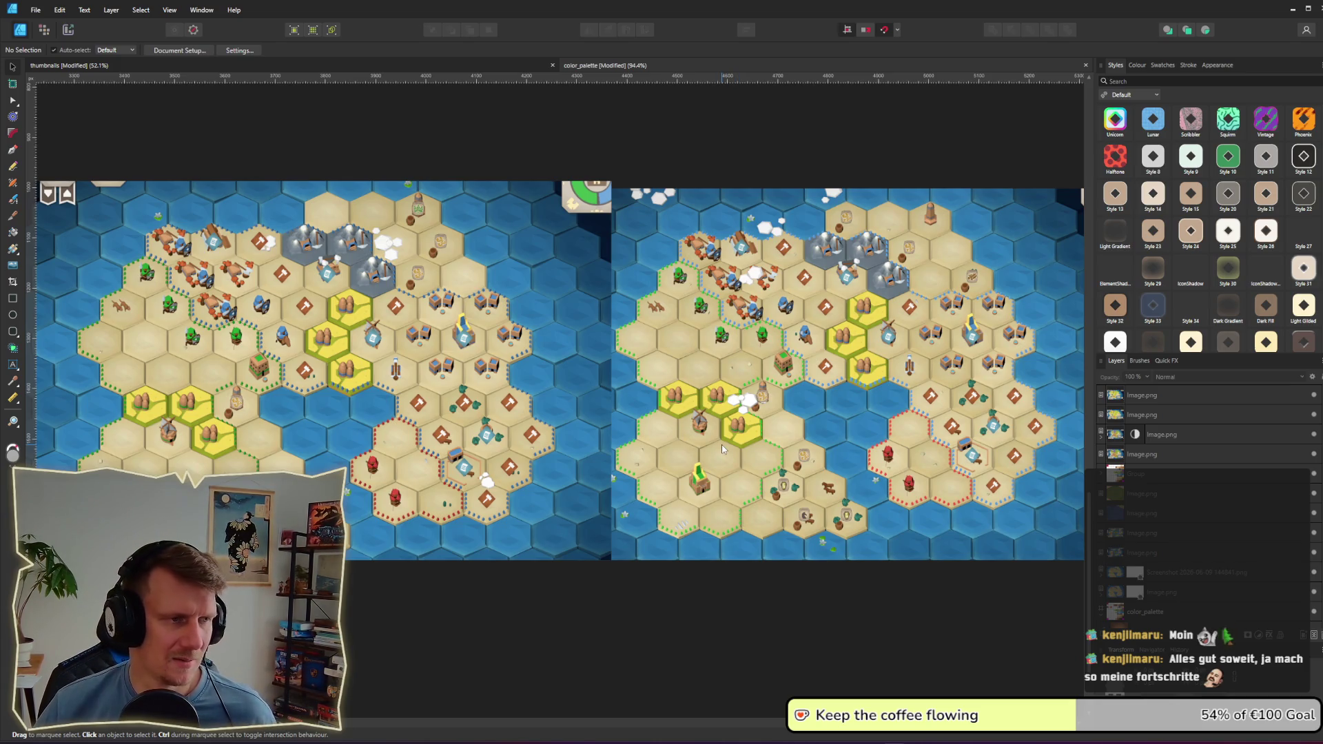
pyautogui.hscroll(1, 731, 444)
pyautogui.scroll(-2, 735, 437)
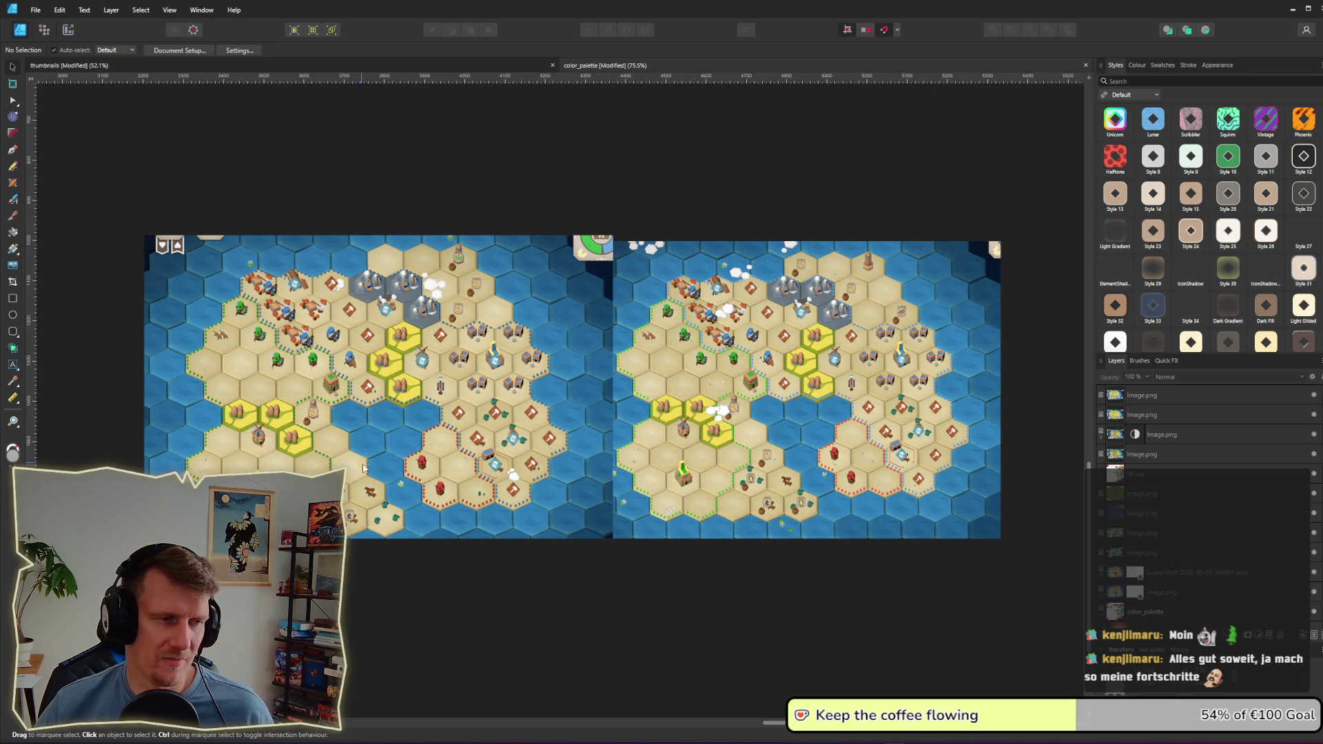
pyautogui.hotkey('alt', 'Tab')
pyautogui.hotkey('alt', 'Tab')
pyautogui.hotkey('alt', 'Tab')
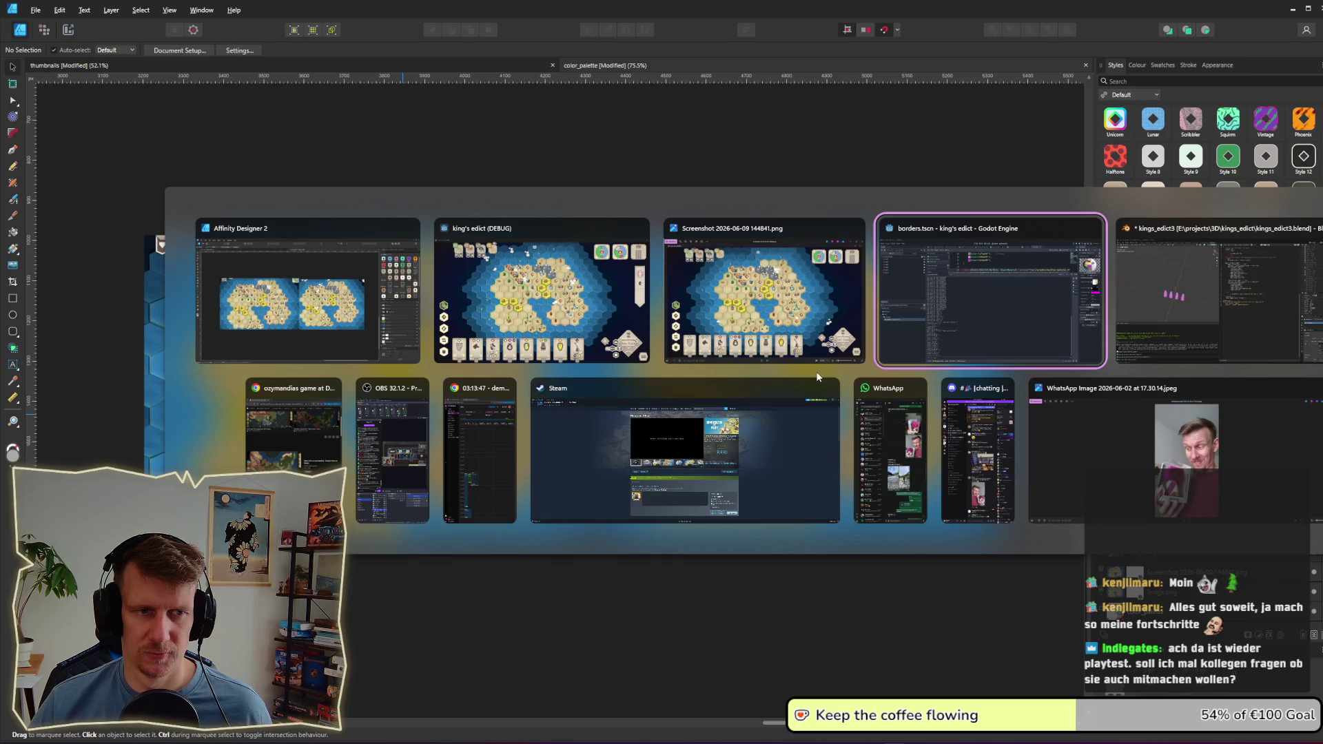
# Step: Darken the emission palette's bottom-left grey square from lightness 67 to 36, then select the emission_palette slice for export
pyautogui.press('Escape')
pyautogui.scroll(-3, 716, 219)
pyautogui.scroll(10, 716, 418)
pyautogui.scroll(2, 582, 341)
pyautogui.click(400, 473)
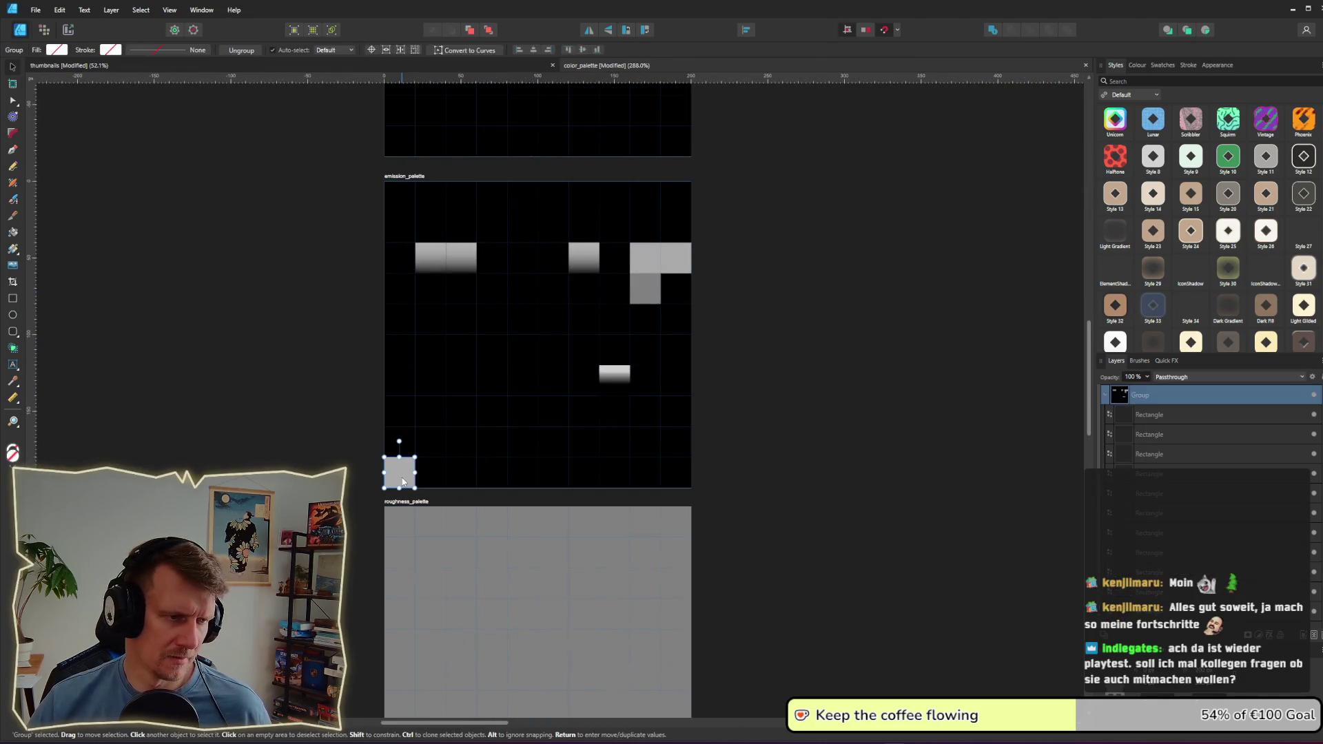
pyautogui.click(66, 50)
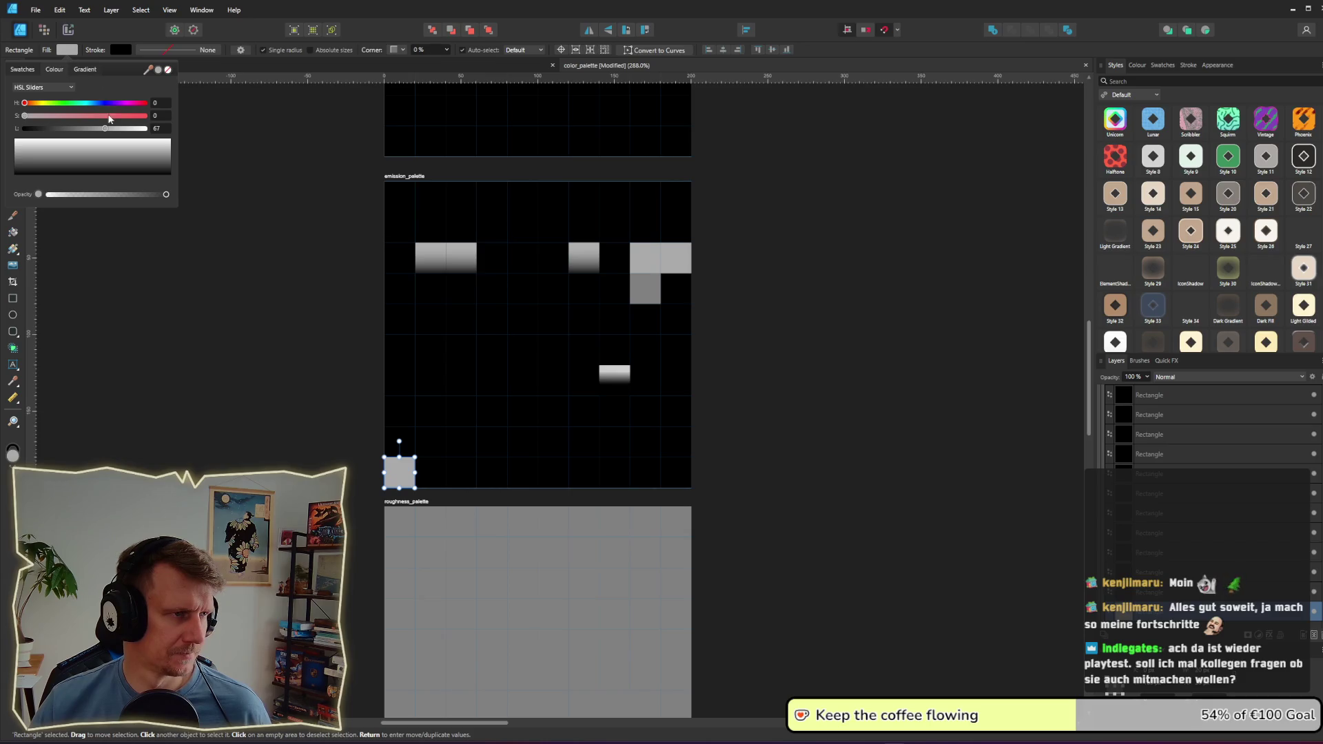
pyautogui.moveTo(106, 129); pyautogui.dragTo(68, 129)
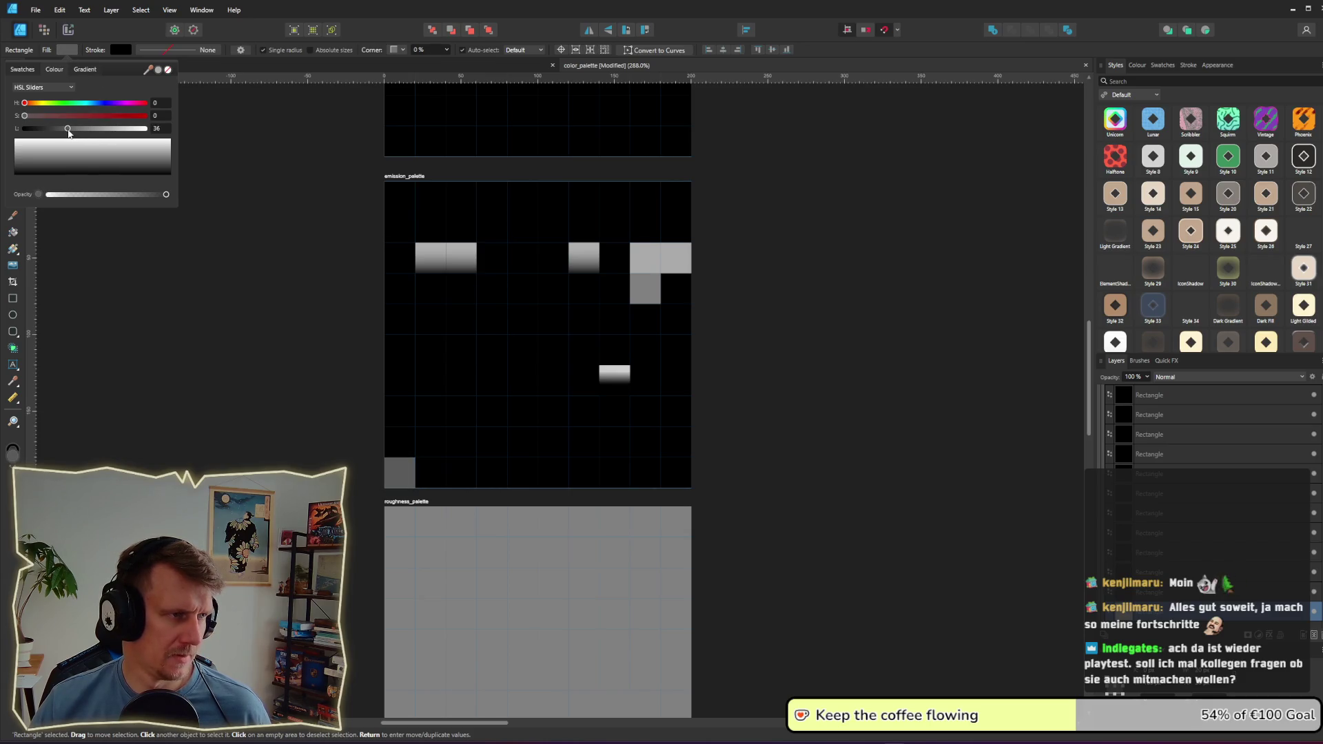
pyautogui.click(157, 353)
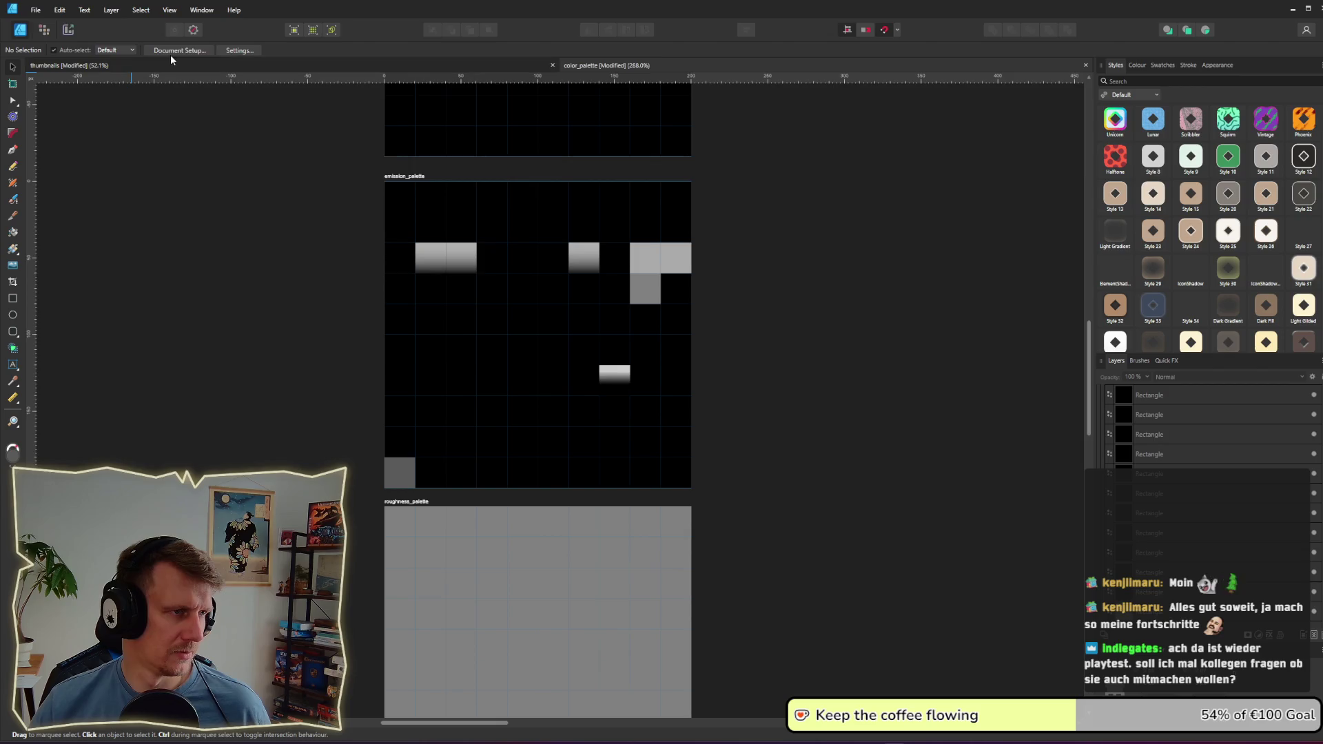
pyautogui.click(68, 30)
pyautogui.click(449, 443)
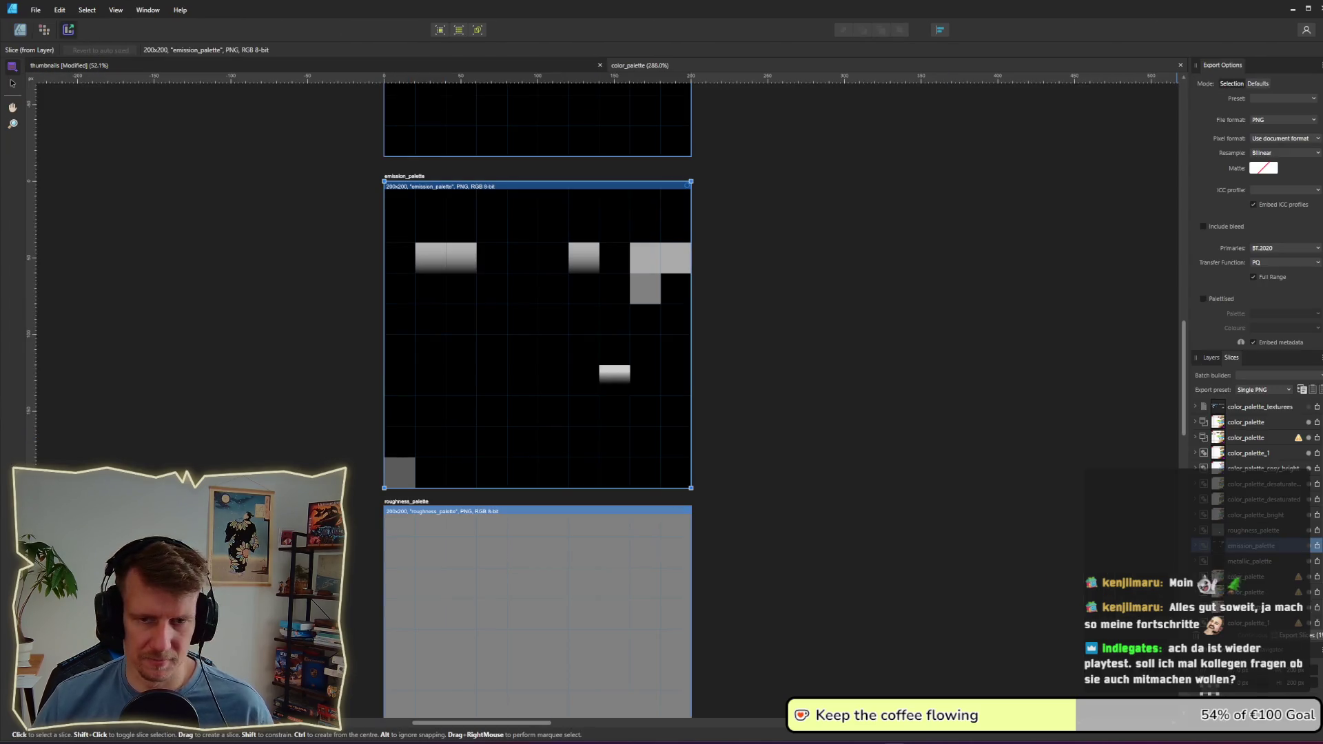
# Step: Export the emission_palette slice as emission_palette.png, overwriting the existing file
pyautogui.click(1317, 546)
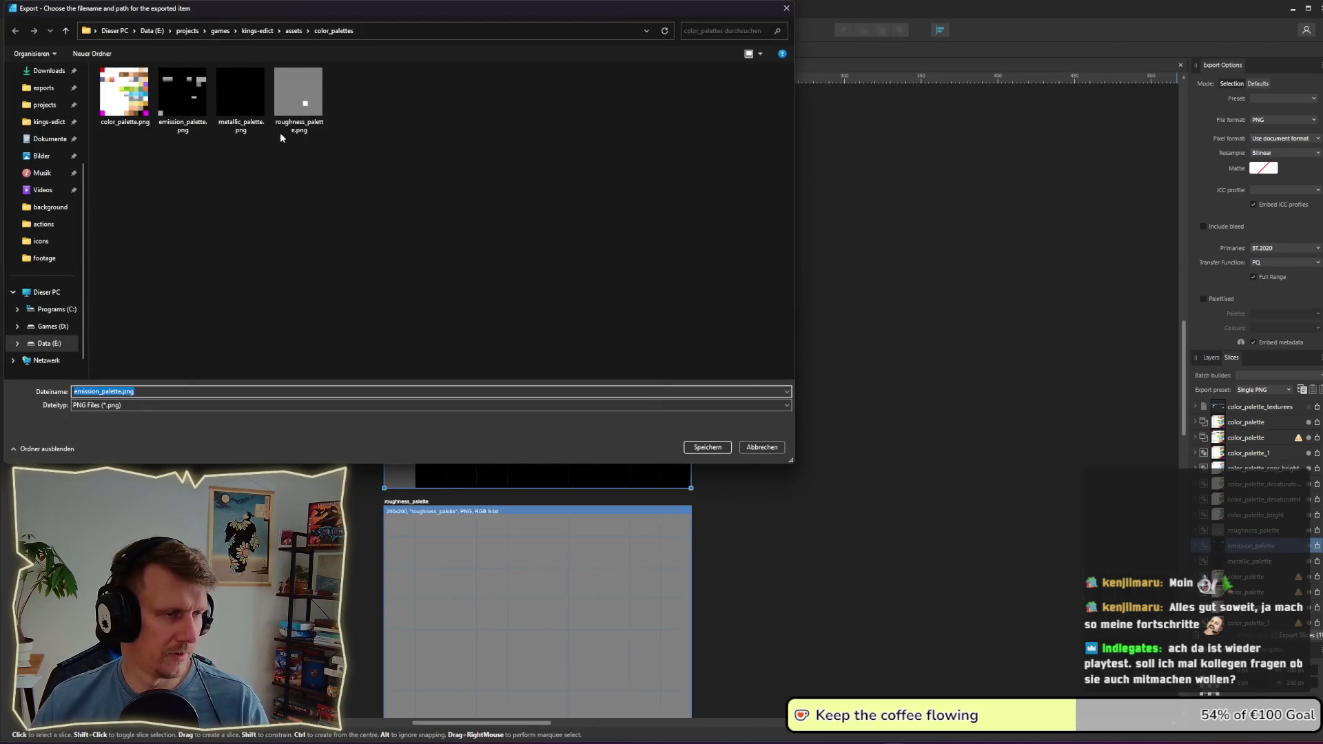
pyautogui.click(192, 98)
pyautogui.click(705, 449)
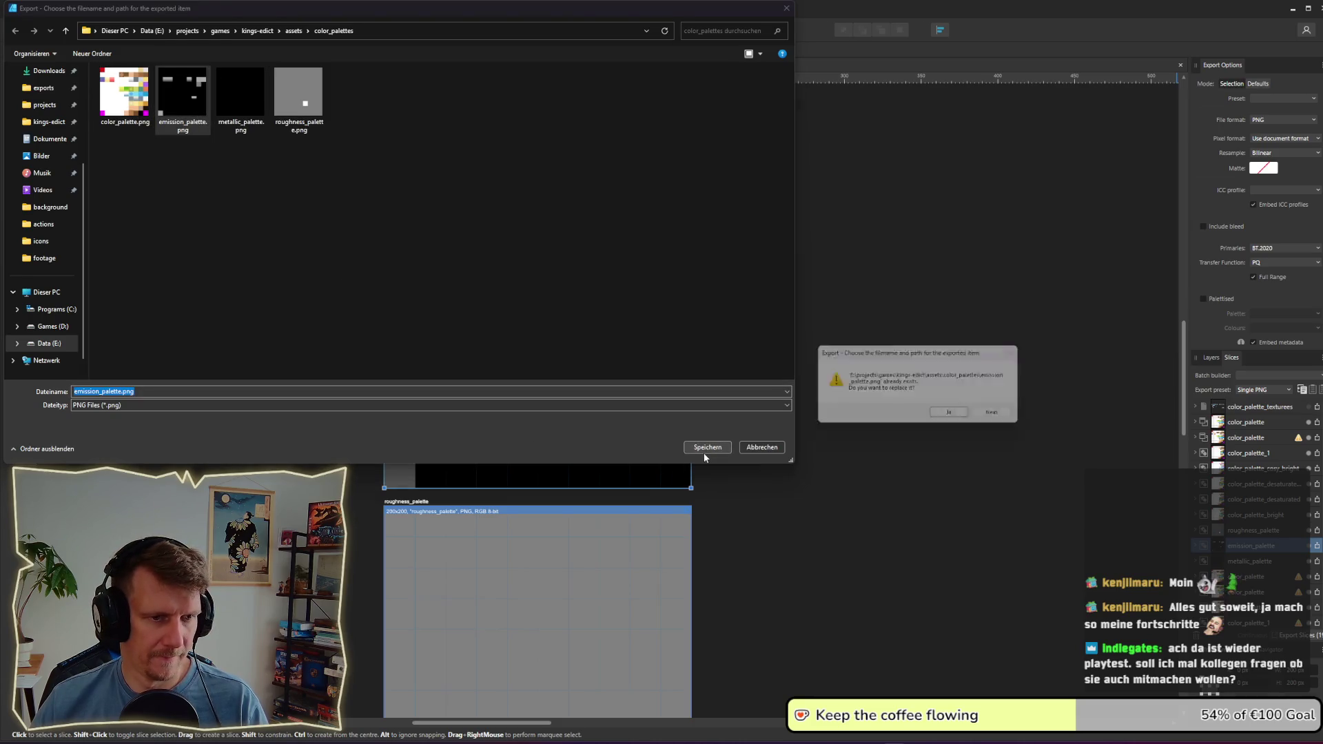
pyautogui.click(965, 417)
pyautogui.hotkey('alt', 'Tab')
pyautogui.hotkey('alt', 'Tab')
pyautogui.hotkey('alt', 'Tab')
pyautogui.hotkey('alt', 'Tab')
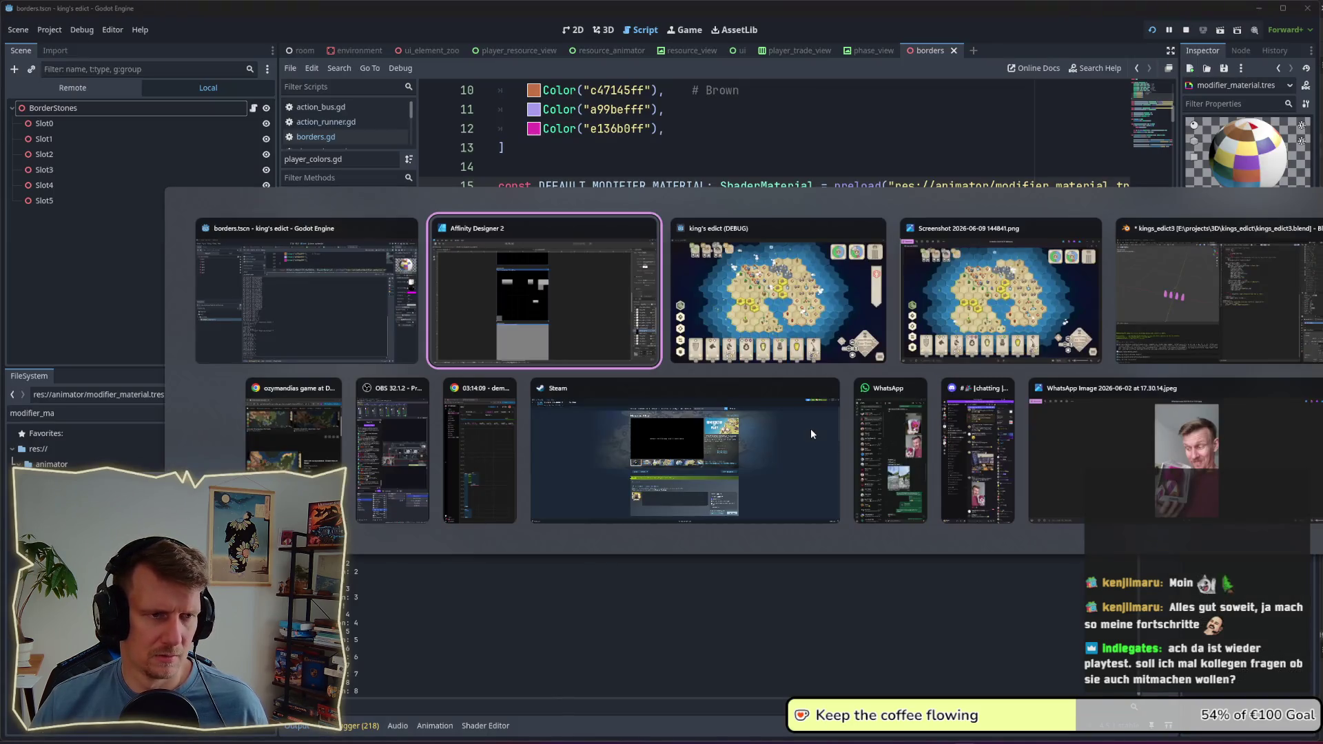
pyautogui.hotkey('alt', 'Tab')
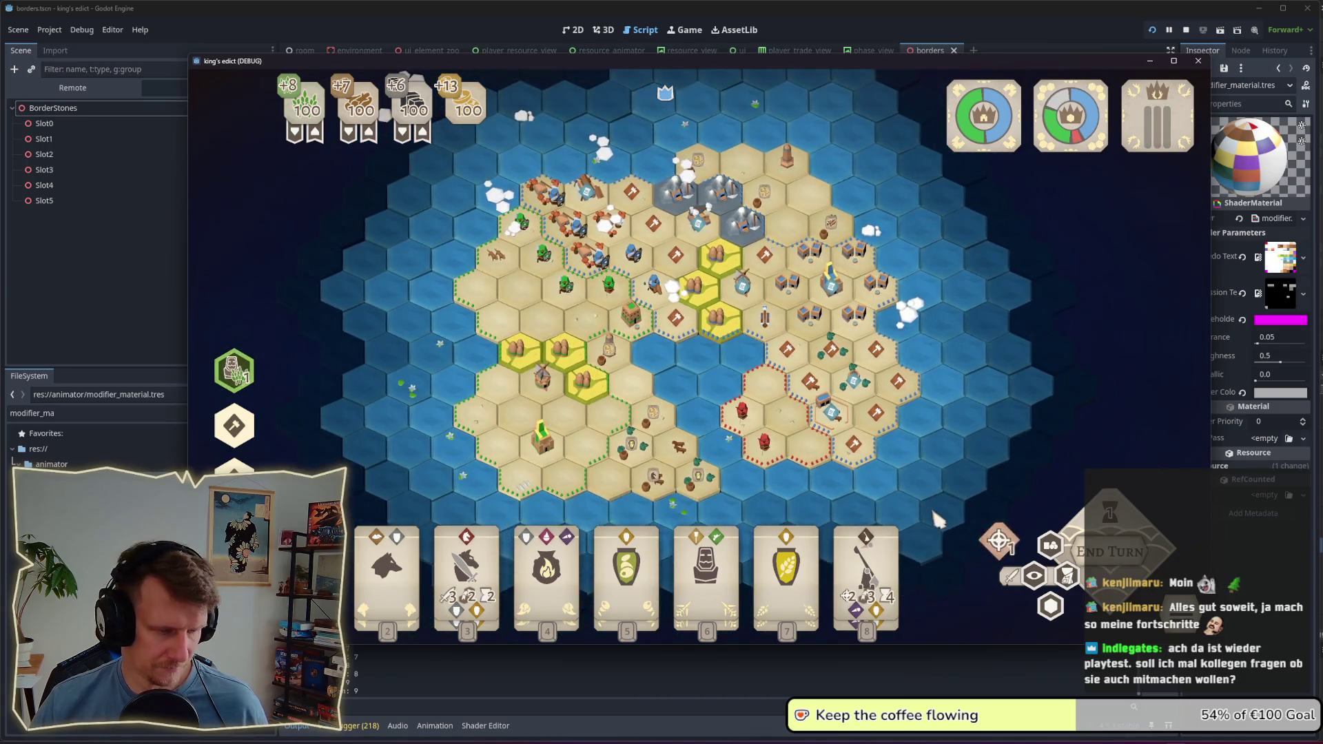
# Step: Snip a screenshot of the running King's Edict game with Win+Shift+S, then return to Affinity Designer
pyautogui.press('super+shift+s')
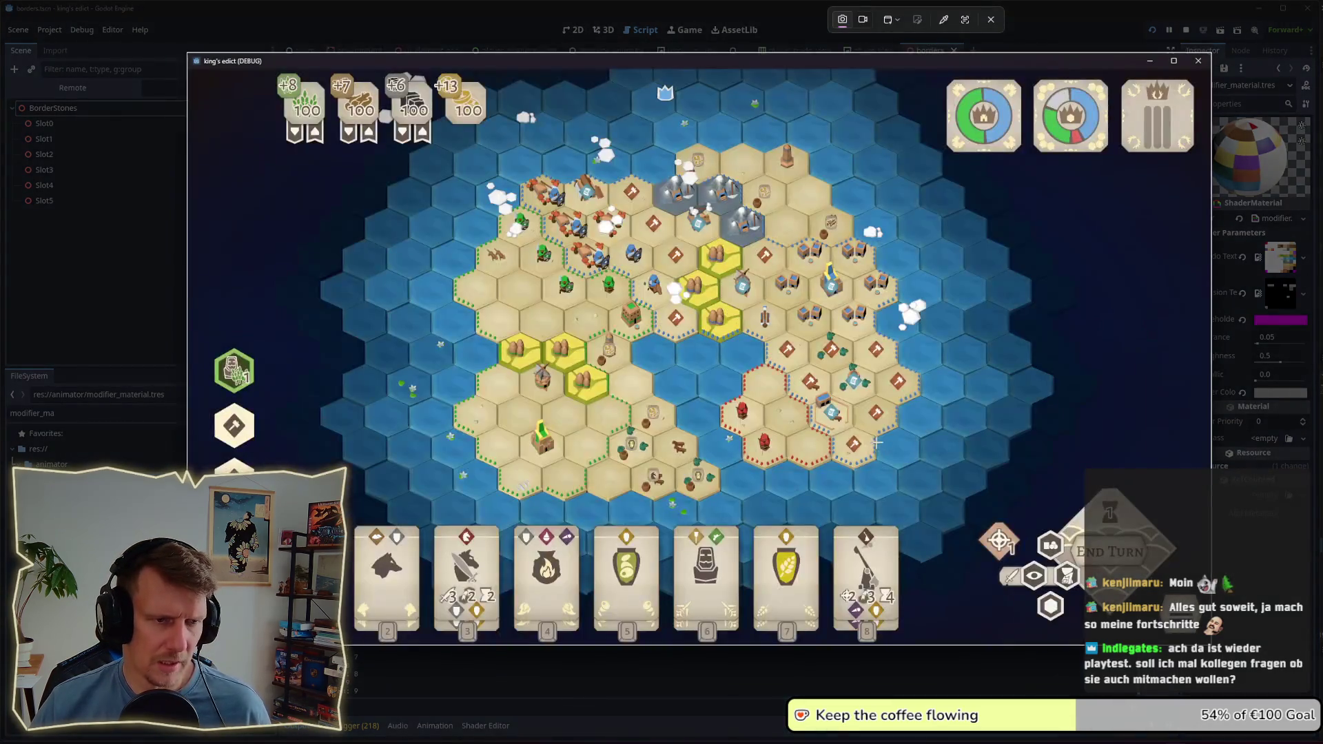
pyautogui.press('Escape')
pyautogui.hotkey('alt', 'Tab')
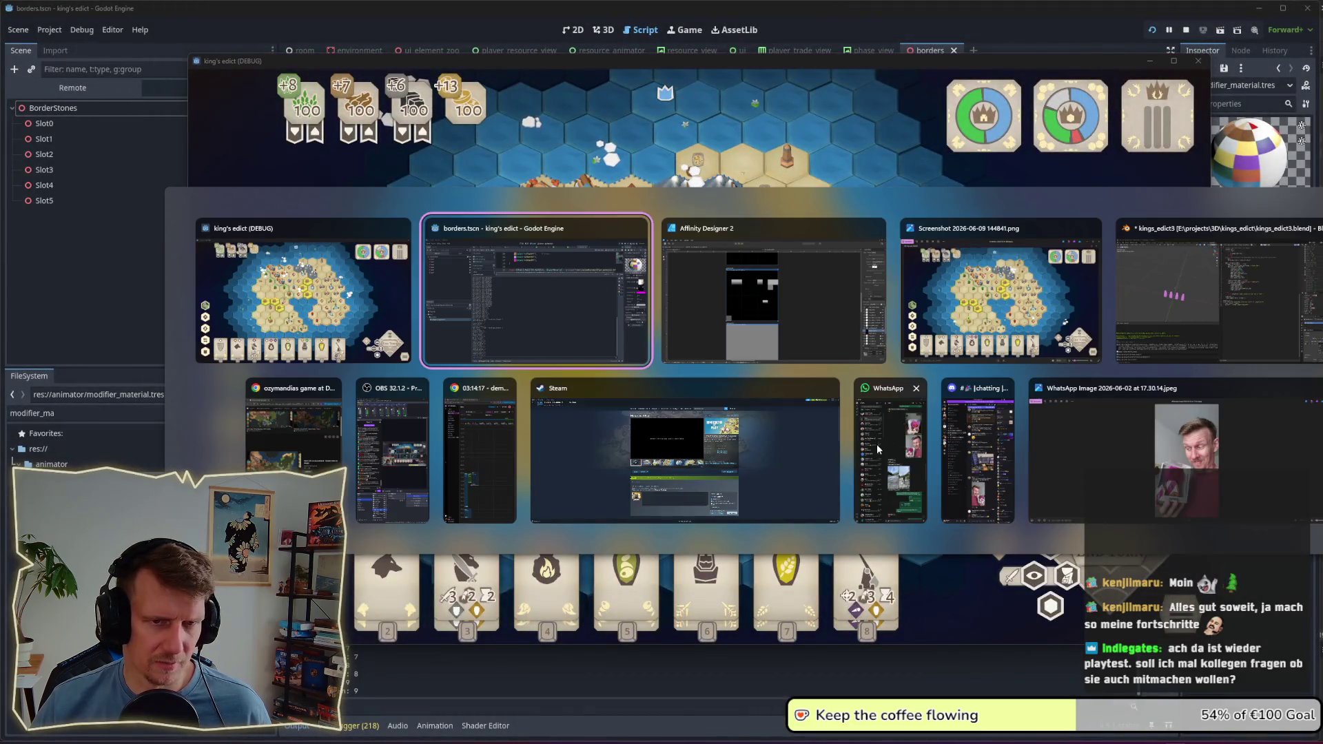
pyautogui.click(820, 313)
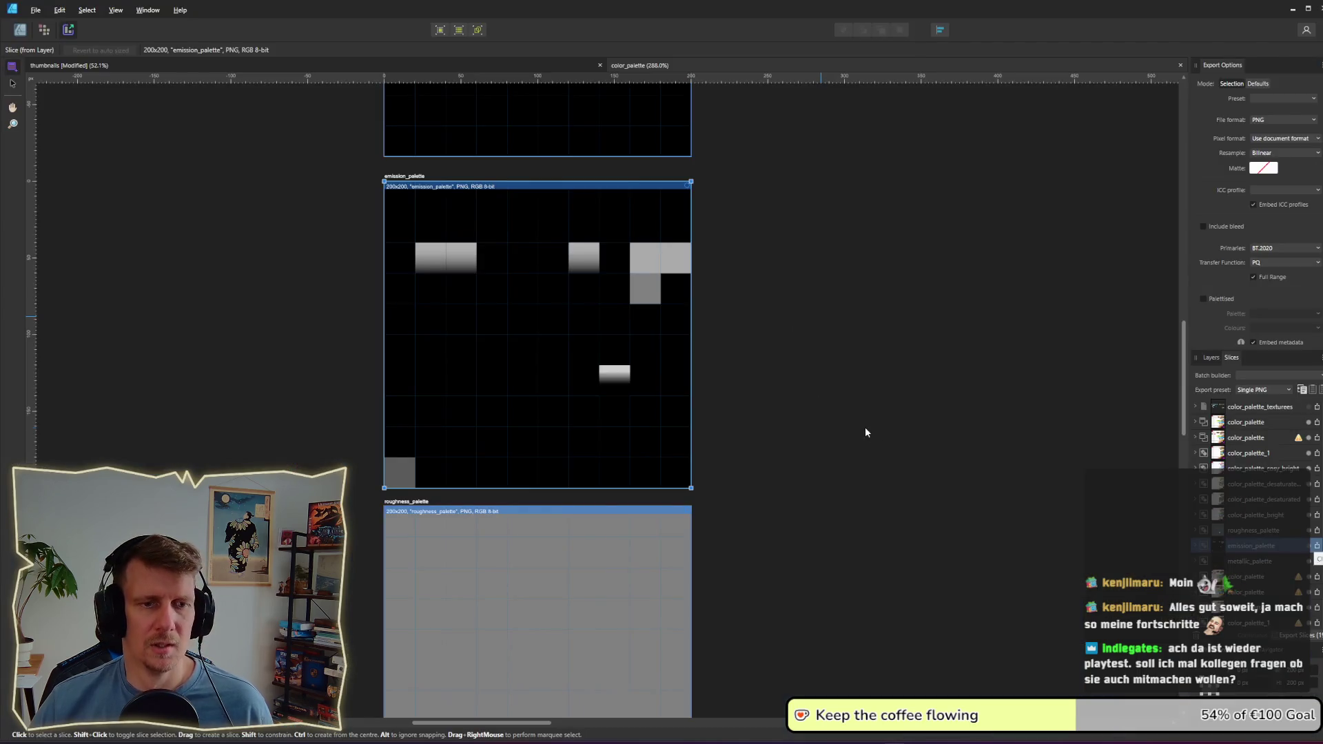
# Step: Paste the new game screenshot into the document from the Designer persona
pyautogui.scroll(-3, 890, 438)
pyautogui.scroll(-3, 911, 445)
pyautogui.scroll(5, 724, 517)
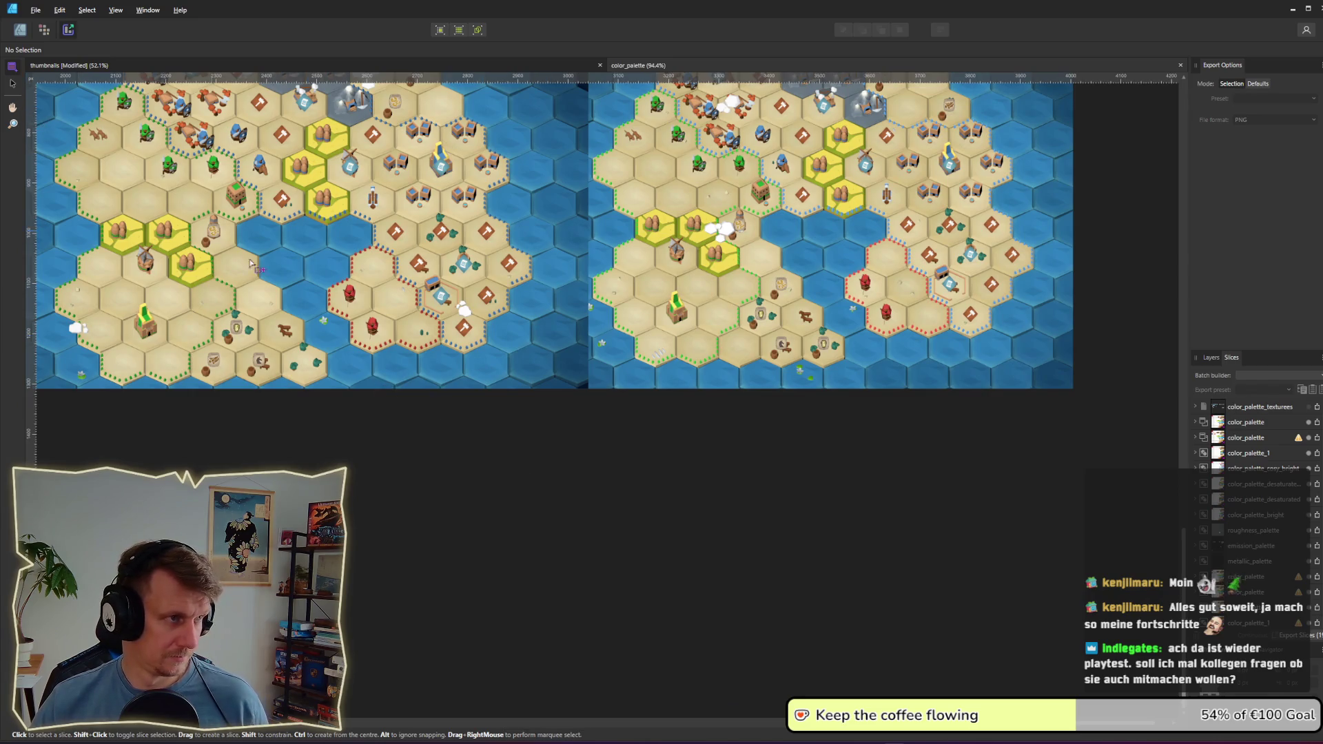
pyautogui.click(23, 30)
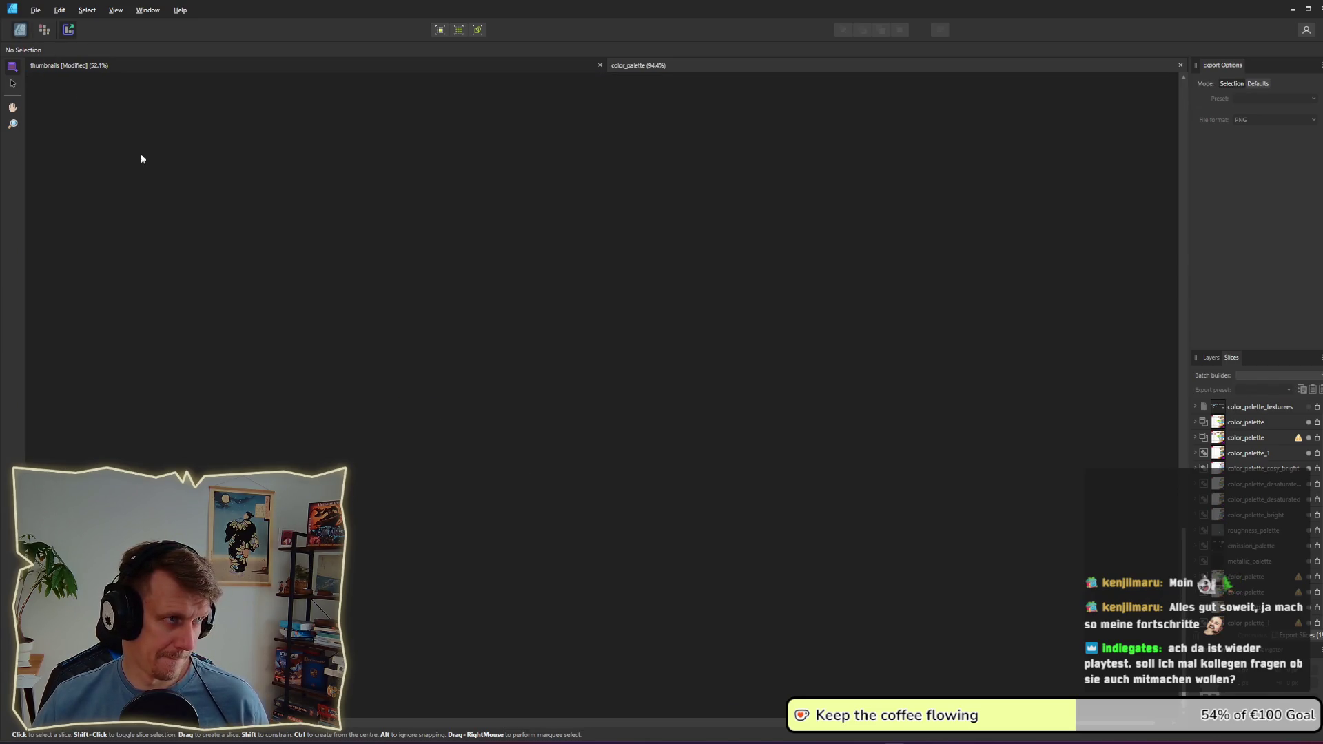
pyautogui.hotkey('ctrl', 'v')
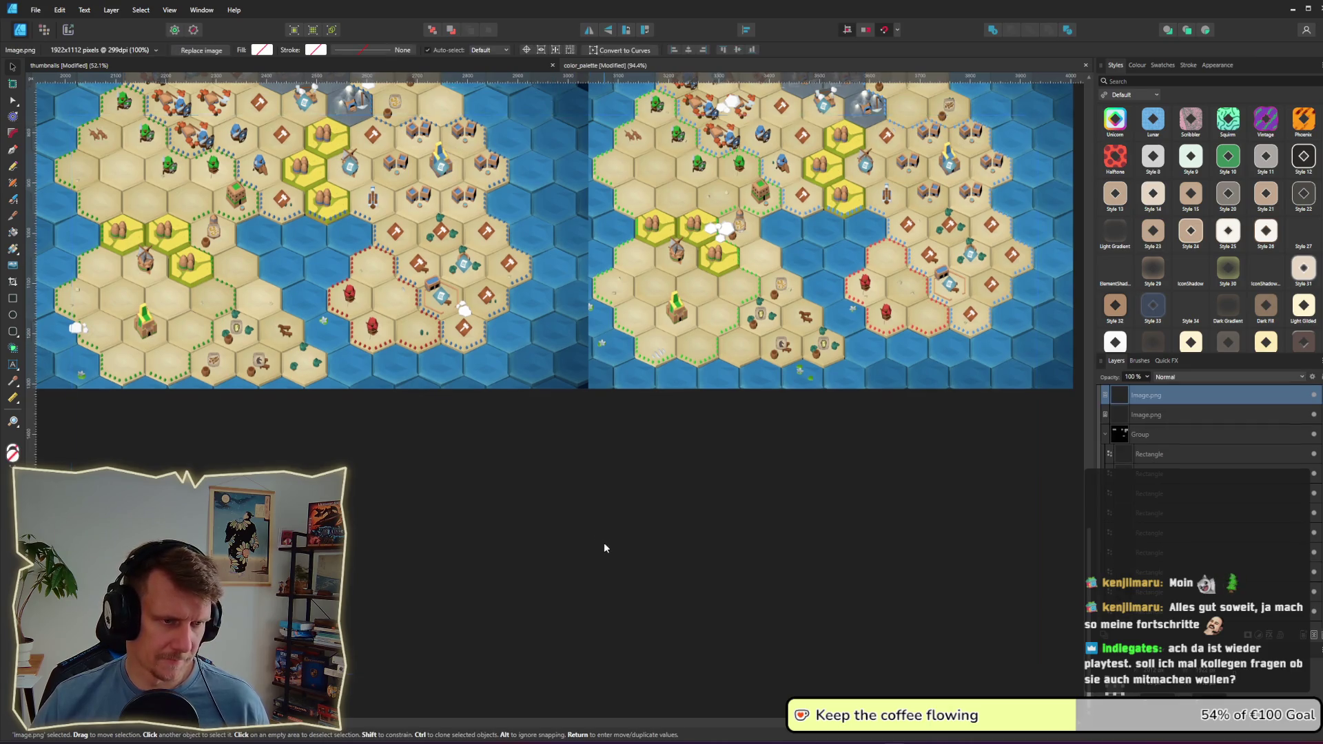
pyautogui.scroll(-4, 610, 269)
pyautogui.scroll(-4, 610, 413)
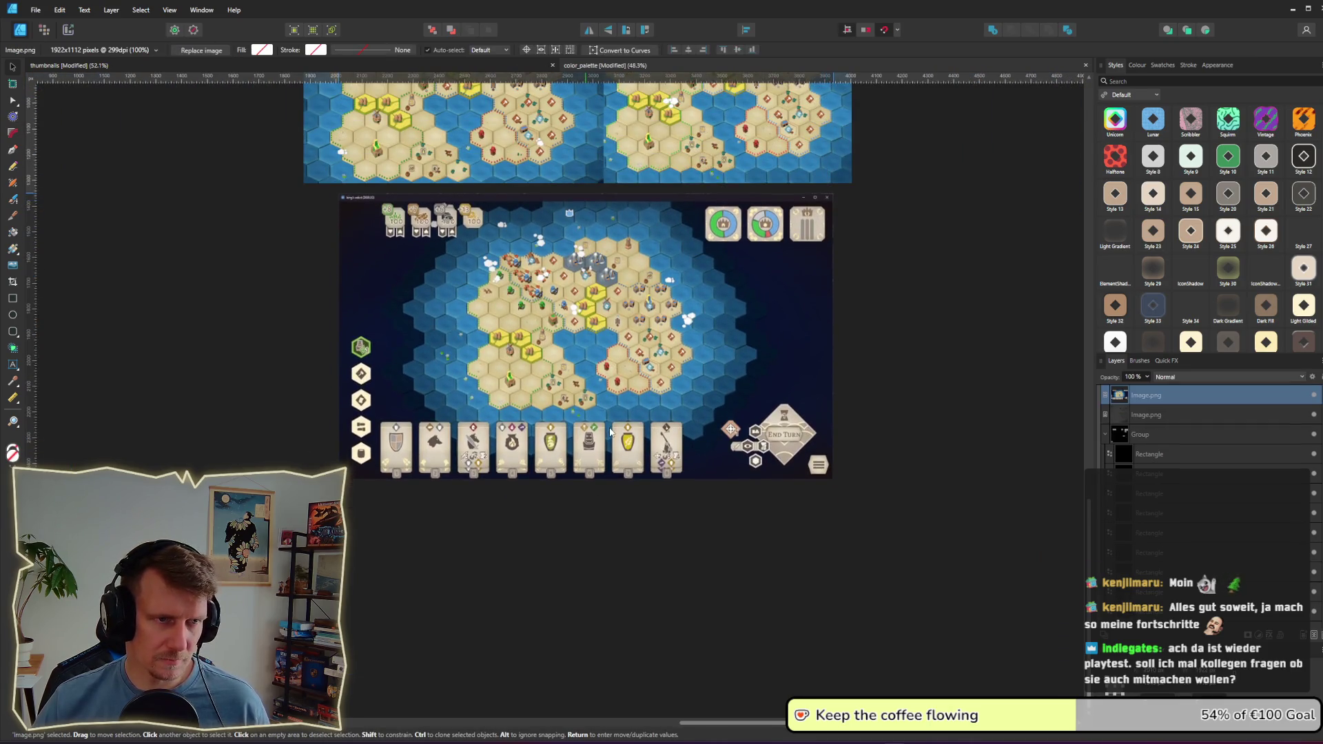
# Step: Crop the screenshot's left, dark right side, top strip and card row, leaving only the hex map
pyautogui.click(13, 282)
pyautogui.moveTo(337, 334); pyautogui.dragTo(443, 345)
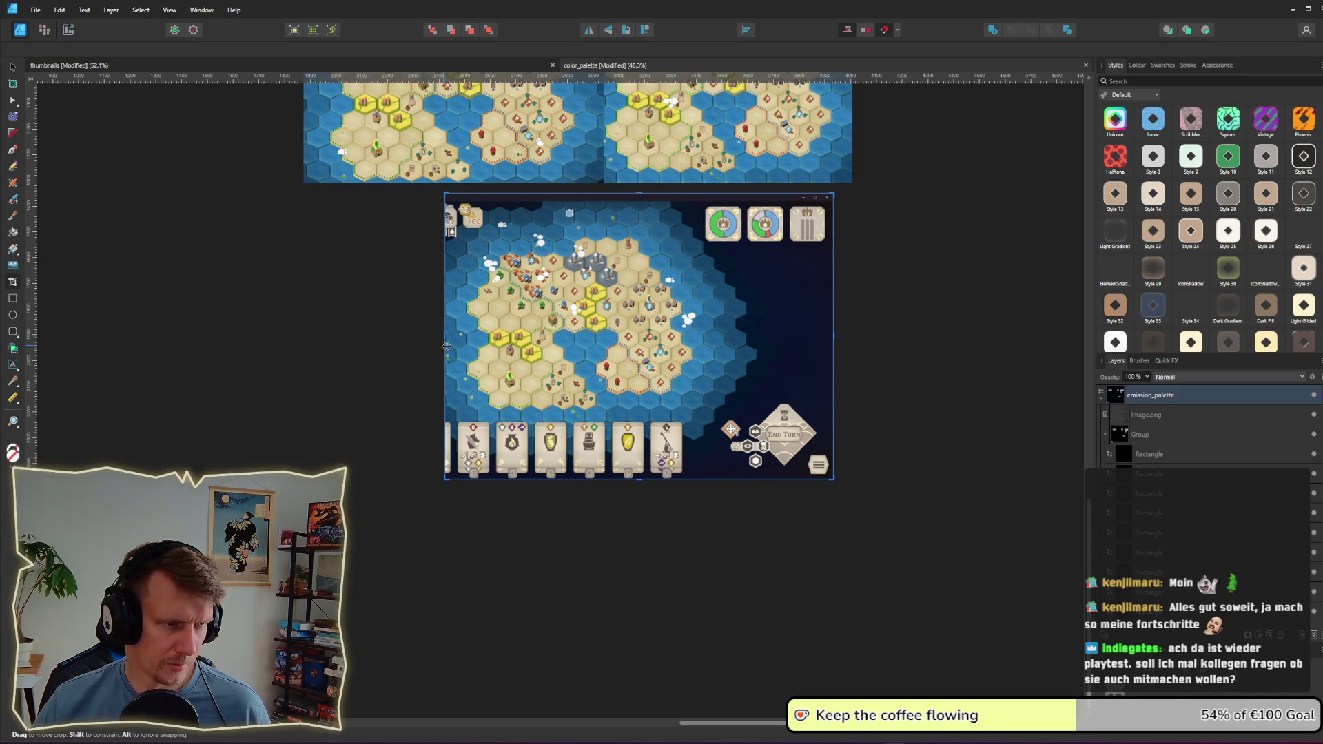
pyautogui.moveTo(833, 351)
pyautogui.mouseDown()
pyautogui.moveTo(760, 320)
pyautogui.moveTo(703, 331)
pyautogui.mouseUp()
pyautogui.moveTo(572, 200); pyautogui.dragTo(579, 224)
pyautogui.moveTo(573, 475); pyautogui.dragTo(574, 419)
pyautogui.hotkey('ctrl', '0')
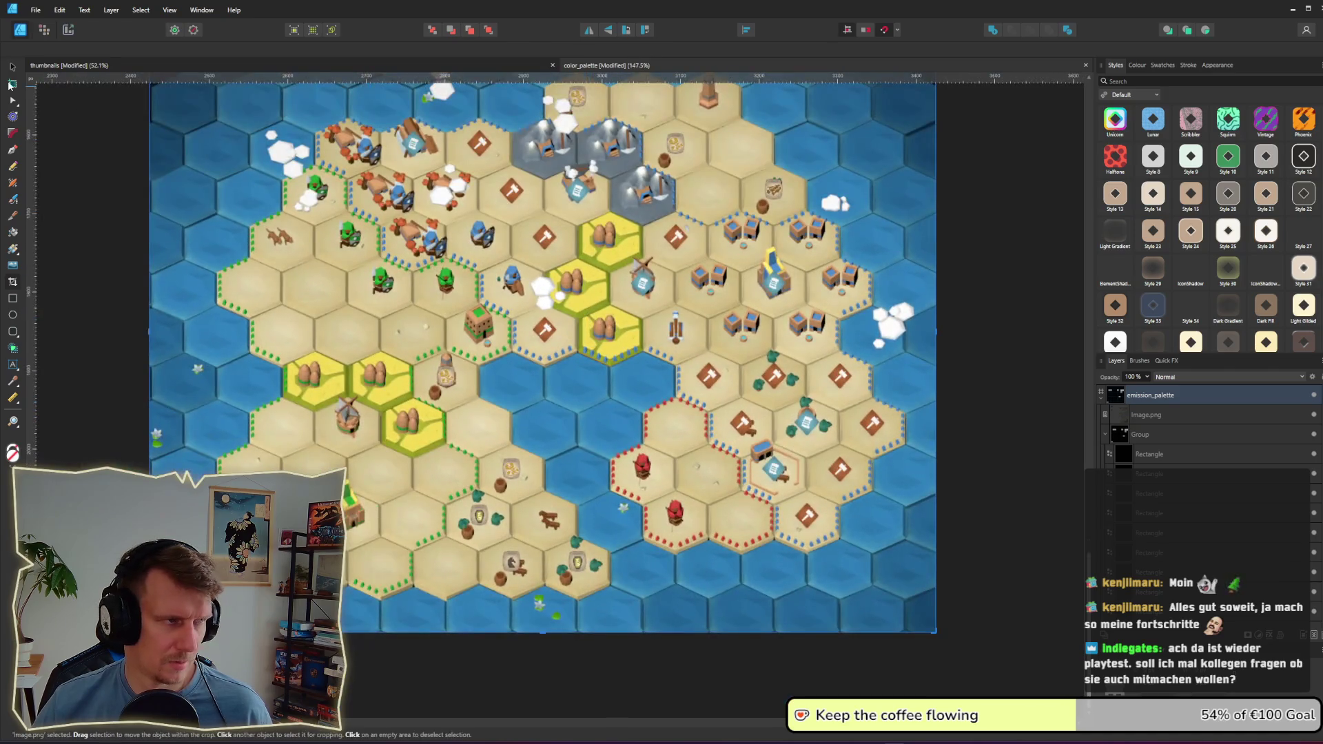
pyautogui.click(13, 69)
pyautogui.scroll(-2, 542, 362)
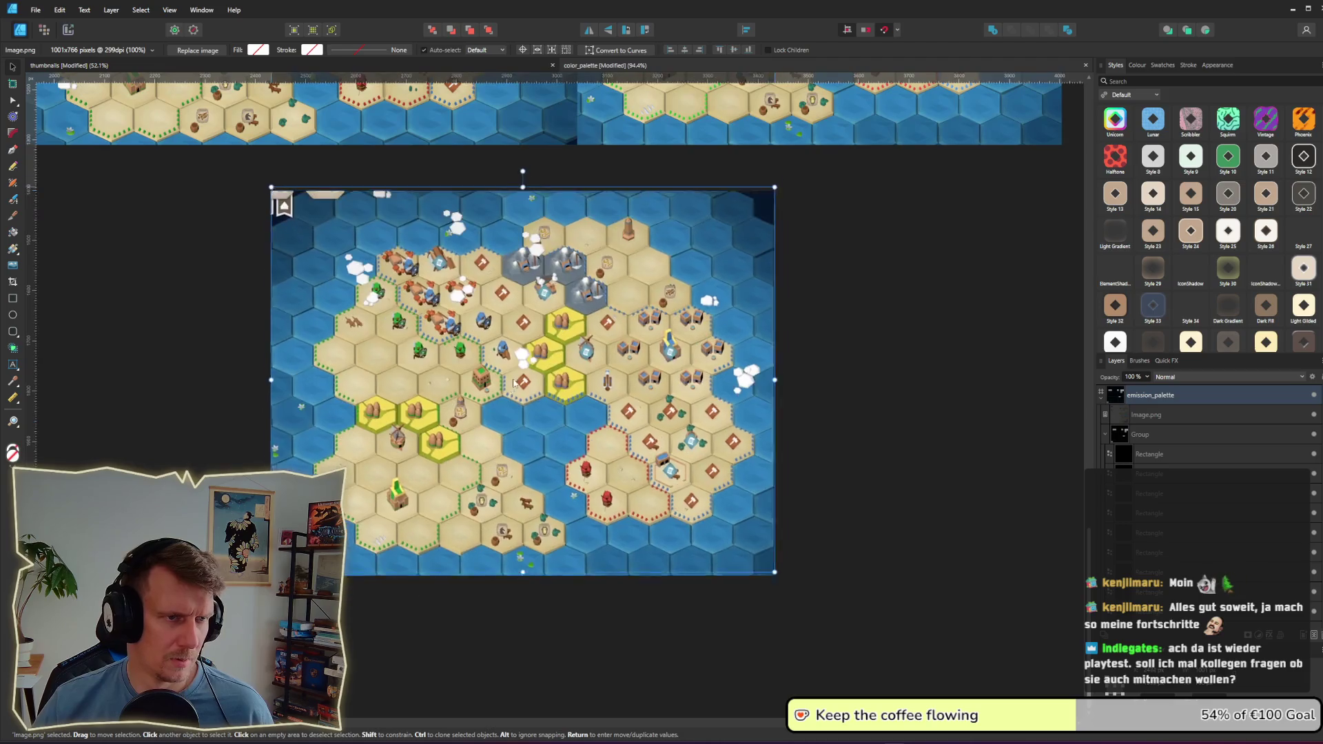
pyautogui.click(999, 349)
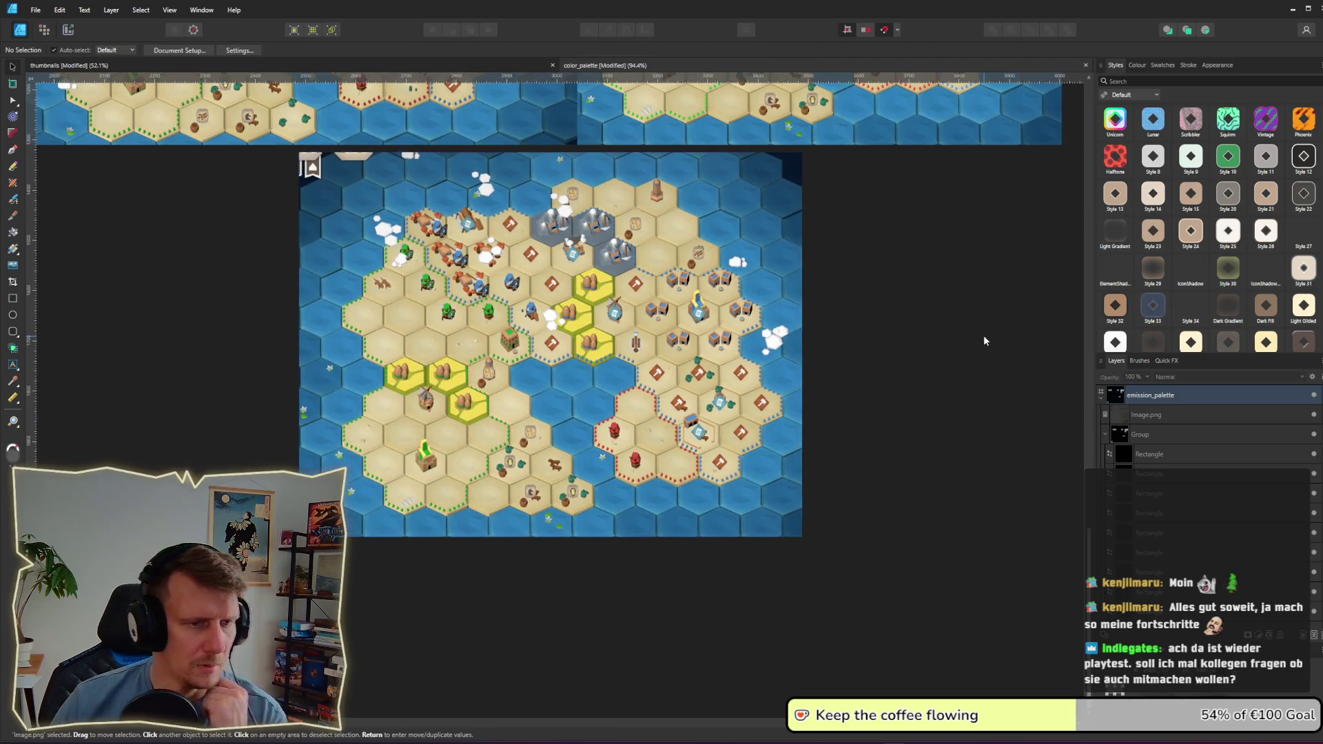
# Step: Paste the cropped map and snap it flush under the top row of two maps, then view all three
pyautogui.scroll(1, 953, 312)
pyautogui.moveTo(953, 312); pyautogui.dragTo(900, 498)
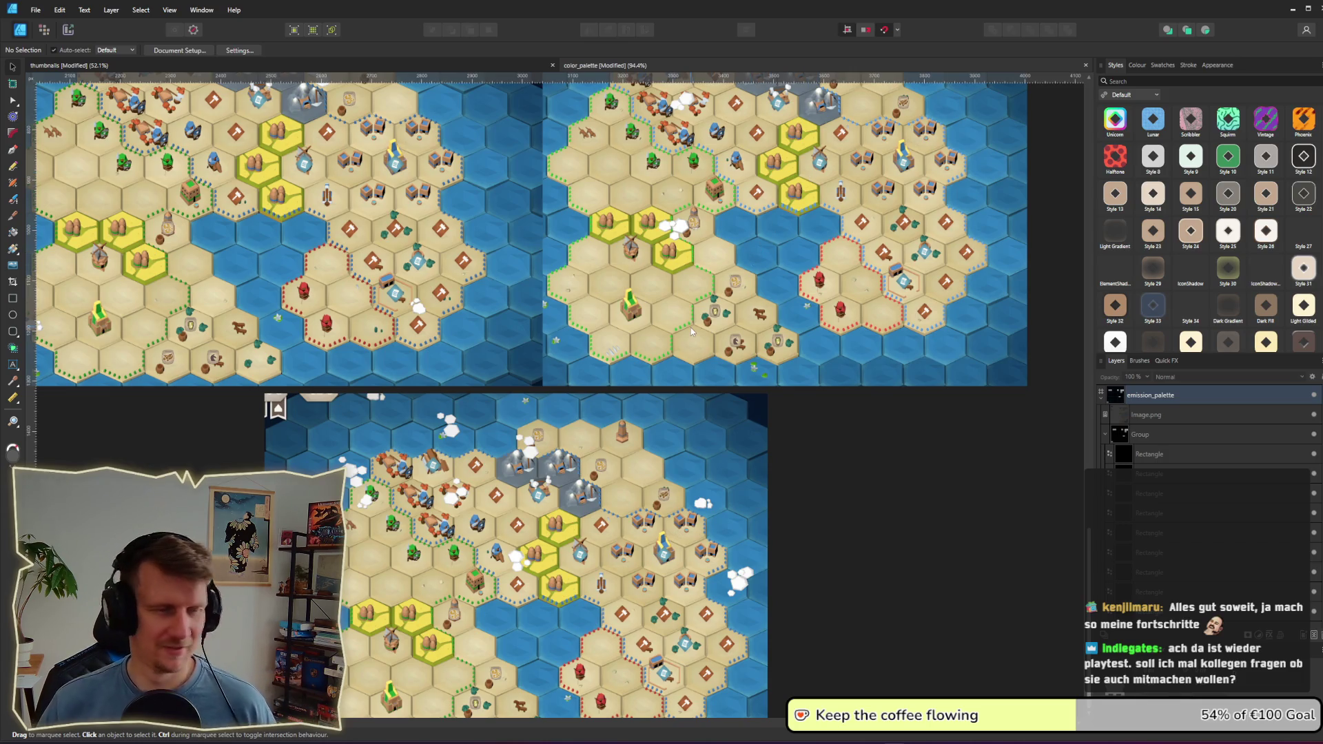
pyautogui.hotkey('ctrl', 'v')
pyautogui.moveTo(573, 455); pyautogui.dragTo(586, 446)
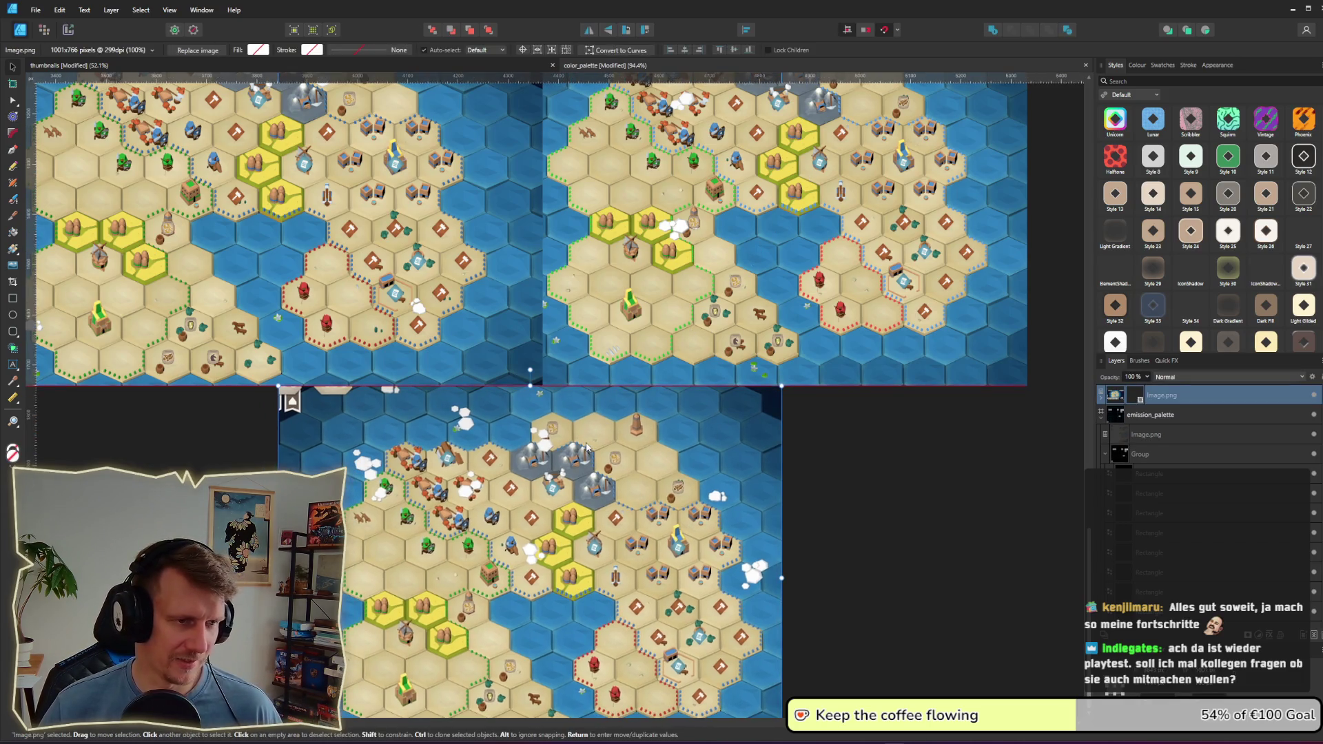
pyautogui.click(857, 460)
pyautogui.moveTo(840, 488); pyautogui.dragTo(876, 504)
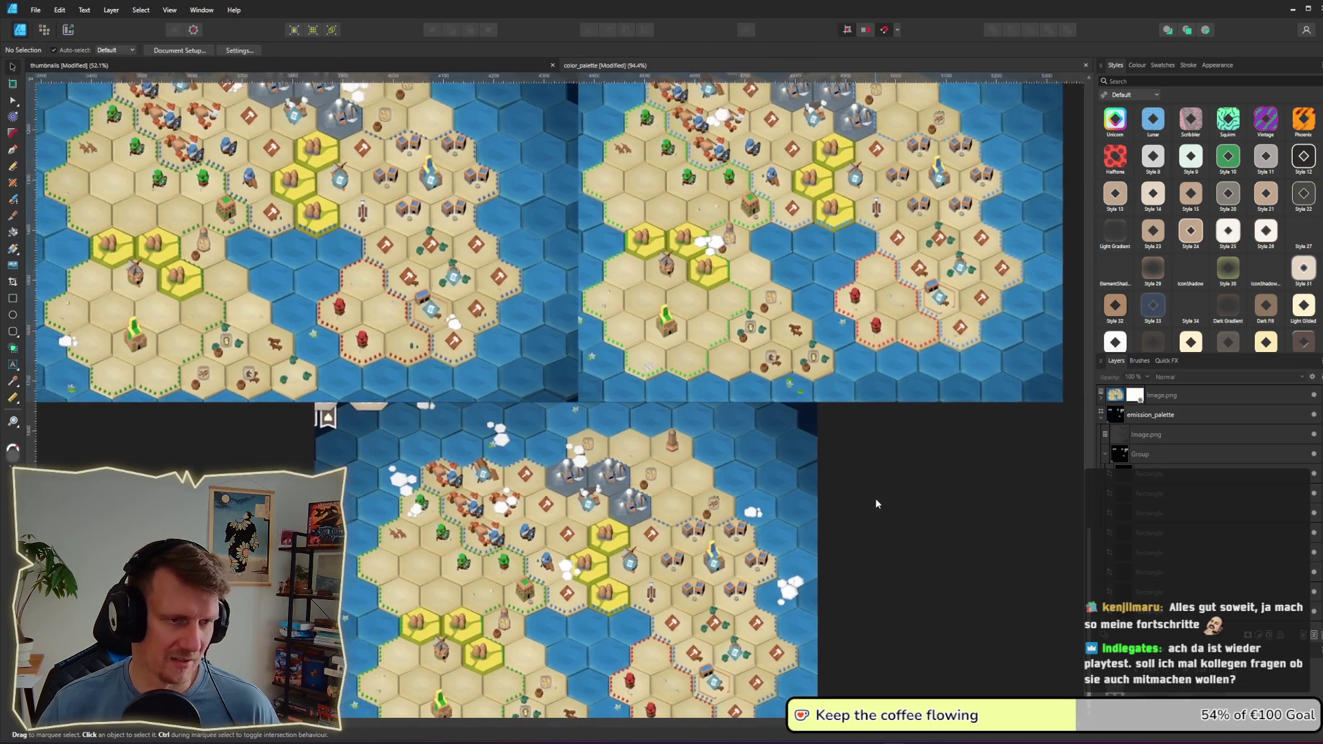
pyautogui.scroll(-2, 877, 504)
pyautogui.keyDown('ctrl'); pyautogui.scroll(-2, 856, 473); pyautogui.keyUp('ctrl')
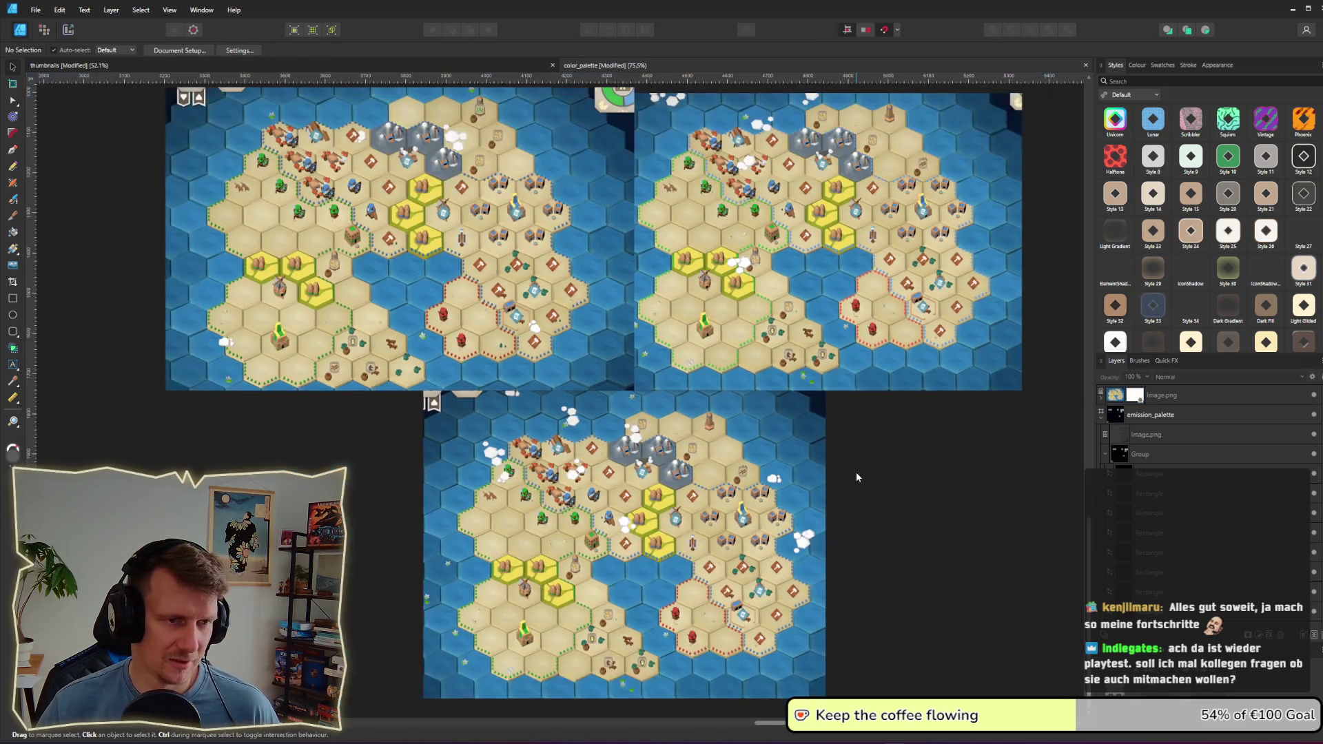
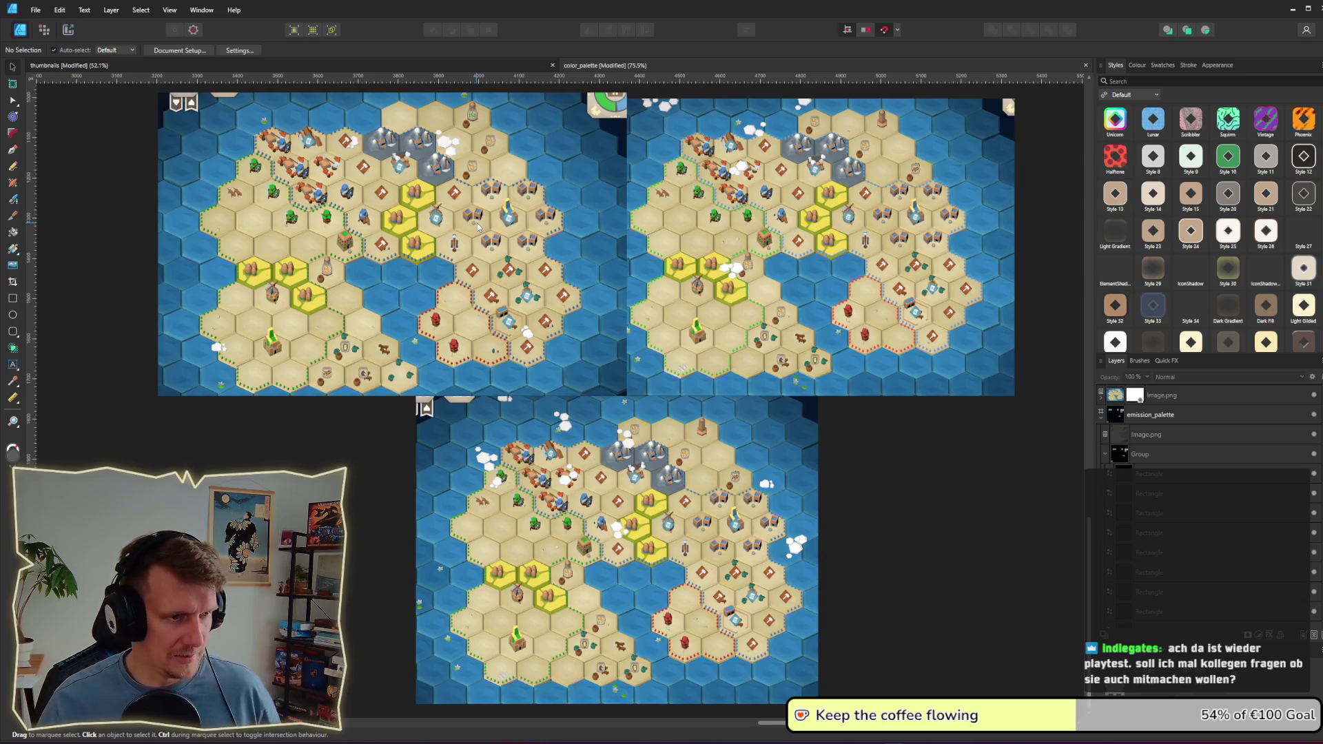
# Step: Close the game screenshot viewer and bring the Godot borders.tscn project window forward
pyautogui.hotkey('alt', 'Tab')
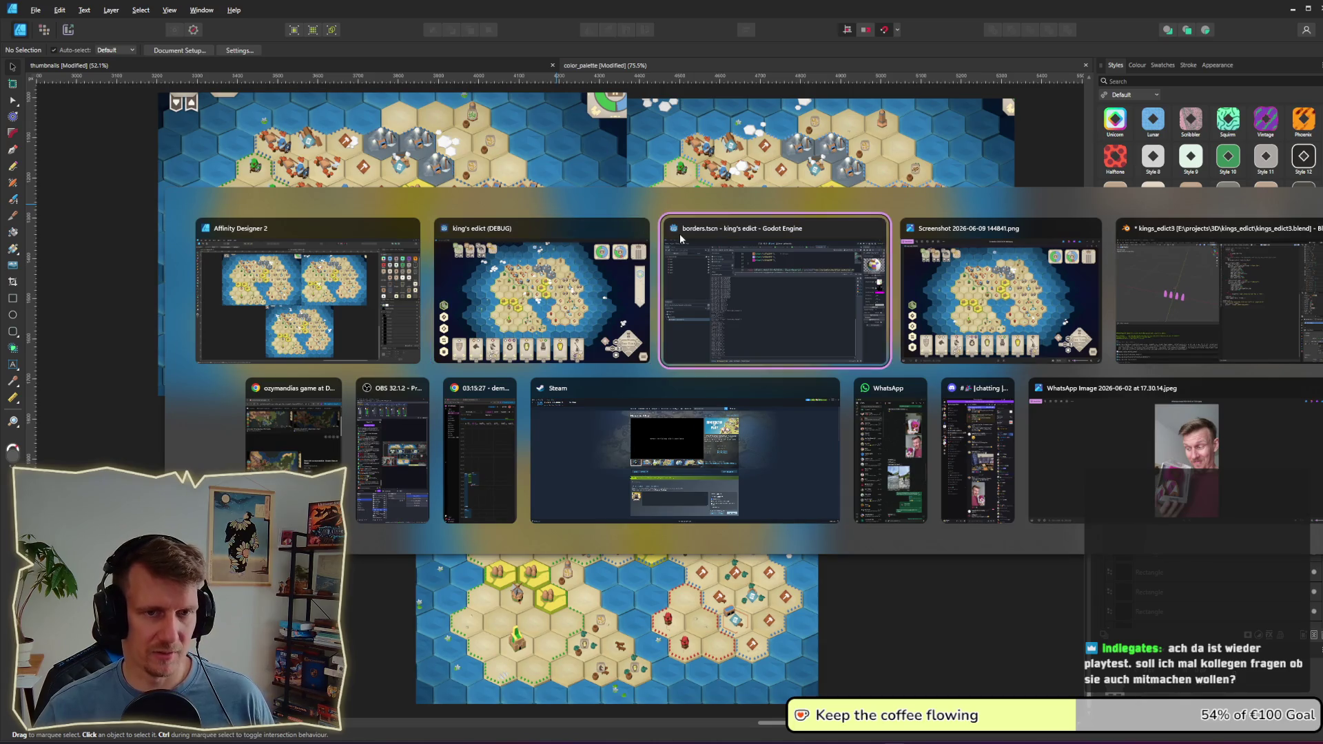
pyautogui.click(680, 233)
pyautogui.click(879, 114)
pyautogui.hotkey('alt', 'Tab')
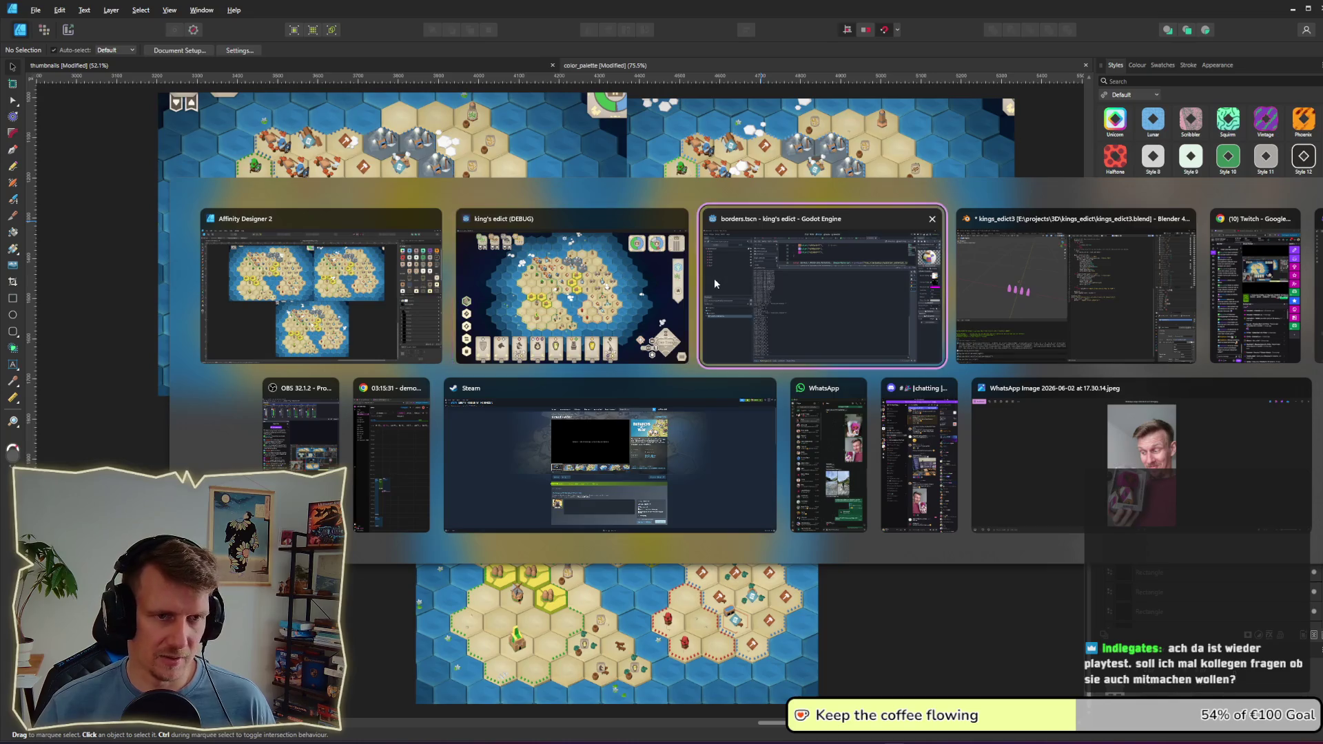
pyautogui.click(713, 277)
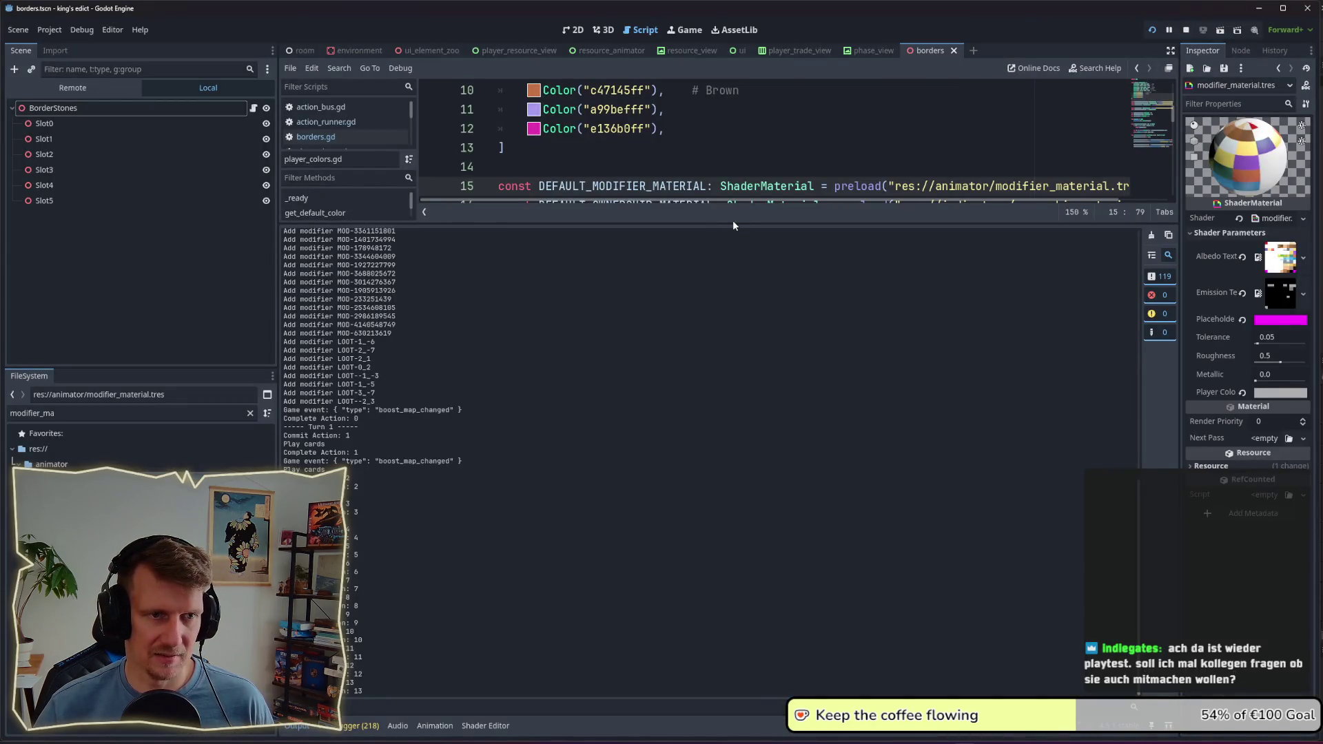
# Step: Enlarge the player_colors.gd script area, stop the running game and launch a fresh debug run
pyautogui.moveTo(733, 224)
pyautogui.mouseDown()
pyautogui.moveTo(703, 574)
pyautogui.moveTo(692, 507)
pyautogui.mouseUp()
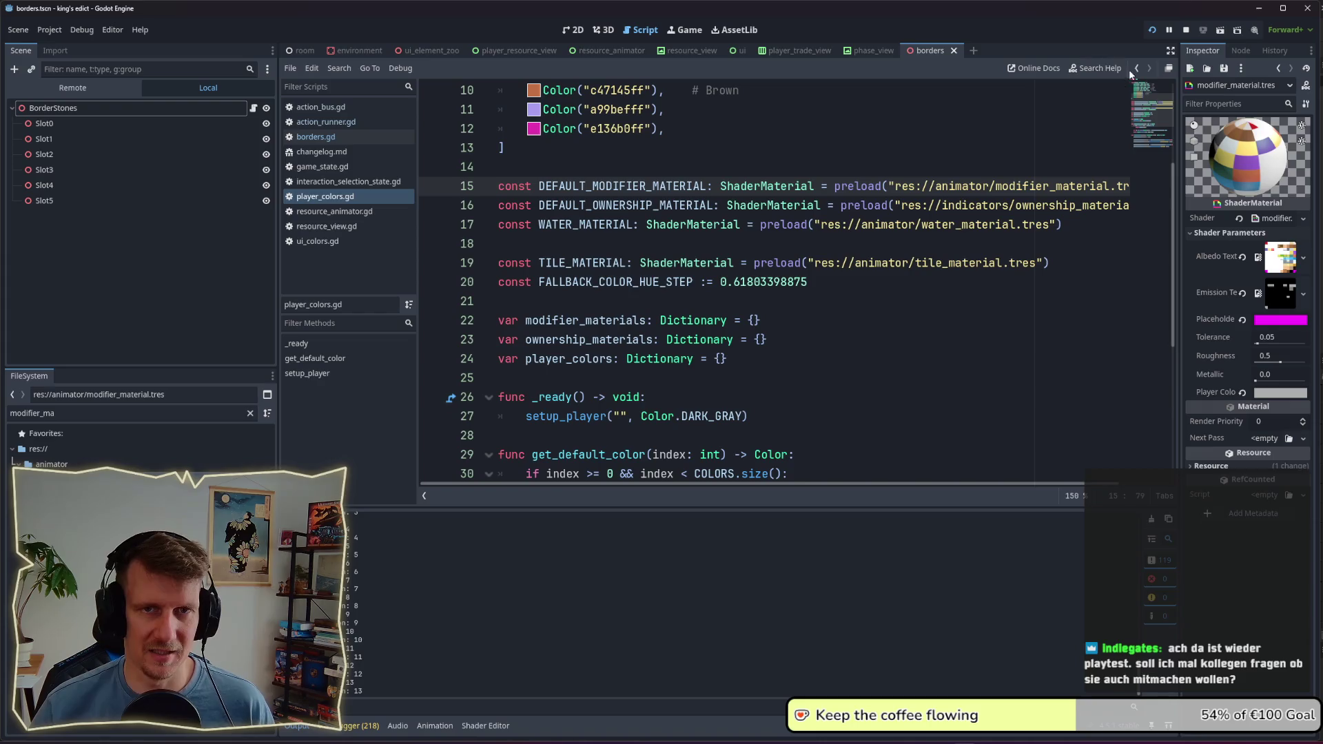
pyautogui.click(1186, 31)
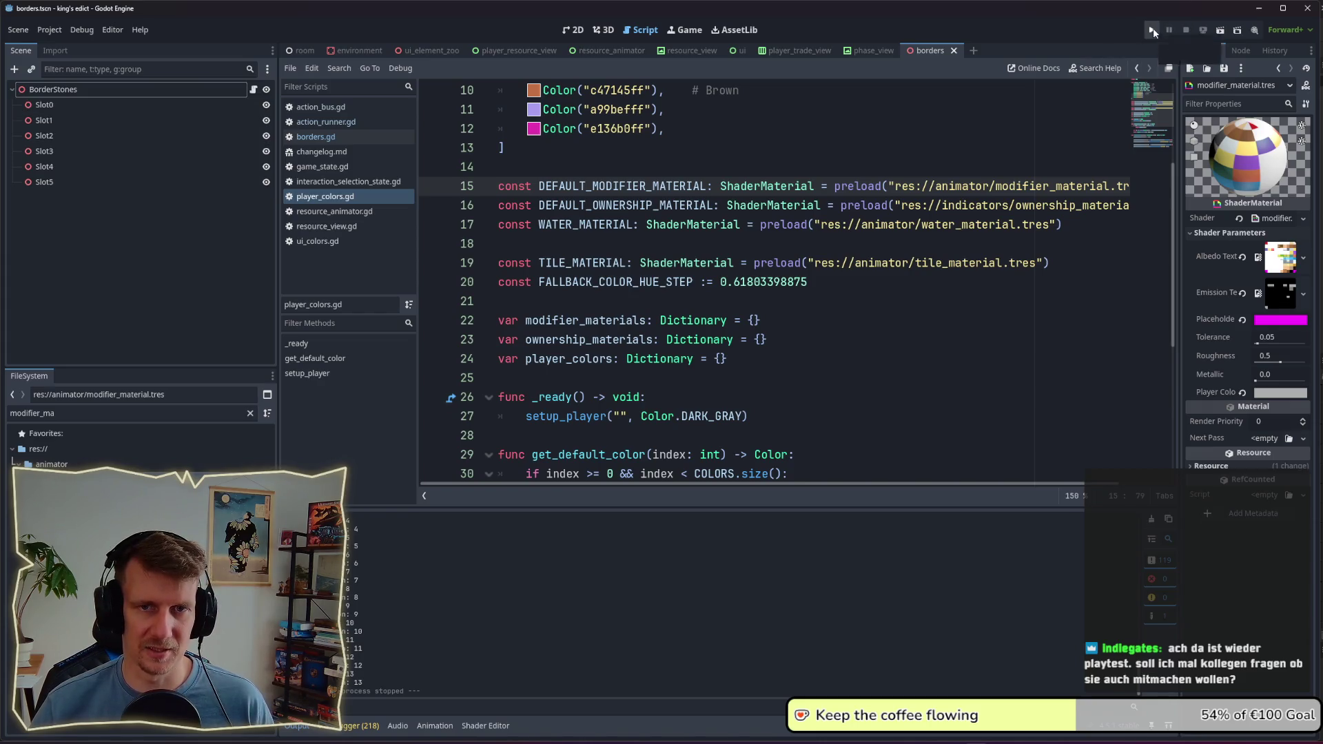
pyautogui.click(1153, 30)
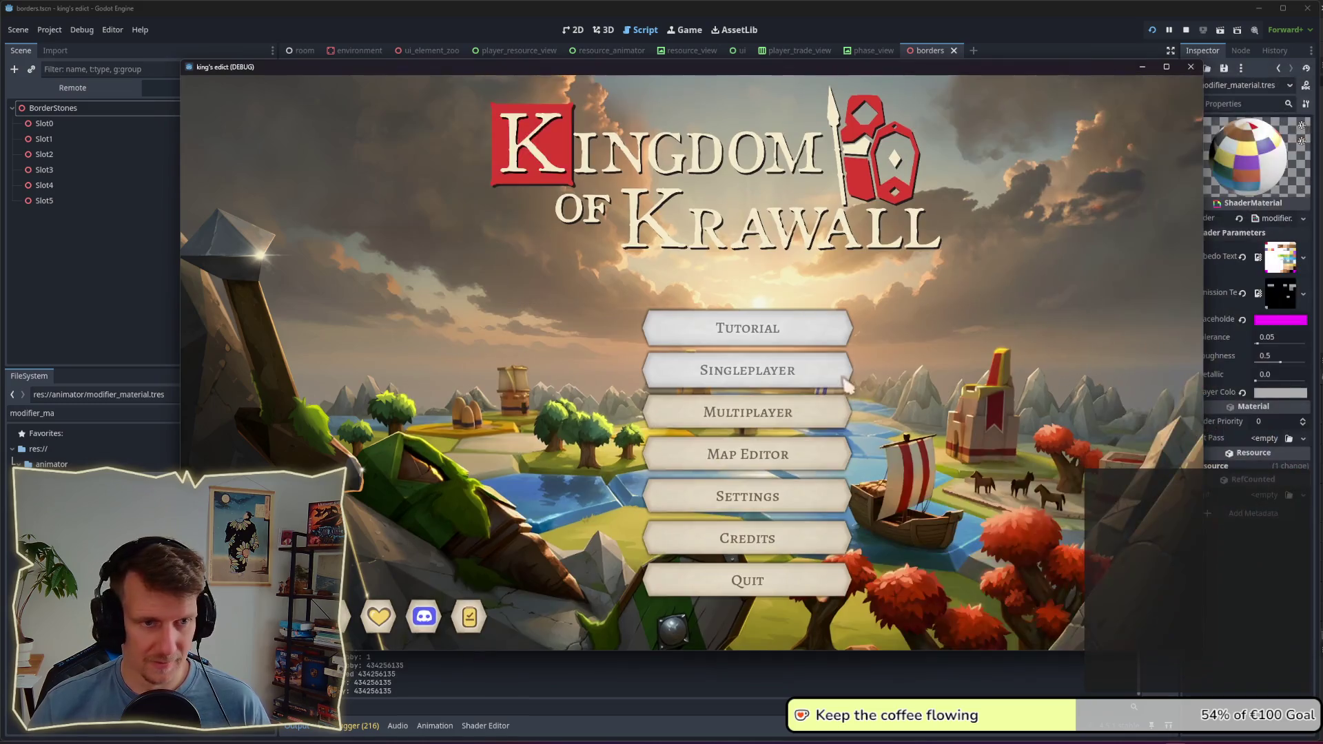
# Step: Create a multiplayer room on the Devland map, pick a starting hex and start the match
pyautogui.click(793, 412)
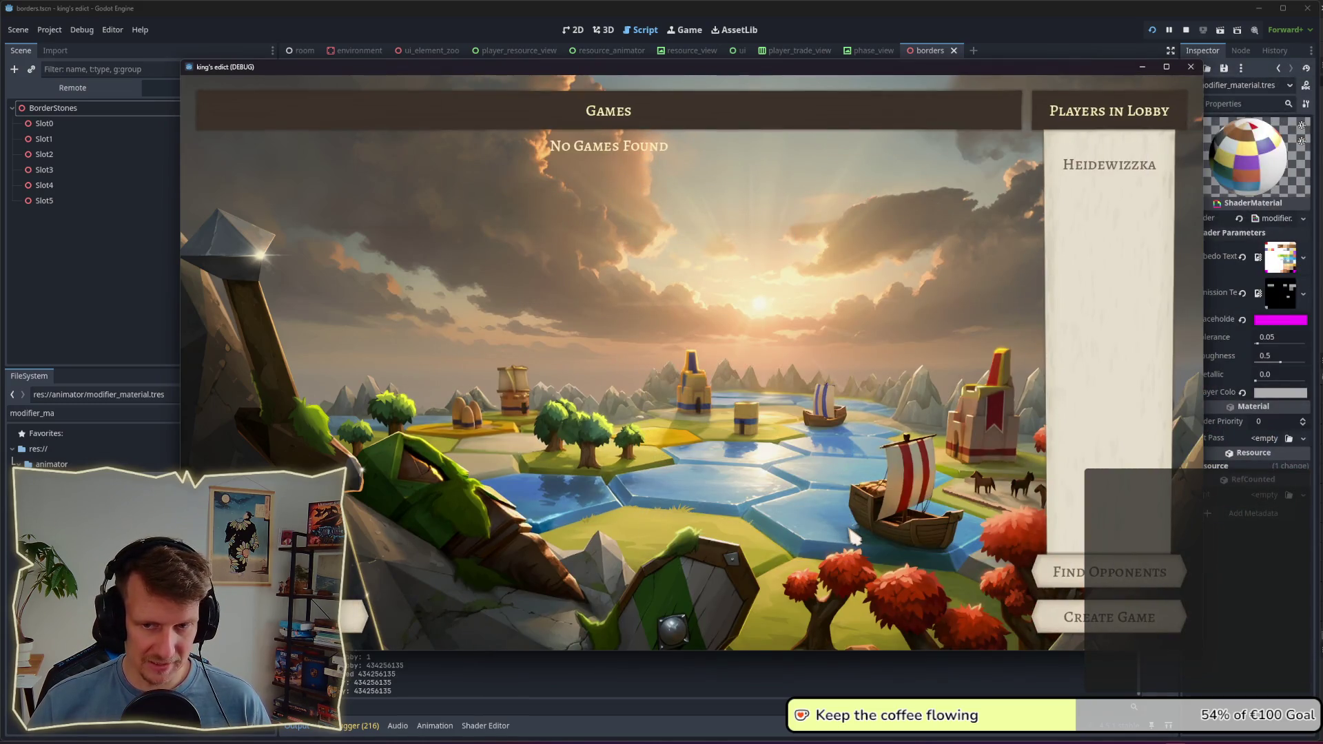
pyautogui.click(1107, 616)
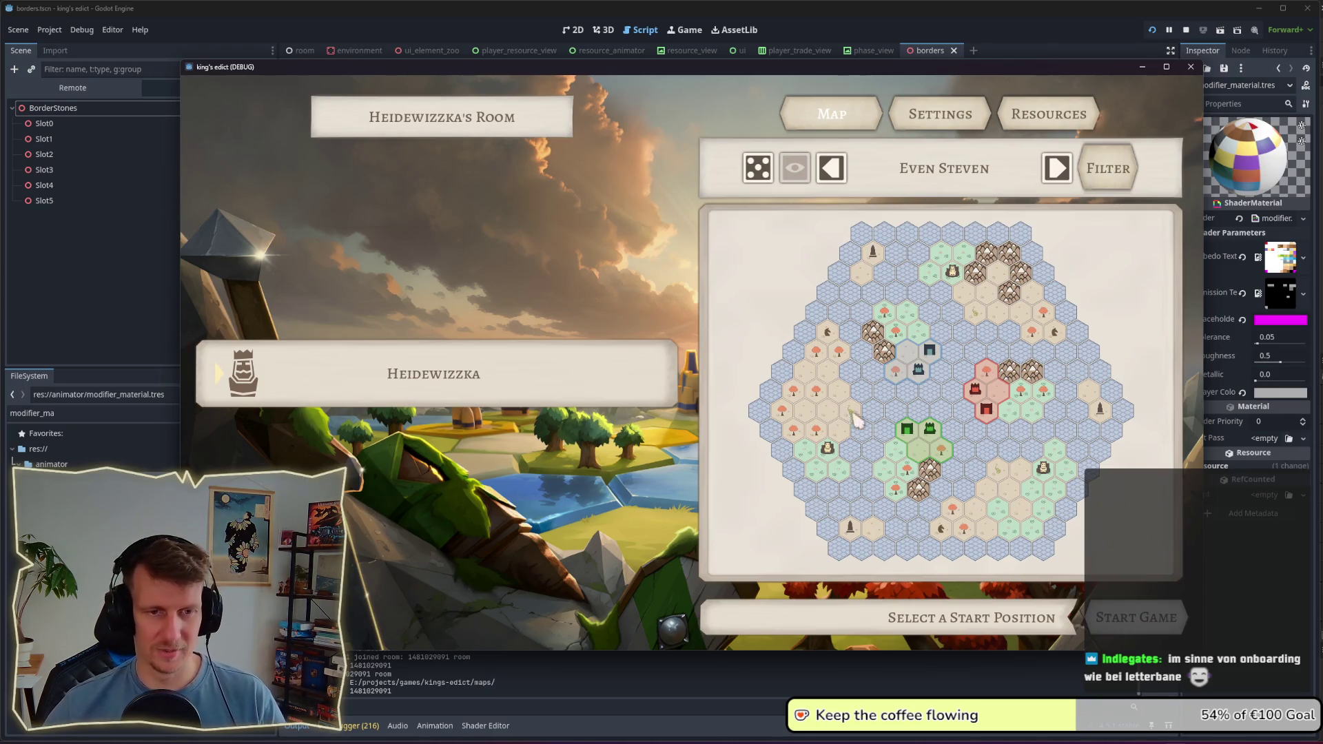
pyautogui.click(946, 186)
pyautogui.scroll(-3, 918, 345)
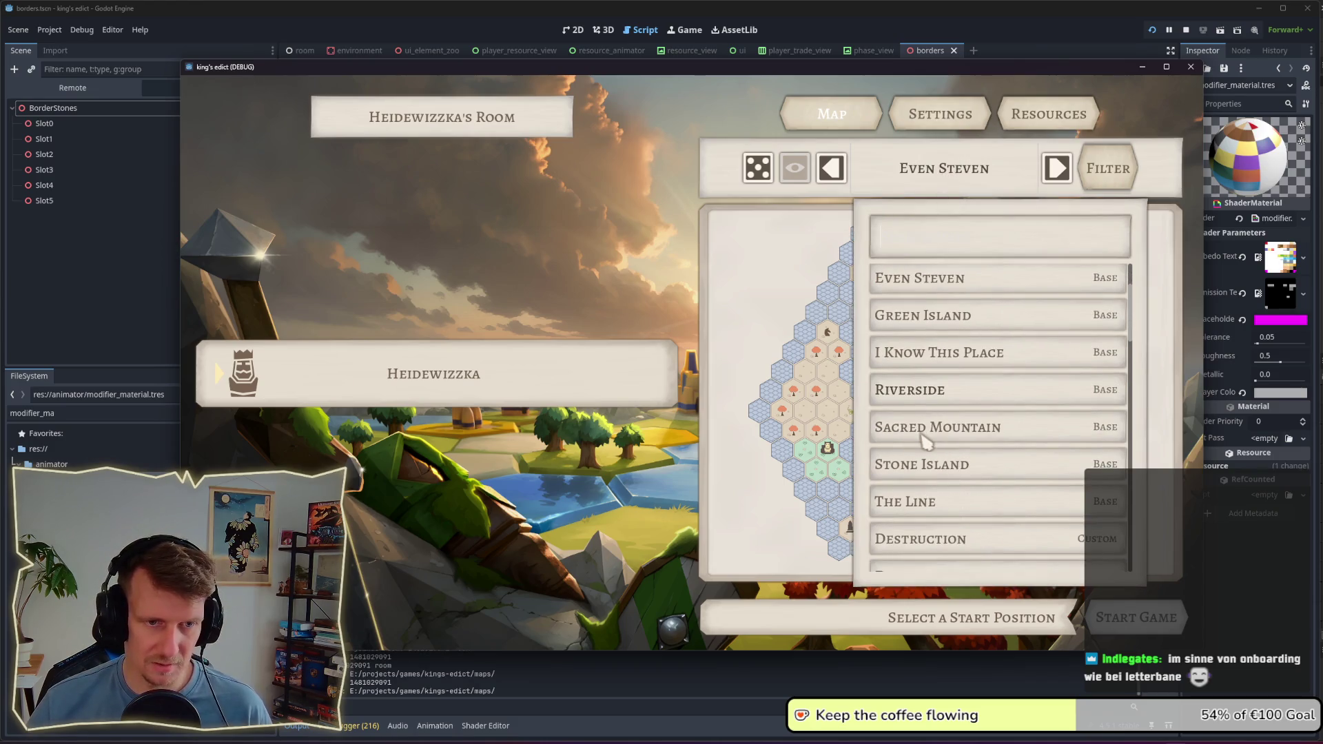
pyautogui.scroll(-2, 914, 412)
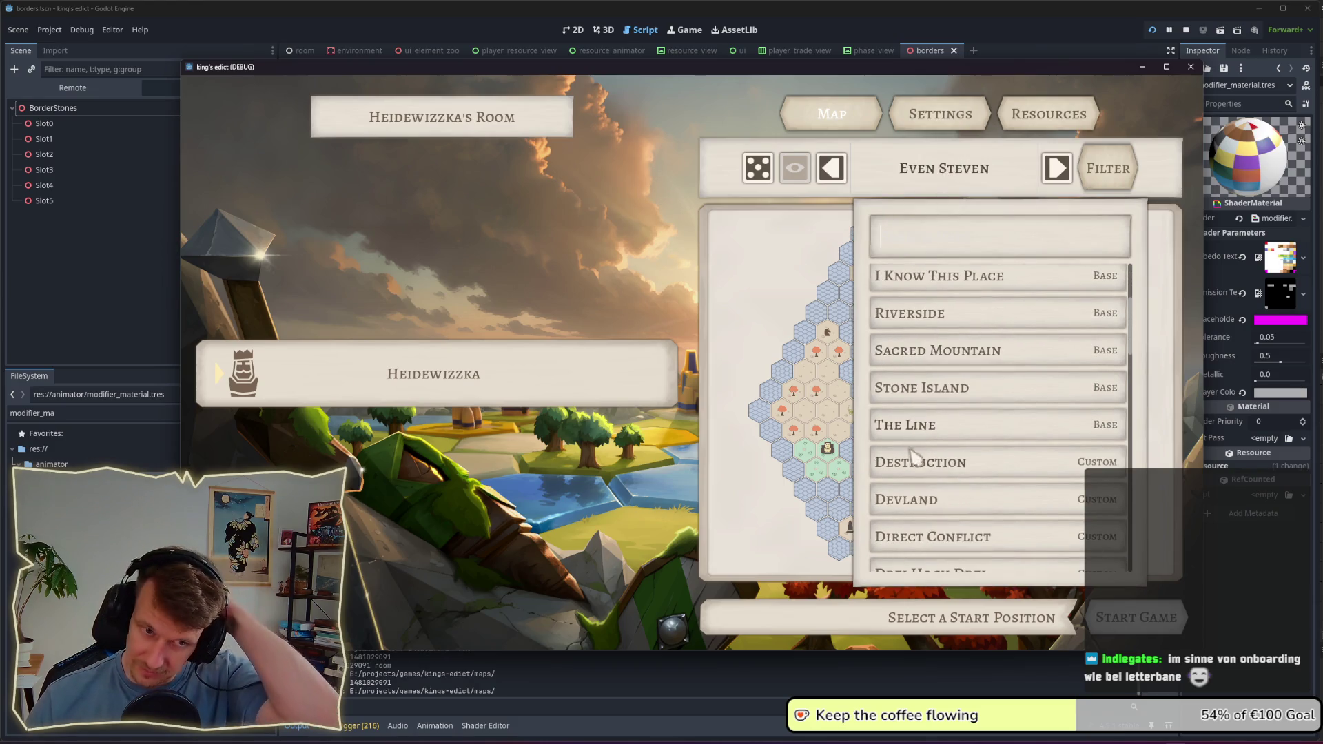
pyautogui.click(903, 502)
pyautogui.click(955, 530)
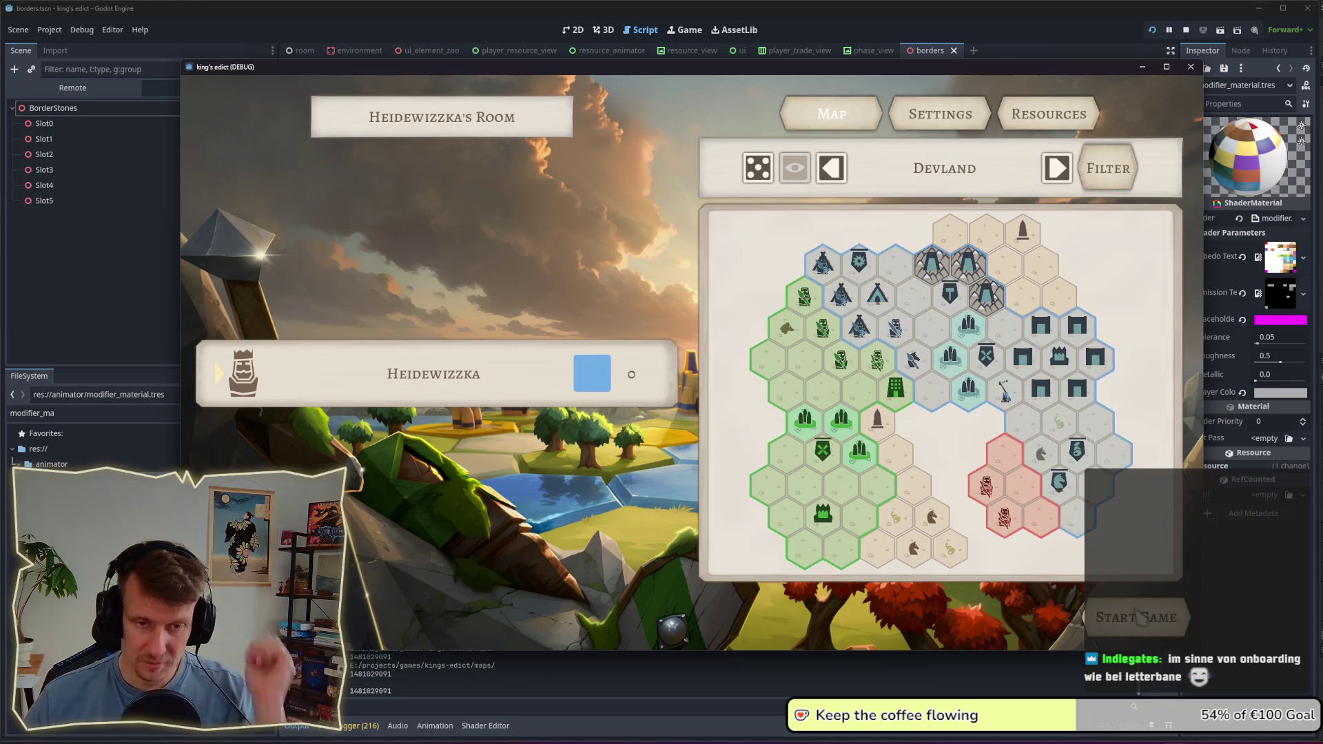
pyautogui.click(1139, 618)
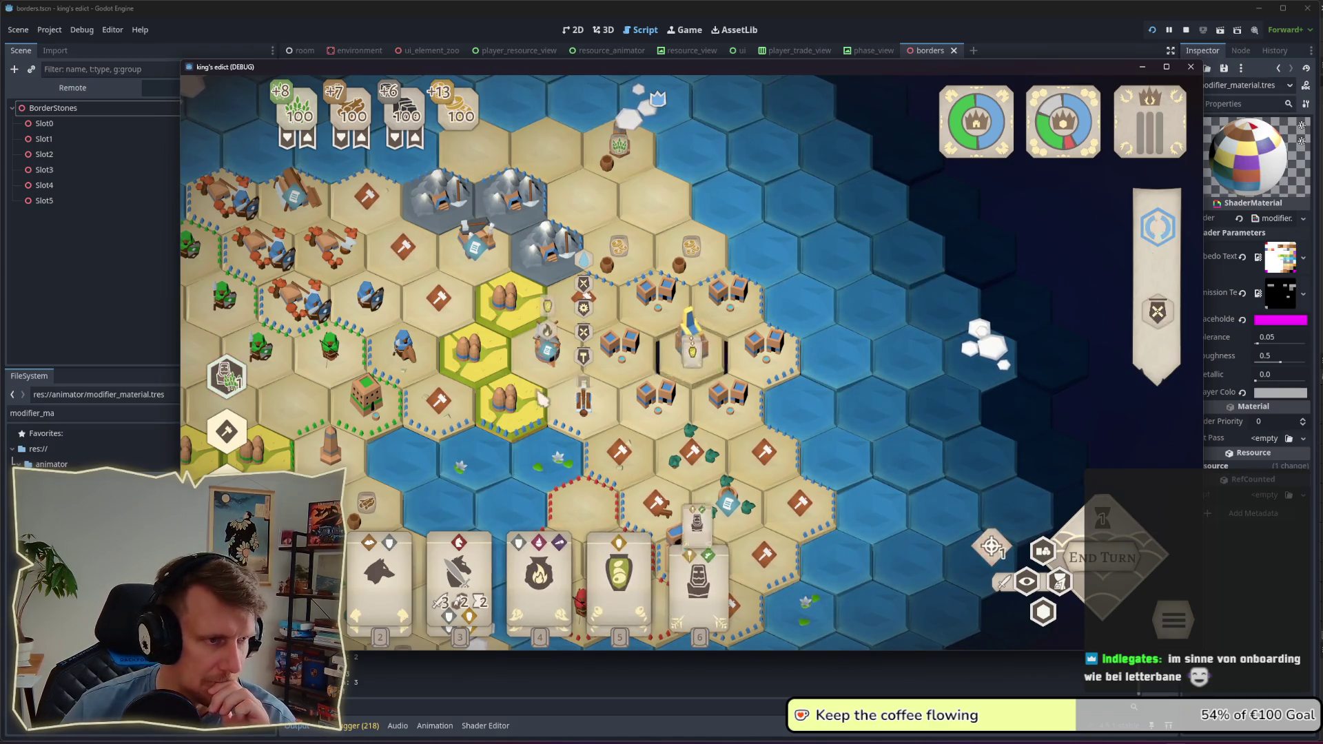
# Step: Pan the board and toggle the Faction Colors fills off and on repeatedly, ending with them shown
pyautogui.moveTo(520, 404)
pyautogui.mouseDown()
pyautogui.moveTo(586, 379)
pyautogui.moveTo(723, 384)
pyautogui.moveTo(734, 358)
pyautogui.mouseUp()
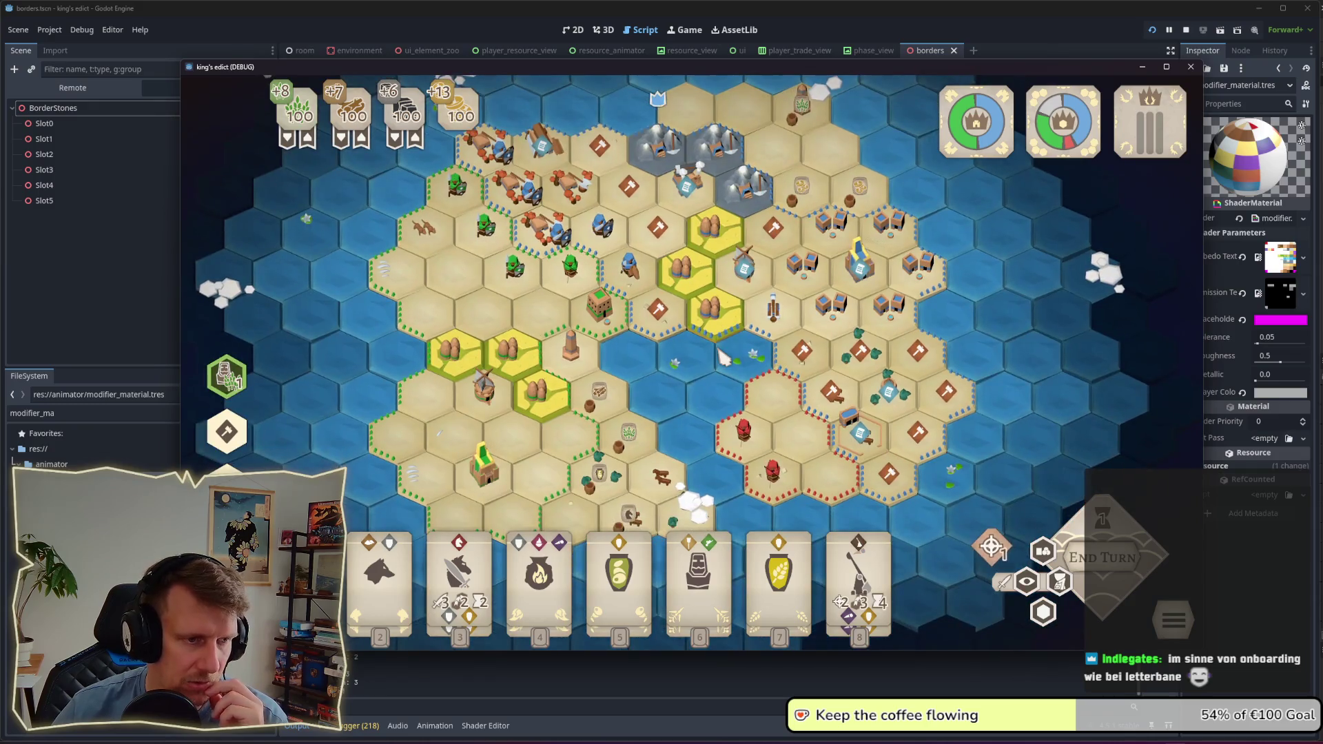
pyautogui.click(1050, 622)
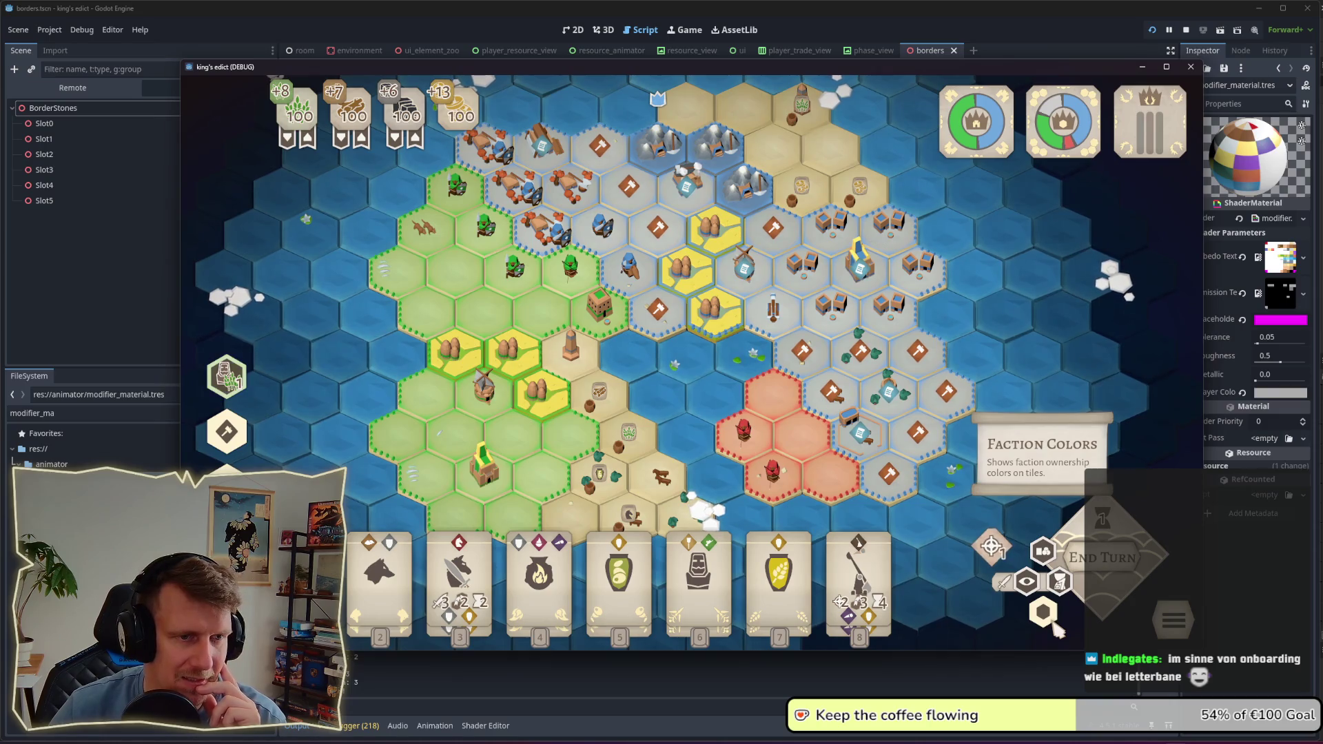
pyautogui.click(1050, 622)
pyautogui.click(1053, 623)
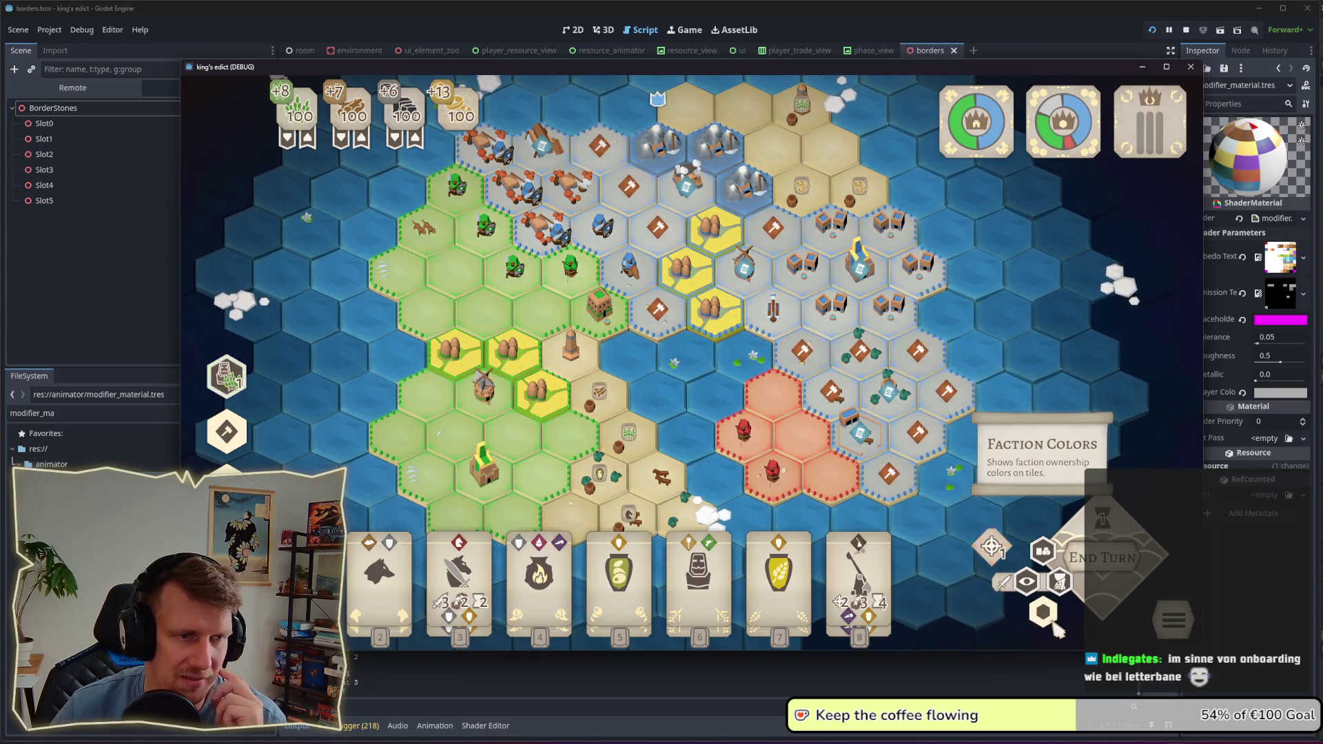
pyautogui.moveTo(986, 568)
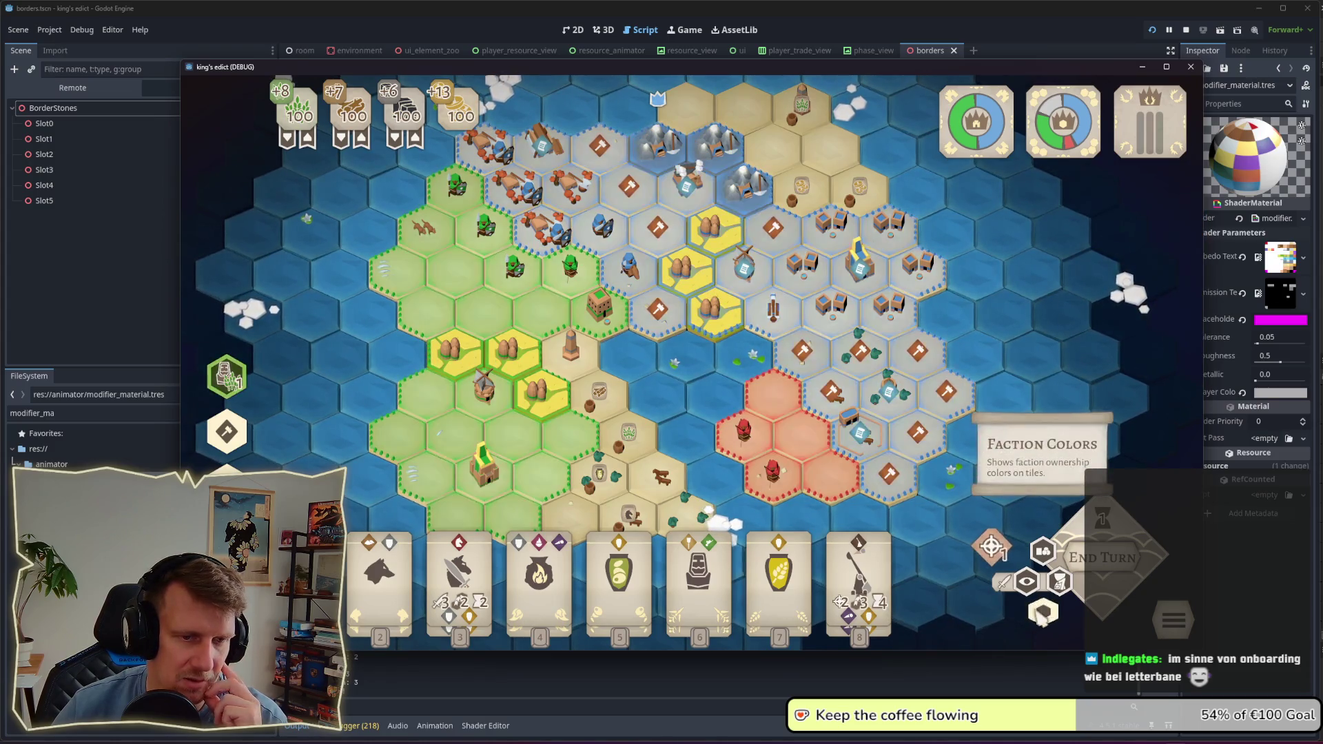
pyautogui.scroll(2, 881, 485)
pyautogui.scroll(-2, 876, 482)
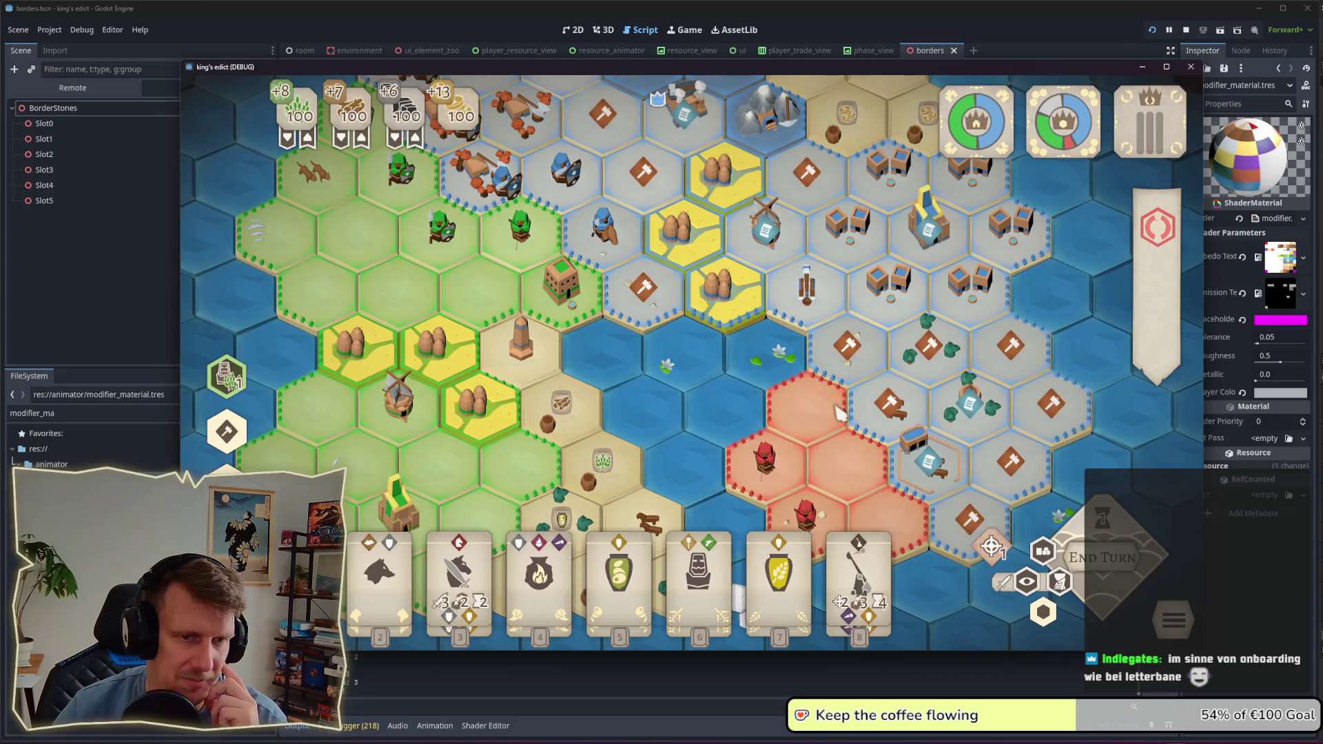
pyautogui.scroll(-1, 837, 464)
pyautogui.click(1043, 613)
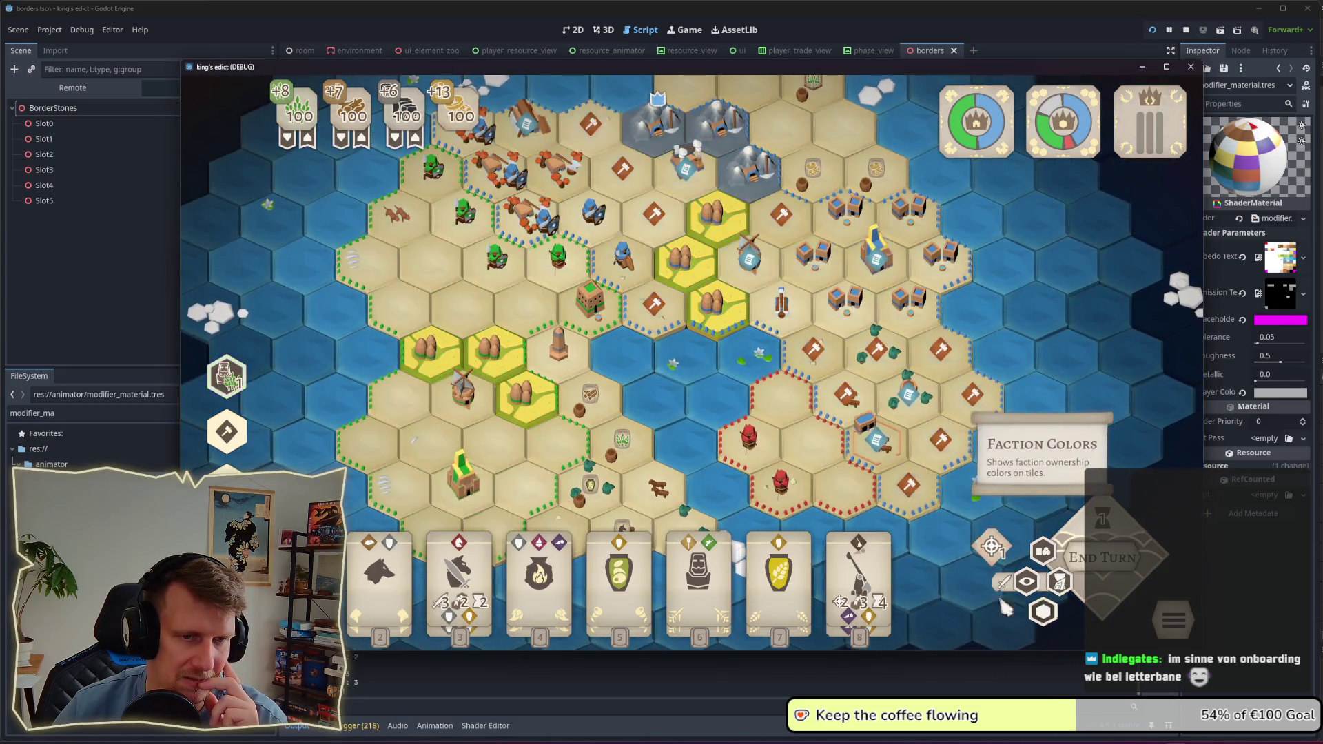
pyautogui.scroll(-2, 1043, 612)
pyautogui.click(1044, 612)
pyautogui.scroll(-2, 900, 370)
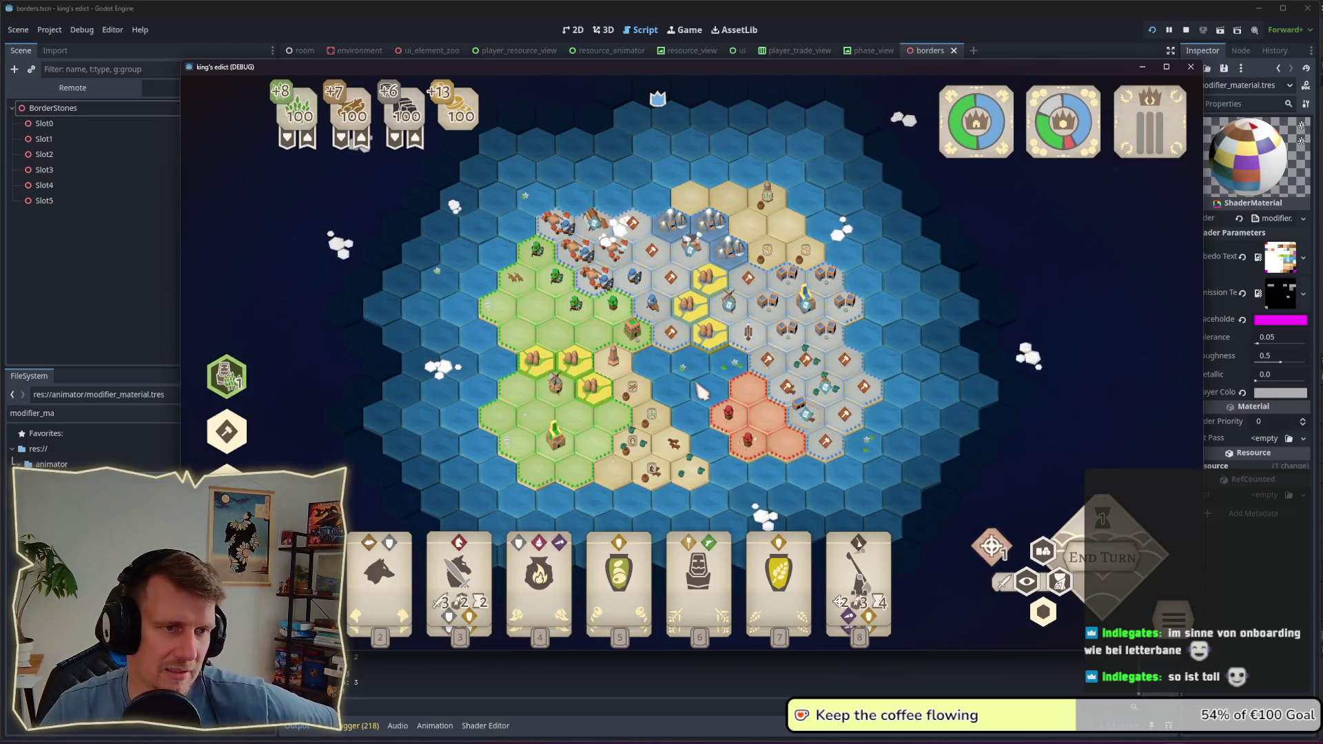
pyautogui.scroll(2, 698, 387)
pyautogui.scroll(1, 683, 316)
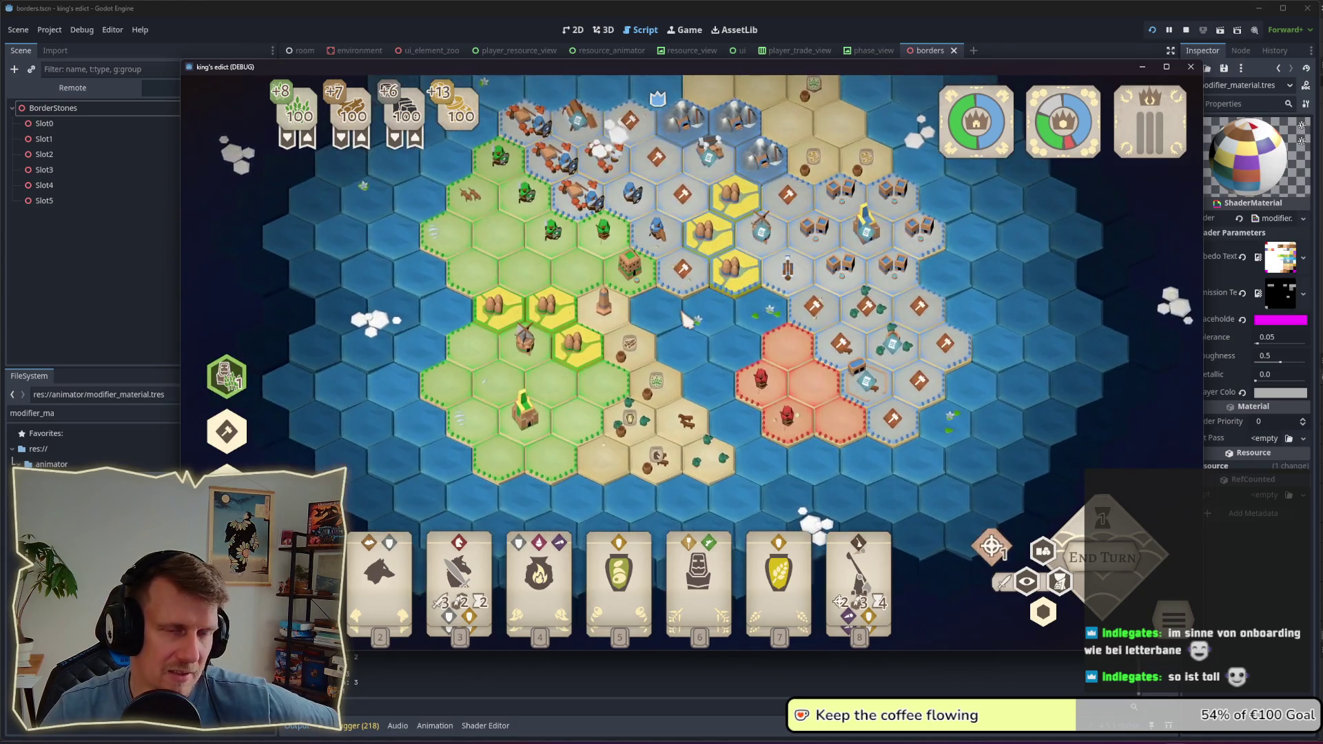
pyautogui.scroll(1, 686, 319)
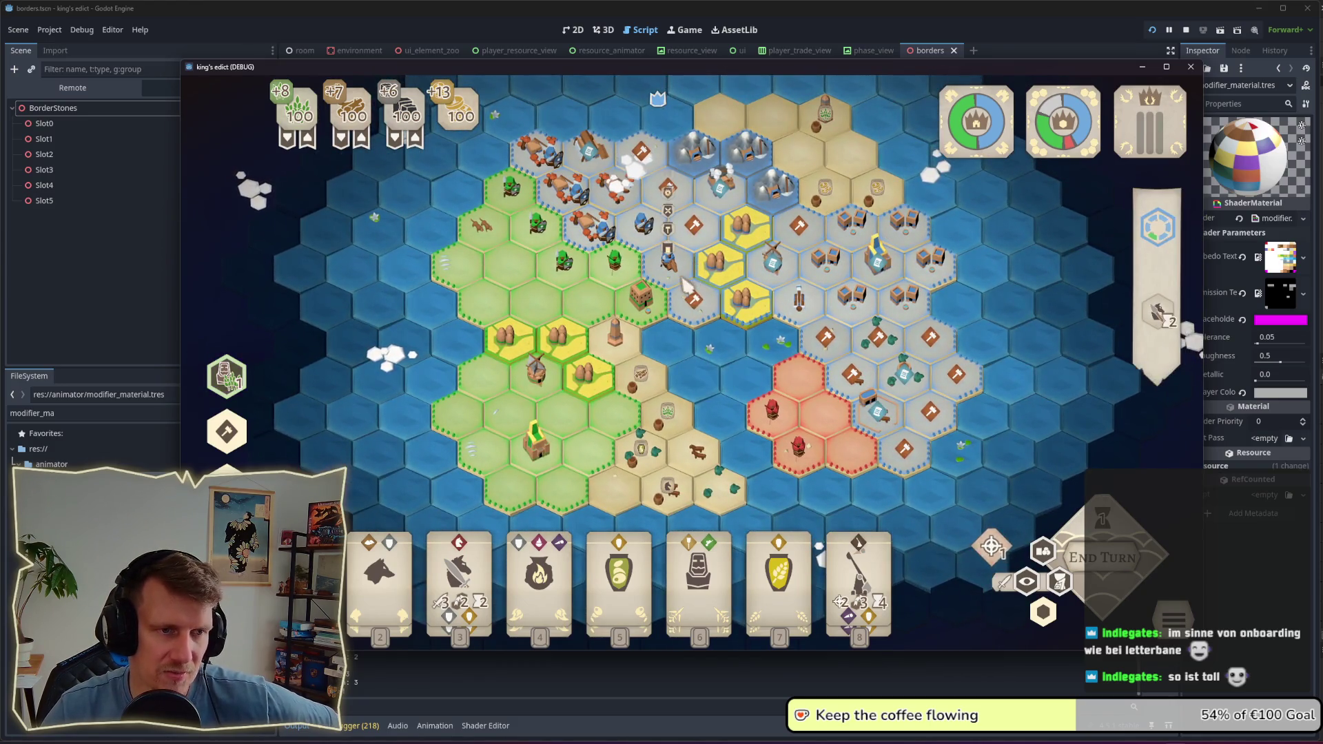
pyautogui.scroll(-1, 679, 341)
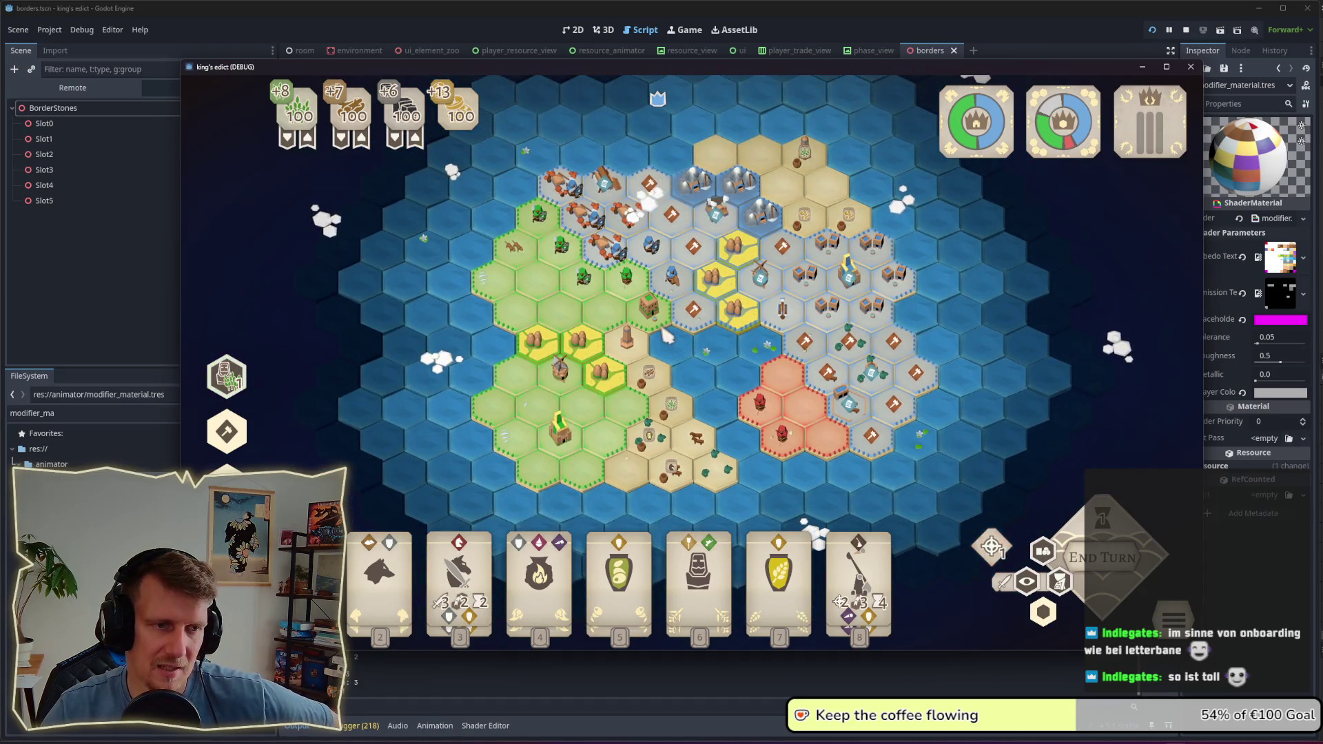
pyautogui.moveTo(671, 332)
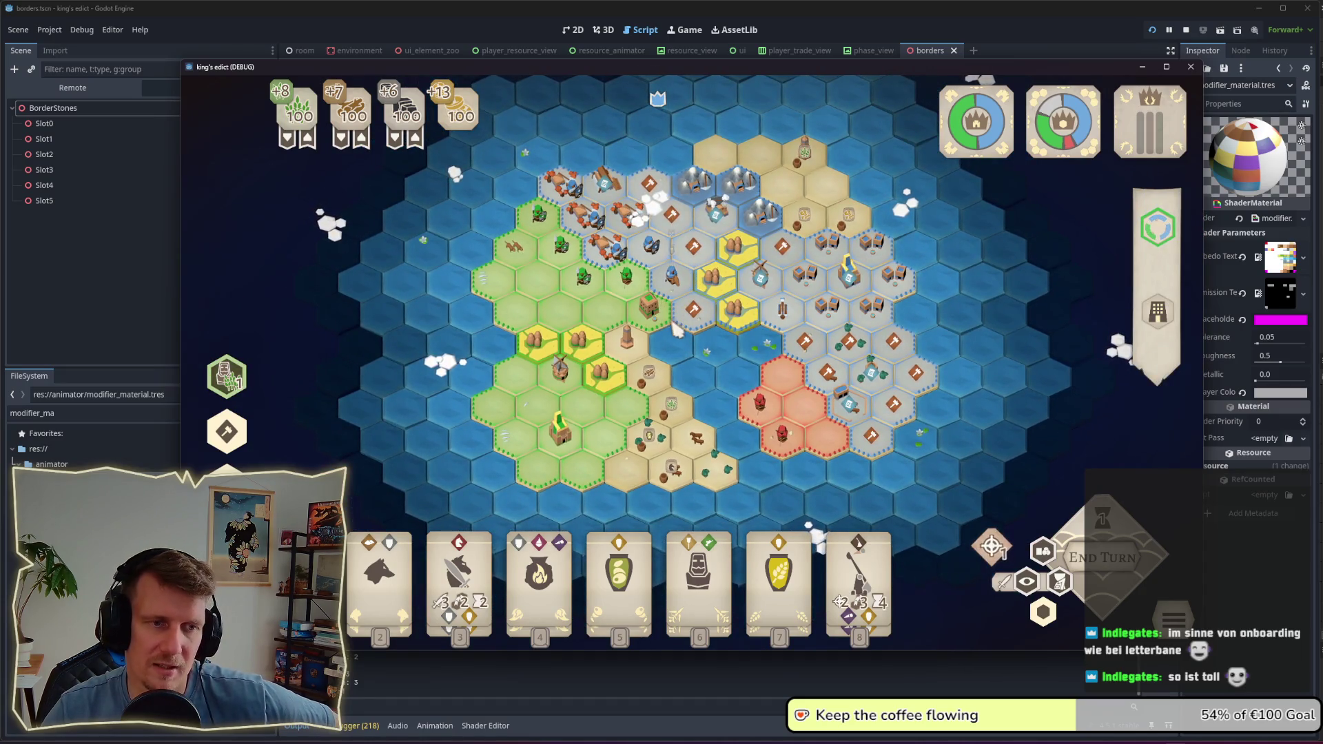
pyautogui.moveTo(639, 445)
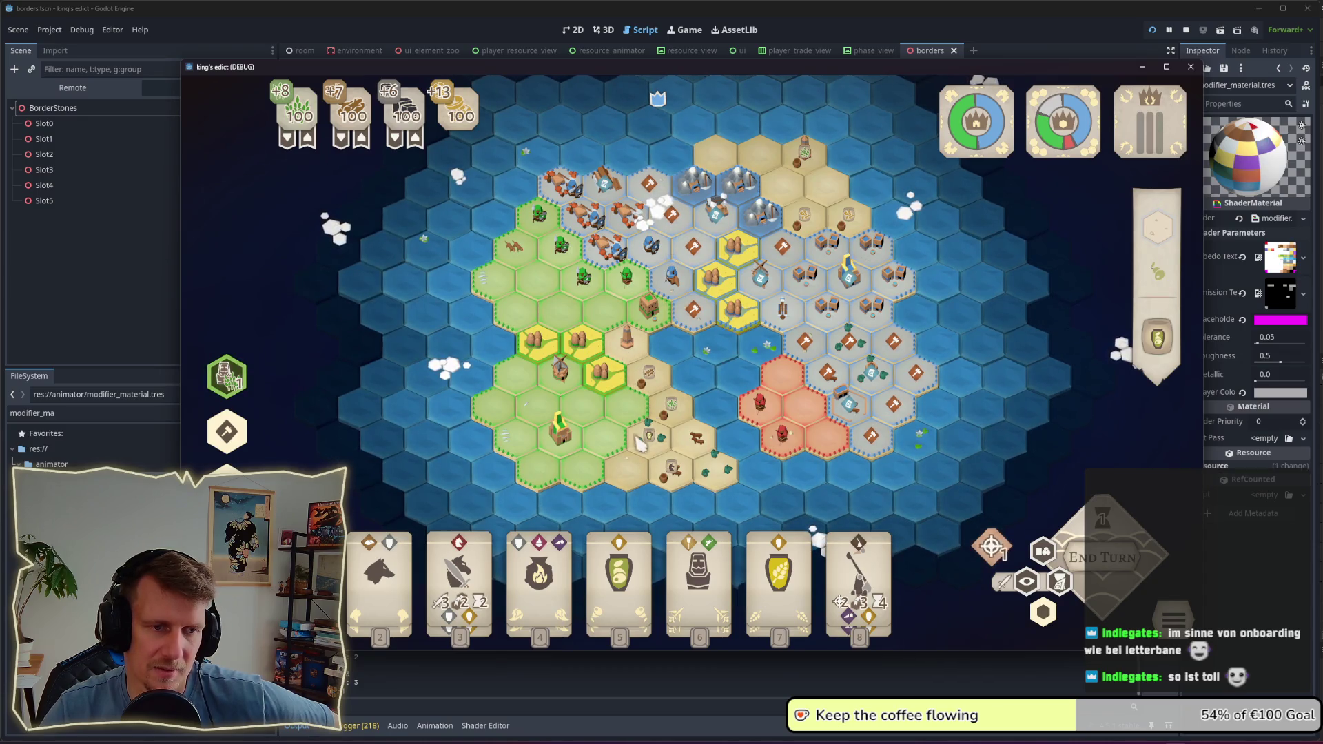
pyautogui.scroll(3, 640, 444)
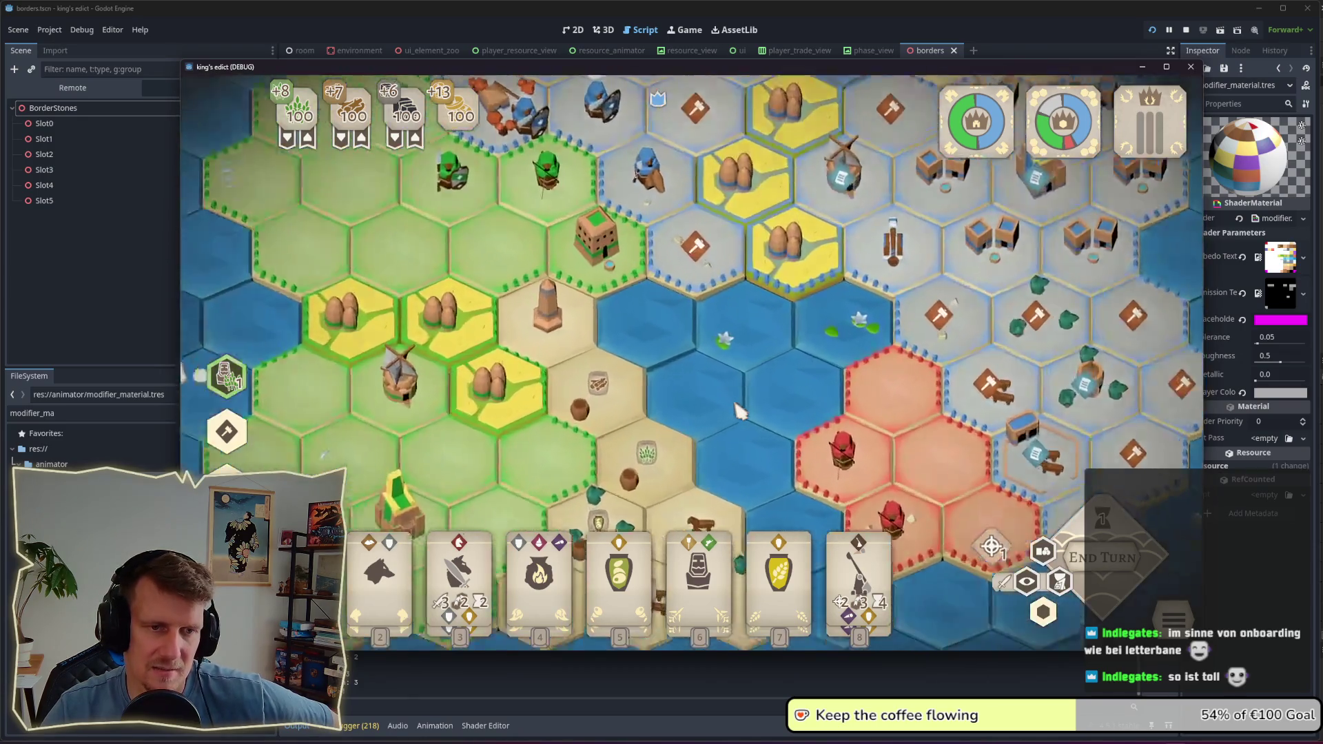
pyautogui.scroll(3, 733, 390)
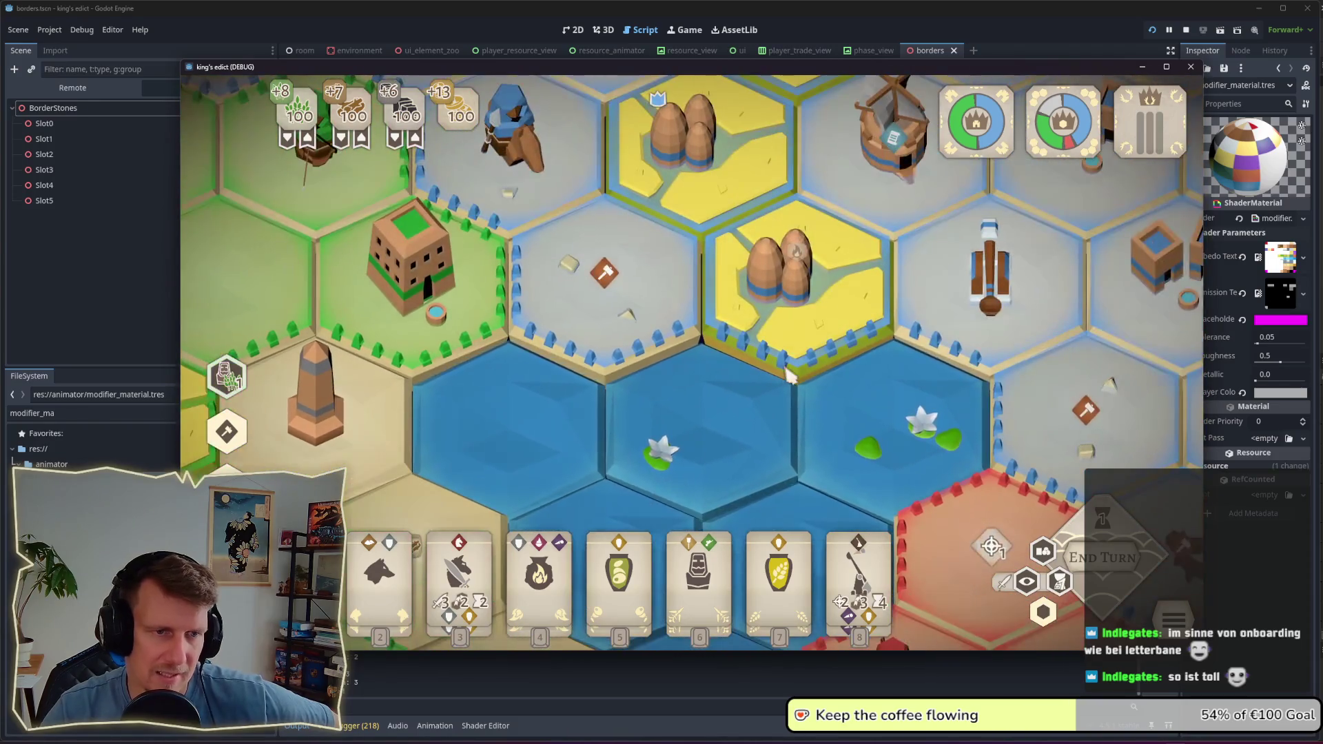
pyautogui.moveTo(793, 372)
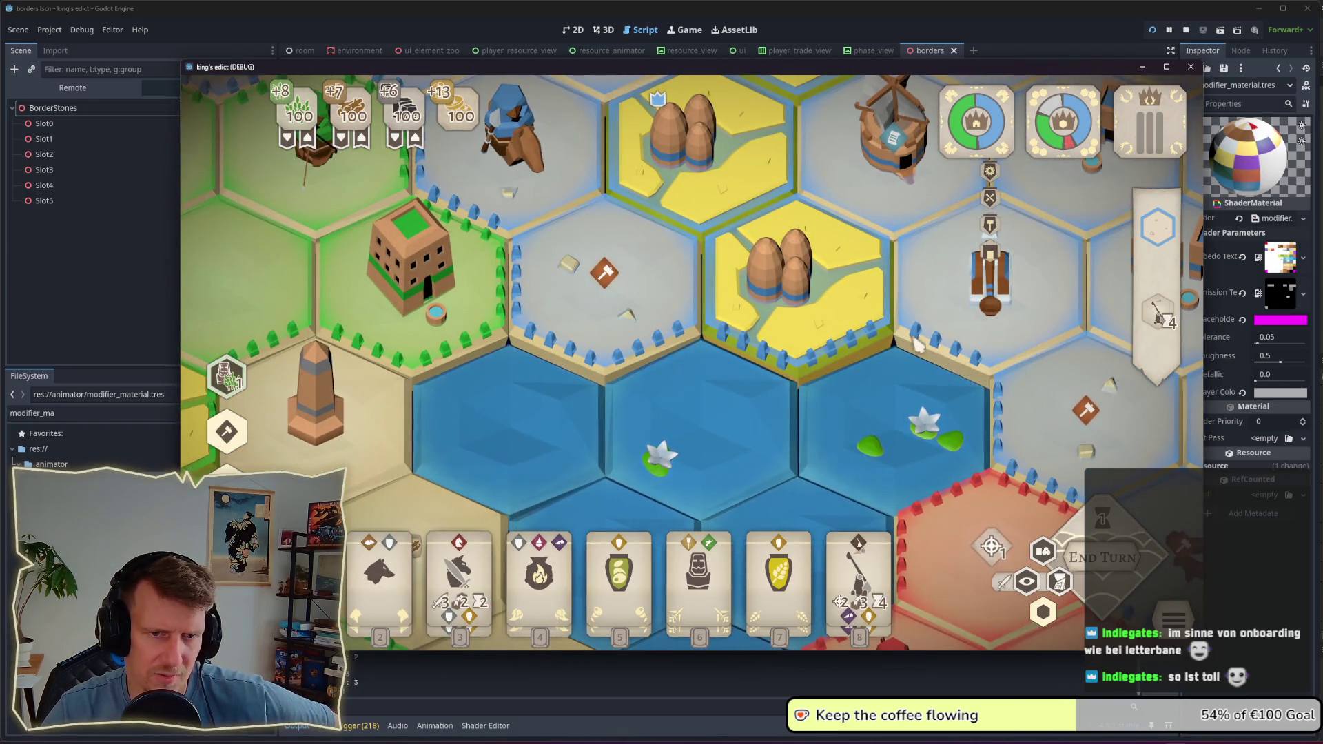
pyautogui.scroll(-5, 948, 373)
pyautogui.scroll(-3, 954, 397)
pyautogui.scroll(2, 719, 408)
pyautogui.moveTo(782, 414)
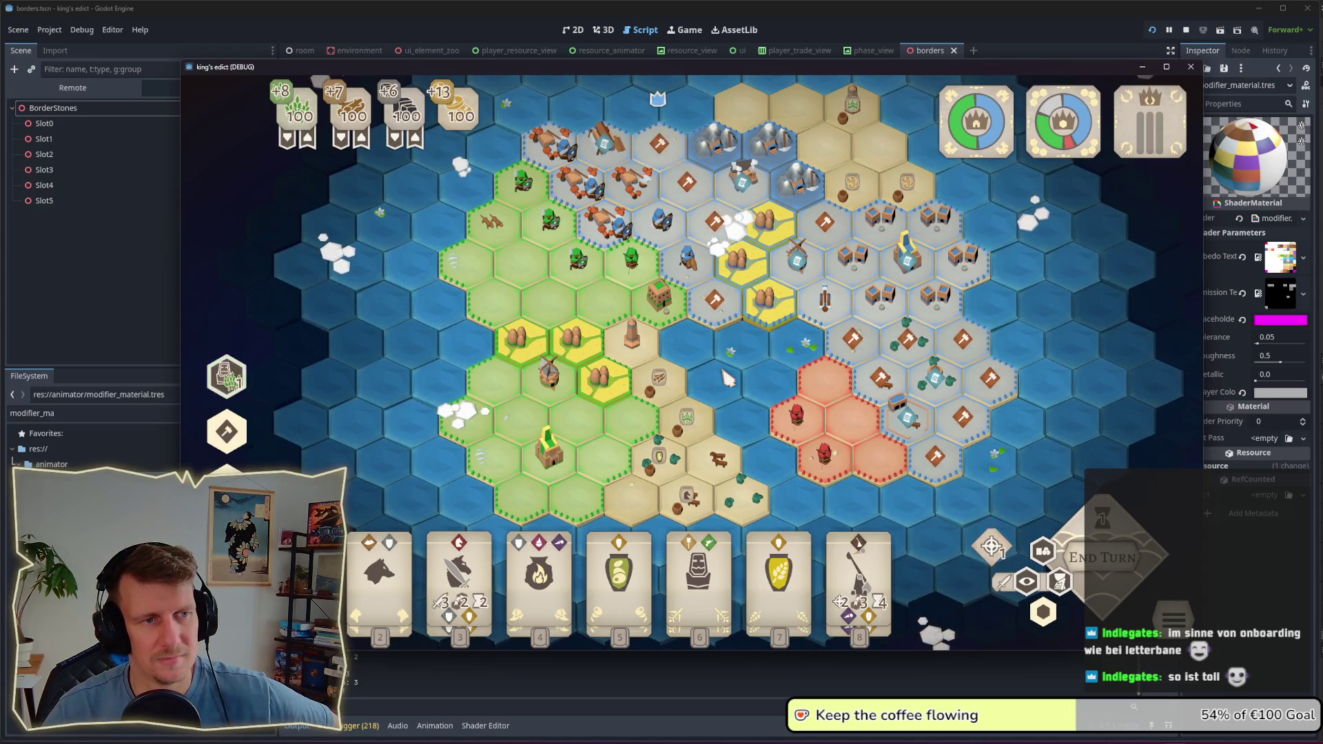
pyautogui.moveTo(475, 417)
pyautogui.scroll(2, 476, 417)
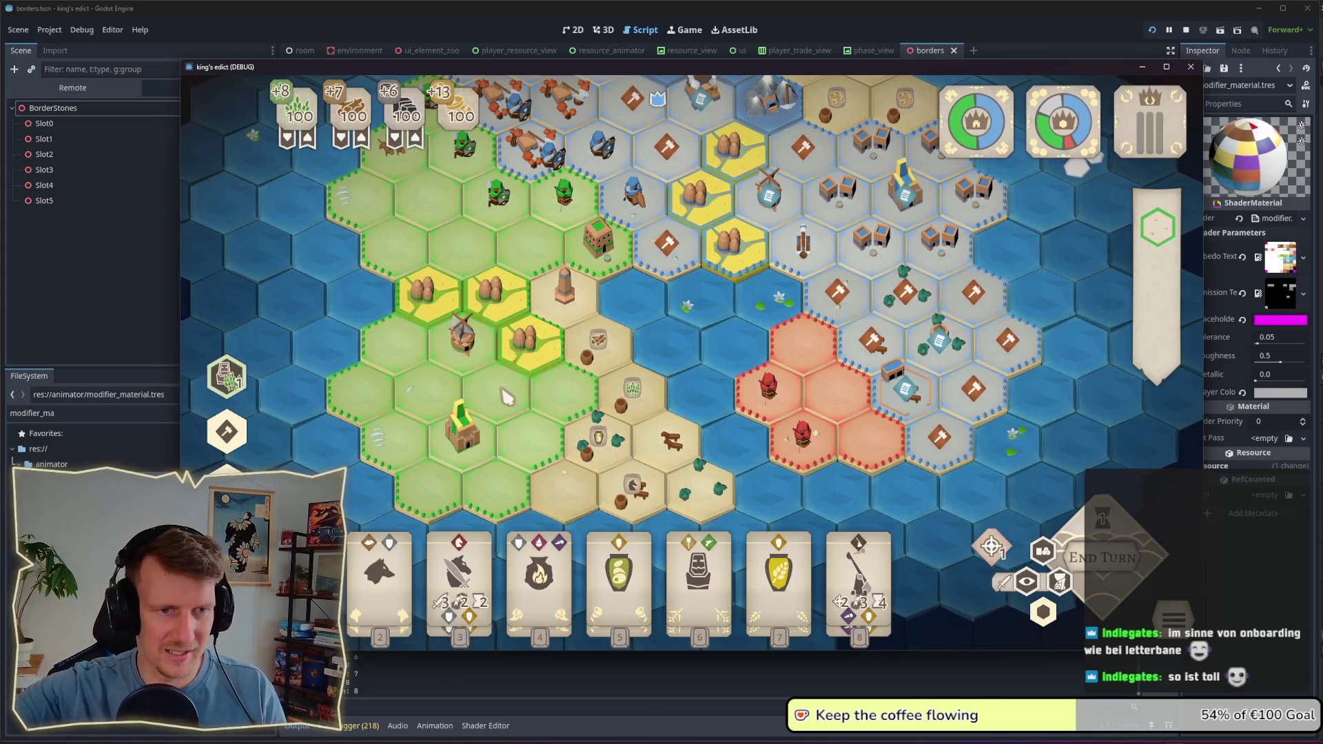
pyautogui.scroll(-2, 672, 310)
pyautogui.scroll(-1, 671, 370)
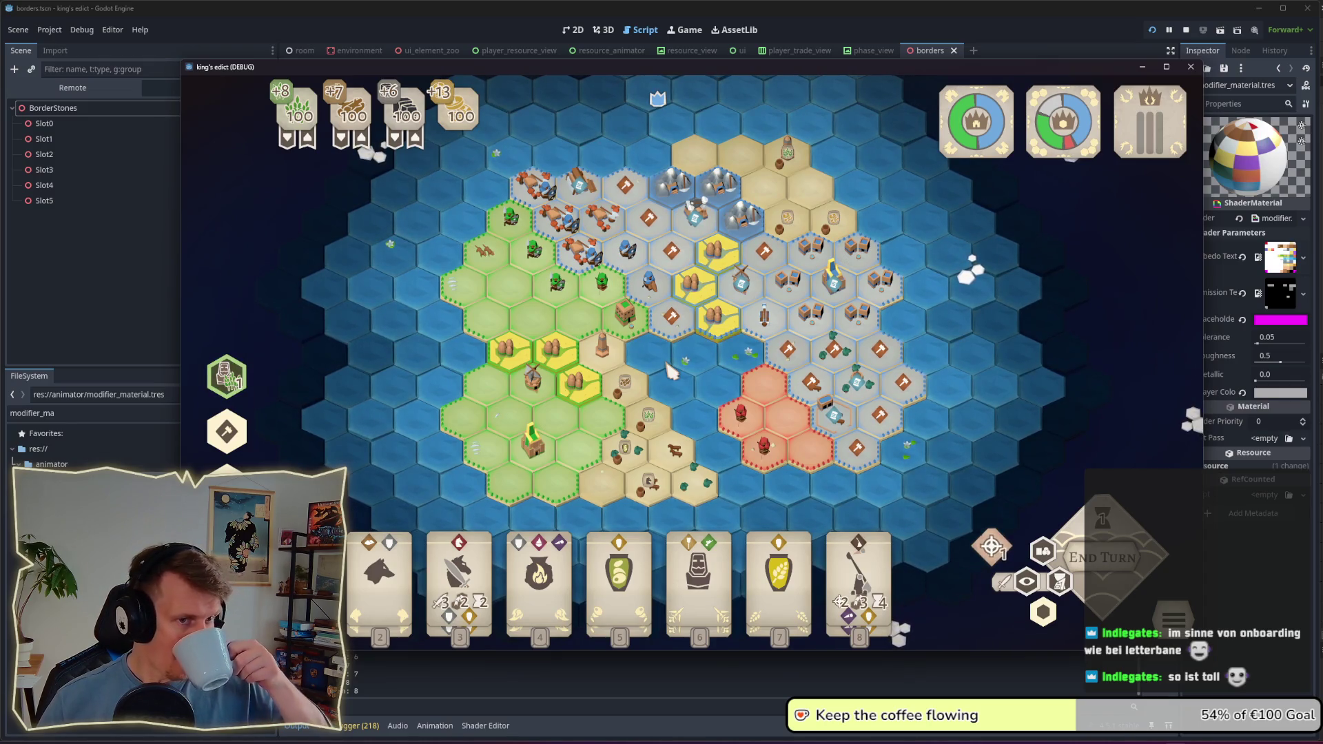
pyautogui.moveTo(721, 270)
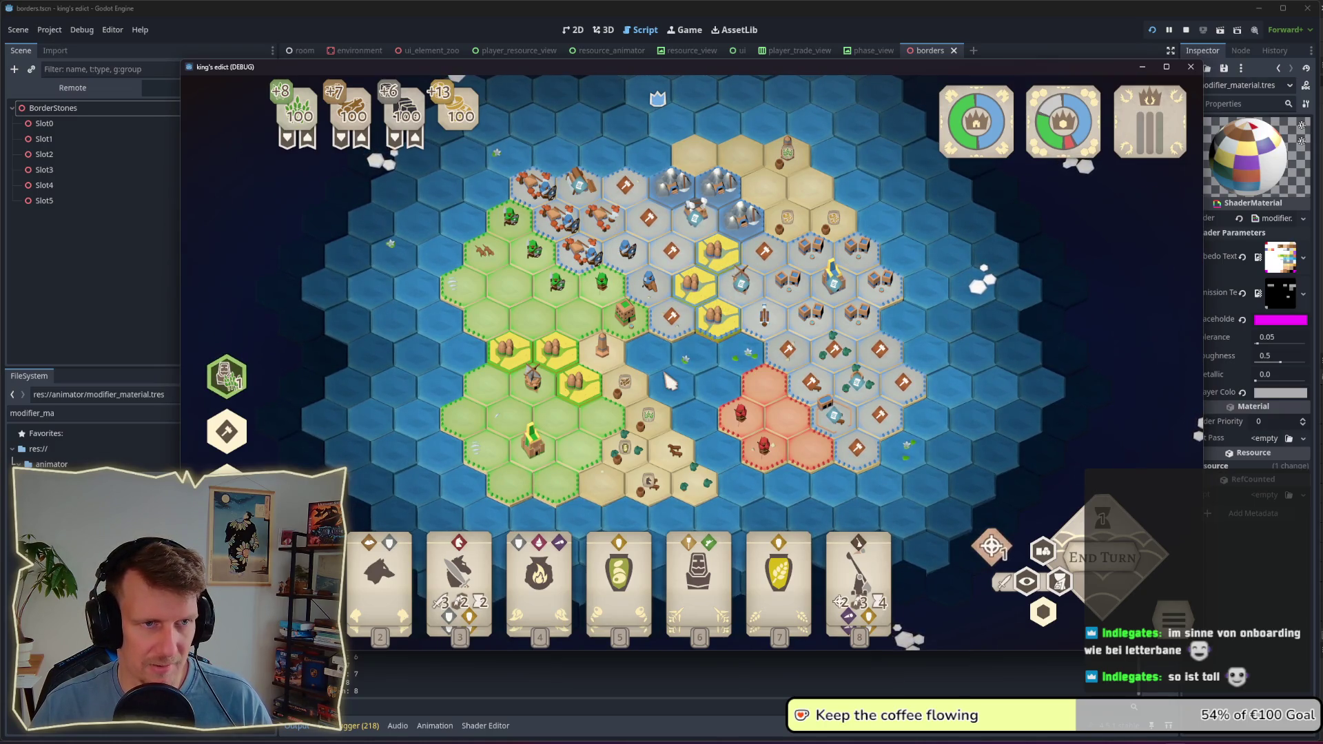
pyautogui.scroll(2, 669, 380)
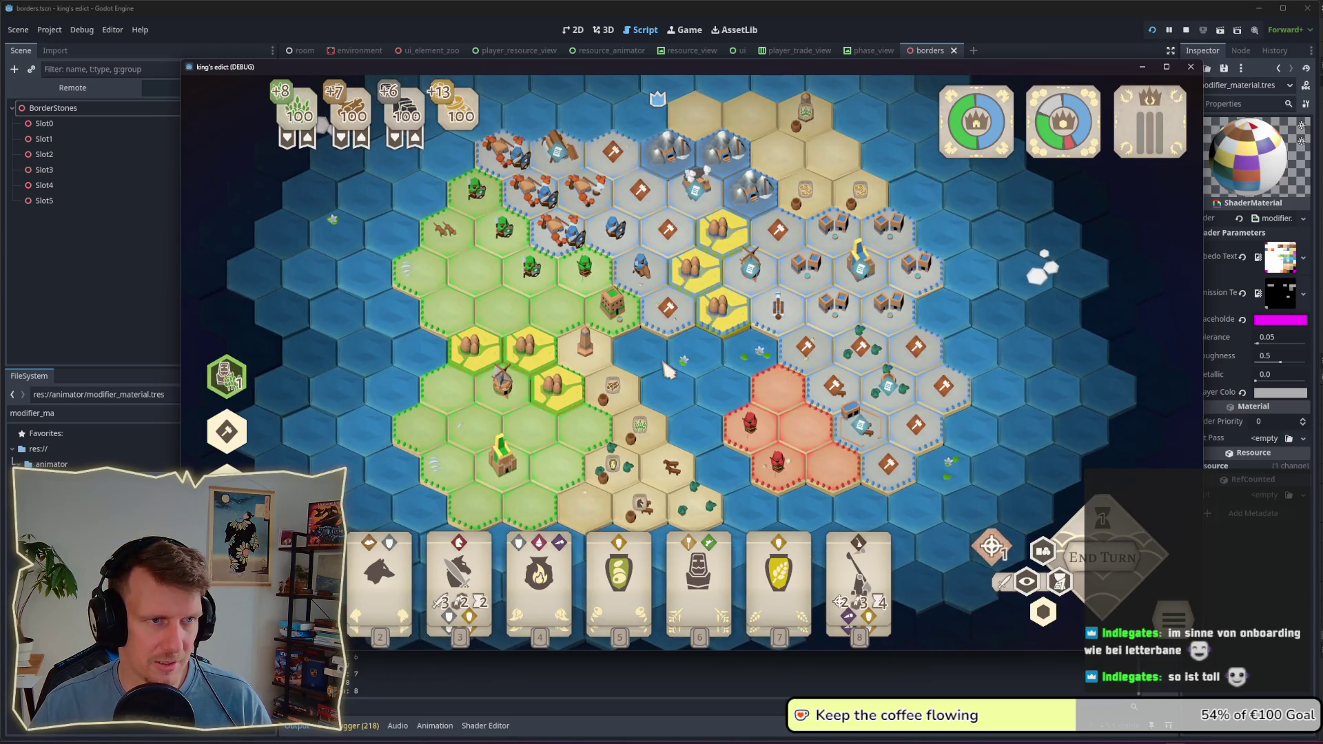
pyautogui.scroll(1, 682, 375)
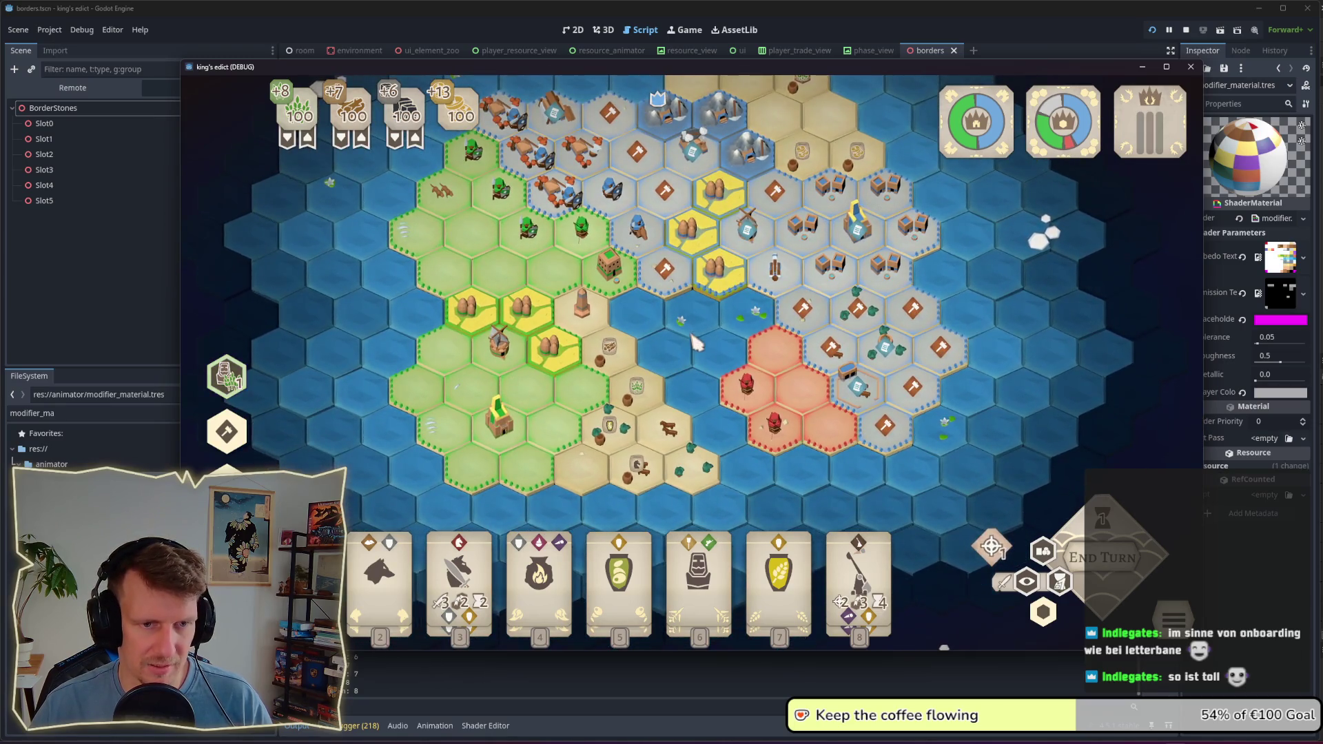
pyautogui.scroll(1, 707, 389)
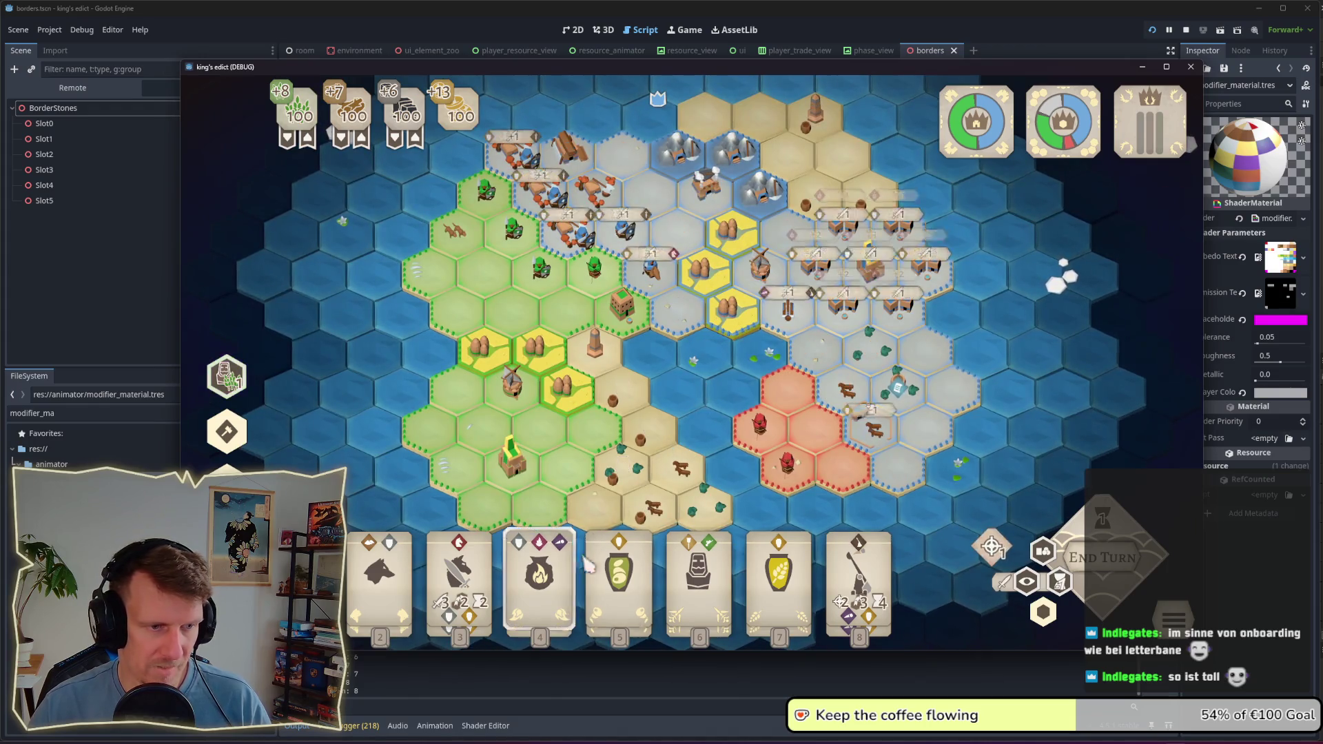
pyautogui.click(682, 572)
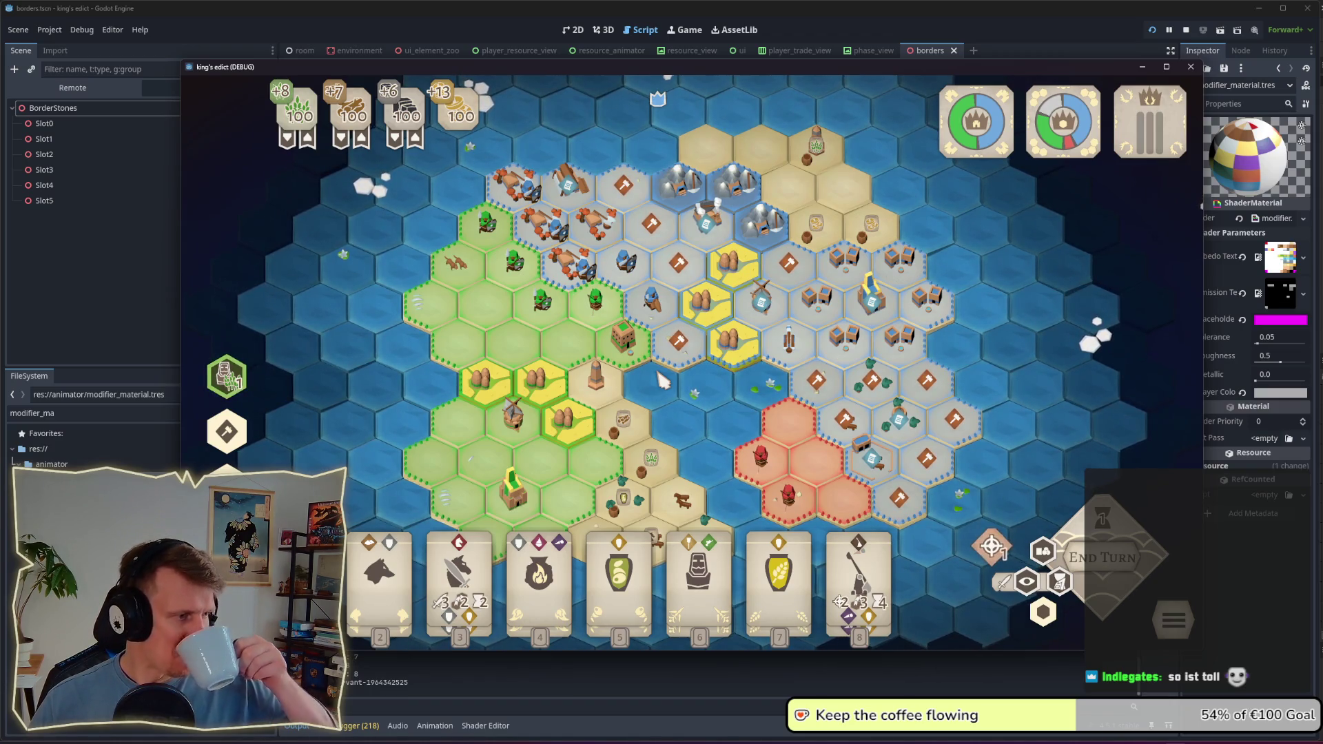
# Step: Pick up card 5 to preview its yields, then cancel the selection
pyautogui.moveTo(792, 368)
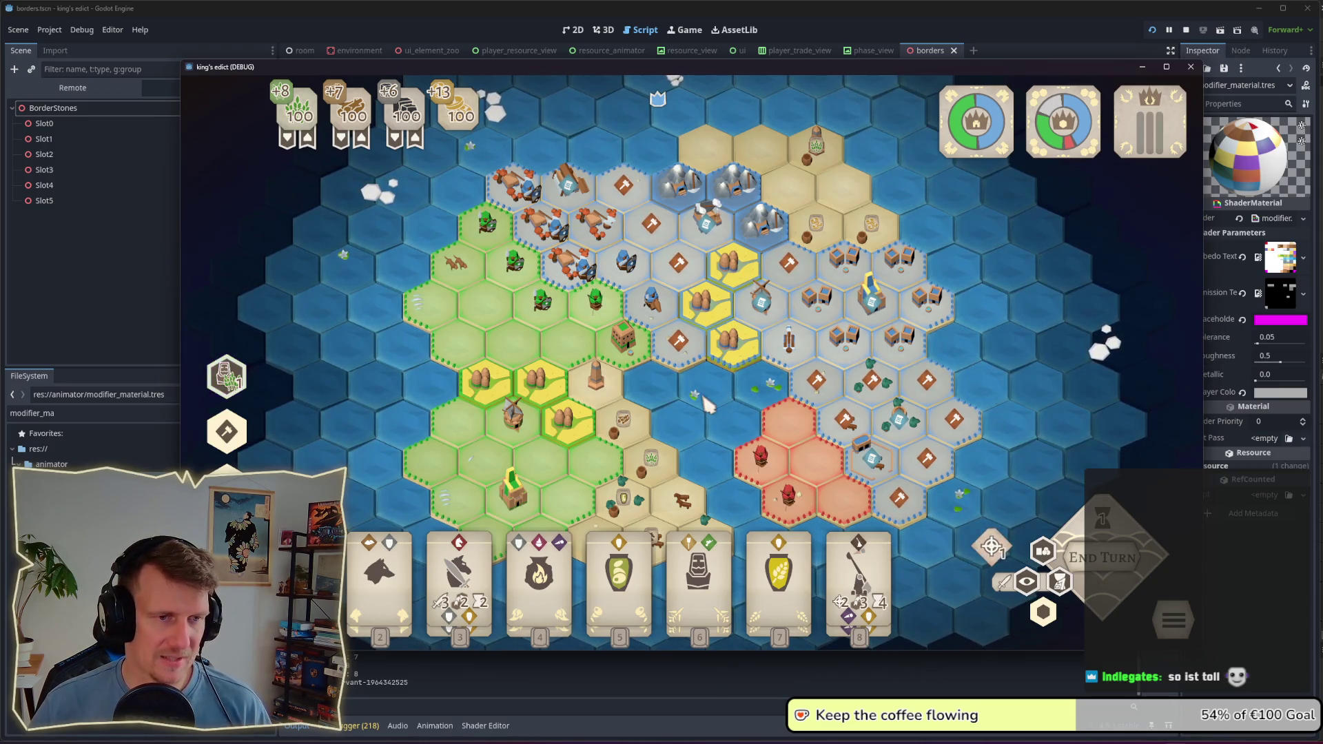
pyautogui.moveTo(708, 551)
pyautogui.click(619, 572)
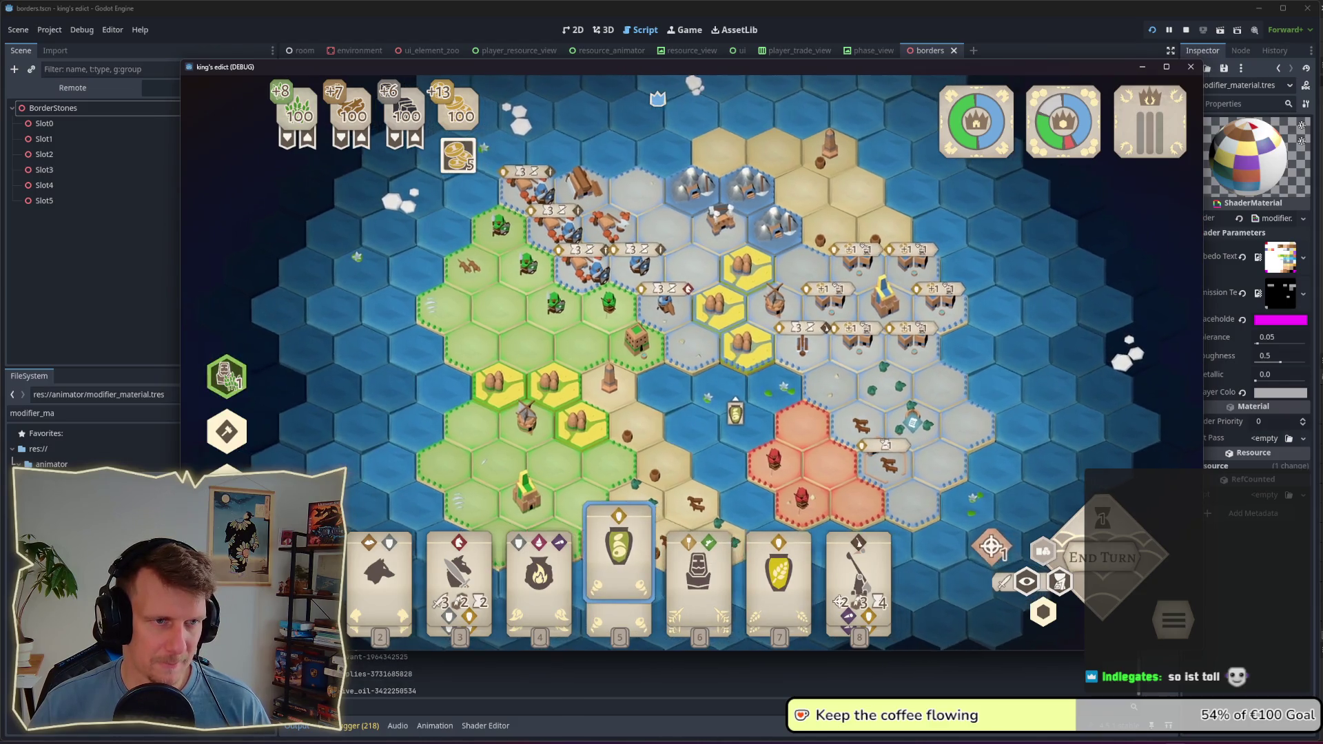
pyautogui.rightClick(739, 410)
# Step: Select the Servant card to show its placement spots on the board
pyautogui.moveTo(706, 582)
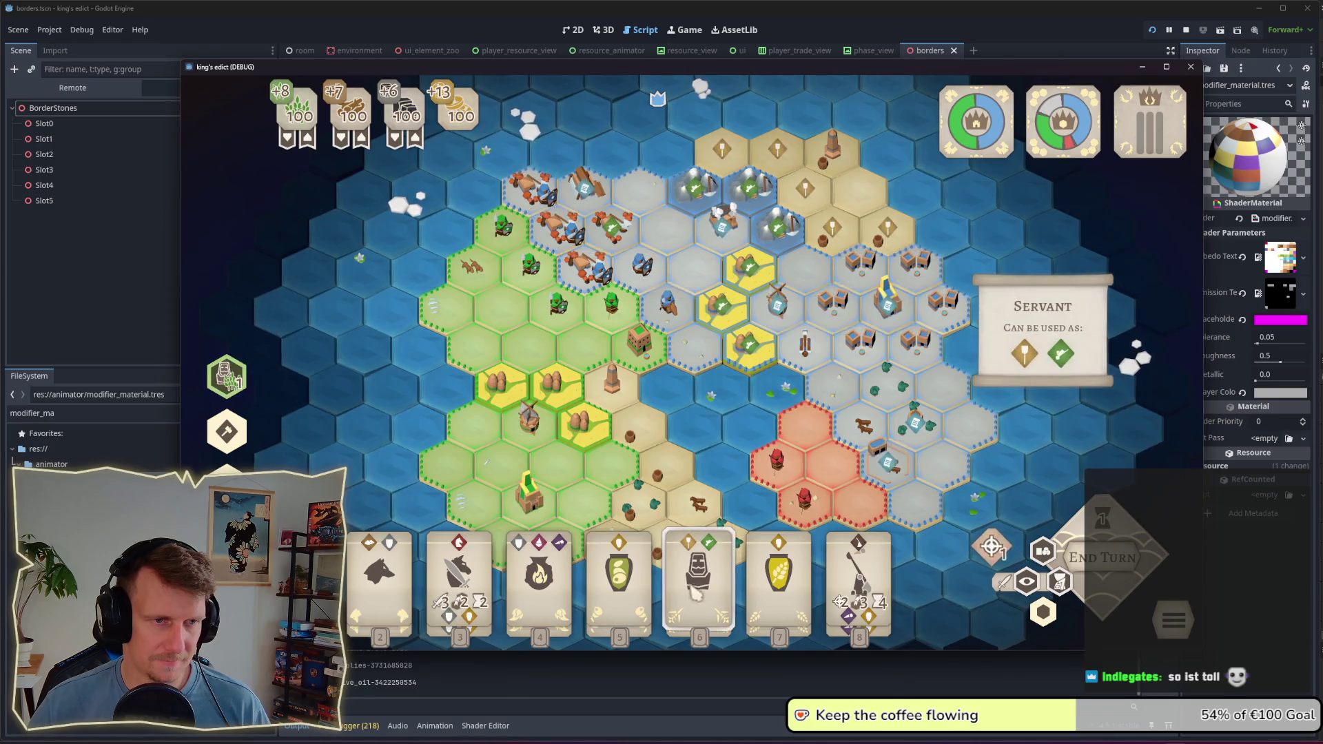
pyautogui.moveTo(401, 576)
pyautogui.moveTo(601, 571)
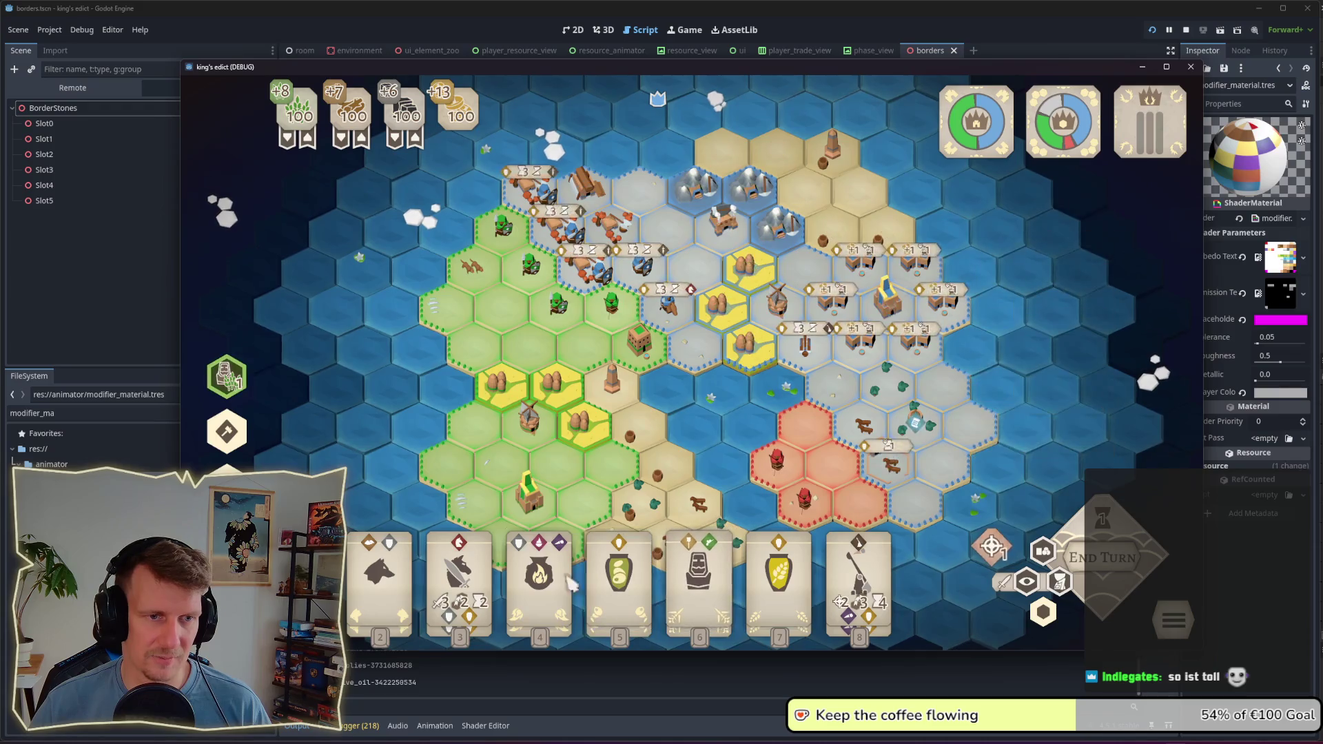
pyautogui.moveTo(594, 581)
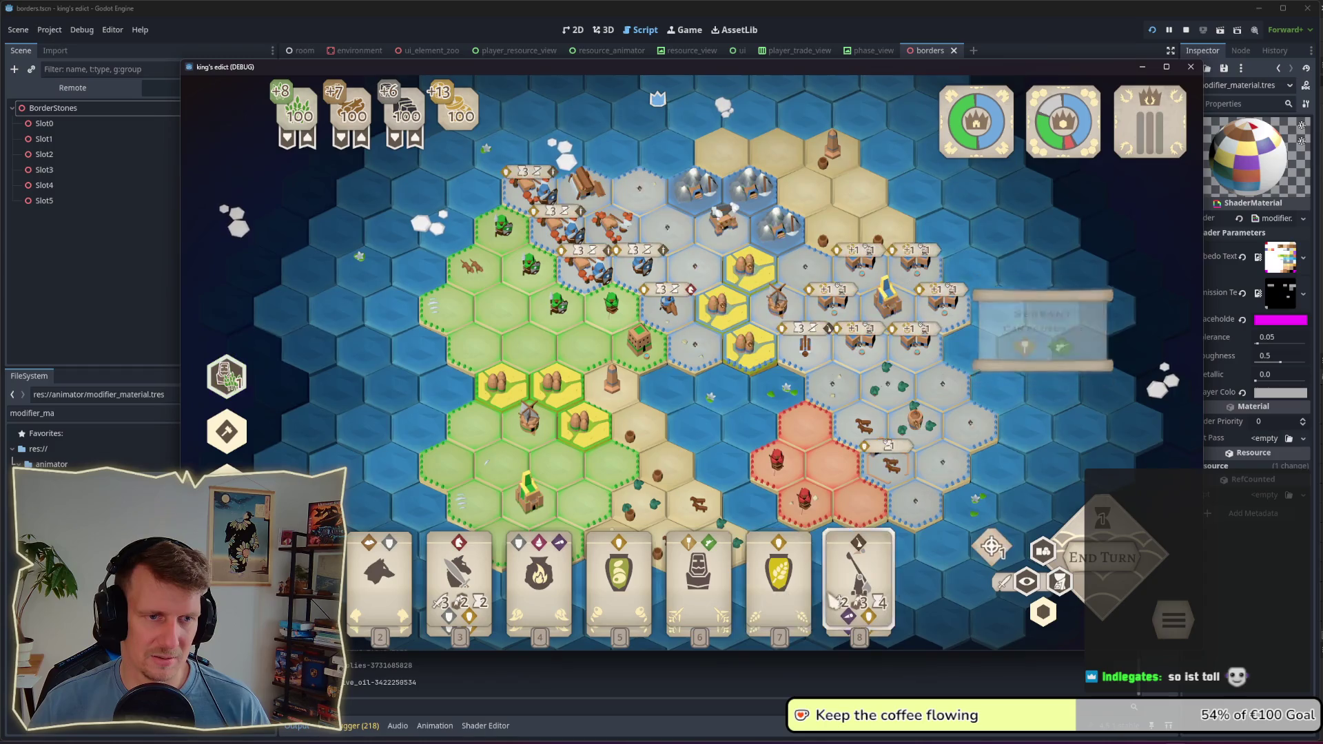
pyautogui.click(716, 593)
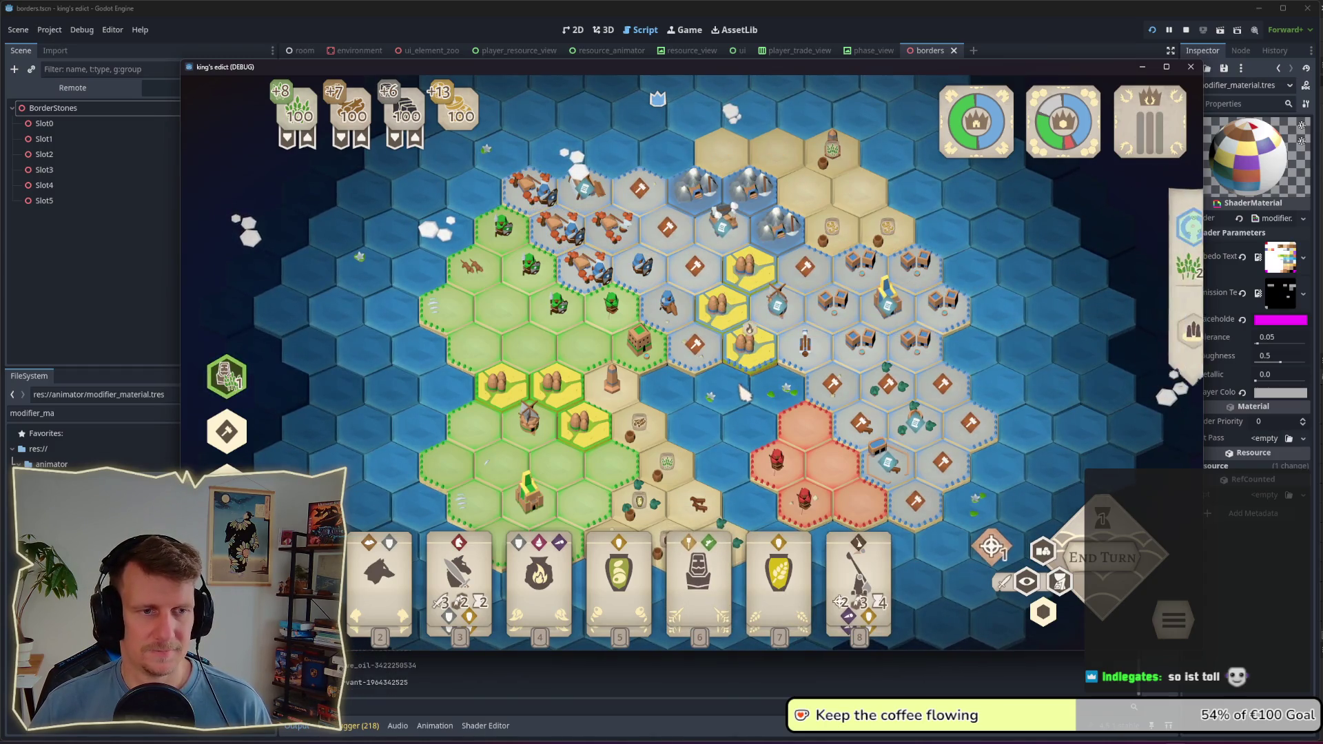
pyautogui.scroll(-2, 739, 414)
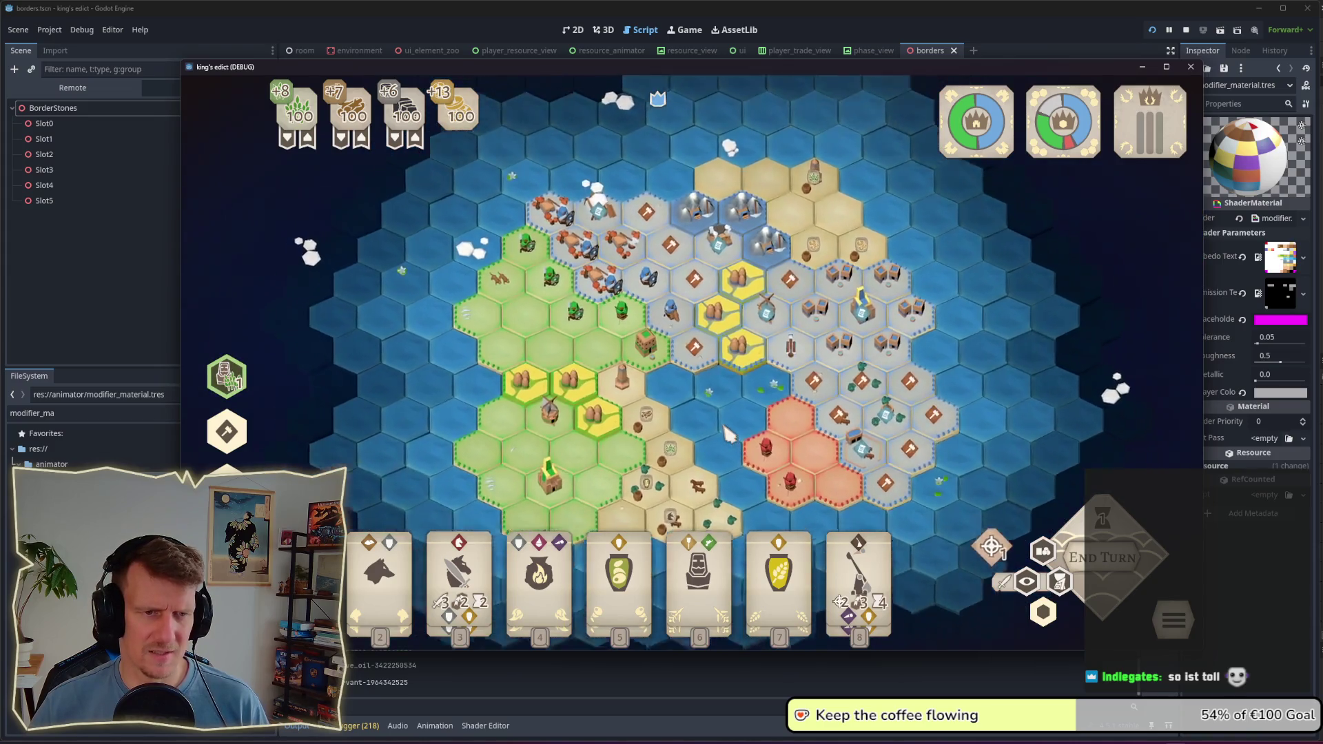
pyautogui.scroll(2, 725, 436)
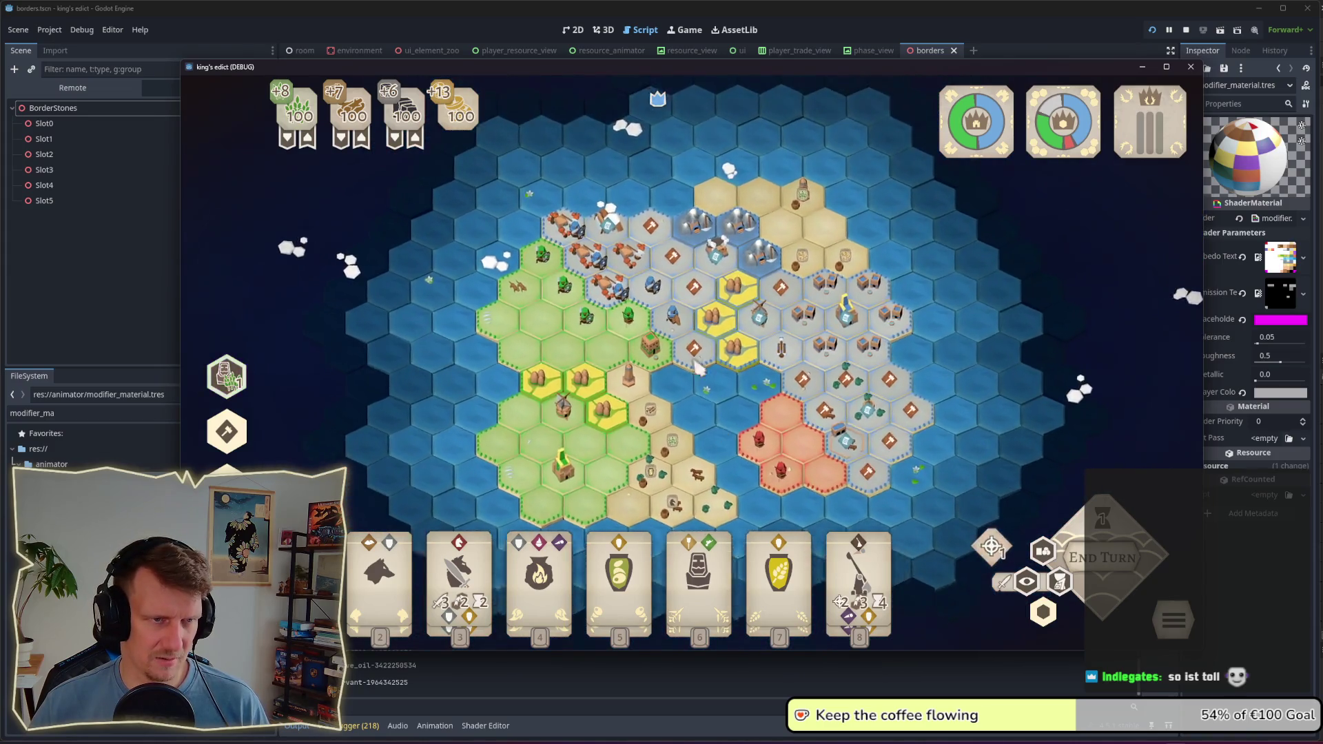
# Step: Turn off the faction colour tint and pan the map down and right
pyautogui.click(1043, 613)
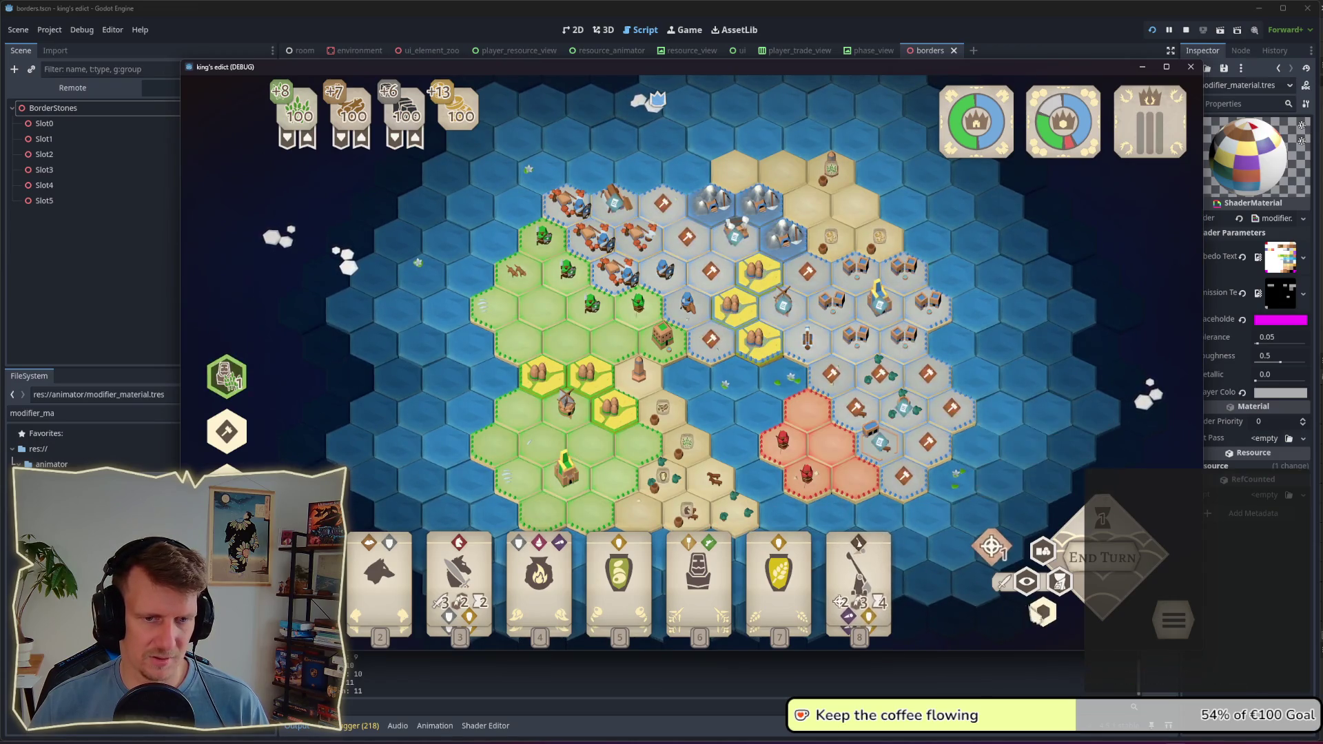
pyautogui.scroll(-2, 738, 413)
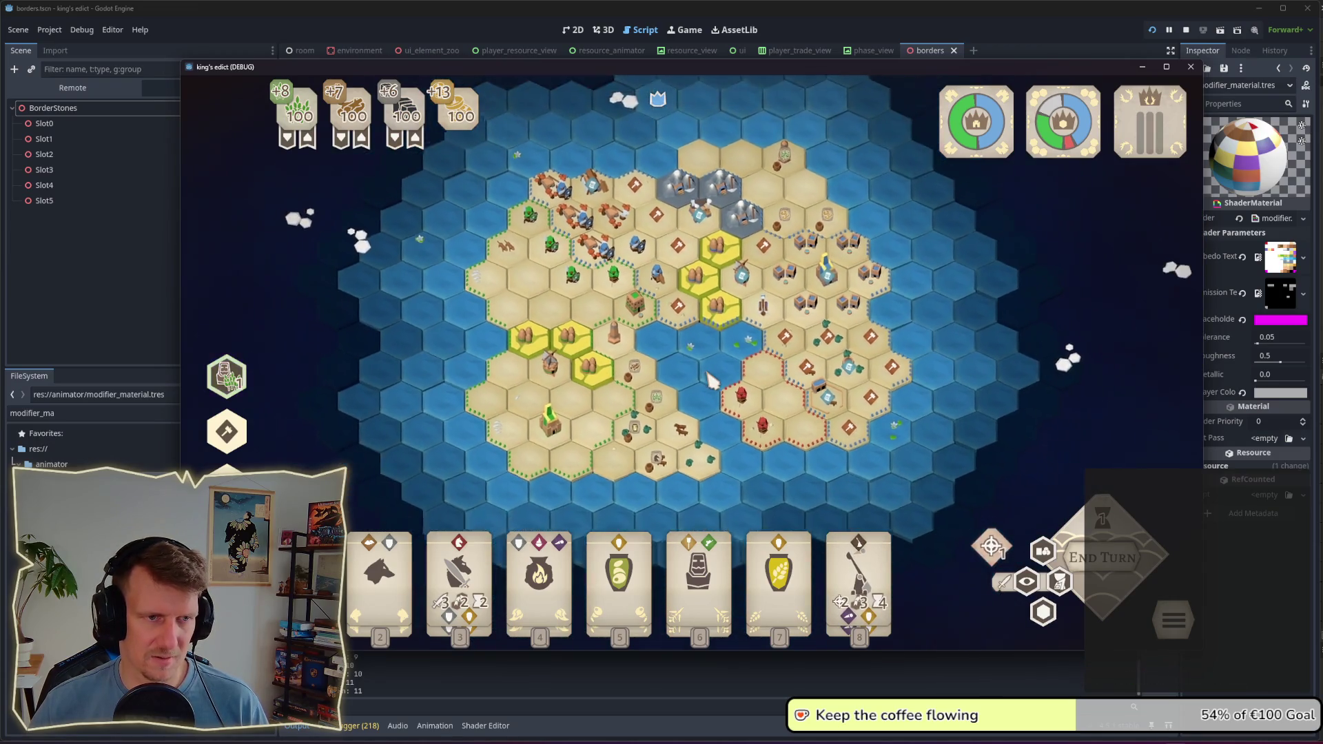
pyautogui.scroll(3, 710, 376)
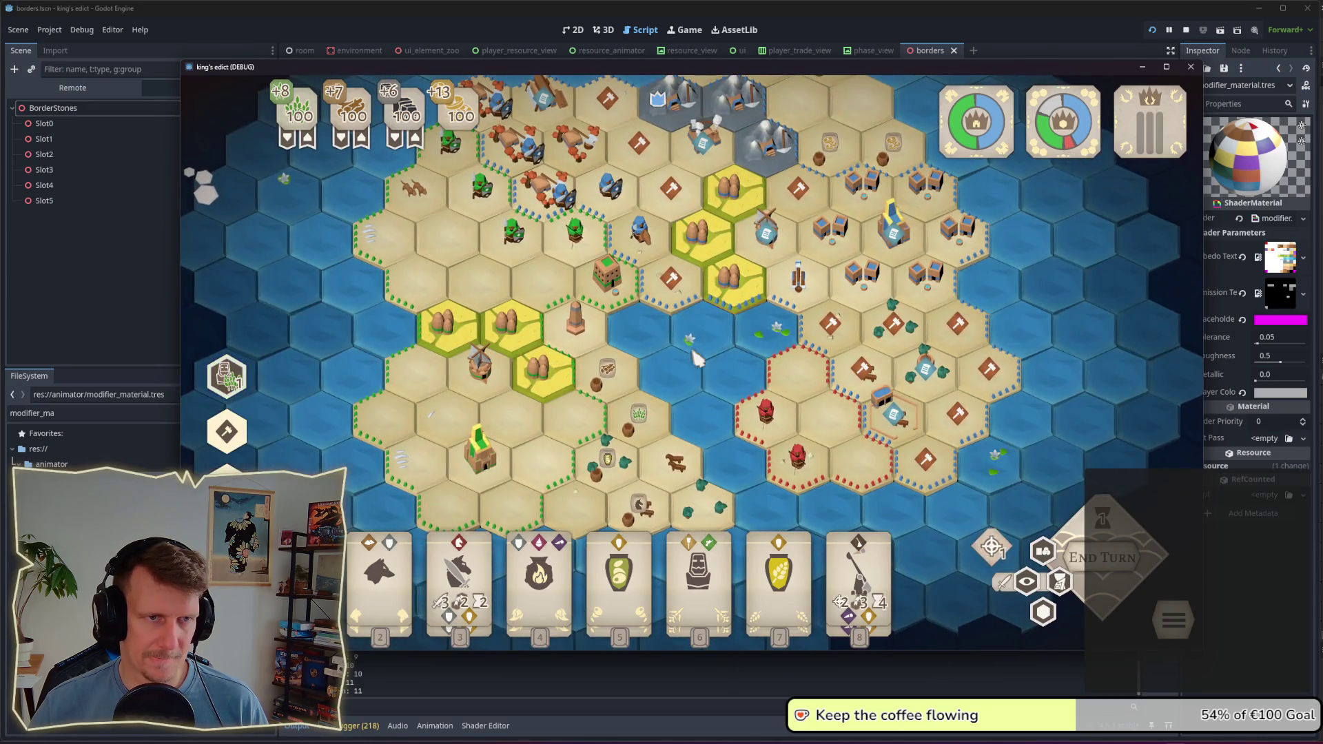
pyautogui.moveTo(699, 365); pyautogui.dragTo(719, 401)
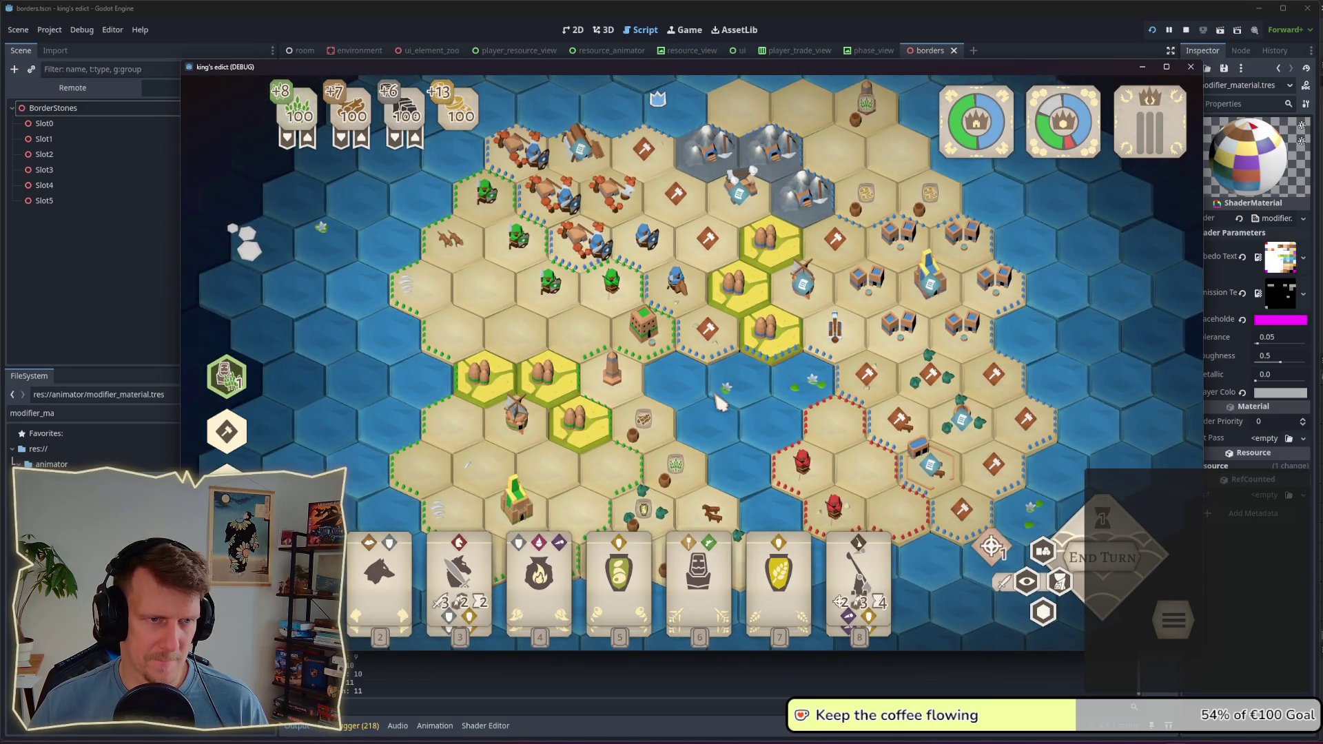
pyautogui.scroll(-2, 719, 402)
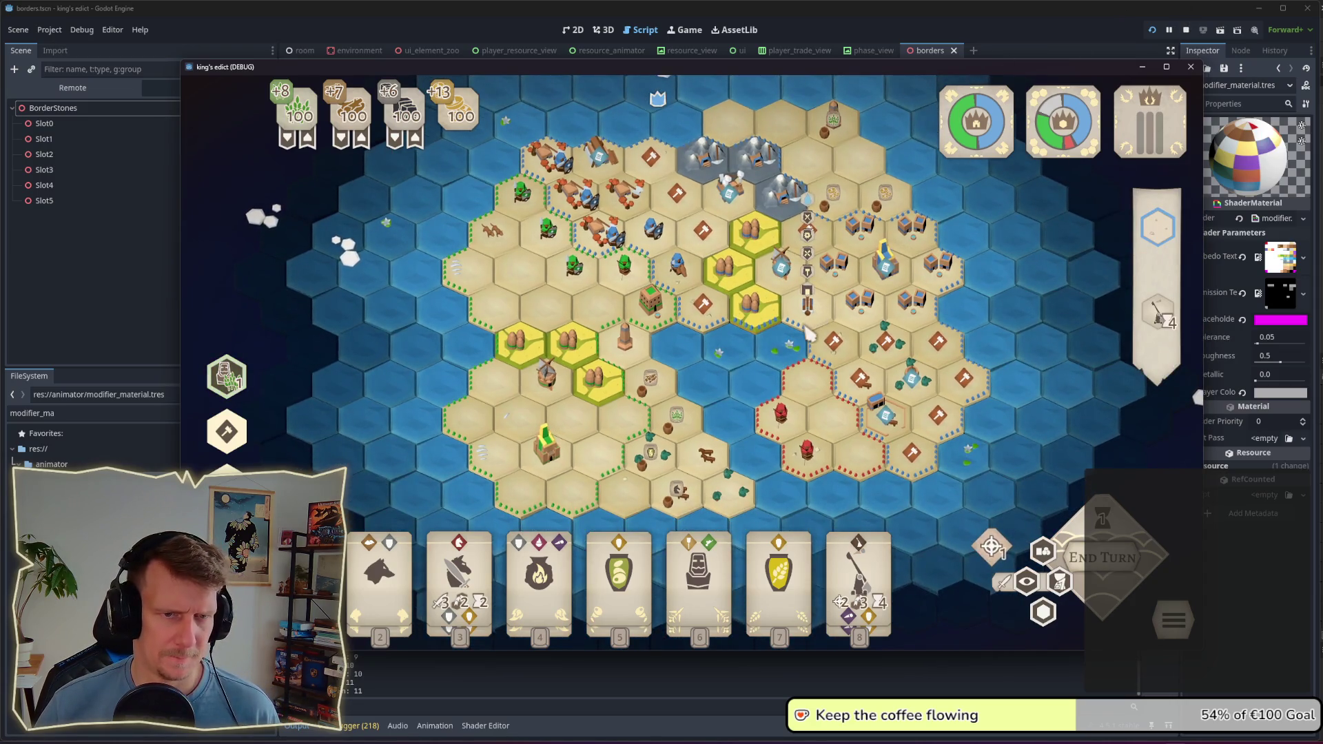
# Step: Toggle the faction colour tint on and off several times to compare, ending with it off
pyautogui.click(1043, 616)
pyautogui.click(1043, 615)
pyautogui.click(1043, 615)
pyautogui.click(1043, 615)
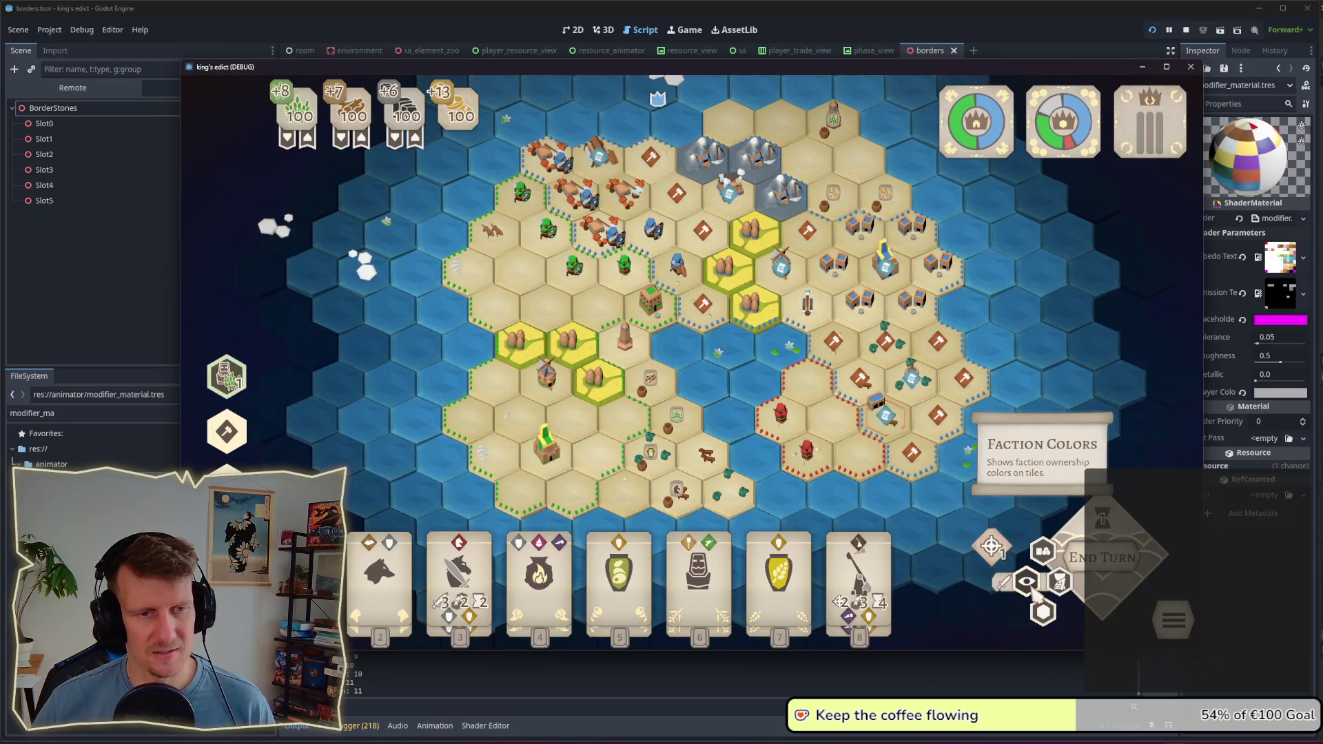
pyautogui.click(1044, 614)
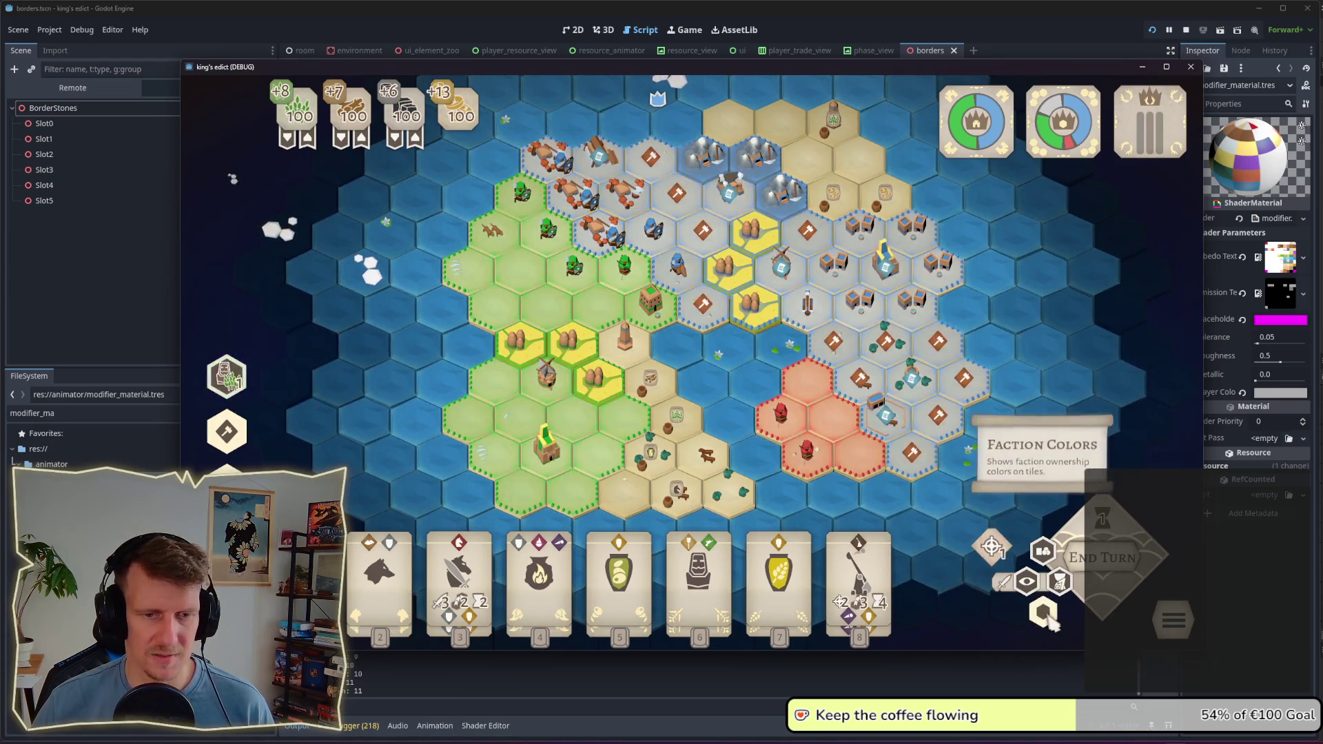
pyautogui.click(1044, 613)
pyautogui.scroll(2, 814, 491)
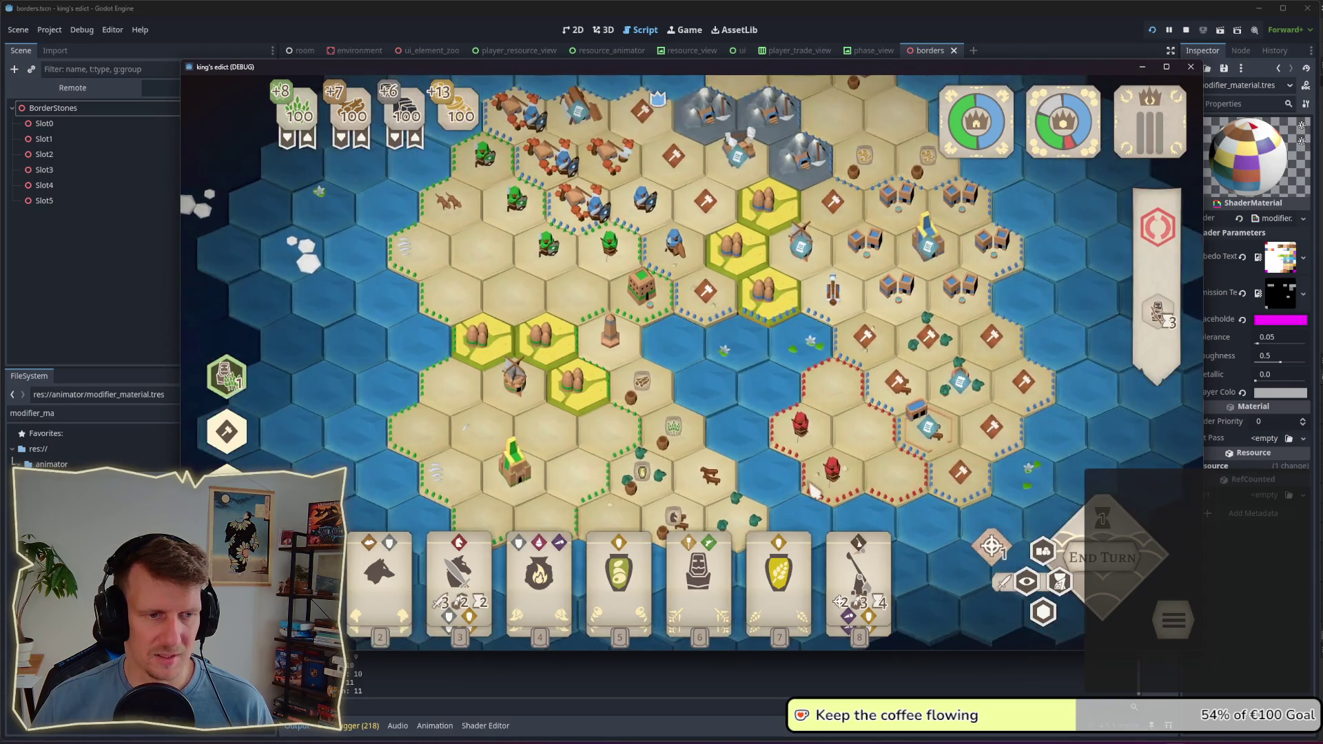
pyautogui.scroll(-2, 813, 491)
pyautogui.click(1045, 616)
pyautogui.click(1044, 616)
pyautogui.click(1044, 616)
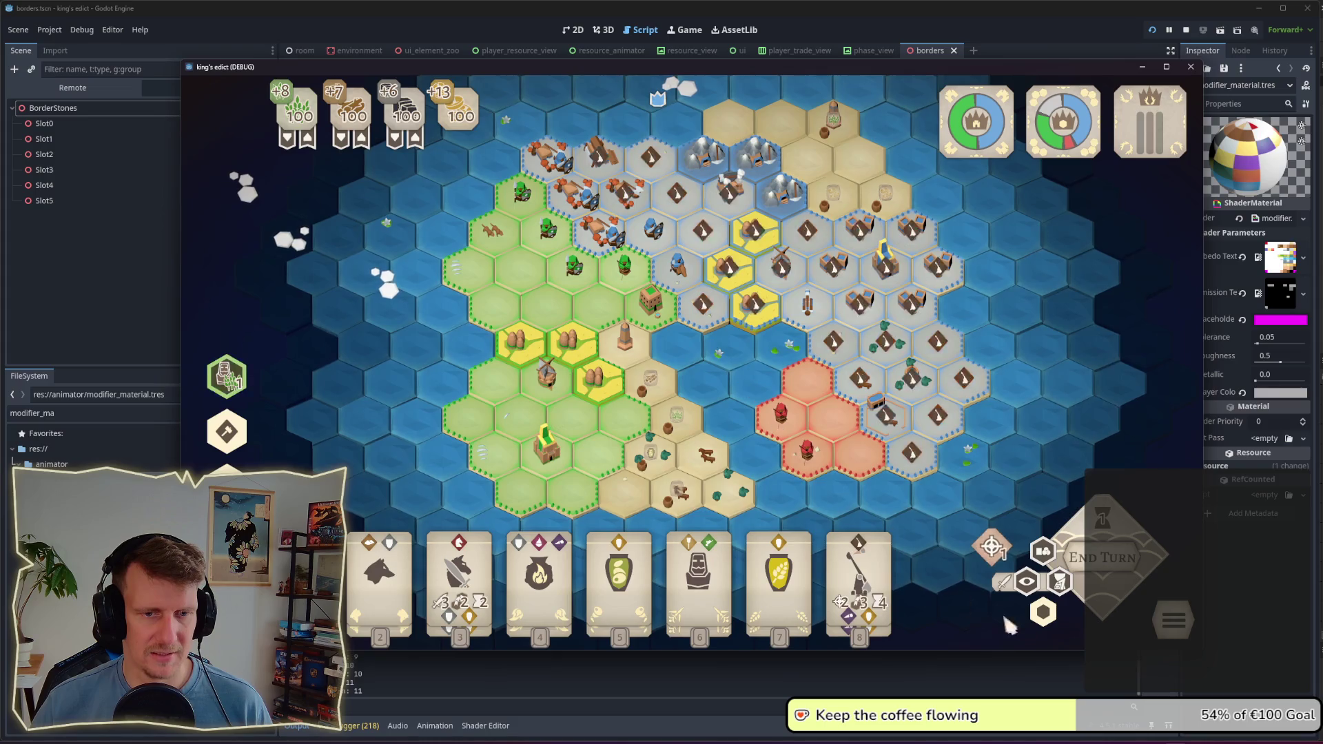
pyautogui.click(1045, 614)
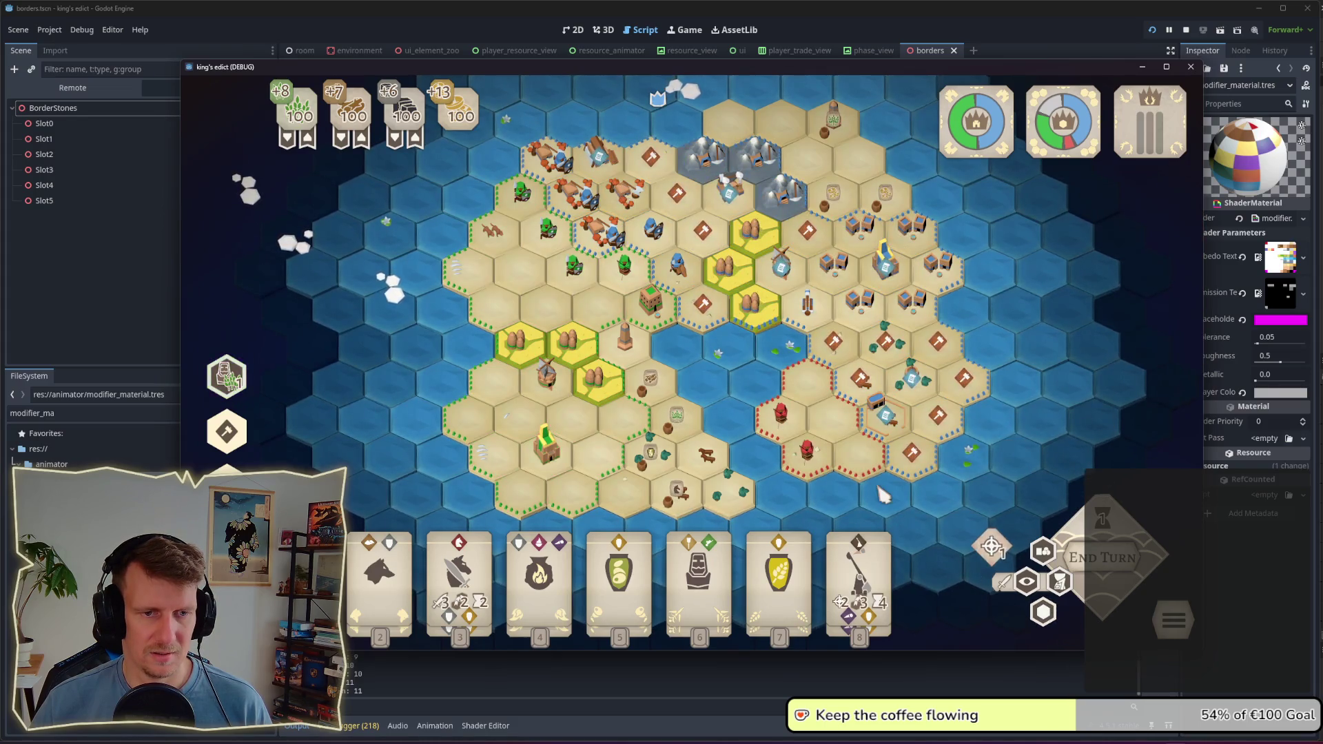
# Step: Bring the Obsidian notes window to the front
pyautogui.moveTo(898, 480)
pyautogui.moveTo(896, 354)
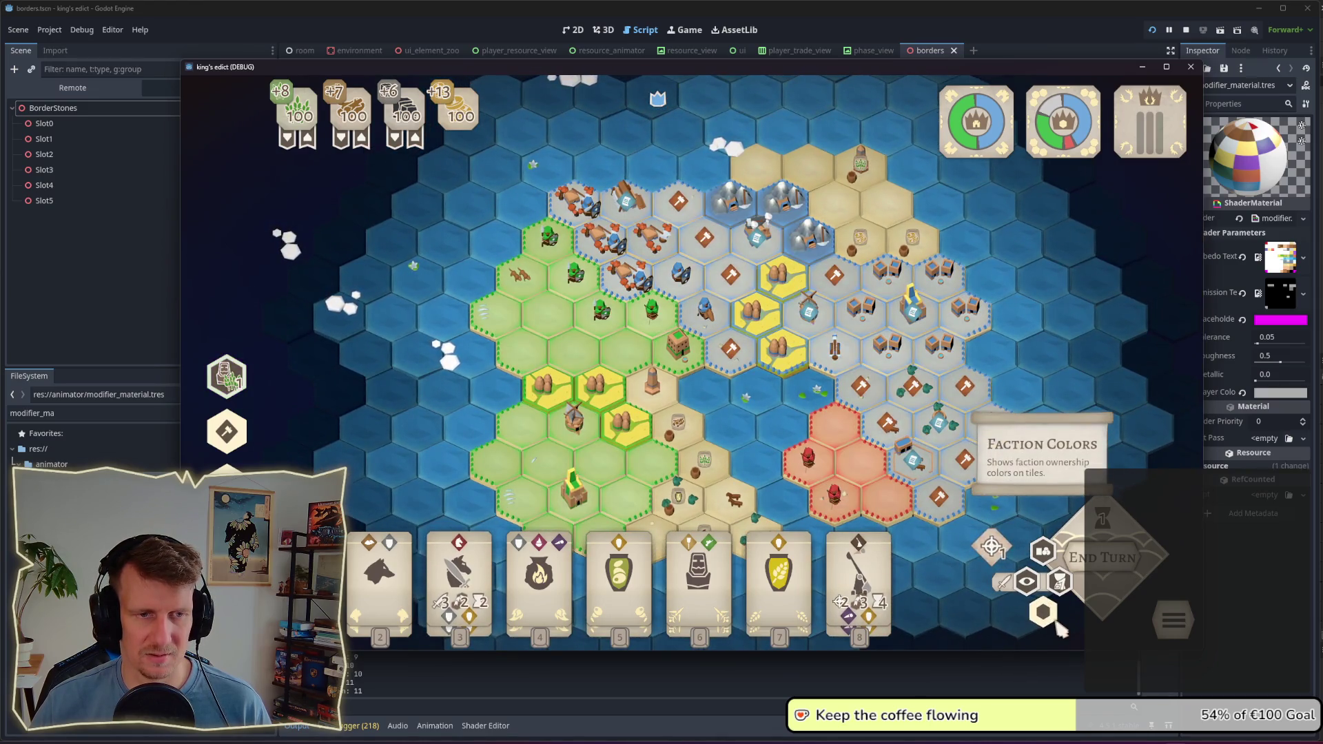
pyautogui.scroll(-2, 1059, 629)
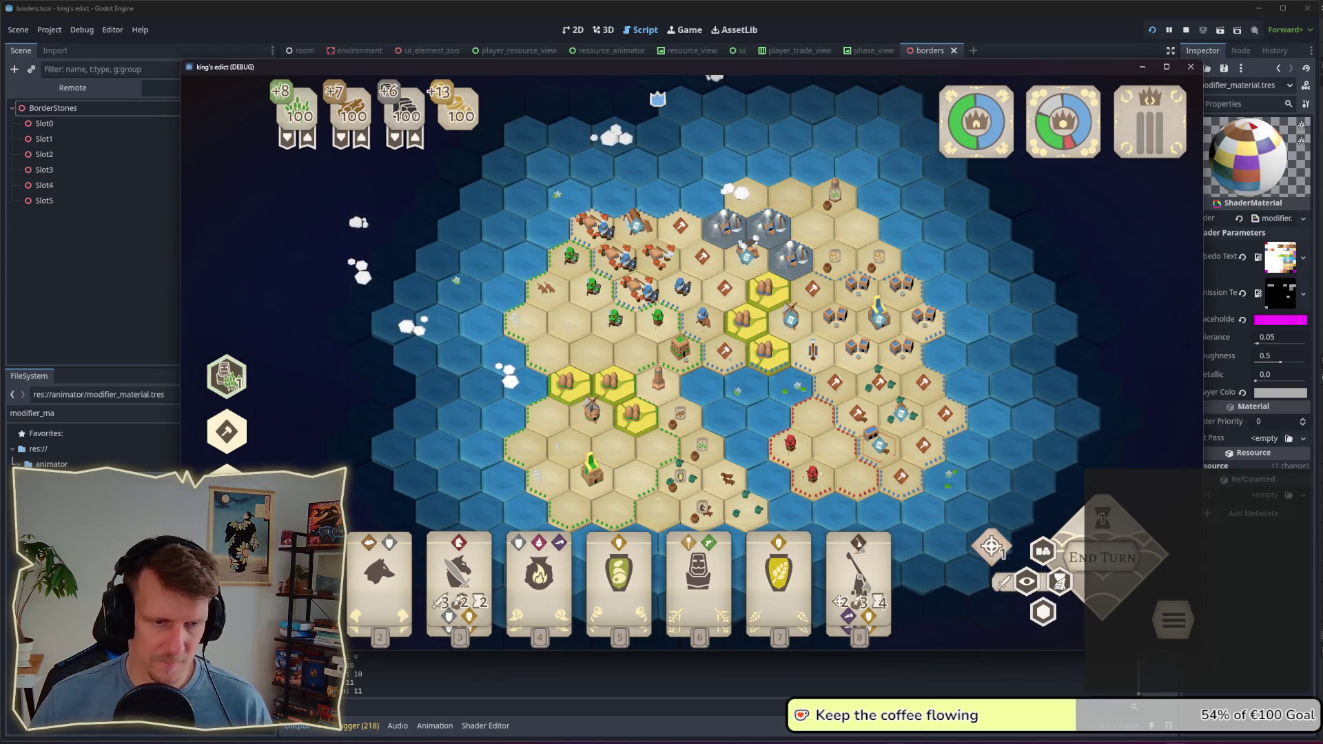
pyautogui.click(835, 735)
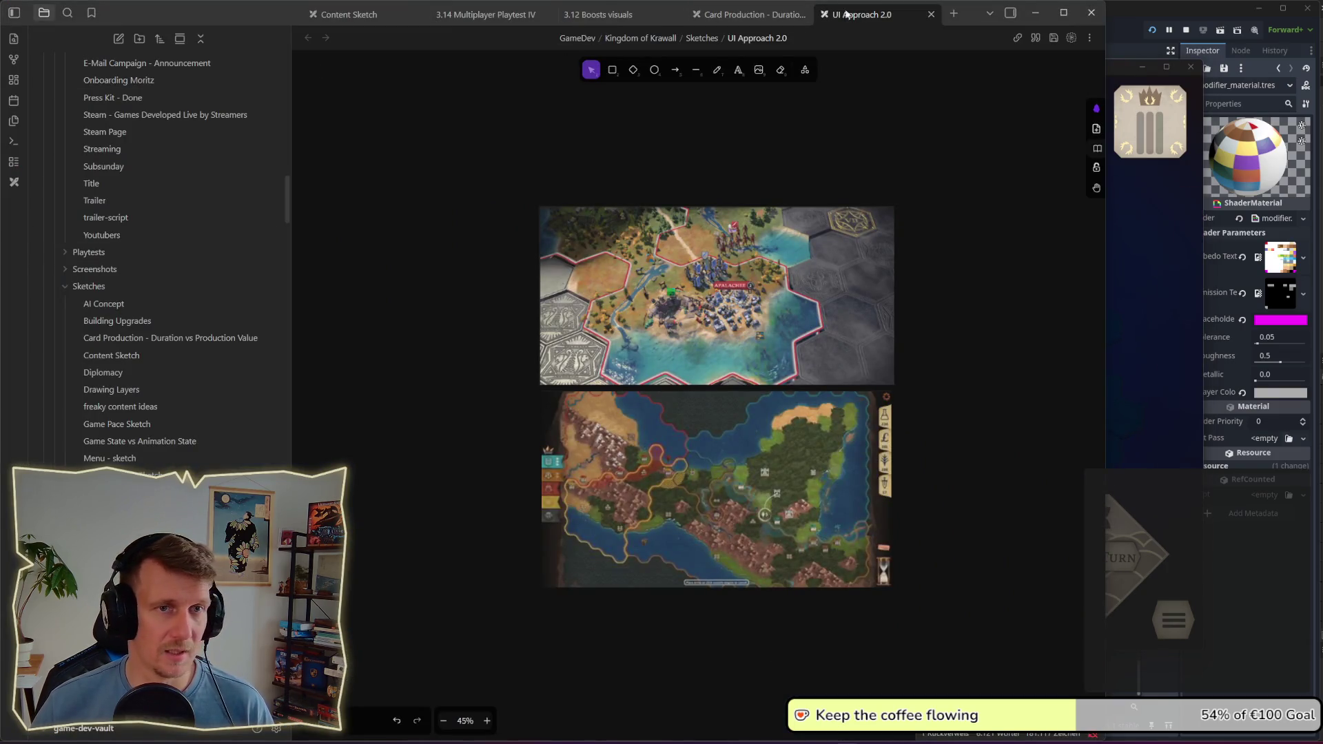
# Step: Delete the two map images from the sketch canvas
pyautogui.moveTo(494, 164)
pyautogui.mouseDown()
pyautogui.moveTo(952, 639)
pyautogui.moveTo(952, 622)
pyautogui.mouseUp()
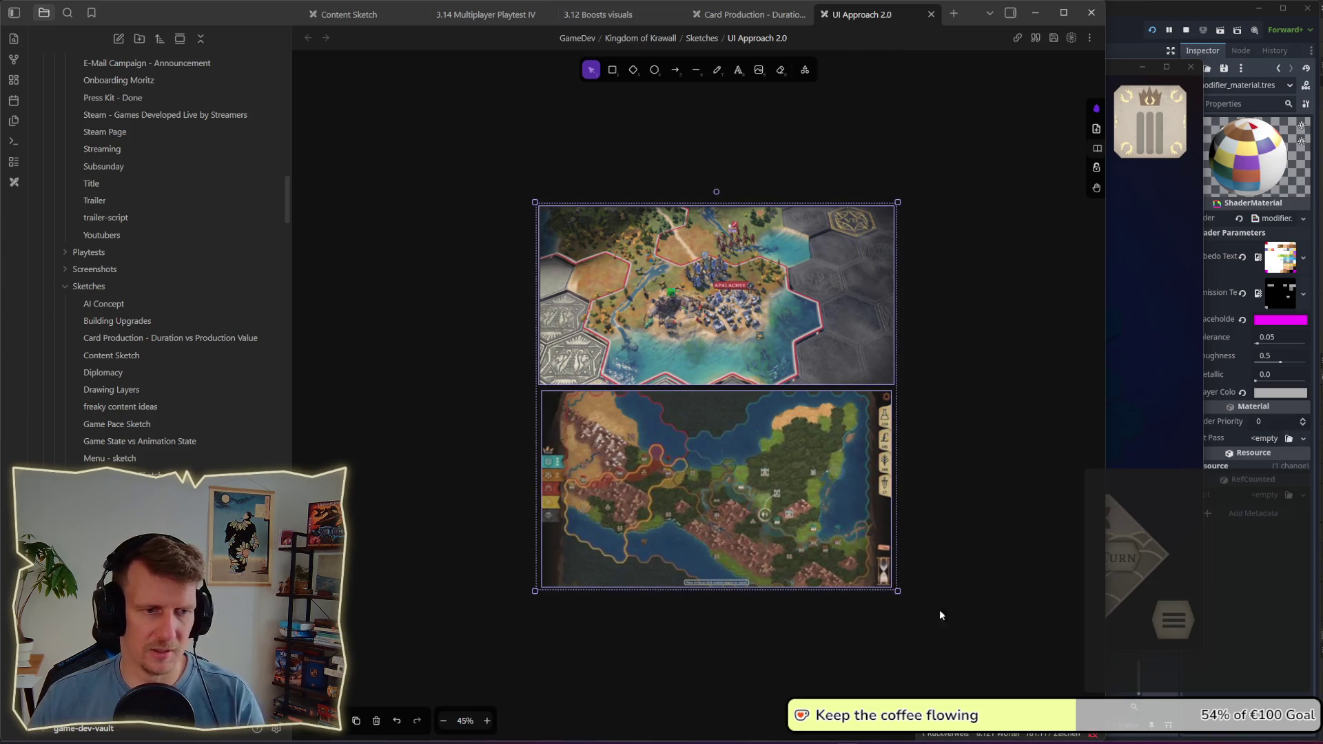
pyautogui.press('Delete')
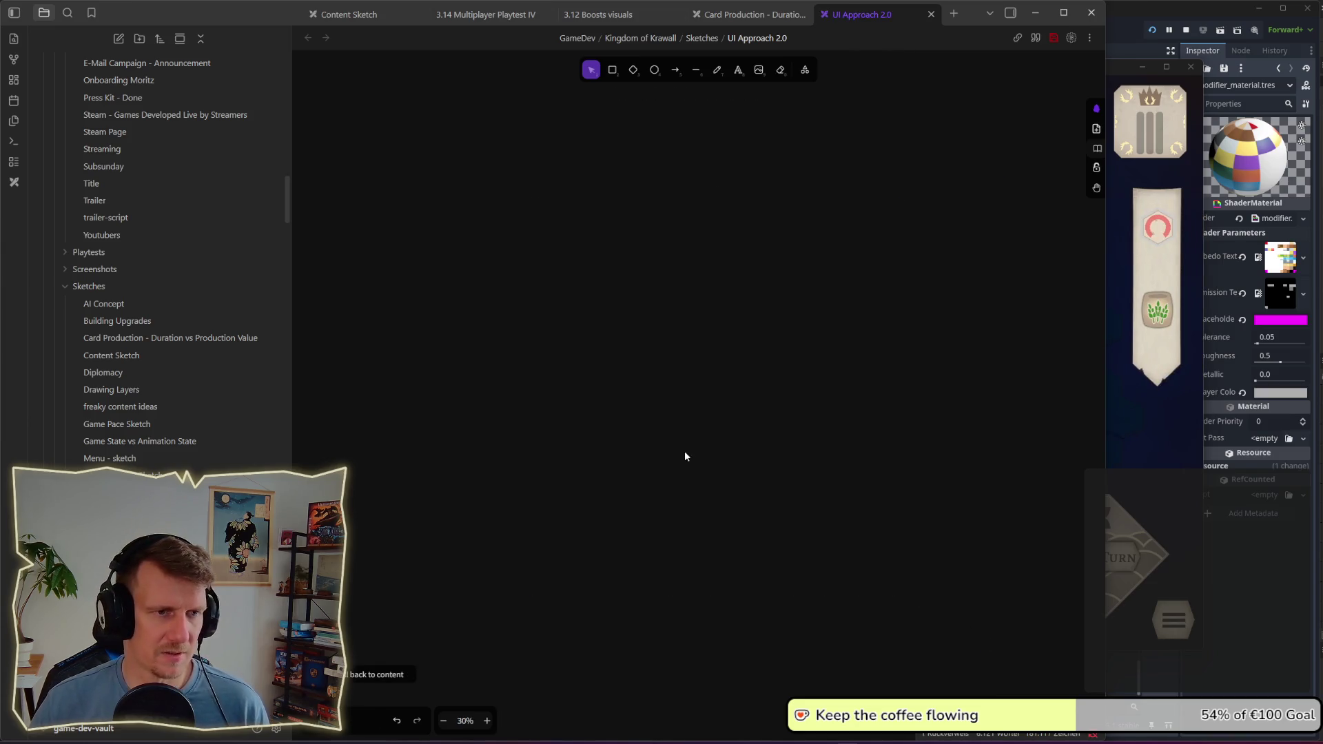
pyautogui.scroll(-5, 681, 349)
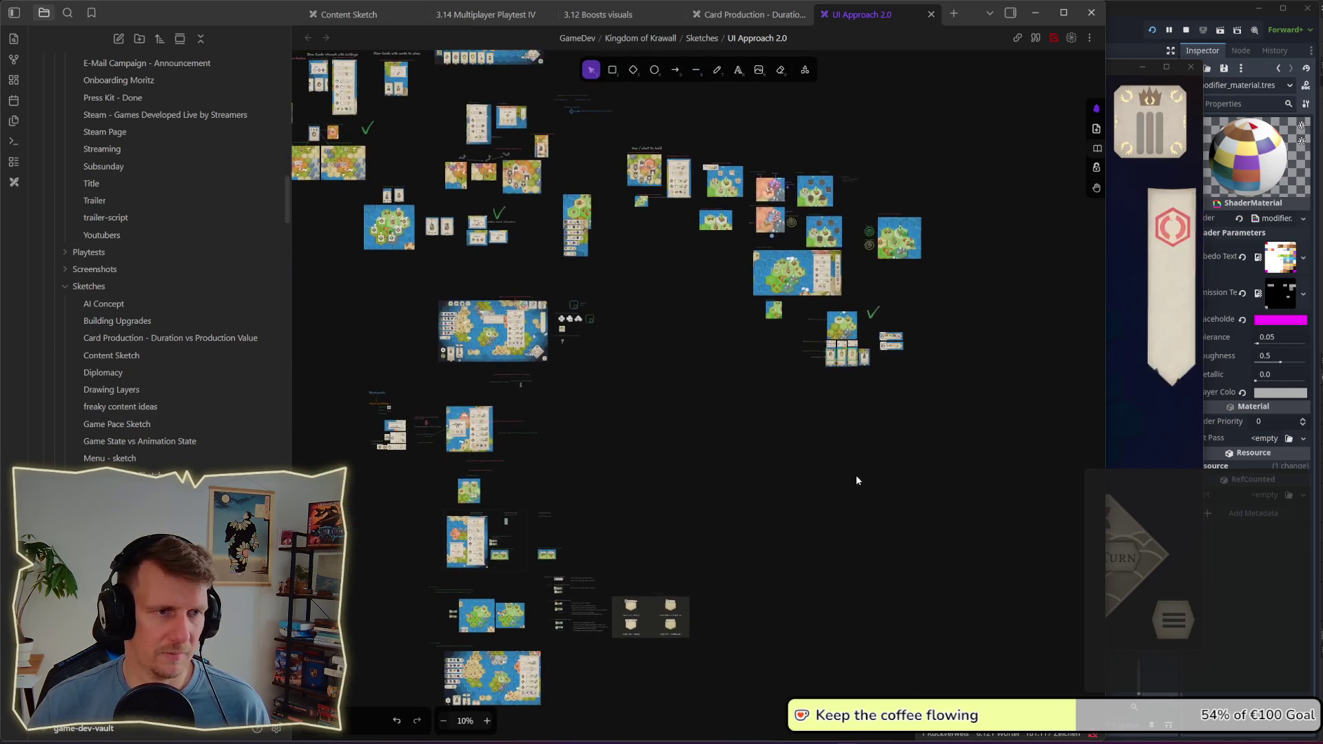
# Step: In the 3.14 Multiplayer Playtest IV checklist, tick off bigger border stones and remove its arrow icon
pyautogui.click(750, 15)
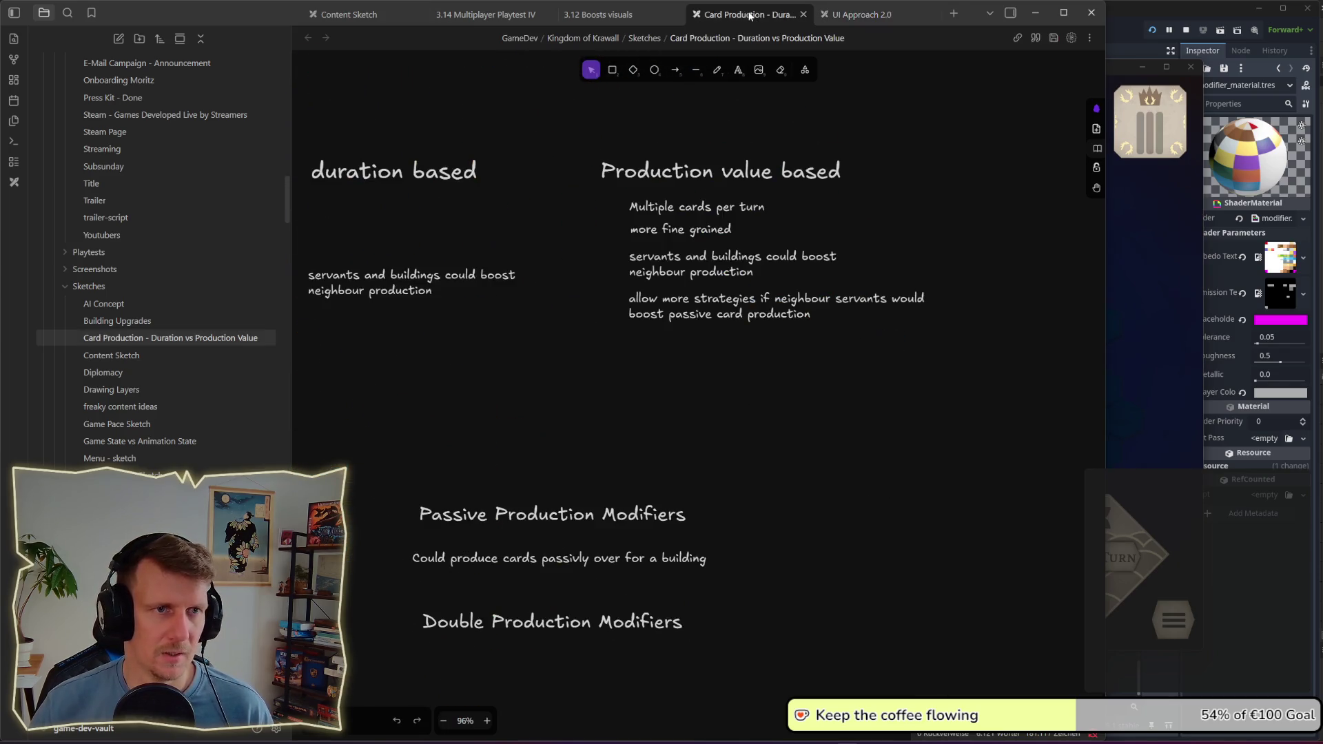
pyautogui.click(598, 15)
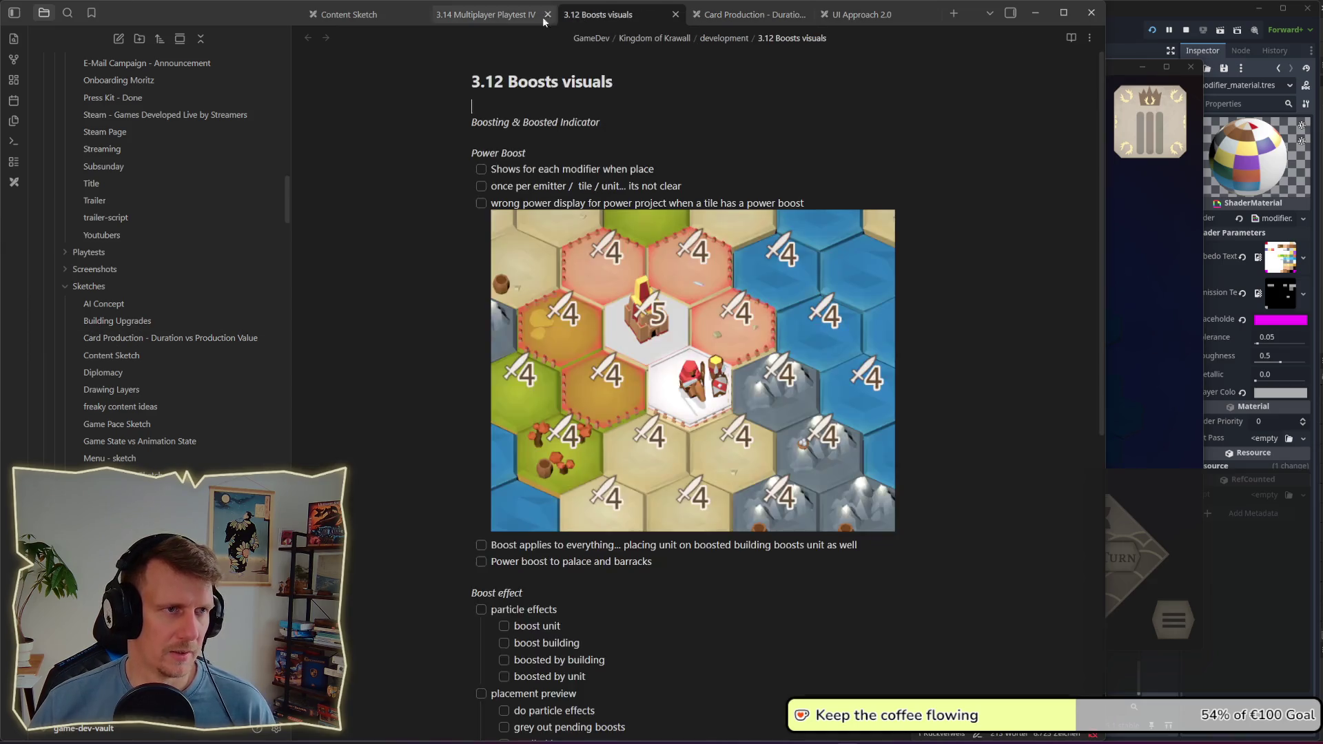
pyautogui.click(486, 15)
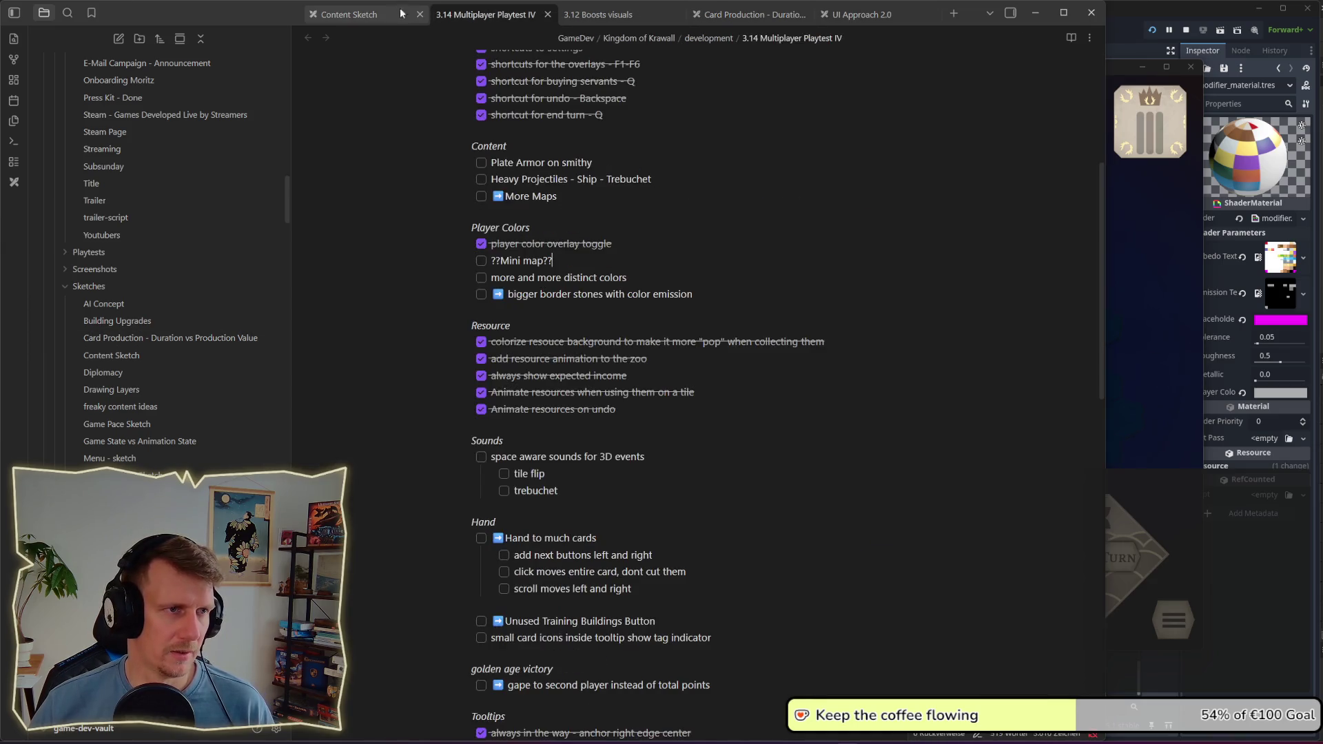
pyautogui.click(481, 295)
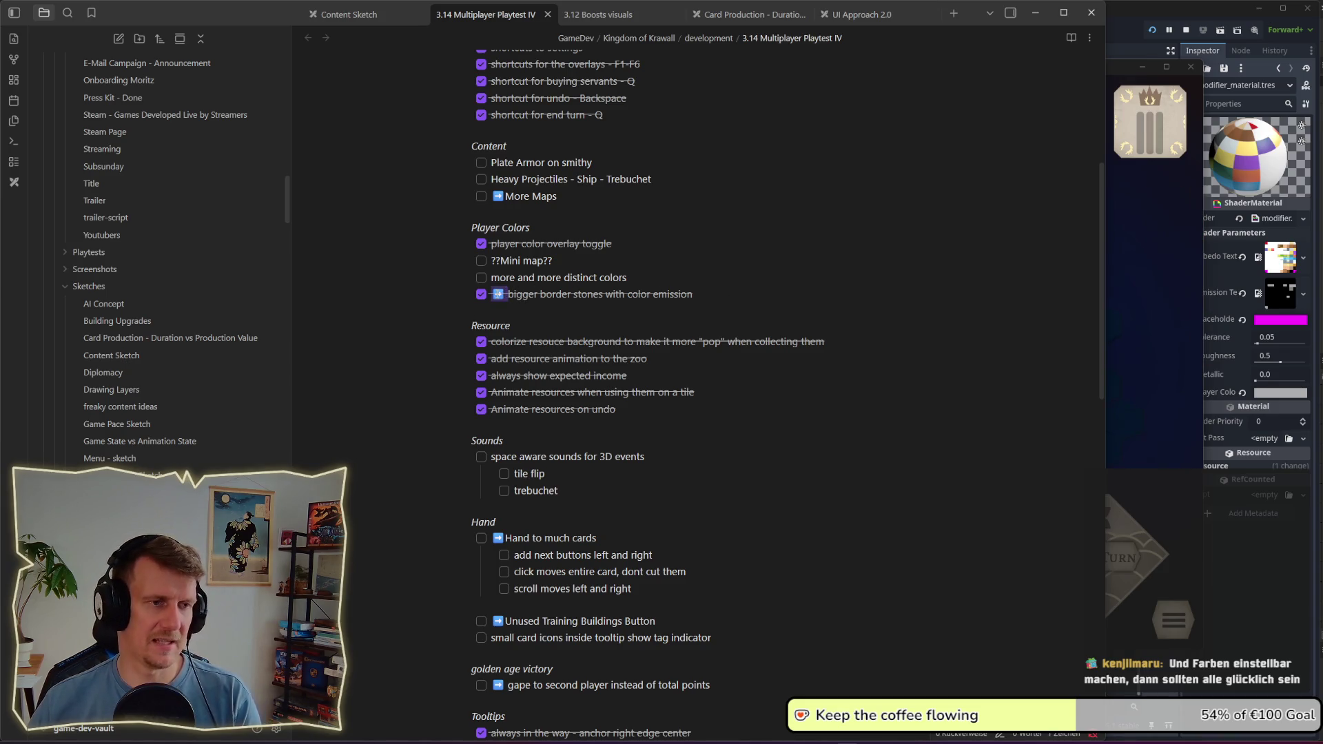
pyautogui.press('BackSpace')
pyautogui.click(688, 284)
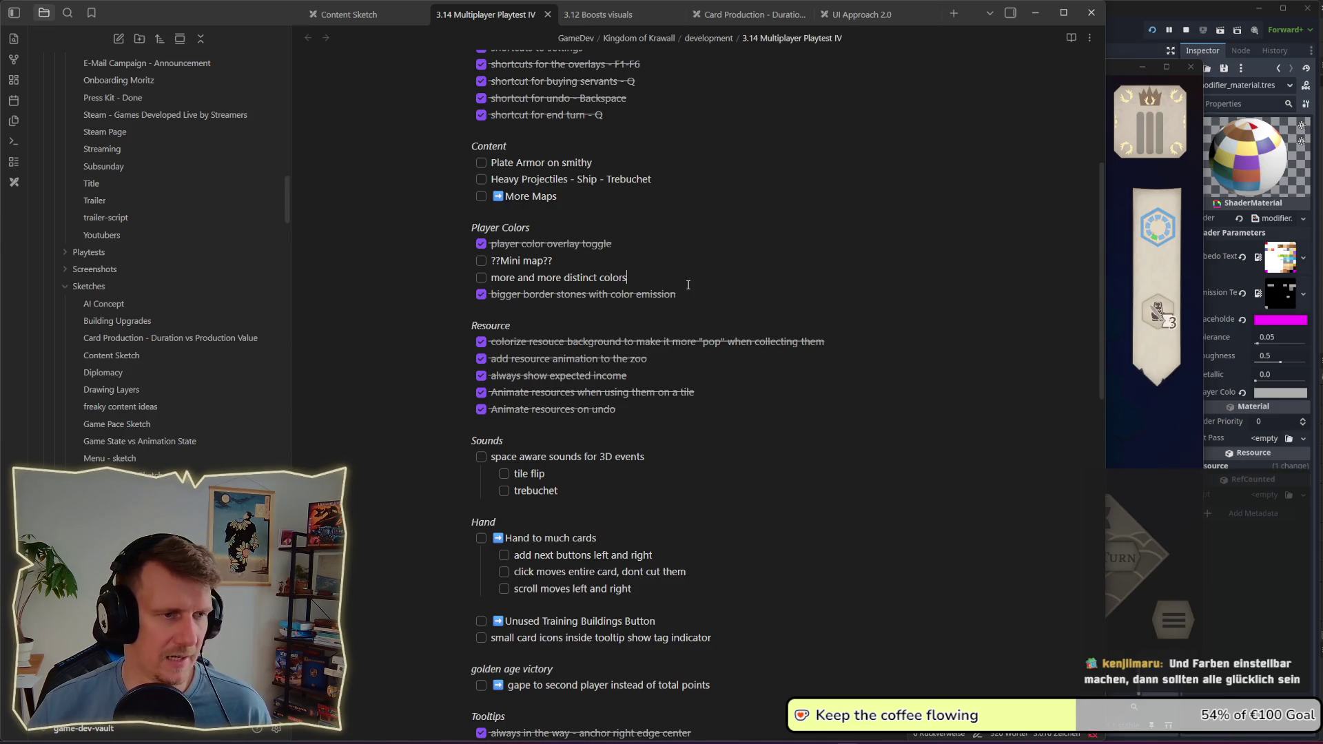
# Step: Add a new empty checklist item below 'more and more distinct colors'
pyautogui.click(665, 277)
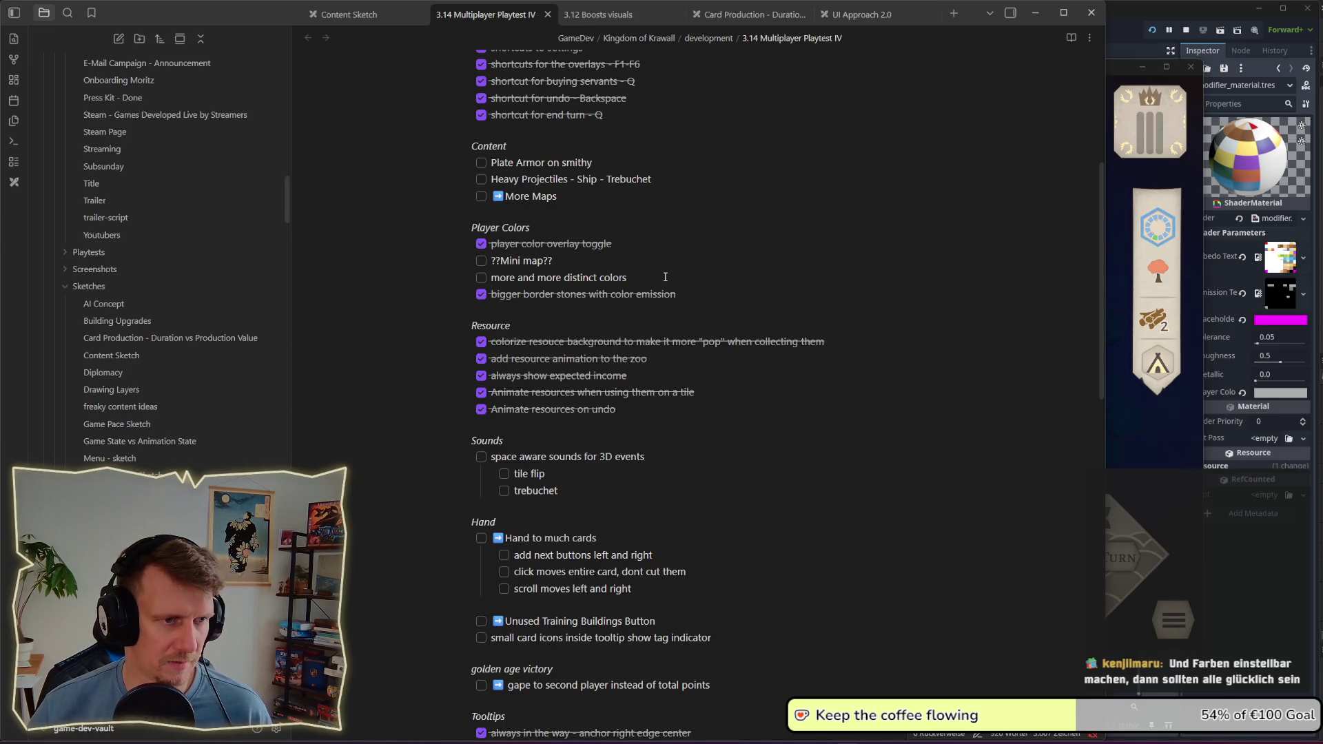
pyautogui.press('Return')
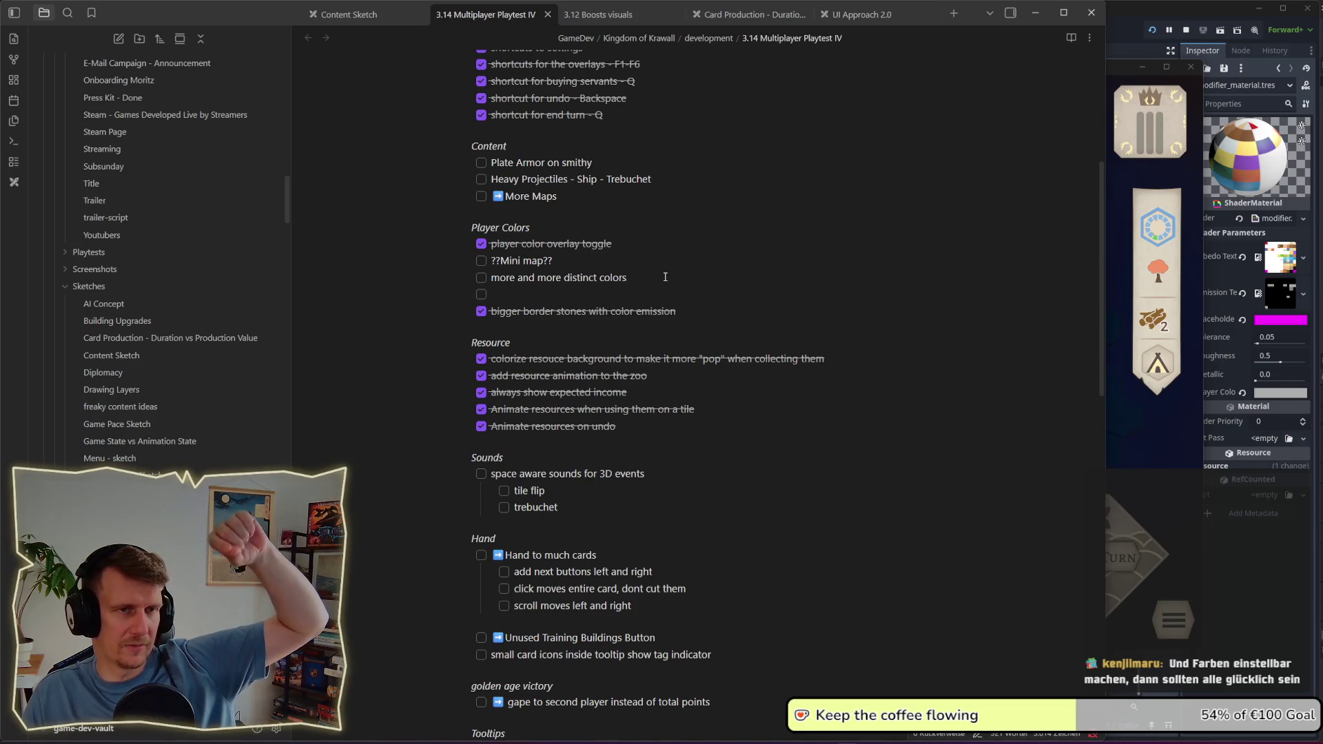
pyautogui.hotkey('alt', 'Tab')
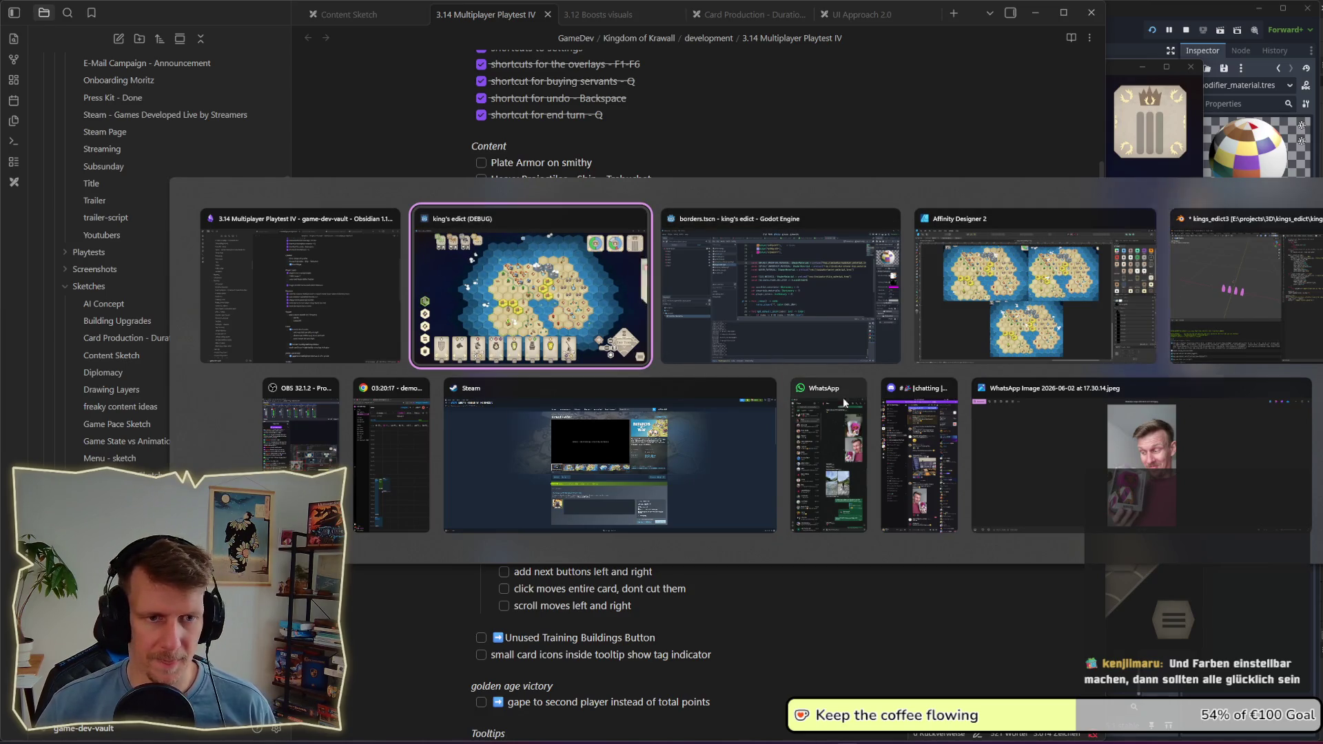
# Step: Open the UI Approach 2.0 sketch in Obsidian
pyautogui.click(389, 304)
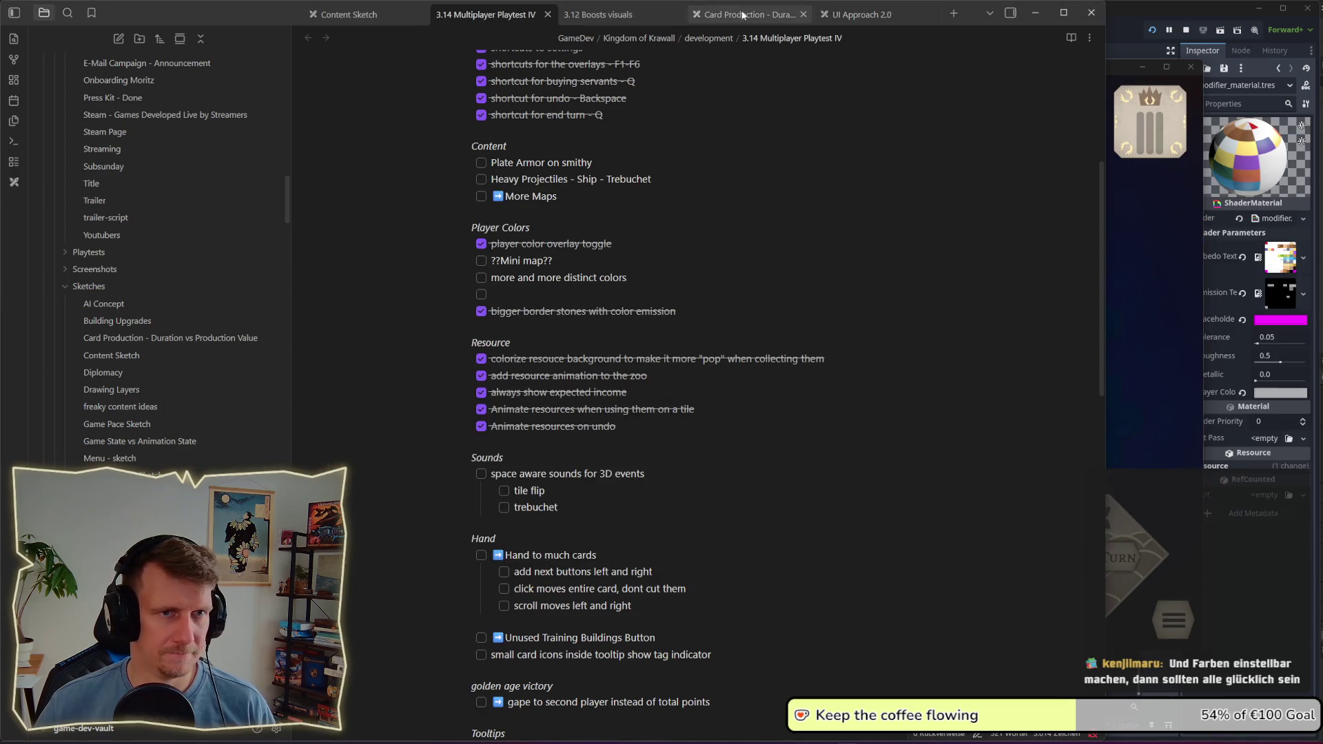
pyautogui.click(861, 19)
pyautogui.scroll(-5, 889, 476)
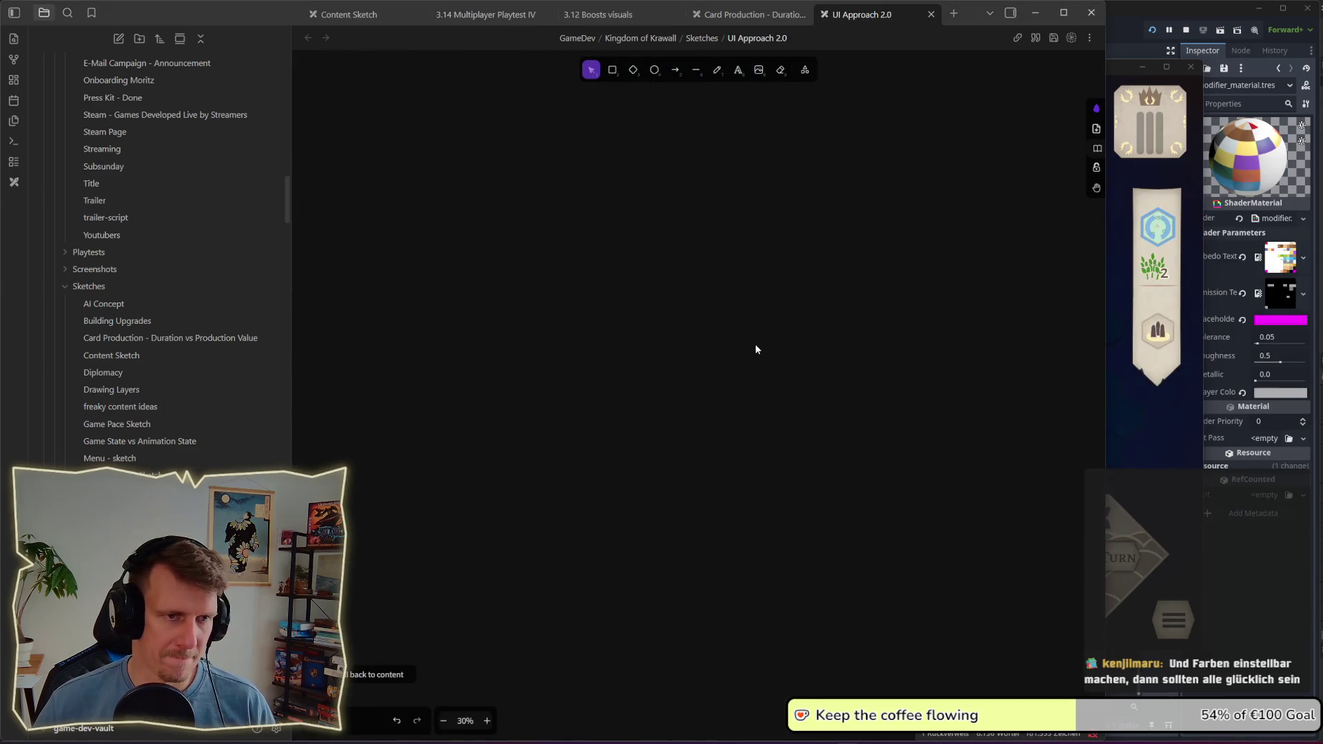
# Step: Write text labels 1 to 4 in a column and draw a square beside the 1
pyautogui.click(732, 74)
pyautogui.click(627, 255)
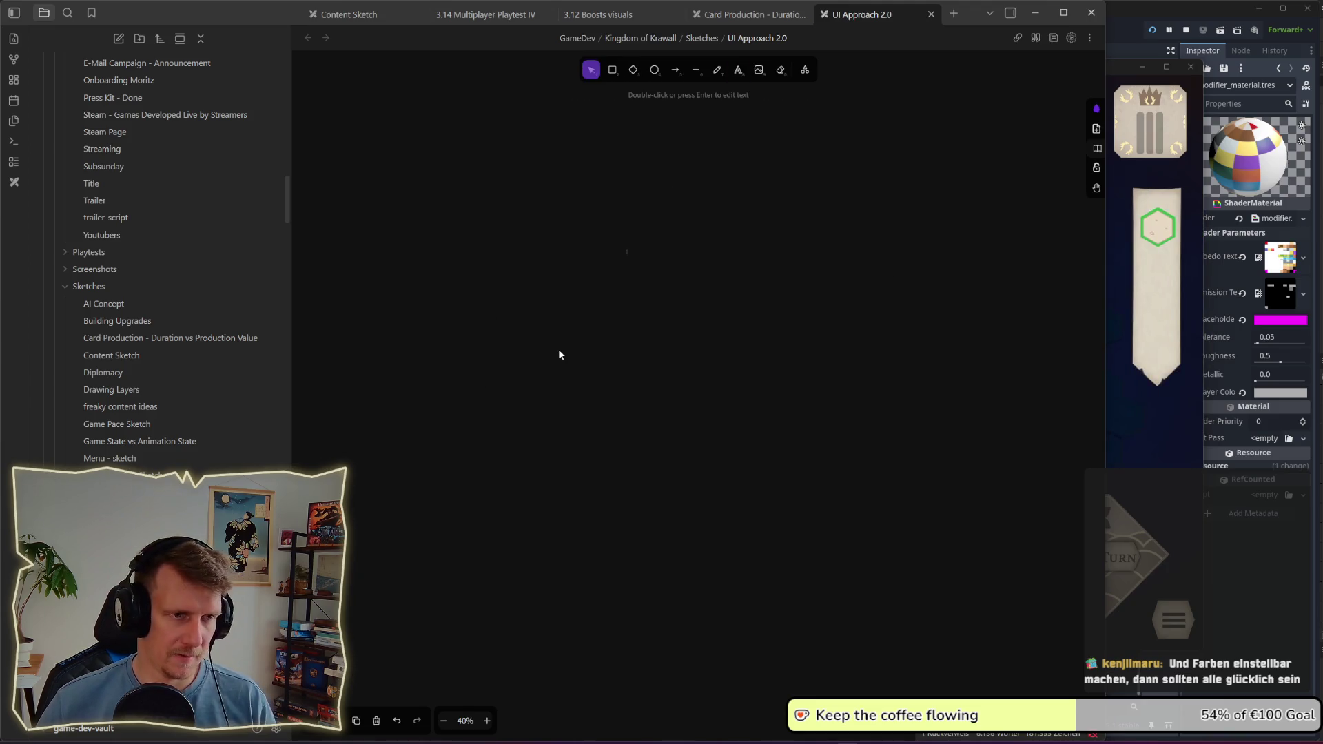
pyautogui.scroll(5, 652, 269)
pyautogui.moveTo(576, 235); pyautogui.dragTo(579, 401)
pyautogui.press('Escape')
pyautogui.press('Return')
pyautogui.write('3')
pyautogui.press('Escape')
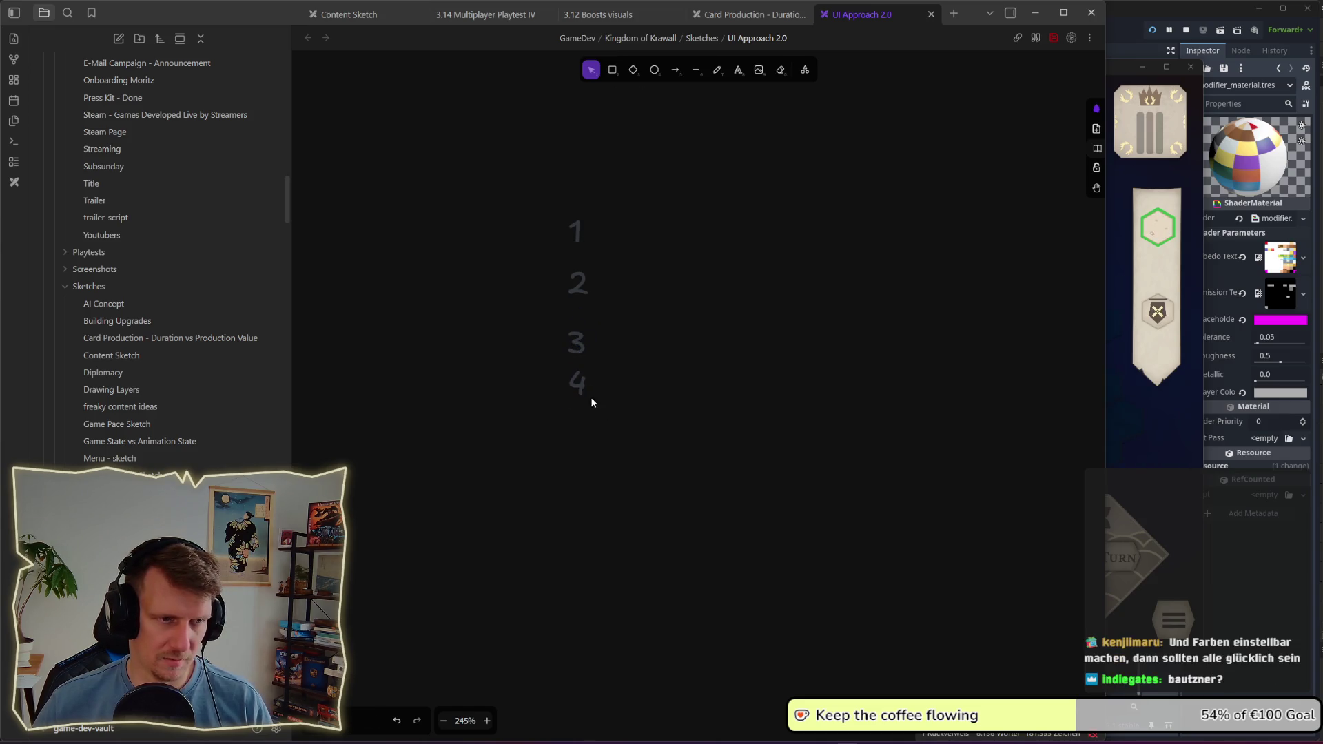
pyautogui.press('Escape')
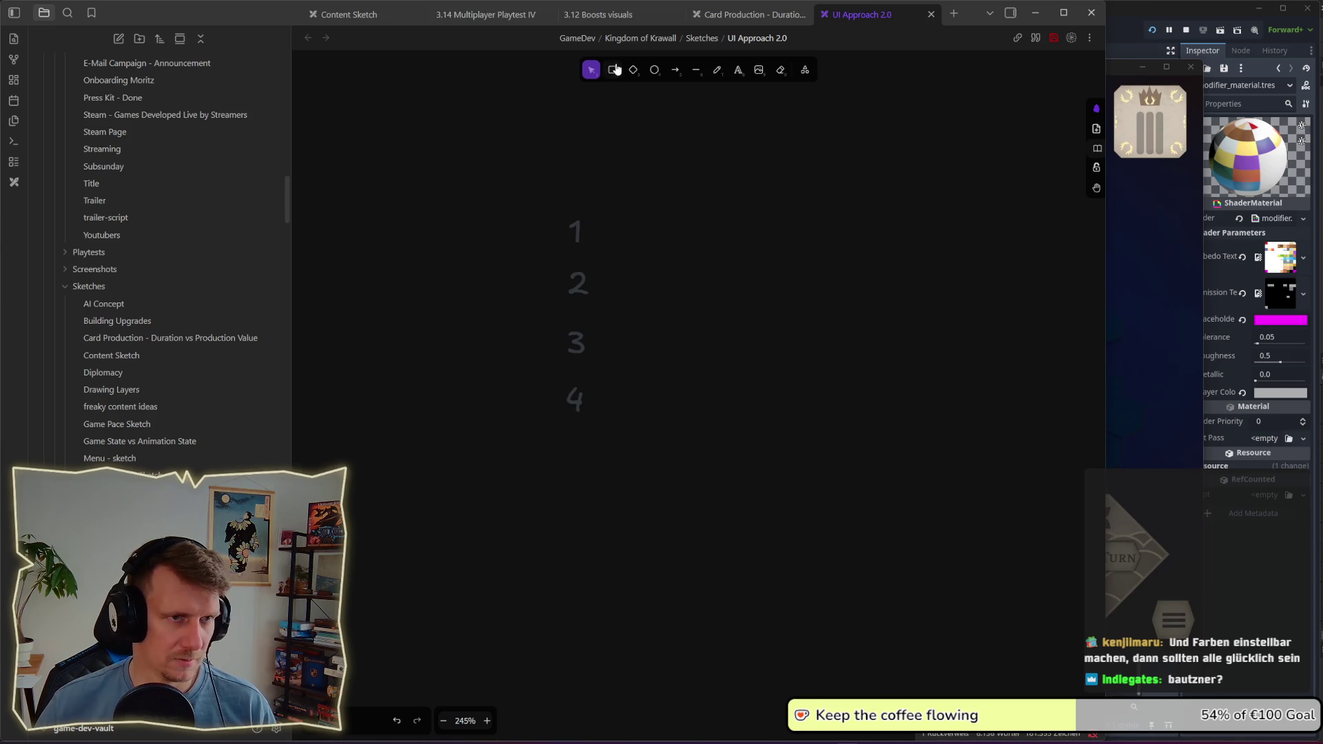
pyautogui.click(614, 69)
pyautogui.moveTo(597, 210); pyautogui.dragTo(643, 257)
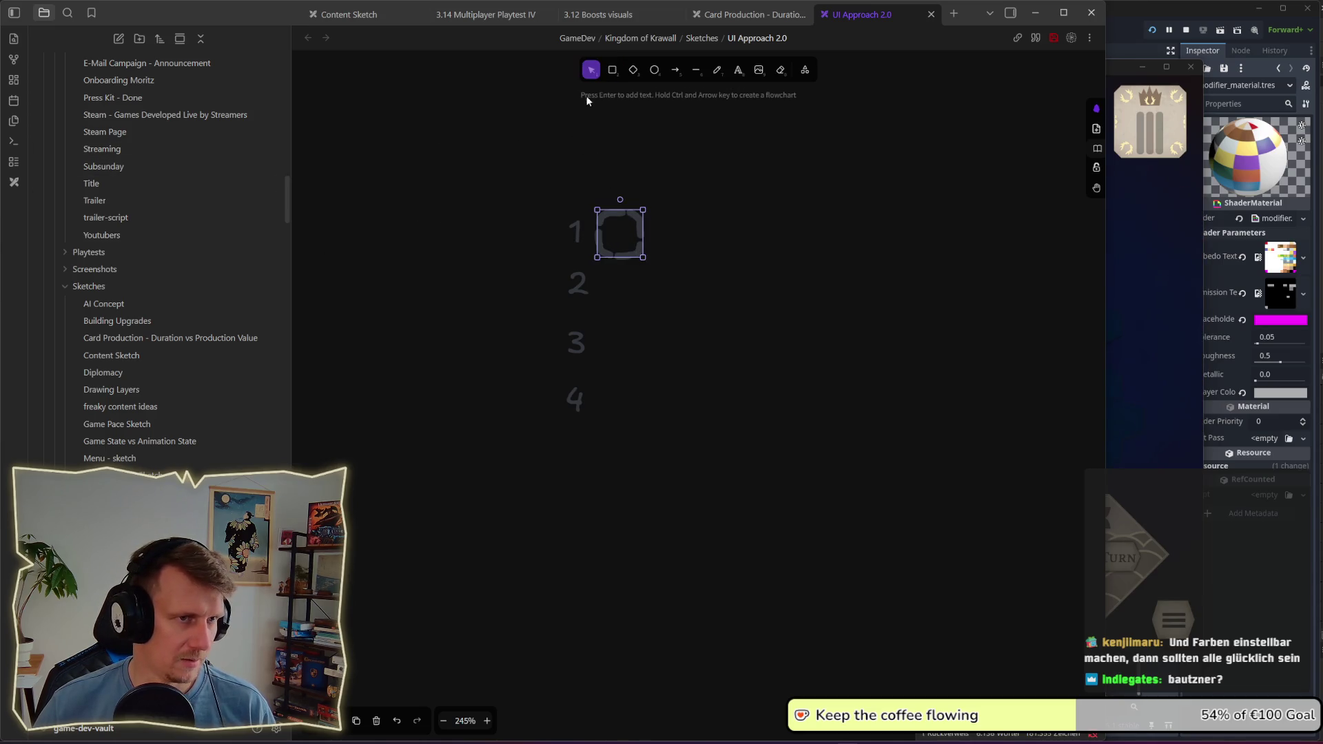
# Step: Give the first square a red outline and dark red fill, and adjust its size
pyautogui.click(343, 721)
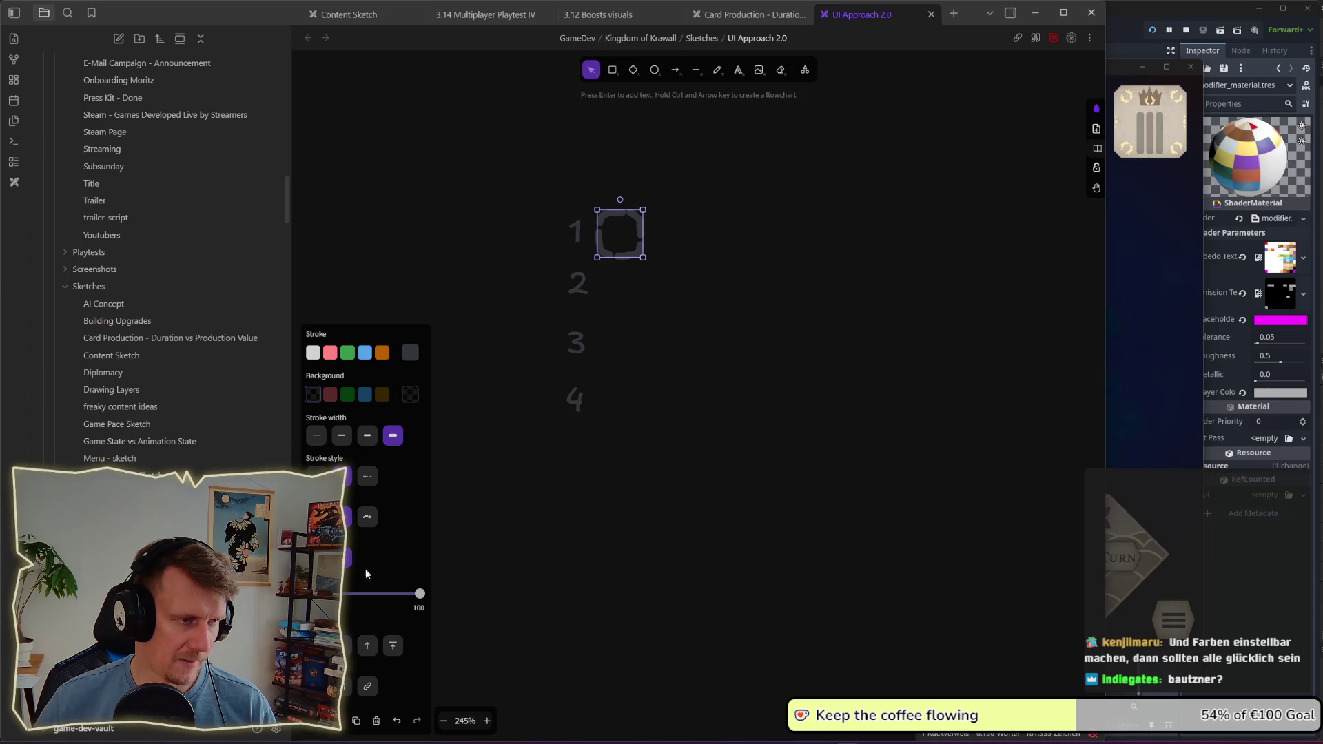
pyautogui.click(328, 353)
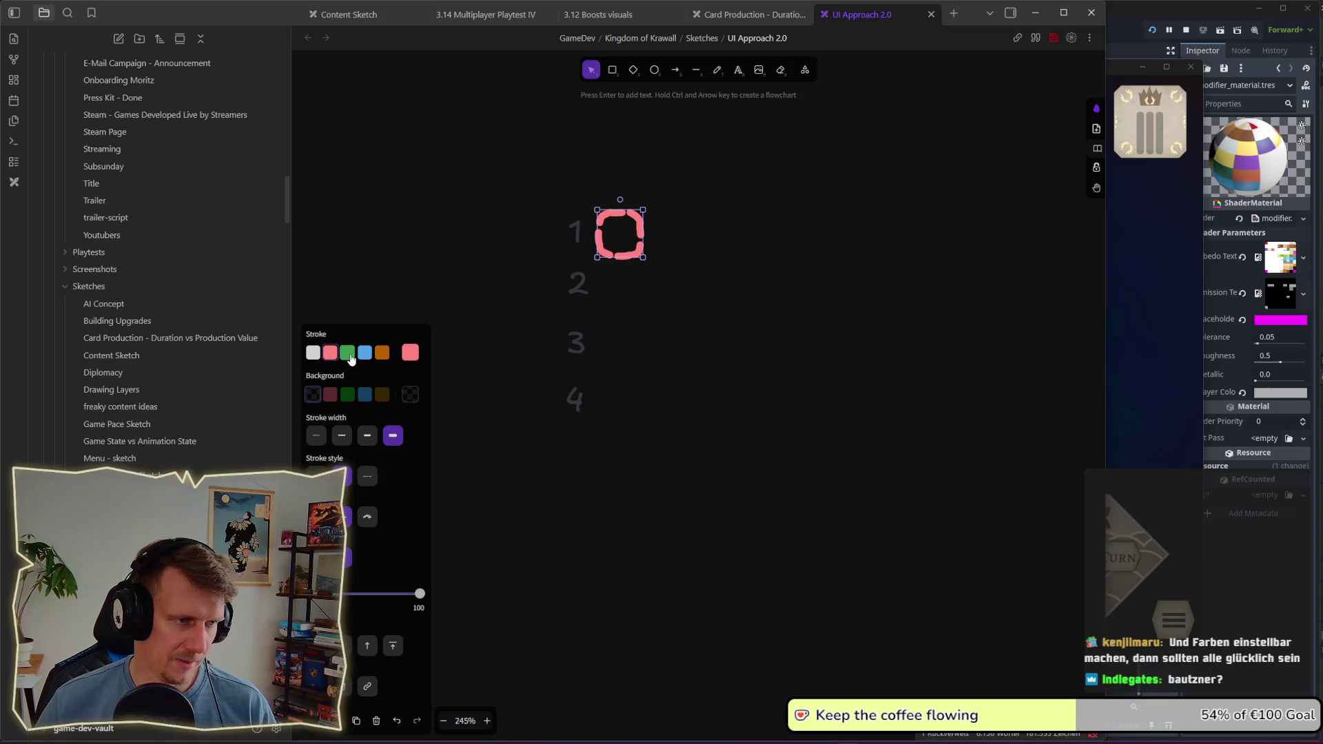
pyautogui.click(331, 395)
pyautogui.click(410, 311)
pyautogui.click(410, 312)
pyautogui.moveTo(625, 256); pyautogui.dragTo(622, 304)
# Step: Colour the row copies: green for row 2, blue for row 3, orange outline with brown fill for row 4
pyautogui.click(349, 314)
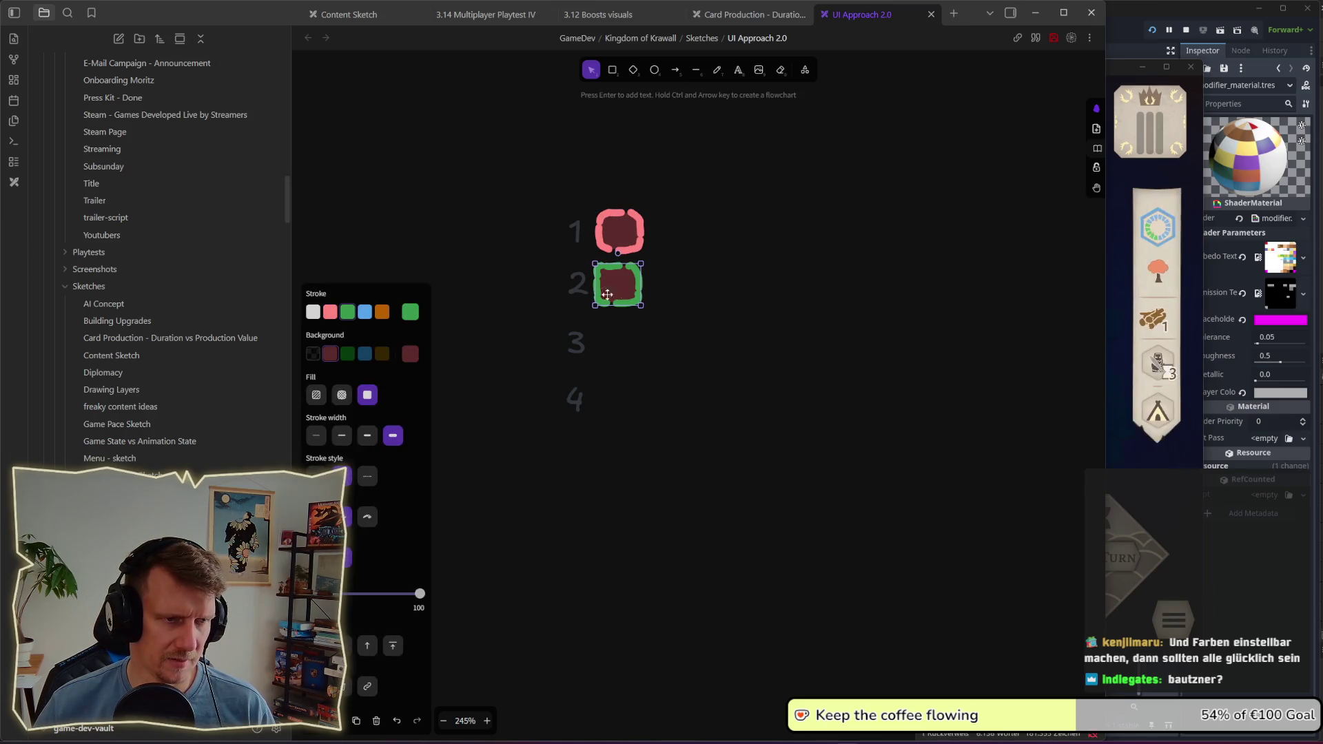
pyautogui.click(347, 353)
pyautogui.moveTo(629, 300); pyautogui.dragTo(616, 409)
pyautogui.click(365, 353)
pyautogui.click(364, 312)
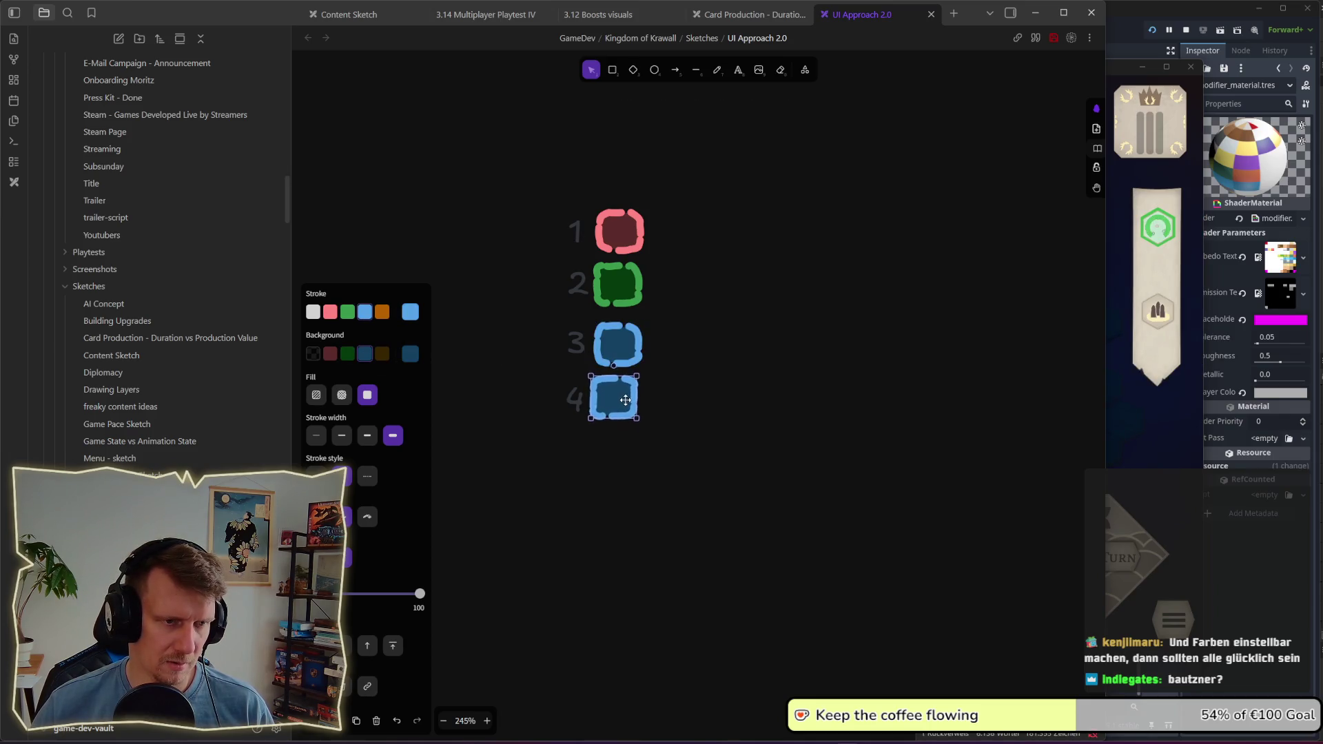
pyautogui.click(382, 354)
pyautogui.click(382, 312)
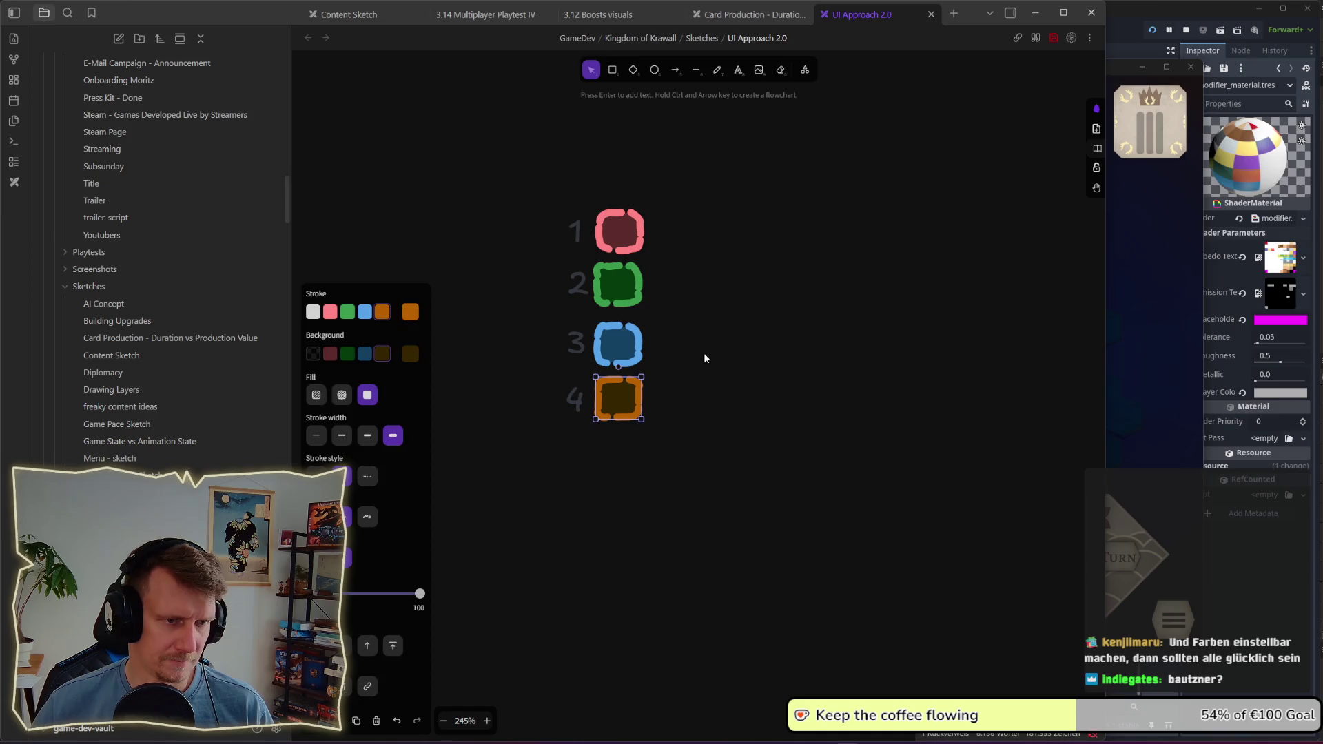
# Step: Copy the red row 1 square out to the right
pyautogui.click(668, 348)
pyautogui.click(632, 238)
pyautogui.moveTo(632, 237); pyautogui.dragTo(753, 238)
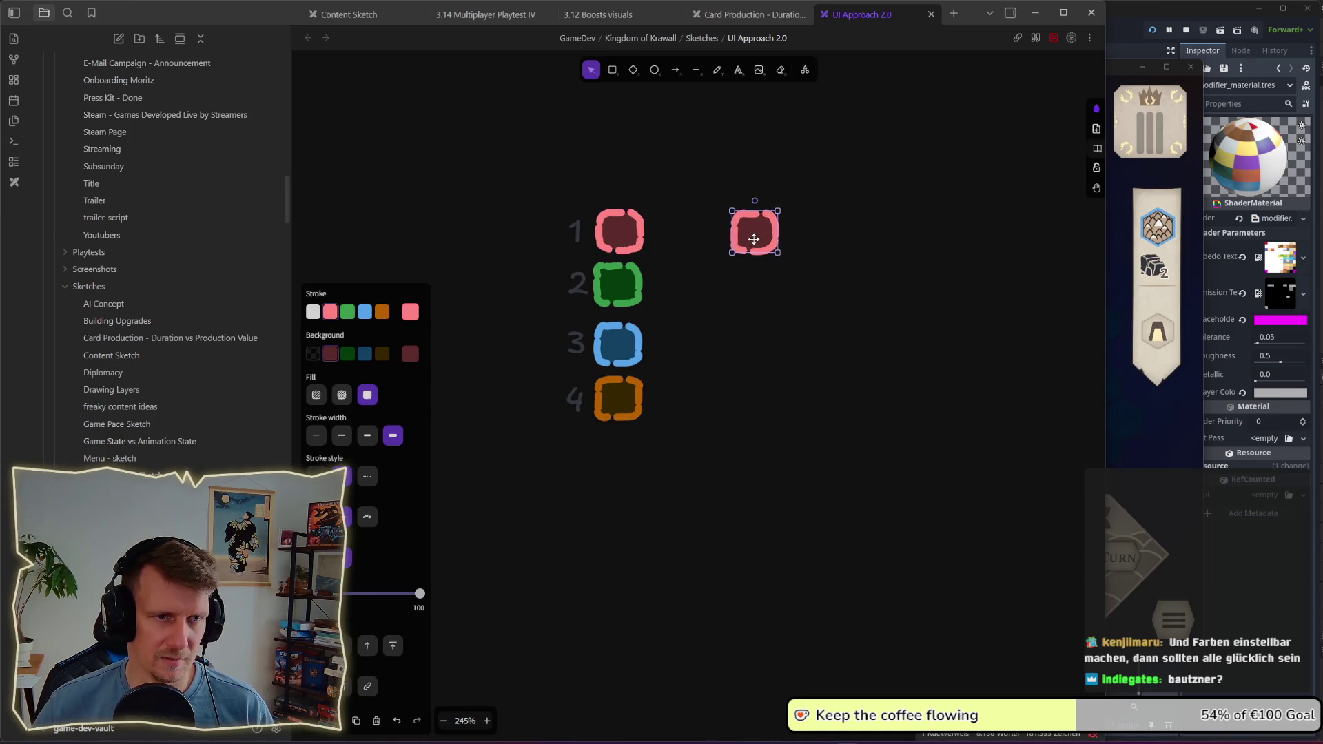
pyautogui.press('a')
pyautogui.moveTo(662, 239); pyautogui.dragTo(710, 238)
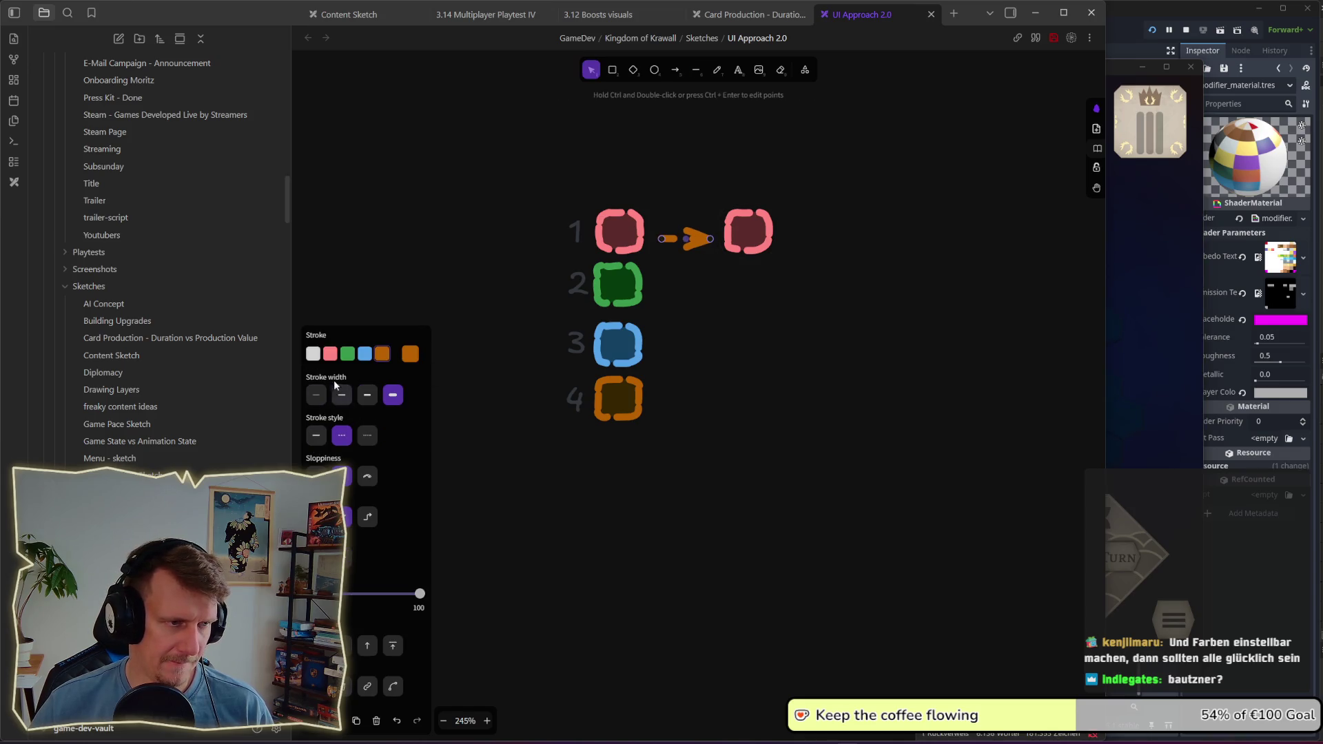
pyautogui.click(411, 354)
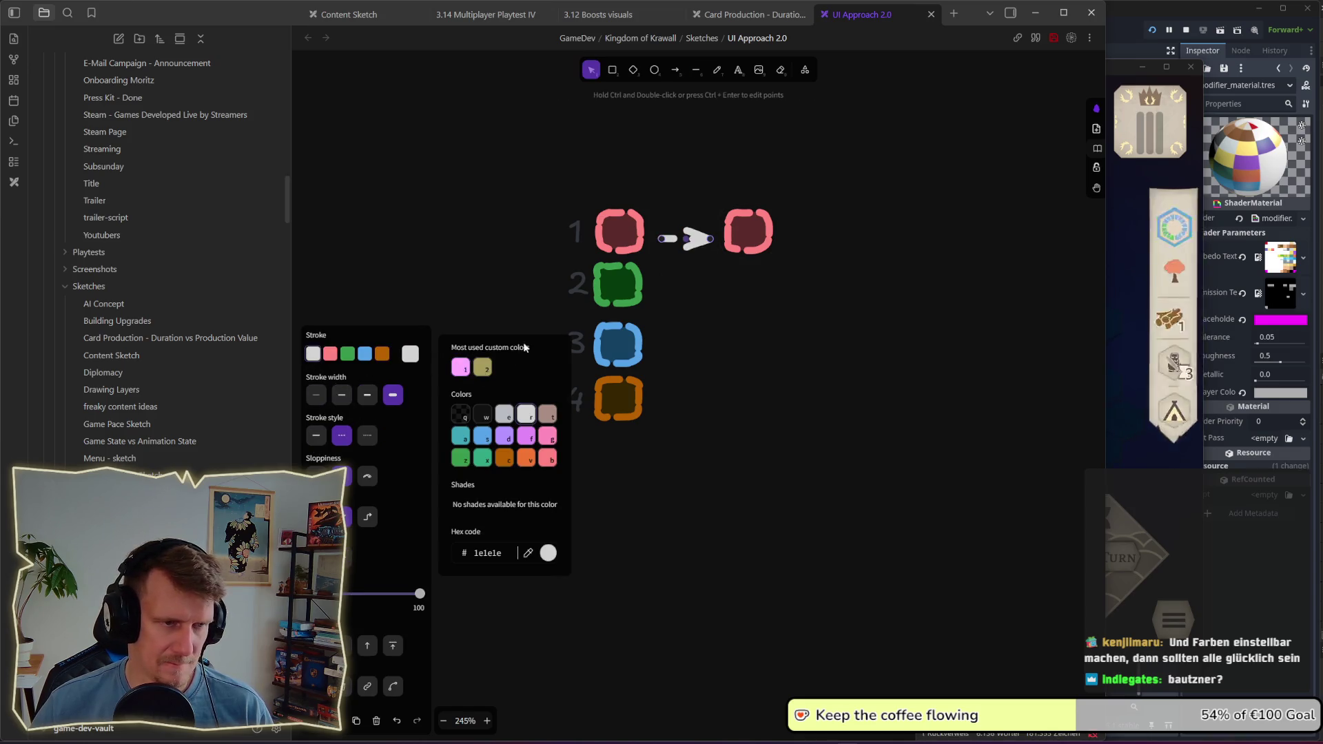
pyautogui.click(320, 428)
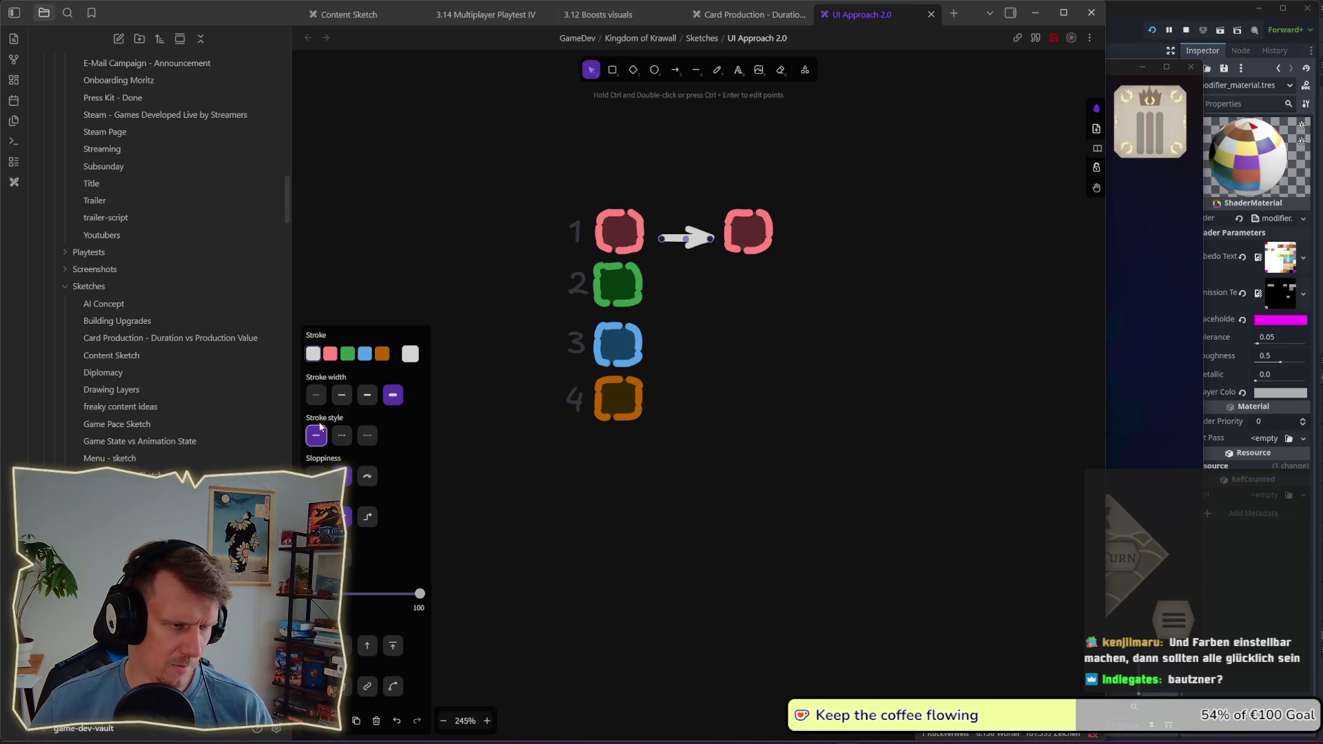
pyautogui.click(722, 322)
pyautogui.moveTo(686, 238)
pyautogui.mouseDown()
pyautogui.moveTo(696, 355)
pyautogui.moveTo(717, 400)
pyautogui.mouseUp()
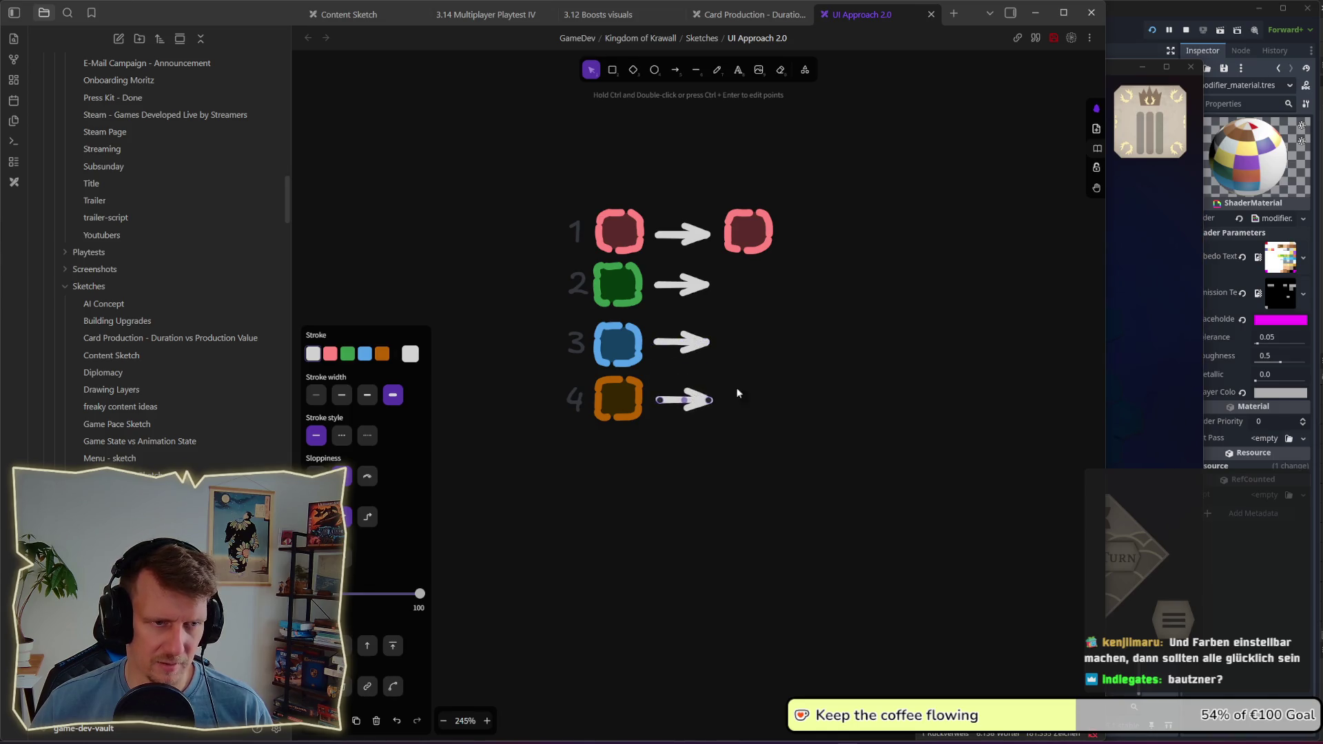
pyautogui.click(717, 400)
pyautogui.moveTo(621, 283); pyautogui.dragTo(745, 284)
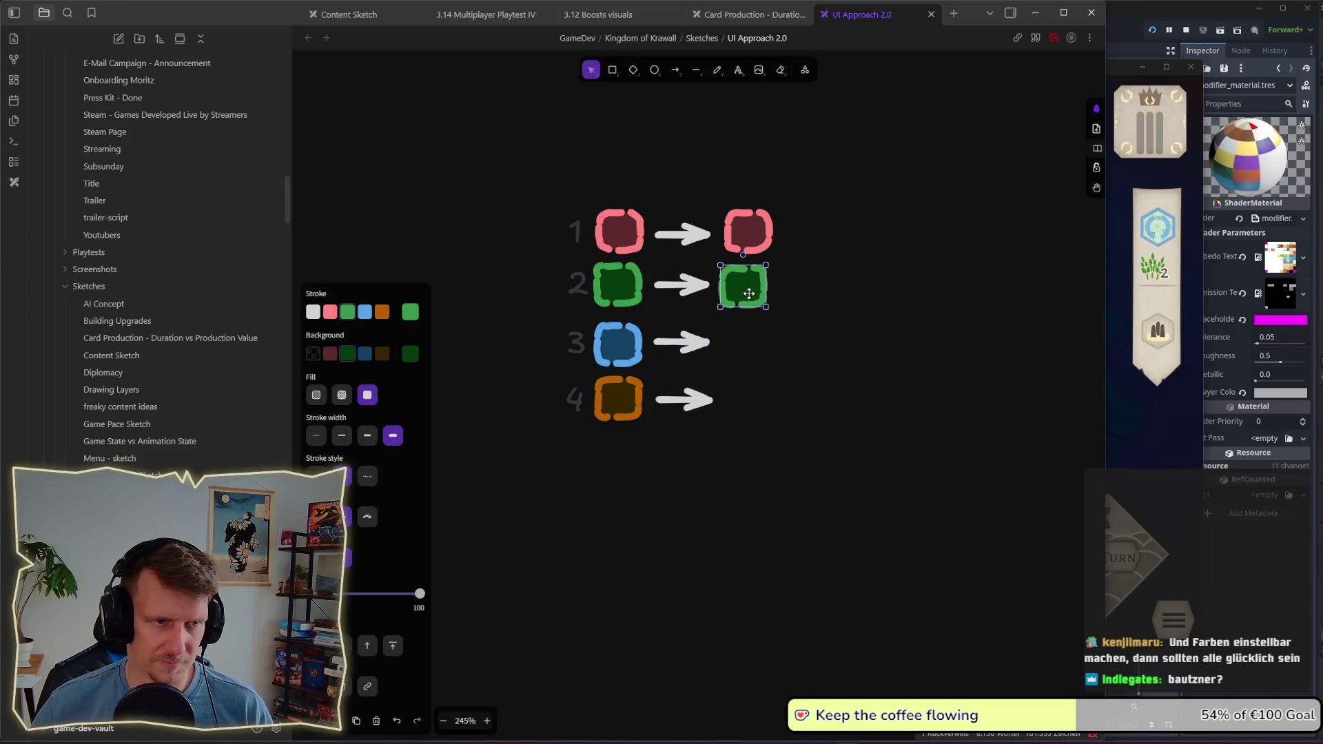
pyautogui.click(416, 318)
pyautogui.click(462, 326)
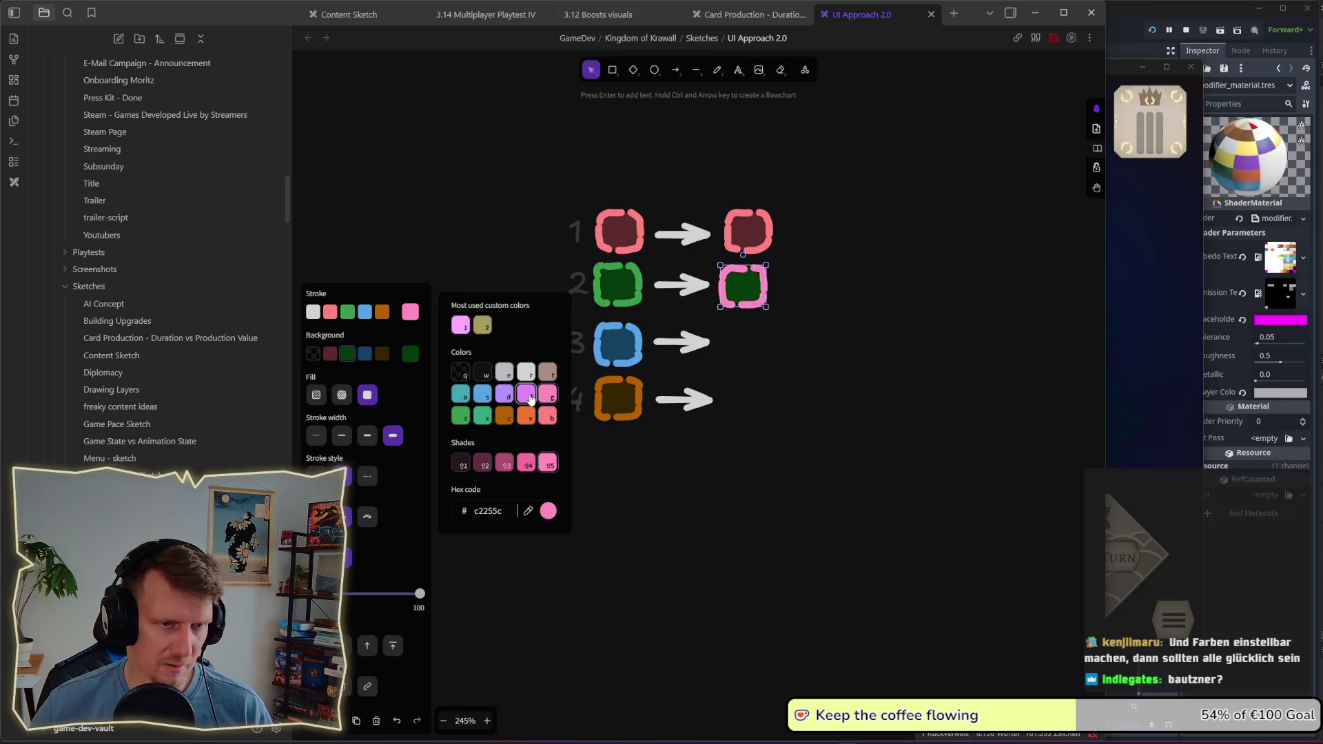
pyautogui.click(526, 416)
pyautogui.click(503, 415)
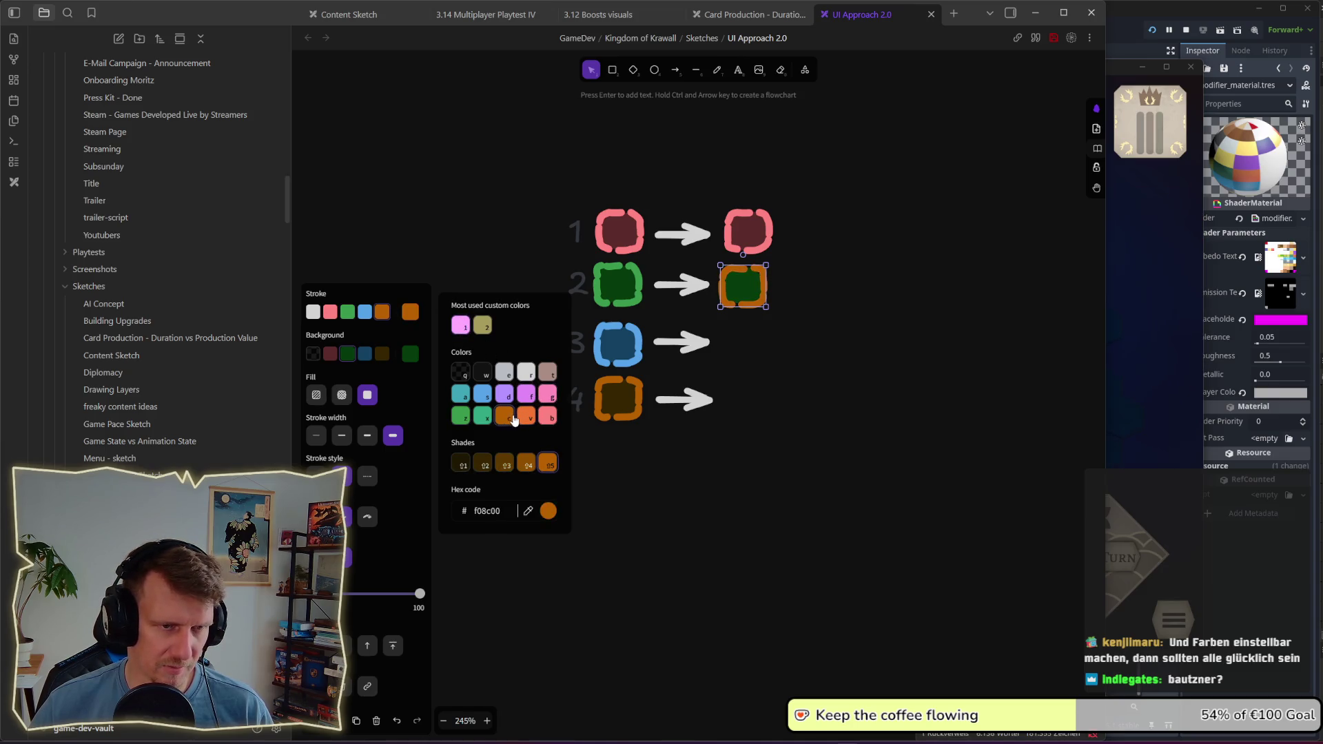
pyautogui.click(548, 417)
pyautogui.click(532, 421)
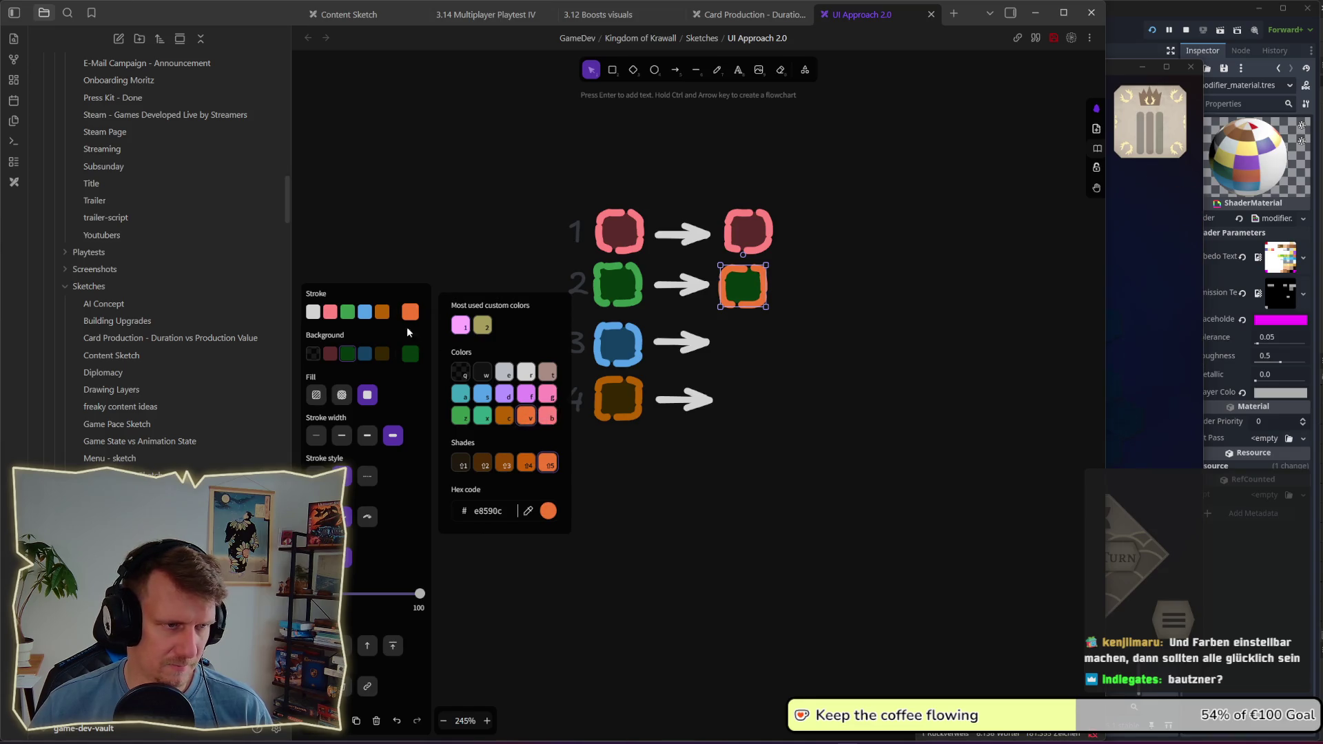
pyautogui.click(387, 358)
pyautogui.moveTo(743, 317); pyautogui.dragTo(746, 401)
pyautogui.click(364, 354)
pyautogui.click(382, 354)
pyautogui.click(382, 312)
pyautogui.click(743, 285)
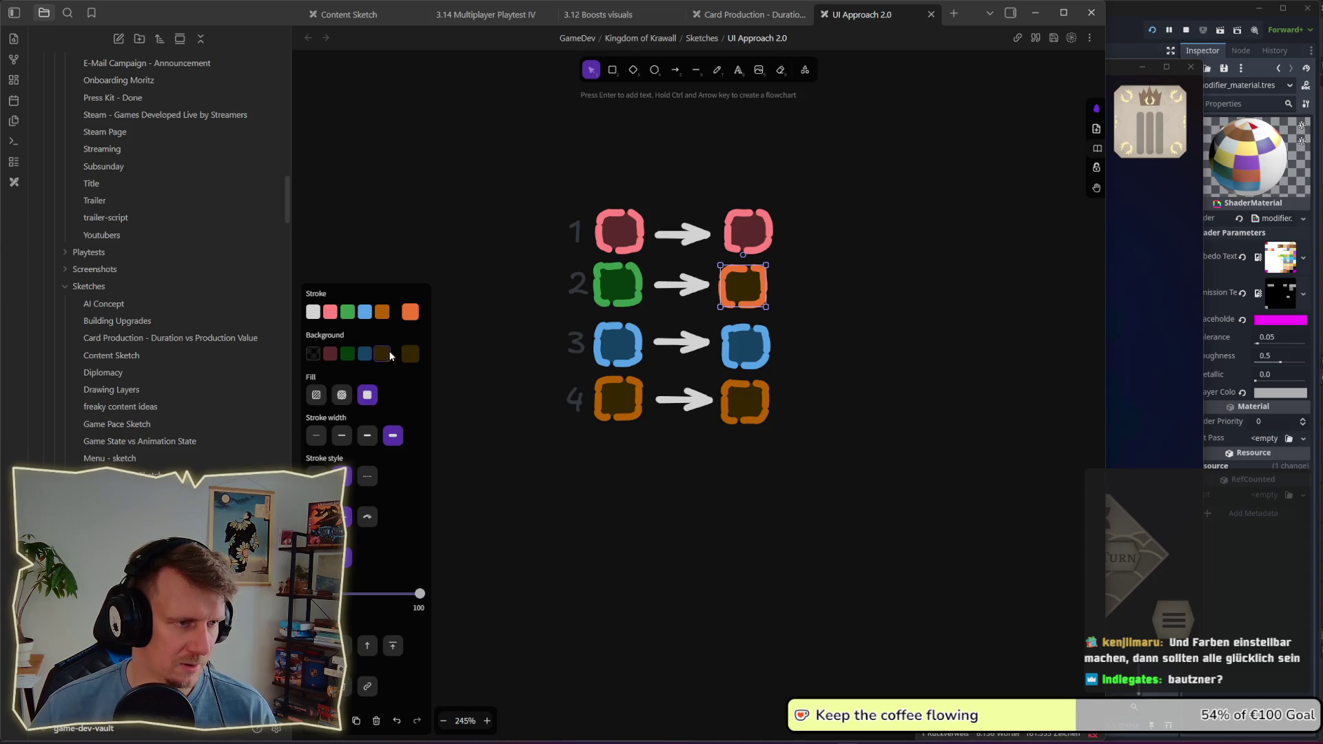
pyautogui.click(410, 312)
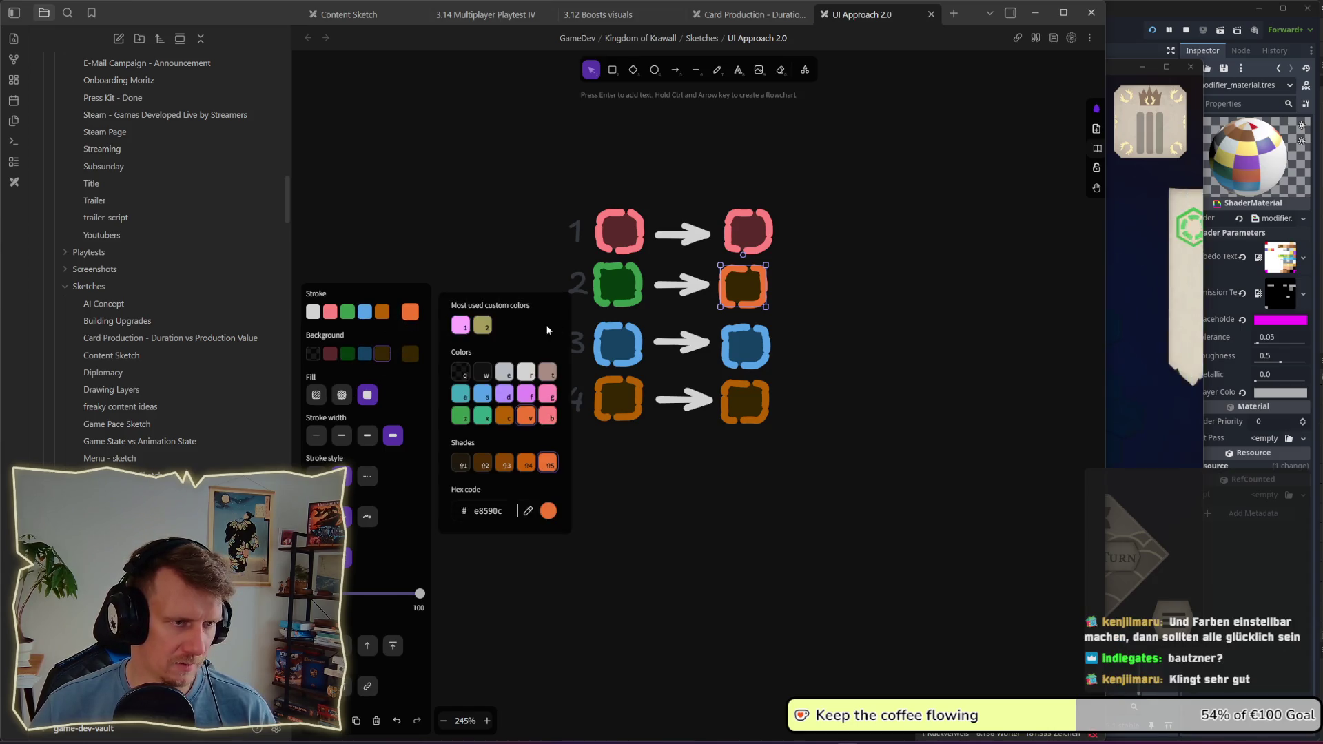
pyautogui.click(529, 403)
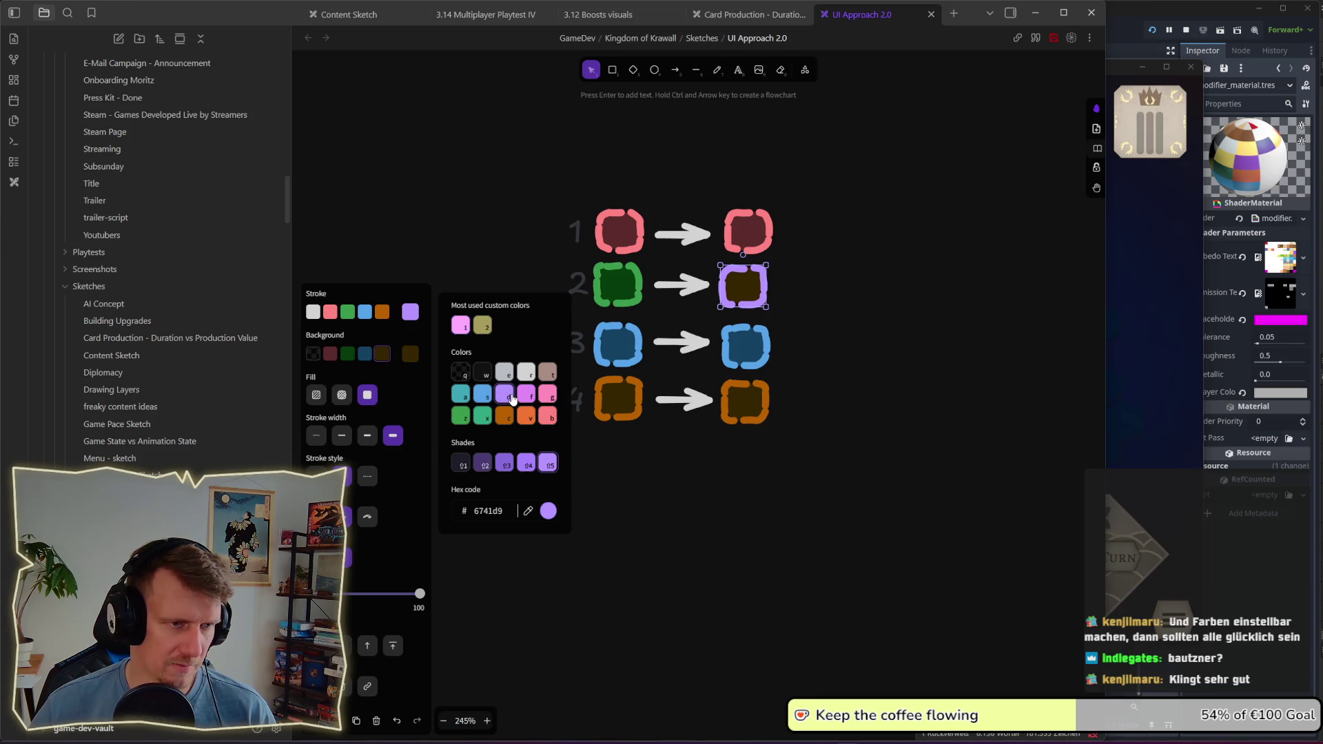
pyautogui.click(410, 354)
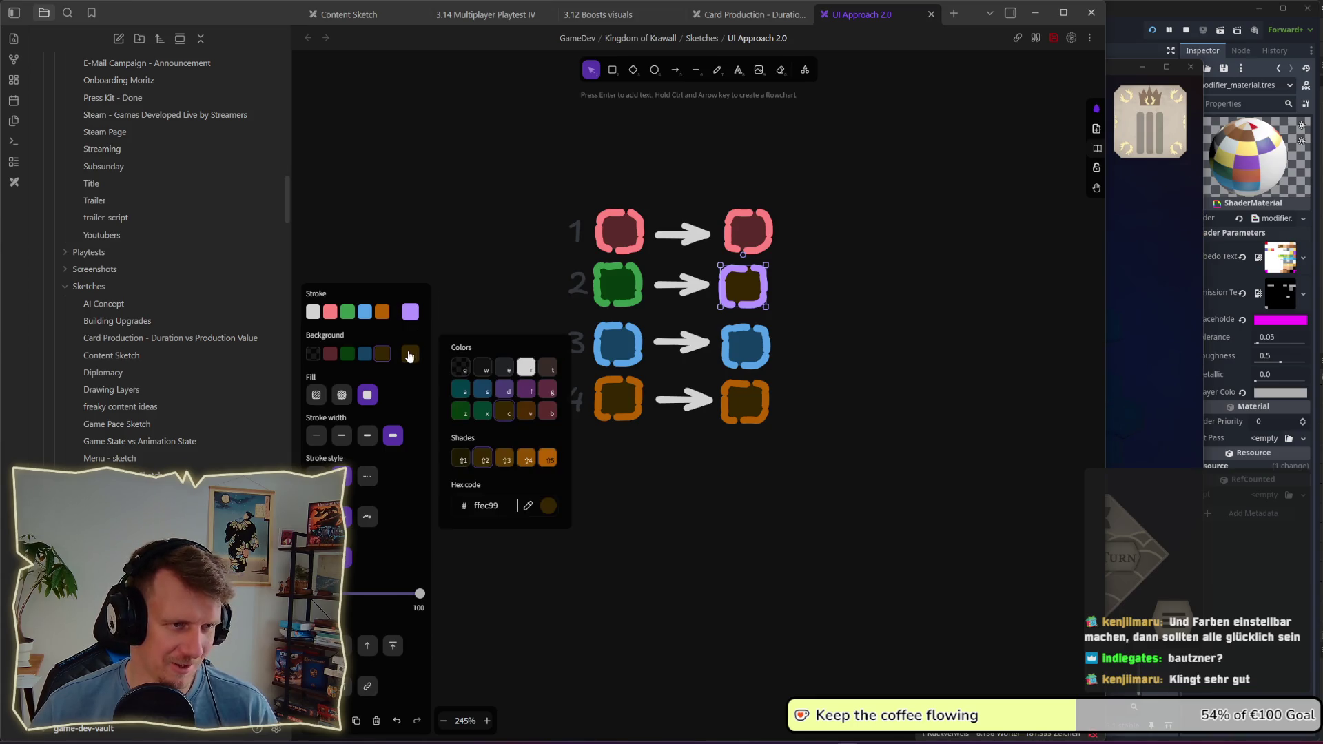
pyautogui.click(513, 392)
pyautogui.click(861, 329)
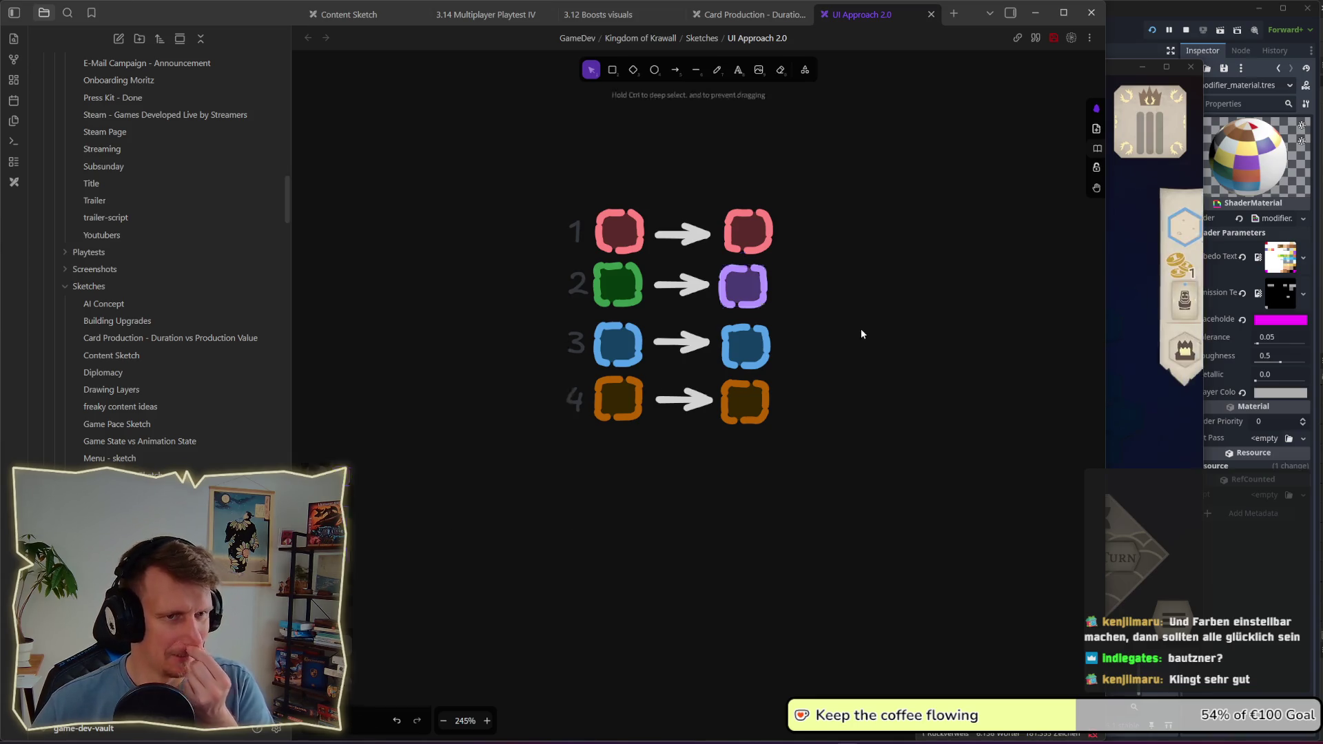
pyautogui.click(746, 286)
pyautogui.click(772, 243)
pyautogui.moveTo(765, 239); pyautogui.dragTo(768, 240)
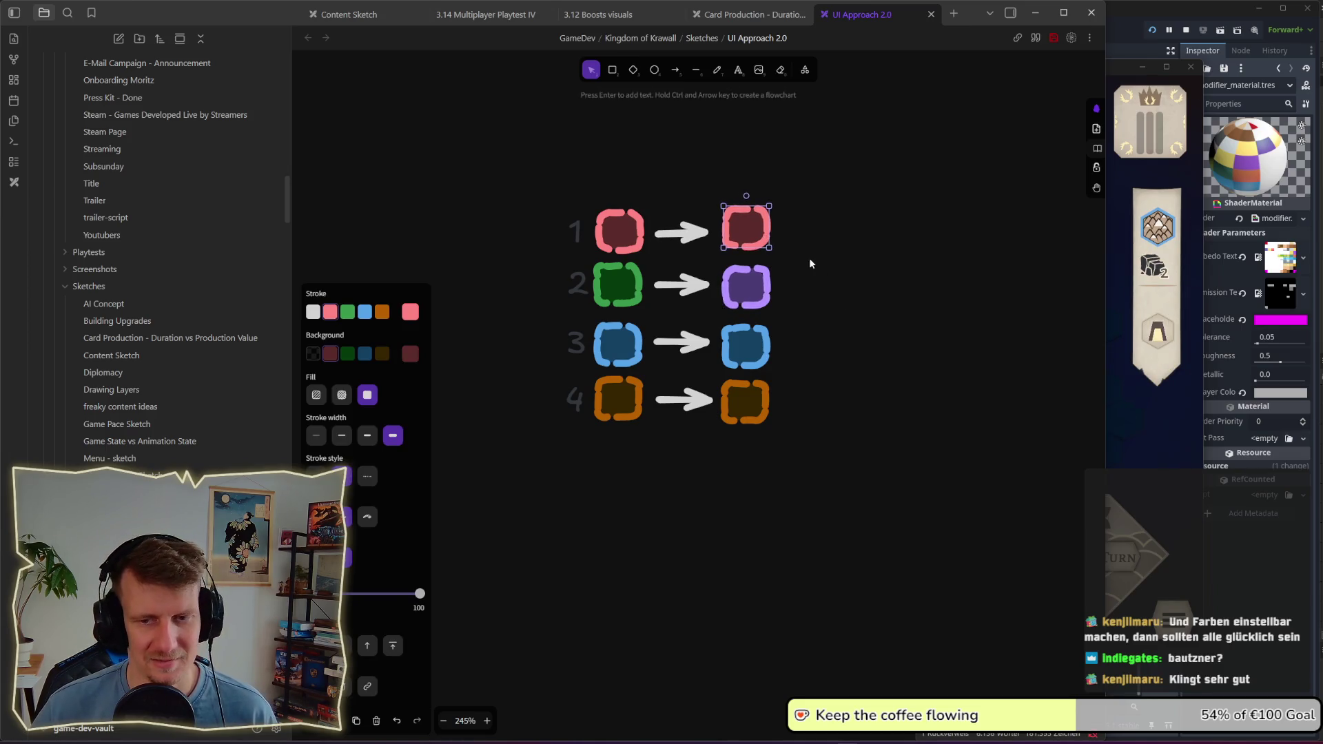
pyautogui.click(830, 295)
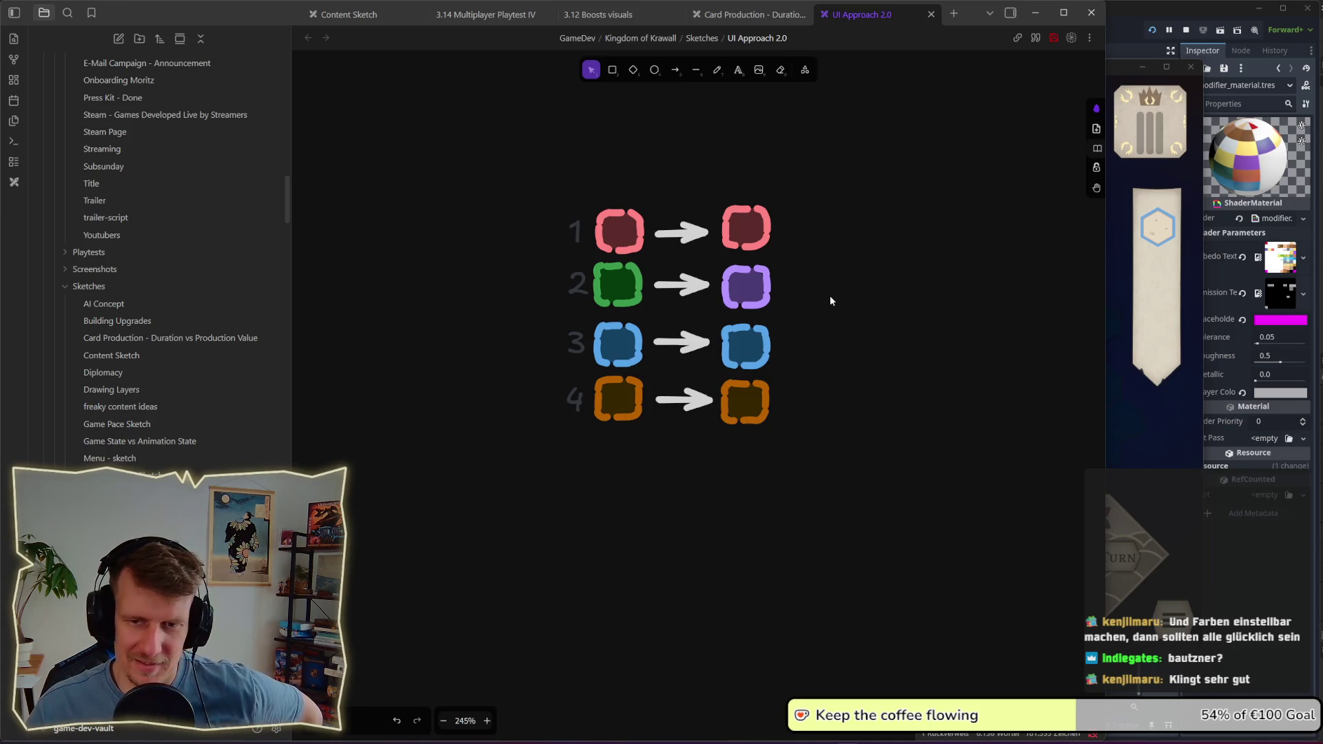
pyautogui.moveTo(530, 187)
pyautogui.mouseDown()
pyautogui.moveTo(563, 228)
pyautogui.moveTo(846, 432)
pyautogui.mouseUp()
pyautogui.click(845, 435)
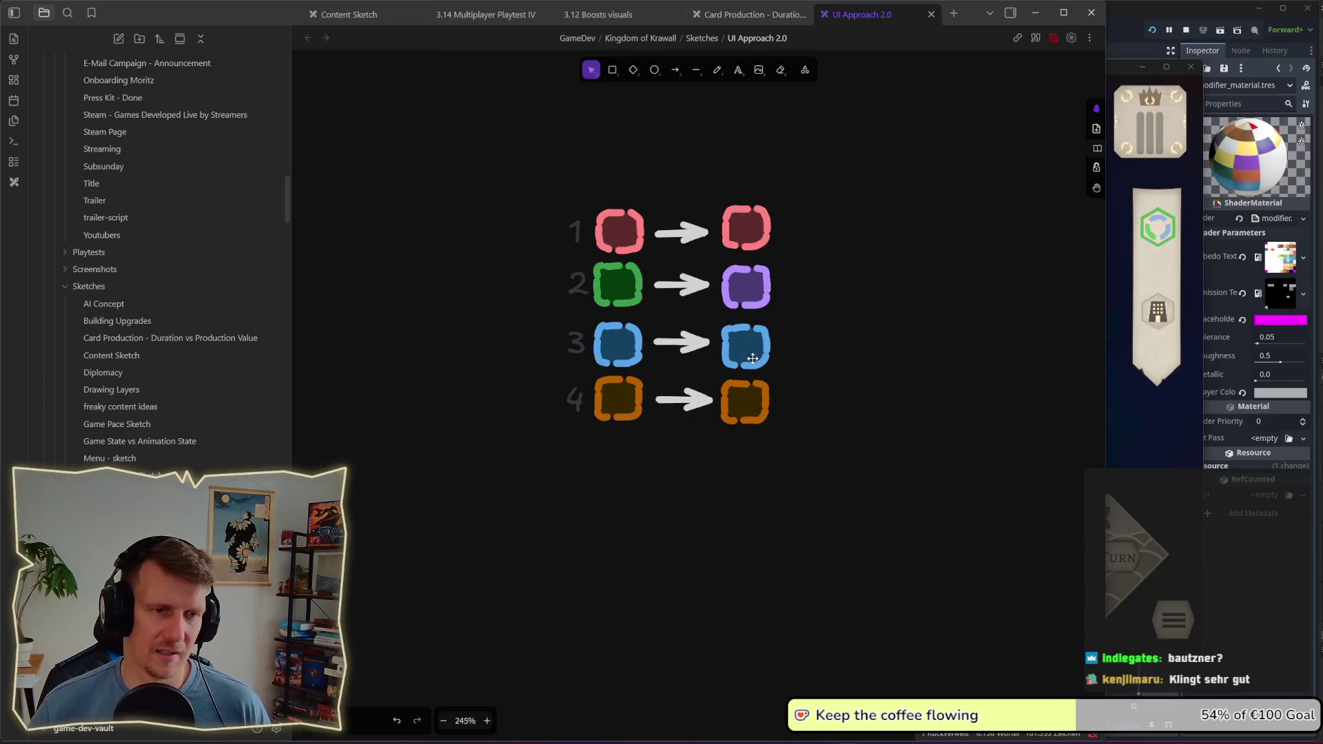
pyautogui.scroll(-5, 763, 336)
pyautogui.scroll(3, 763, 336)
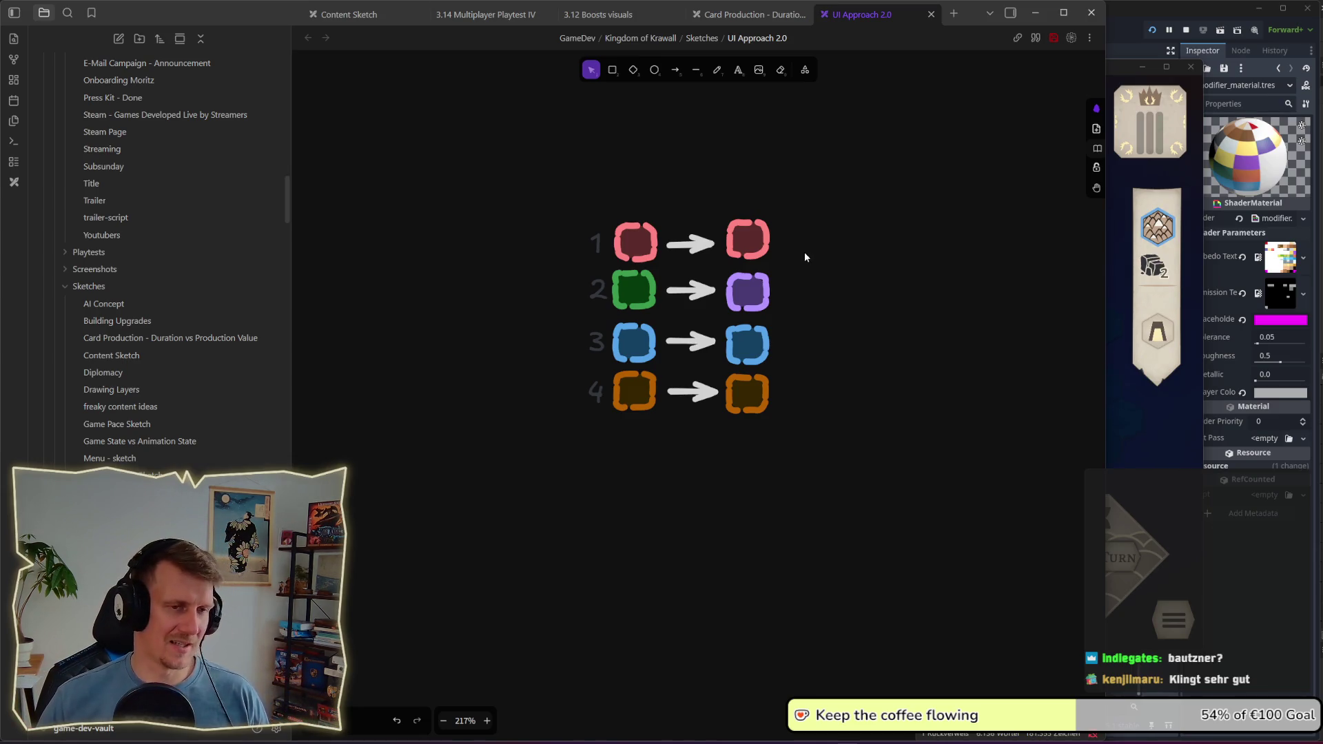
pyautogui.moveTo(792, 315); pyautogui.dragTo(725, 277)
pyautogui.click(848, 382)
pyautogui.moveTo(848, 382); pyautogui.dragTo(606, 312)
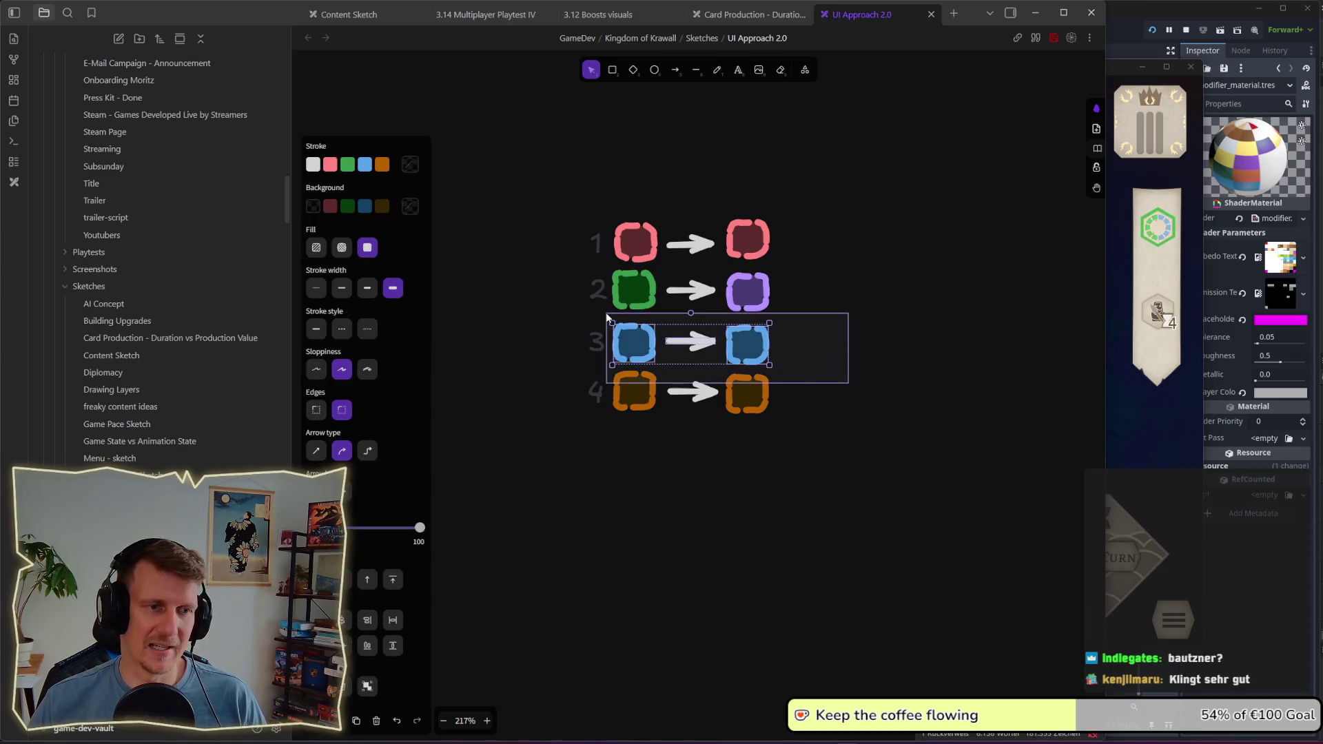
pyautogui.click(867, 334)
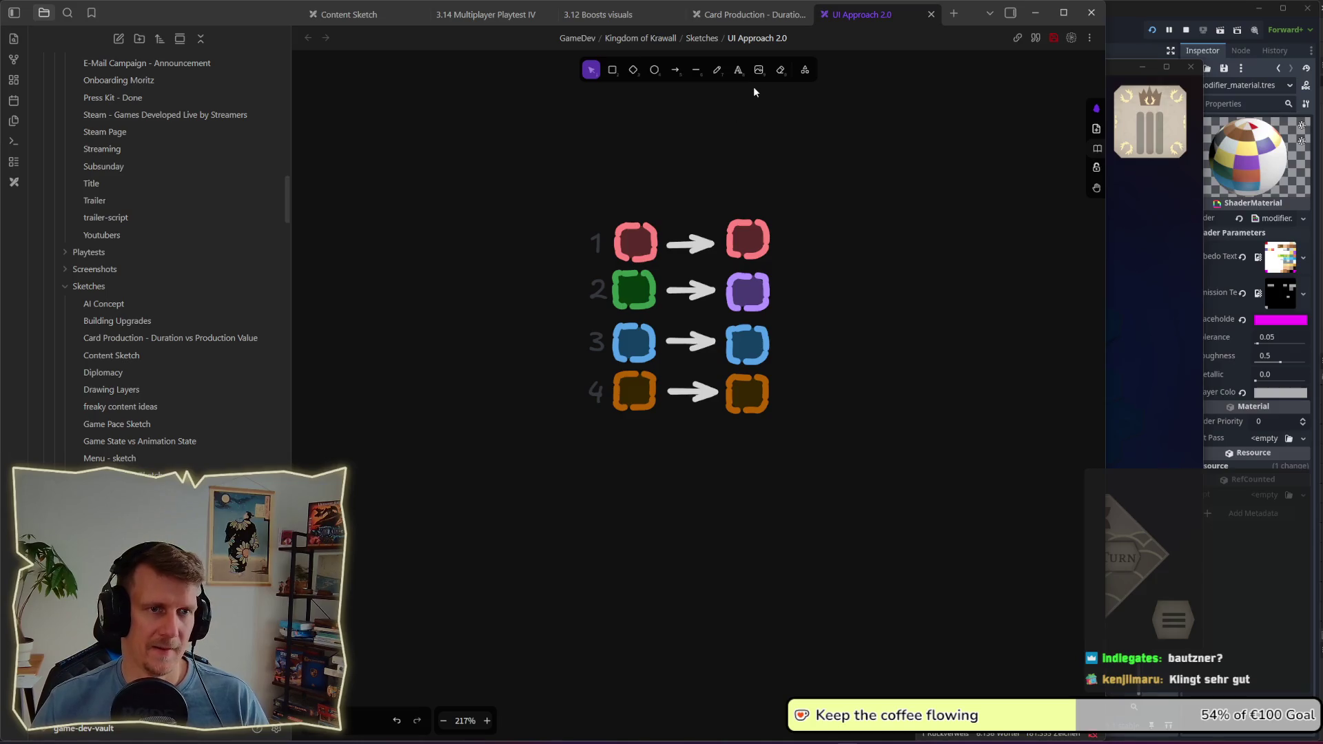
# Step: Return to Obsidian, look over the Card Production sketch notes, then open the 3.14 Multiplayer Playtest IV note
pyautogui.click(1134, 401)
pyautogui.hotkey('alt', 'Tab')
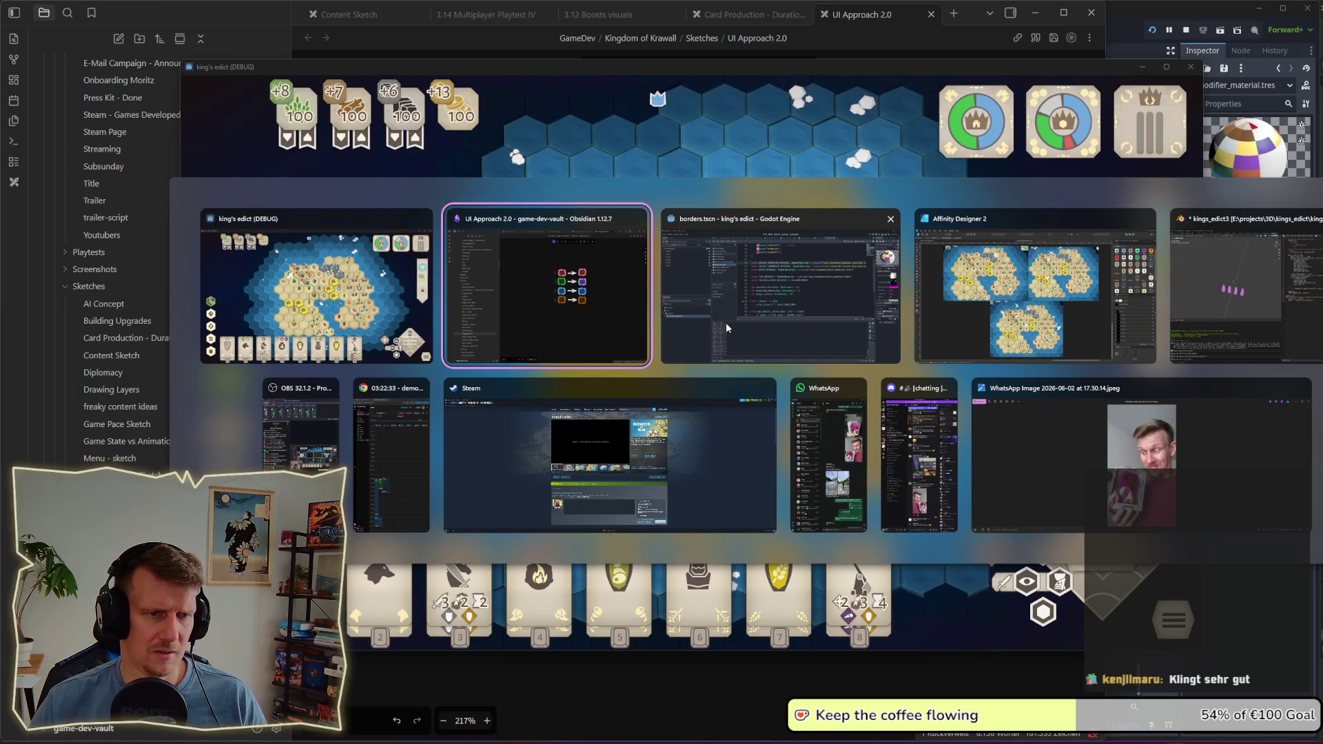
pyautogui.click(568, 317)
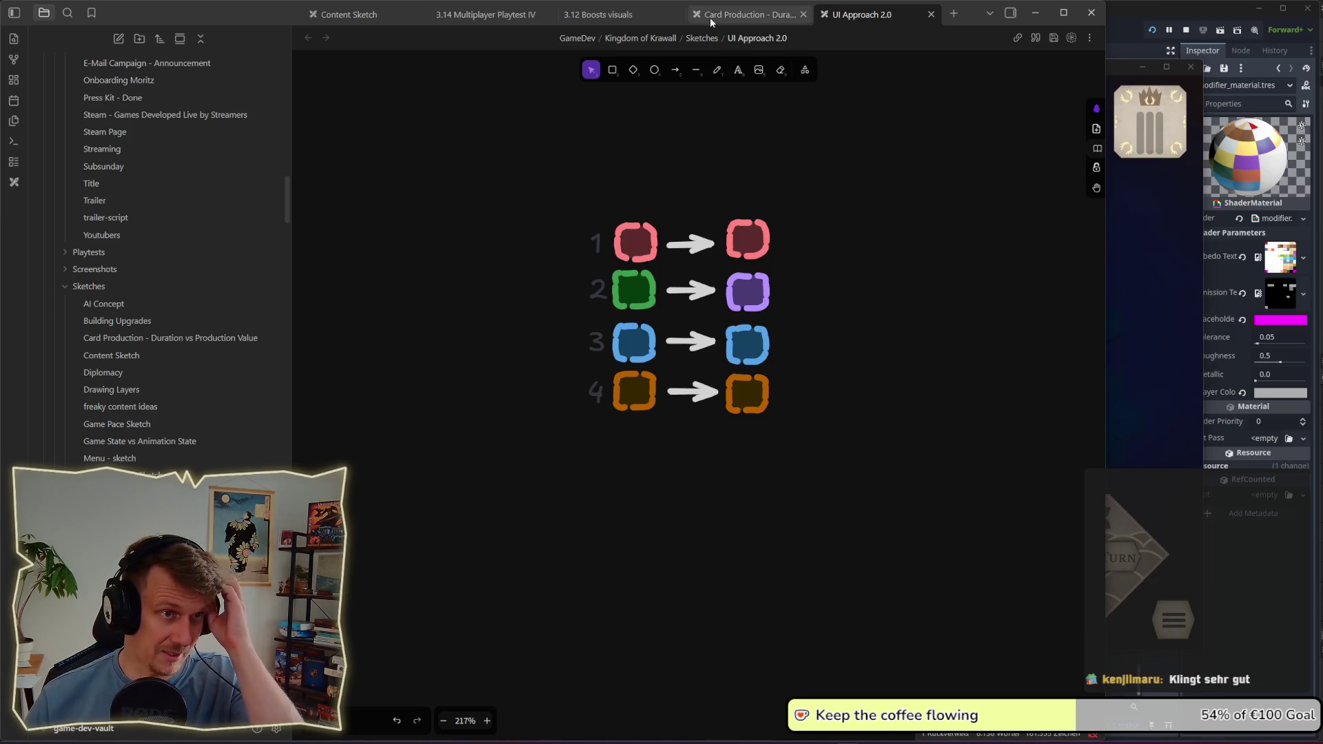
pyautogui.click(730, 15)
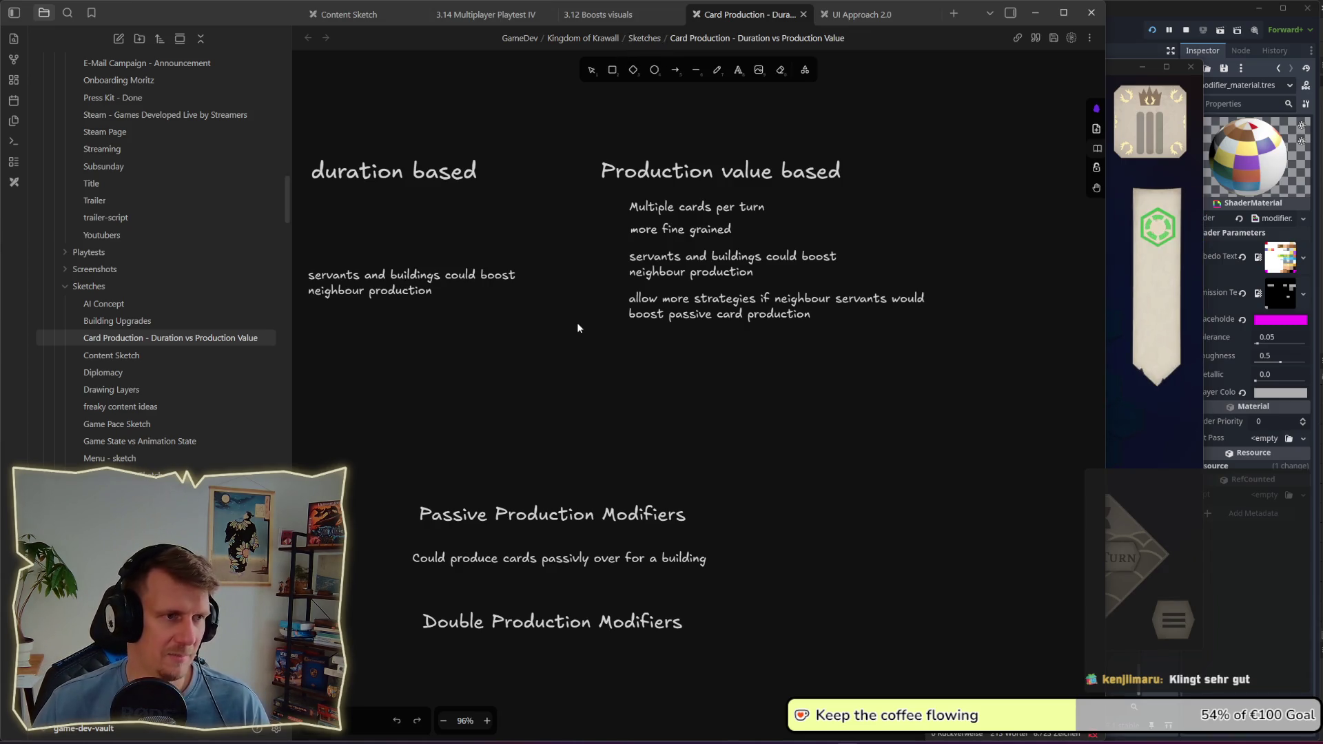
pyautogui.moveTo(561, 138); pyautogui.dragTo(979, 360)
pyautogui.click(979, 360)
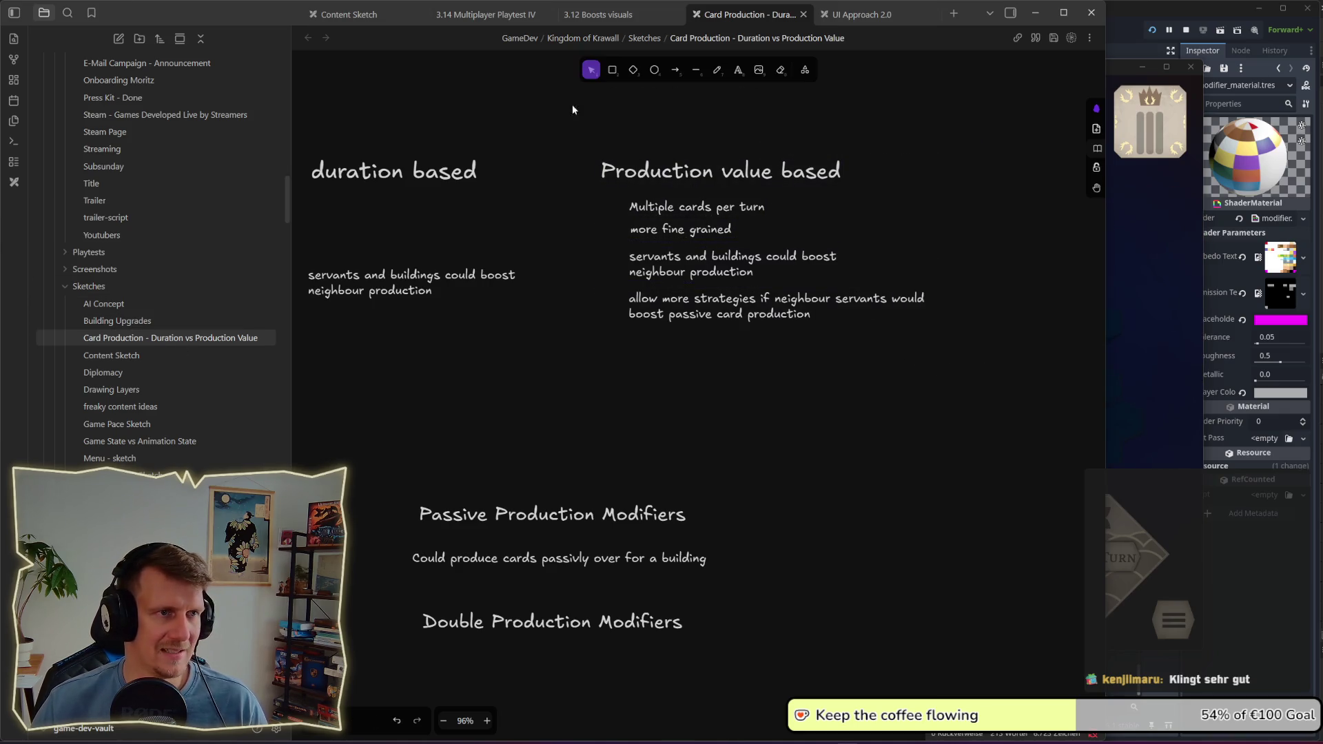
pyautogui.click(481, 16)
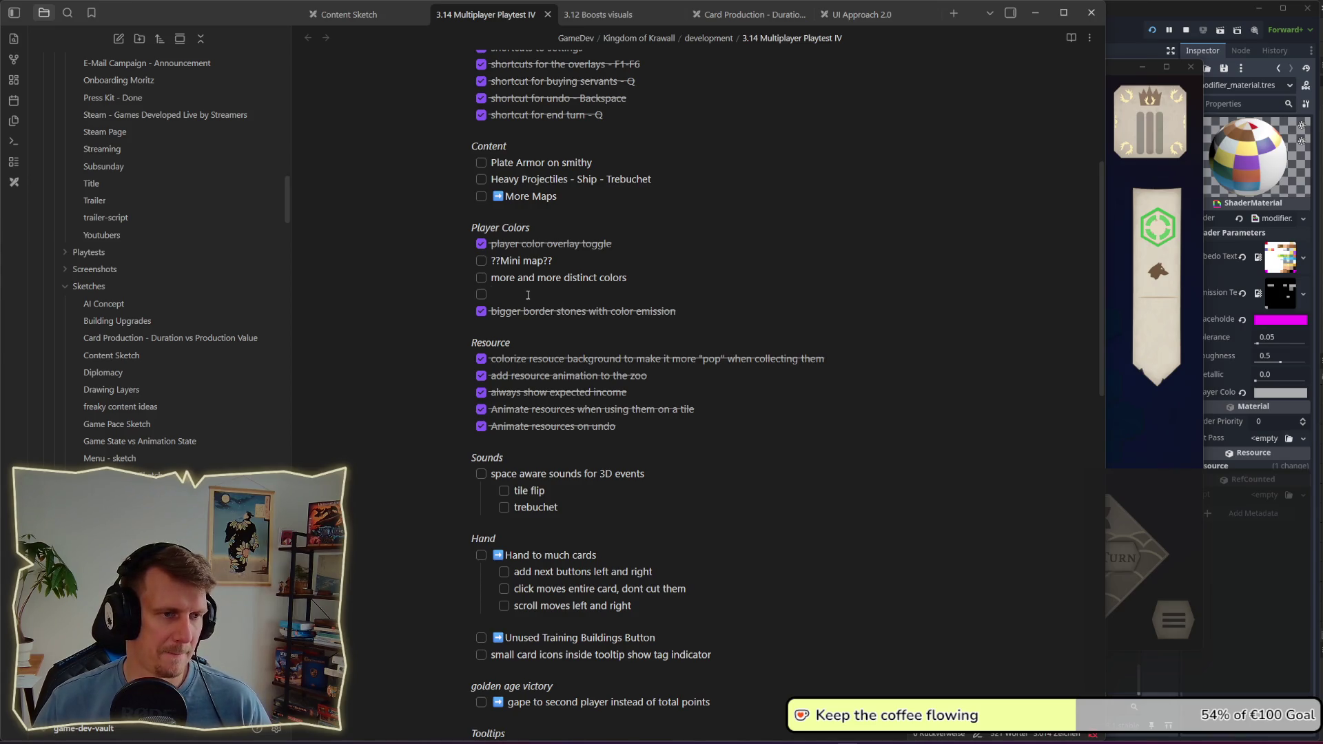
# Step: Delete the empty task line and the ??Mini map?? task from the Player Colors list
pyautogui.moveTo(449, 294); pyautogui.dragTo(515, 298)
pyautogui.press('BackSpace')
pyautogui.press('BackSpace')
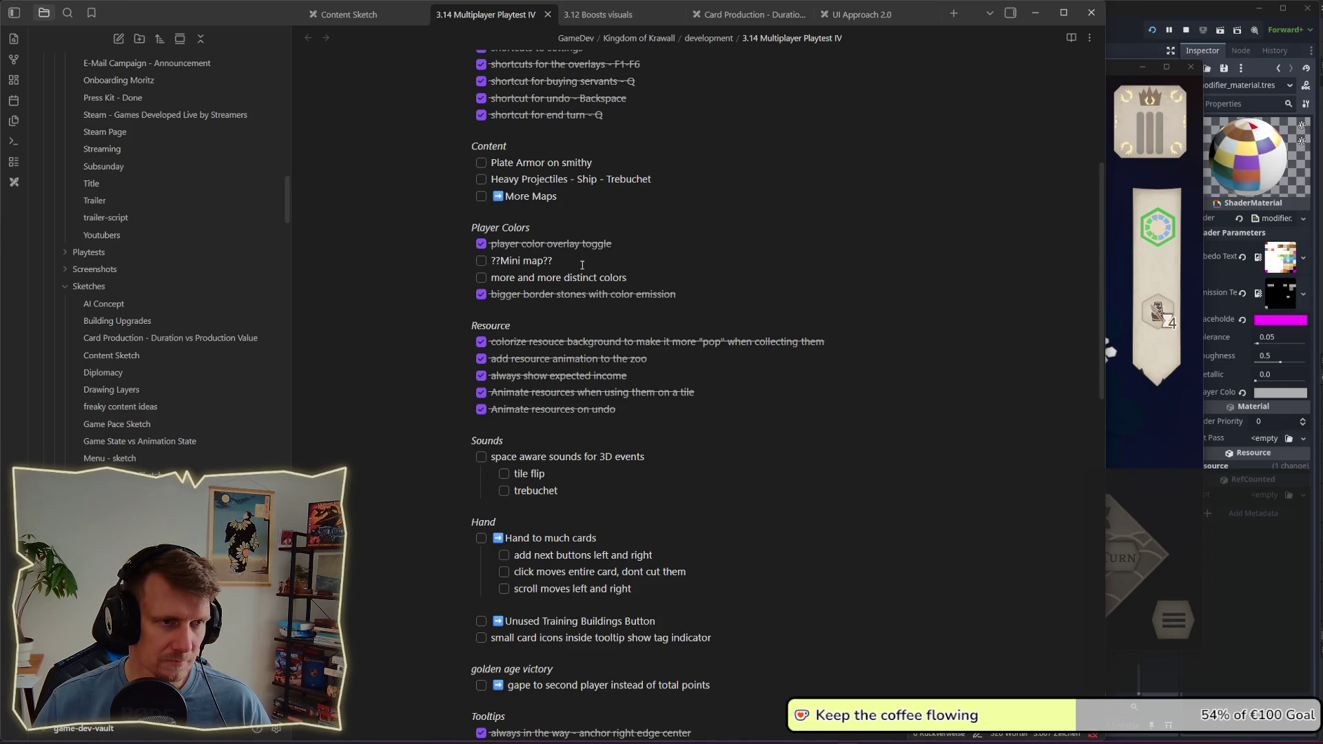
pyautogui.moveTo(583, 265); pyautogui.dragTo(501, 261)
pyautogui.press('BackSpace')
pyautogui.press('BackSpace')
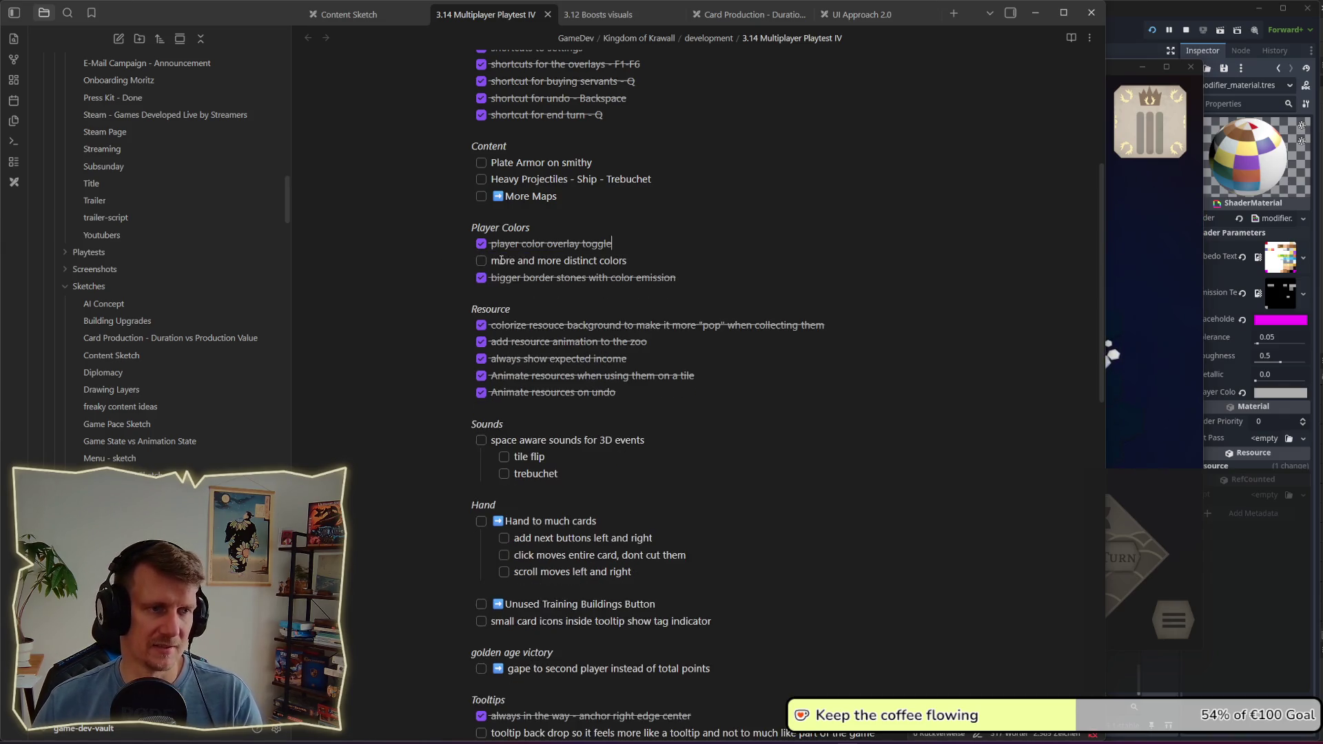
# Step: Select the 'more and more distinct colors' task text, then clear the selection
pyautogui.click(641, 258)
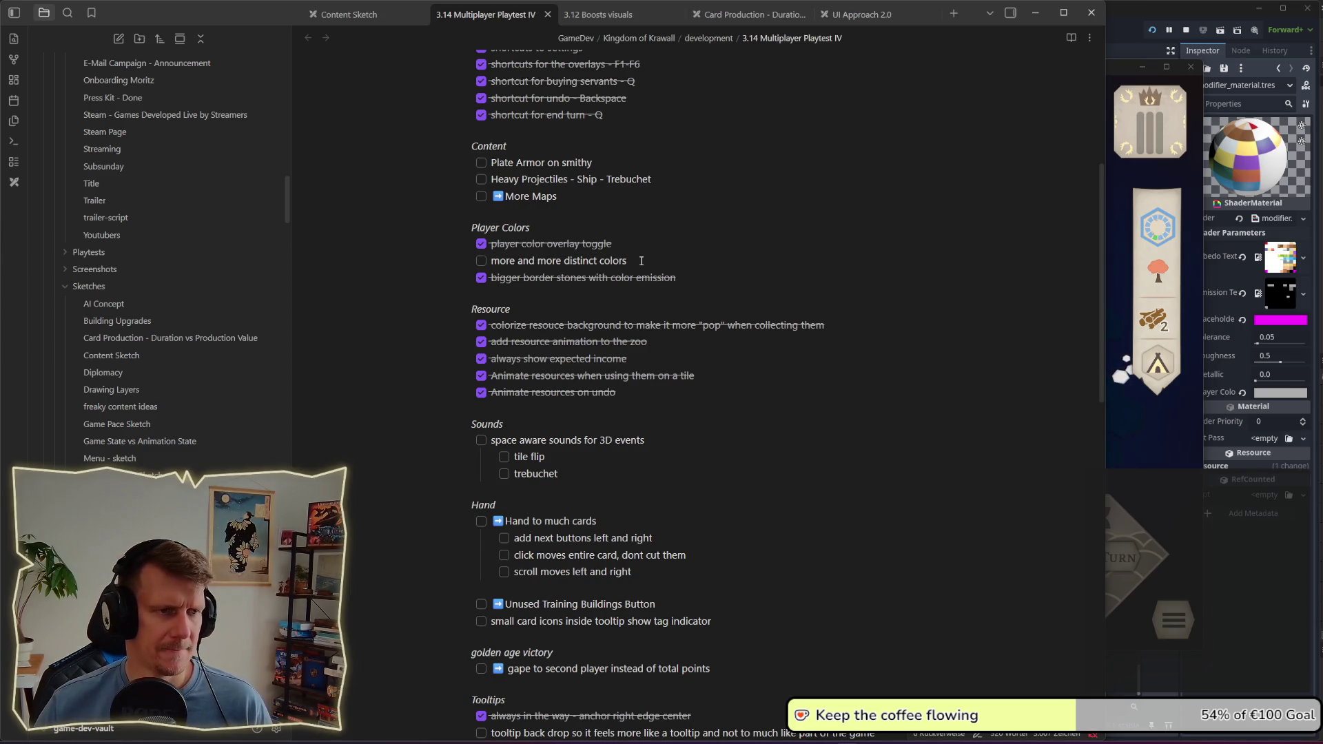
pyautogui.moveTo(643, 261); pyautogui.dragTo(512, 262)
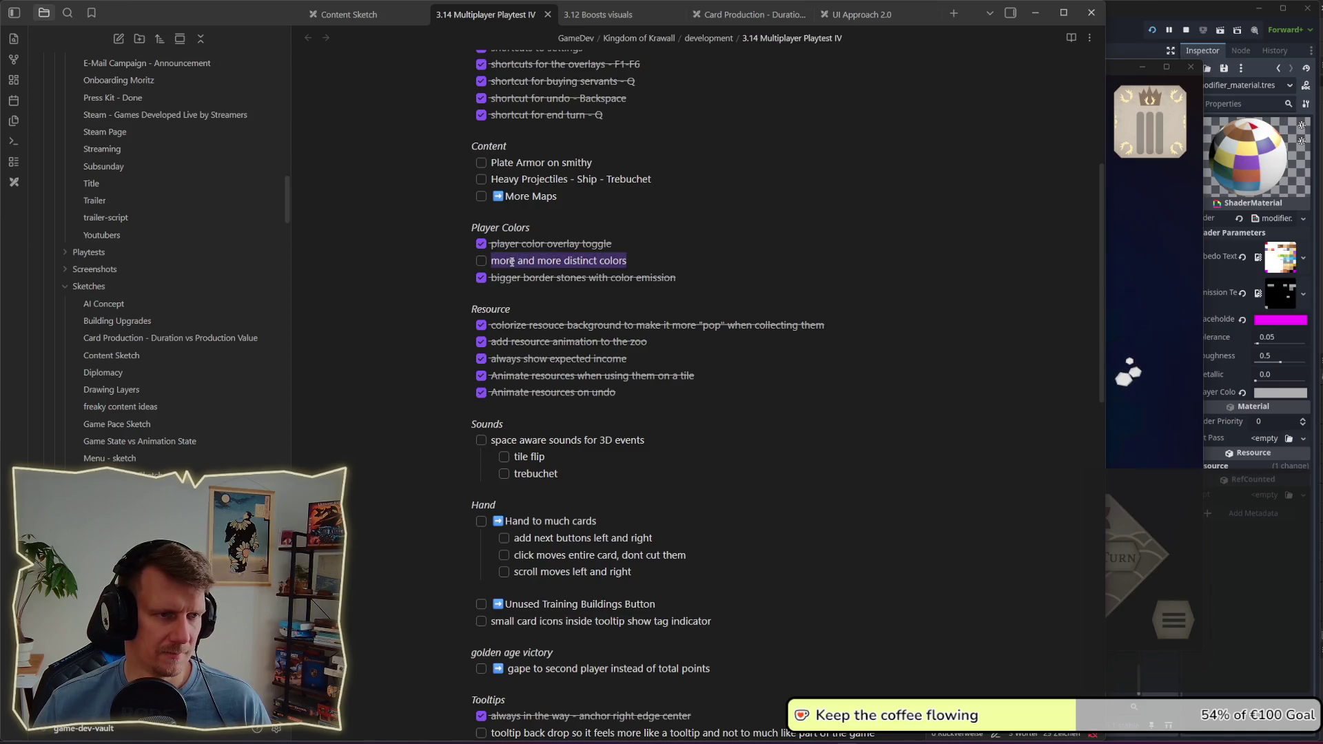
pyautogui.click(668, 262)
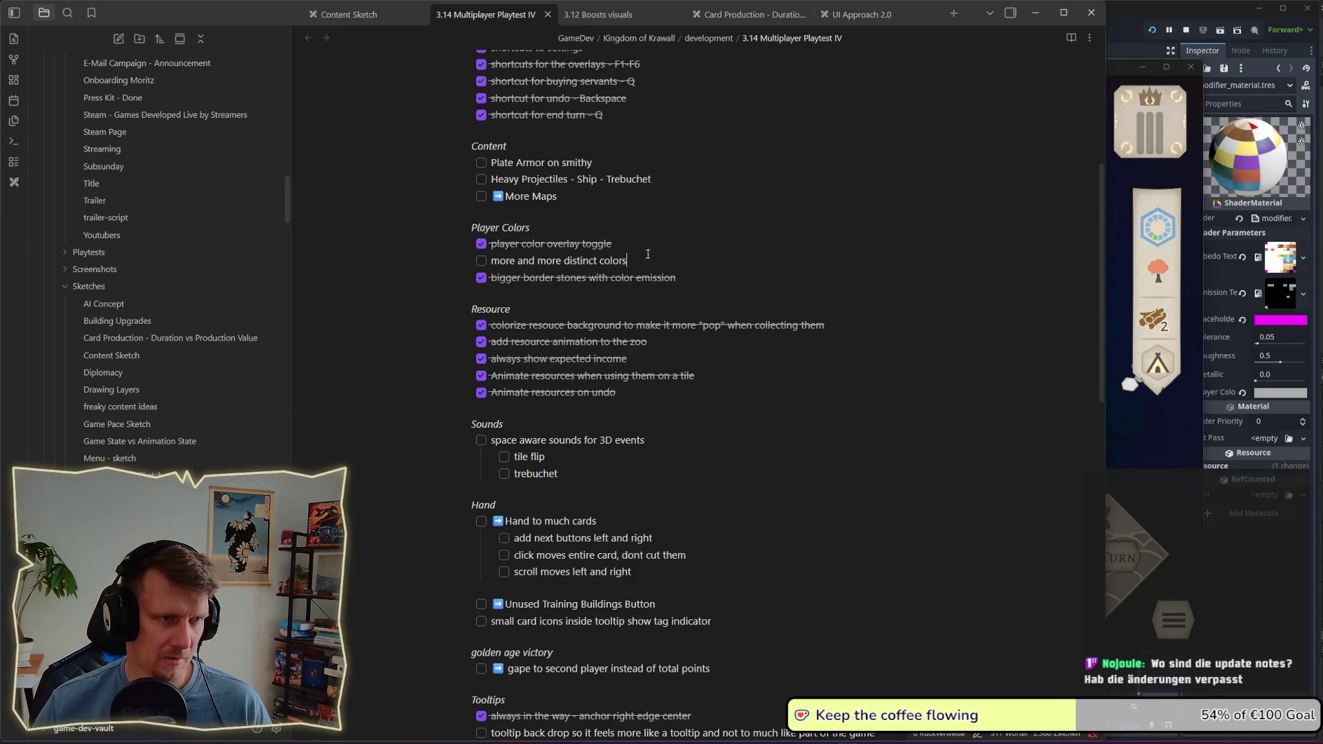
pyautogui.scroll(1, 641, 231)
pyautogui.scroll(-1, 641, 230)
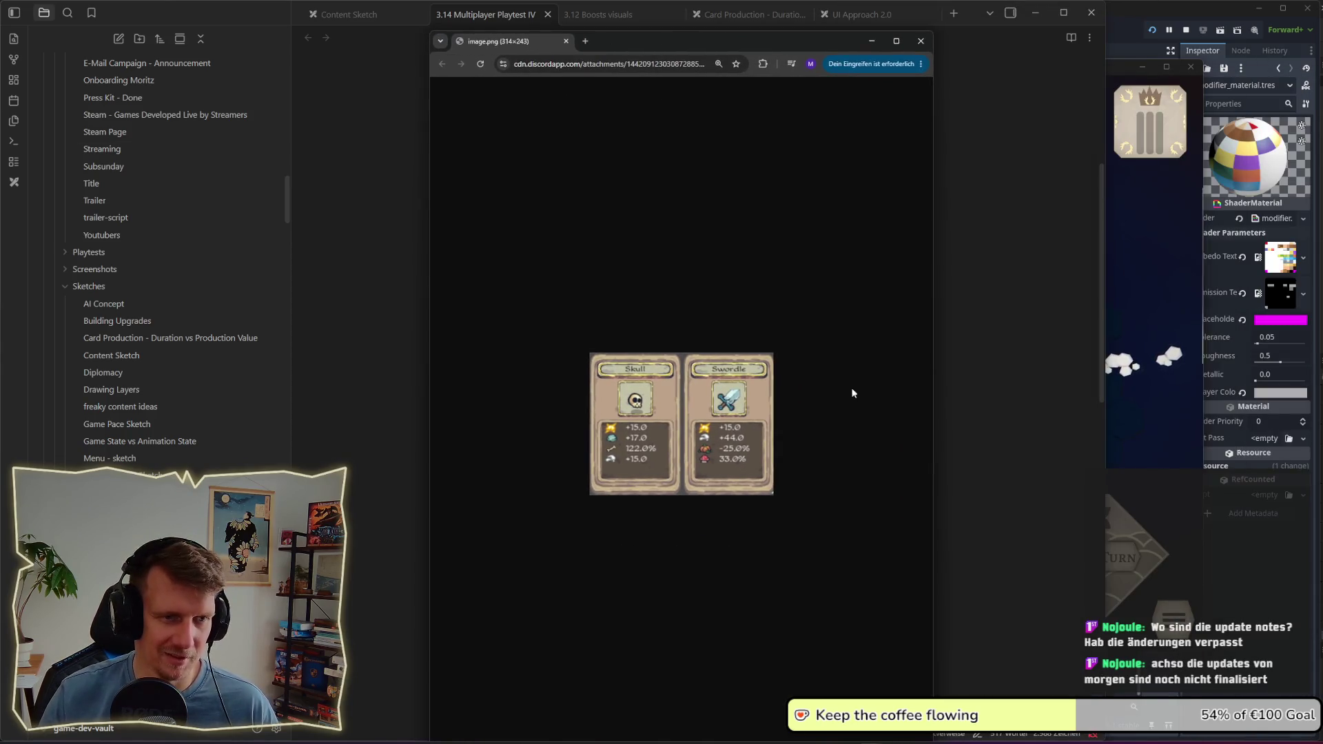
pyautogui.moveTo(932, 335)
pyautogui.mouseDown()
pyautogui.moveTo(986, 334)
pyautogui.moveTo(973, 336)
pyautogui.mouseUp()
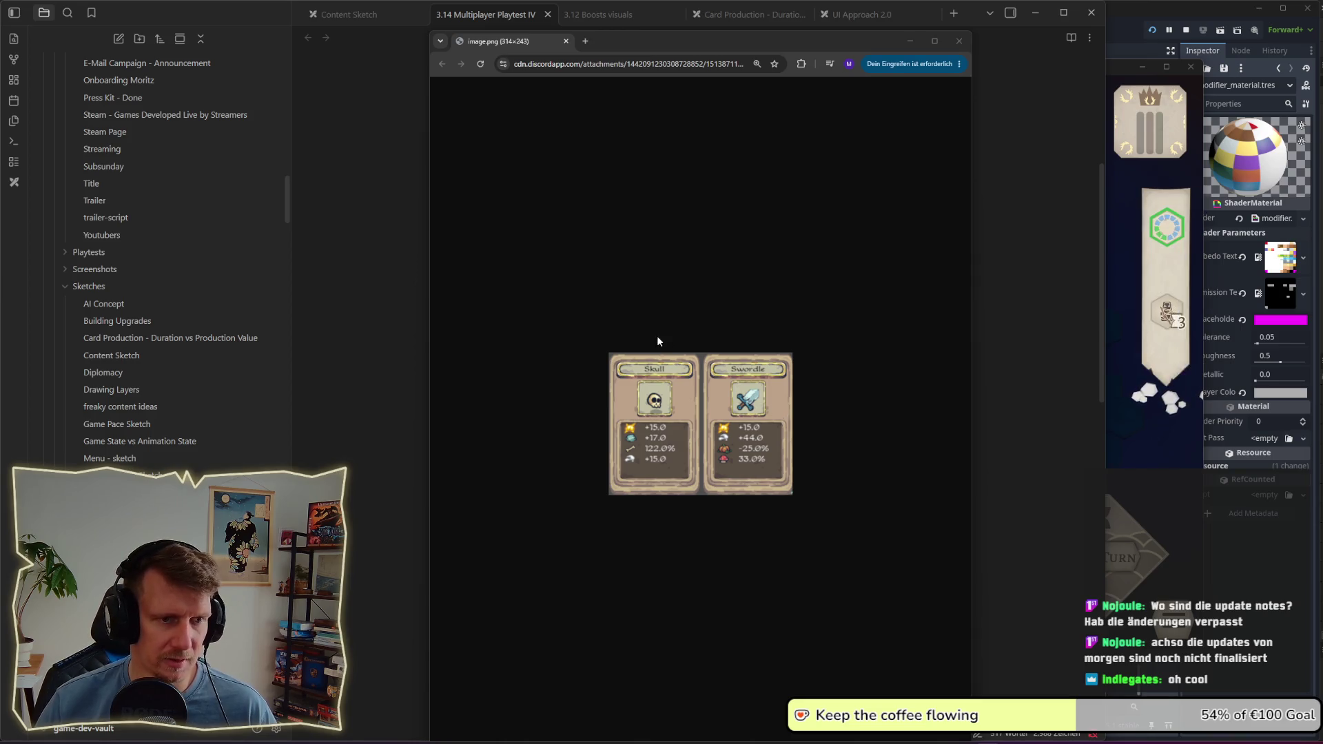
pyautogui.click(963, 42)
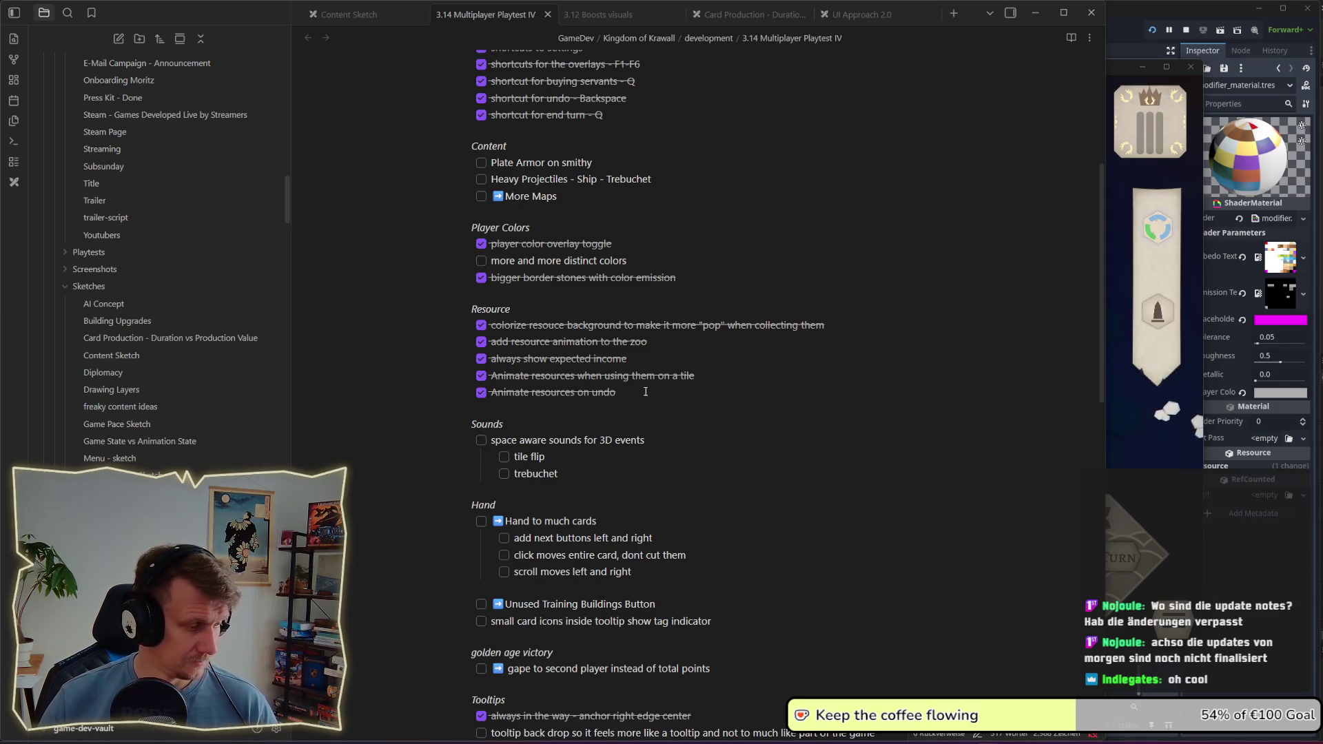
pyautogui.click(770, 428)
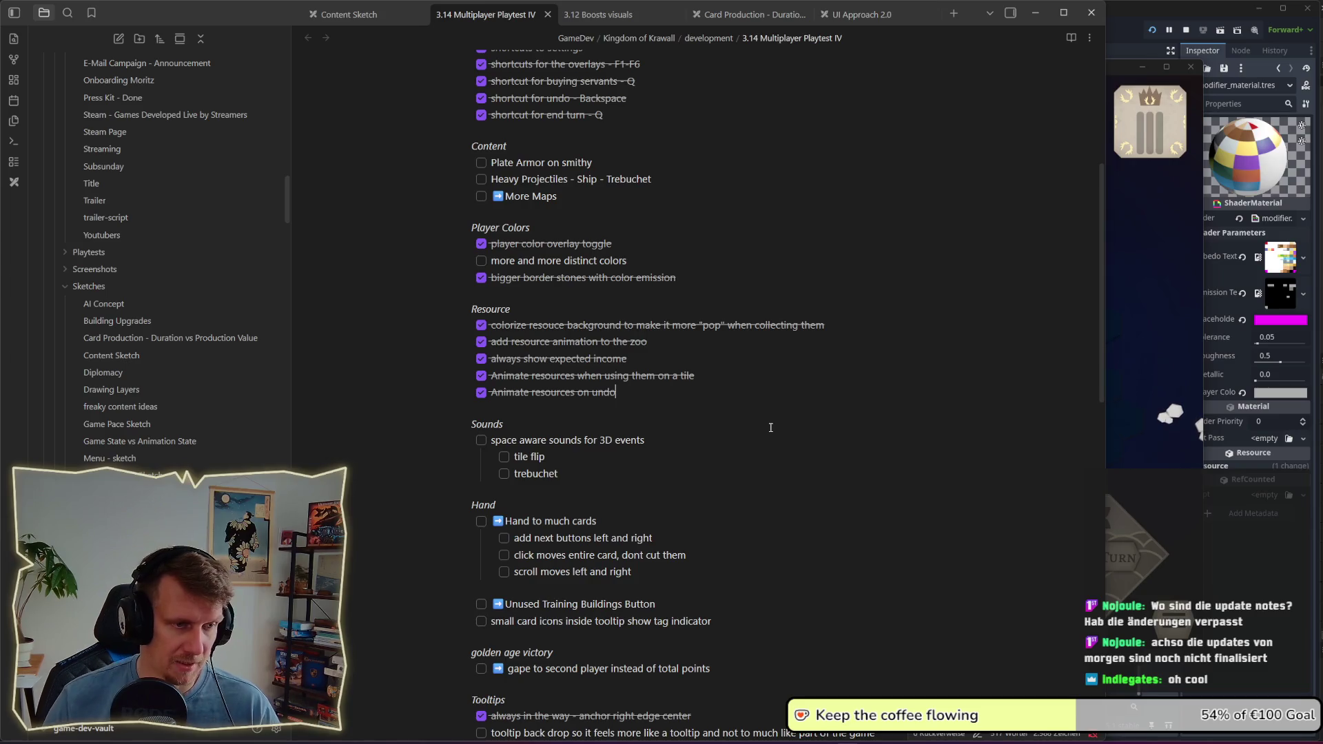
# Step: Bring King's Edict to the front and quit the running match
pyautogui.scroll(3, 716, 394)
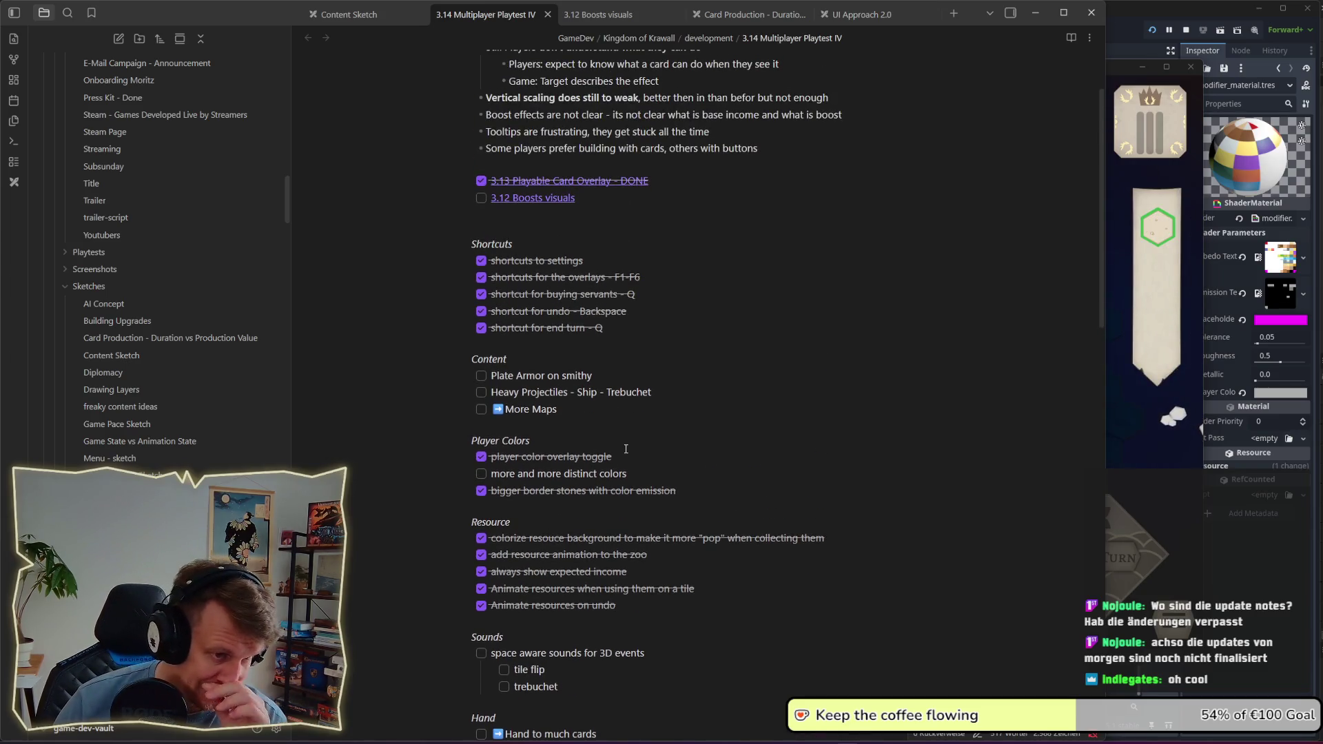
pyautogui.click(1134, 467)
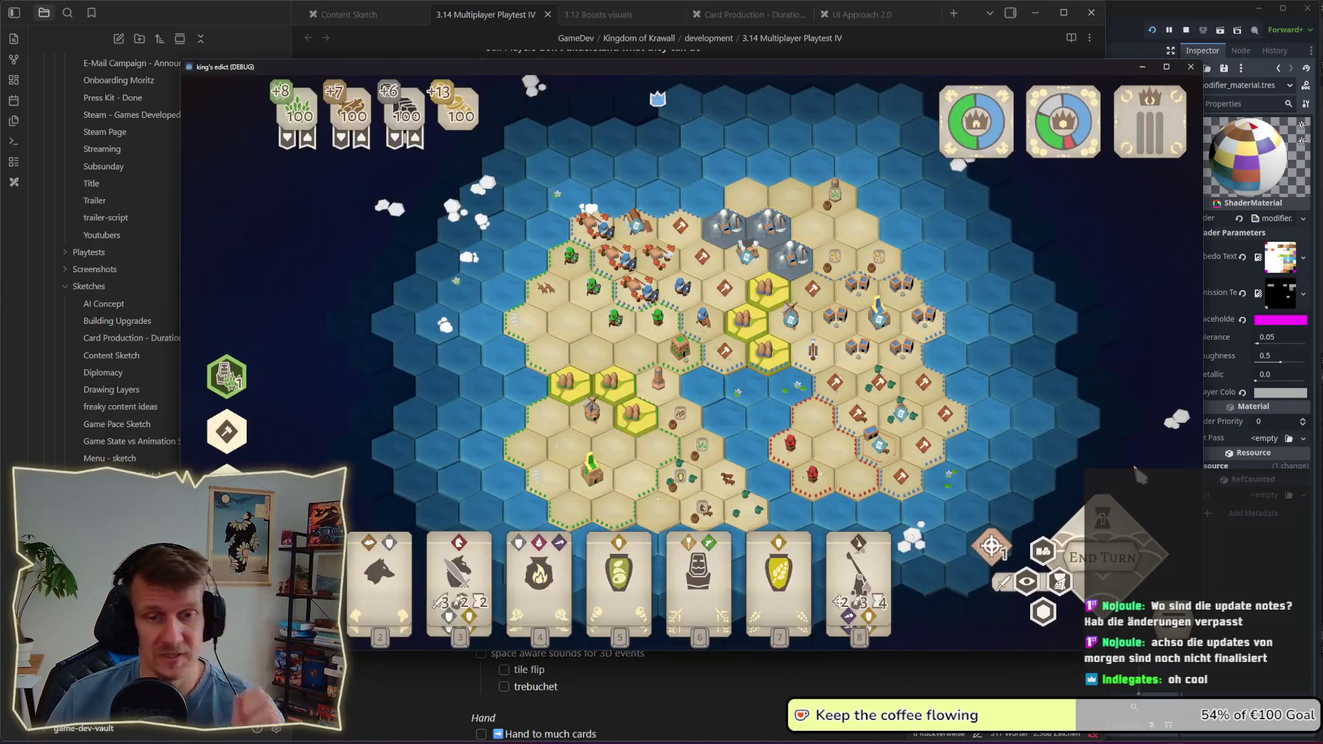
pyautogui.click(710, 420)
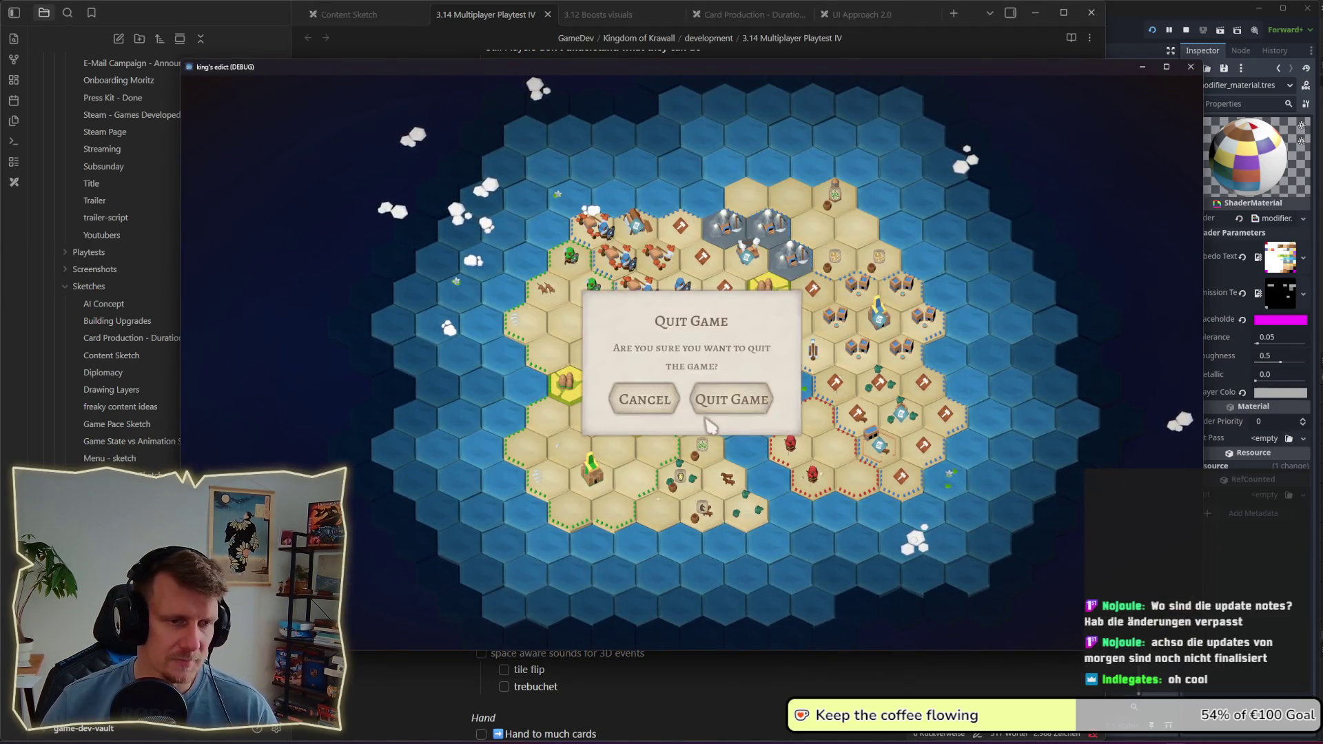
pyautogui.click(722, 407)
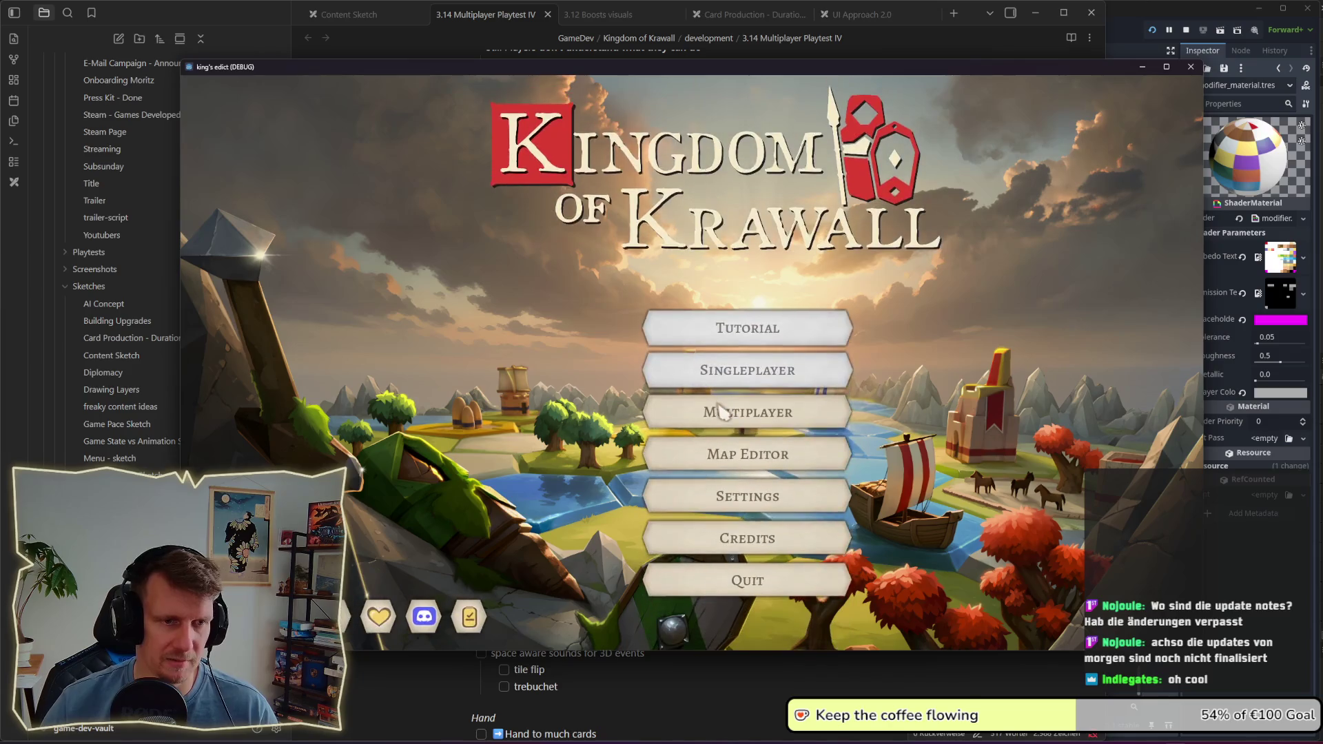
# Step: Create a multiplayer game on base map 4 Losers 4 Luckers and start from the yellow position
pyautogui.click(724, 415)
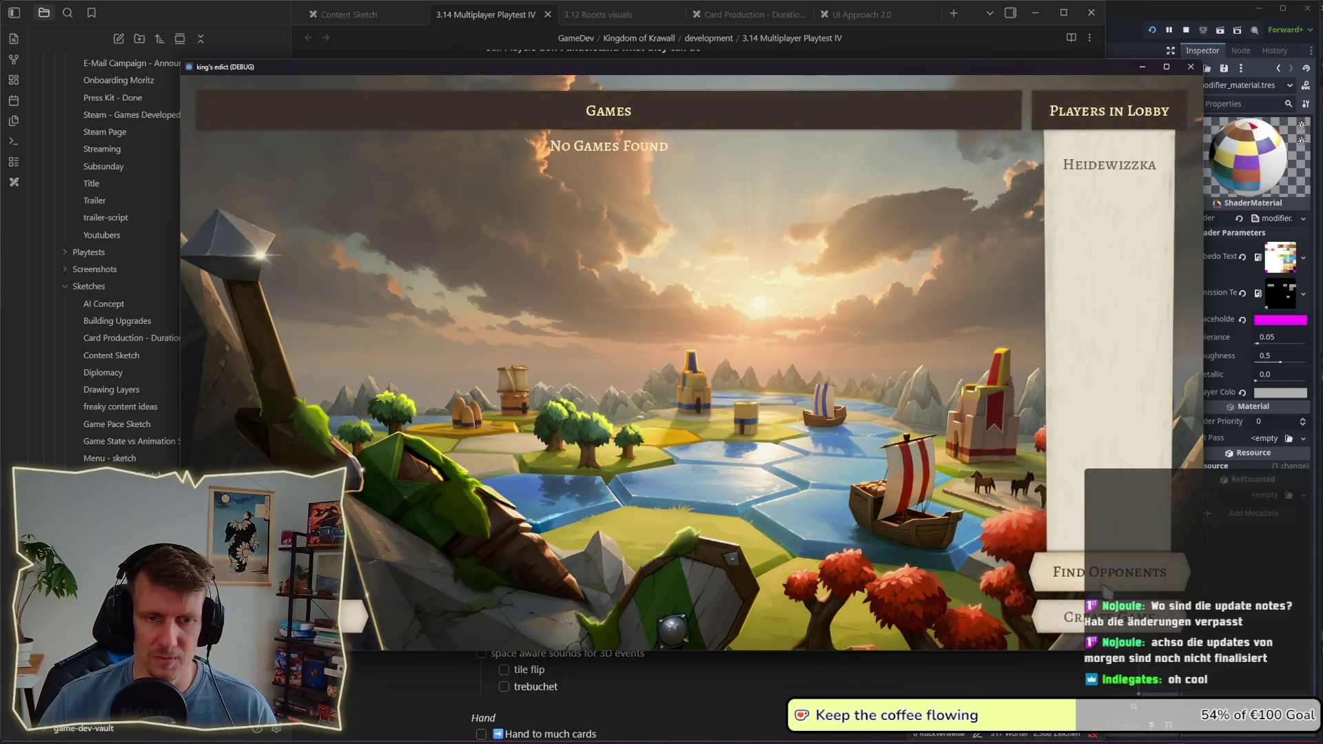
pyautogui.click(1076, 616)
pyautogui.click(944, 169)
pyautogui.scroll(-5, 960, 348)
pyautogui.scroll(5, 960, 350)
pyautogui.click(1109, 186)
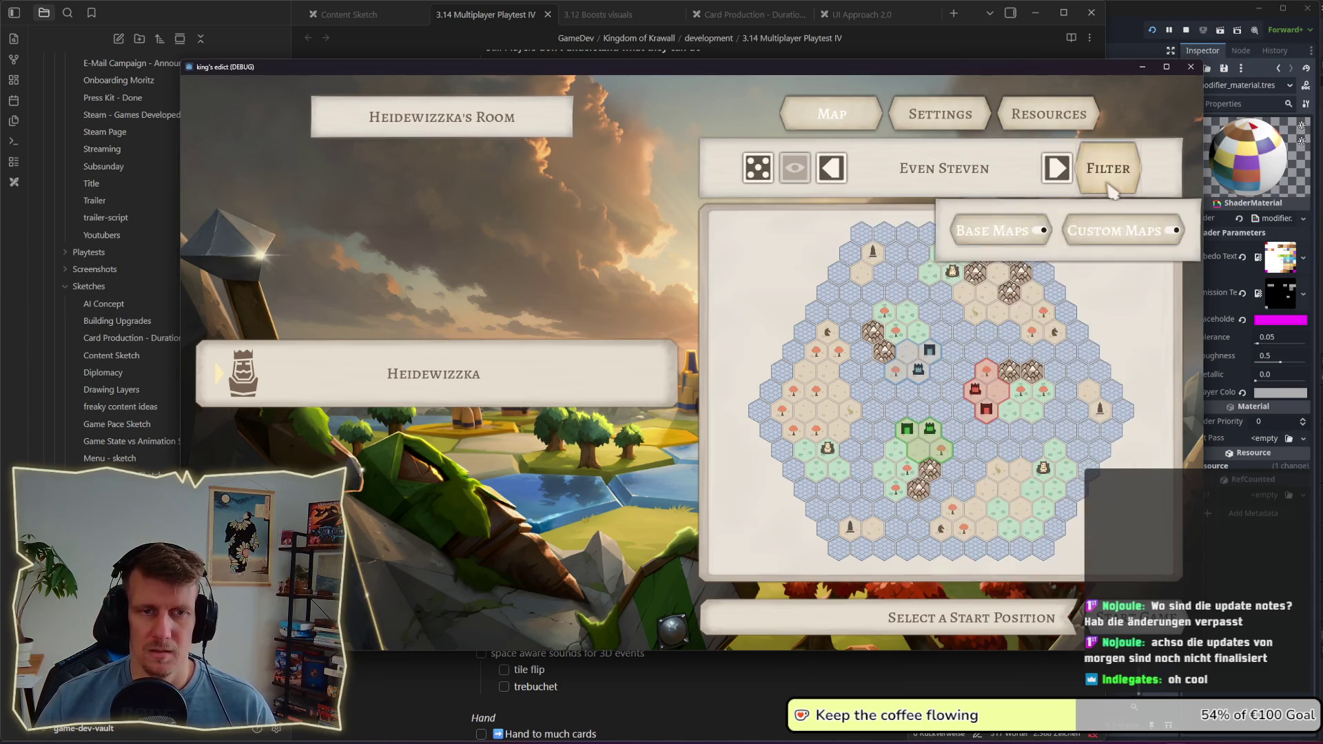
pyautogui.click(1130, 231)
pyautogui.click(976, 182)
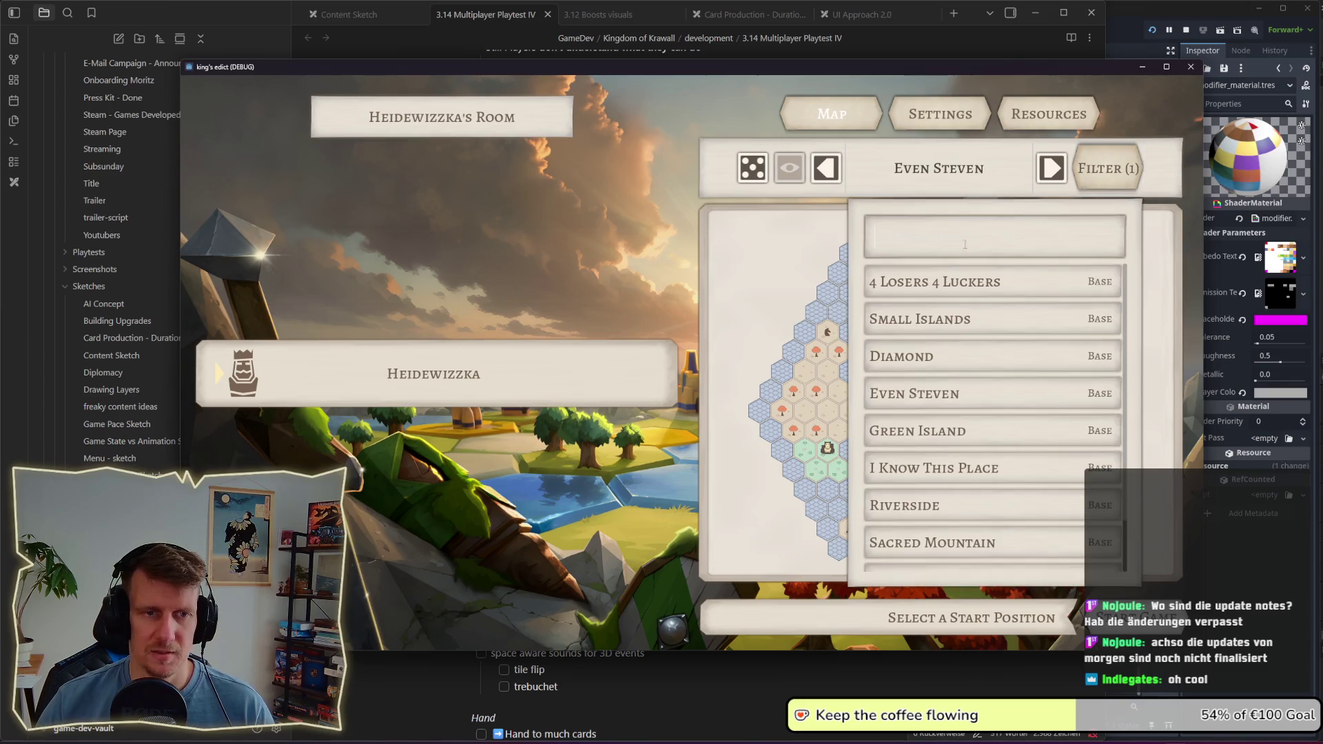
pyautogui.click(968, 283)
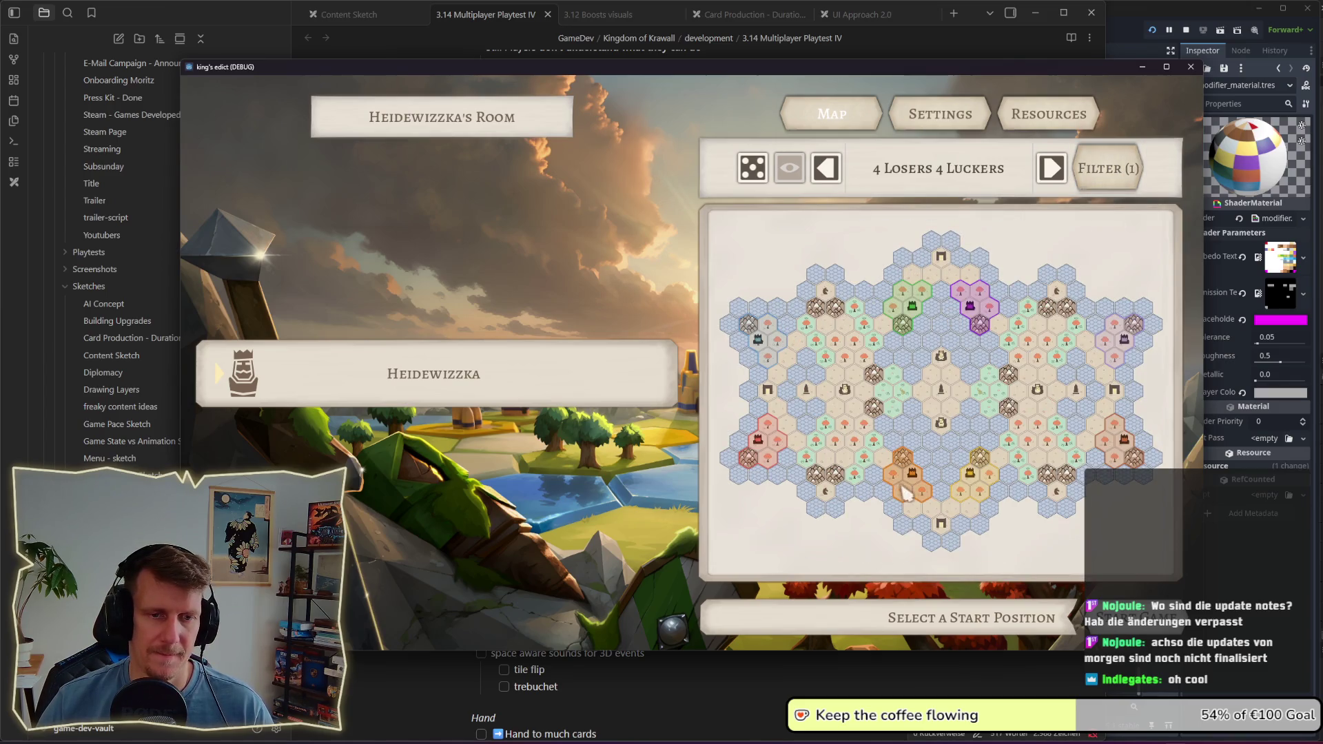
pyautogui.click(978, 483)
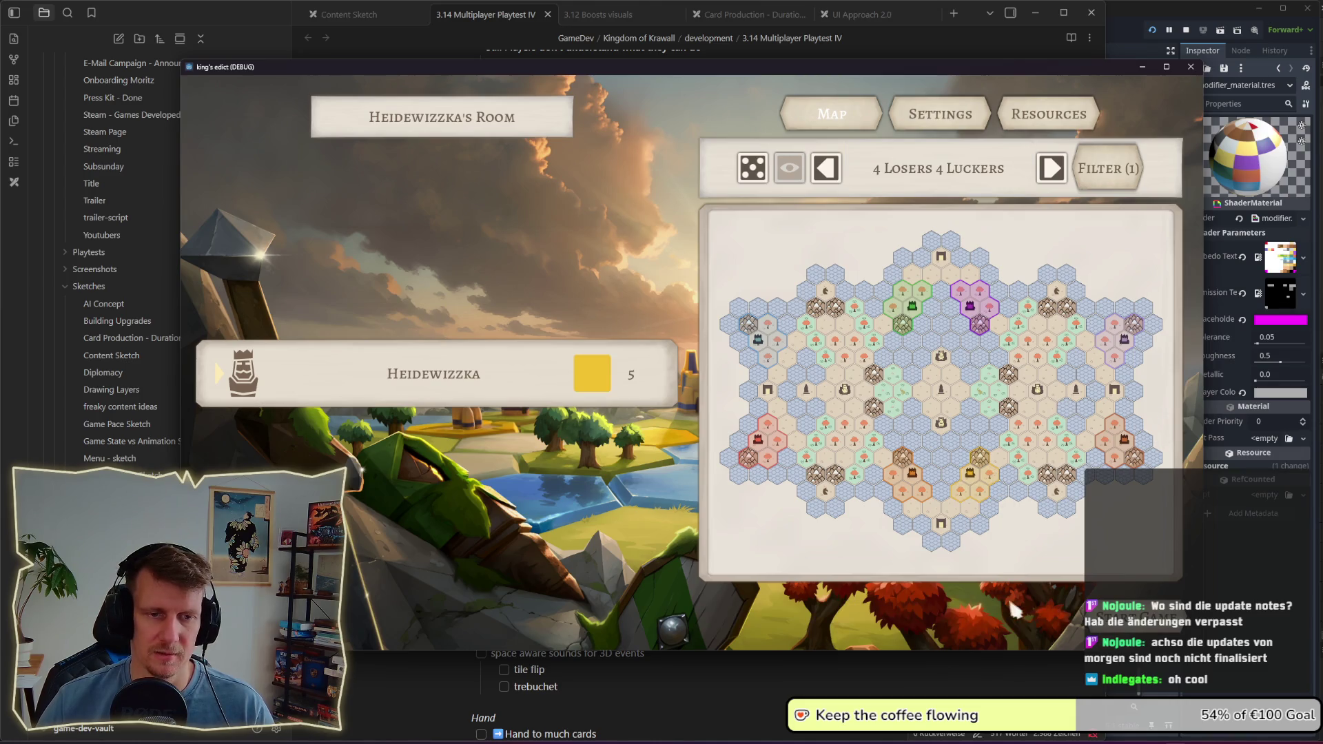
pyautogui.click(1130, 617)
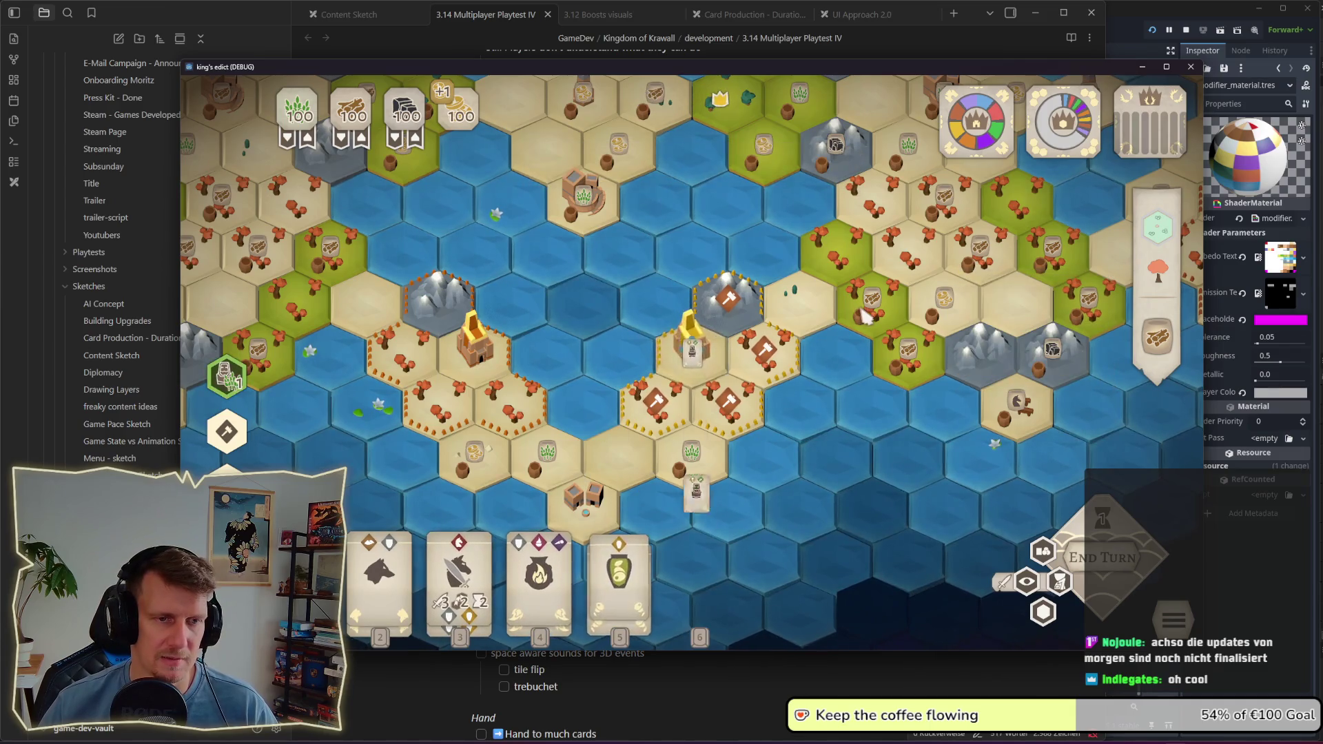
# Step: Pan around the map and tint every territory in its faction colour
pyautogui.scroll(-2, 869, 317)
pyautogui.scroll(1, 867, 317)
pyautogui.press('d')
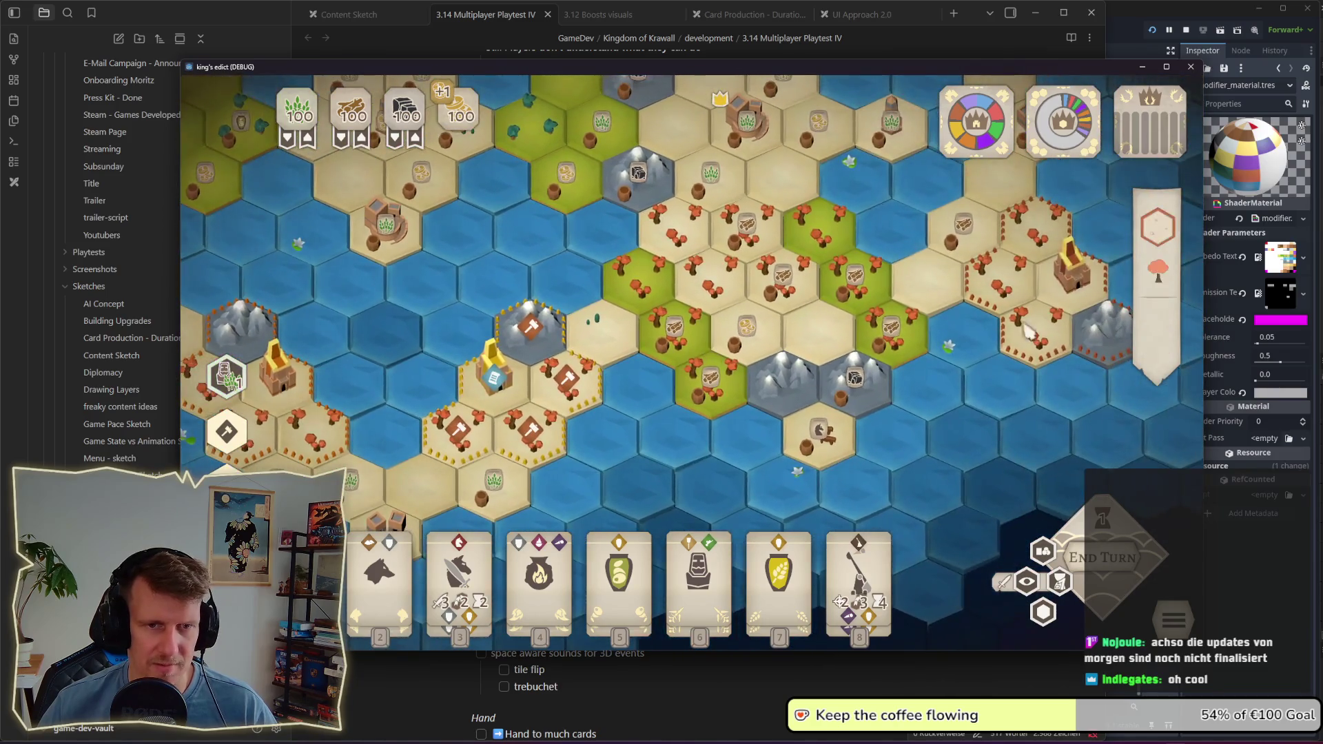
pyautogui.press('a')
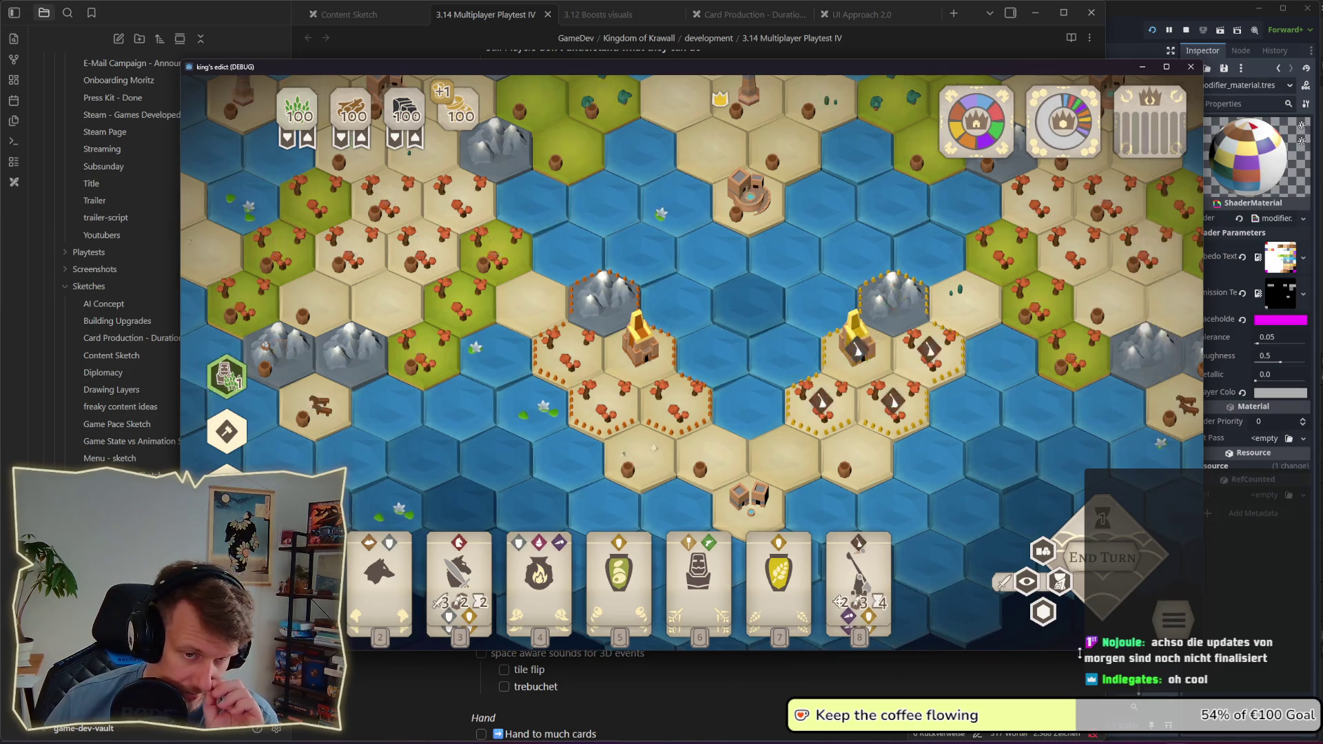
pyautogui.click(1043, 612)
# Step: Zoom over the faction-coloured map, then return to the Obsidian playtest note
pyautogui.scroll(-3, 951, 487)
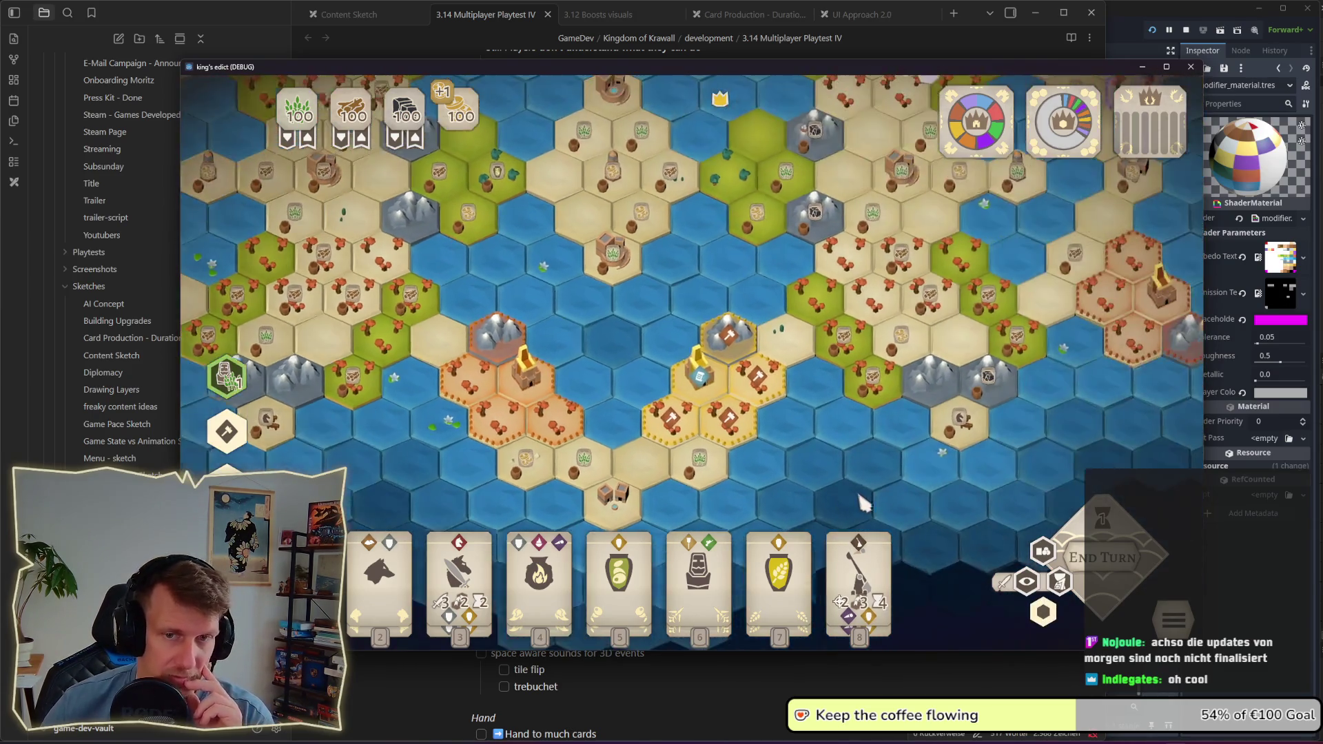
pyautogui.scroll(3, 624, 414)
pyautogui.scroll(2, 626, 414)
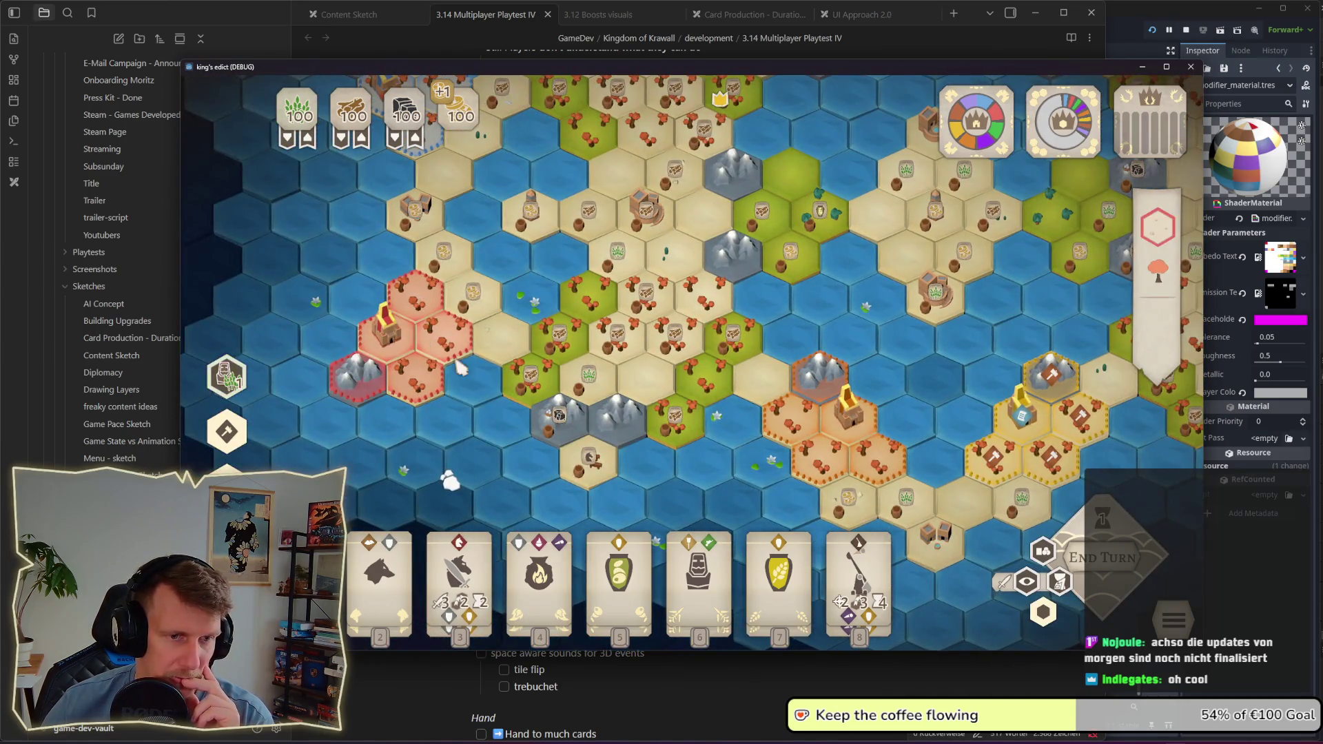
pyautogui.scroll(2, 620, 344)
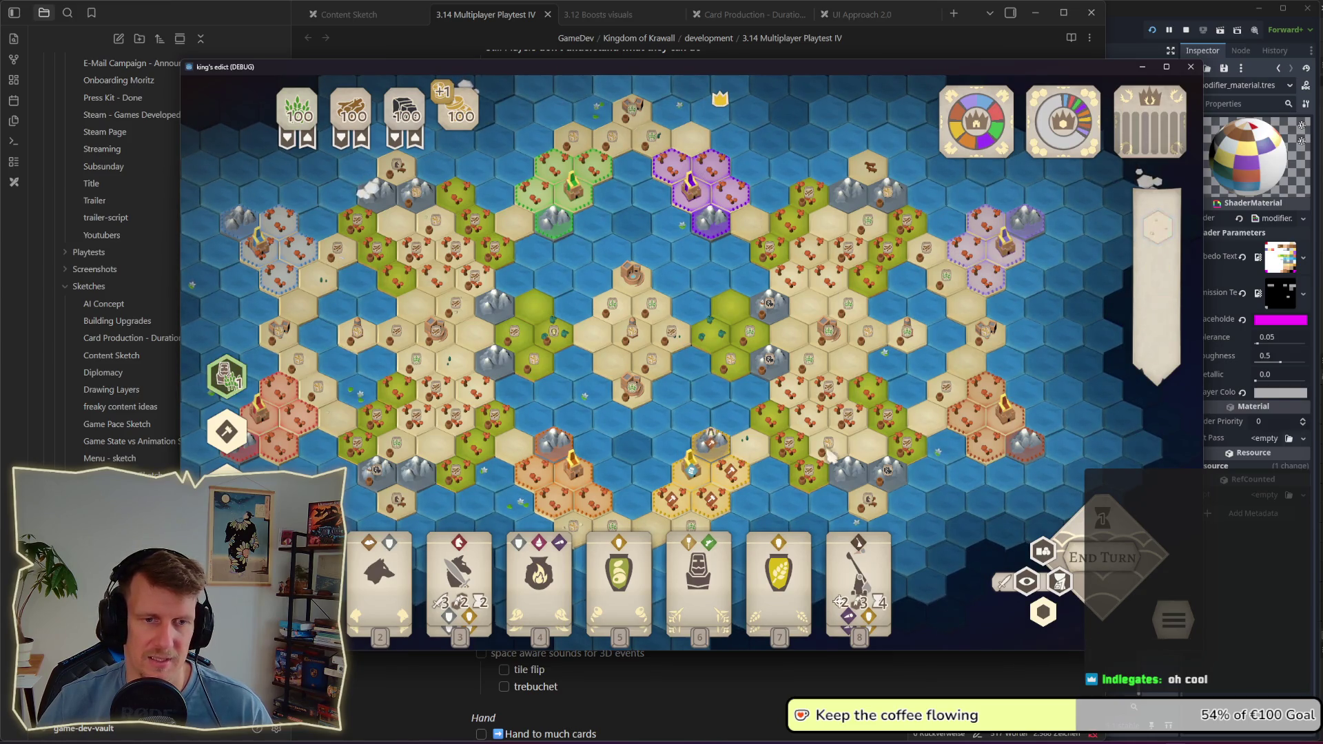
pyautogui.hotkey('alt', 'Tab')
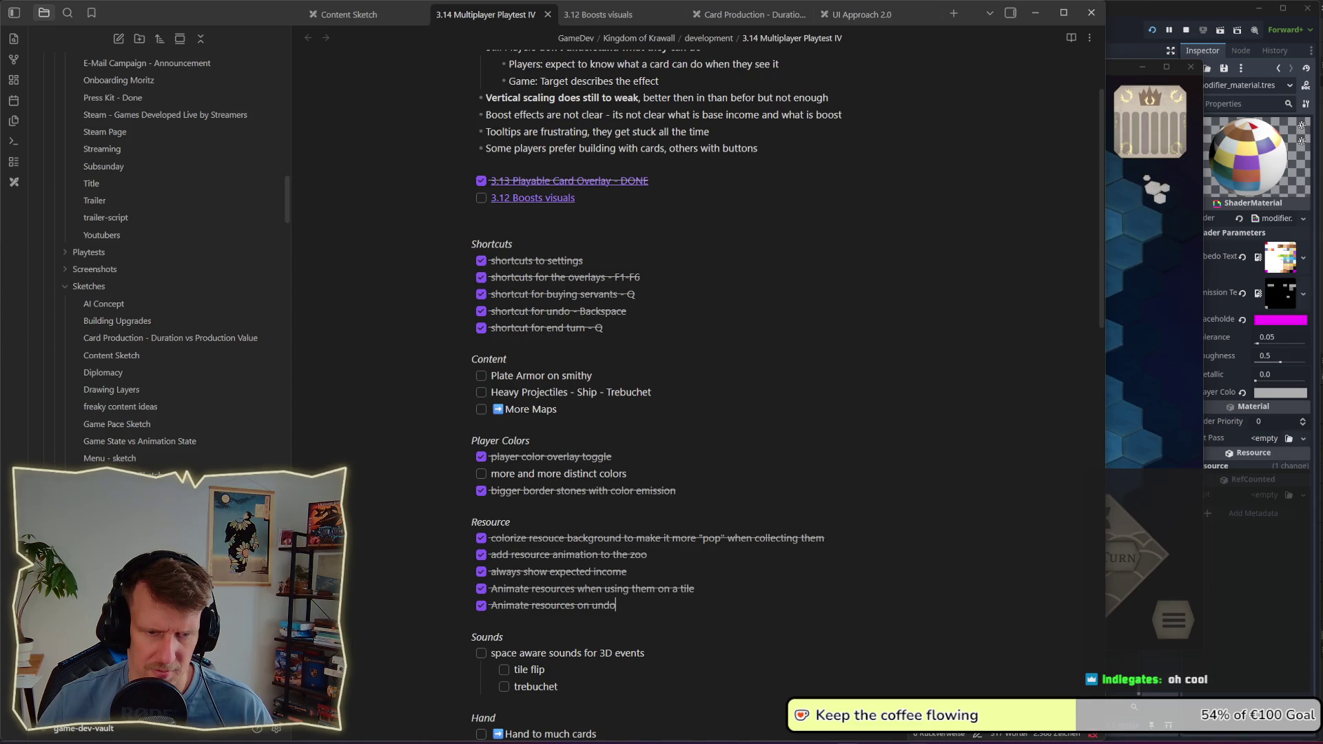
# Step: In Godot, open player_colors.gd by filtering the FileSystem for 'player_co'
pyautogui.hotkey('alt', 'Tab')
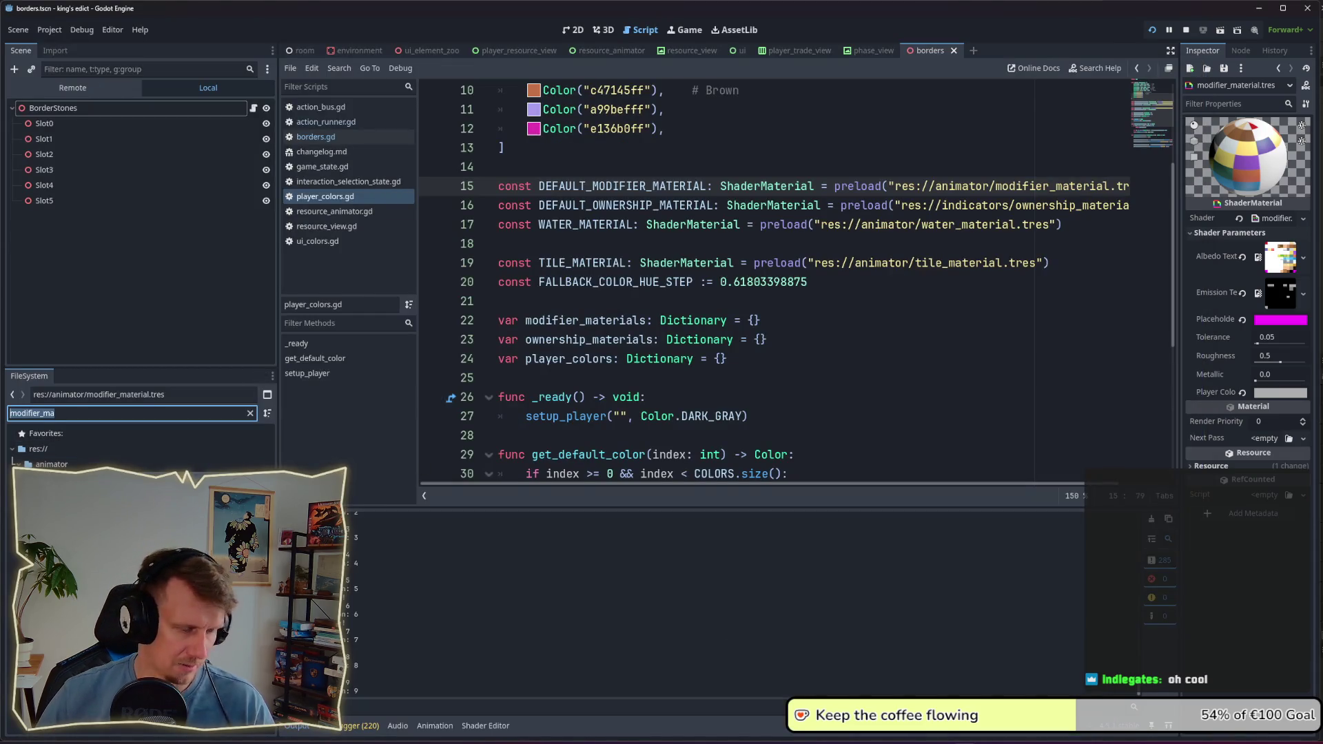
pyautogui.write('player_co')
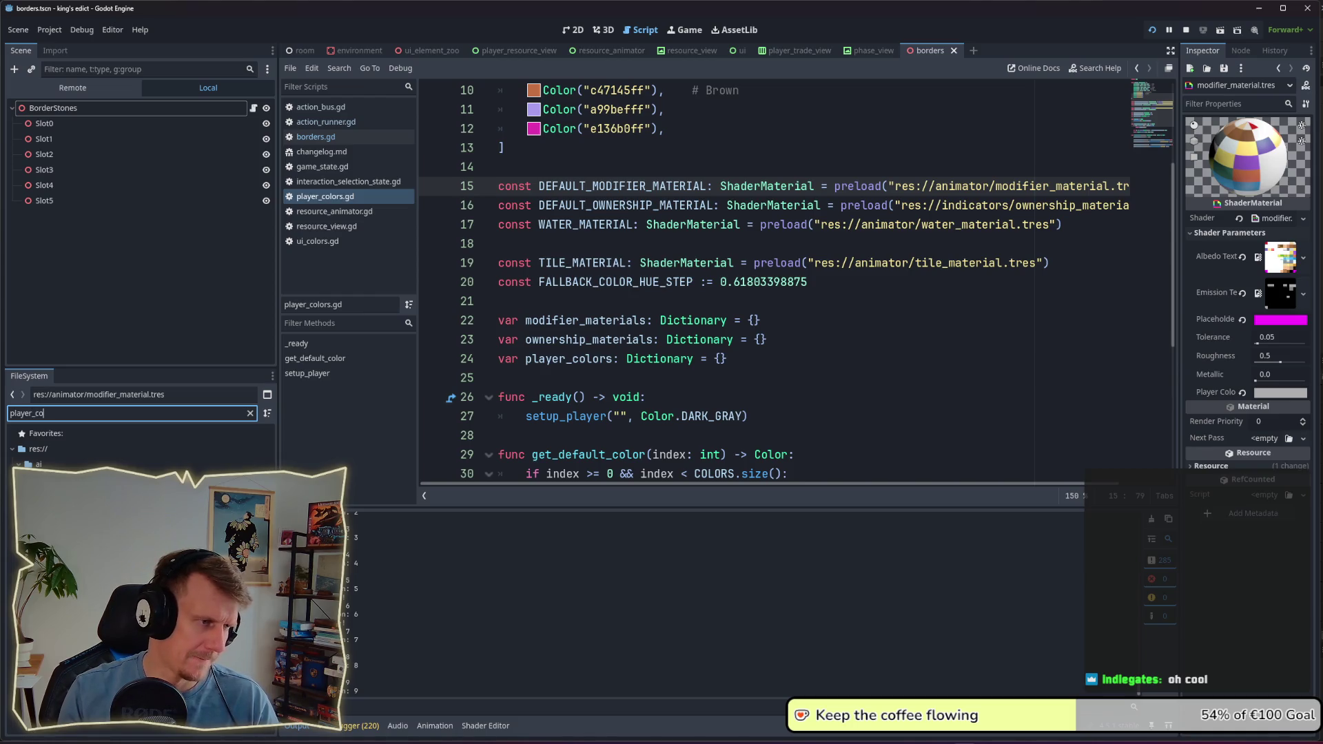
pyautogui.press('Return')
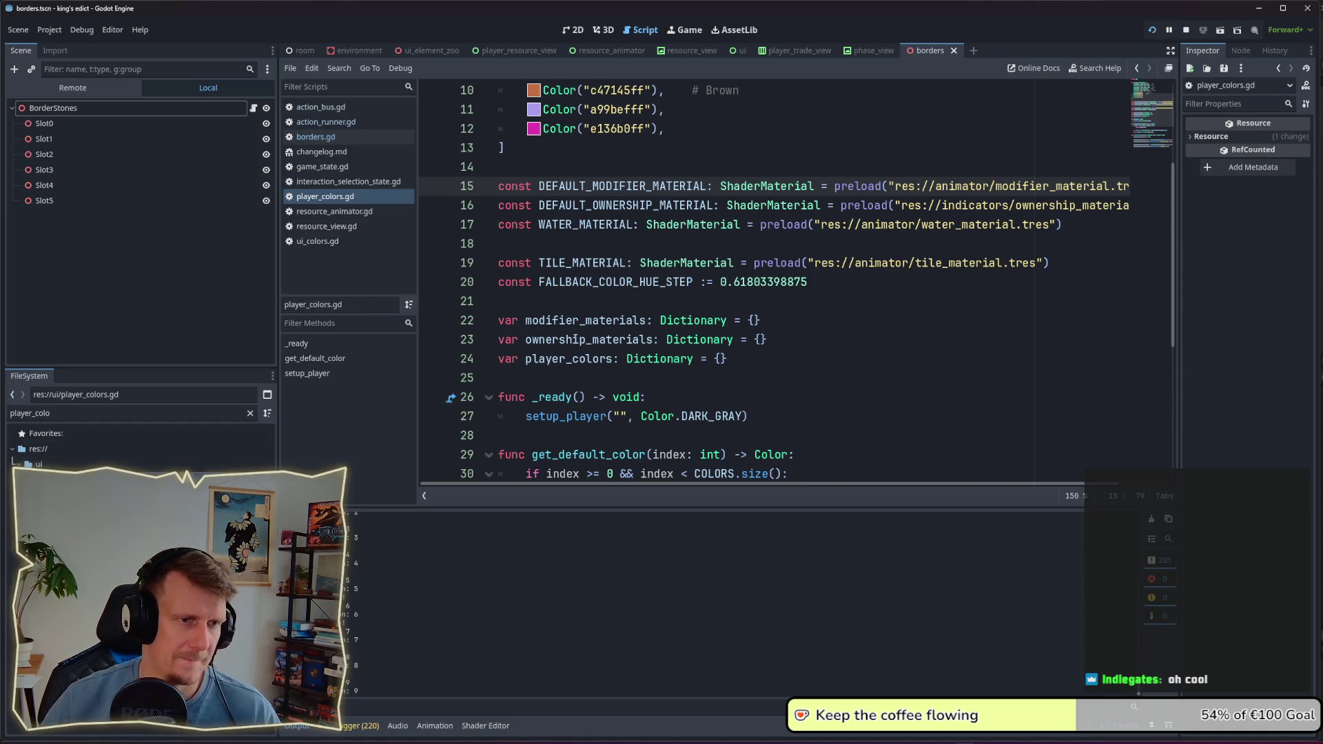
pyautogui.scroll(3, 569, 332)
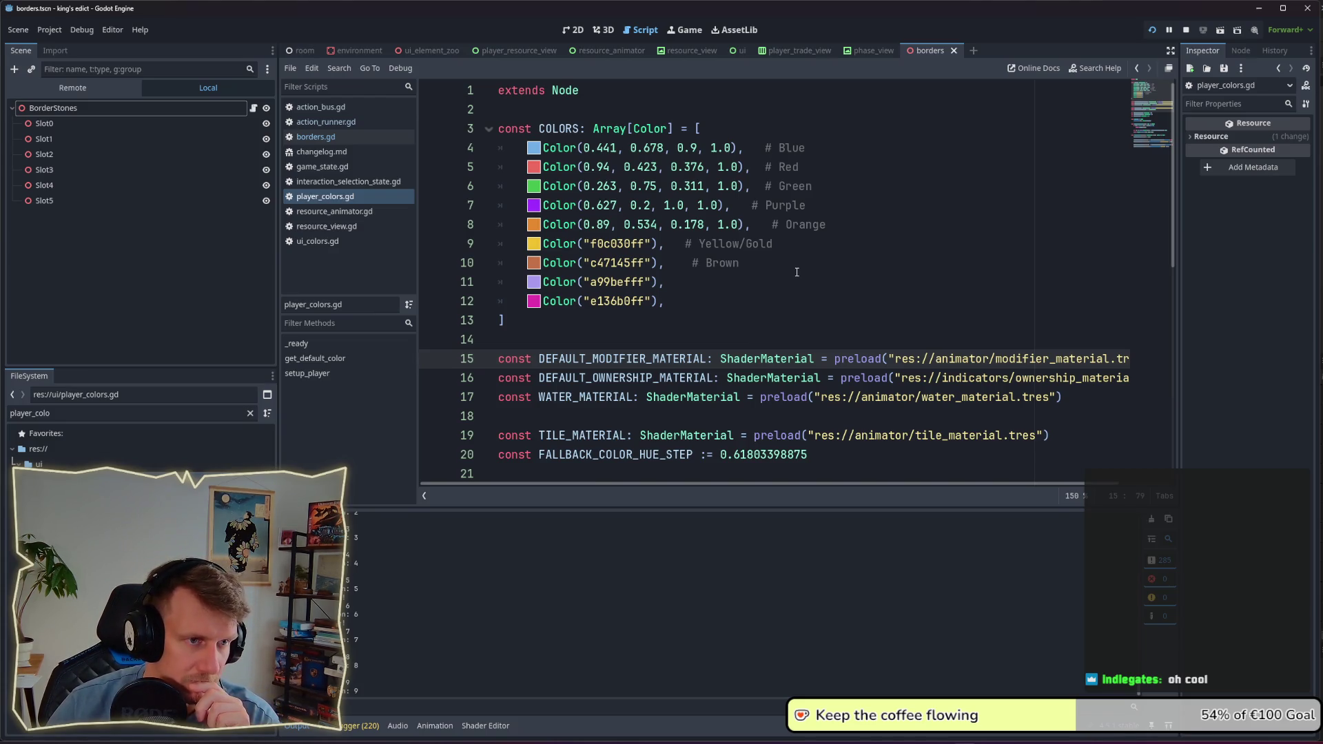
# Step: Delete the Brown, Yellow/Gold, Orange, Purple and Green comments from the COLORS entries
pyautogui.moveTo(786, 267); pyautogui.dragTo(665, 262)
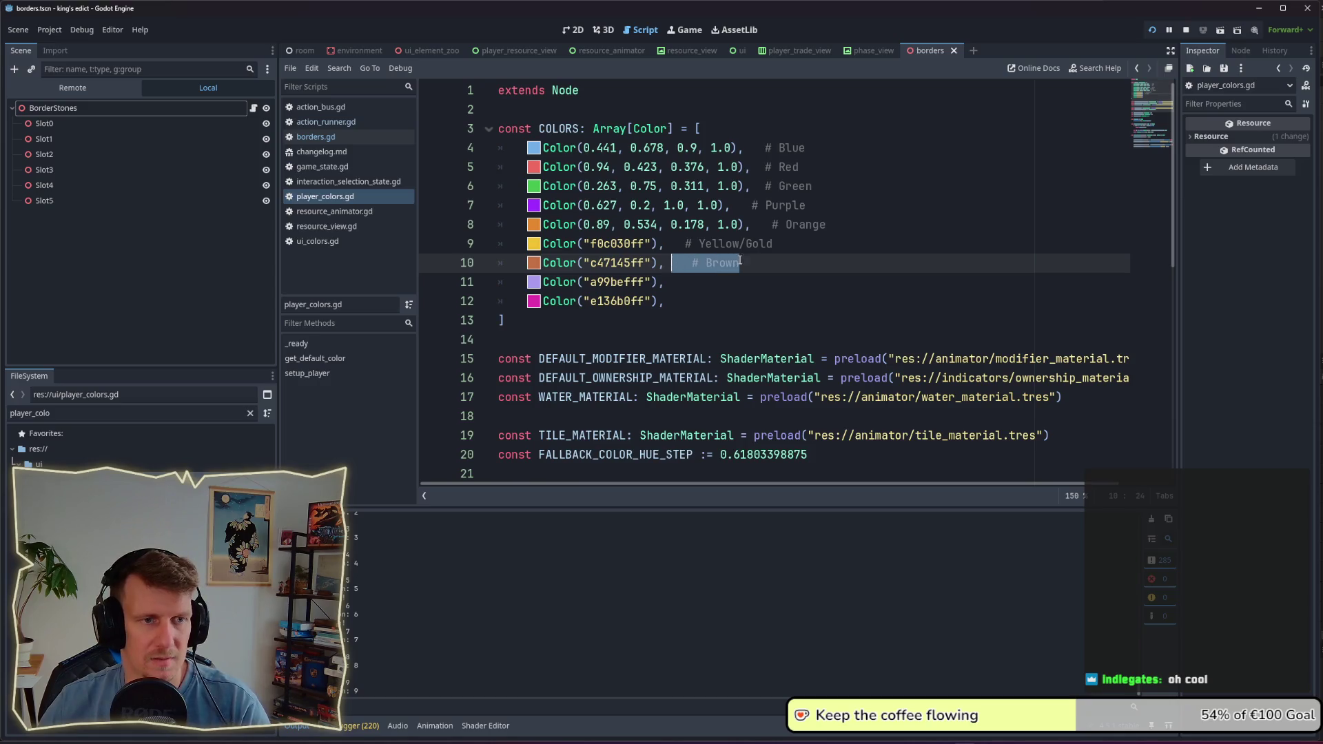
pyautogui.press('BackSpace')
pyautogui.moveTo(774, 244); pyautogui.dragTo(666, 244)
pyautogui.press('BackSpace')
pyautogui.moveTo(828, 225)
pyautogui.mouseDown()
pyautogui.moveTo(751, 224)
pyautogui.moveTo(732, 205)
pyautogui.mouseUp()
pyautogui.press('BackSpace')
pyautogui.press('BackSpace')
pyautogui.moveTo(821, 186)
pyautogui.mouseDown()
pyautogui.moveTo(760, 187)
pyautogui.moveTo(746, 148)
pyautogui.mouseUp()
pyautogui.press('BackSpace')
pyautogui.press('BackSpace')
pyautogui.press('BackSpace')
# Step: Save player_colors.gd and return to the Obsidian notes
pyautogui.click(751, 166)
pyautogui.hotkey('ctrl', 's')
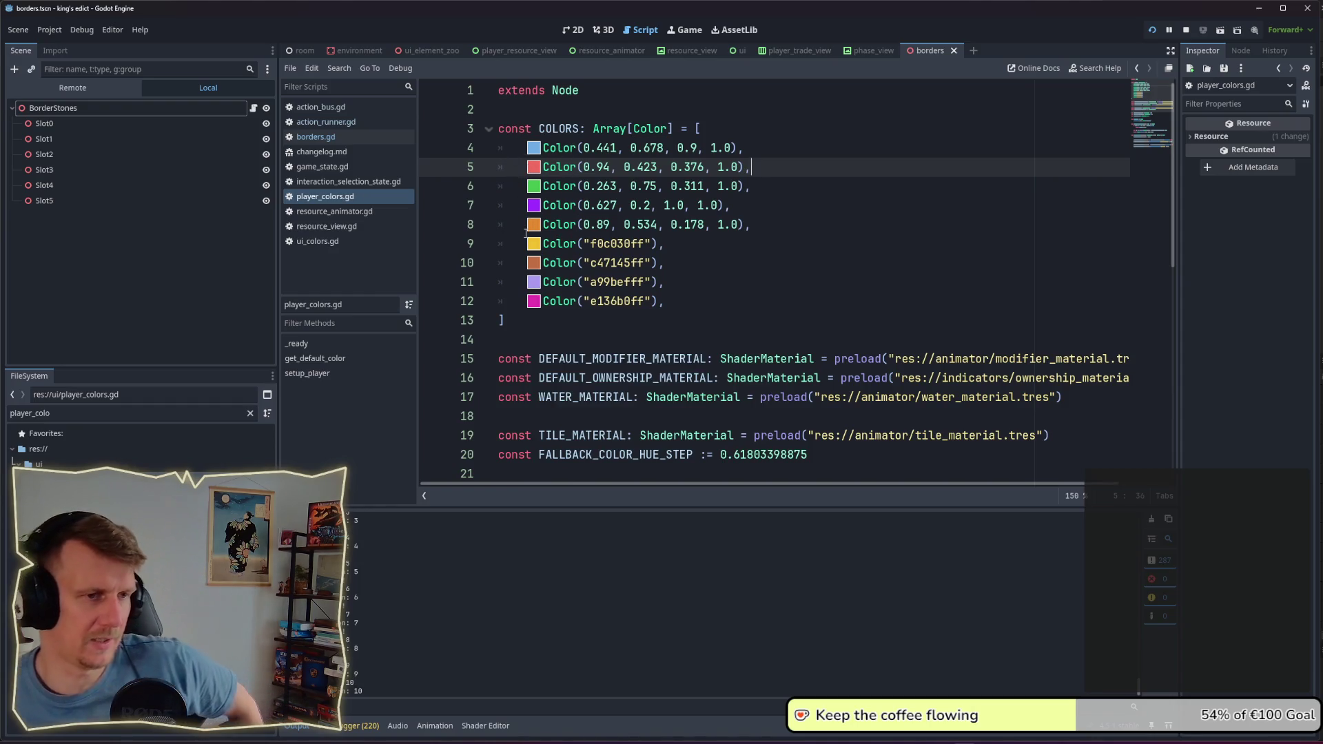
pyautogui.moveTo(552, 225)
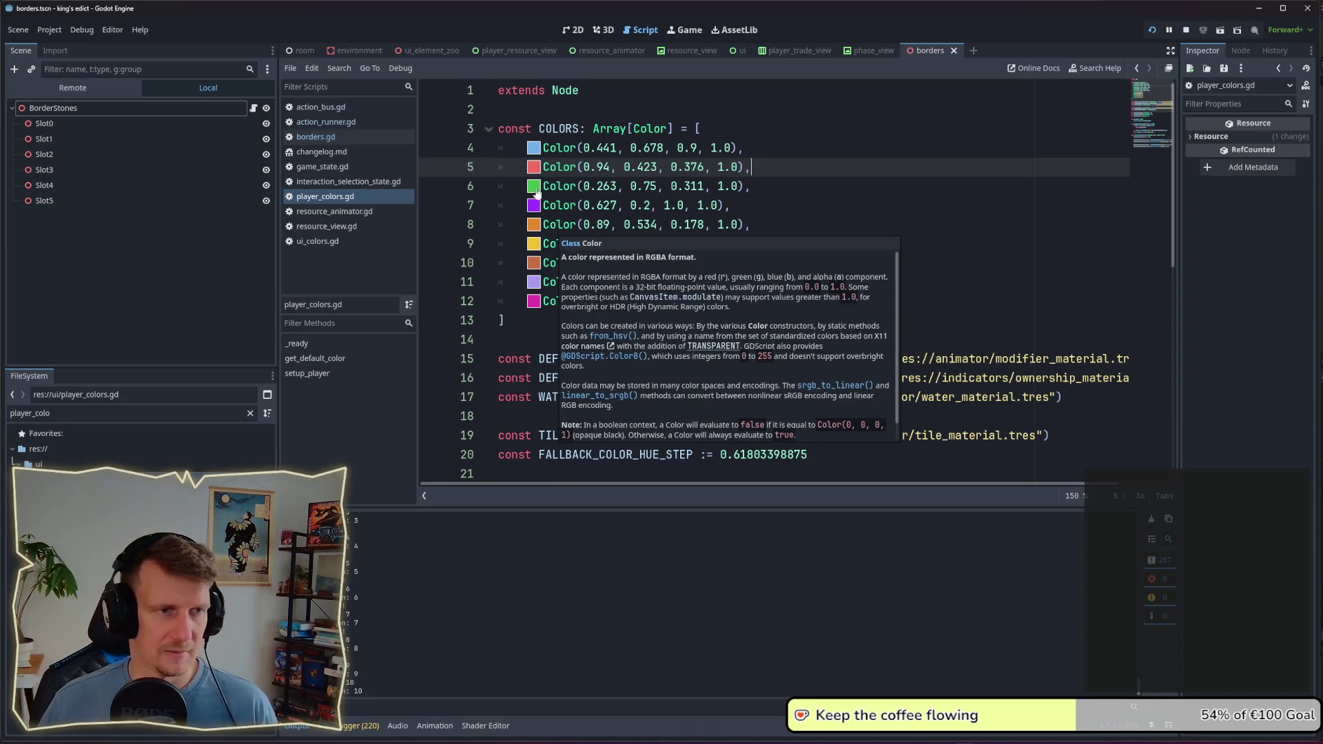
pyautogui.moveTo(540, 202)
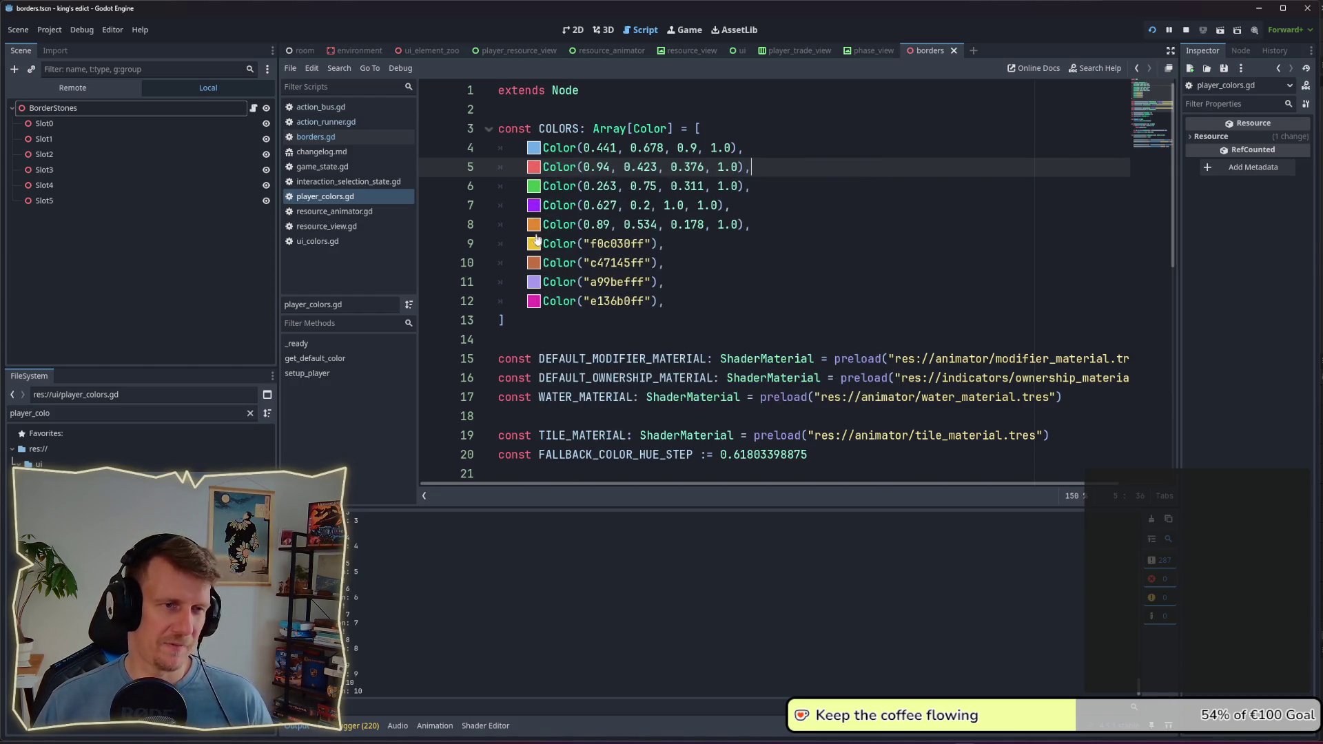
pyautogui.moveTo(537, 268)
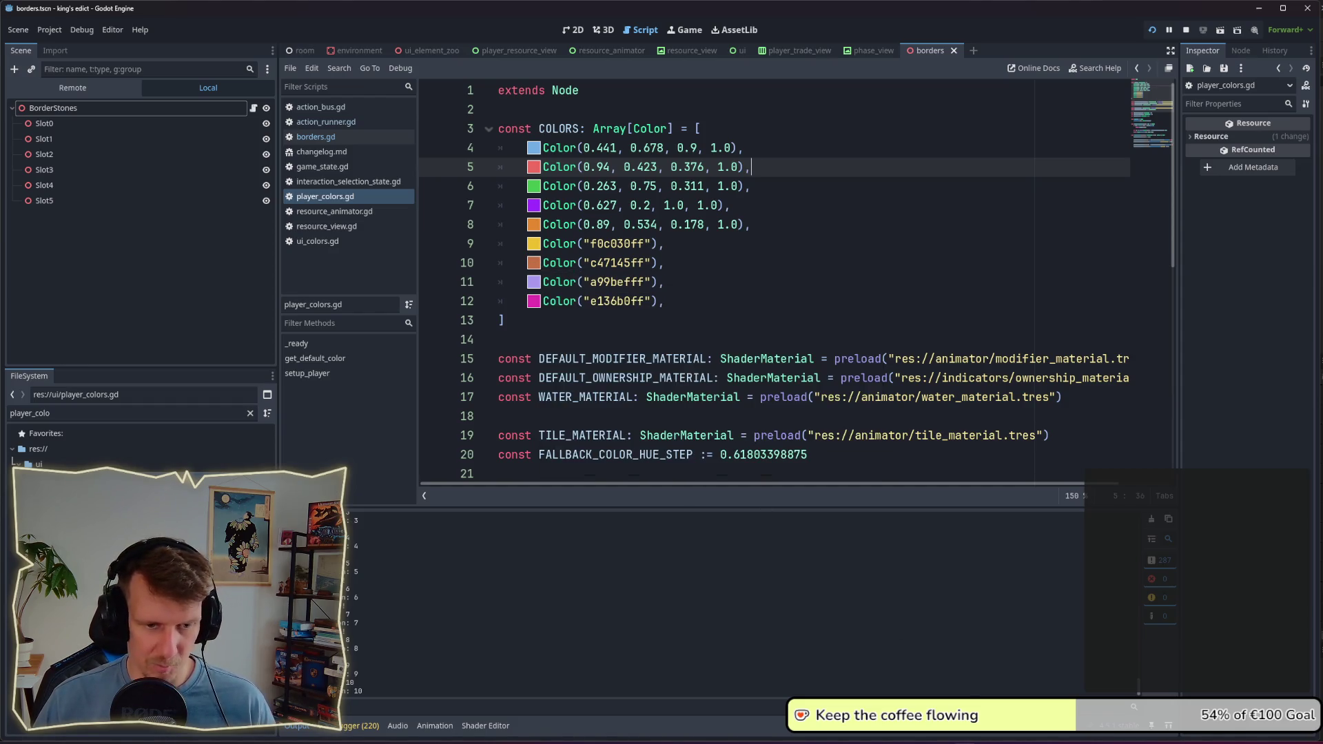
pyautogui.hotkey('alt', 'Tab')
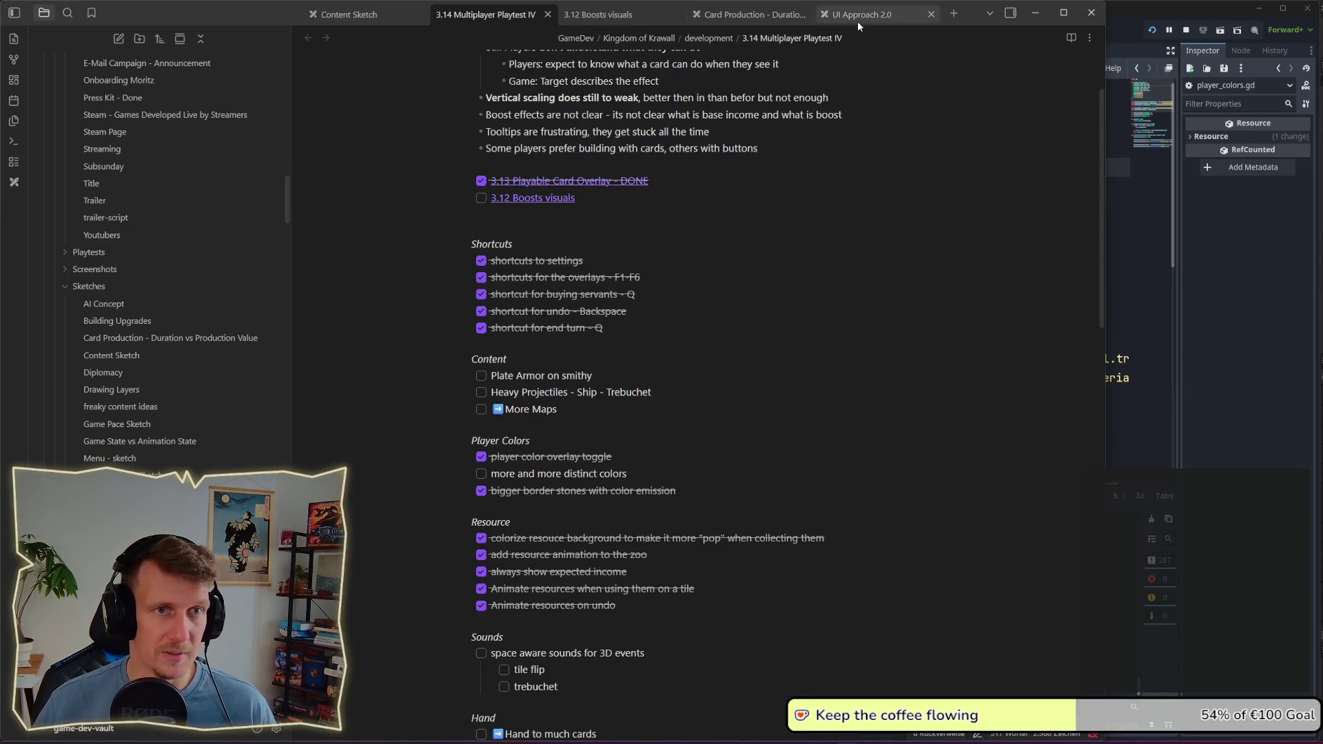
# Step: Show blank space below the squares in the UI Approach 2.0 sketch, then start a screen capture
pyautogui.click(858, 19)
pyautogui.moveTo(785, 549); pyautogui.dragTo(714, 361)
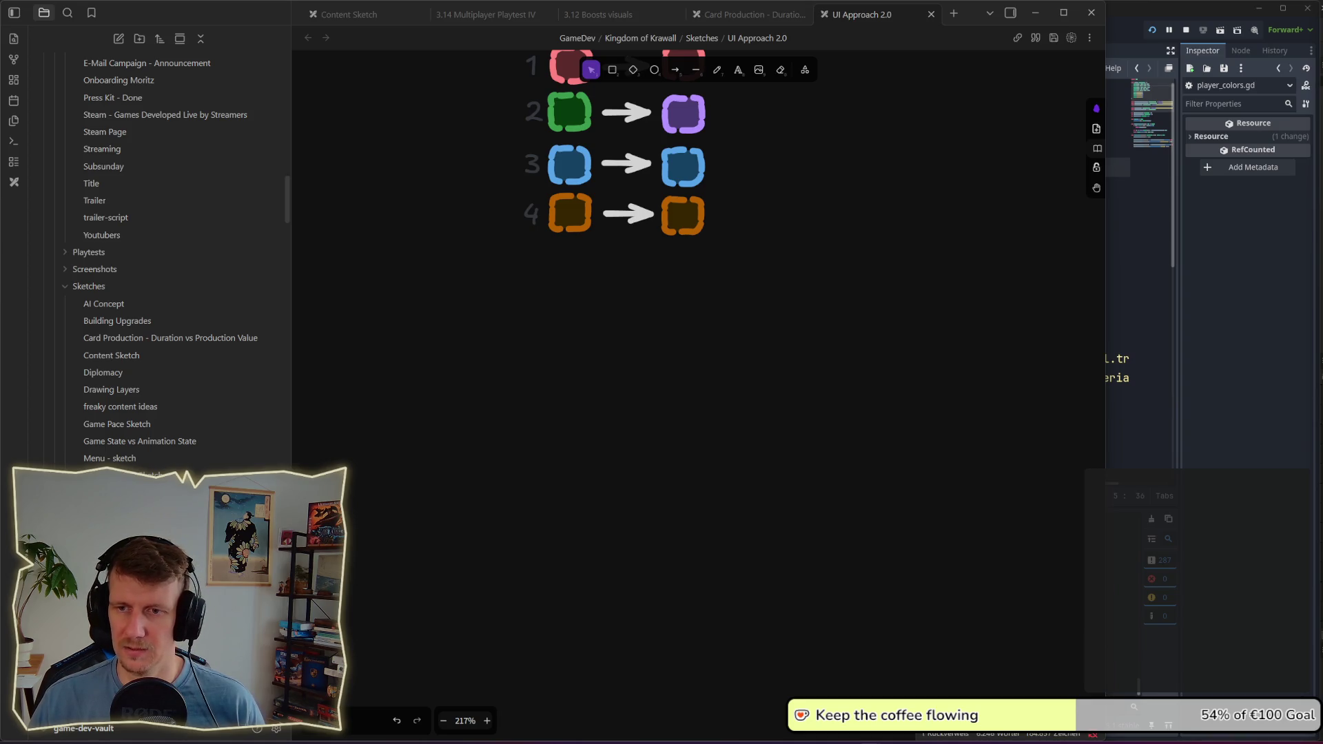
pyautogui.press('super+shift+s')
pyautogui.press('Escape')
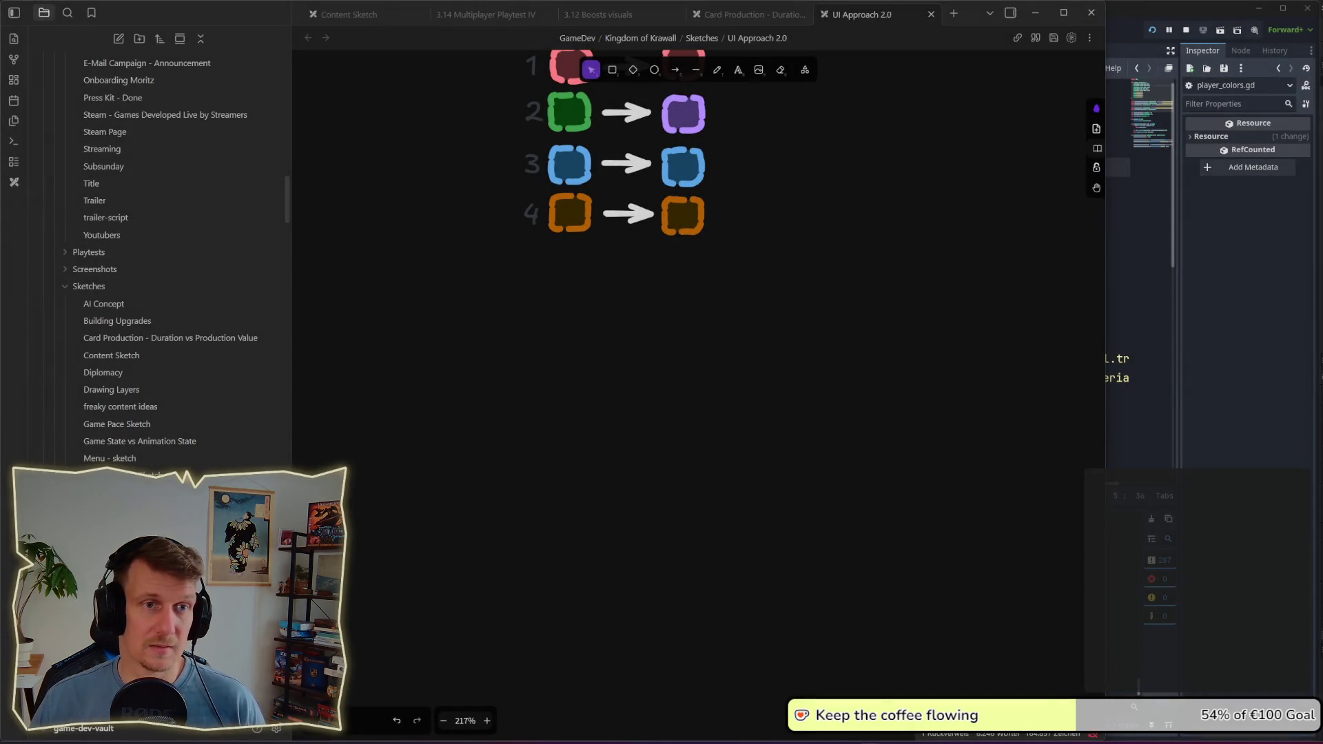
pyautogui.press('super+shift+s')
pyautogui.click(896, 21)
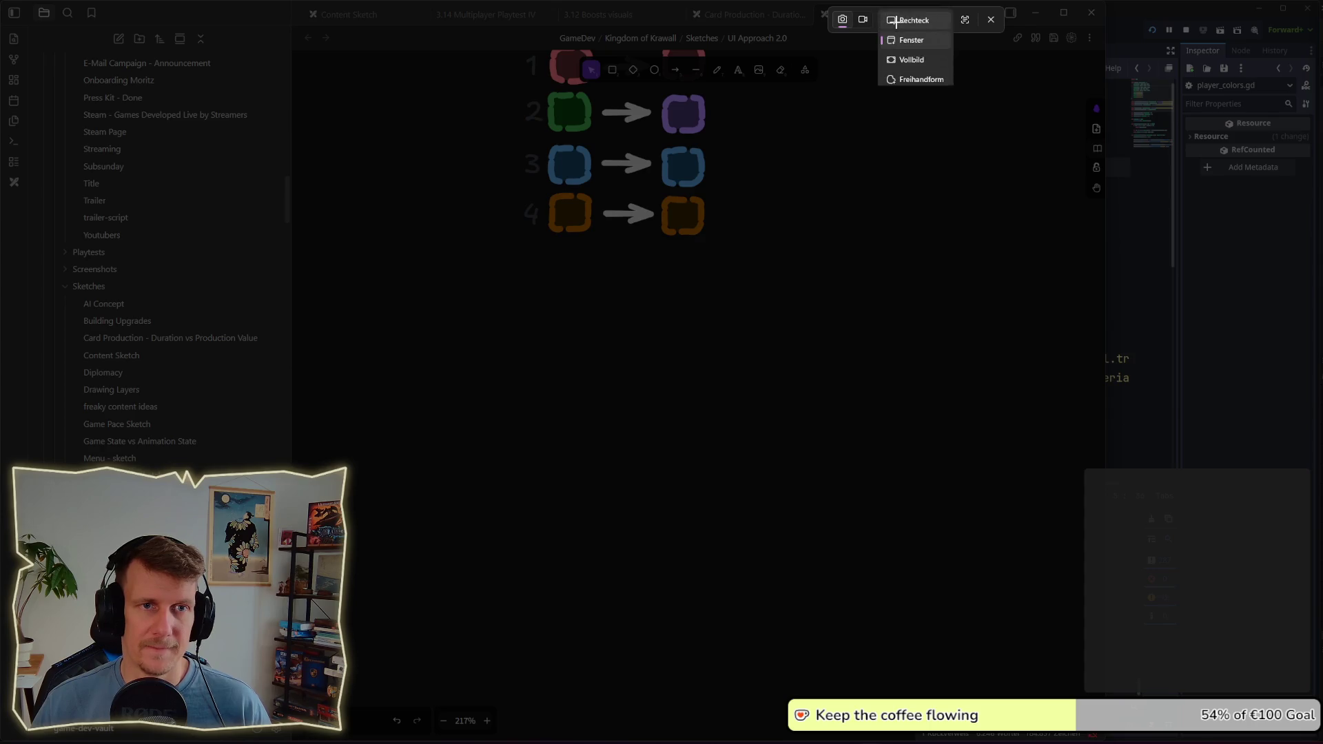
# Step: Snip the colour wheel in rectangle mode, paste it into the sketch, then bring Godot forward
pyautogui.click(911, 59)
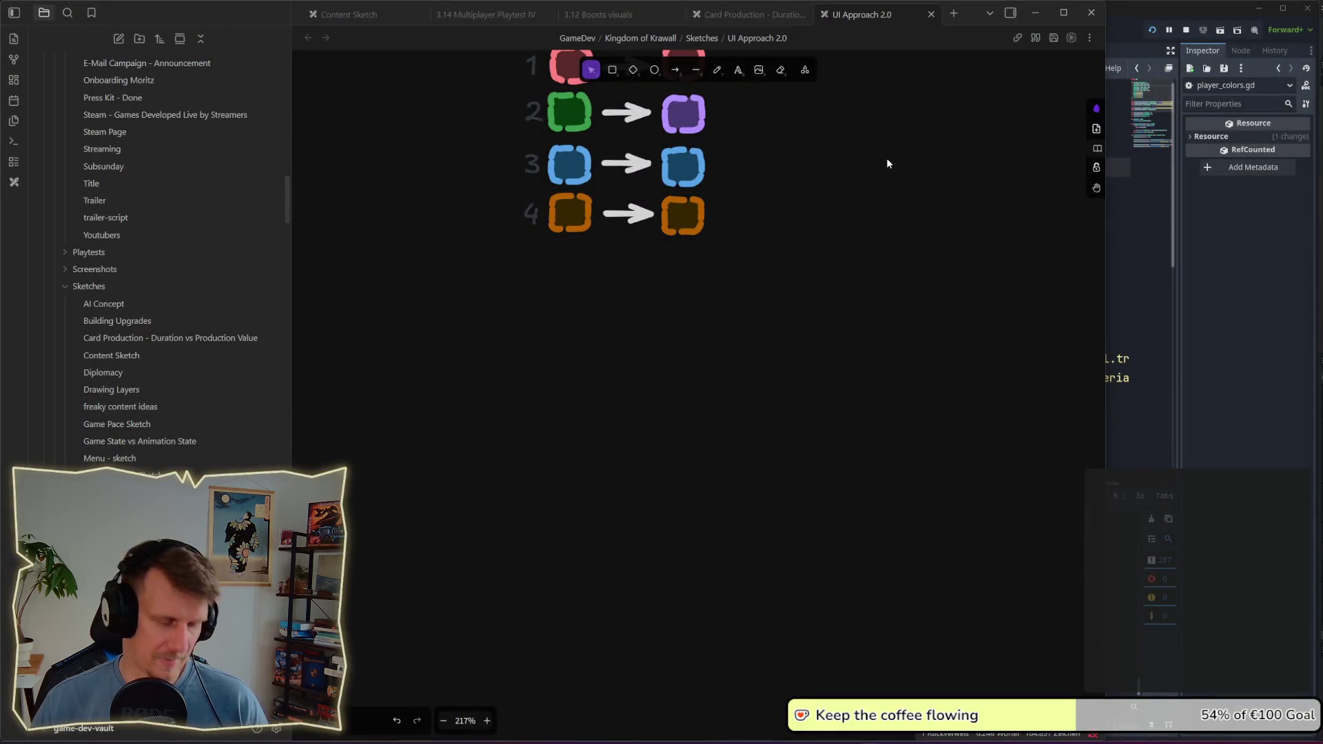
pyautogui.press('super+shift+s')
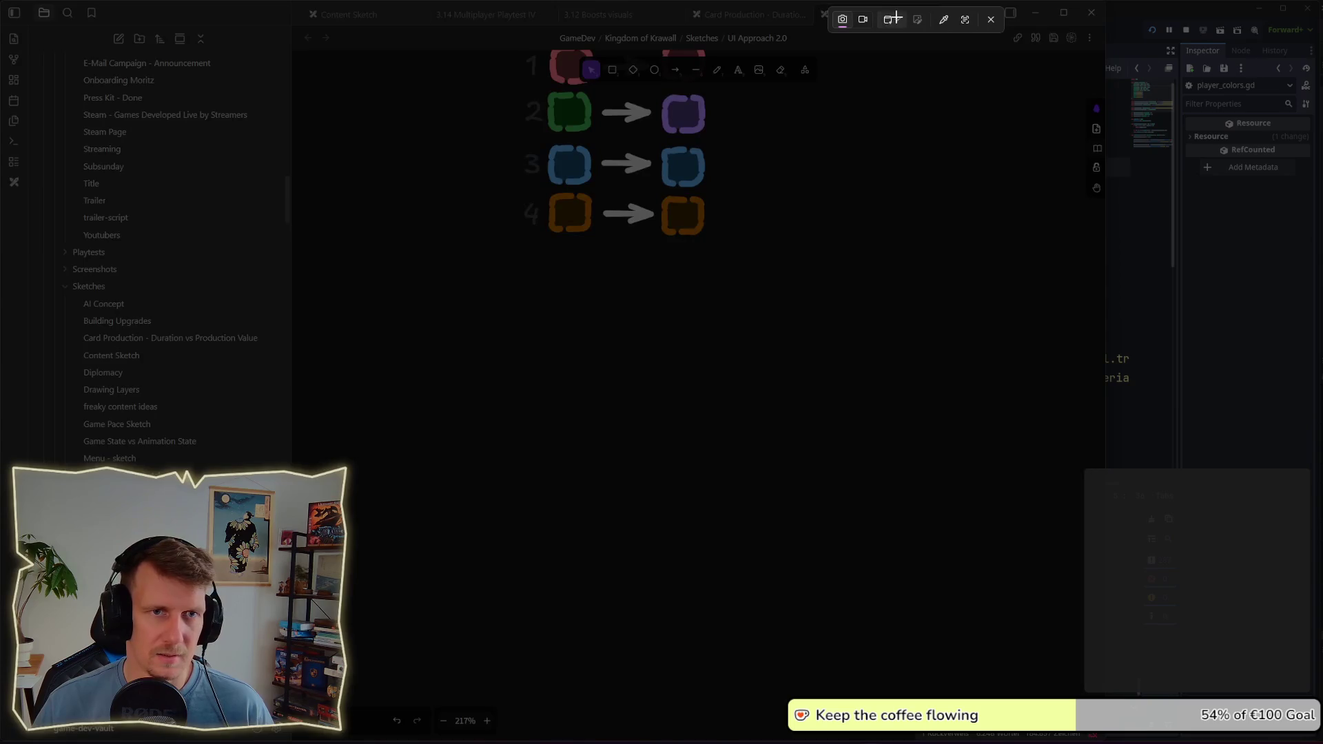
pyautogui.click(903, 28)
pyautogui.click(905, 25)
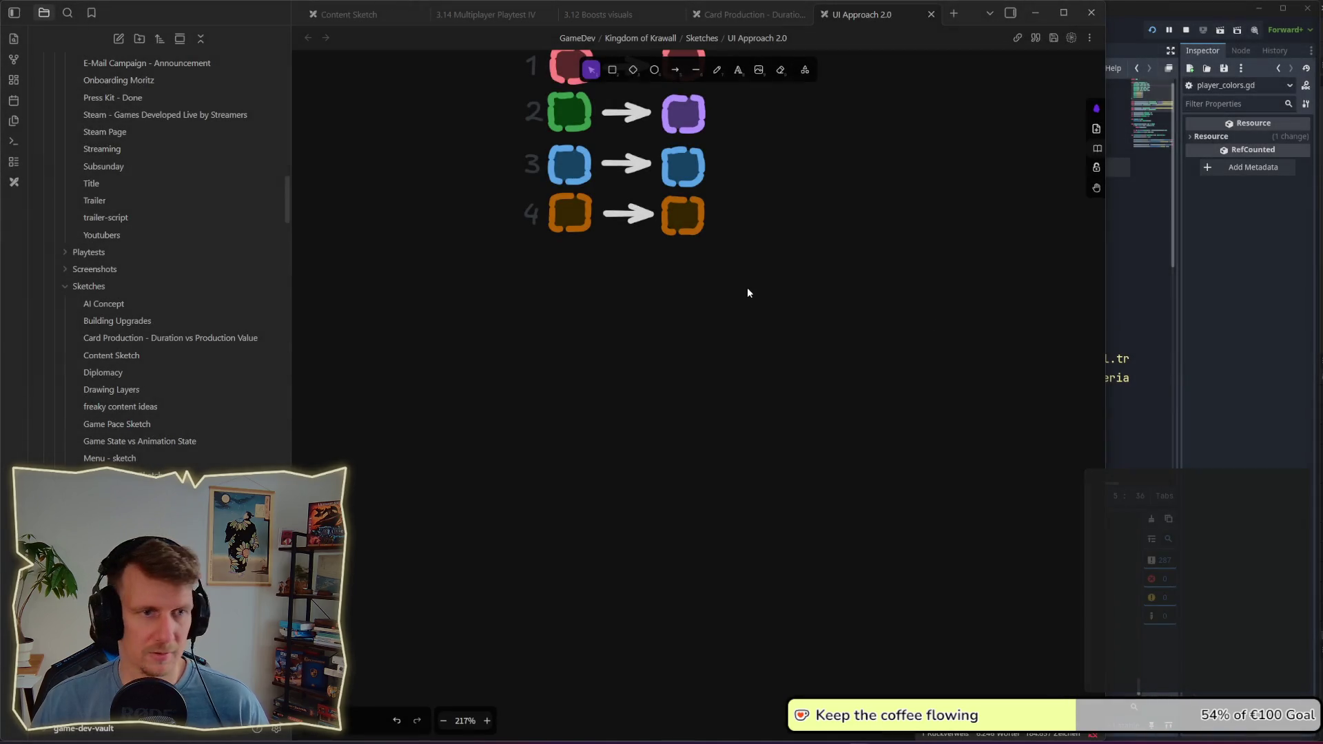
pyautogui.click(726, 324)
pyautogui.hotkey('ctrl', 'v')
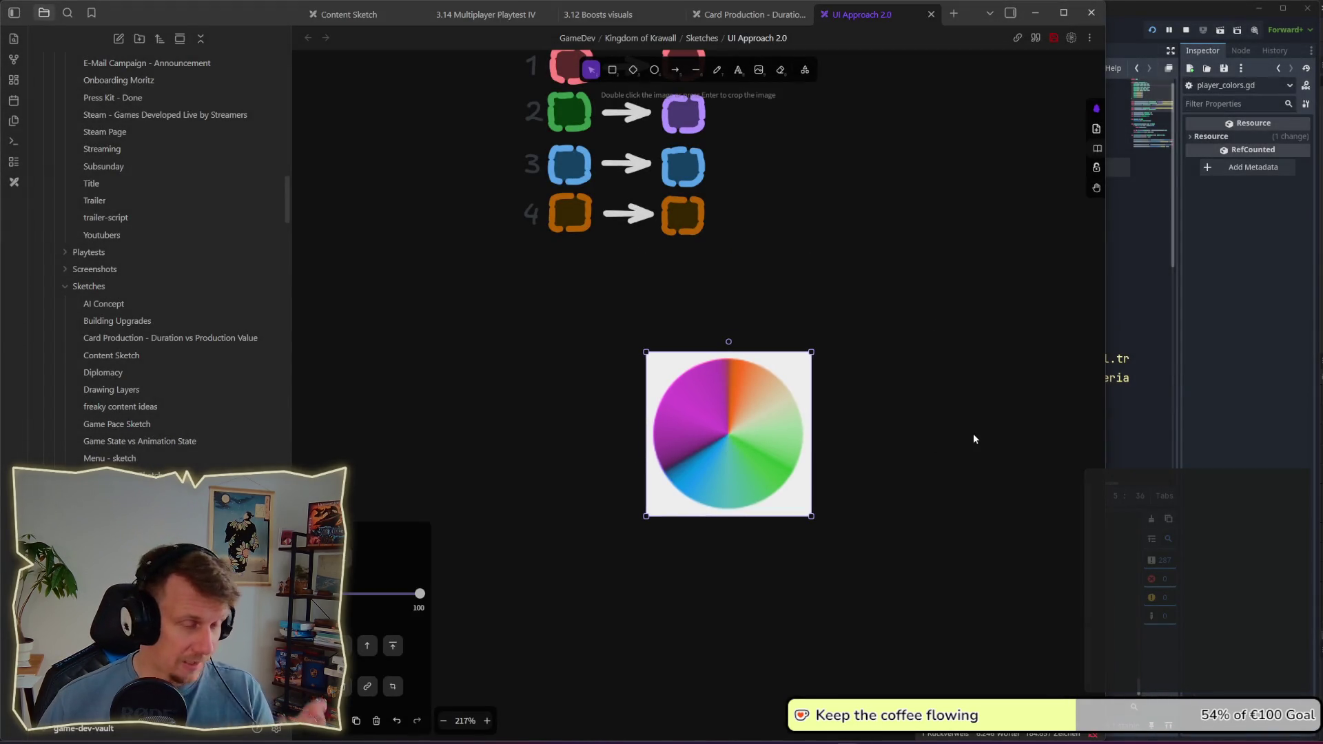
pyautogui.click(889, 350)
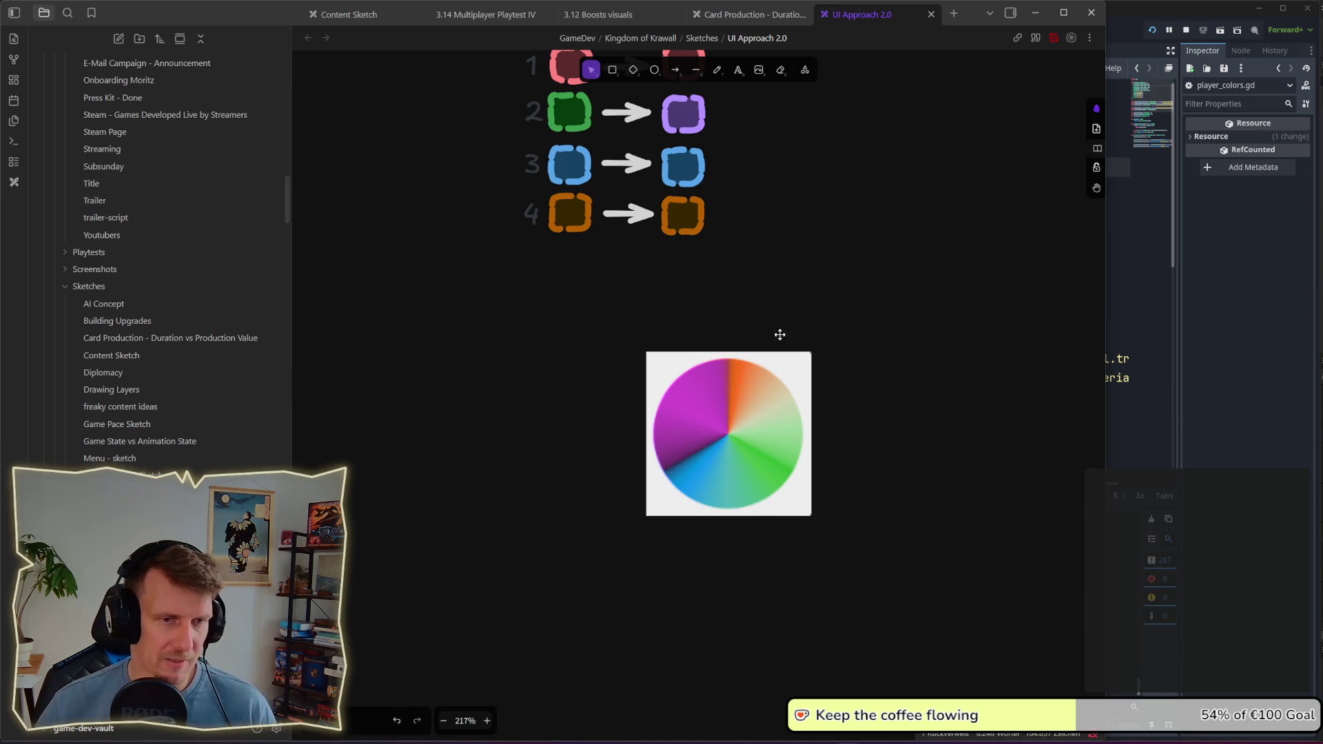
pyautogui.hotkey('alt', 'Tab')
pyautogui.click(602, 297)
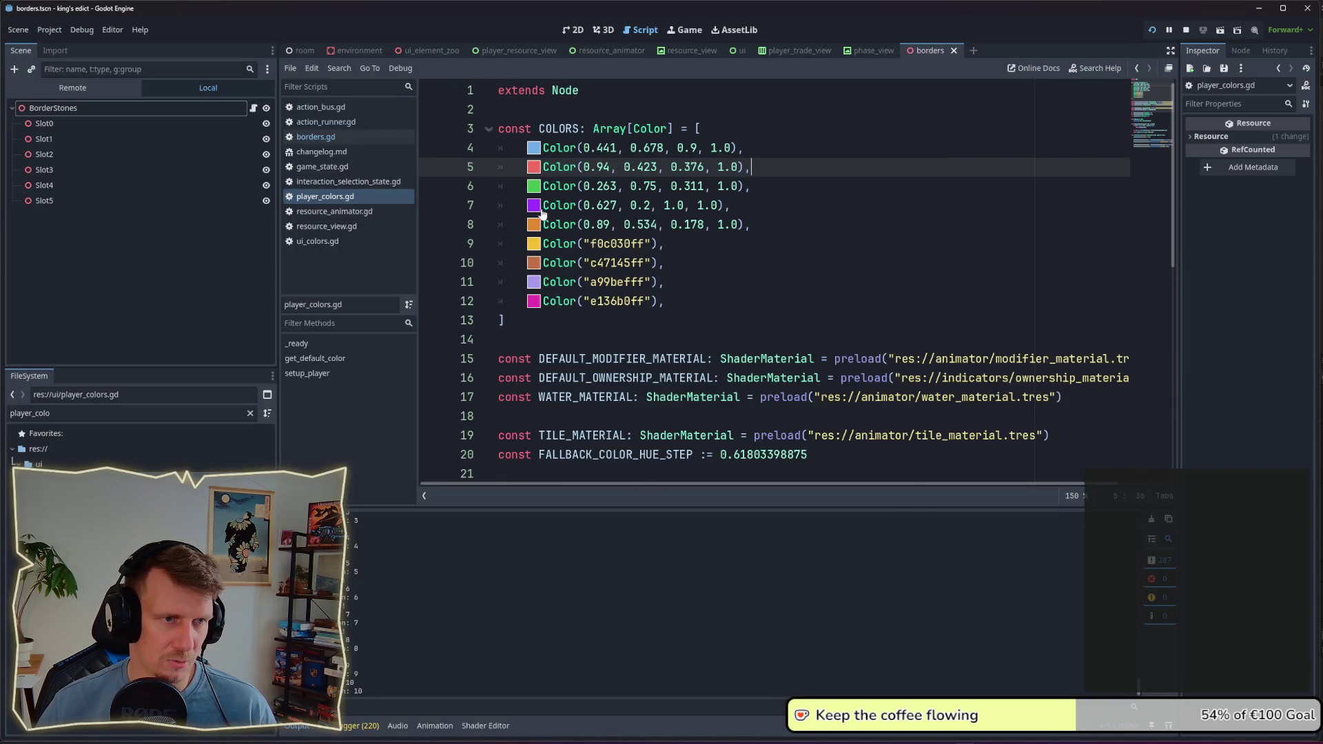
# Step: Back in the sketch, draw a small white-outlined ellipse dot beside the colour wheel
pyautogui.hotkey('alt', 'Tab')
pyautogui.click(667, 245)
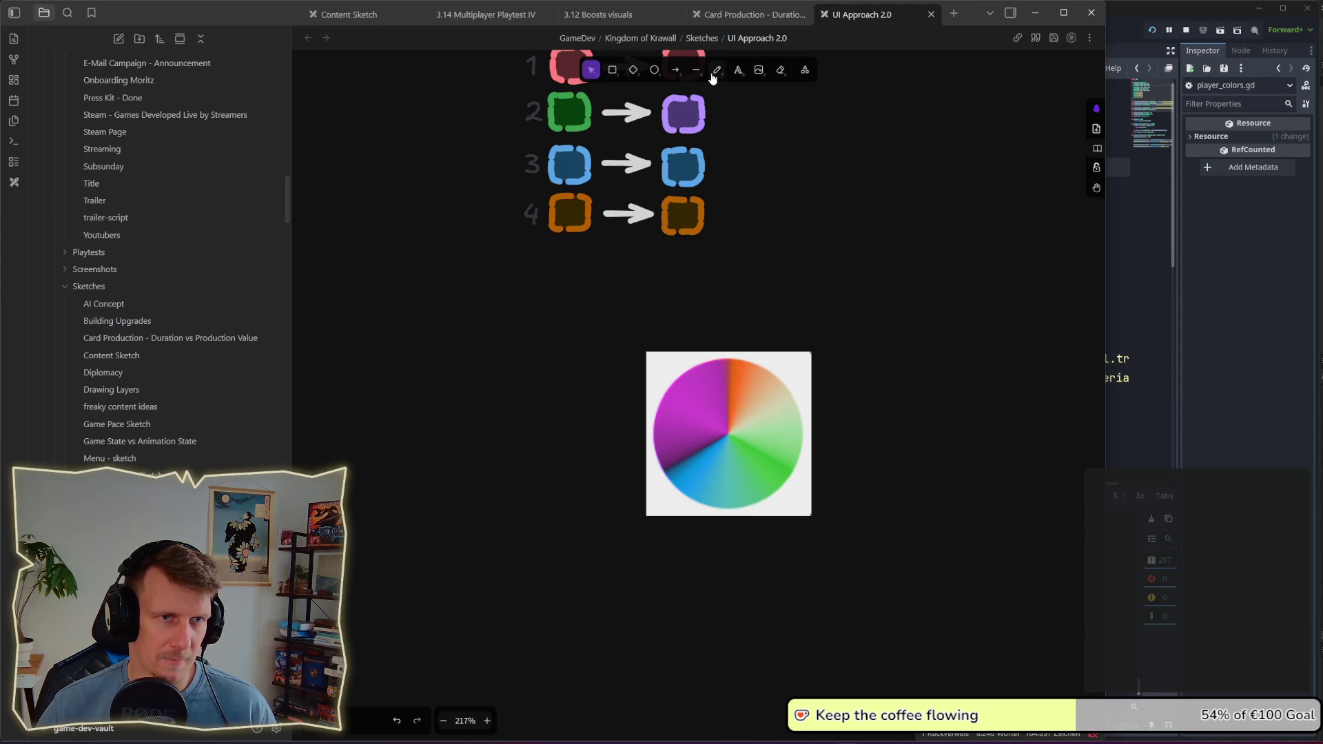
pyautogui.click(655, 70)
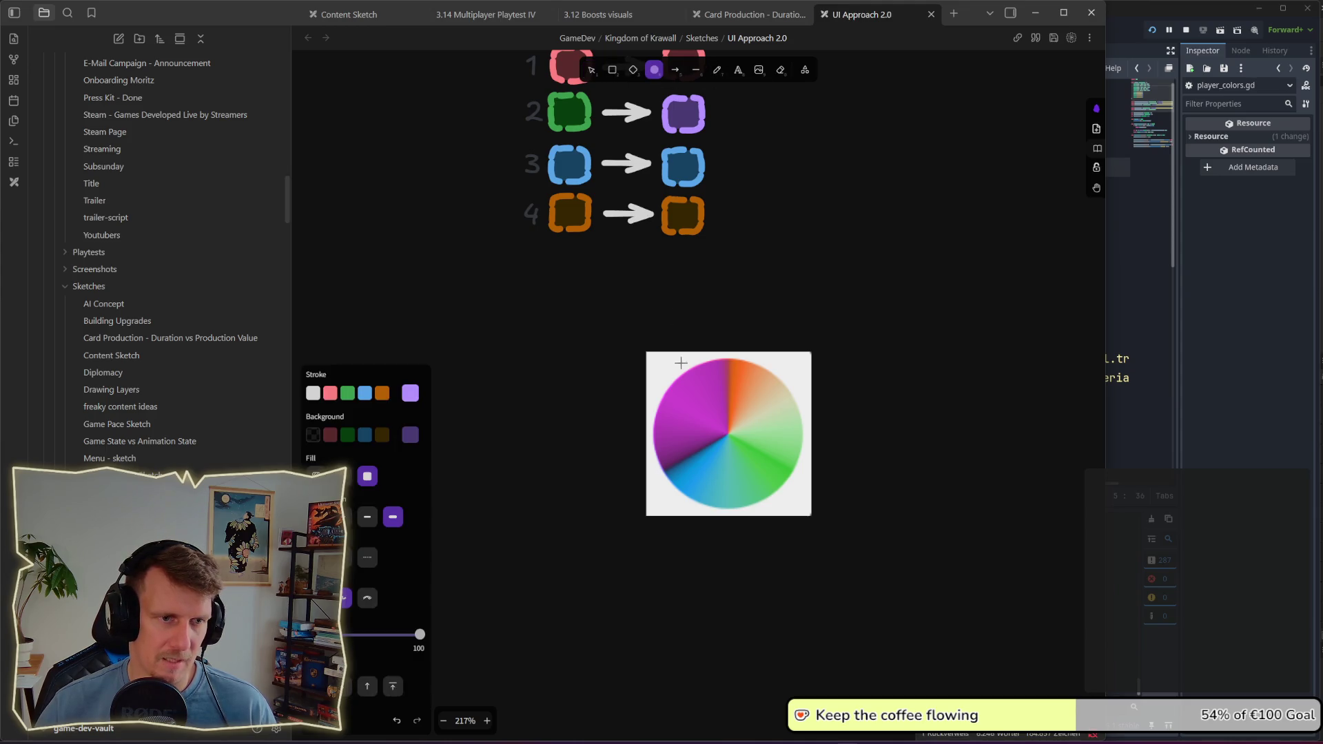
pyautogui.moveTo(682, 507); pyautogui.dragTo(666, 488)
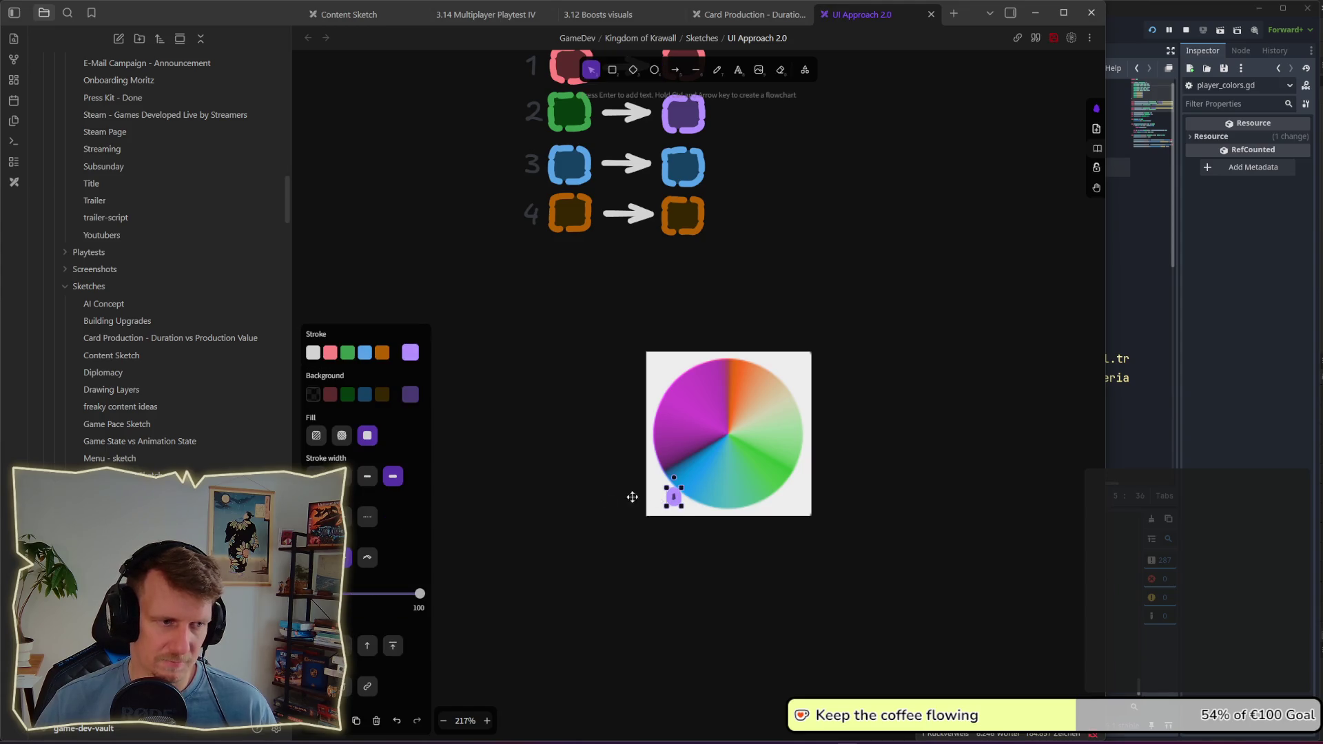
pyautogui.click(313, 353)
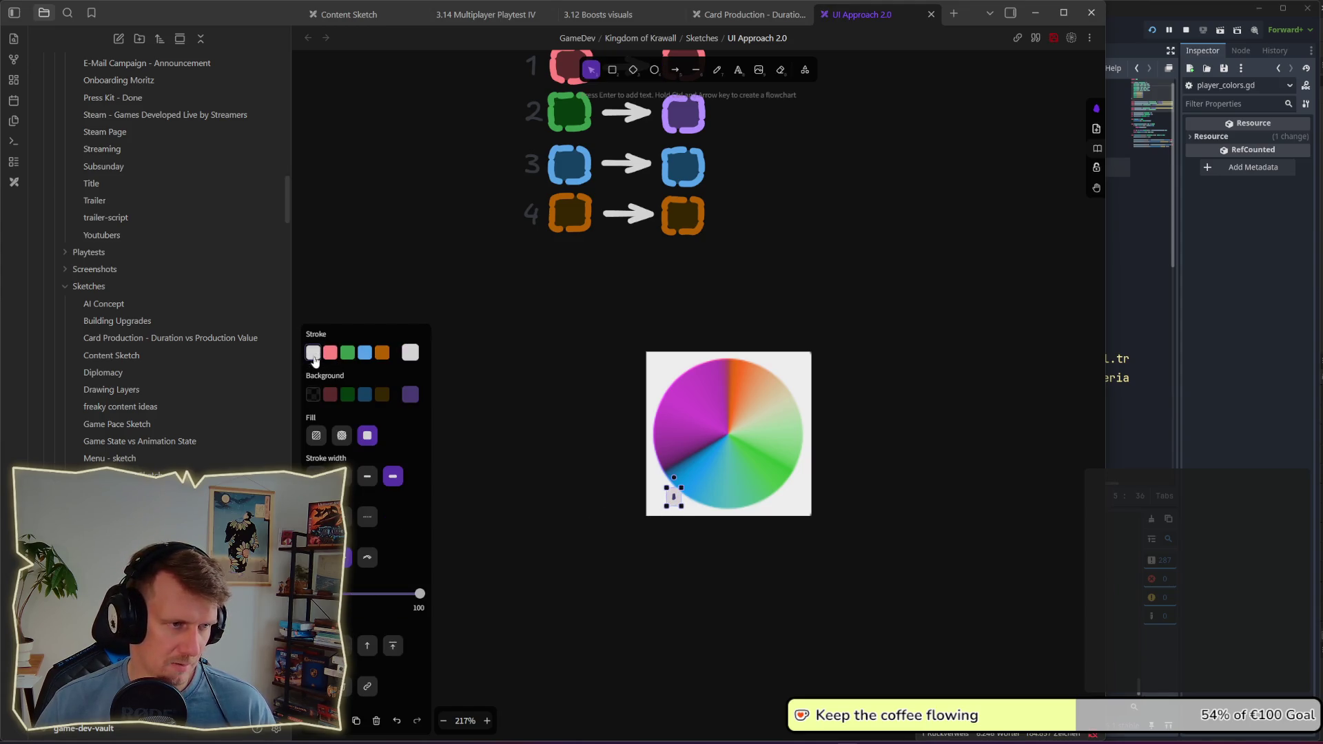
pyautogui.moveTo(667, 501)
pyautogui.mouseDown()
pyautogui.moveTo(626, 541)
pyautogui.moveTo(747, 324)
pyautogui.moveTo(842, 508)
pyautogui.moveTo(630, 344)
pyautogui.mouseUp()
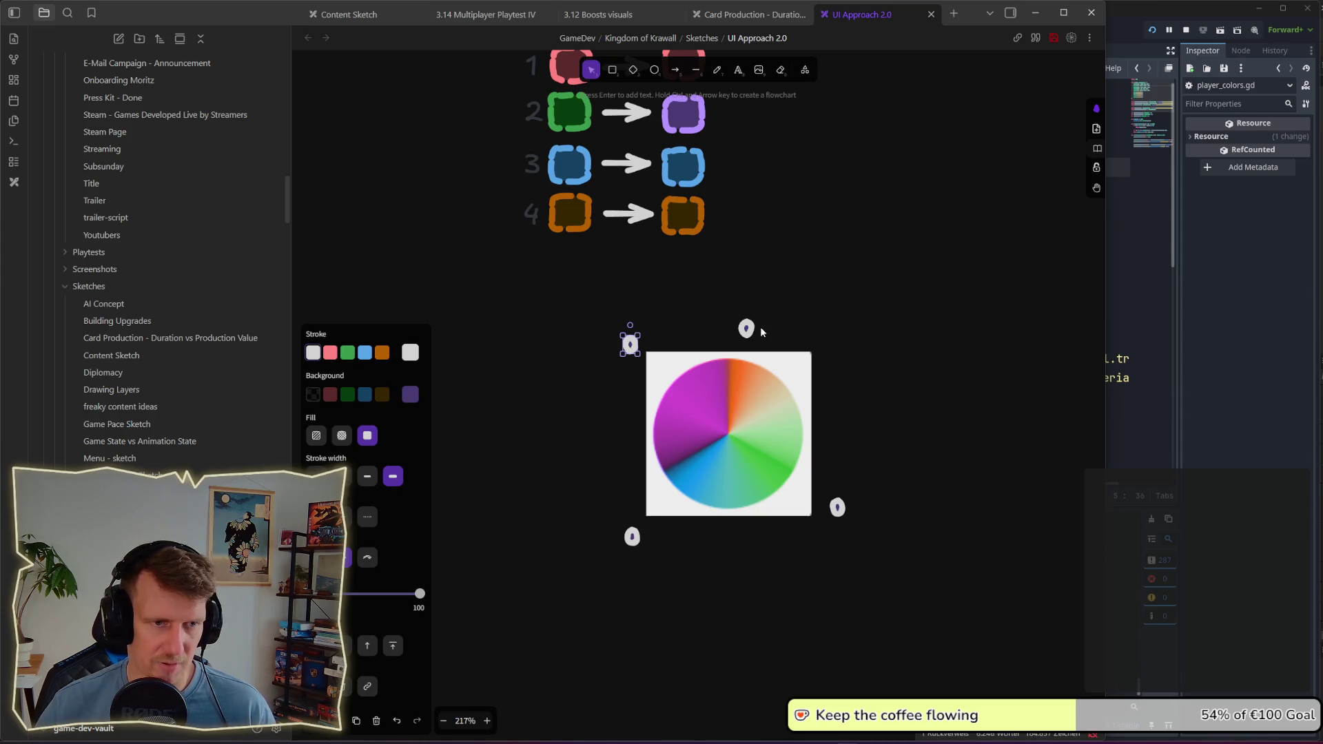
# Step: Nudge the top and upper-left dots into place, glance at the Godot script, and return
pyautogui.moveTo(748, 329); pyautogui.dragTo(749, 325)
pyautogui.moveTo(639, 342); pyautogui.dragTo(635, 346)
pyautogui.click(875, 411)
pyautogui.hotkey('alt', 'Tab')
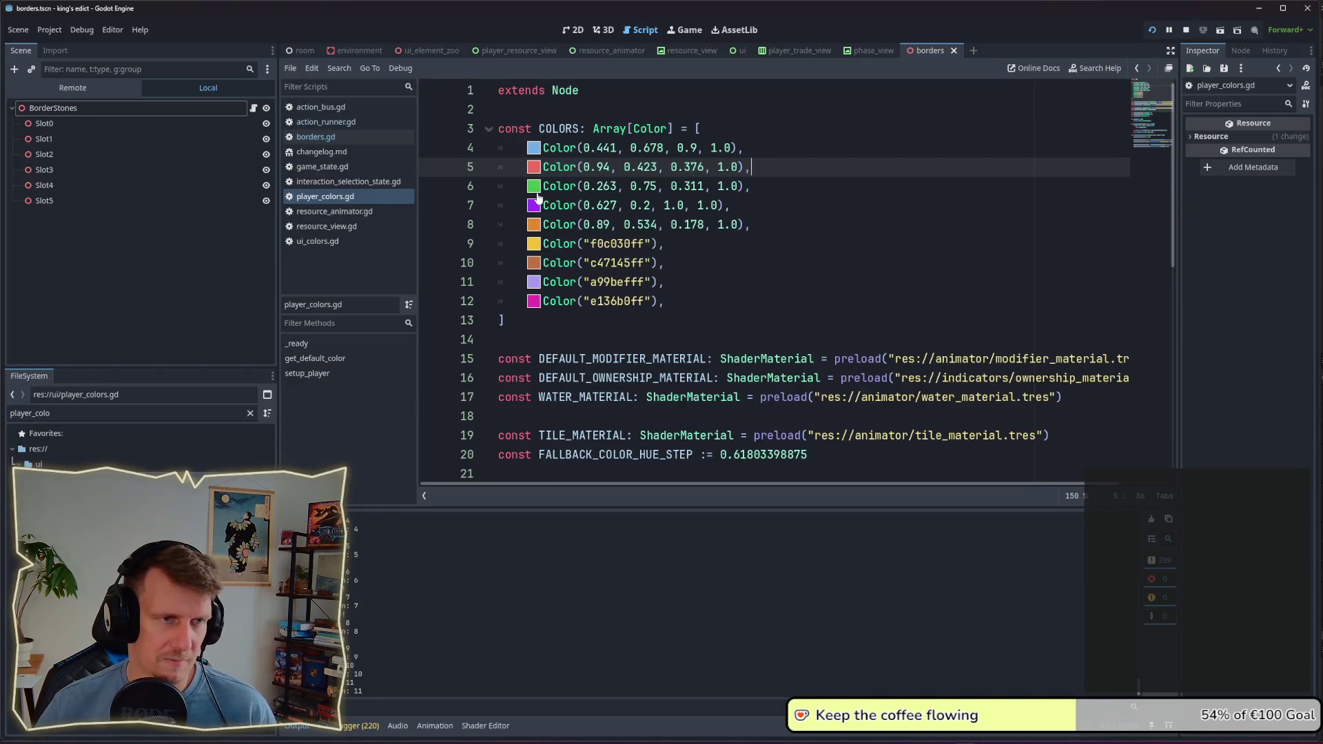
pyautogui.moveTo(538, 225)
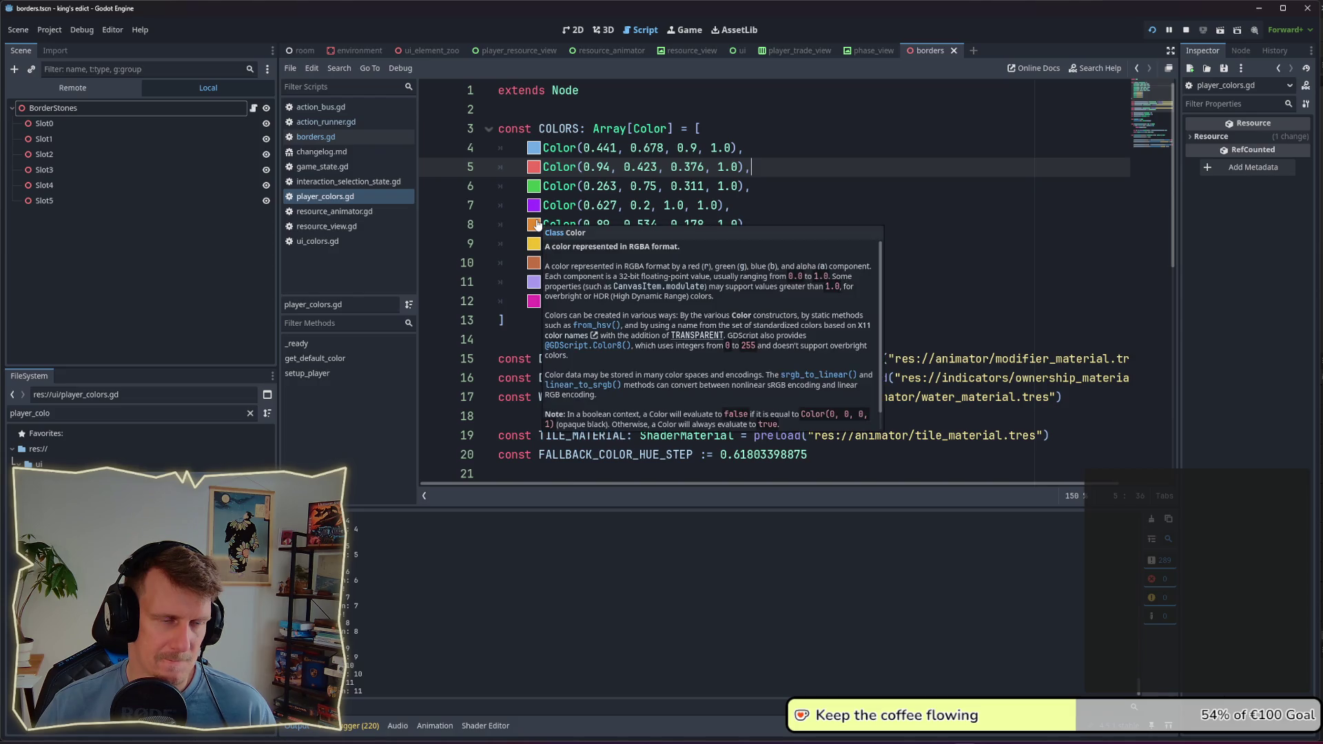
pyautogui.hotkey('alt', 'Tab')
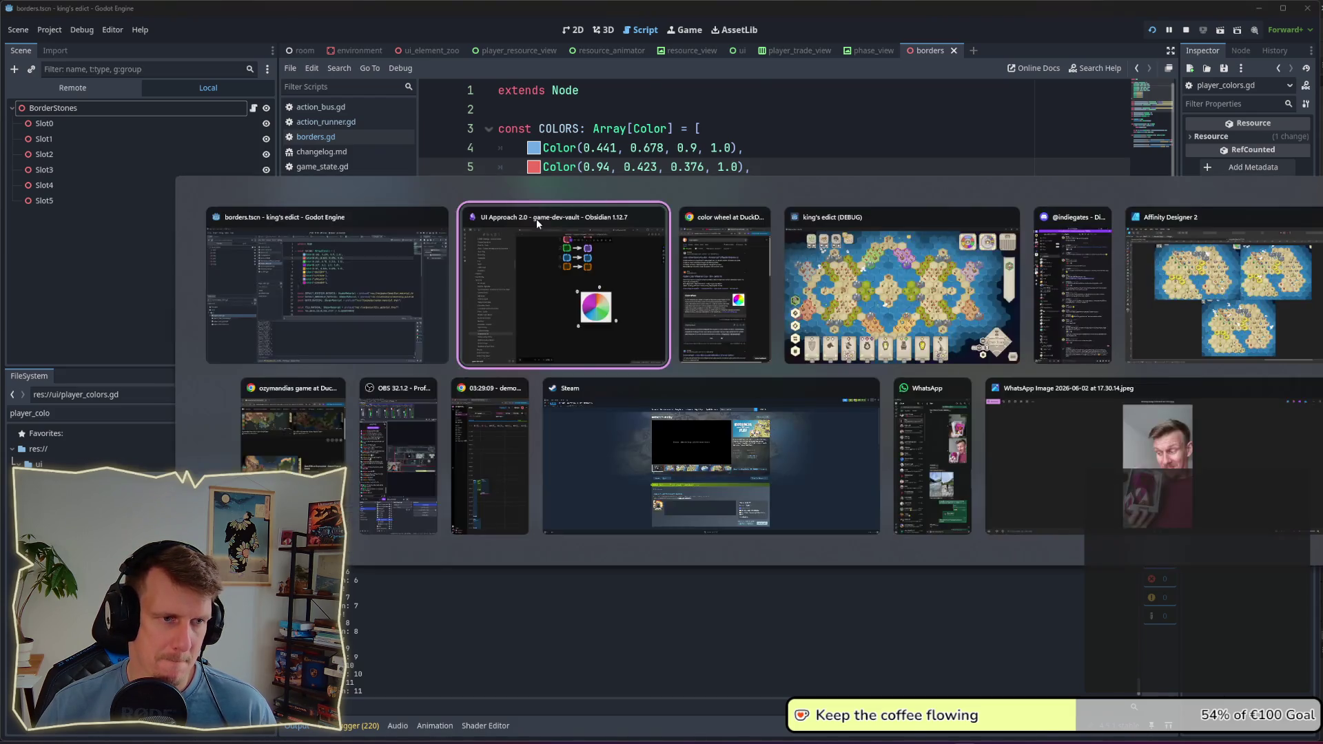
# Step: Copy the top dot around the wheel, delete the three extras, then switch to Godot
pyautogui.click(747, 324)
pyautogui.press('Escape')
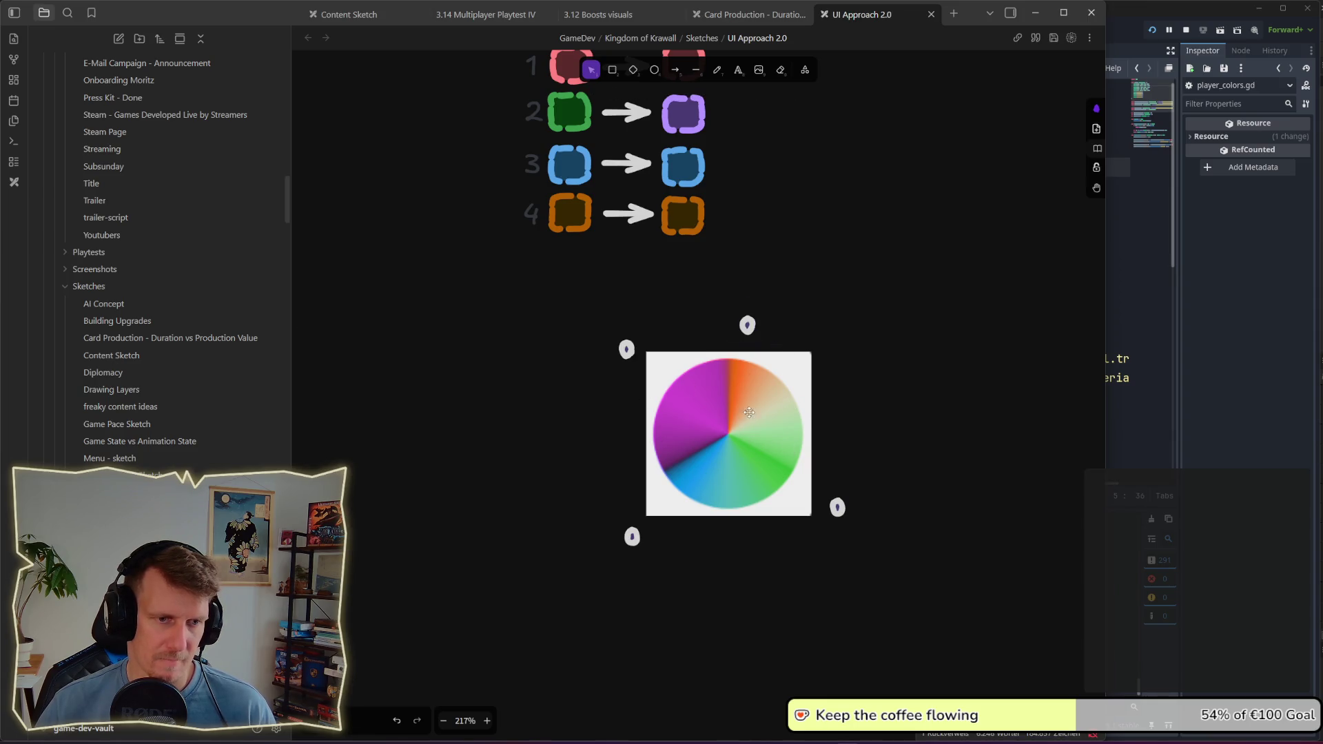
pyautogui.click(747, 330)
pyautogui.moveTo(747, 336)
pyautogui.mouseDown()
pyautogui.moveTo(745, 549)
pyautogui.moveTo(739, 476)
pyautogui.moveTo(737, 536)
pyautogui.moveTo(838, 423)
pyautogui.moveTo(623, 437)
pyautogui.mouseUp()
pyautogui.moveTo(749, 325); pyautogui.dragTo(793, 335)
pyautogui.click(870, 331)
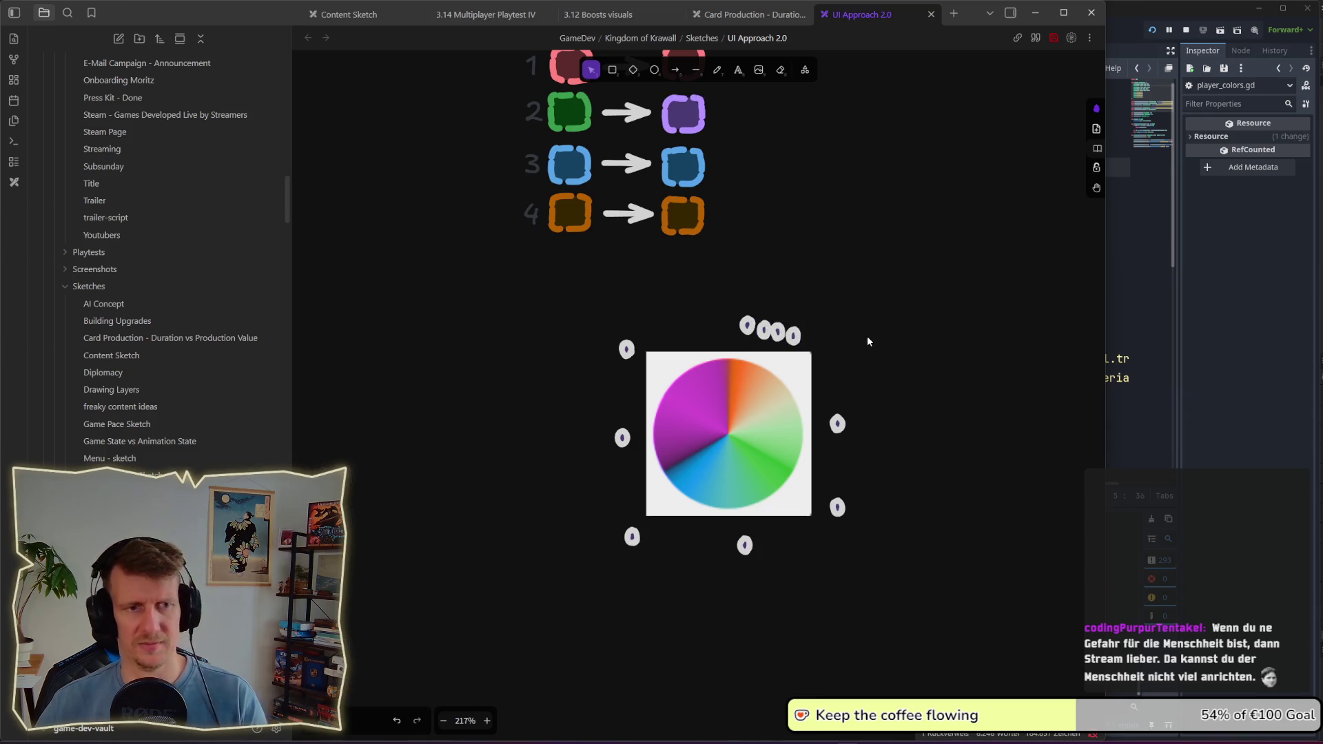
pyautogui.moveTo(858, 371); pyautogui.dragTo(754, 309)
pyautogui.press('Delete')
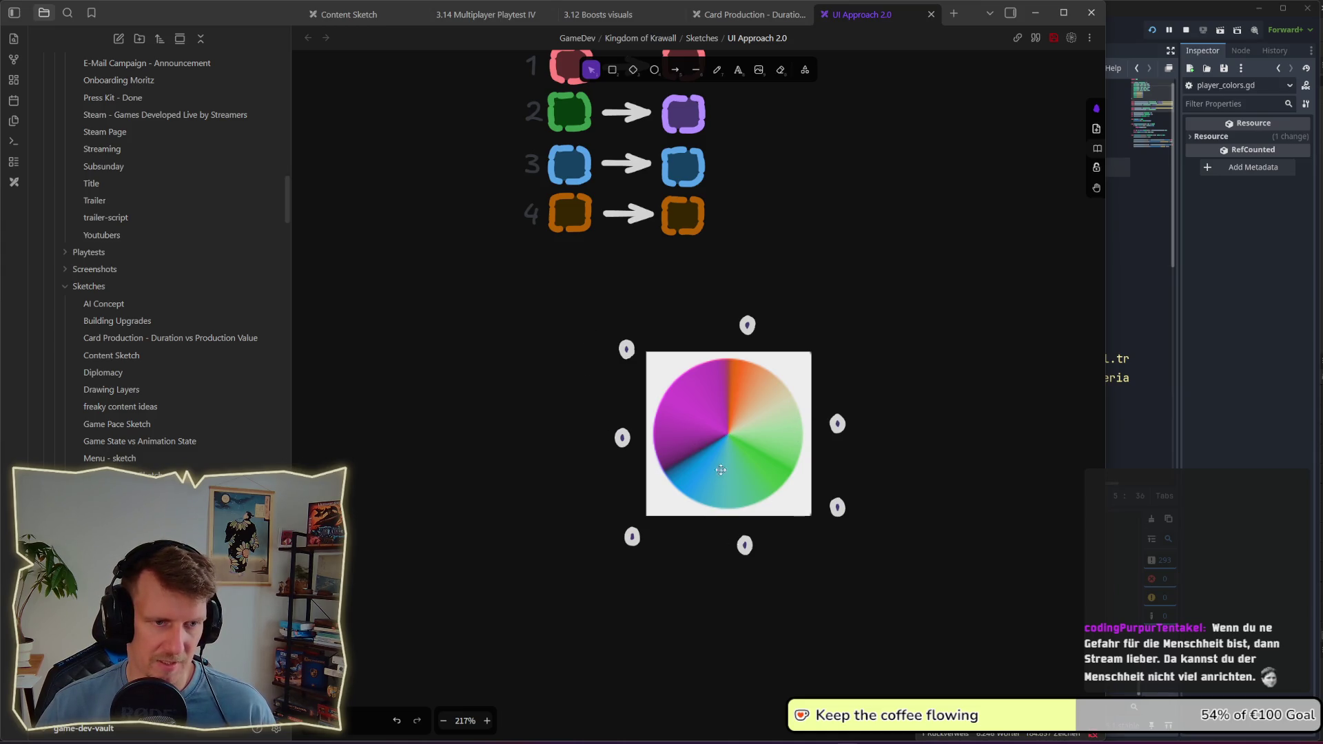
pyautogui.hotkey('alt', 'Tab')
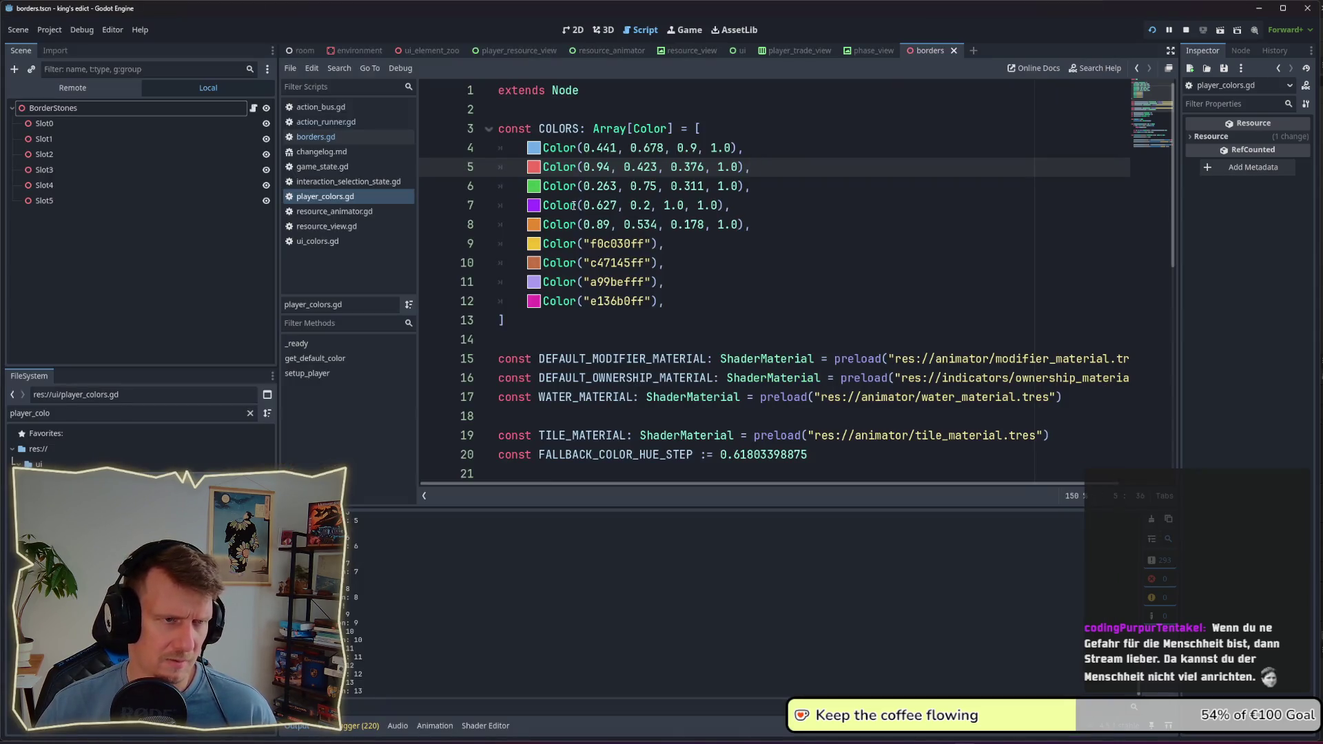
# Step: Open and close the colour picker on line 8's orange swatch, then return to Obsidian
pyautogui.moveTo(537, 227)
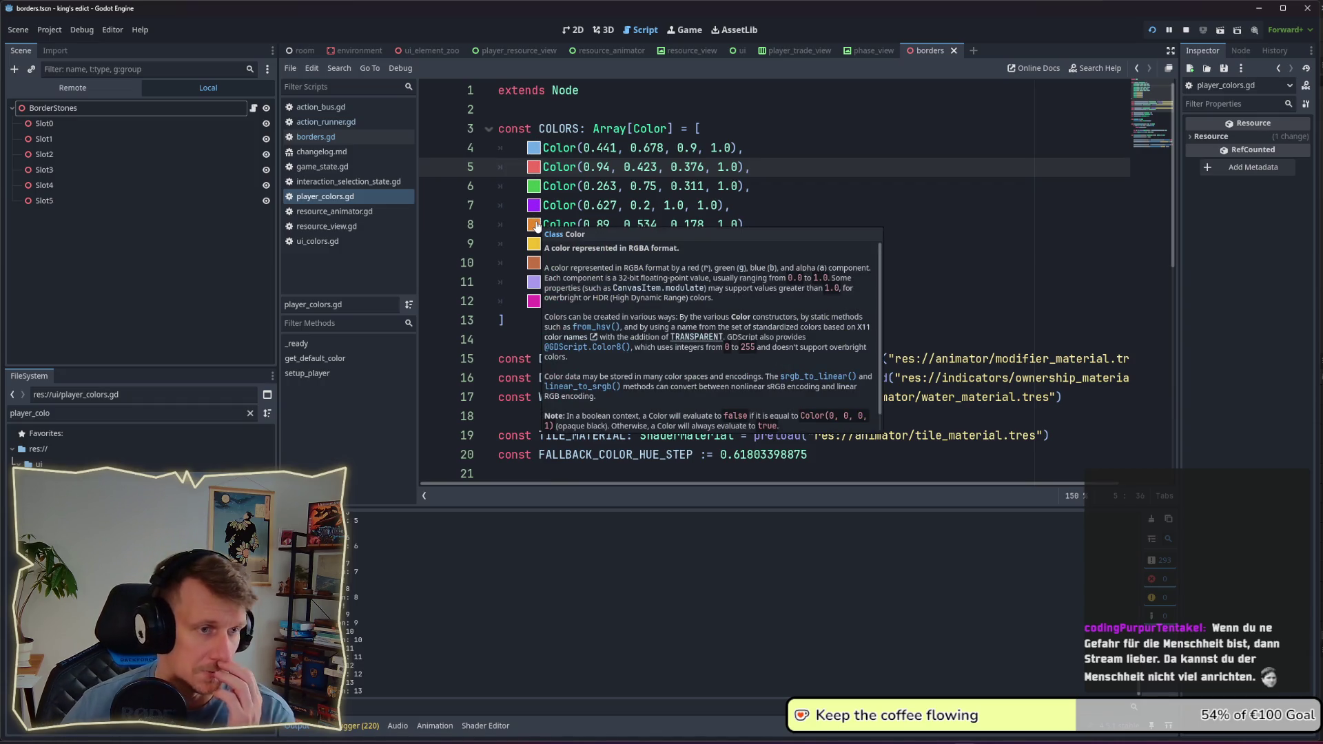
pyautogui.click(535, 225)
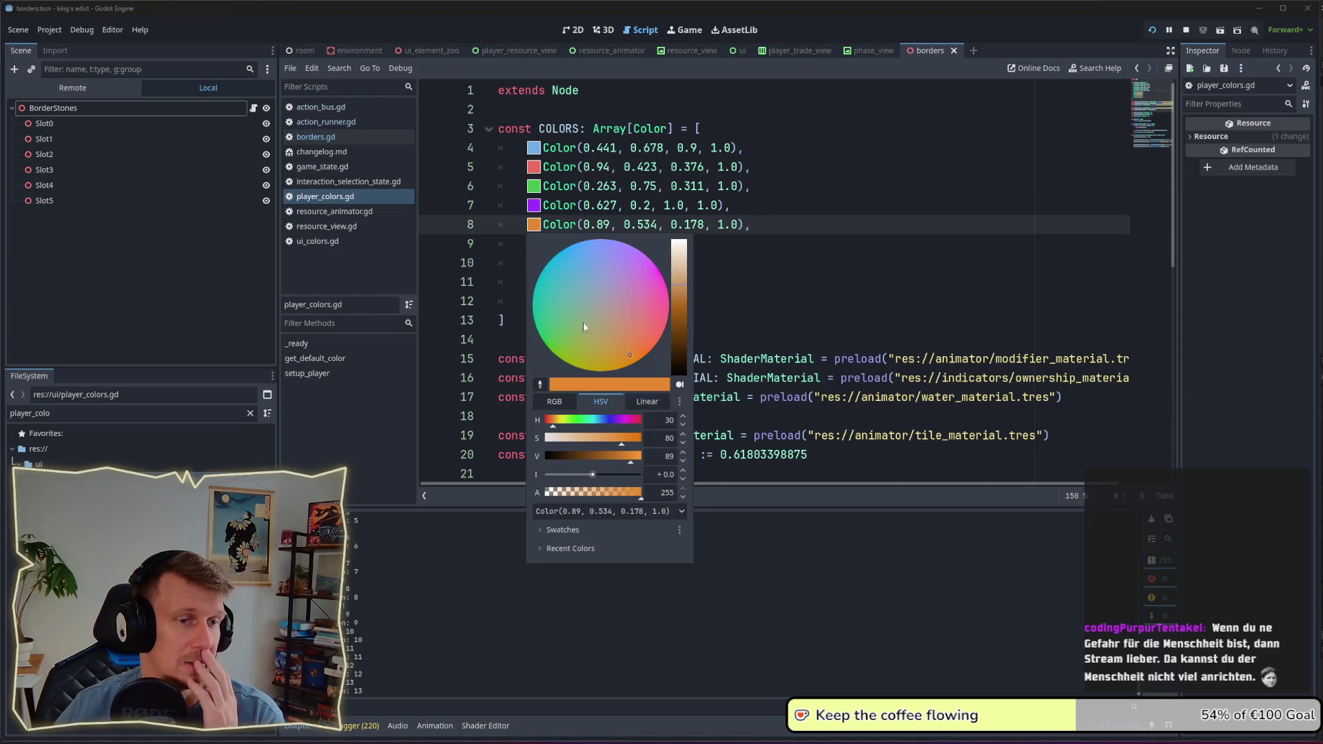
pyautogui.click(817, 267)
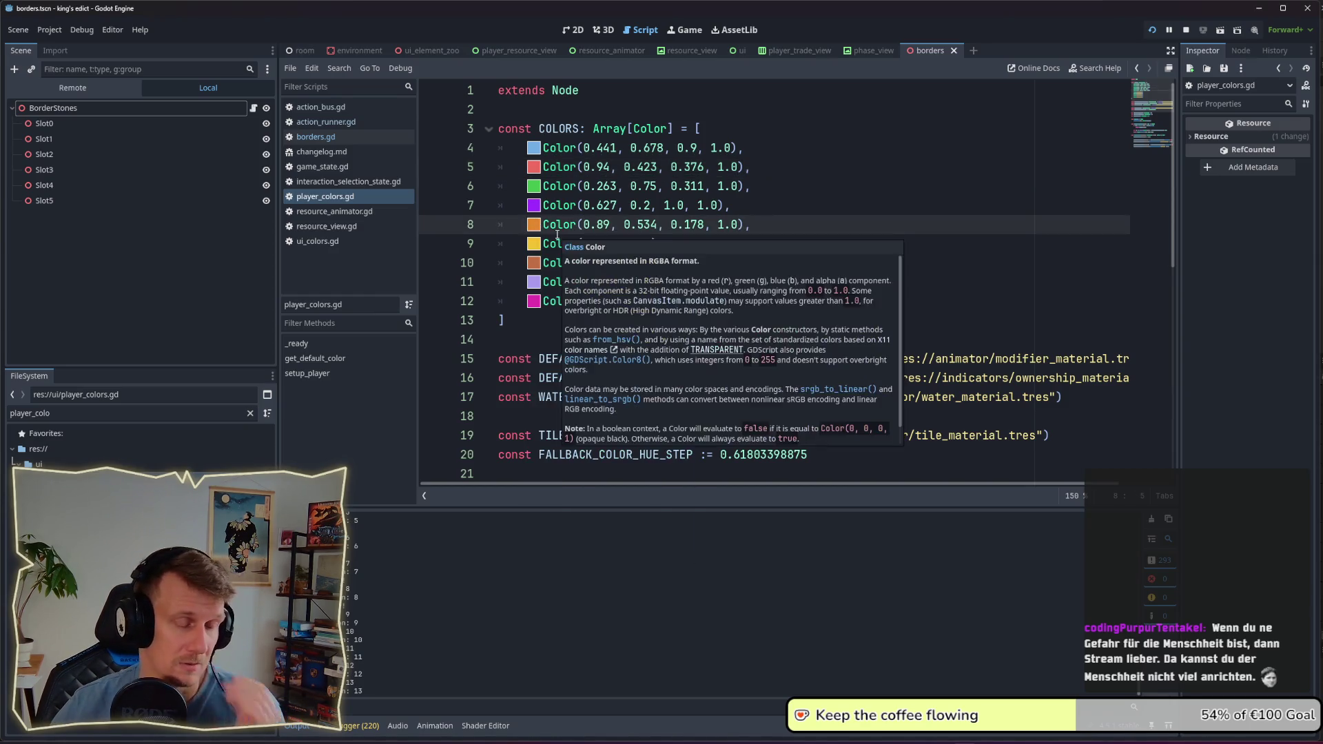
pyautogui.hotkey('alt', 'Tab')
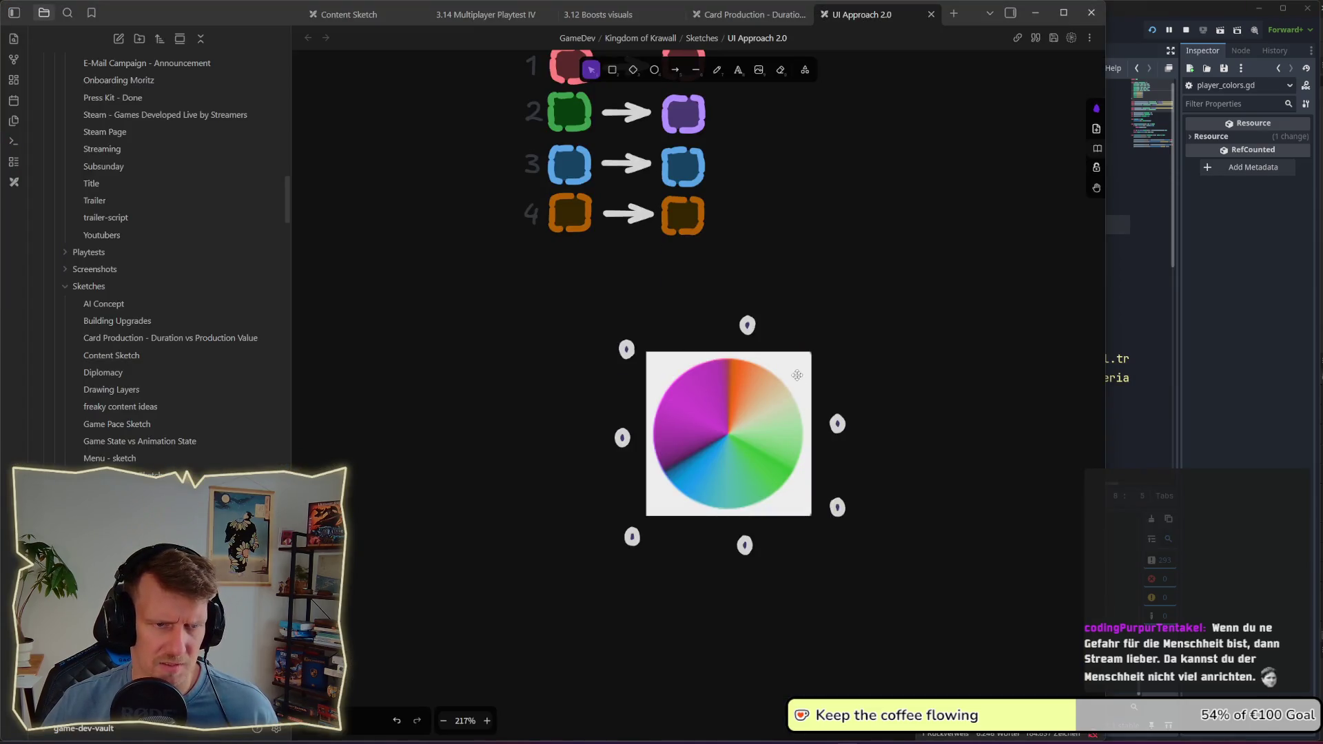
# Step: Nudge the top marker left and delete the marker left of the colour wheel
pyautogui.click(748, 325)
pyautogui.press('Left')
pyautogui.press('Left')
pyautogui.press('Left')
pyautogui.click(770, 339)
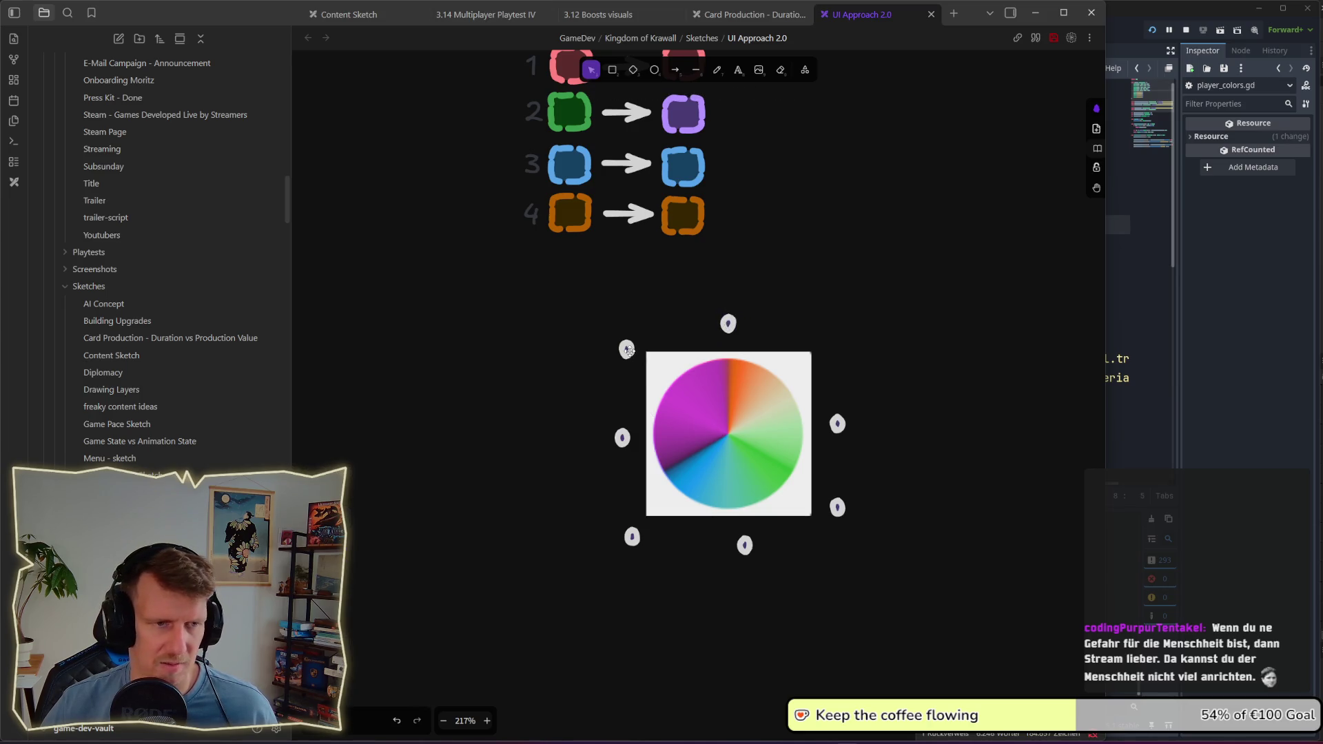
pyautogui.click(628, 350)
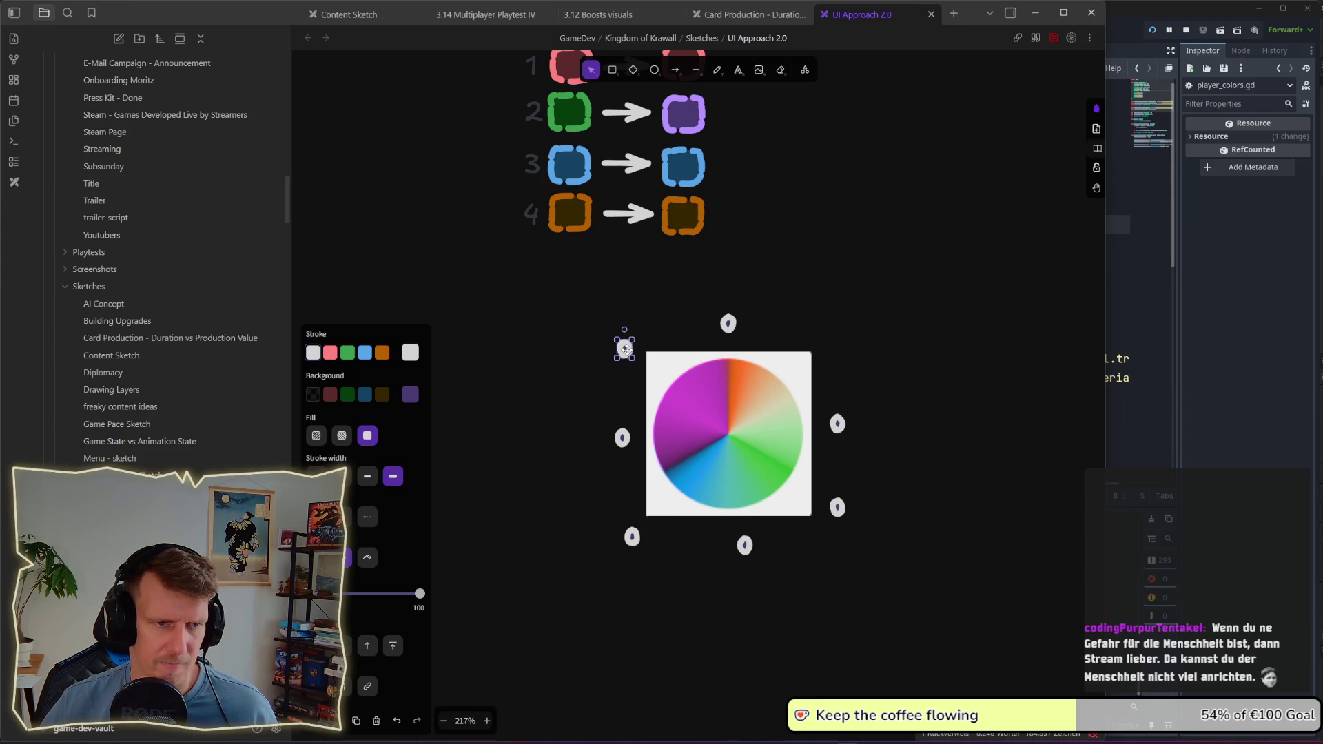
pyautogui.press('Delete')
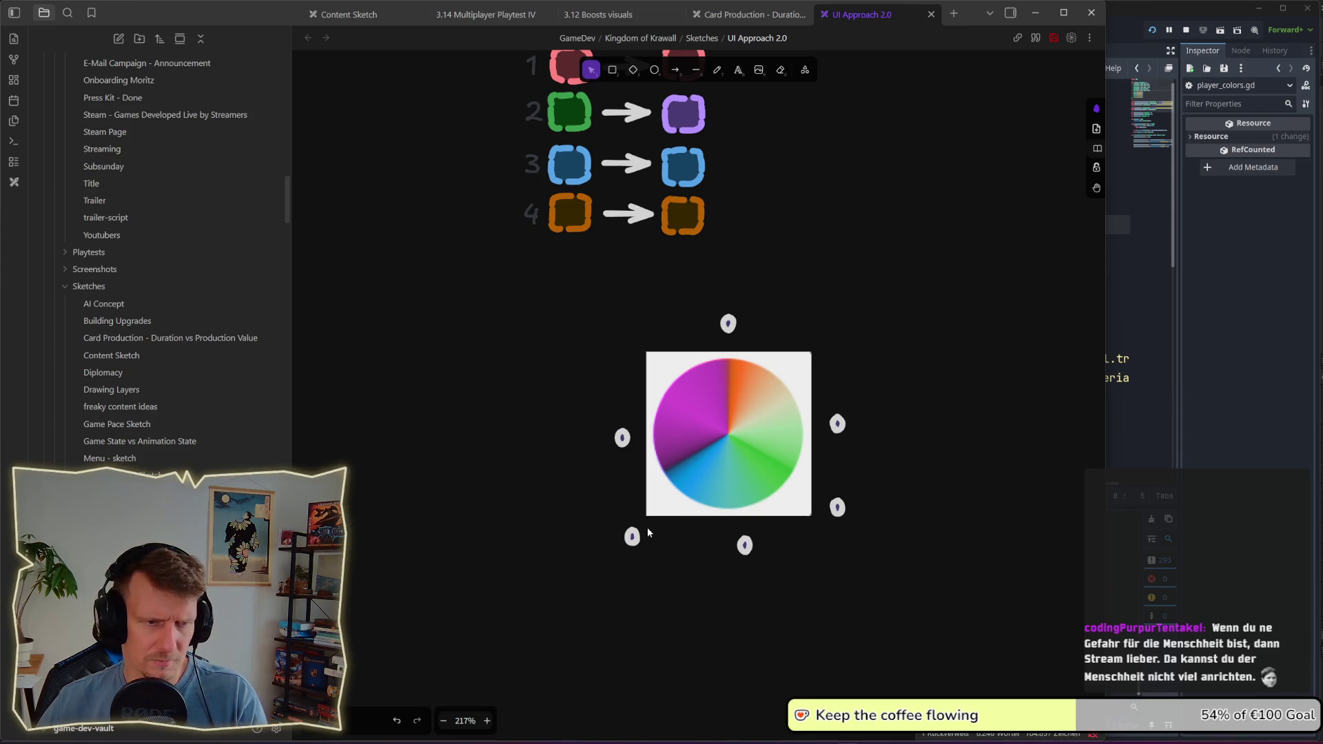
# Step: Move the bottom-left marker up, delete it, and switch to Affinity Designer 2
pyautogui.moveTo(632, 537); pyautogui.dragTo(610, 494)
pyautogui.click(621, 438)
pyautogui.press('Delete')
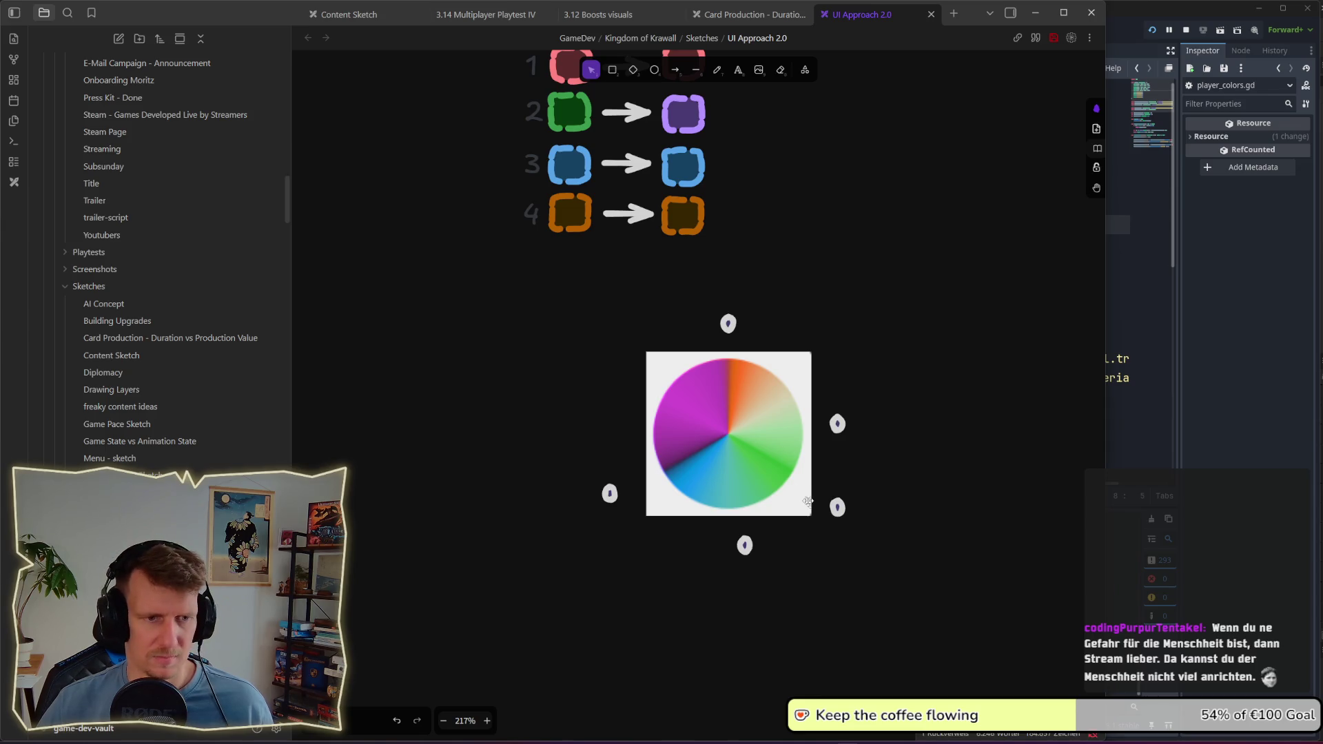
pyautogui.press('super+Tab')
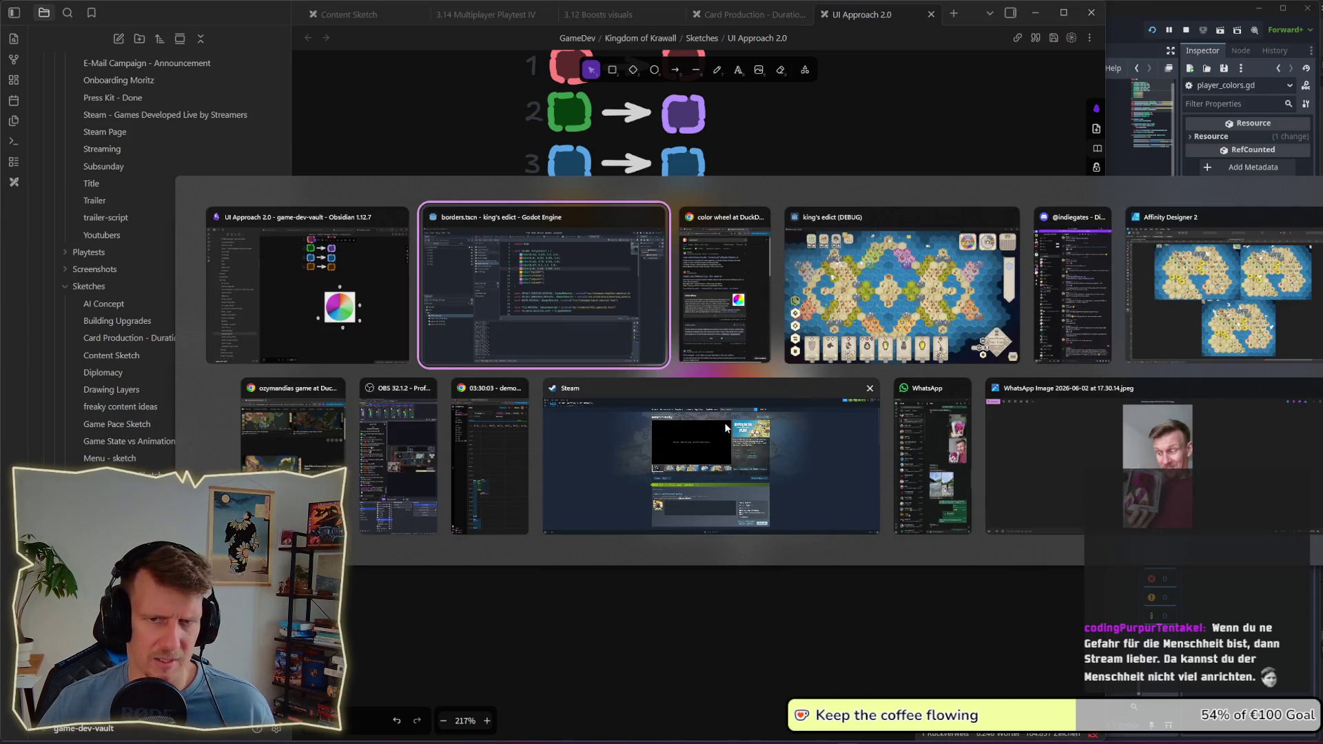
pyautogui.click(1144, 324)
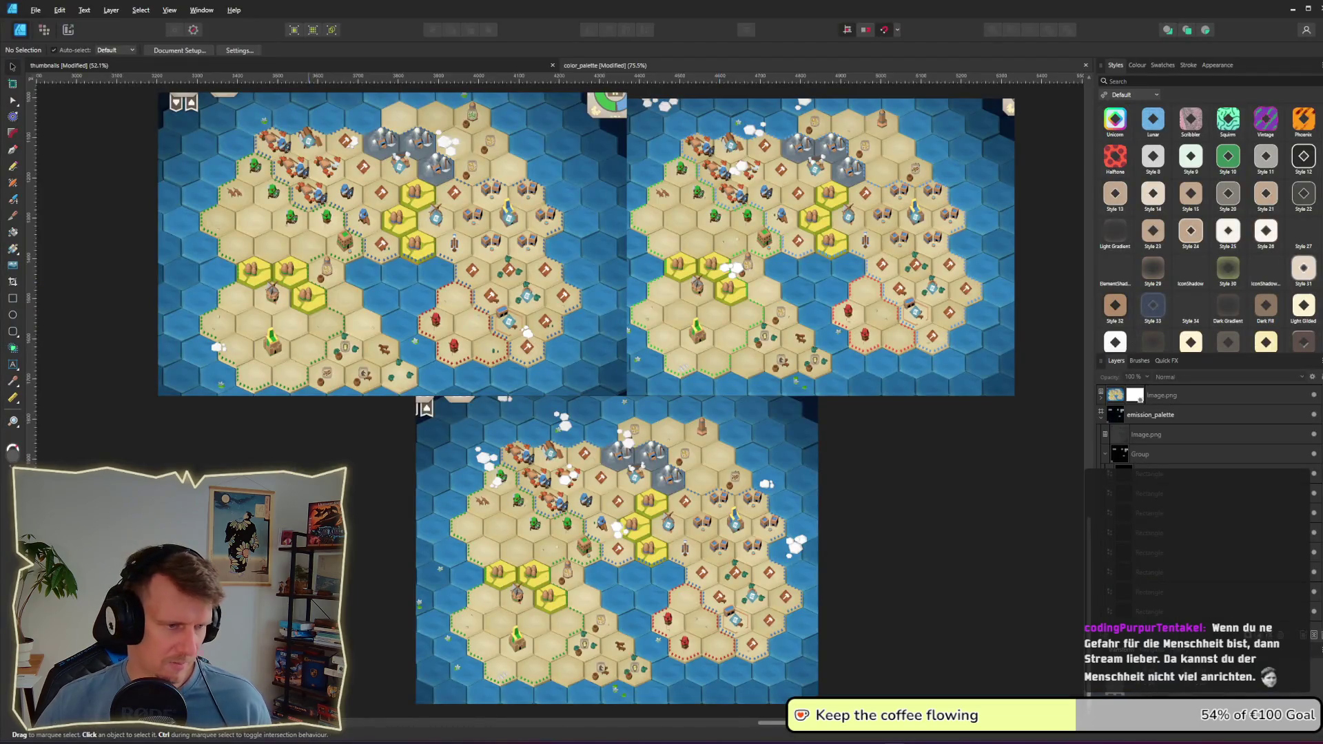
# Step: Paste the colour wheel into Affinity Designer 2 and move it to empty canvas
pyautogui.scroll(5, 668, 414)
pyautogui.hotkey('ctrl', 'v')
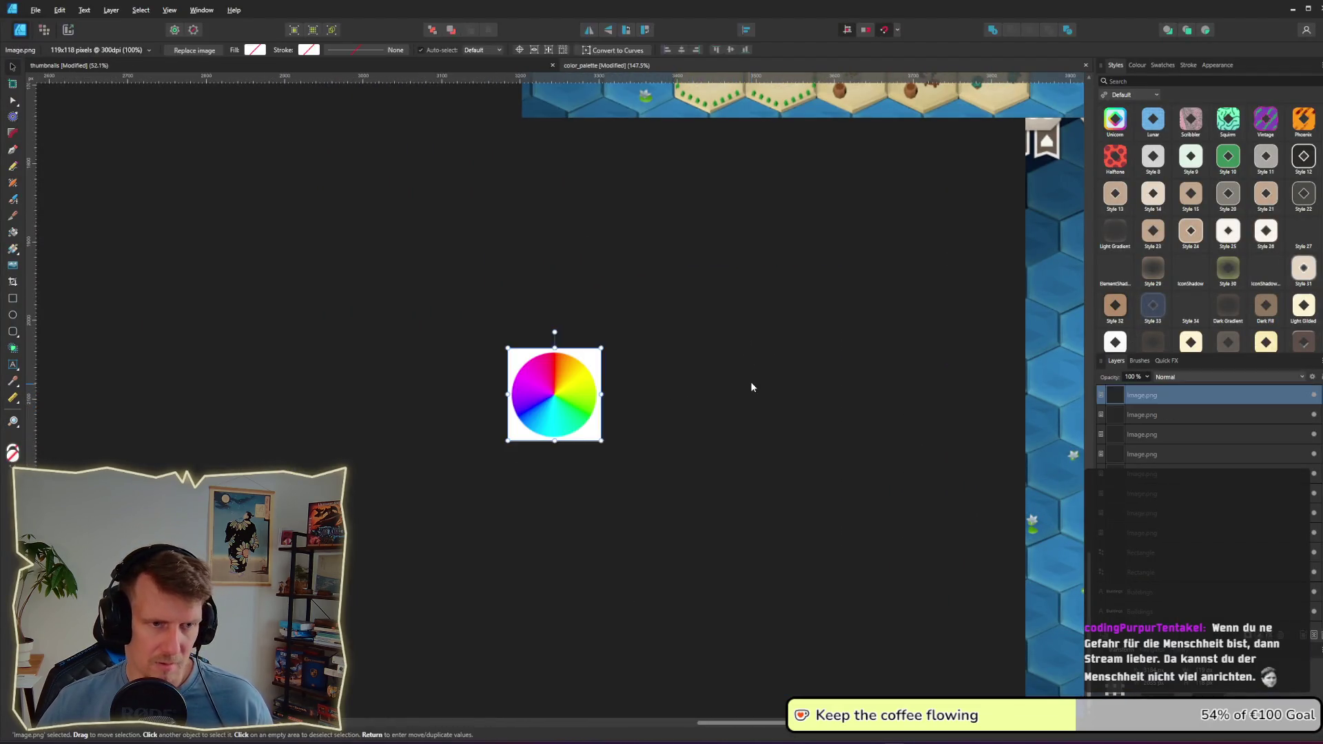
pyautogui.moveTo(552, 390); pyautogui.dragTo(718, 316)
pyautogui.click(701, 431)
# Step: Delete the colour wheel from the Obsidian sketch and return to Affinity Designer 2
pyautogui.hotkey('alt', 'Tab')
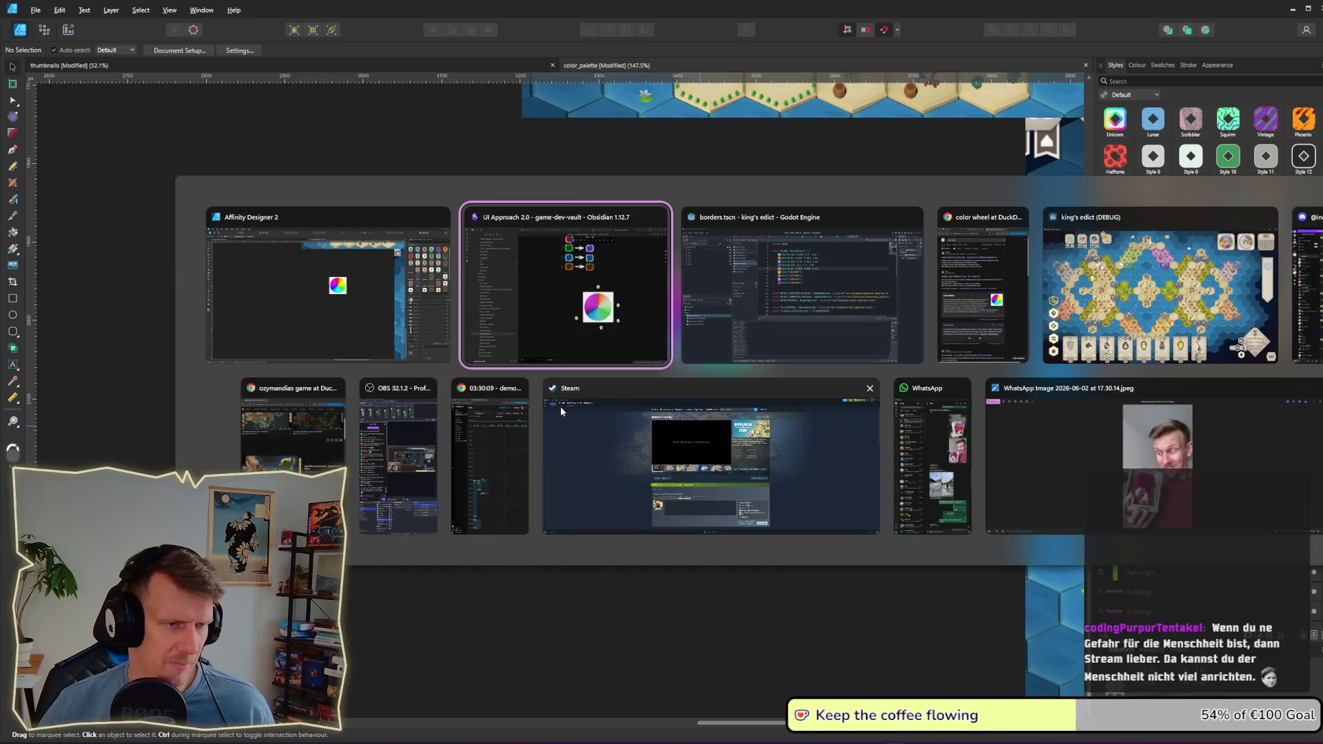
pyautogui.hotkey('alt', 'Tab')
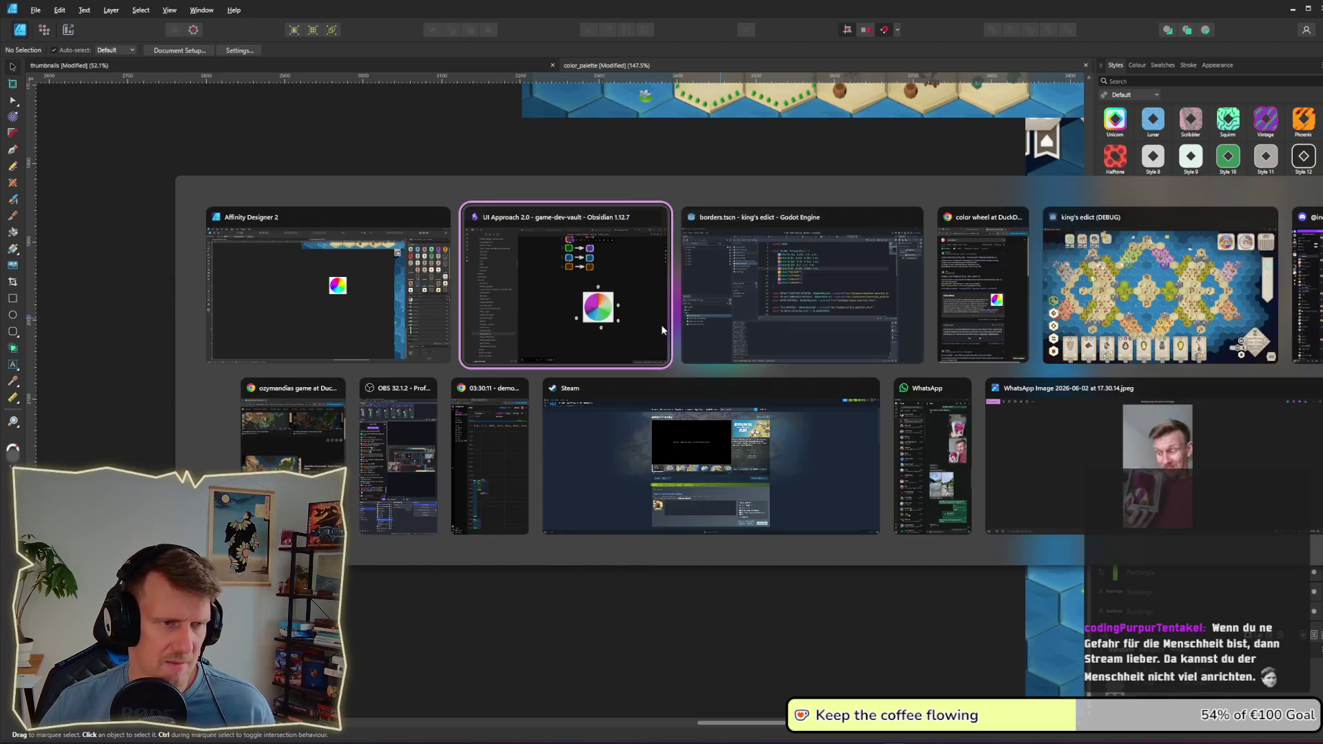
pyautogui.moveTo(535, 347)
pyautogui.mouseDown()
pyautogui.moveTo(911, 536)
pyautogui.moveTo(949, 664)
pyautogui.mouseUp()
pyautogui.press('Delete')
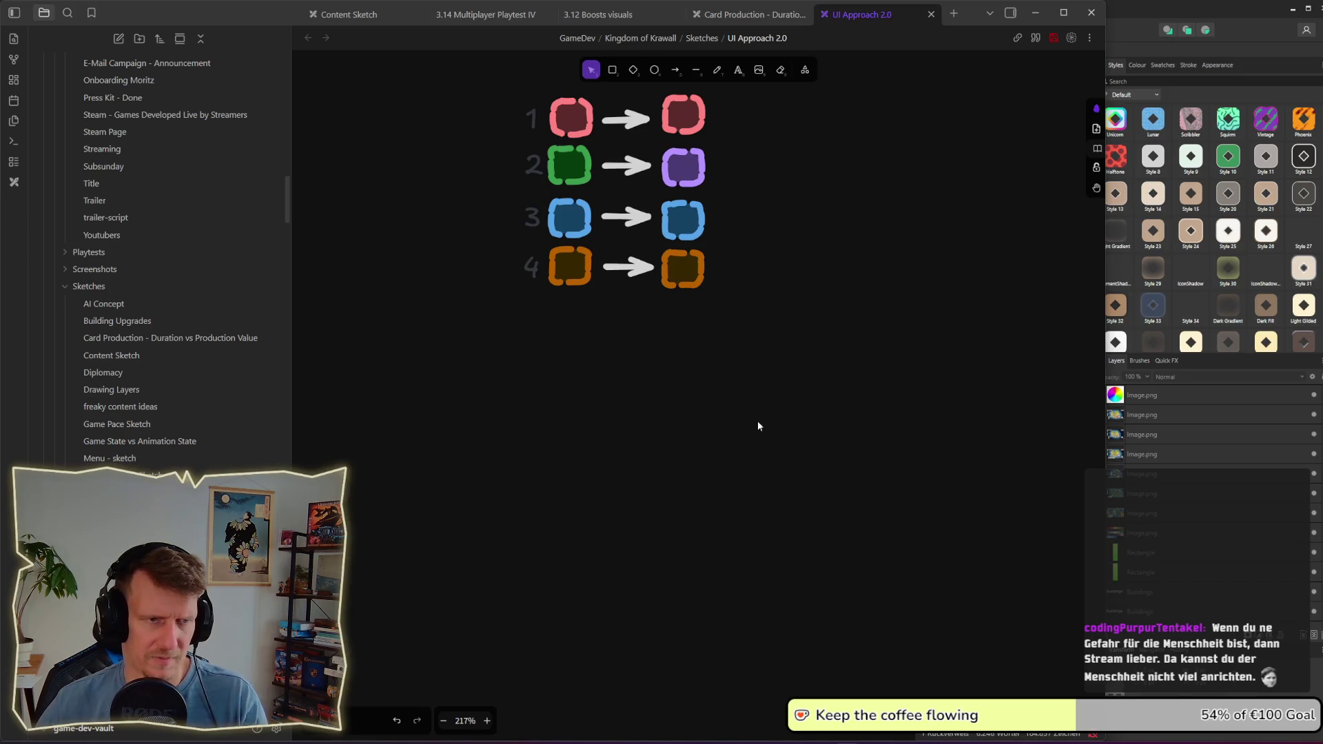
pyautogui.hotkey('alt', 'Tab')
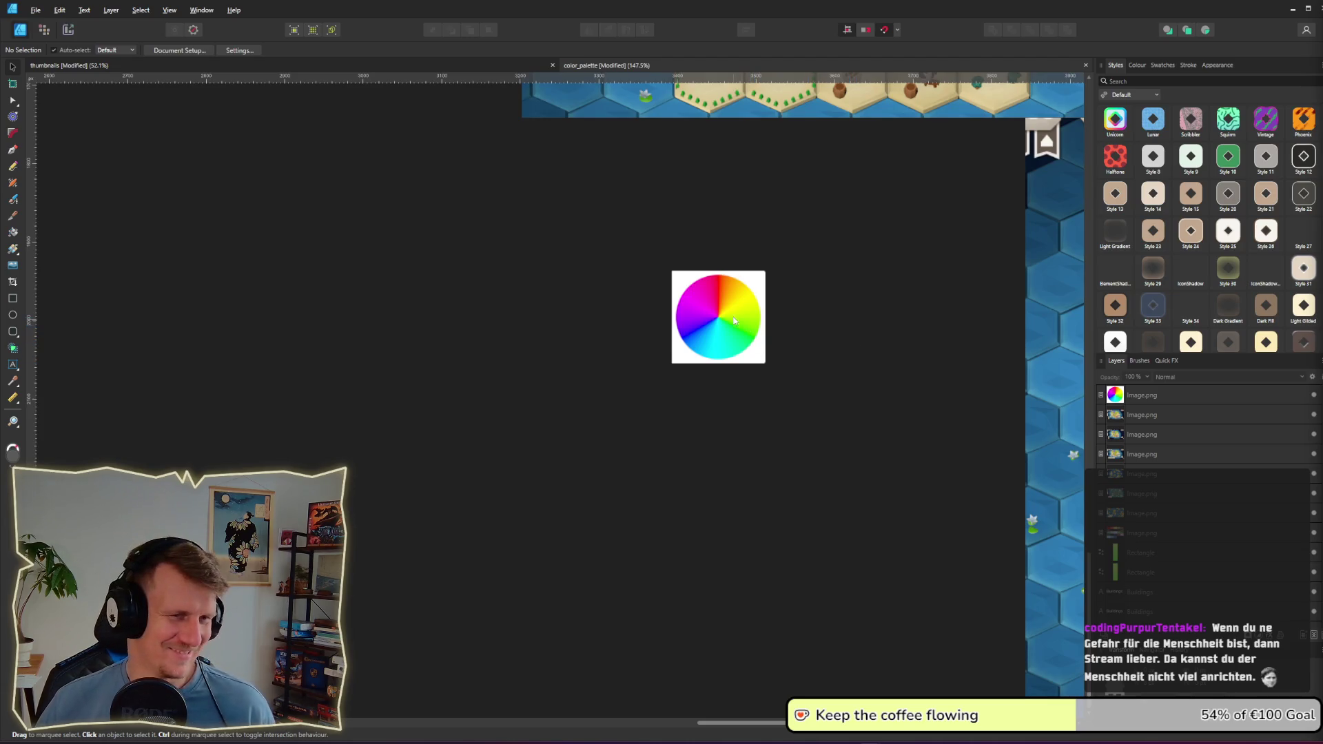
# Step: Draw a small circle on the colour wheel and fill it with blue sampled from the wheel
pyautogui.scroll(5, 737, 318)
pyautogui.scroll(-1, 744, 316)
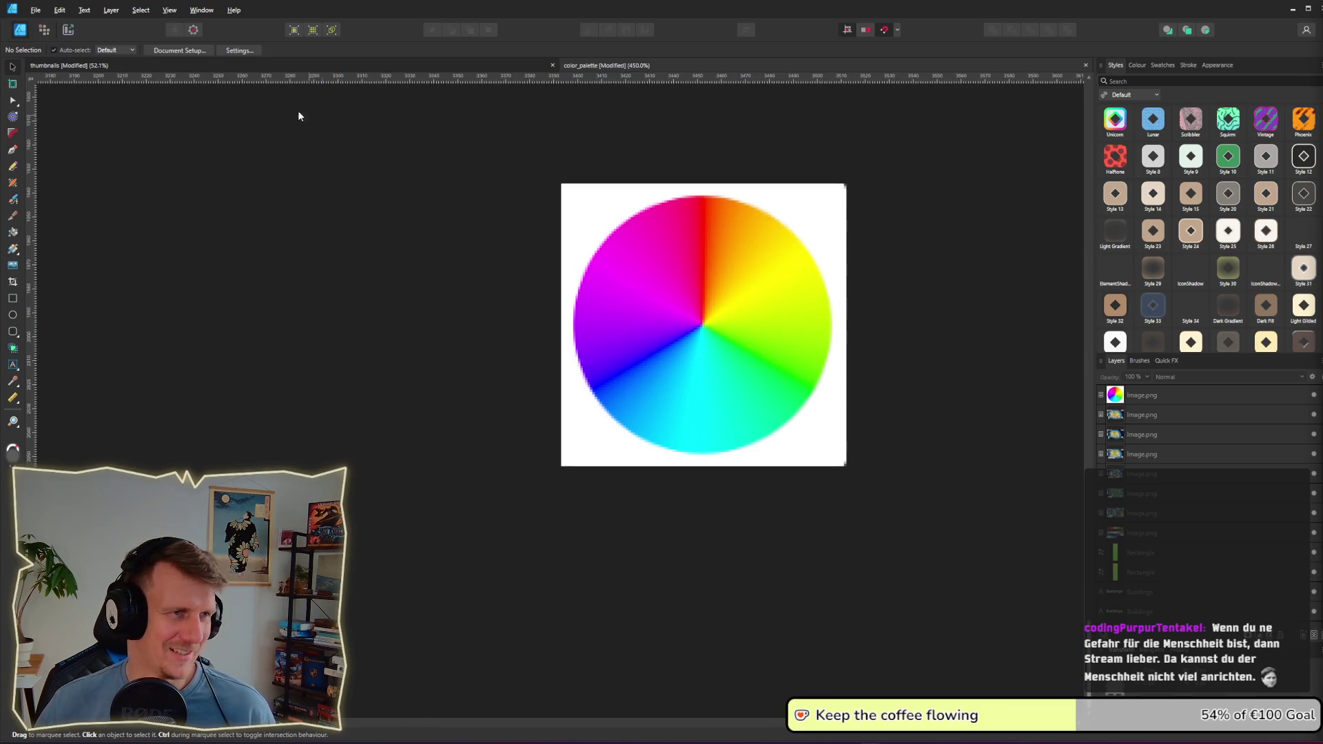
pyautogui.click(12, 314)
pyautogui.moveTo(719, 138)
pyautogui.mouseDown()
pyautogui.moveTo(761, 179)
pyautogui.moveTo(753, 172)
pyautogui.mouseUp()
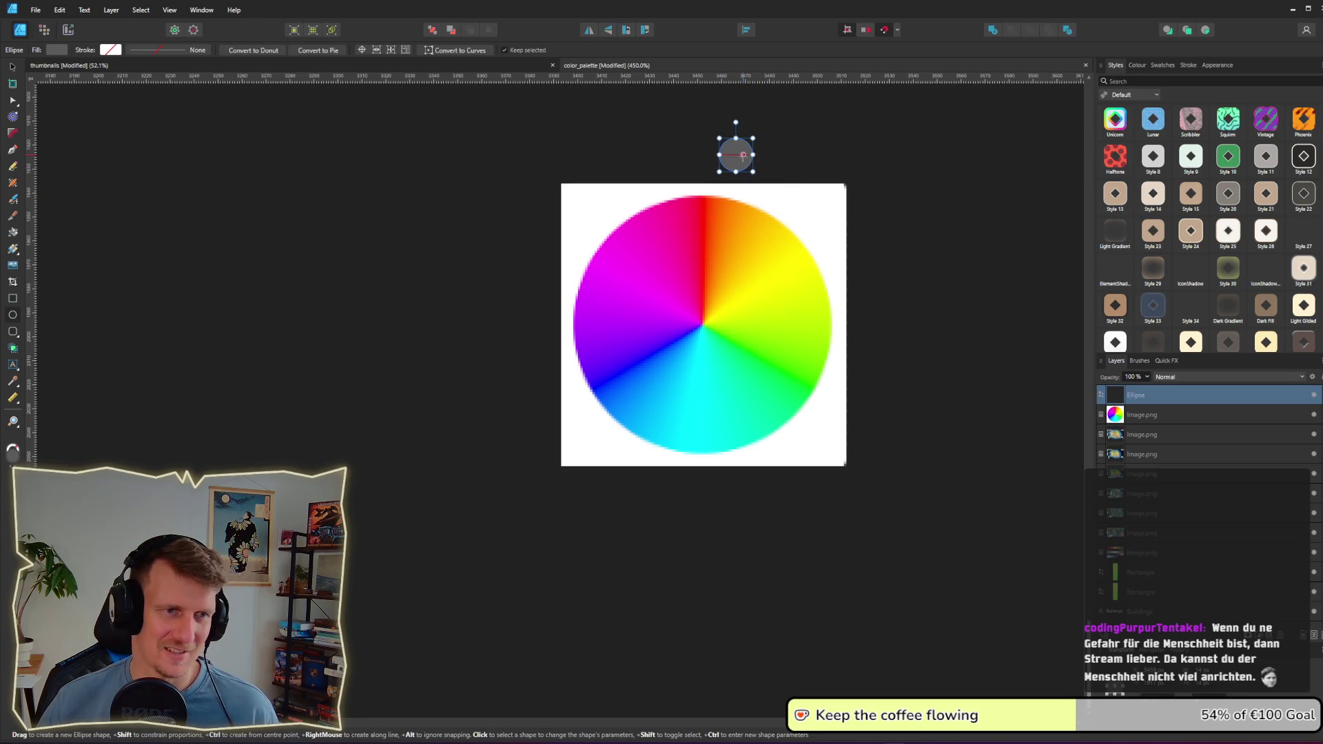
pyautogui.click(12, 66)
pyautogui.moveTo(737, 155); pyautogui.dragTo(526, 442)
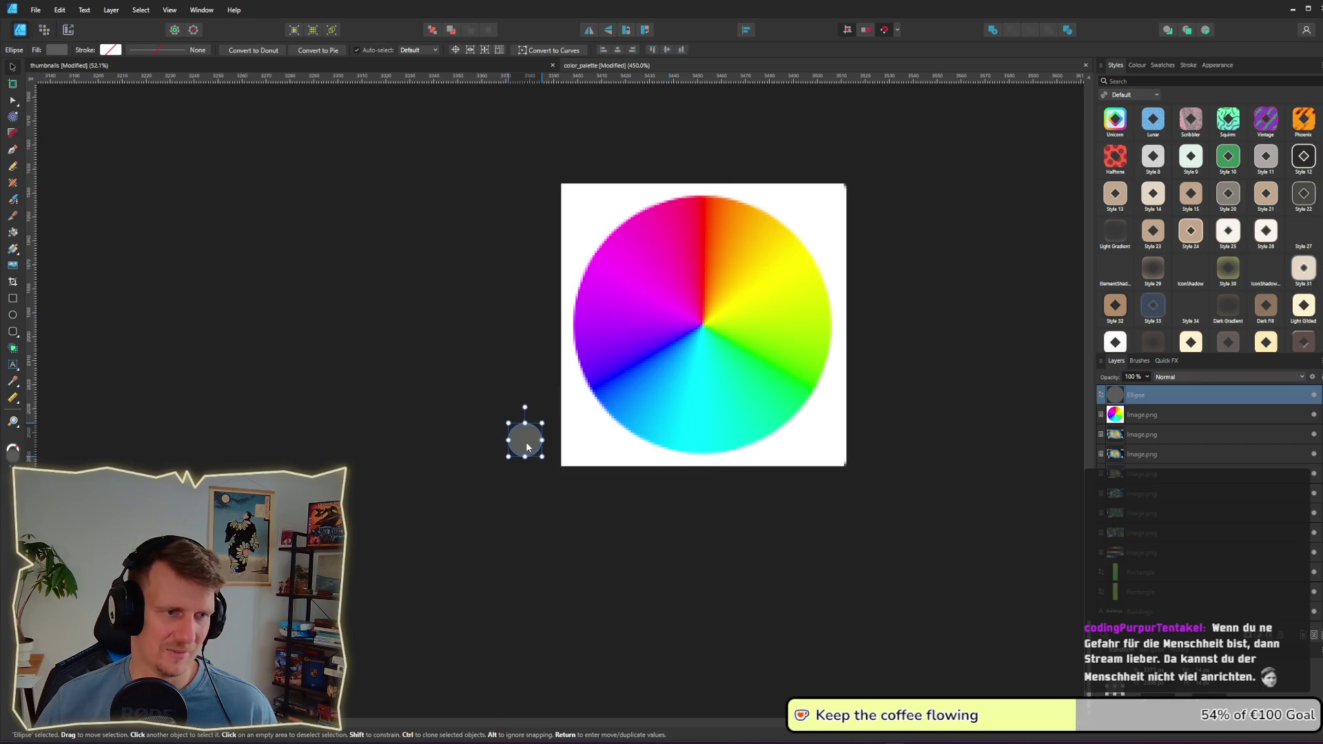
pyautogui.click(57, 50)
pyautogui.moveTo(157, 72)
pyautogui.mouseDown()
pyautogui.moveTo(629, 378)
pyautogui.moveTo(601, 386)
pyautogui.mouseUp()
pyautogui.click(507, 363)
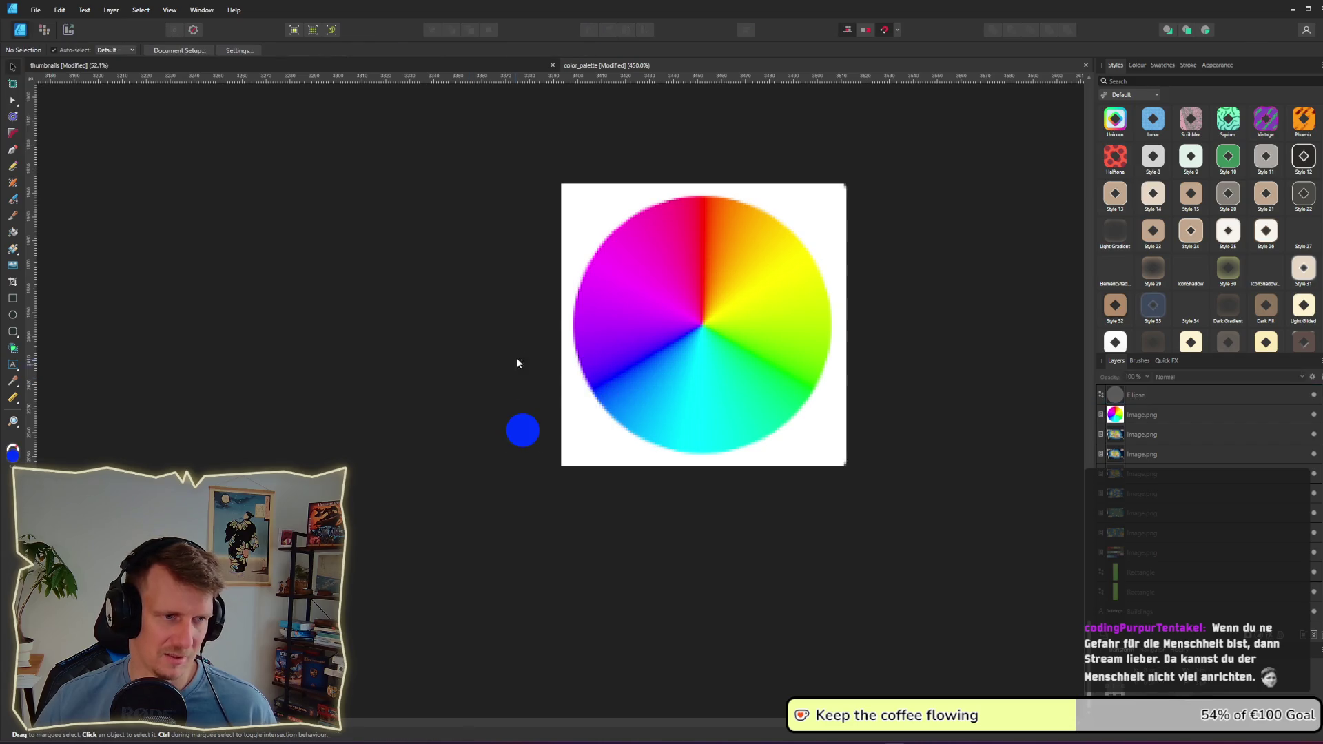
# Step: Move the blue circle below the wheel's edge and recolour it a lighter blue
pyautogui.hotkey('alt', 'Tab')
pyautogui.hotkey('alt', 'Tab')
pyautogui.hotkey('alt', 'Tab')
pyautogui.hotkey('alt', 'Tab')
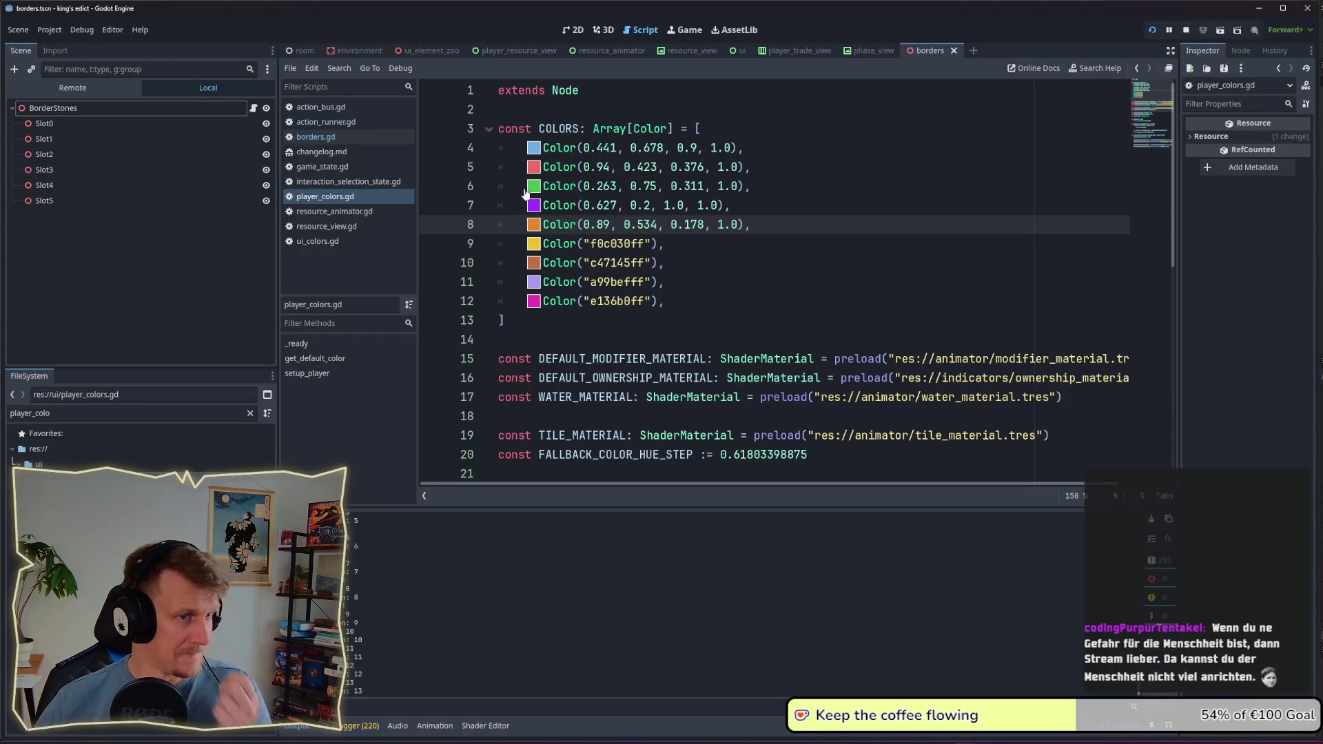
pyautogui.hotkey('alt', 'Tab')
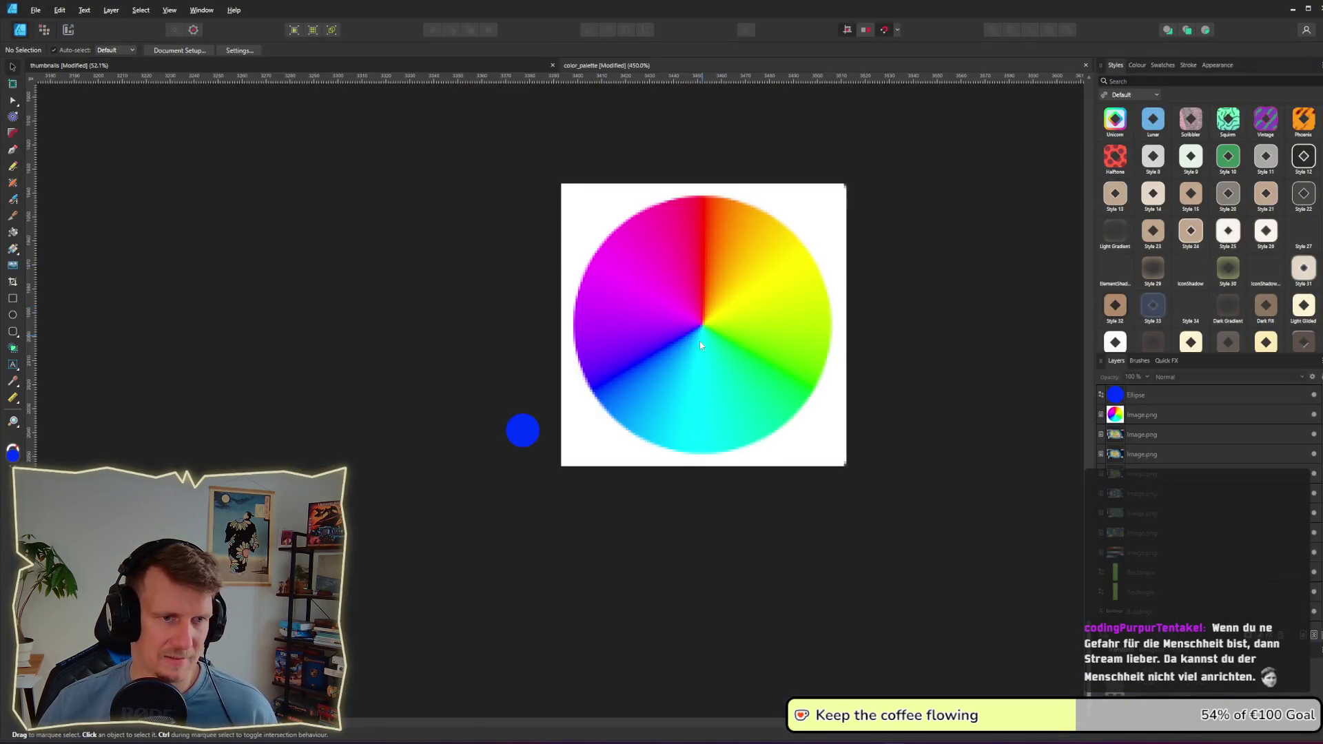
pyautogui.moveTo(522, 431); pyautogui.dragTo(533, 484)
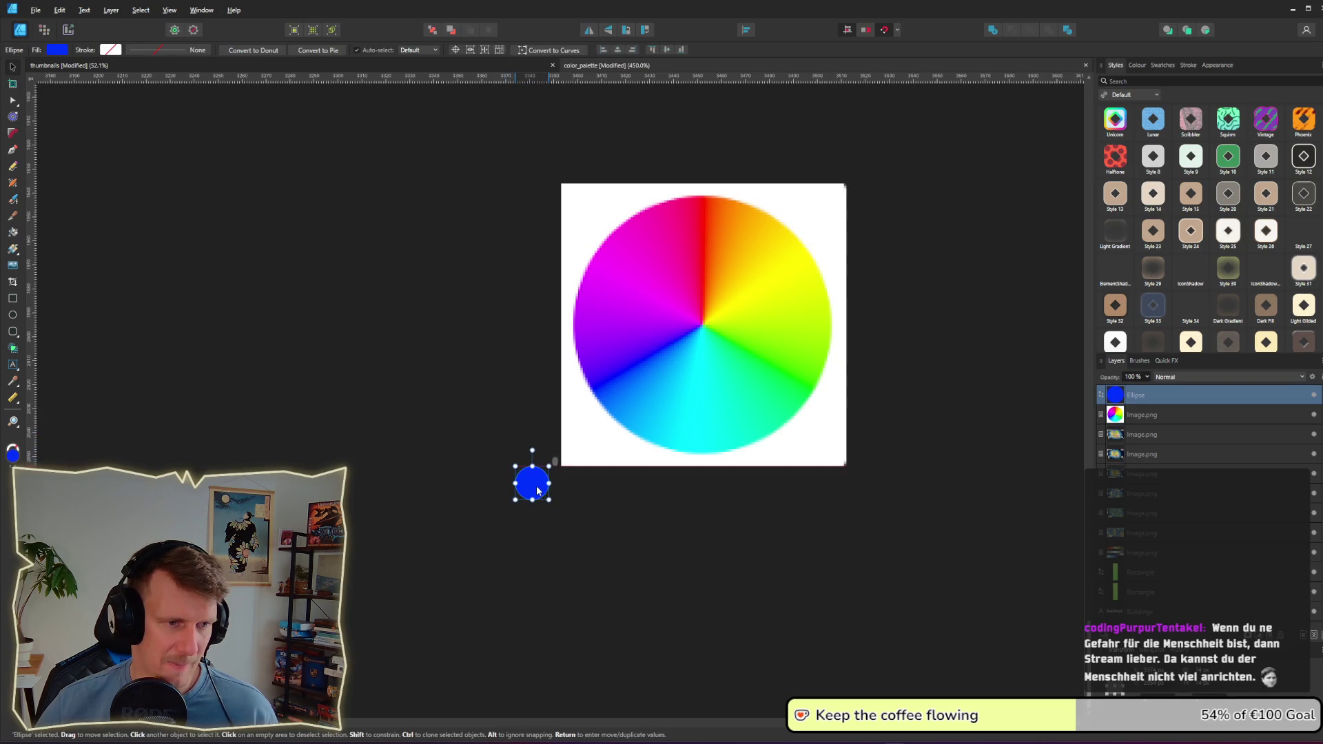
pyautogui.click(64, 51)
pyautogui.moveTo(148, 69)
pyautogui.mouseDown()
pyautogui.moveTo(411, 268)
pyautogui.moveTo(656, 375)
pyautogui.mouseUp()
pyautogui.click(578, 512)
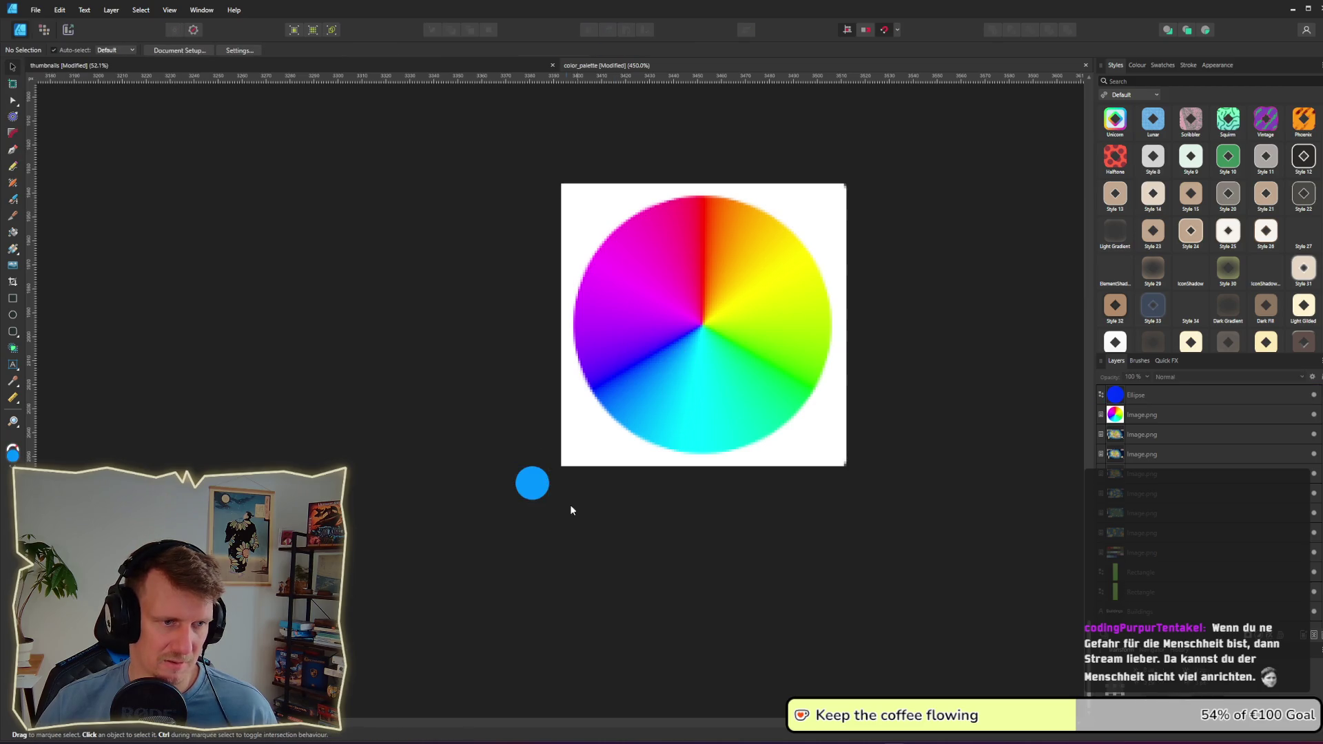
pyautogui.click(535, 493)
pyautogui.click(606, 516)
# Step: Duplicate the blue dot above the wheel, recolour it red and centre it
pyautogui.hotkey('alt', 'Tab')
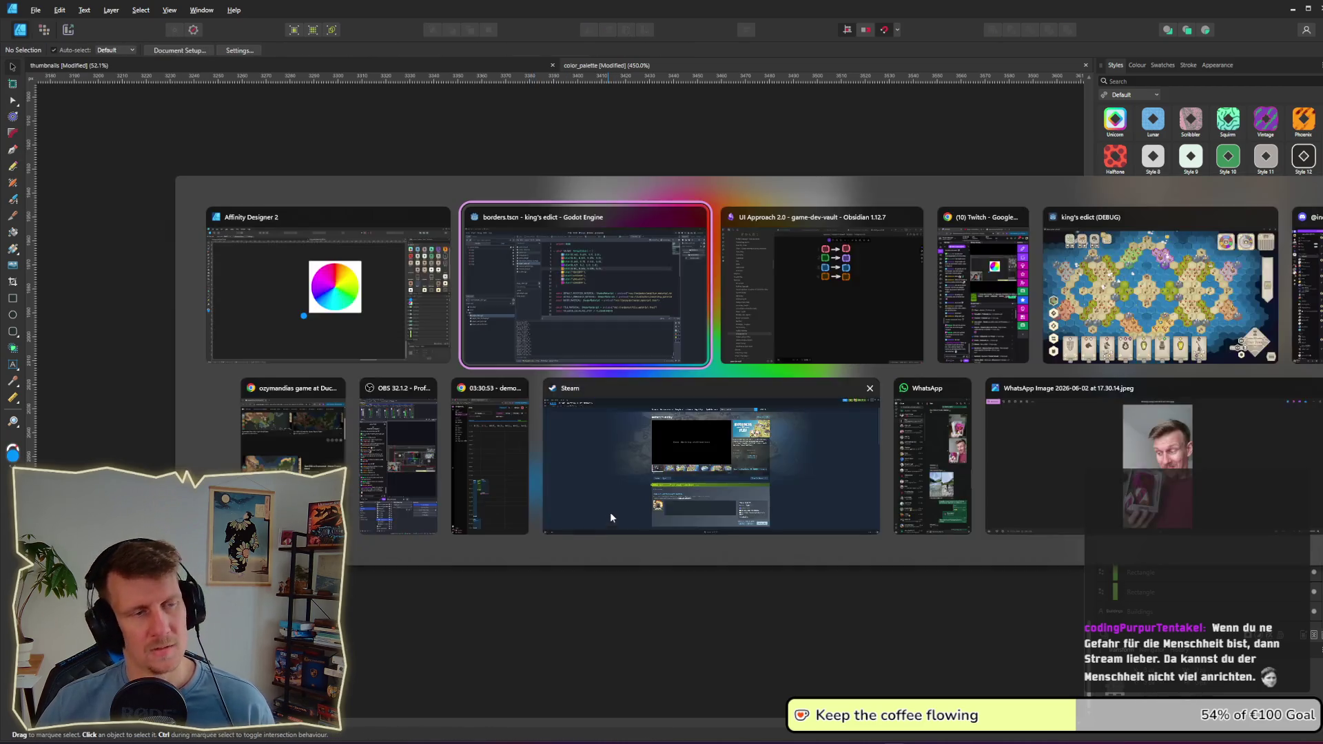
pyautogui.hotkey('alt', 'Tab')
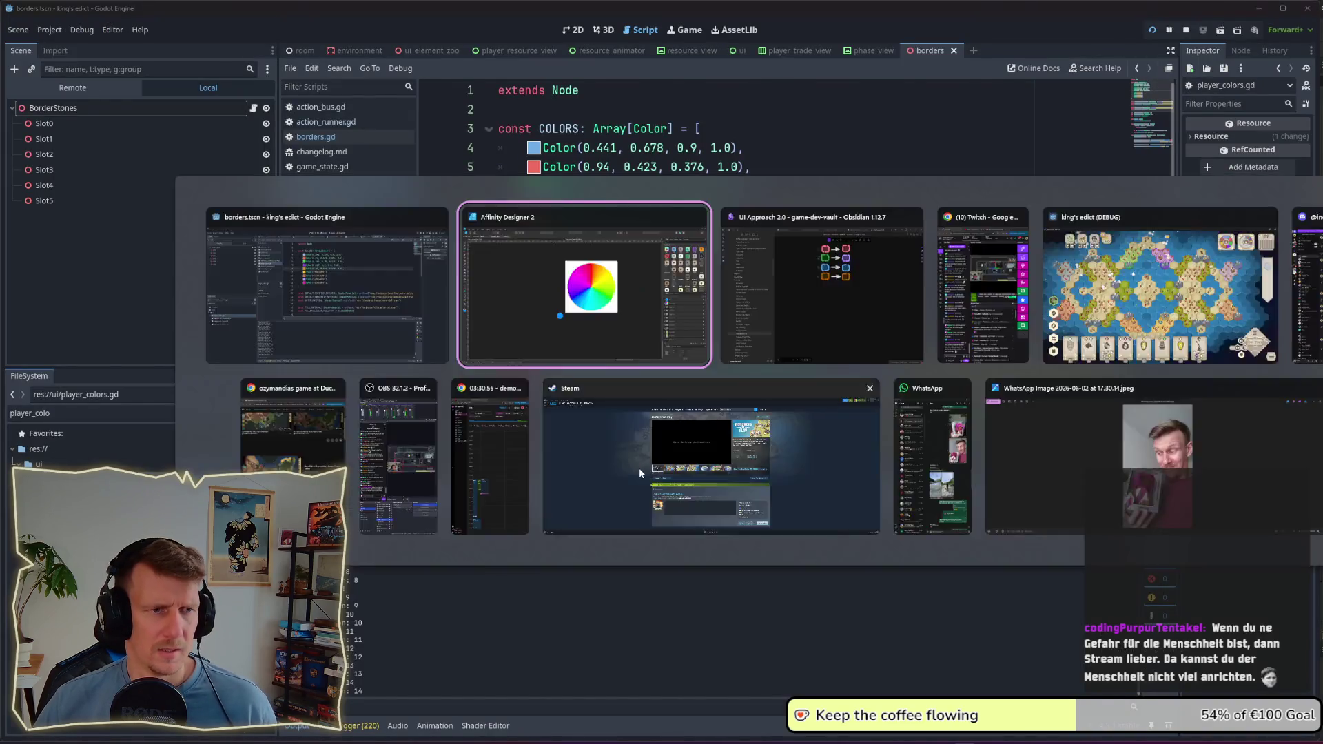
pyautogui.click(531, 483)
pyautogui.moveTo(531, 483); pyautogui.dragTo(703, 152)
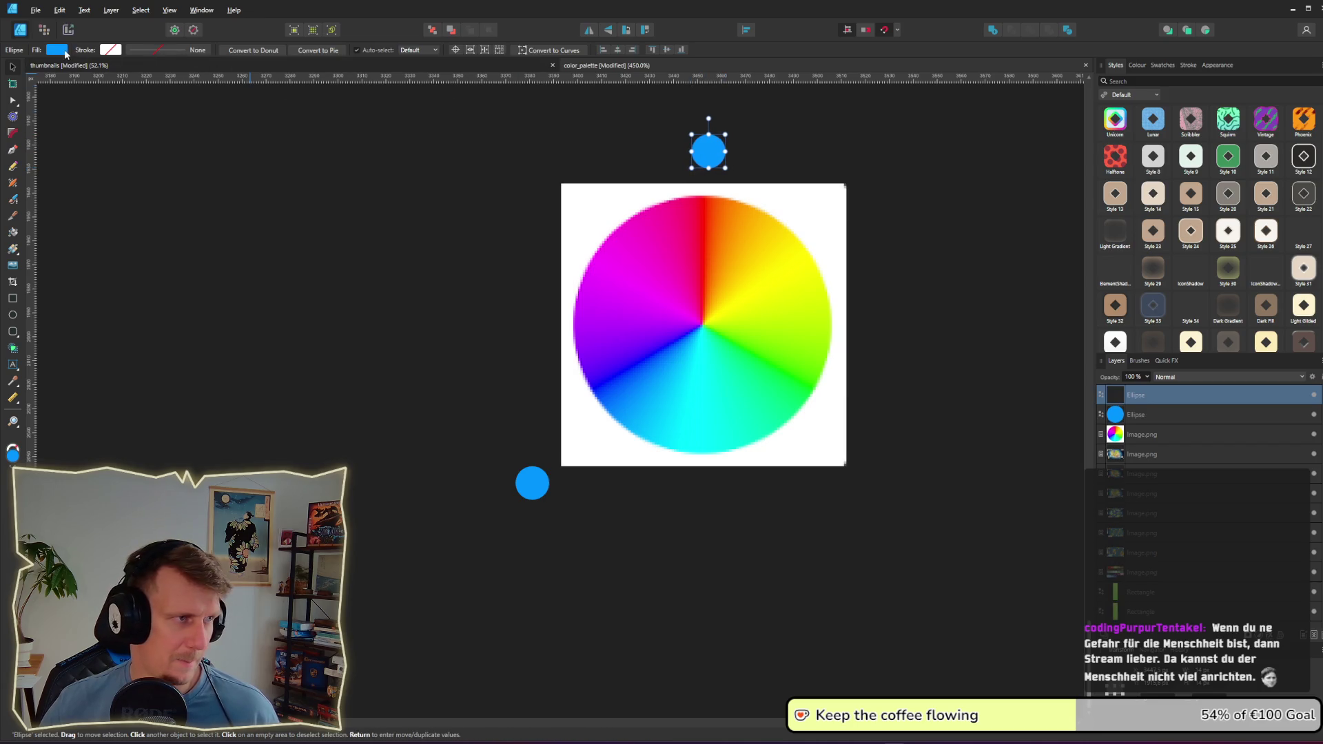
pyautogui.click(58, 50)
pyautogui.moveTo(148, 69)
pyautogui.mouseDown()
pyautogui.moveTo(329, 160)
pyautogui.moveTo(708, 246)
pyautogui.moveTo(702, 256)
pyautogui.mouseUp()
pyautogui.click(953, 182)
pyautogui.moveTo(714, 150); pyautogui.dragTo(705, 155)
pyautogui.click(891, 229)
# Step: Duplicate the blue dot to the right of the wheel and recolour it green
pyautogui.hotkey('alt', 'Tab')
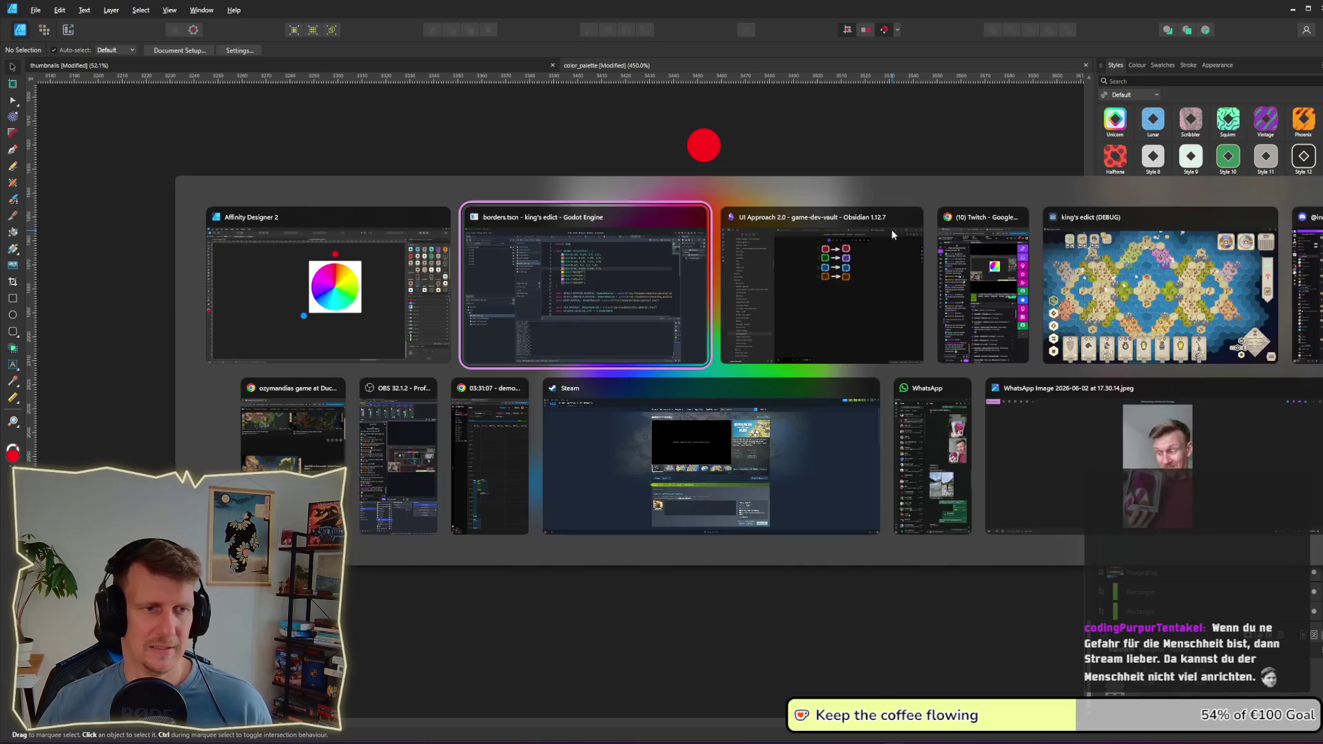
pyautogui.hotkey('alt', 'Tab')
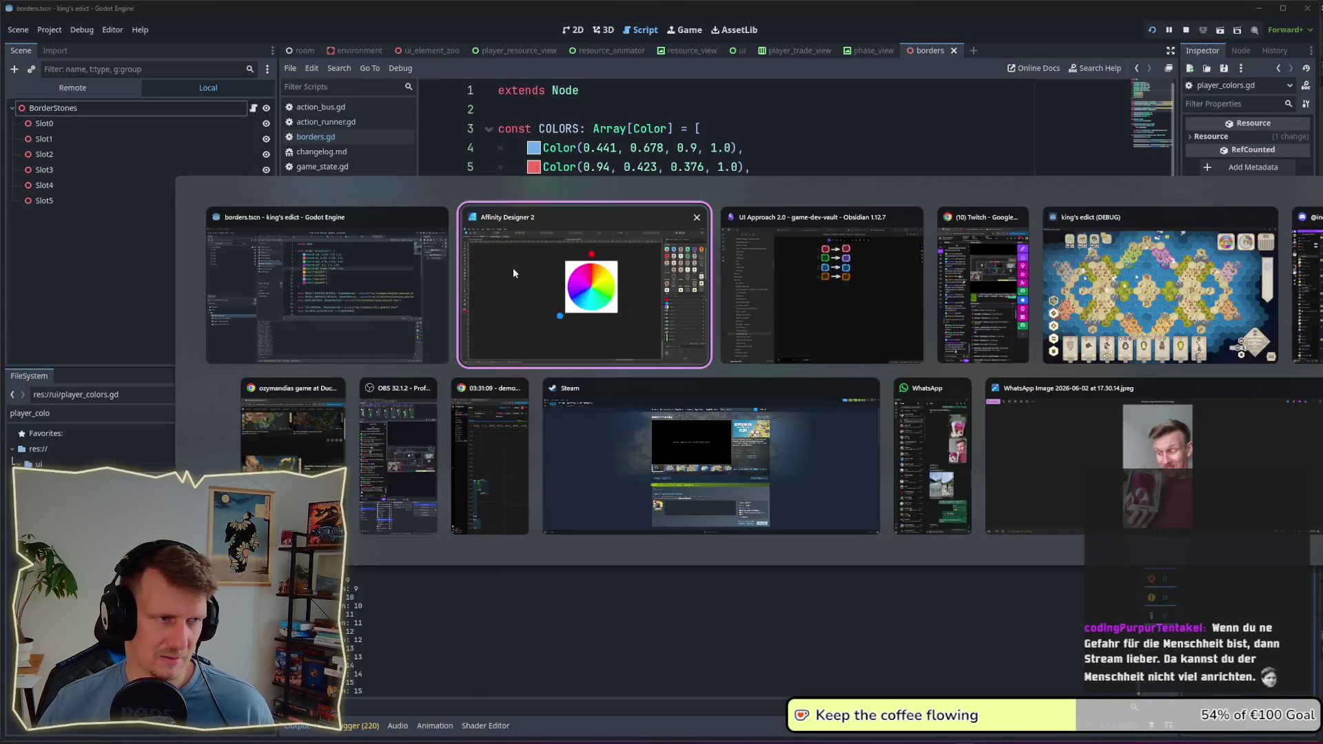
pyautogui.click(528, 492)
pyautogui.moveTo(528, 492); pyautogui.dragTo(901, 449)
pyautogui.click(53, 49)
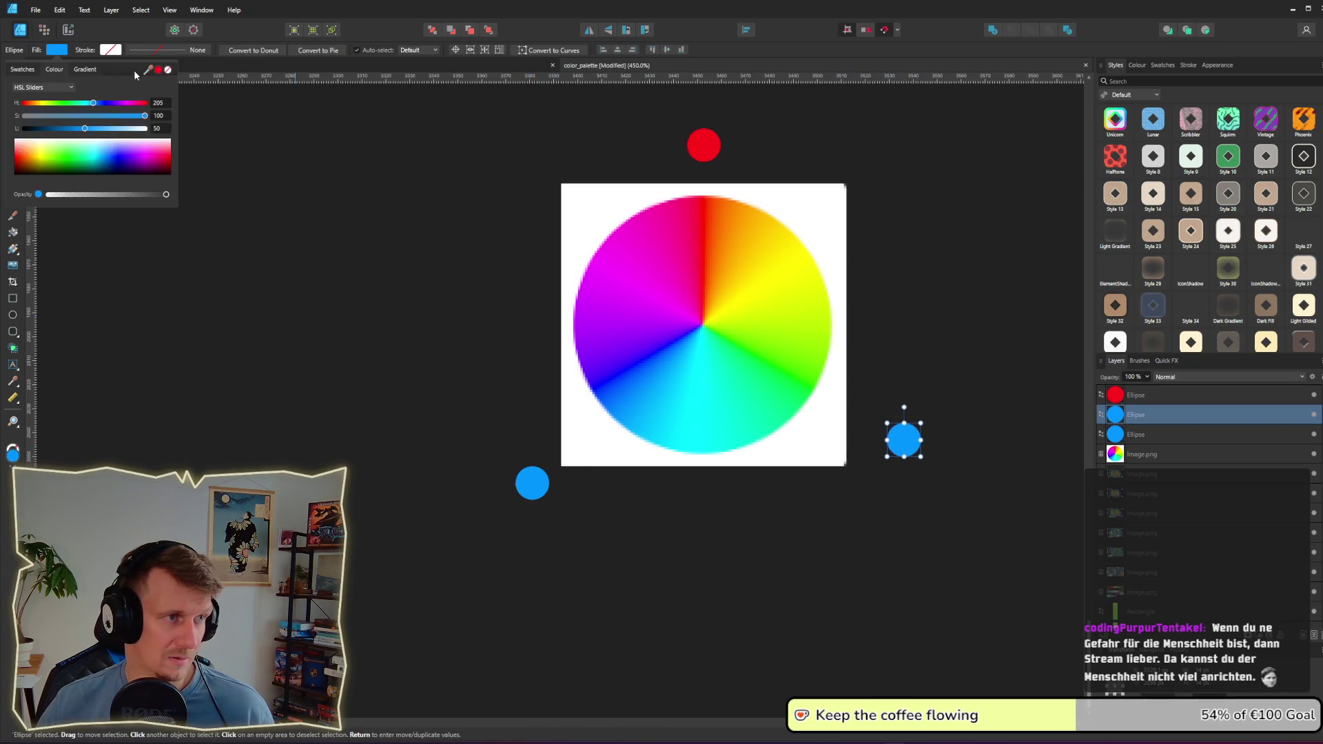
pyautogui.moveTo(148, 69); pyautogui.dragTo(782, 381)
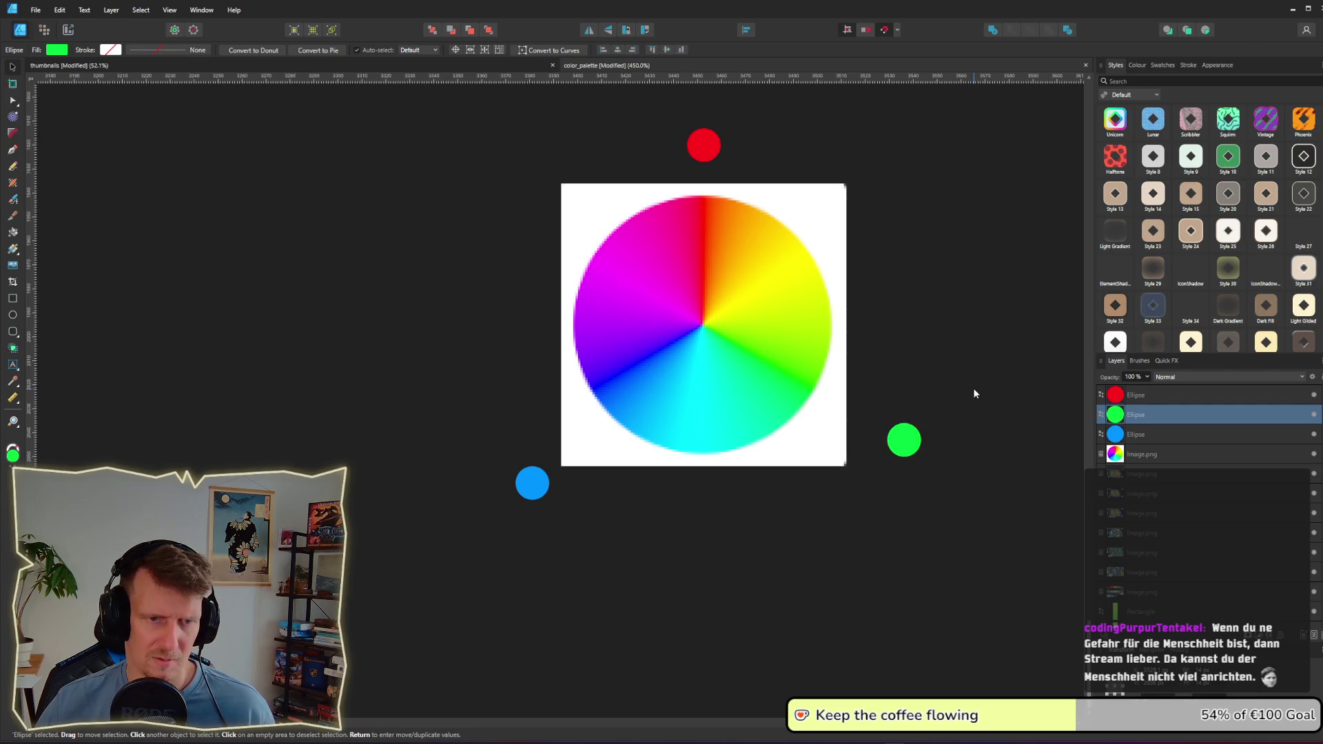
pyautogui.click(937, 428)
pyautogui.moveTo(907, 450); pyautogui.dragTo(901, 441)
pyautogui.click(910, 400)
# Step: Duplicate the blue dot to the wheel's left and recolour it purple
pyautogui.hotkey('alt', 'Tab')
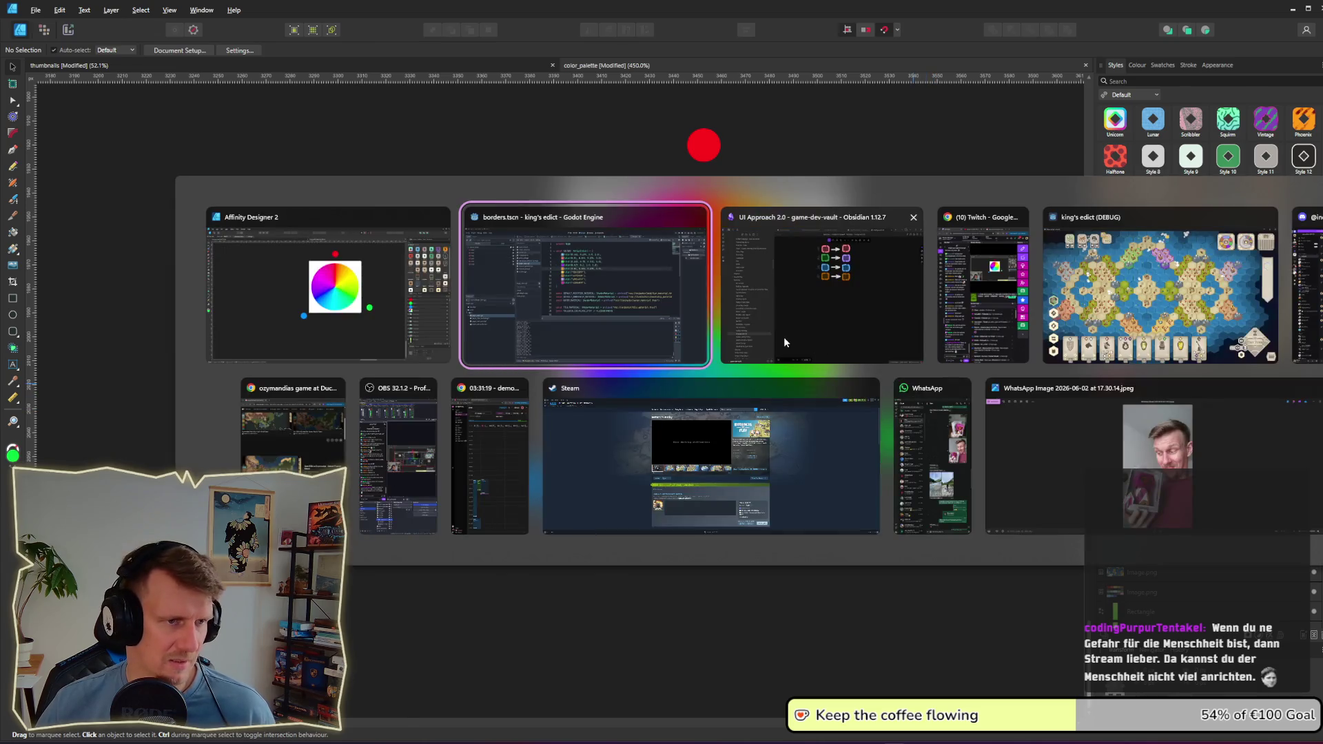
pyautogui.hotkey('alt', 'Tab')
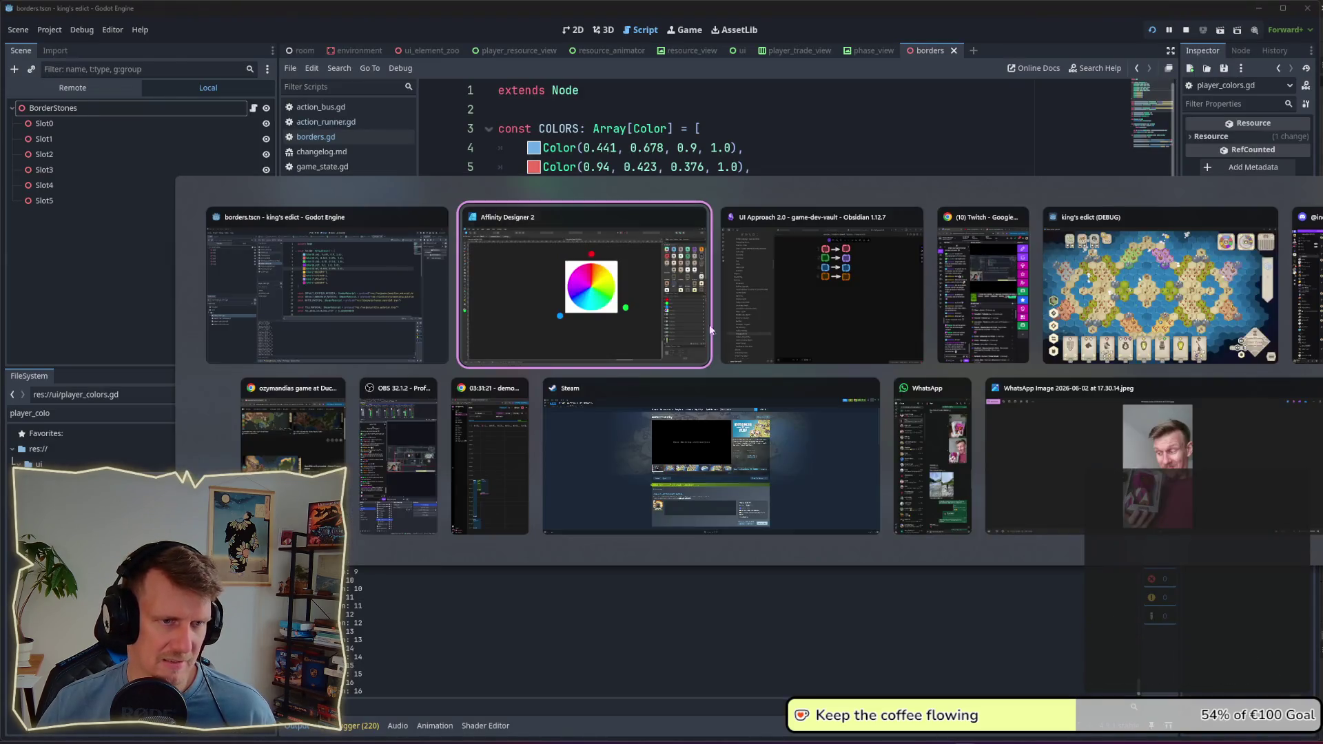
pyautogui.moveTo(539, 481); pyautogui.dragTo(496, 356)
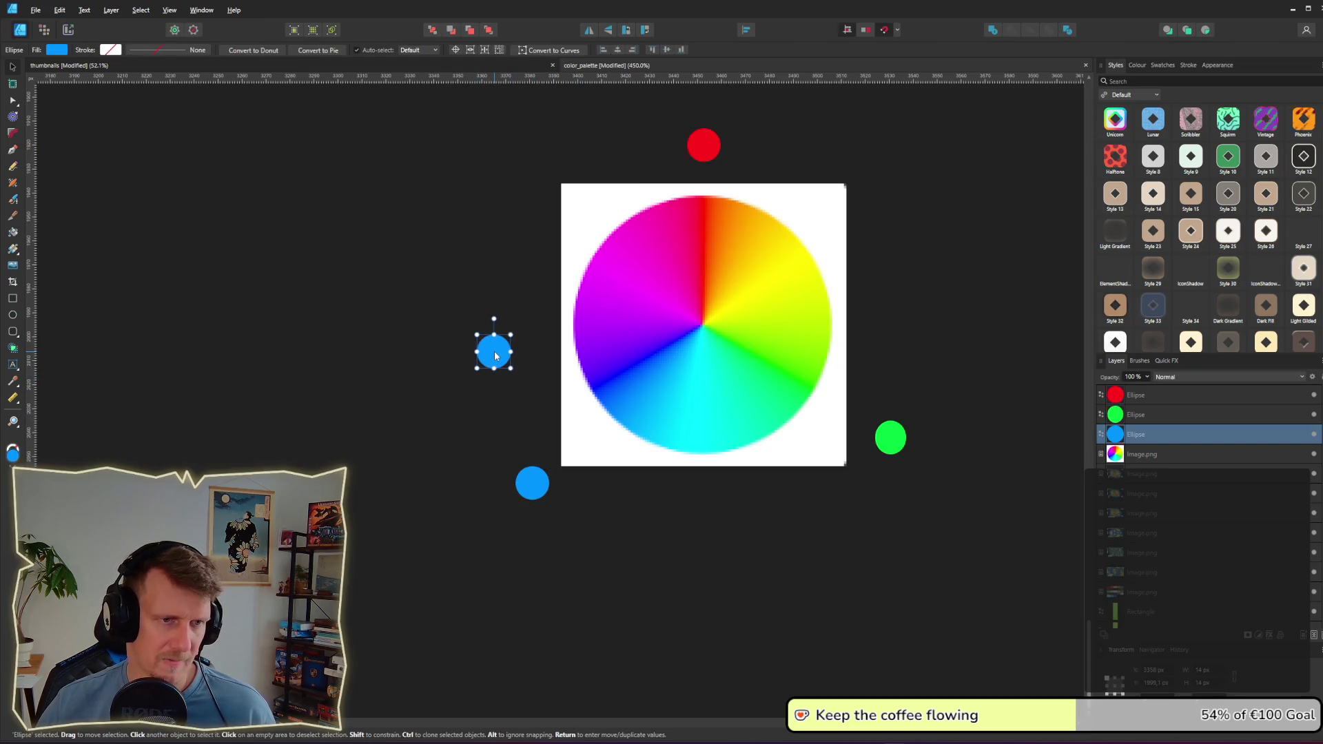
pyautogui.click(58, 51)
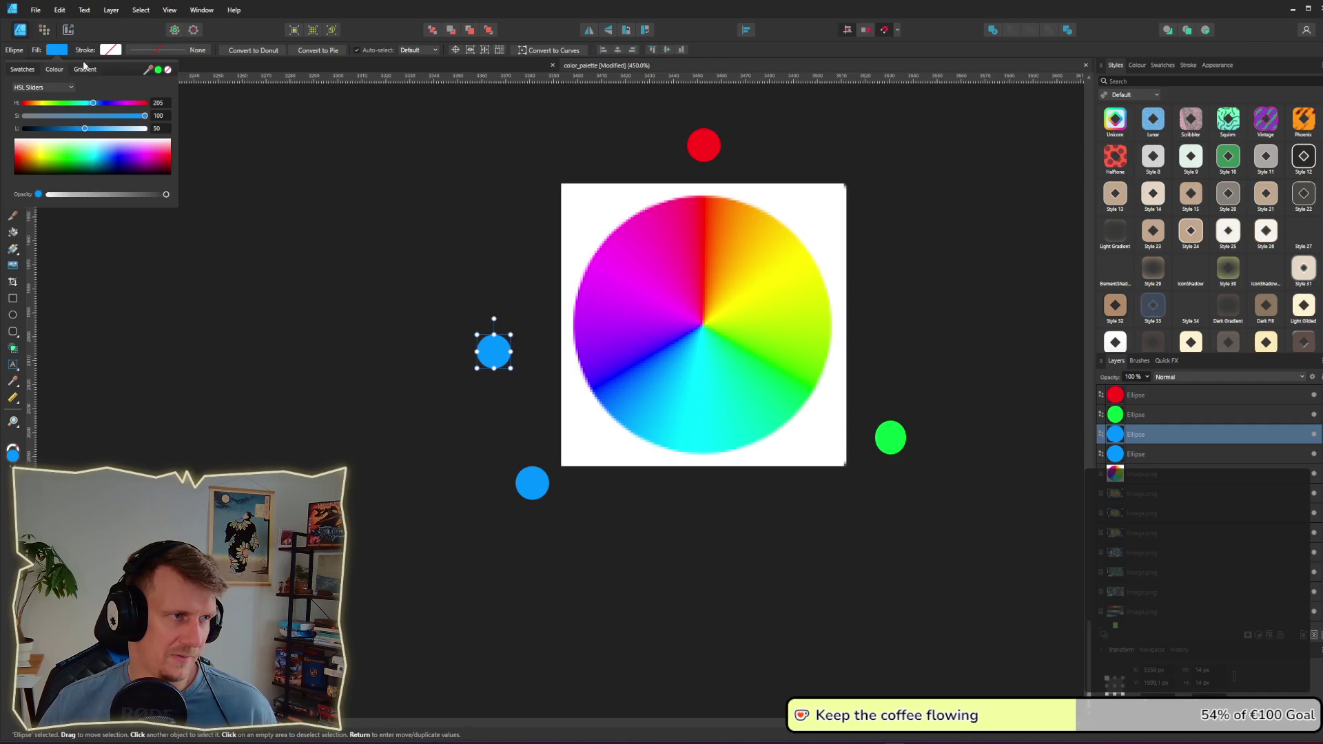
pyautogui.moveTo(147, 69)
pyautogui.mouseDown()
pyautogui.moveTo(591, 363)
pyautogui.moveTo(599, 343)
pyautogui.mouseUp()
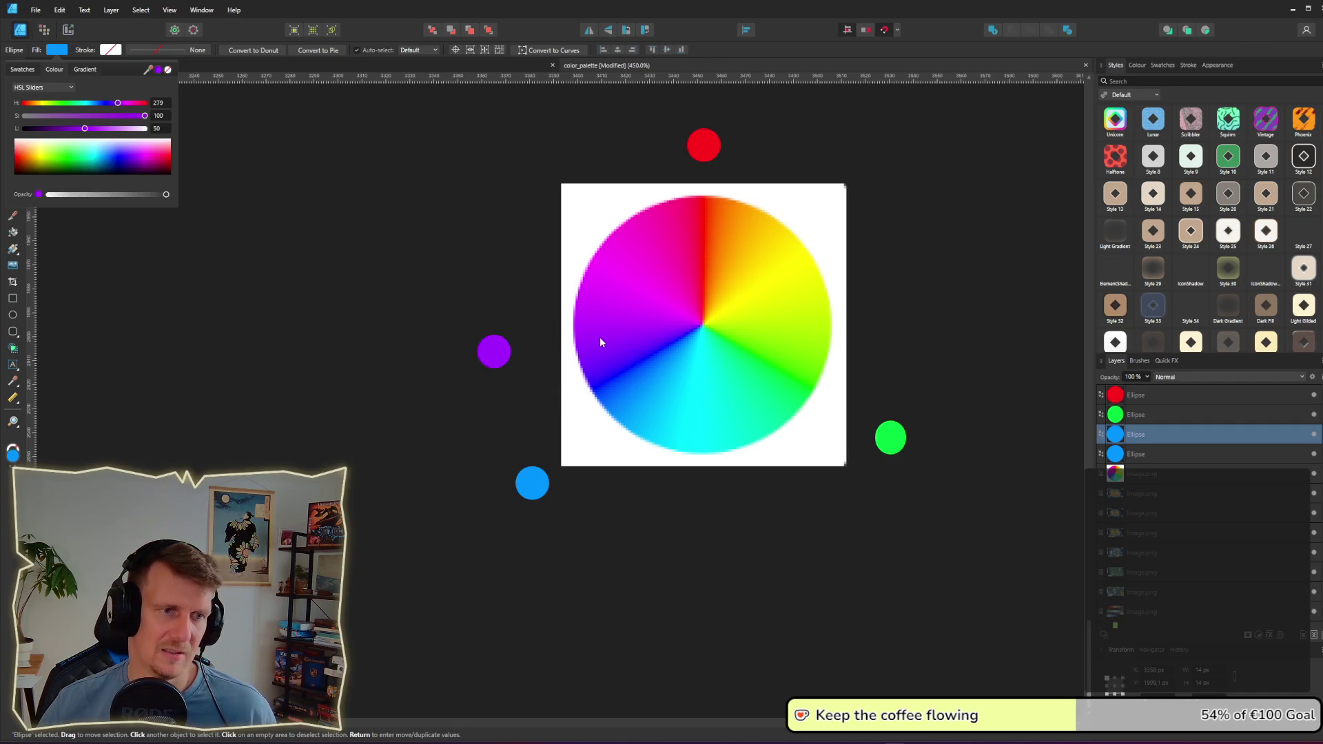
pyautogui.press('Escape')
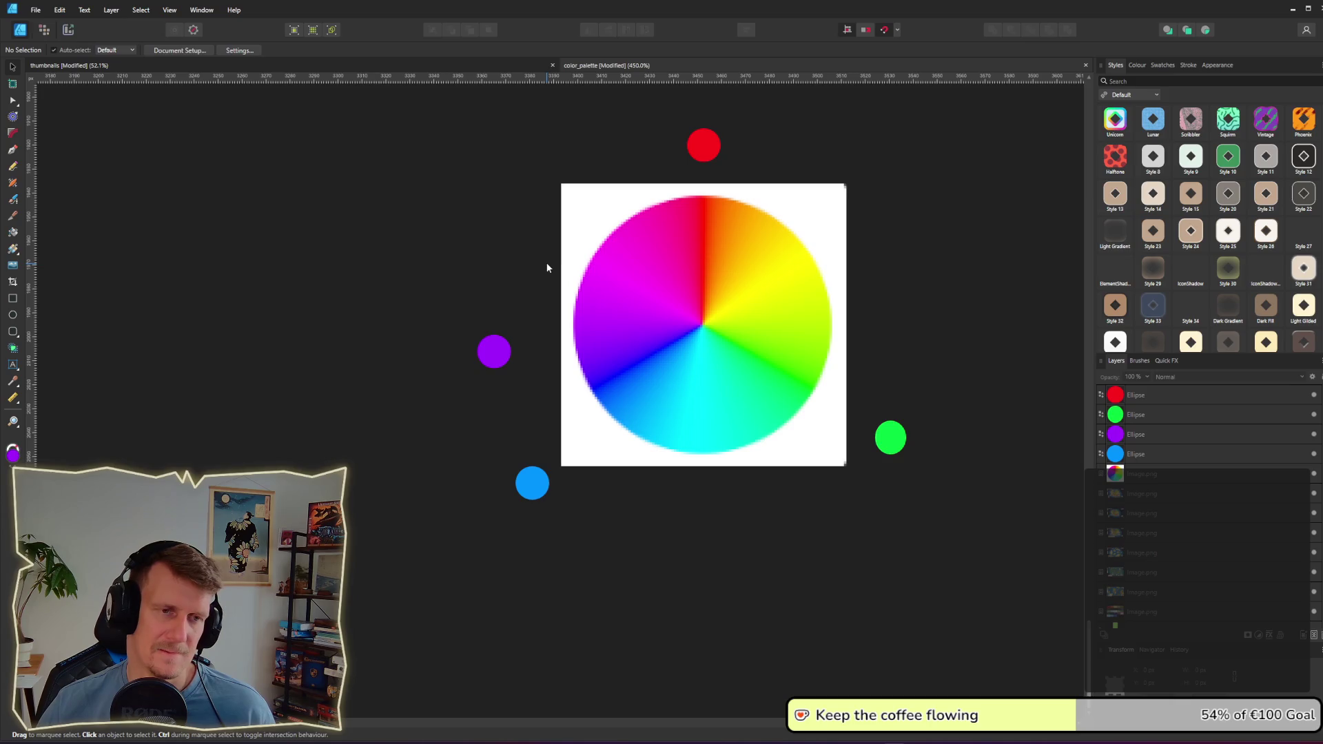
pyautogui.click(500, 353)
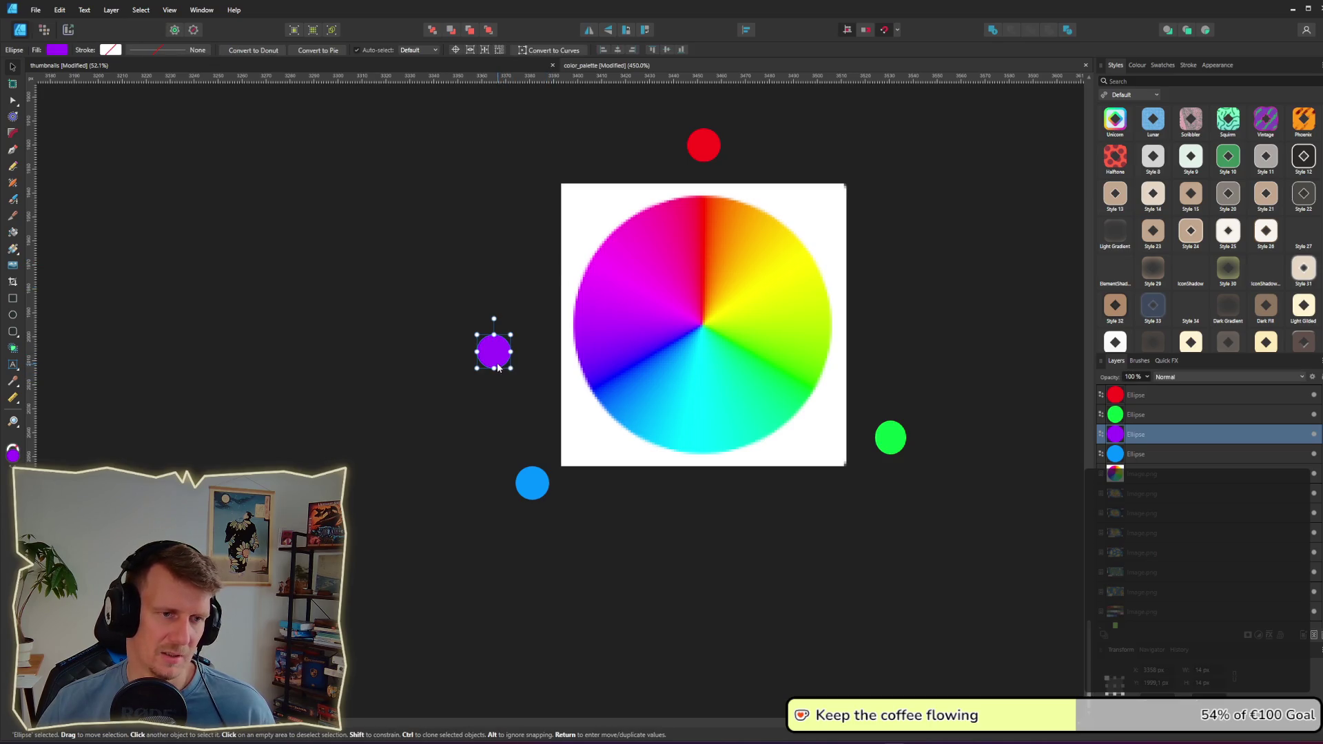
# Step: Copy the purple dot above the wheel and recolour it orange
pyautogui.hotkey('alt', 'Tab')
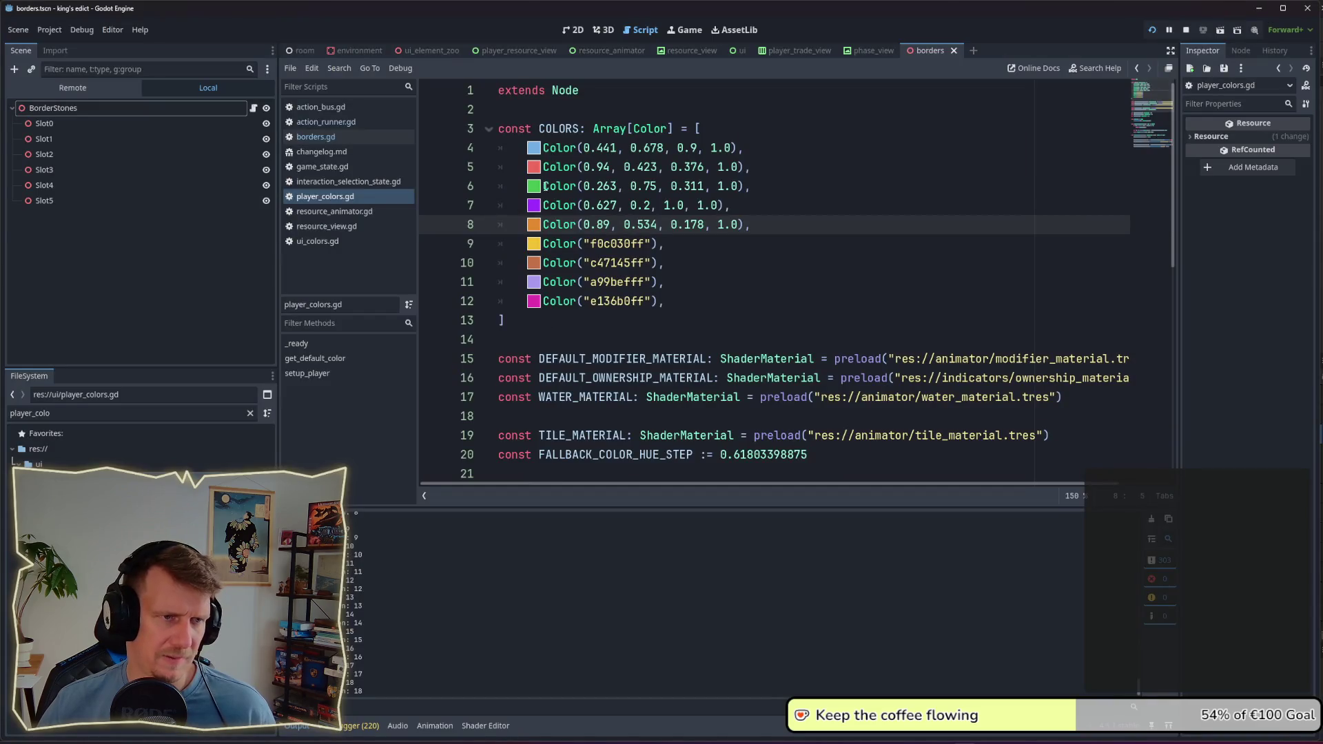
pyautogui.hotkey('alt', 'Tab')
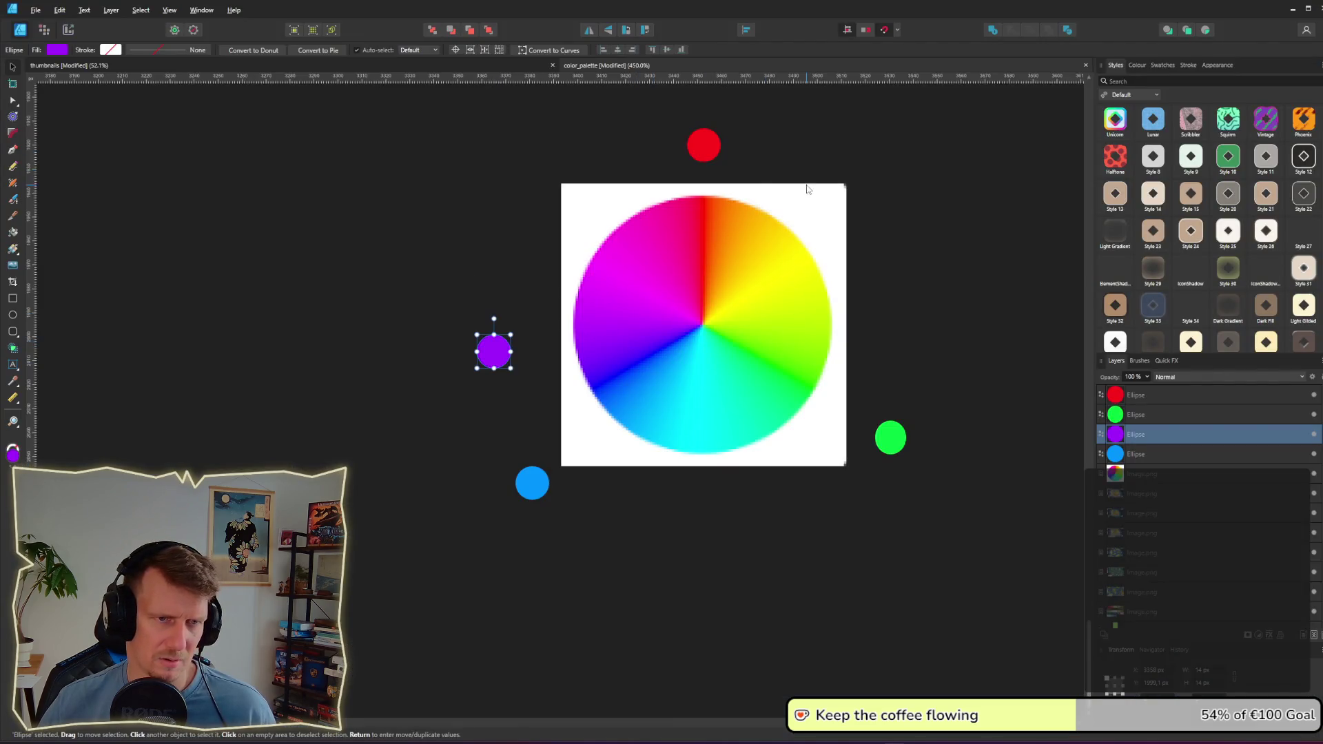
pyautogui.moveTo(493, 357)
pyautogui.mouseDown()
pyautogui.moveTo(836, 177)
pyautogui.moveTo(793, 158)
pyautogui.mouseUp()
pyautogui.click(61, 47)
pyautogui.moveTo(147, 69)
pyautogui.mouseDown()
pyautogui.moveTo(266, 133)
pyautogui.moveTo(719, 248)
pyautogui.mouseUp()
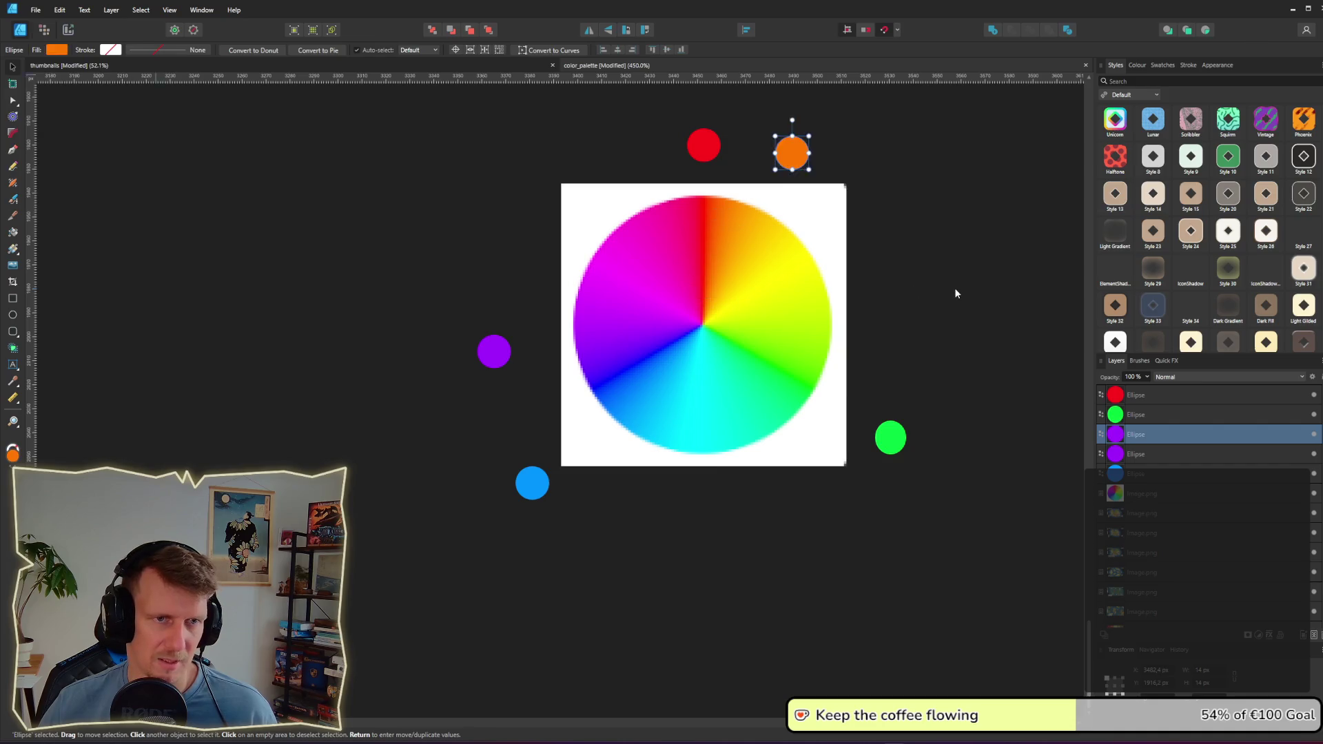
# Step: Copy the orange dot below the wheel, recolour it cyan and align it
pyautogui.hotkey('alt', 'Tab')
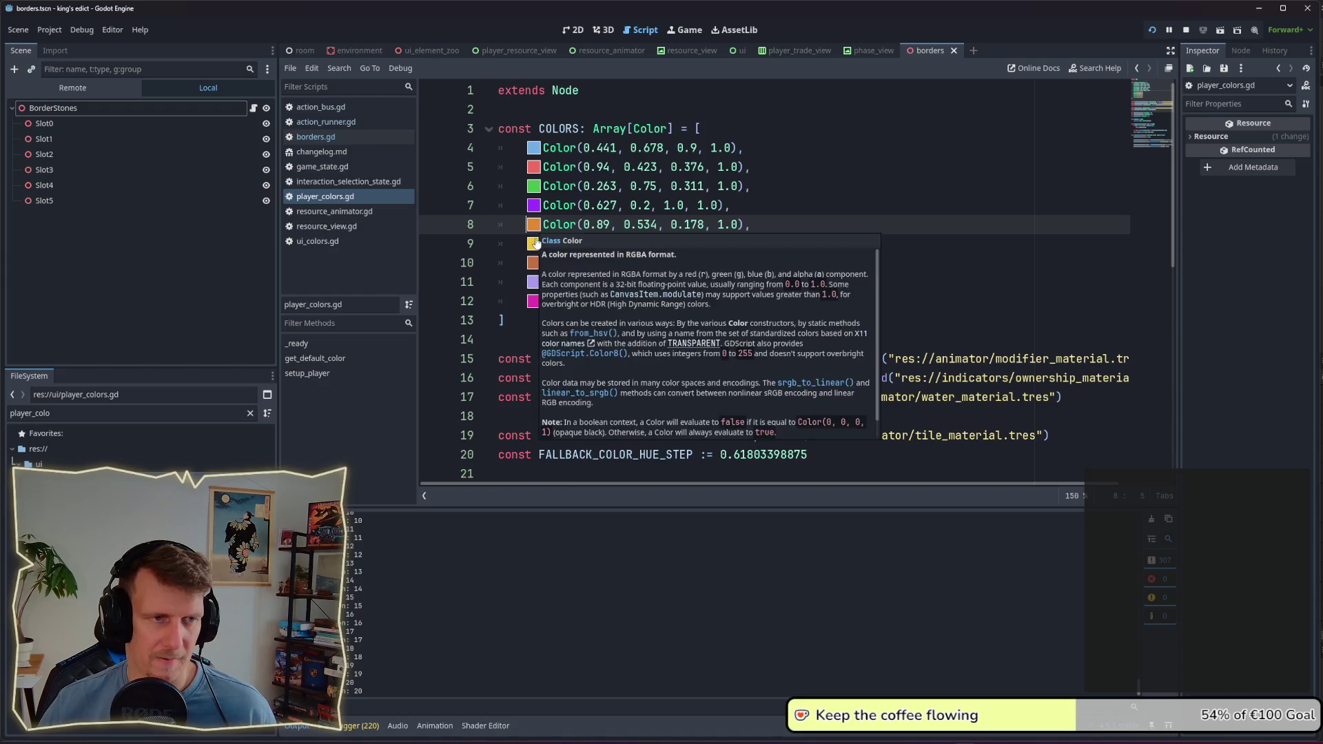
pyautogui.hotkey('alt', 'Tab')
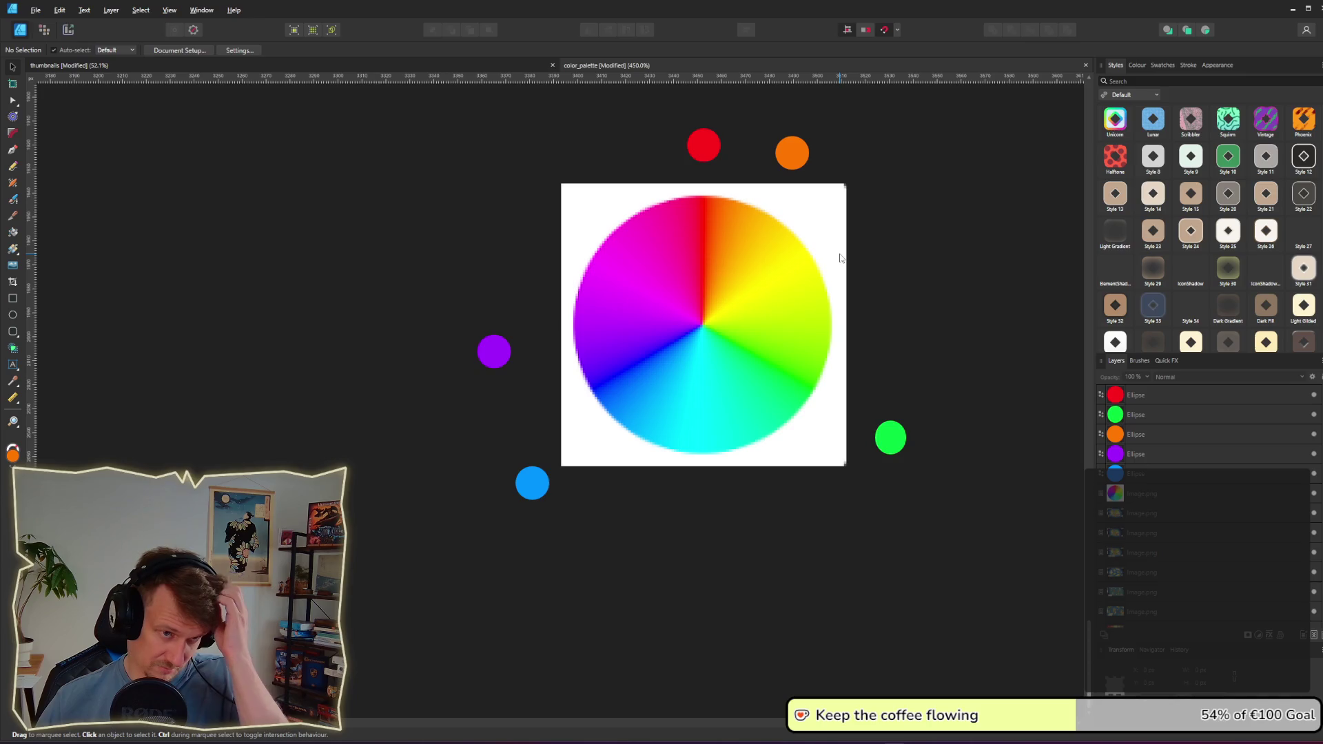
pyautogui.moveTo(792, 153)
pyautogui.mouseDown()
pyautogui.moveTo(775, 491)
pyautogui.moveTo(786, 517)
pyautogui.mouseUp()
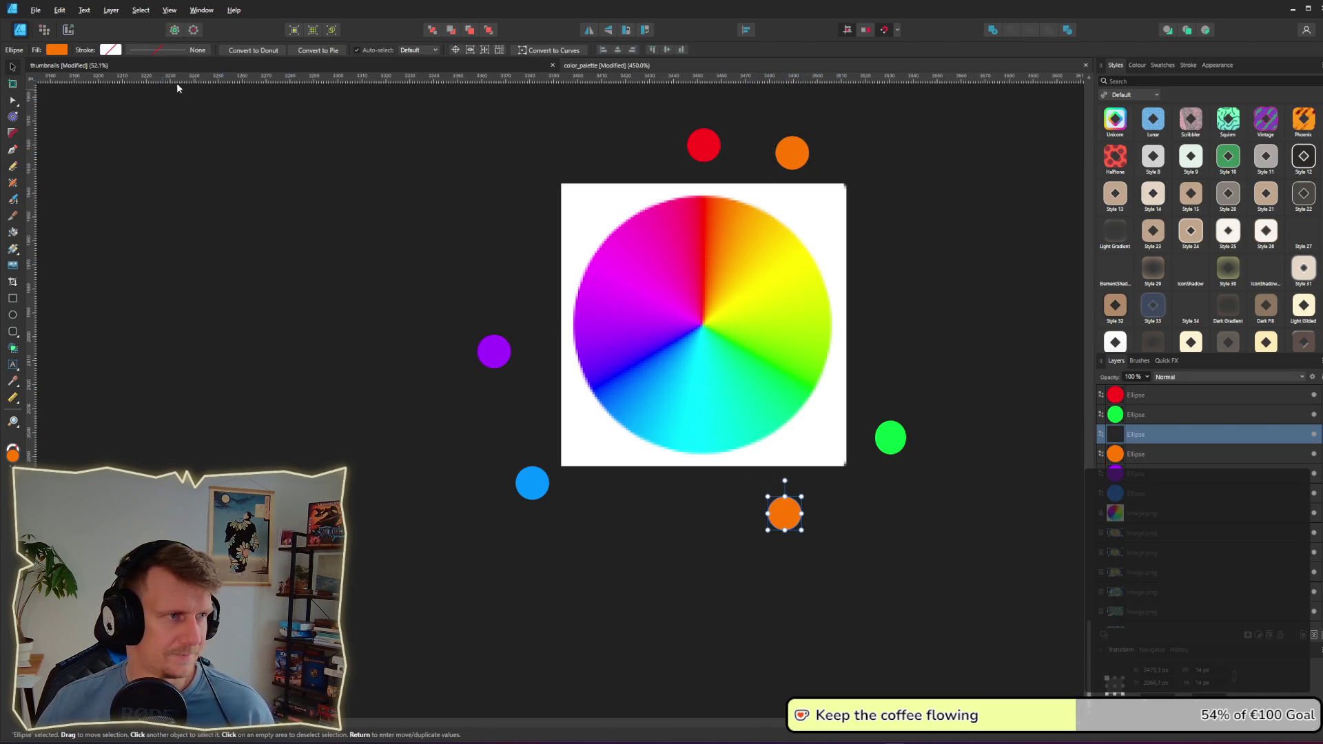
pyautogui.click(65, 51)
pyautogui.moveTo(147, 74)
pyautogui.mouseDown()
pyautogui.moveTo(673, 435)
pyautogui.moveTo(709, 414)
pyautogui.mouseUp()
pyautogui.click(860, 544)
pyautogui.click(791, 524)
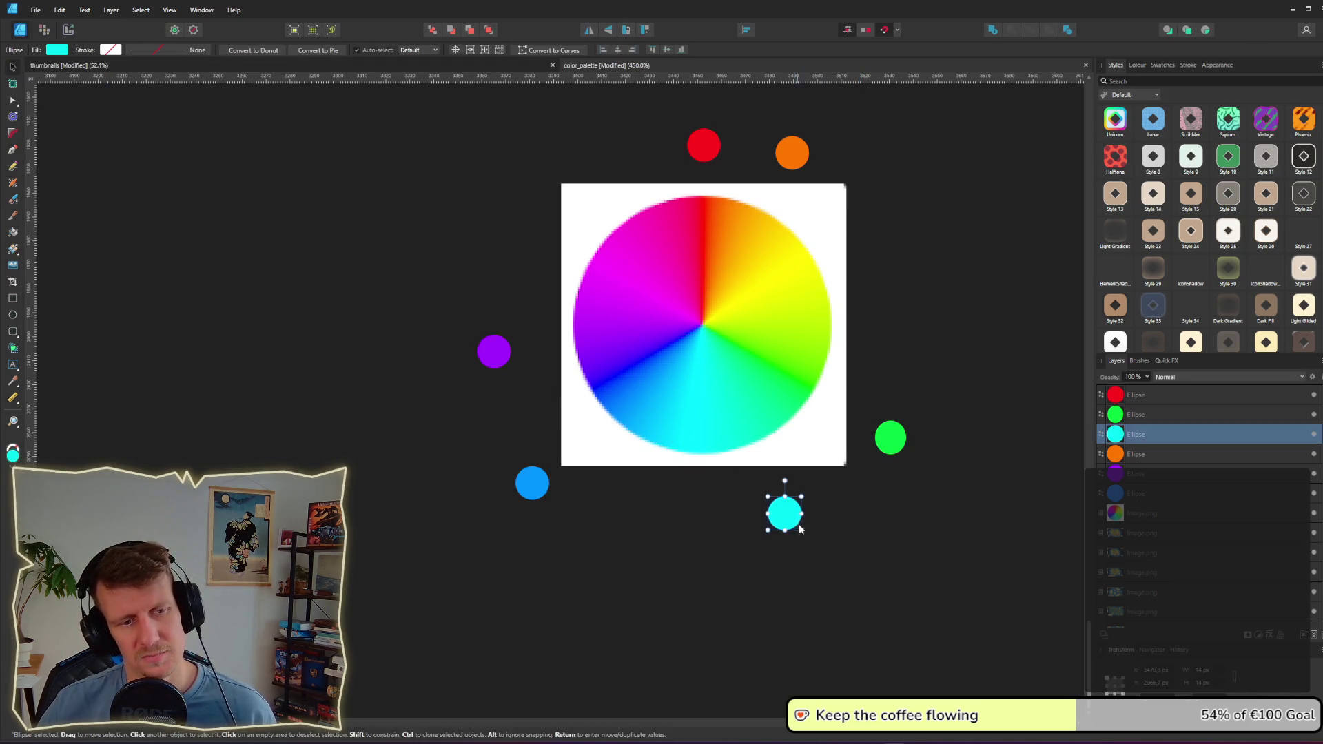
pyautogui.moveTo(790, 525); pyautogui.dragTo(798, 535)
pyautogui.click(861, 557)
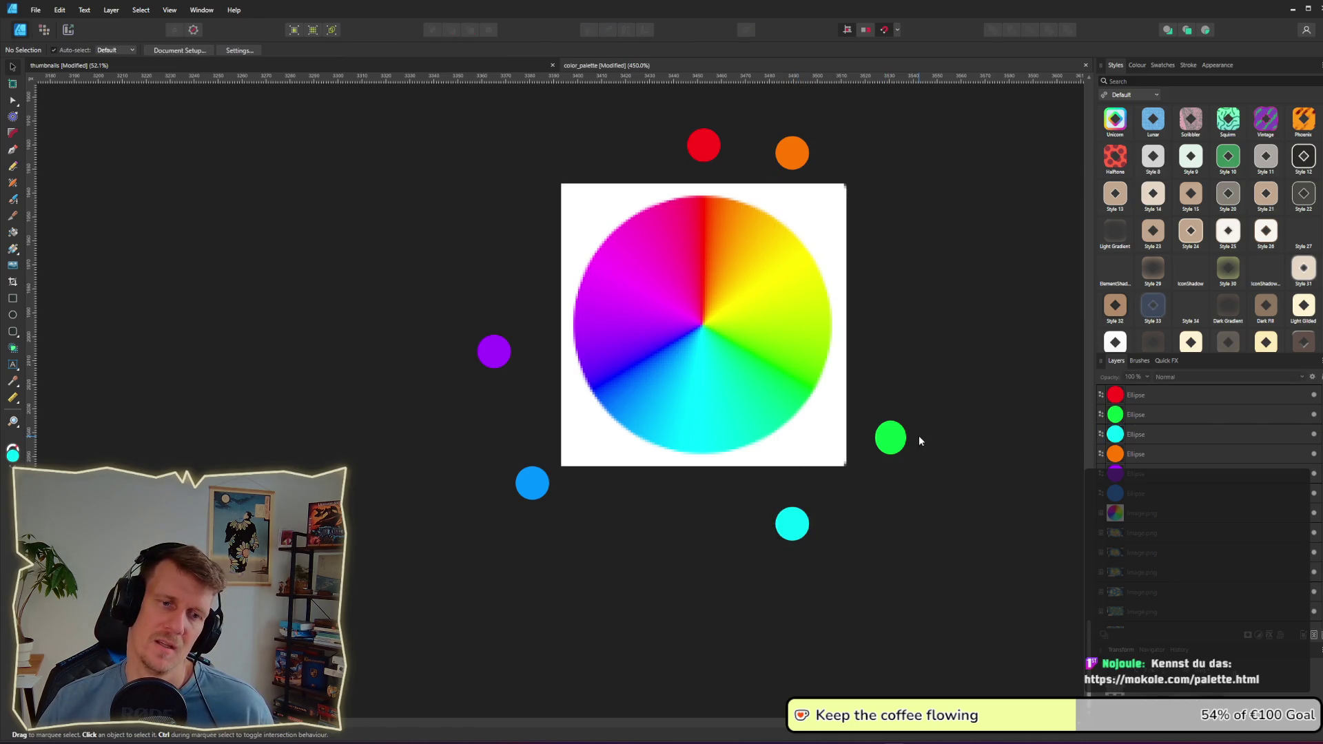
pyautogui.click(796, 528)
pyautogui.moveTo(796, 528); pyautogui.dragTo(798, 529)
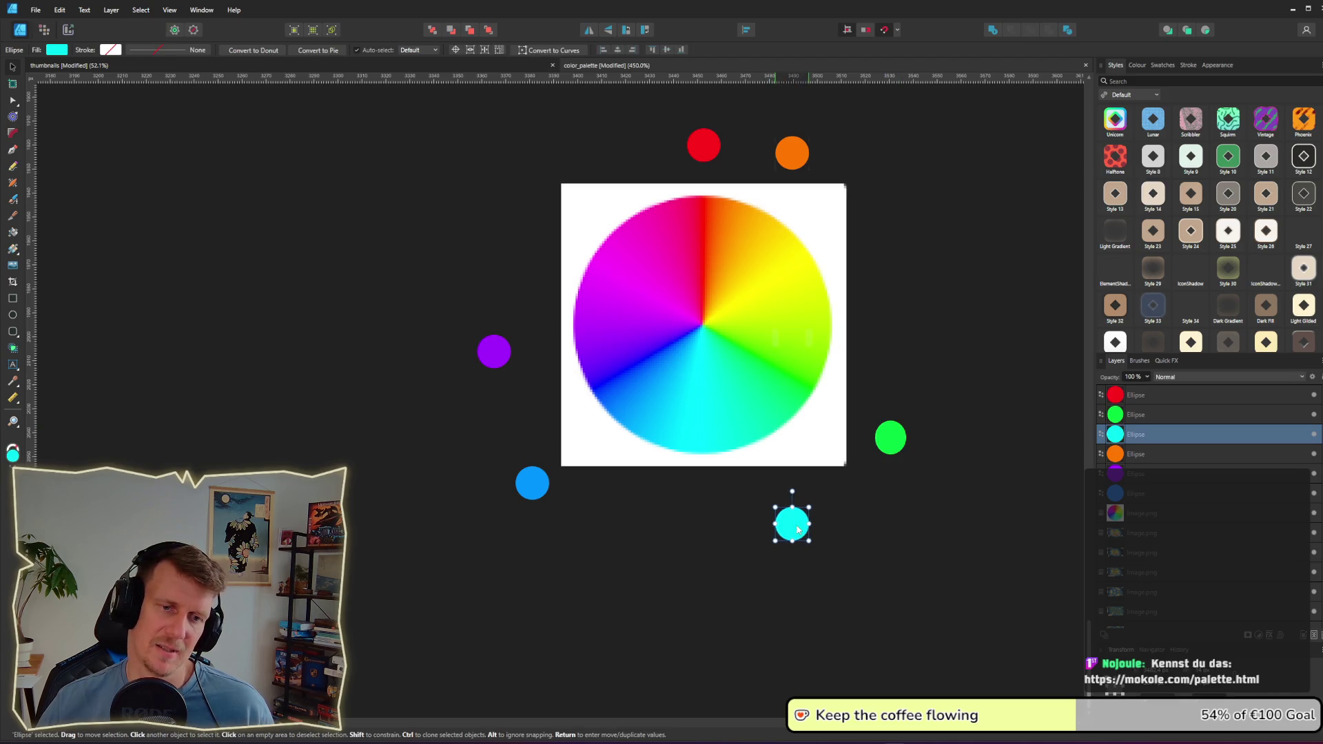
pyautogui.click(910, 504)
pyautogui.hotkey('alt', 'Tab')
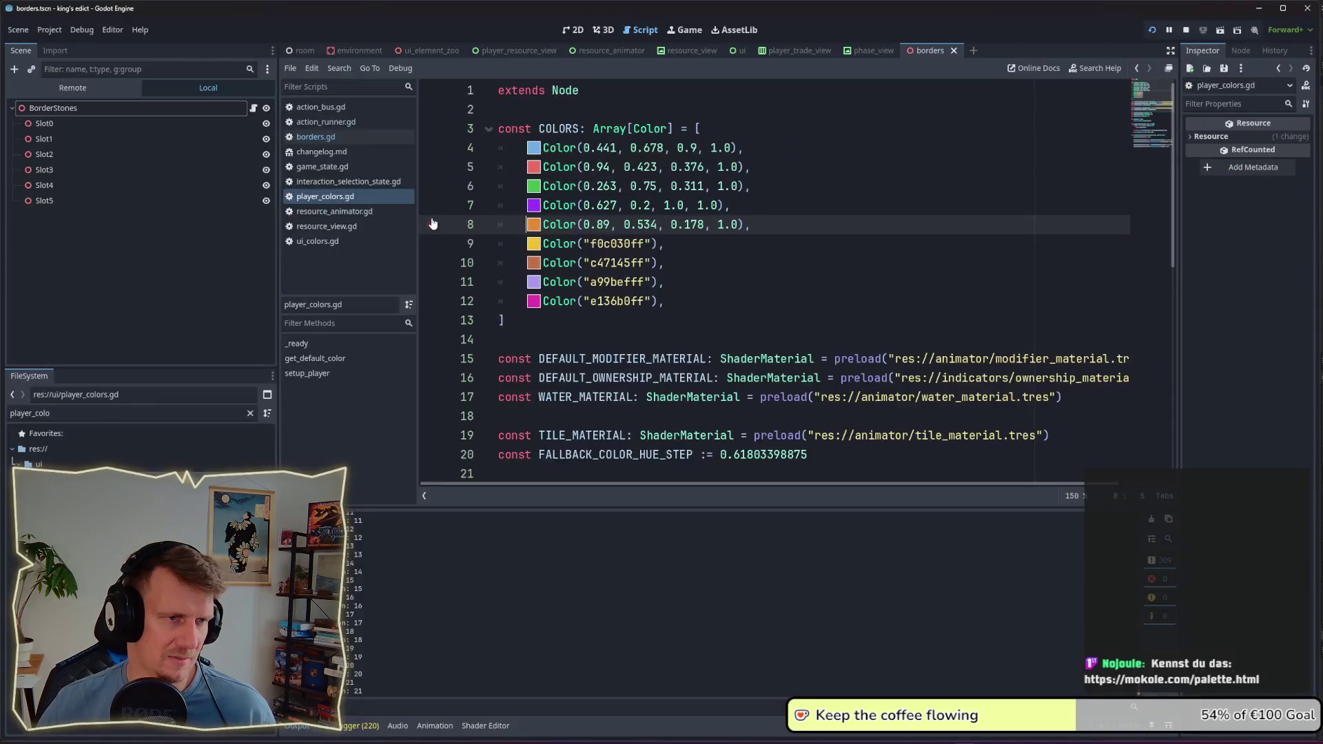
# Step: Shift line 8's hue from 30 to about 176, giving cyan Color(0.178, 0.89, 0.843, 1.0)
pyautogui.click(535, 226)
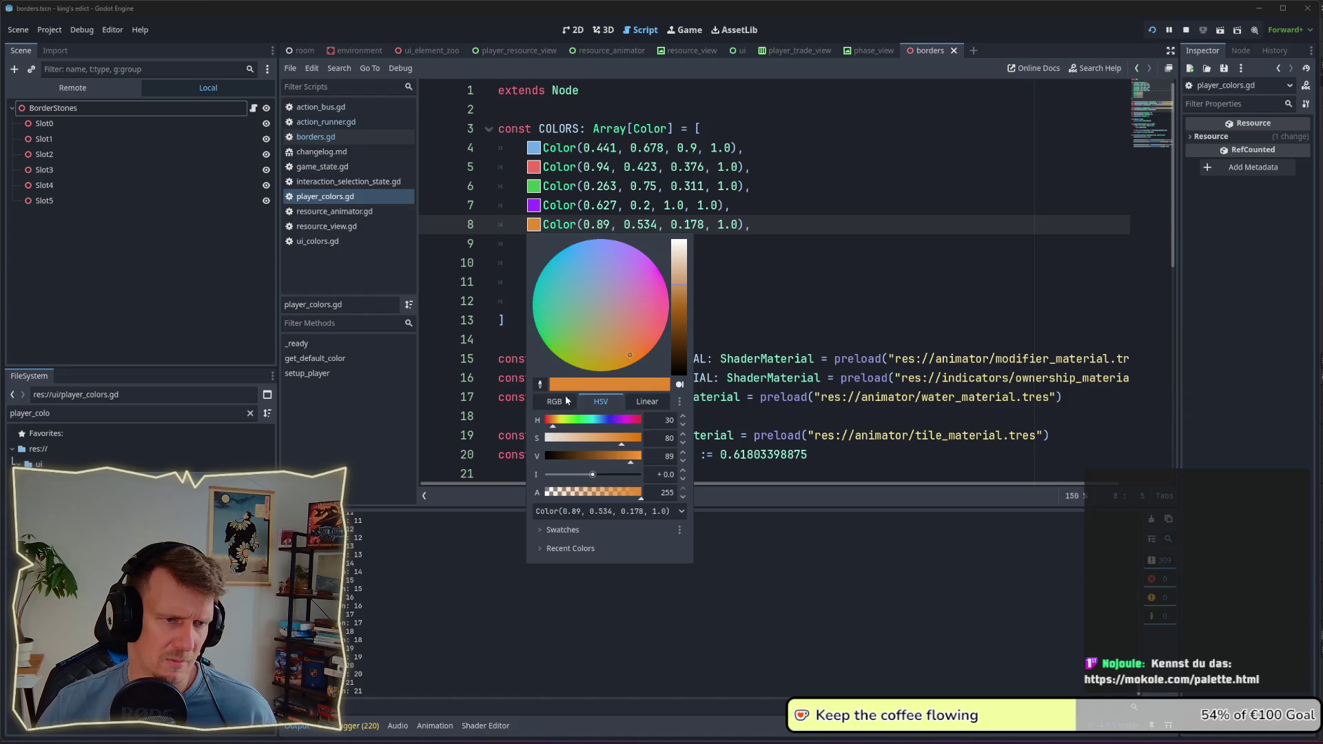
pyautogui.moveTo(561, 428); pyautogui.dragTo(593, 428)
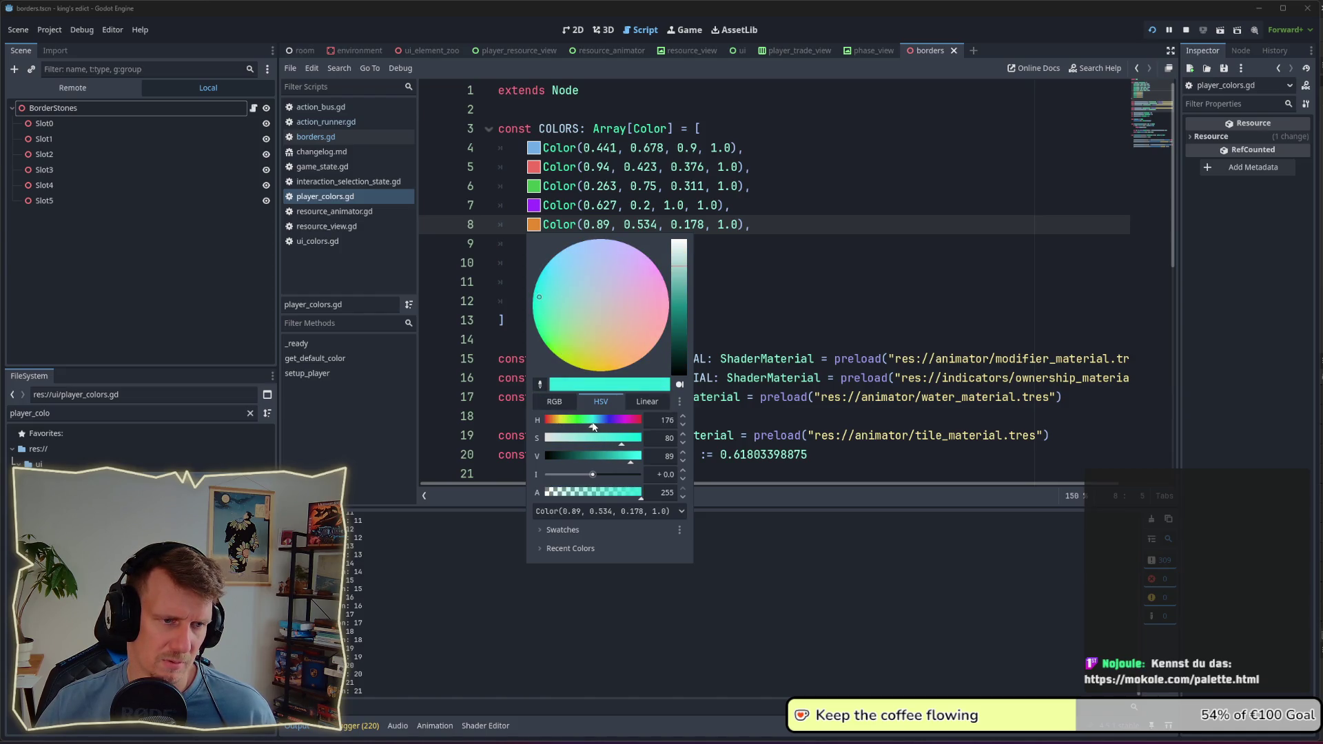
pyautogui.click(749, 329)
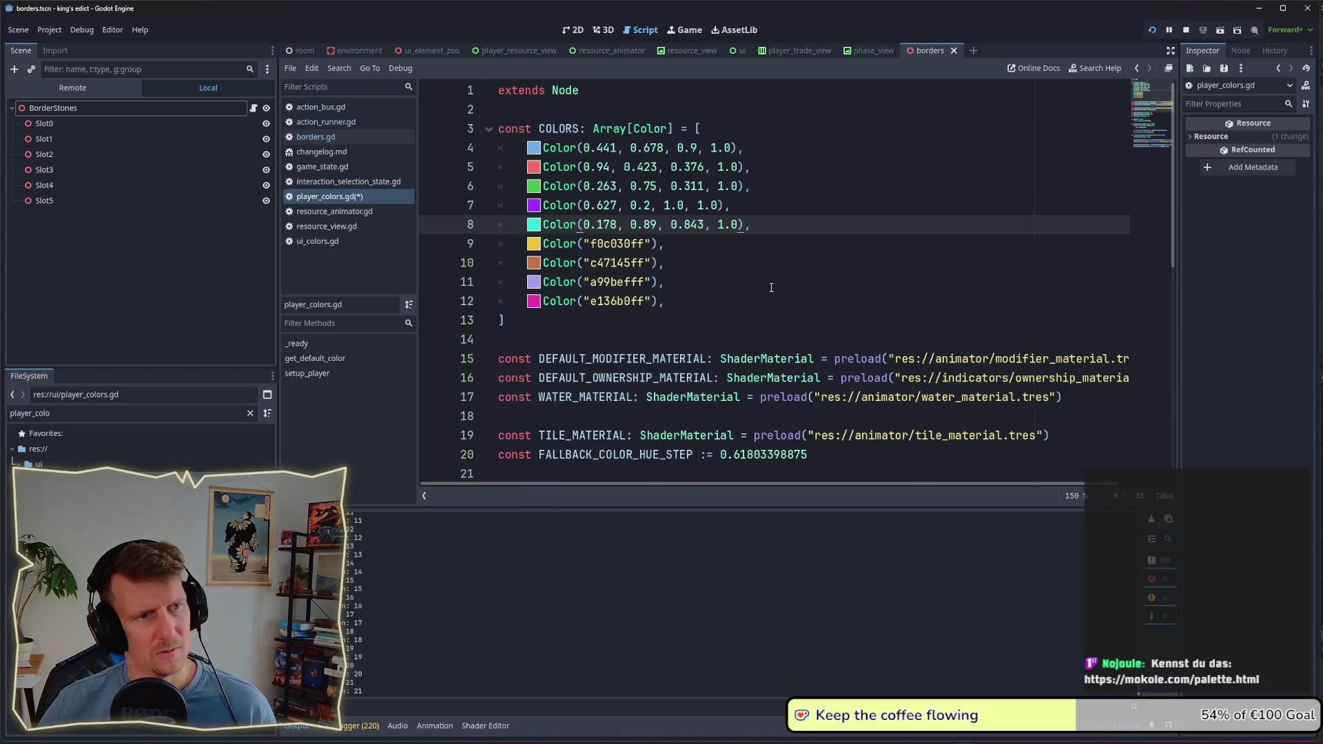
pyautogui.hotkey('alt', 'Tab')
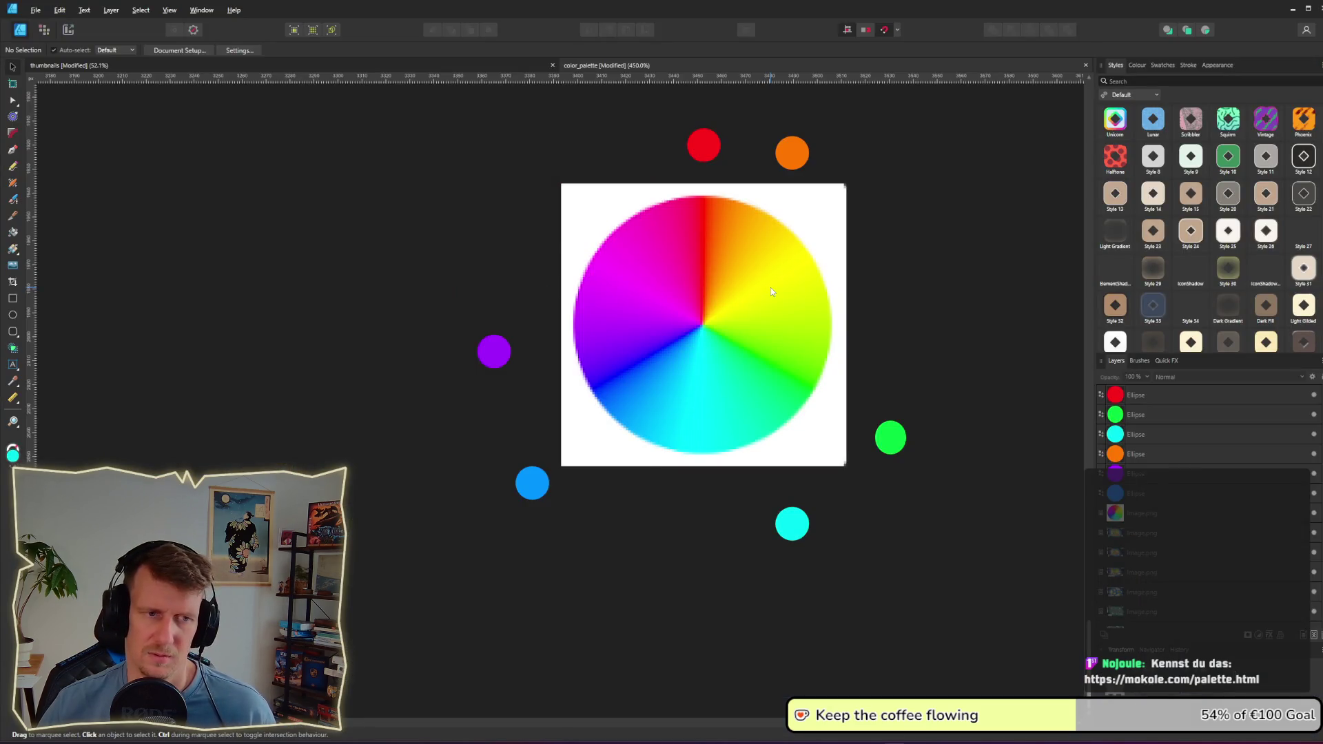
pyautogui.hotkey('alt', 'Tab')
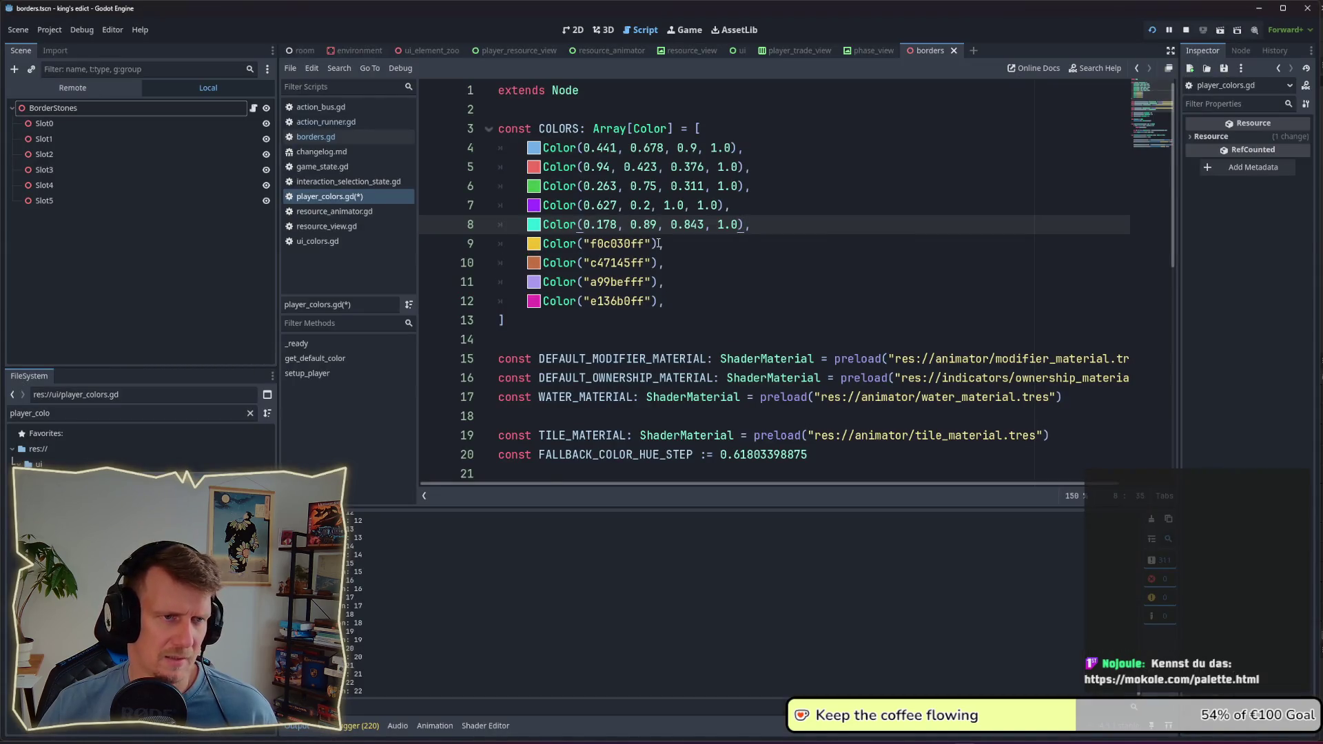
pyautogui.hotkey('alt', 'Tab')
# Step: Copy the cyan dot right of the wheel, recolour it yellow, then bring up the palette page
pyautogui.click(792, 522)
pyautogui.moveTo(792, 533)
pyautogui.mouseDown()
pyautogui.moveTo(899, 266)
pyautogui.moveTo(887, 243)
pyautogui.mouseUp()
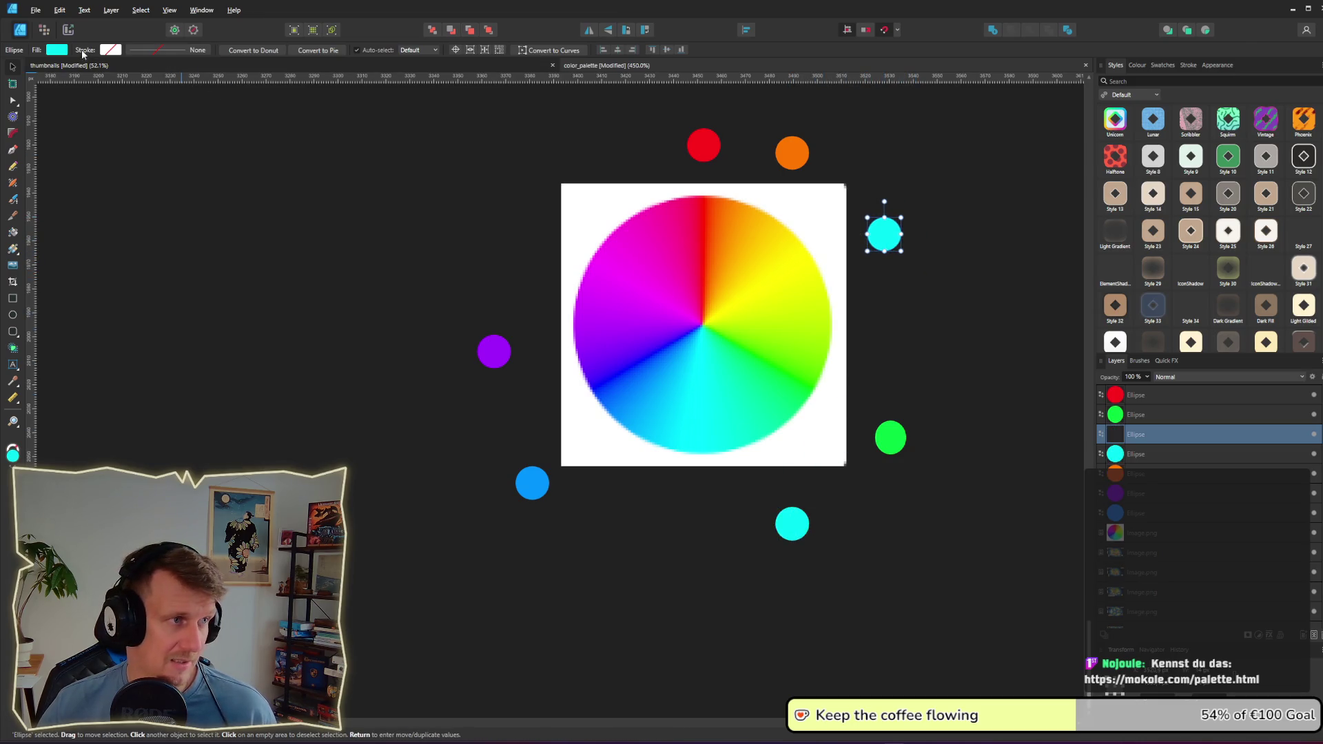
pyautogui.click(58, 49)
pyautogui.moveTo(153, 72)
pyautogui.mouseDown()
pyautogui.moveTo(769, 329)
pyautogui.moveTo(768, 289)
pyautogui.moveTo(774, 299)
pyautogui.mouseUp()
pyautogui.click(872, 394)
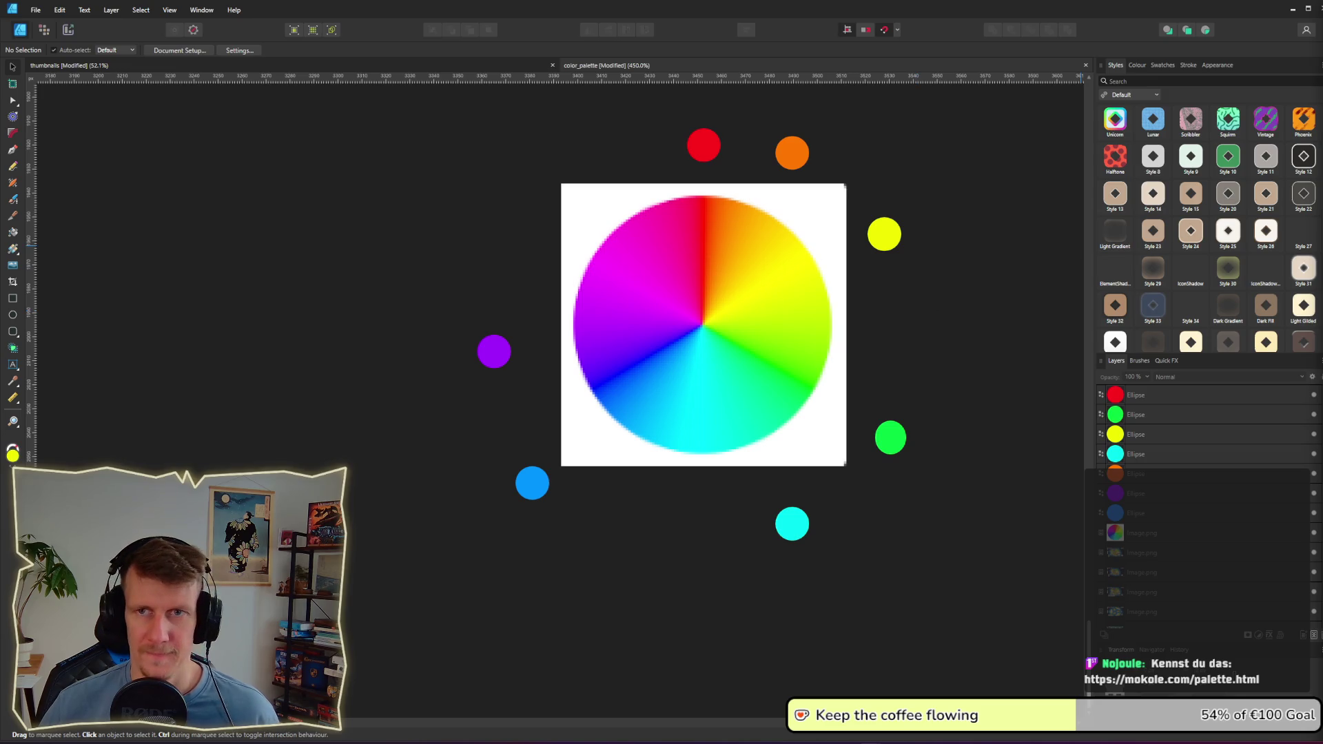
pyautogui.moveTo(404, 151)
pyautogui.mouseDown()
pyautogui.moveTo(370, 77)
pyautogui.moveTo(452, 48)
pyautogui.mouseUp()
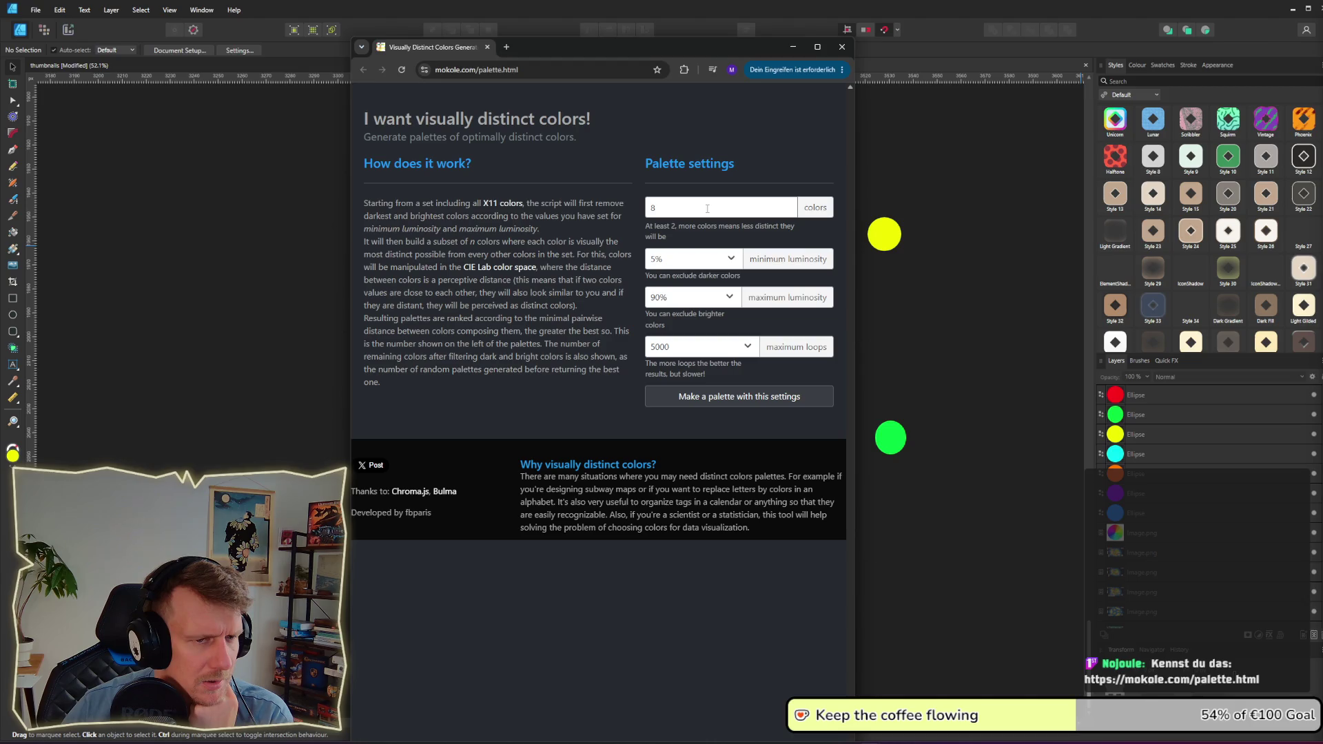
# Step: Set the number of colours to 12 and generate a palette
pyautogui.click(726, 397)
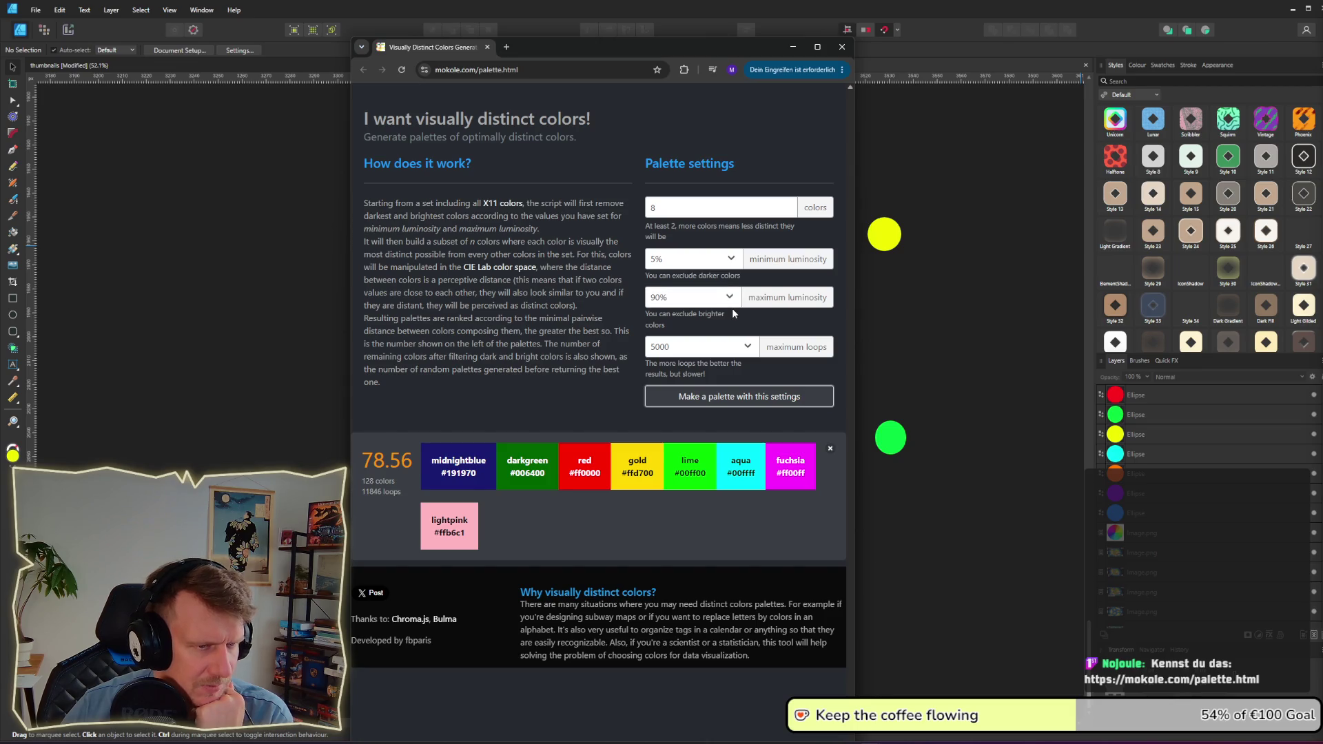
pyautogui.moveTo(672, 208); pyautogui.dragTo(637, 208)
pyautogui.write('12')
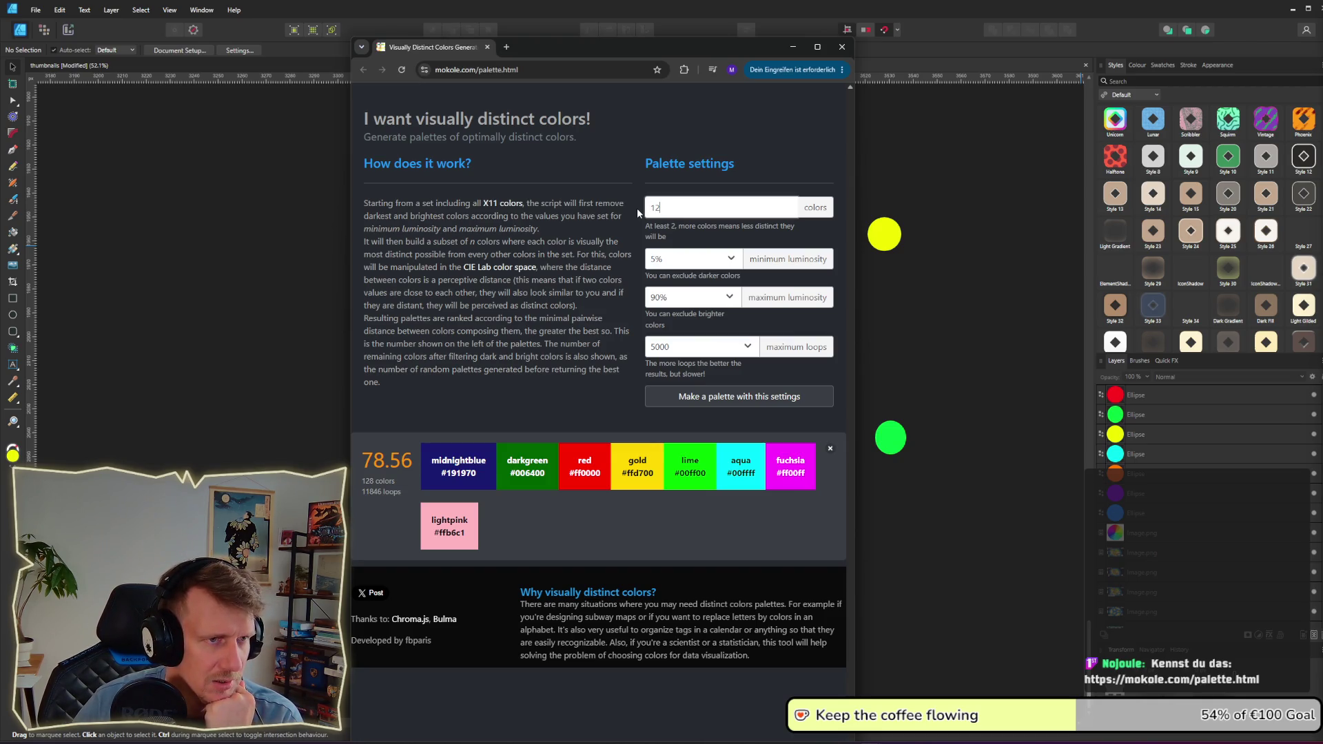
pyautogui.press('Return')
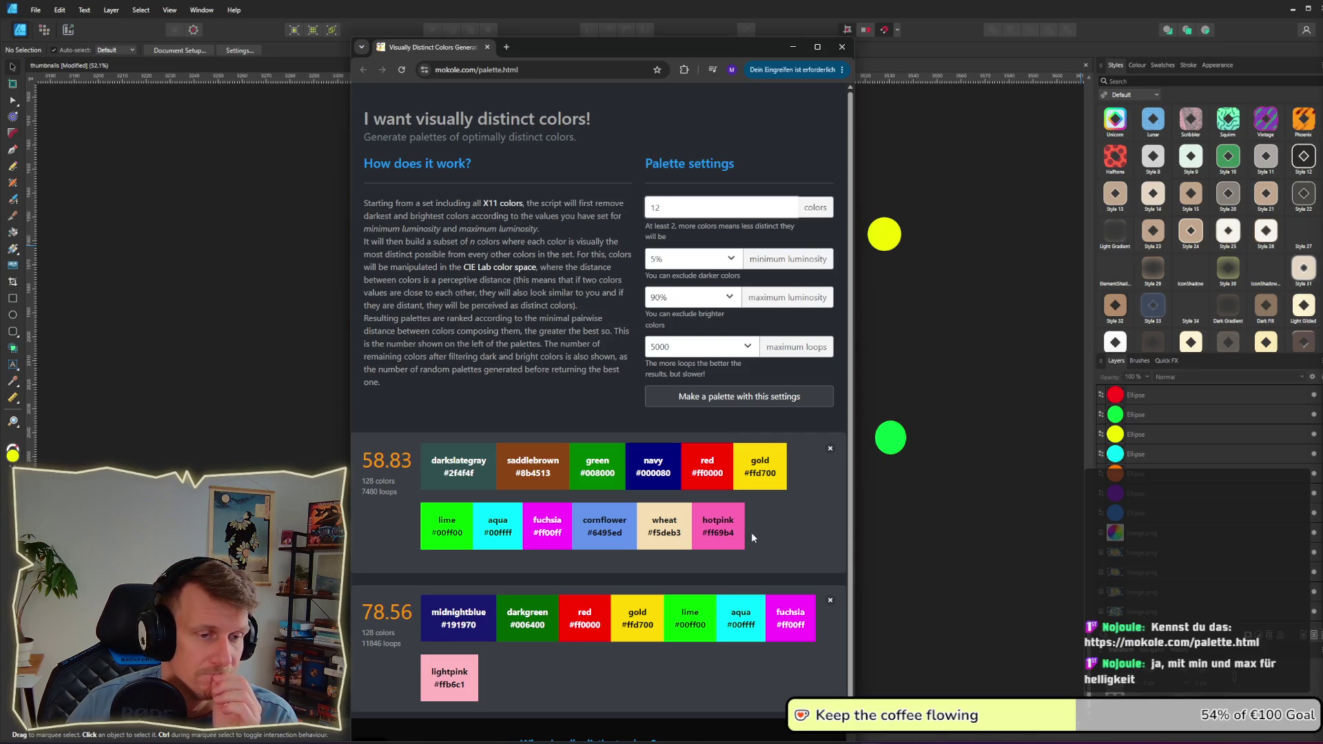
# Step: Regenerate with minimum luminosity Black is OK and maximum luminosity 80%
pyautogui.click(725, 260)
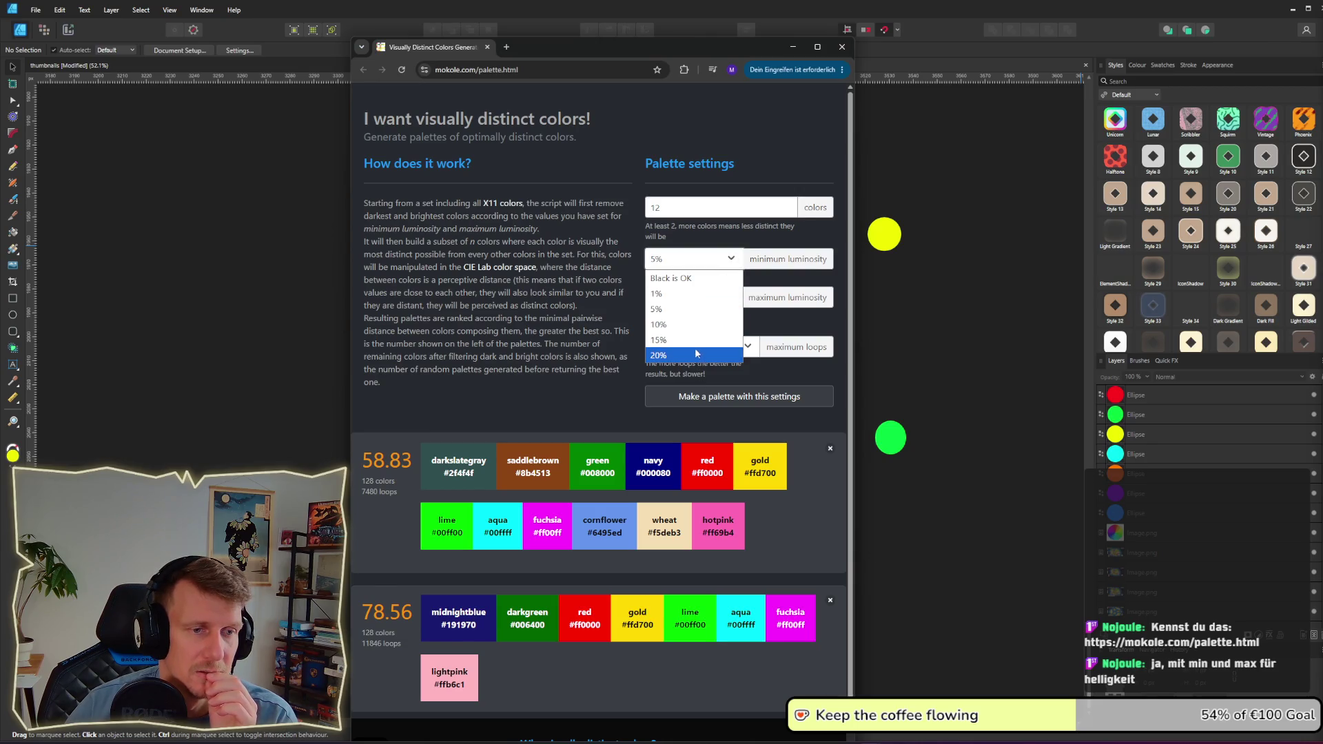
pyautogui.click(692, 278)
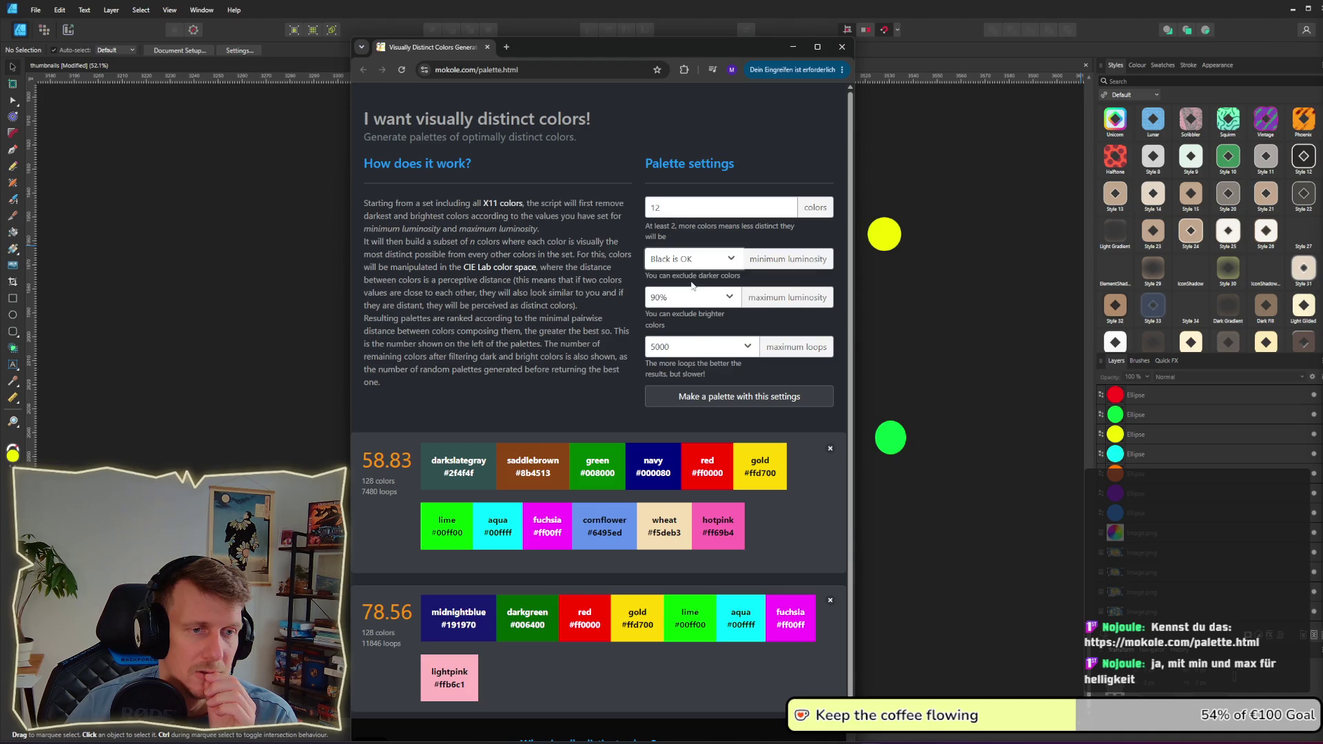
pyautogui.click(729, 298)
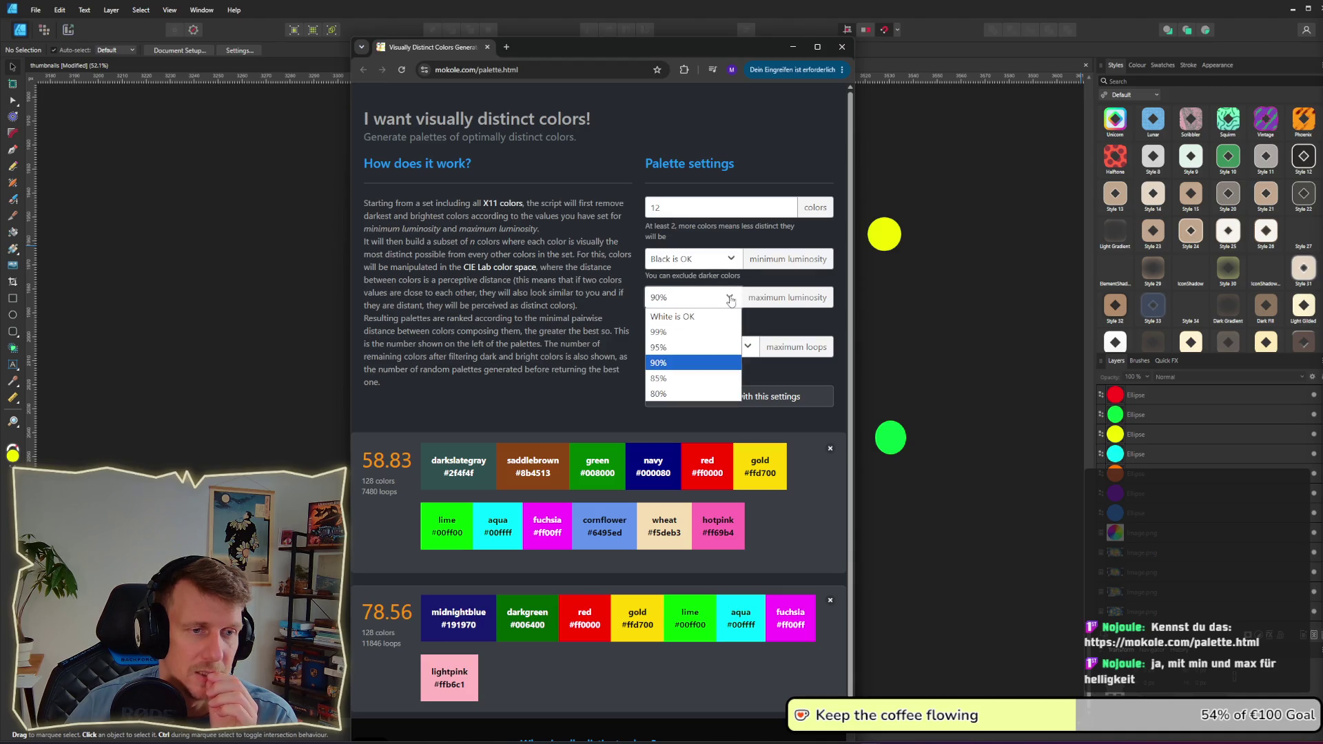
pyautogui.click(696, 391)
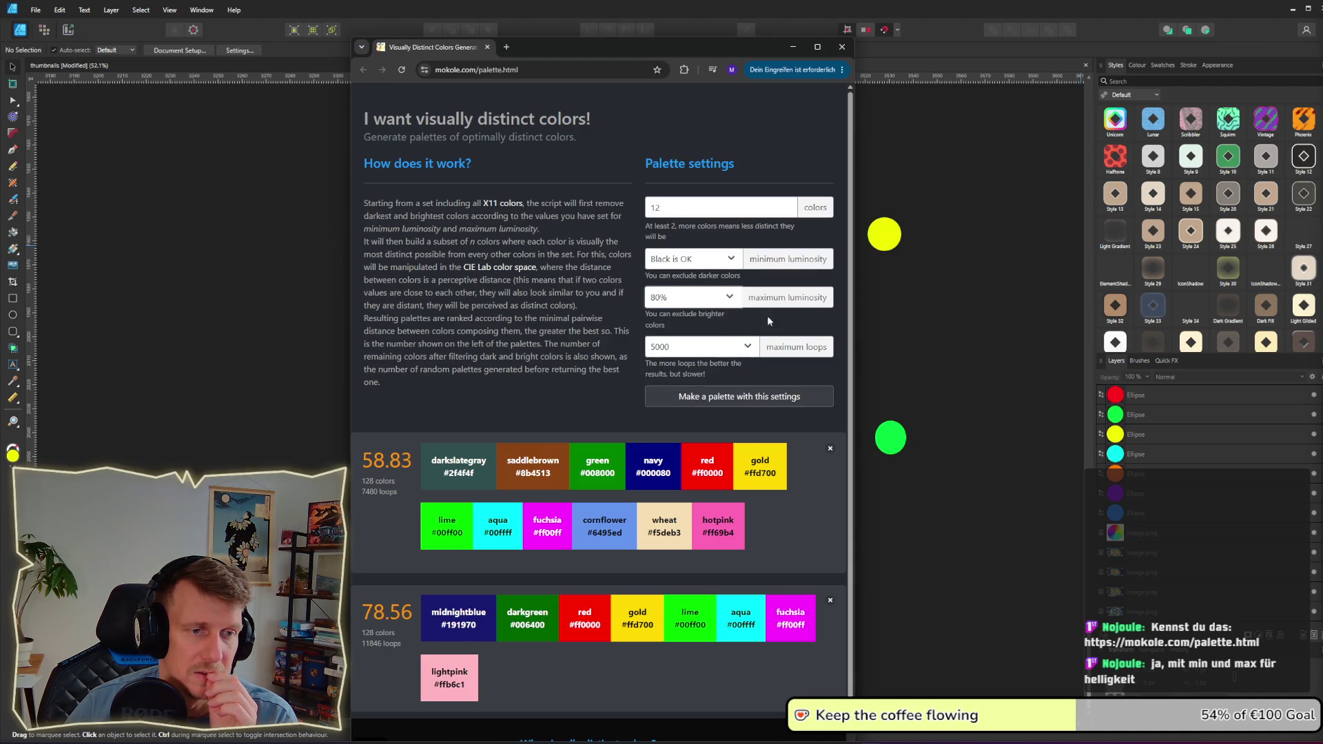
pyautogui.click(783, 393)
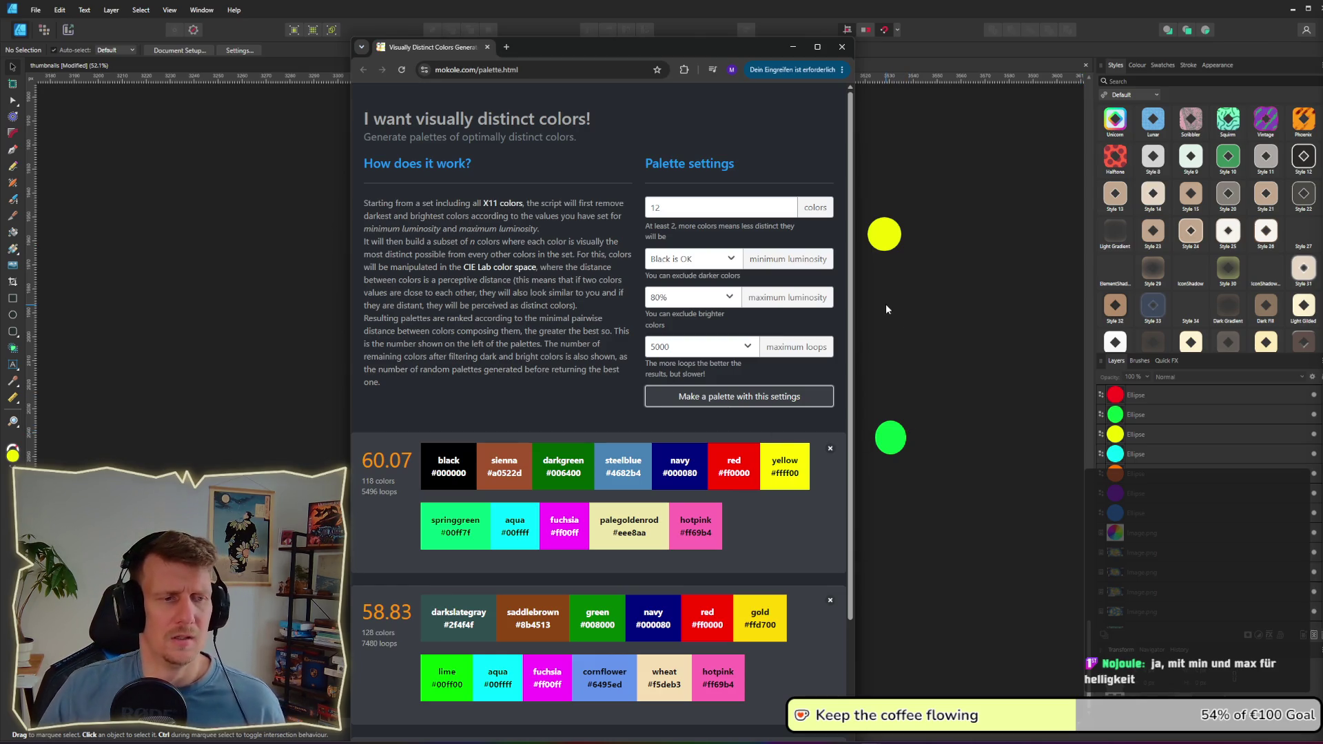
pyautogui.moveTo(643, 53)
pyautogui.mouseDown()
pyautogui.moveTo(854, 62)
pyautogui.moveTo(764, 37)
pyautogui.mouseUp()
pyautogui.hotkey('alt', 'Tab')
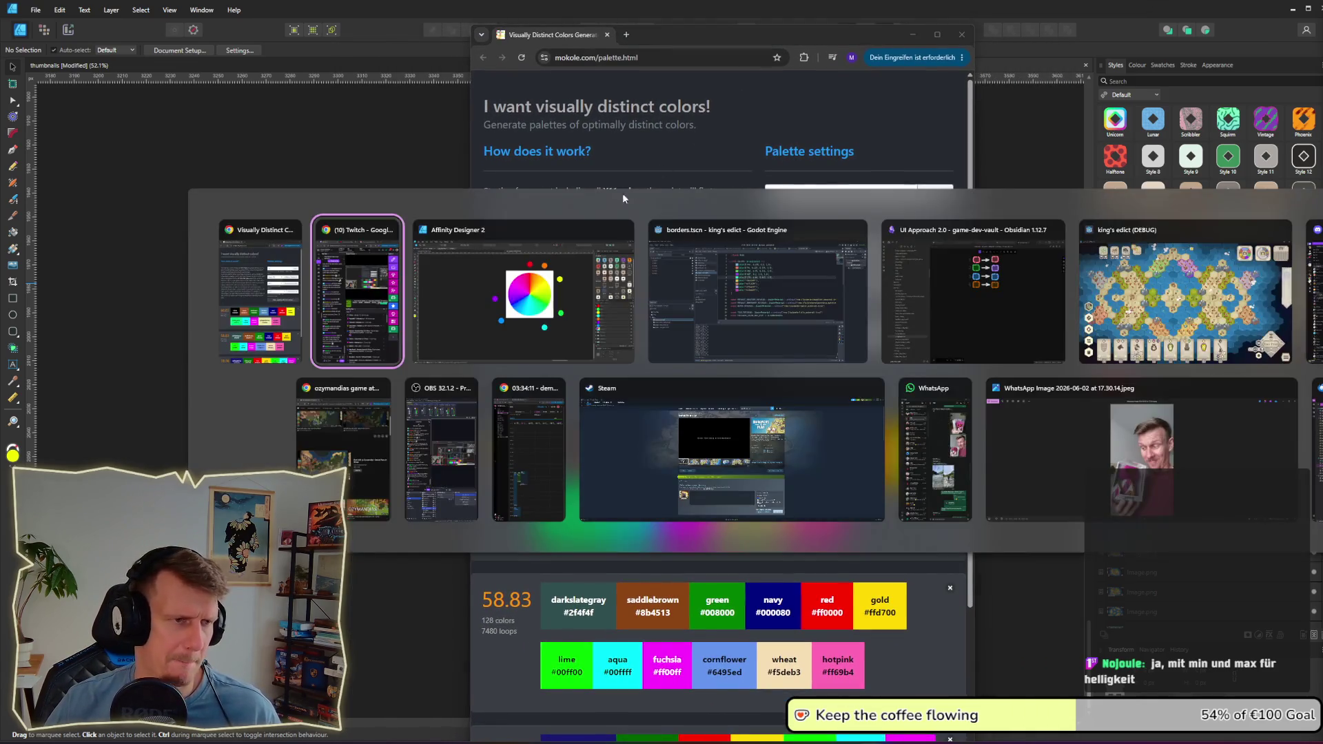
# Step: On the palette page, select the yellow swatch's hex code #ffff00
pyautogui.press('Tab')
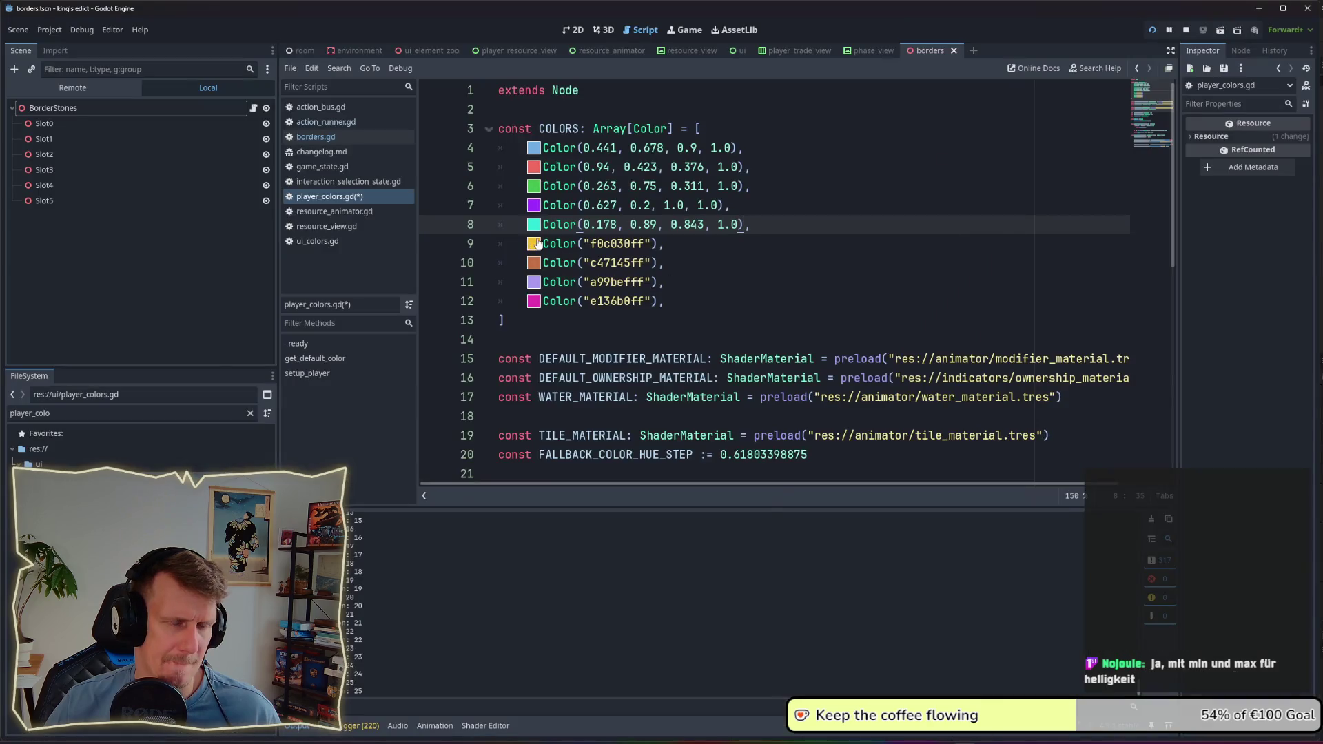
pyautogui.hotkey('alt', 'Tab')
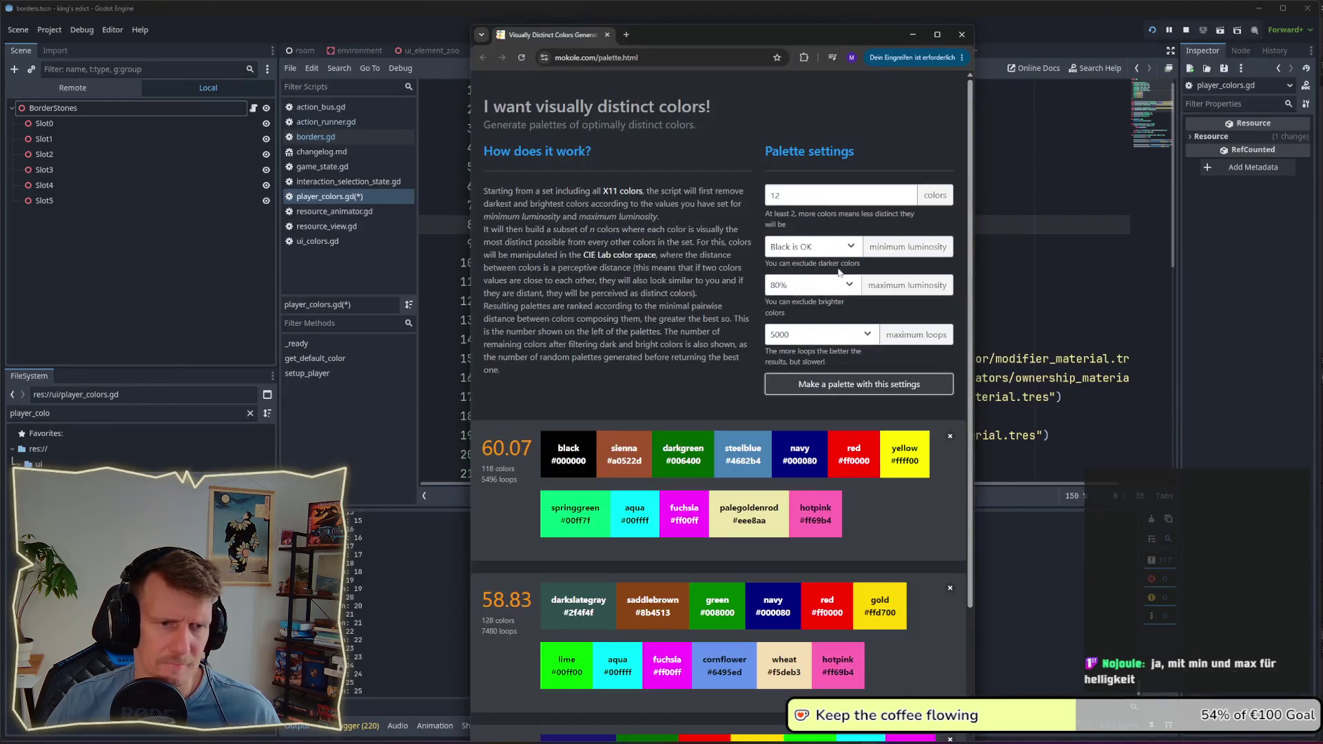
pyautogui.moveTo(720, 35); pyautogui.dragTo(313, 41)
pyautogui.scroll(-2, 414, 276)
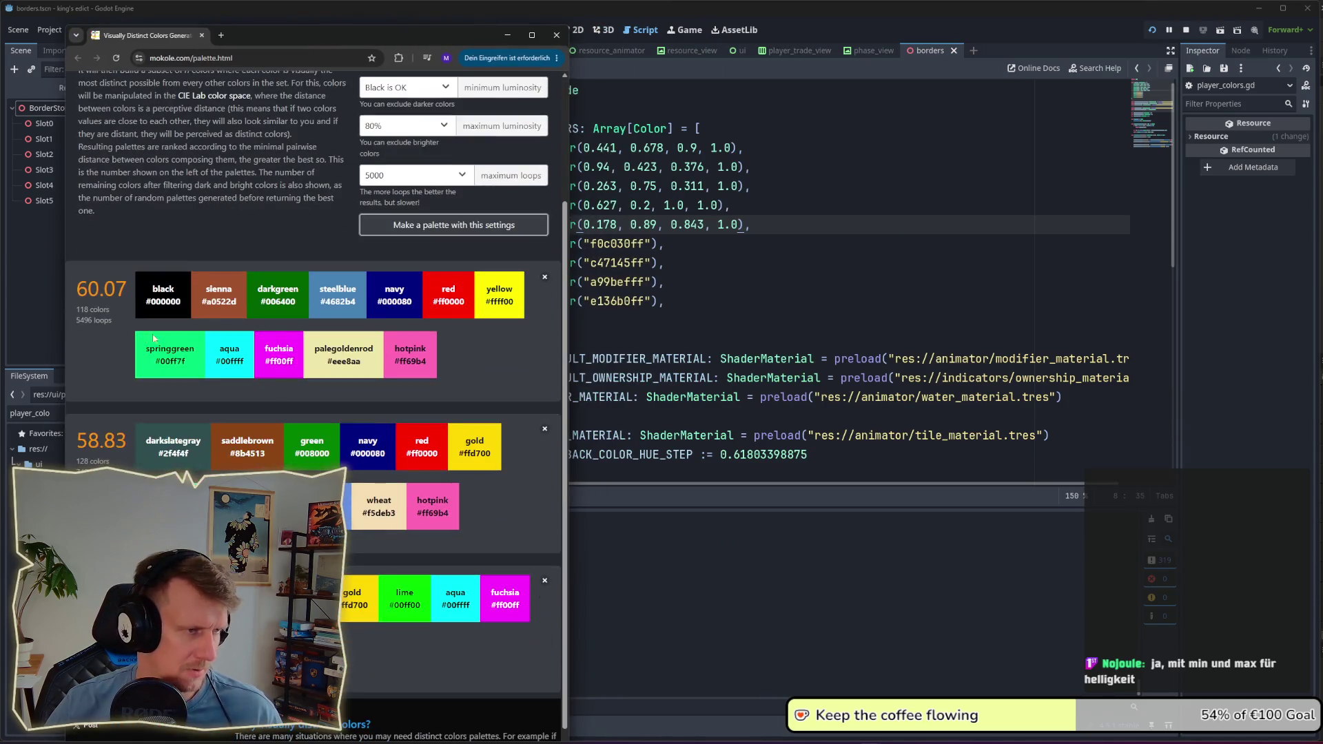
pyautogui.moveTo(513, 305); pyautogui.dragTo(486, 304)
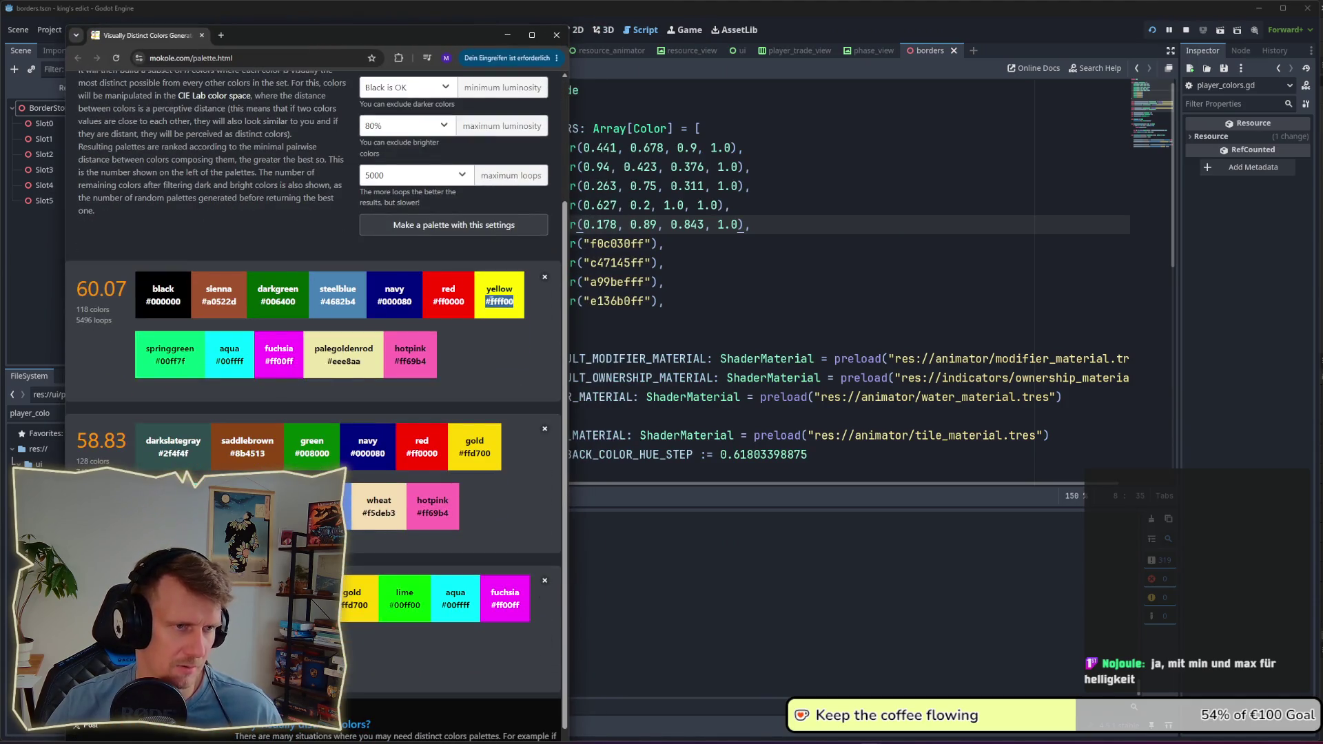
pyautogui.hotkey('alt', 'Tab')
pyautogui.click(687, 263)
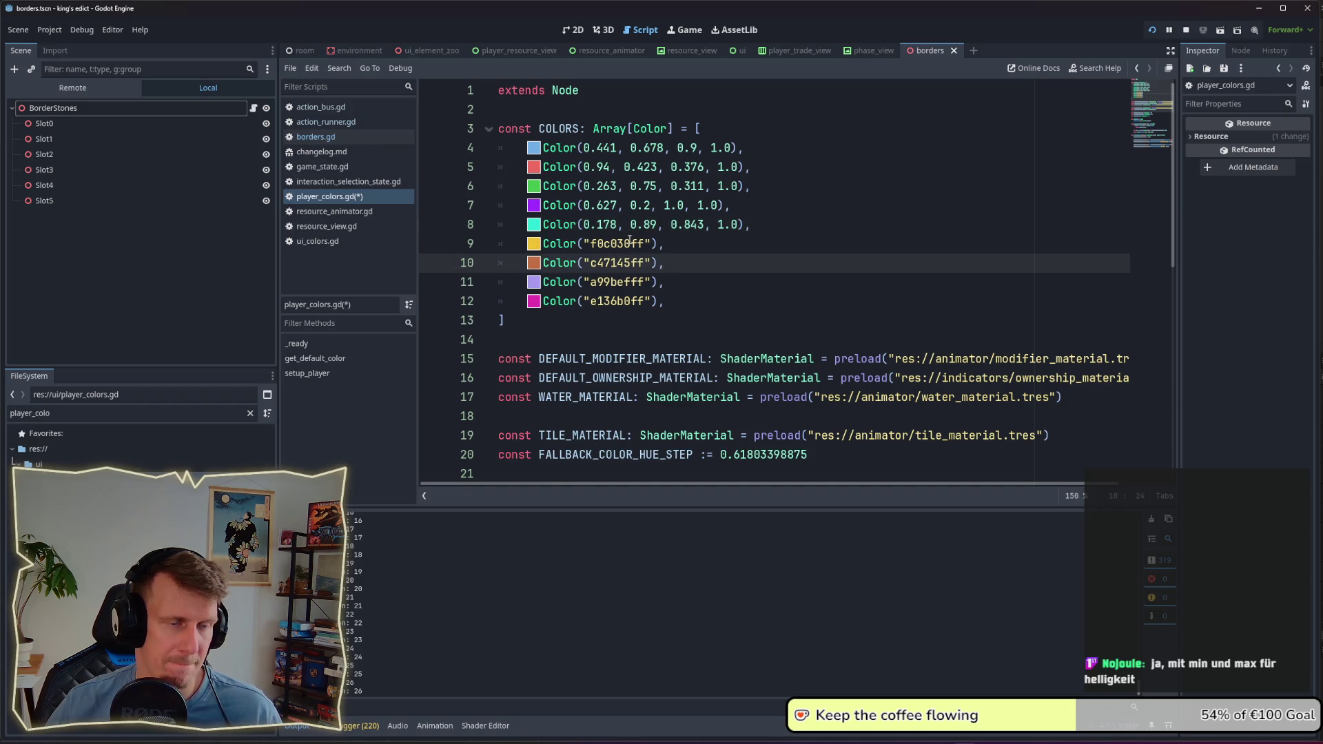
# Step: Delete the five float Color entries on lines 4–8 of the COLORS array
pyautogui.click(598, 225)
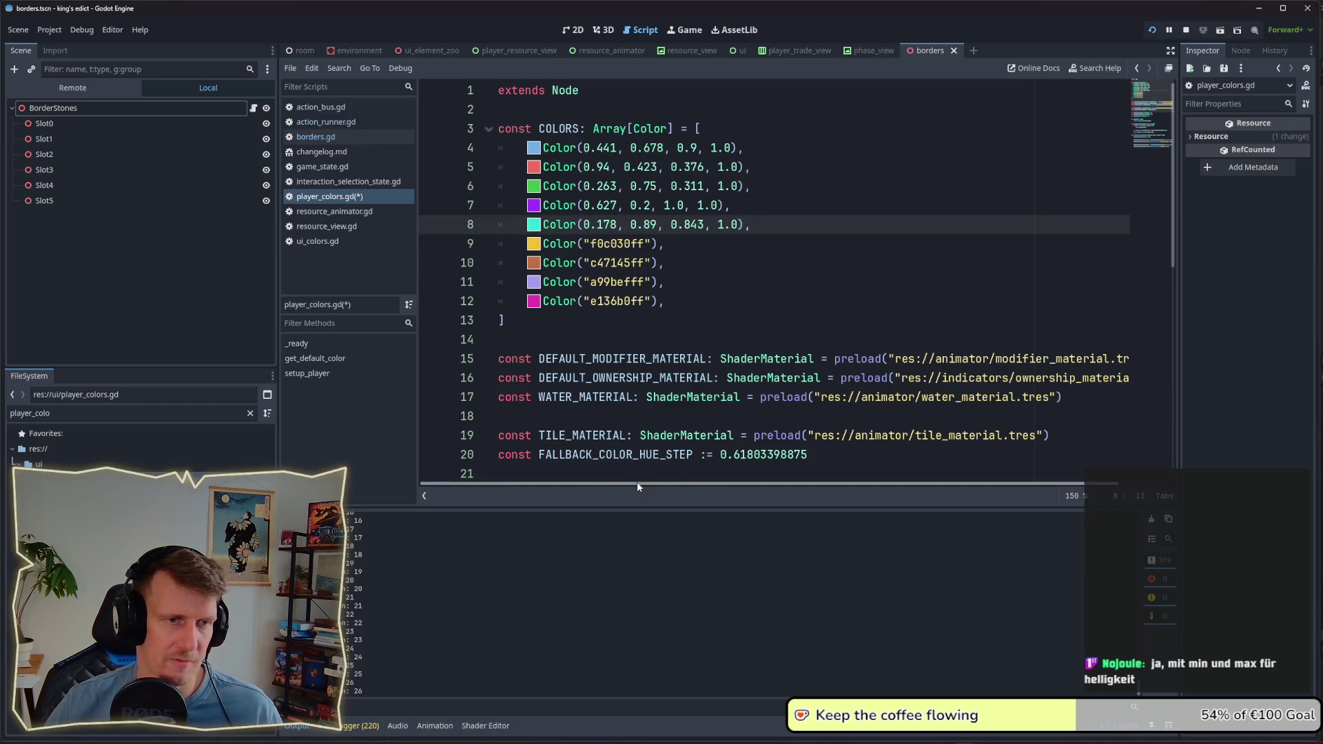
pyautogui.click(668, 241)
pyautogui.moveTo(668, 242); pyautogui.dragTo(527, 242)
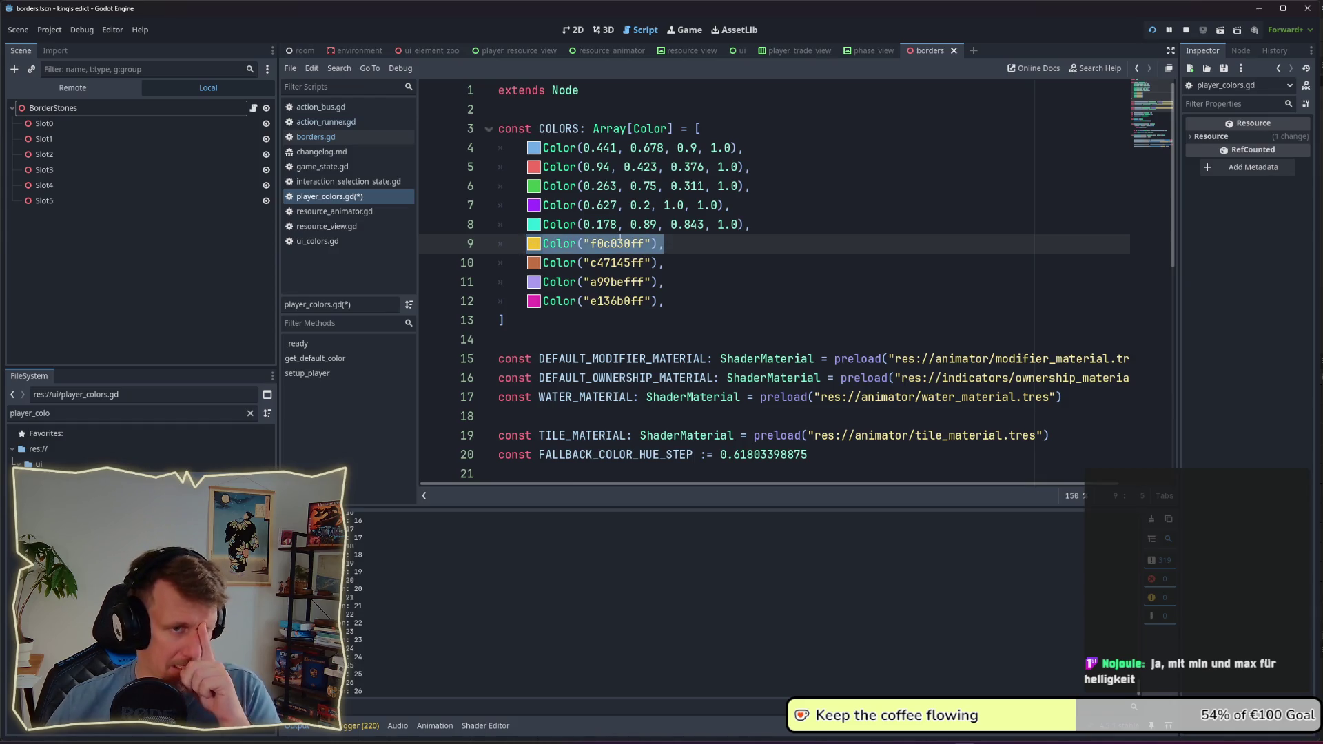
pyautogui.click(673, 225)
pyautogui.moveTo(754, 227); pyautogui.dragTo(434, 153)
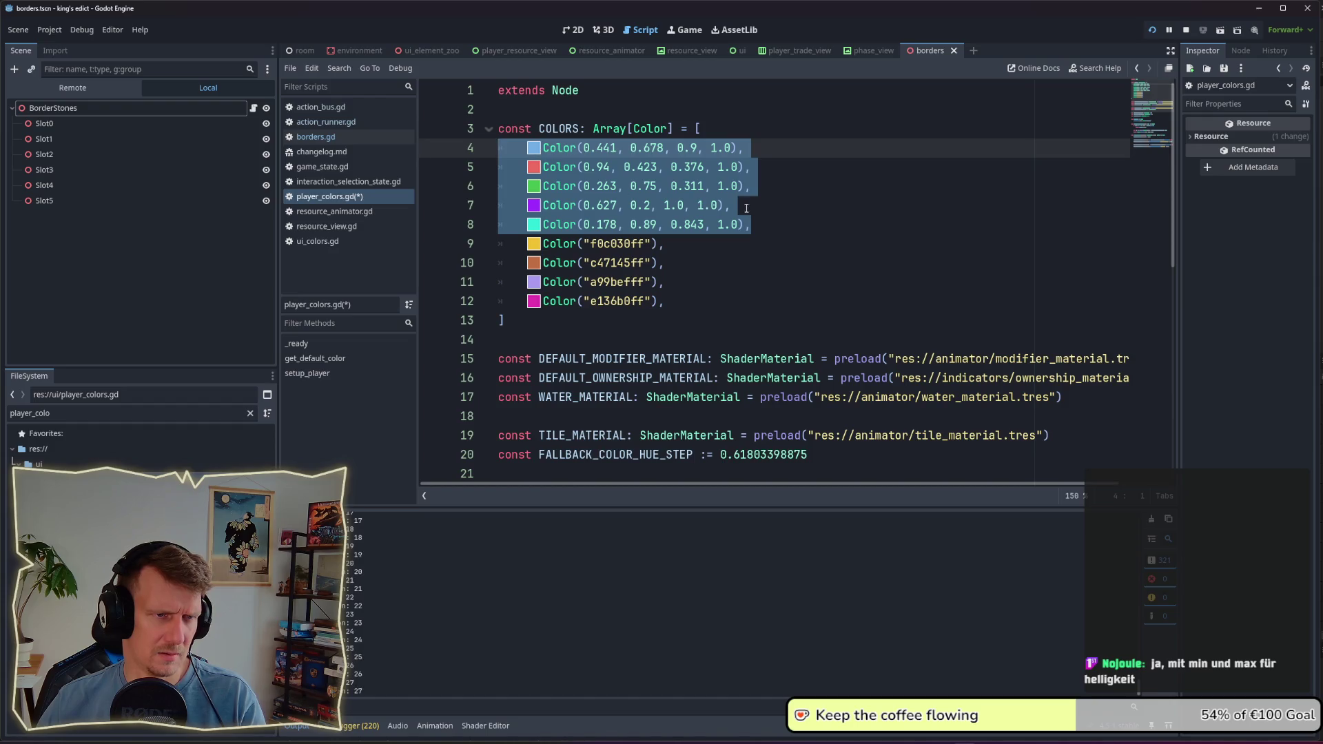
pyautogui.press('BackSpace')
pyautogui.press('BackSpace')
# Step: Duplicate the f0c030ff and e136b0ff entries into 13 hex placeholders and save player_colors.gd
pyautogui.click(681, 152)
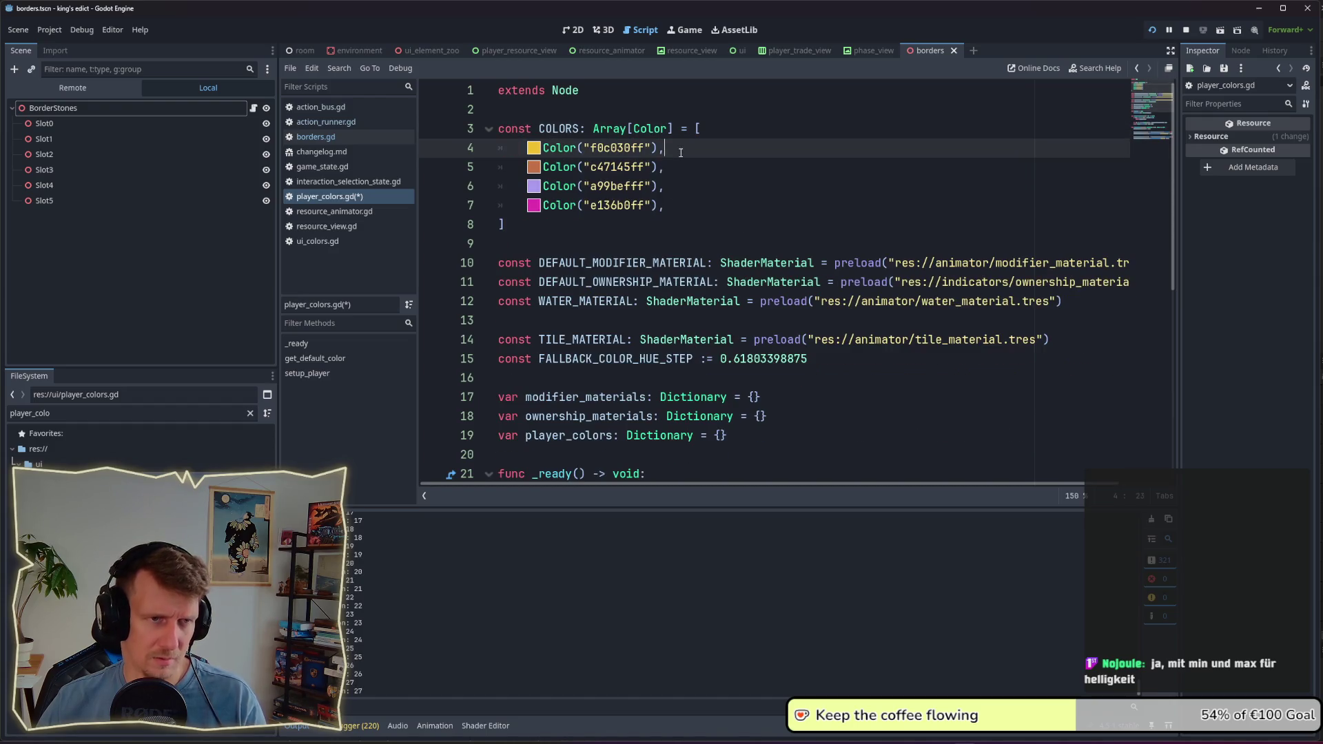
pyautogui.hotkey('ctrl', 'shift', 'd')
pyautogui.hotkey('ctrl', 'shift', 'd')
pyautogui.hotkey('ctrl', 'shift', 'd')
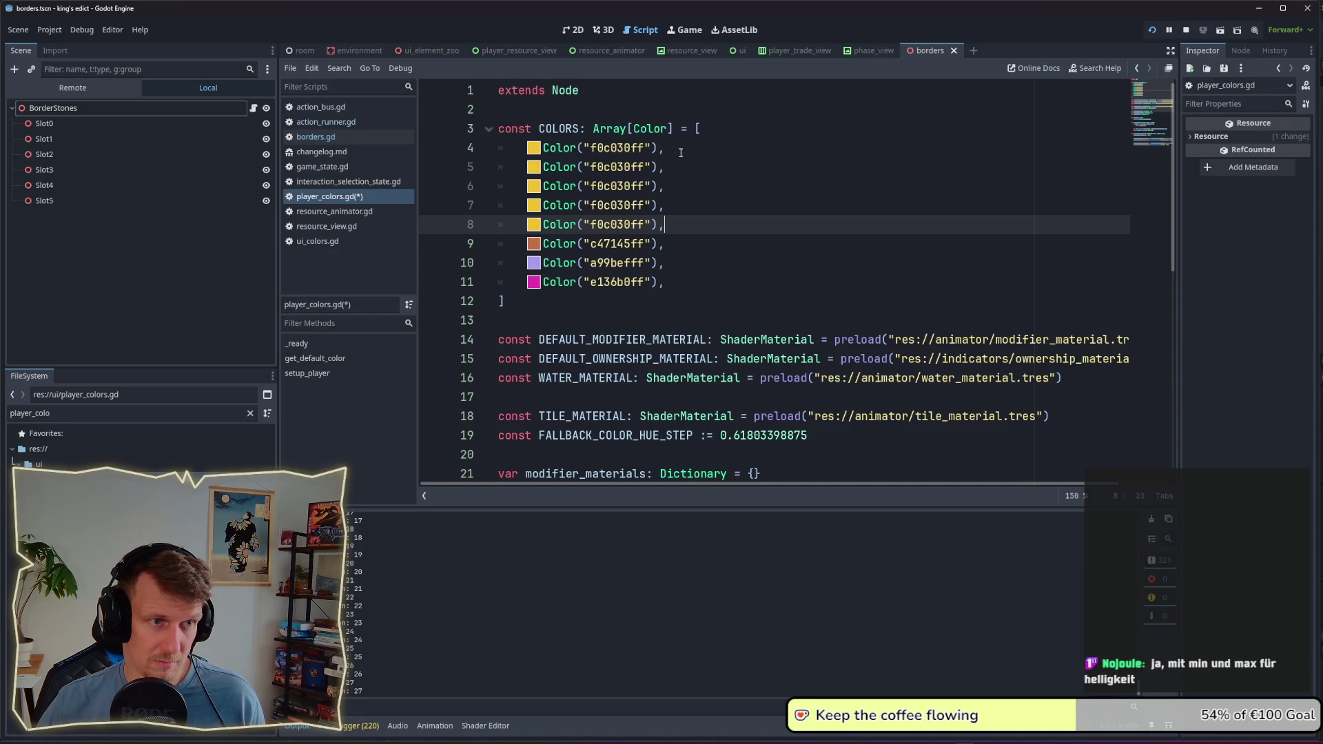
pyautogui.hotkey('ctrl', 's')
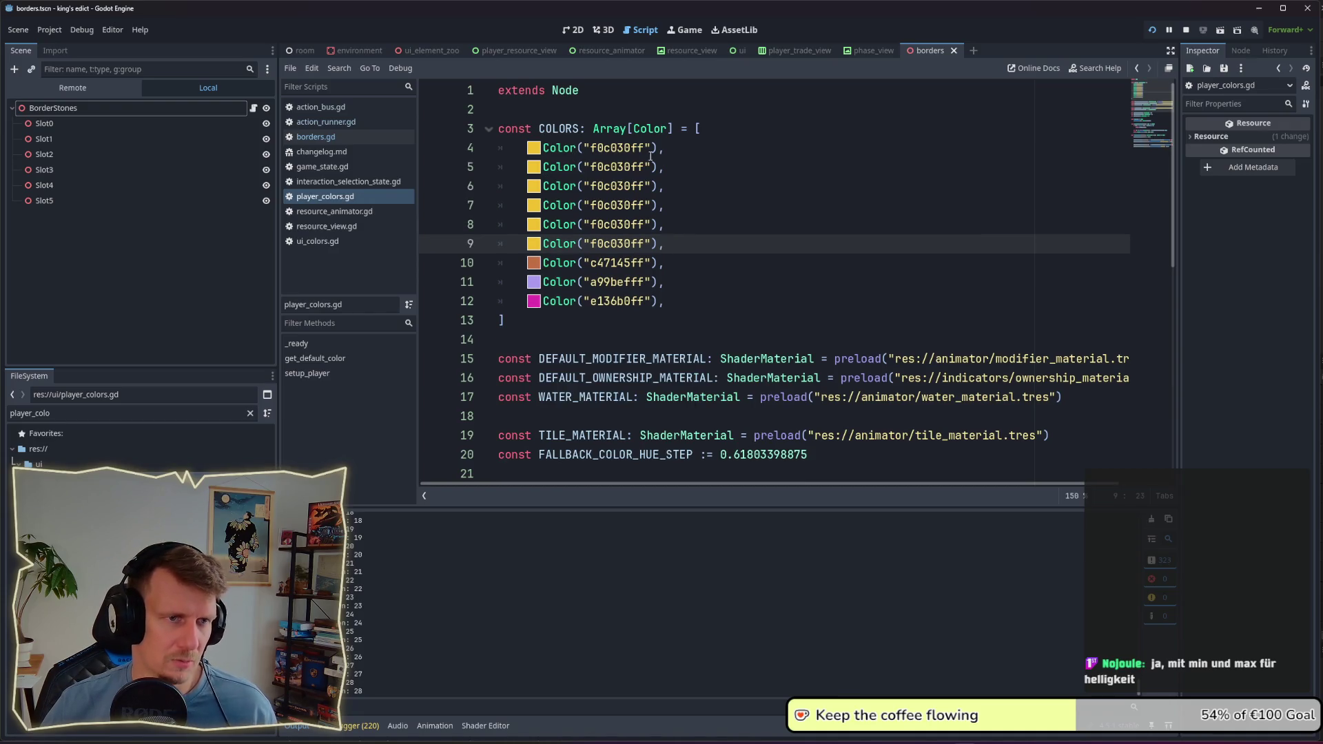
pyautogui.click(675, 153)
pyautogui.click(675, 168)
pyautogui.click(676, 184)
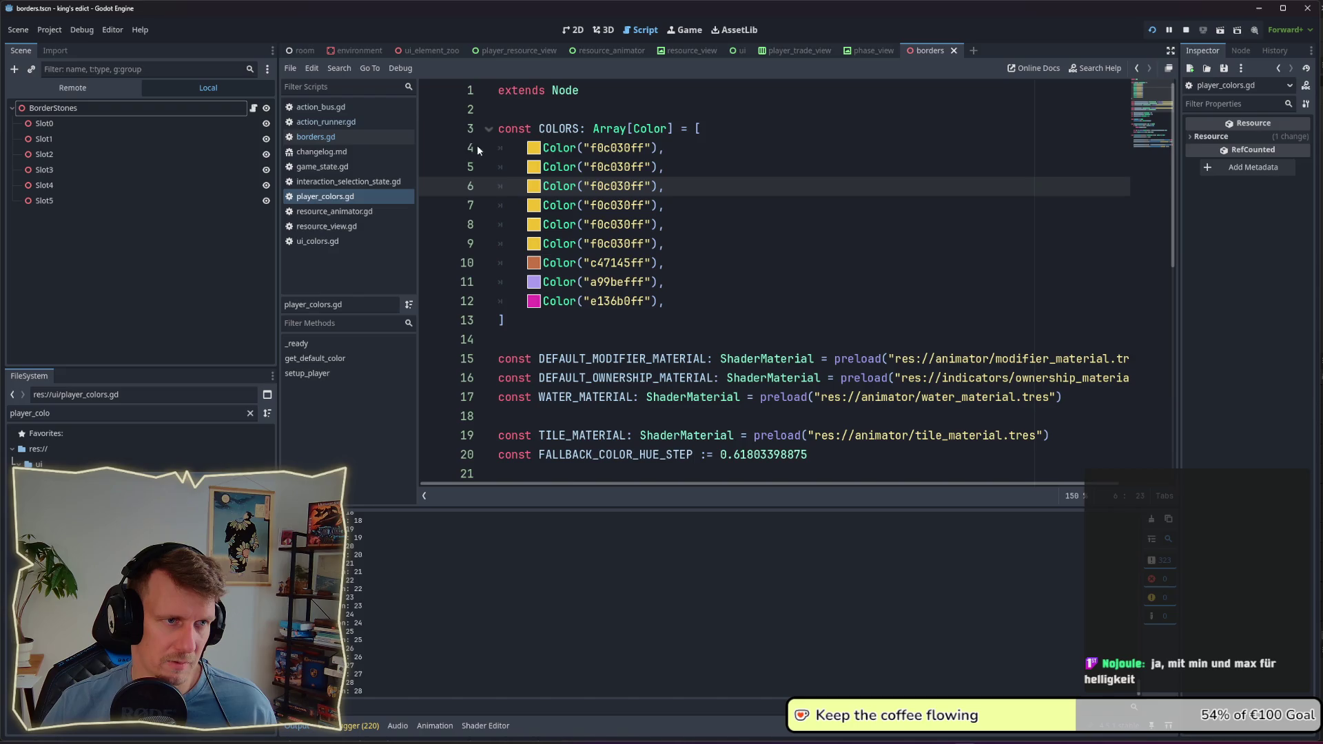
pyautogui.click(686, 309)
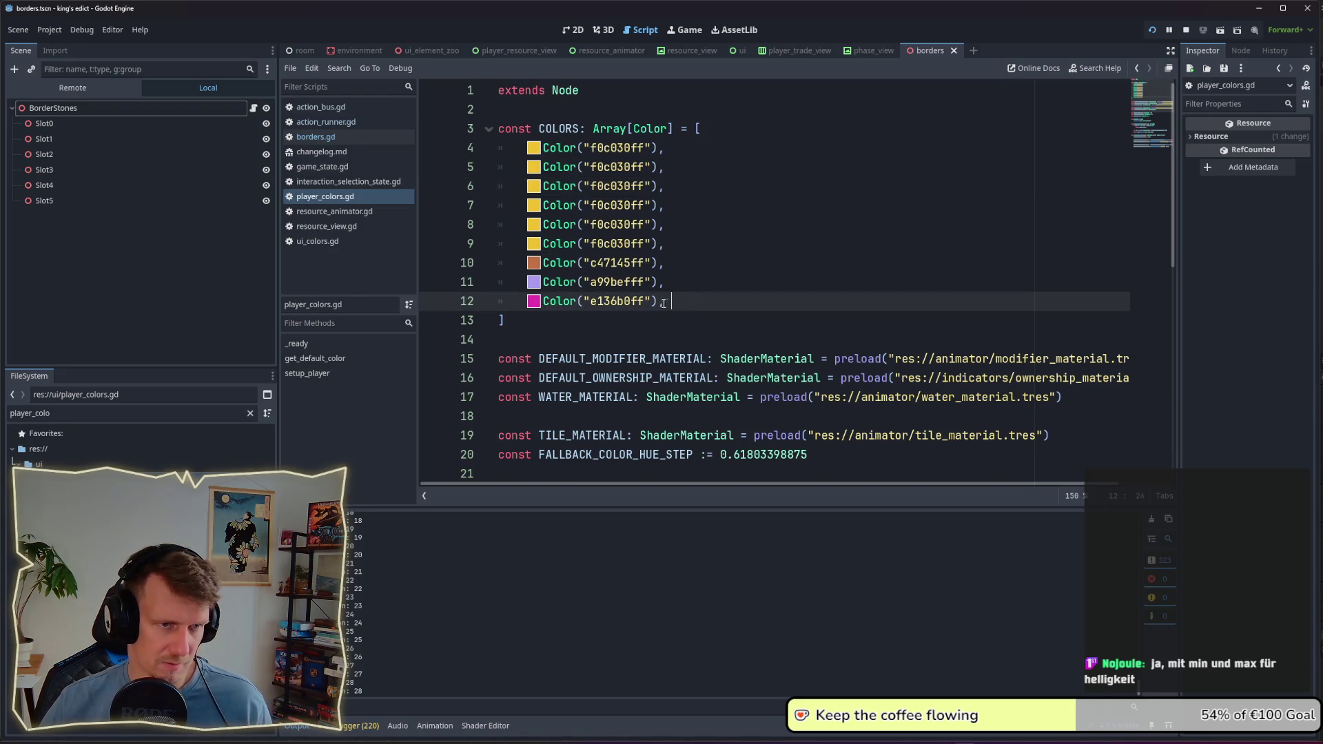
pyautogui.hotkey('ctrl', 'shift', 'd')
pyautogui.hotkey('ctrl', 'shift', 'd')
pyautogui.hotkey('ctrl', 'shift', 'd')
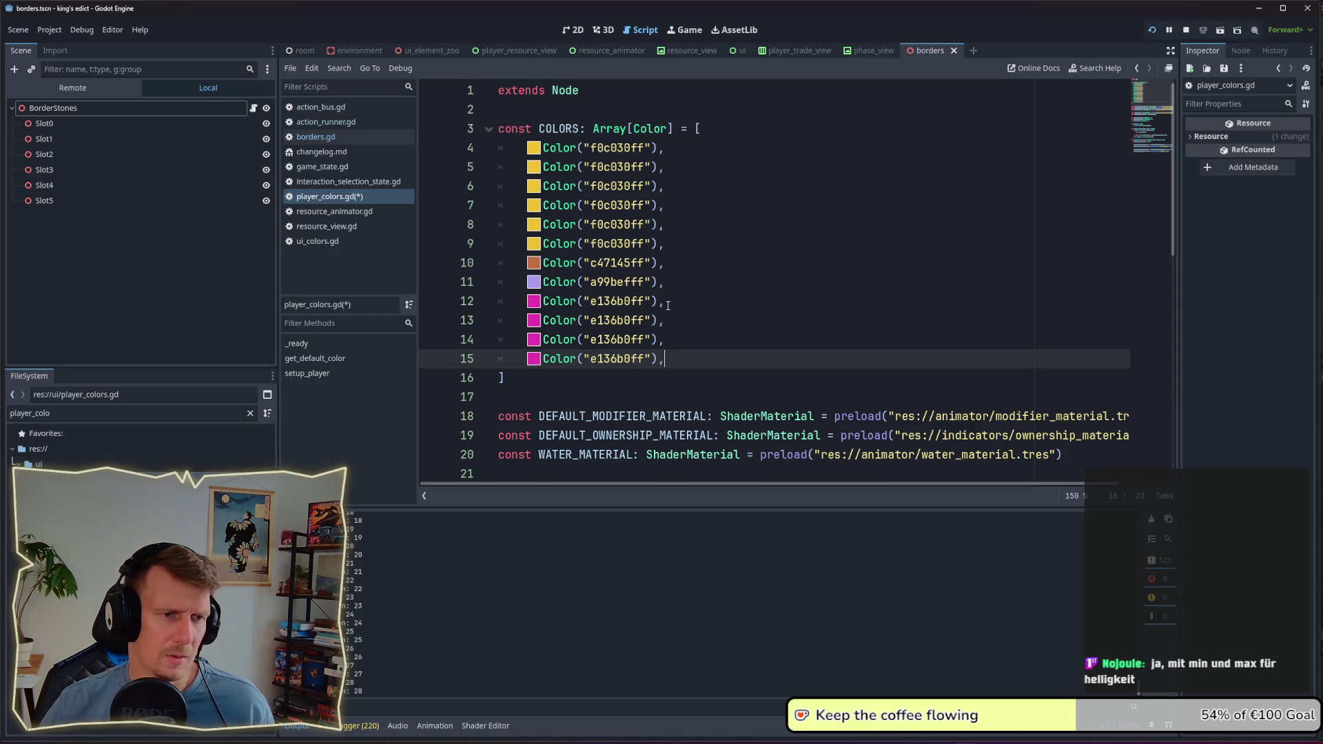
pyautogui.hotkey('ctrl', 'shift', 'd')
pyautogui.click(693, 339)
pyautogui.hotkey('ctrl', 's')
# Step: Move the palette page to the top-left and snap the restored Godot window right
pyautogui.hotkey('alt', 'Tab')
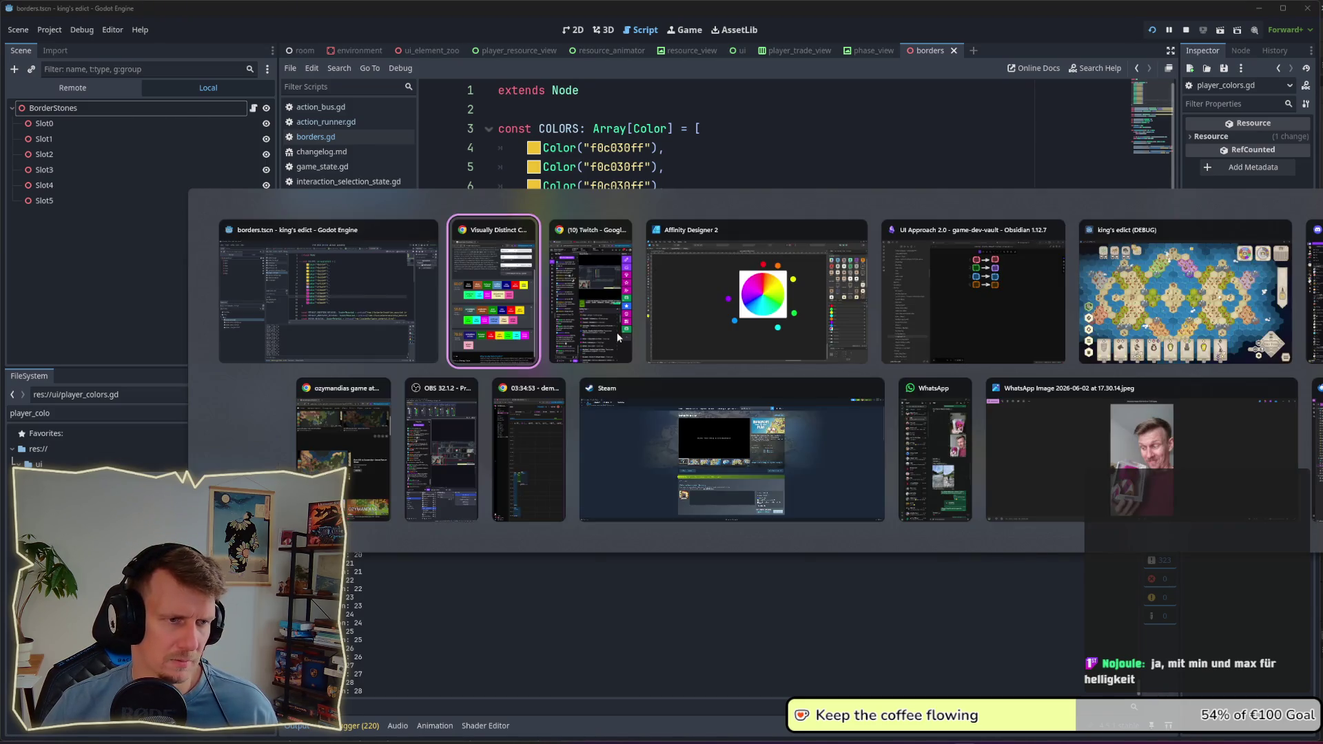
pyautogui.moveTo(420, 35); pyautogui.dragTo(355, 11)
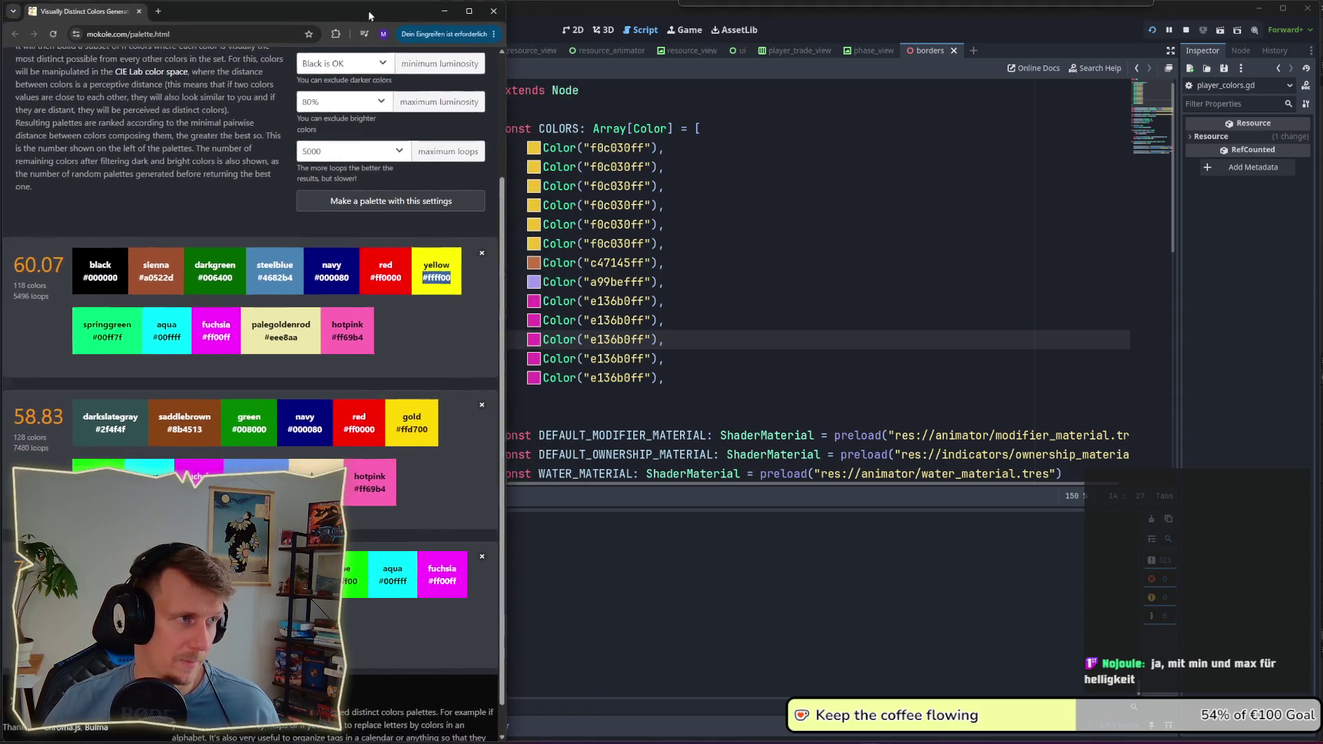
pyautogui.click(1069, 13)
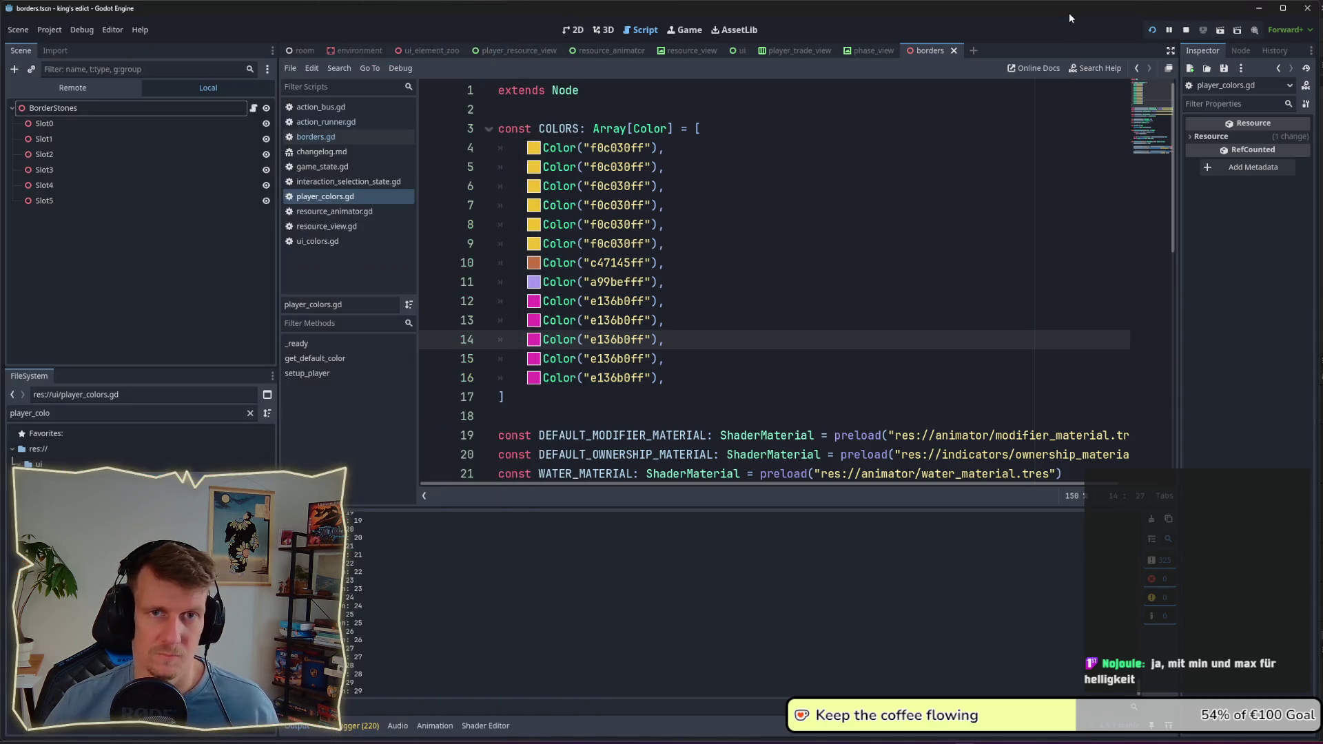
pyautogui.doubleClick(1069, 13)
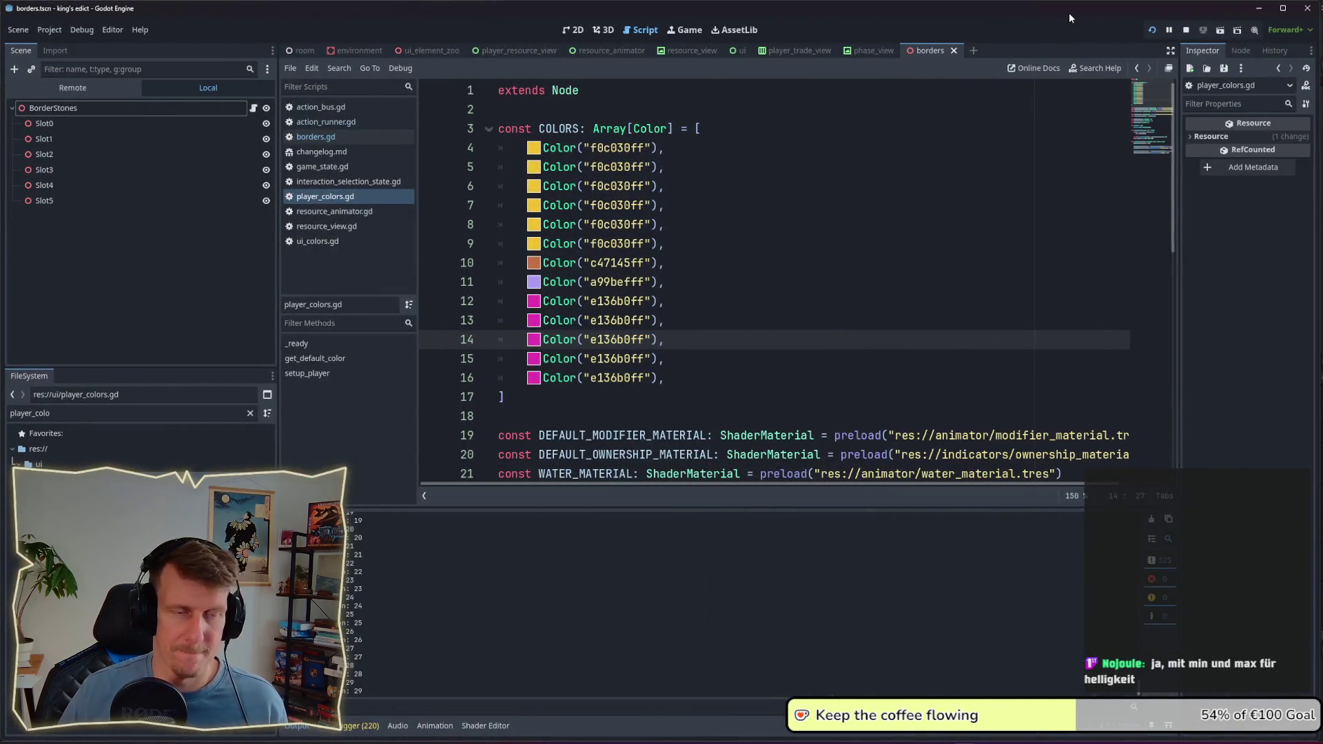
pyautogui.press('super+Right')
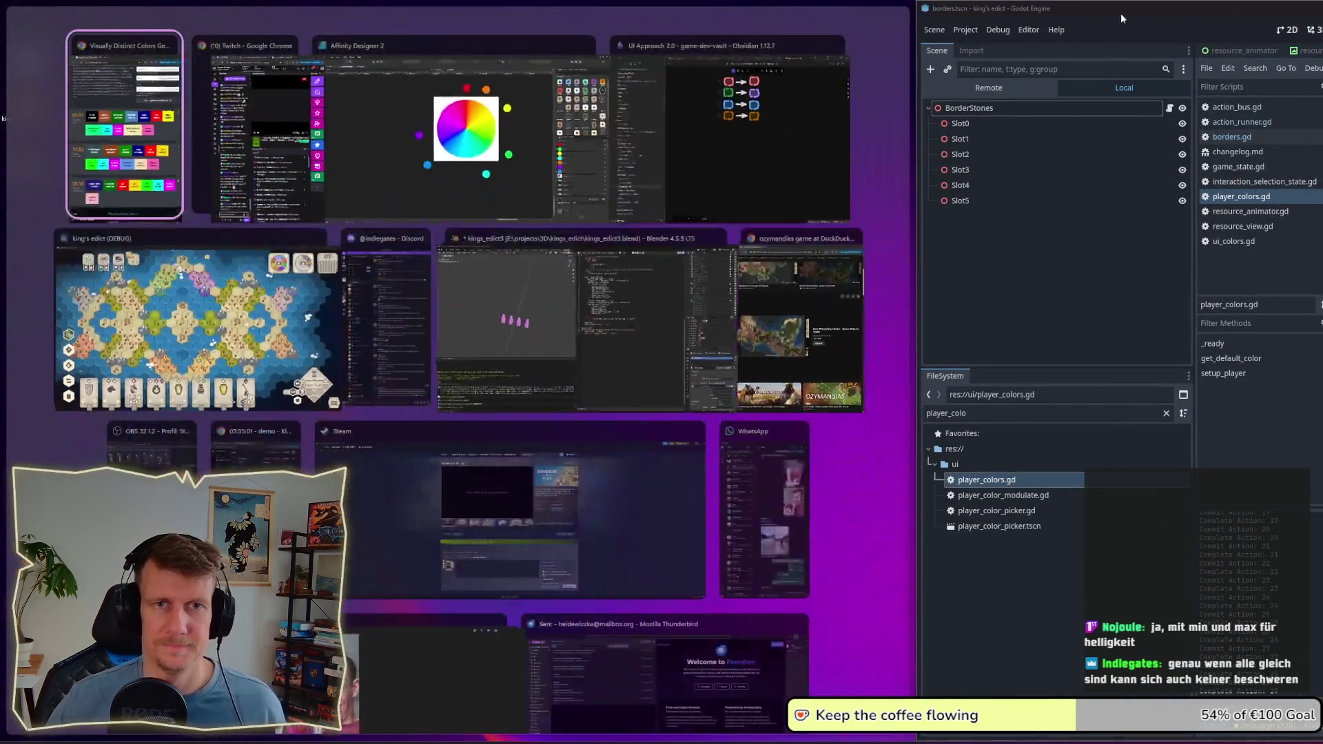
# Step: Fit Godot into the right half beside the palette page and widen the script editor
pyautogui.press('Return')
pyautogui.moveTo(1130, 14); pyautogui.dragTo(720, 13)
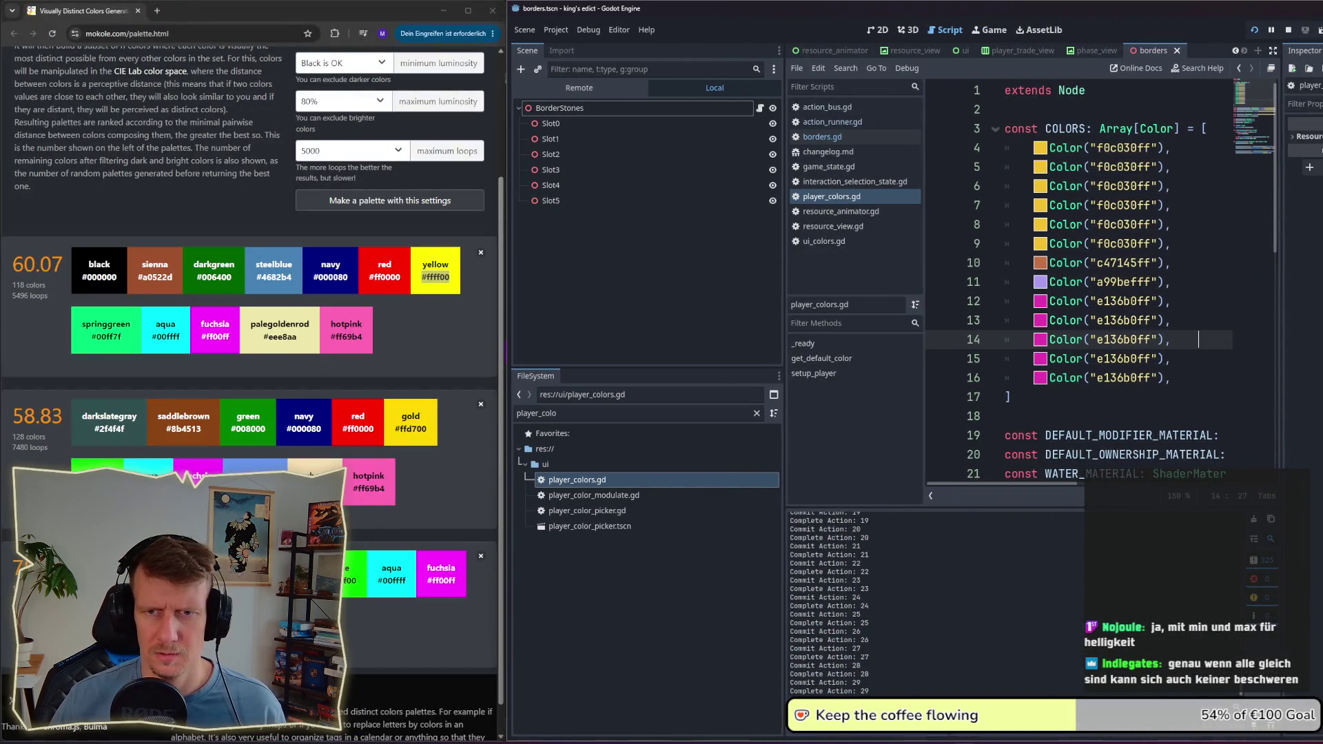
pyautogui.press('super+Right')
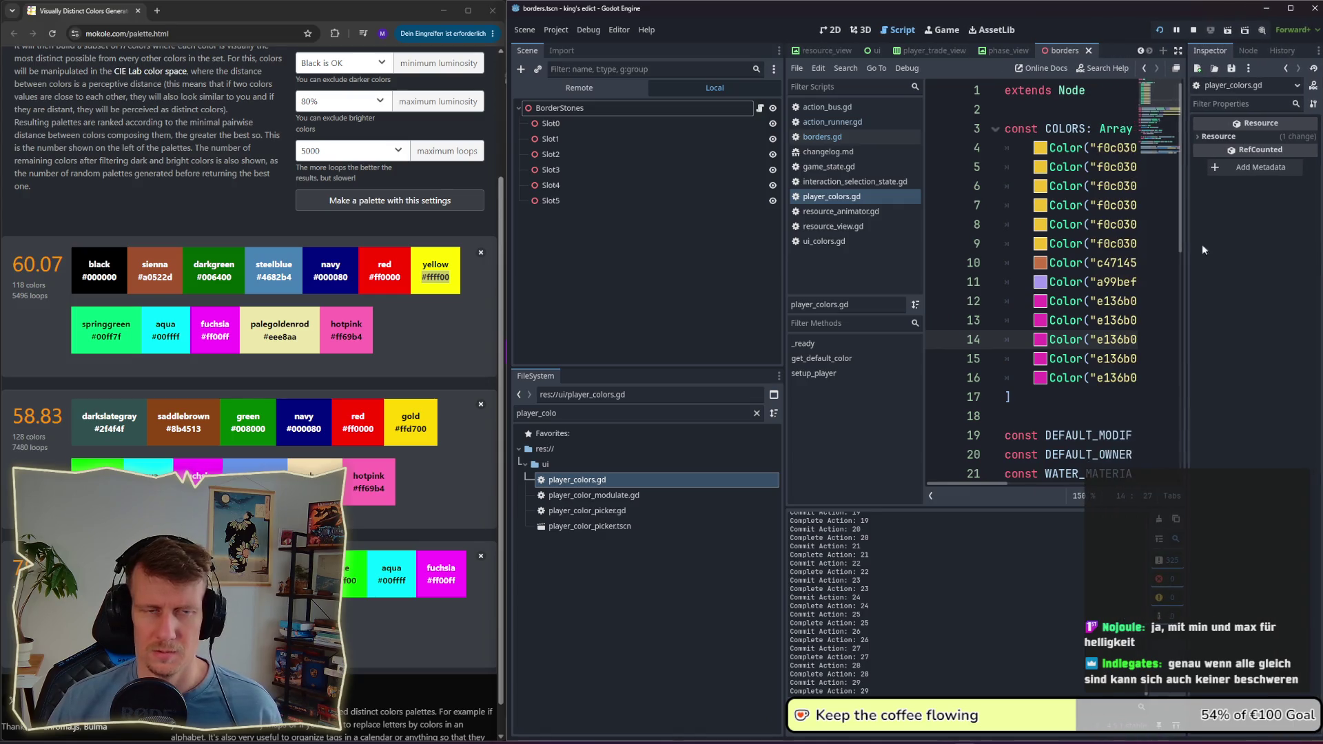
pyautogui.moveTo(977, 485)
pyautogui.mouseDown()
pyautogui.moveTo(1002, 484)
pyautogui.moveTo(980, 486)
pyautogui.mouseUp()
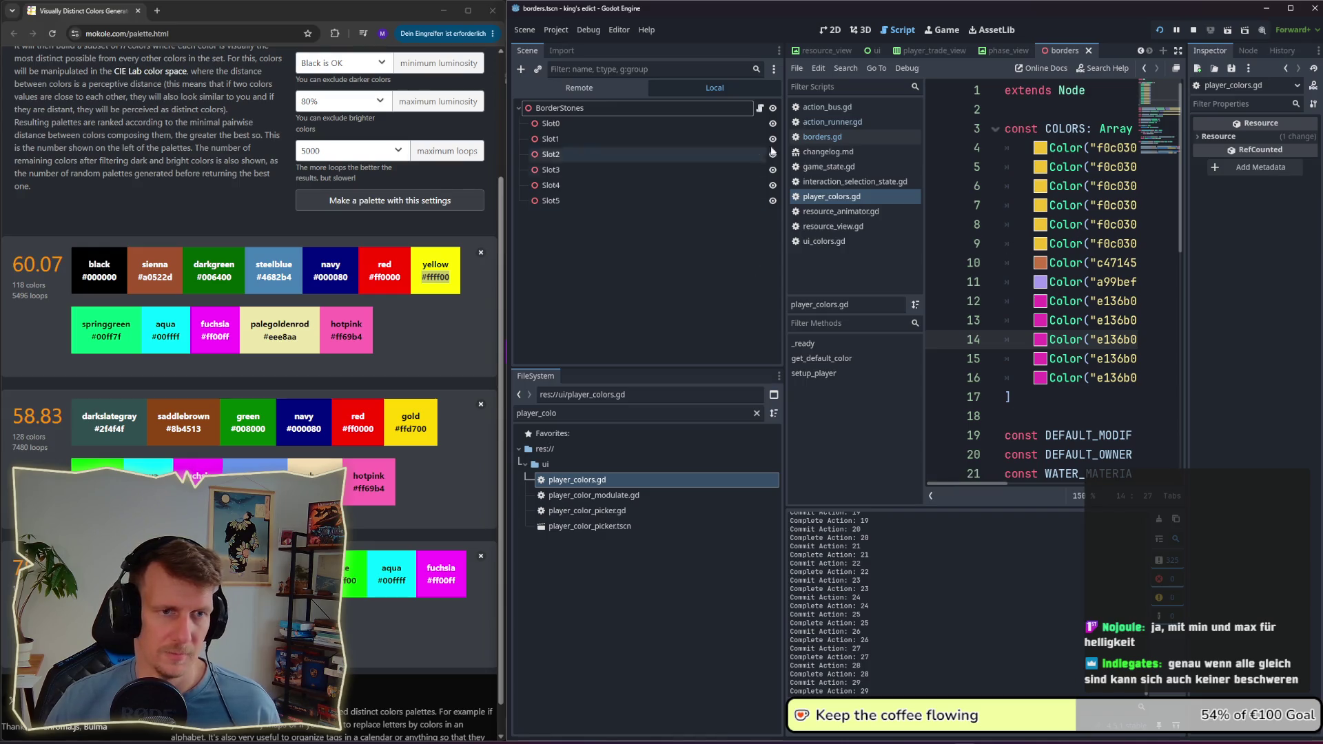
pyautogui.moveTo(784, 121); pyautogui.dragTo(687, 113)
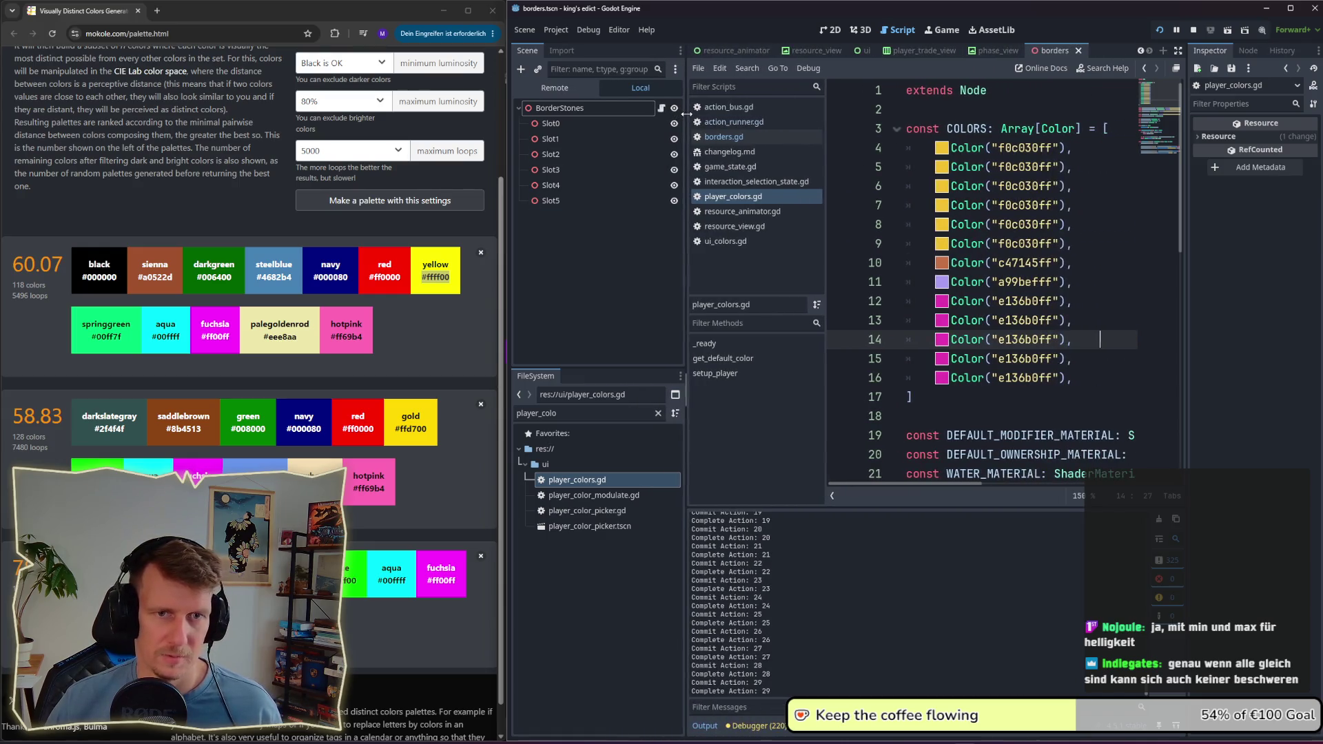
# Step: Replace line 4's f0c030ff with the palette's steelblue hex #4682b4
pyautogui.click(118, 279)
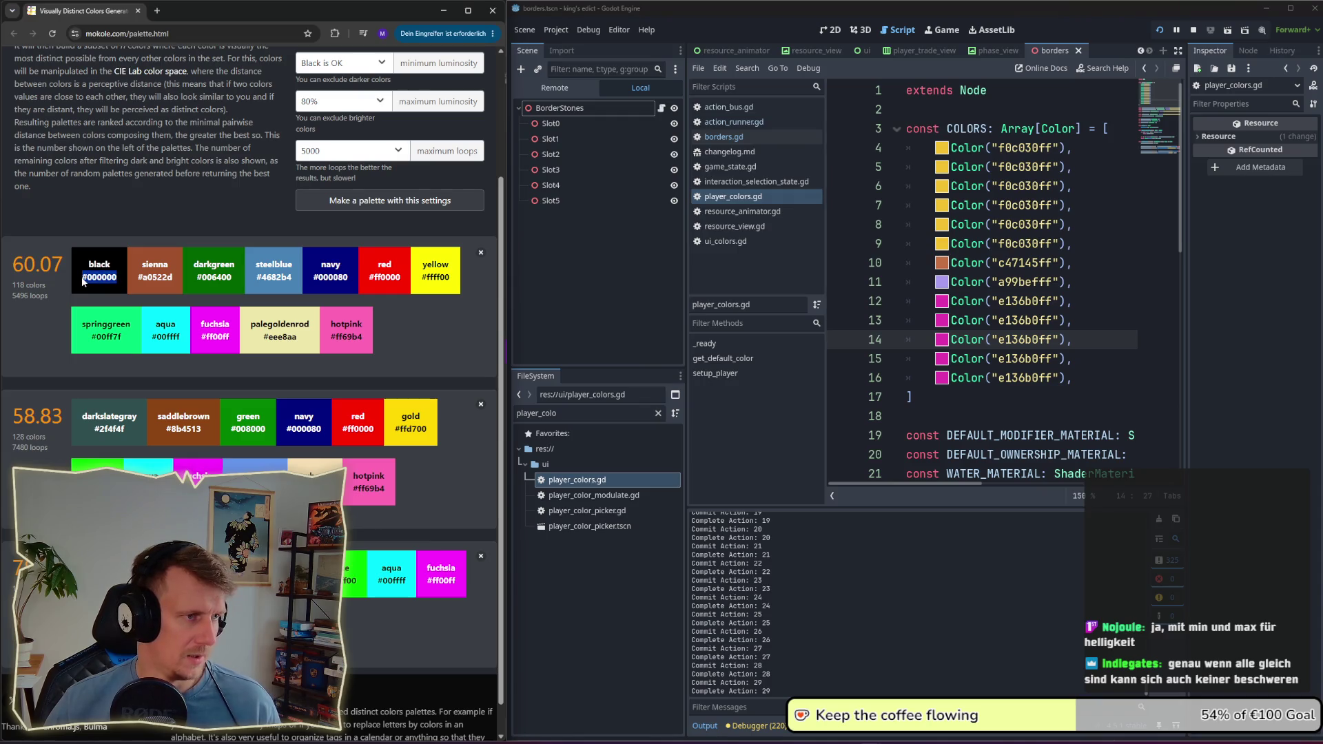
pyautogui.moveTo(296, 280); pyautogui.dragTo(261, 278)
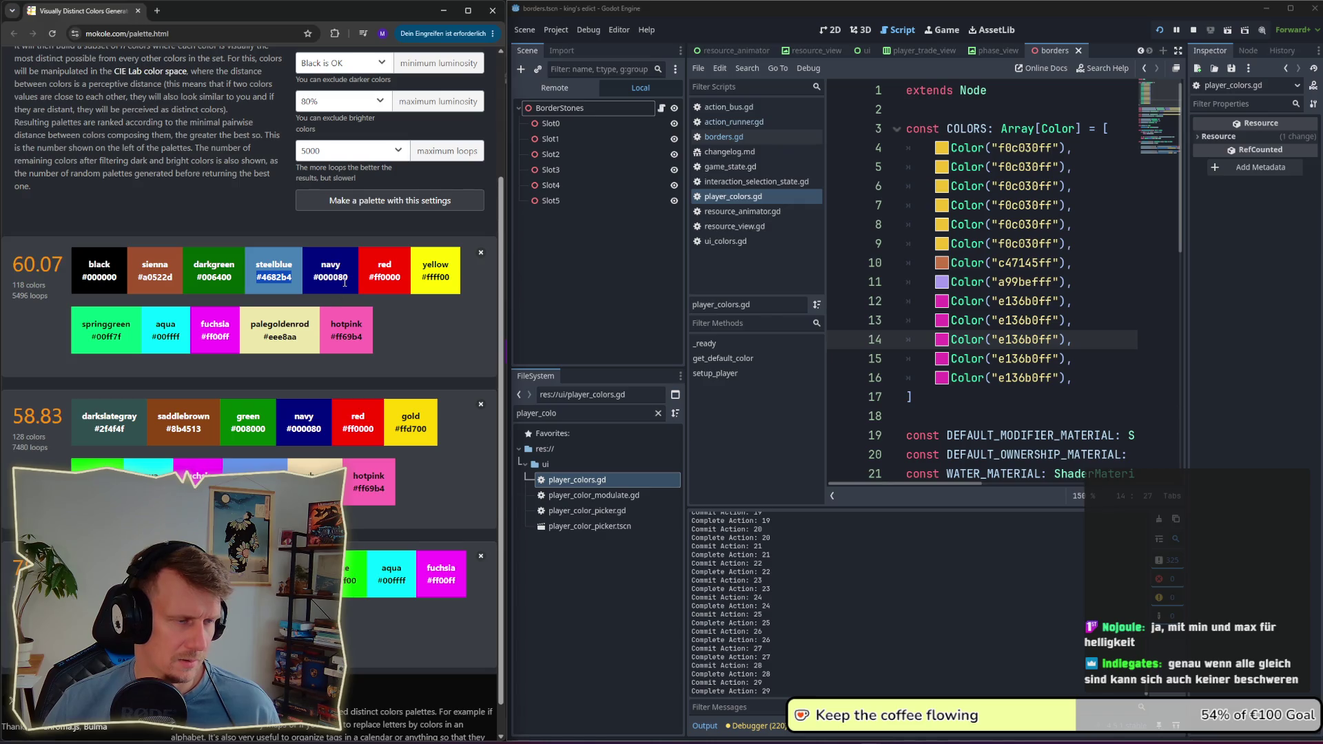
pyautogui.doubleClick(1023, 148)
pyautogui.write('#4682b4')
# Step: Paste red #ff0000 into line 5 and darkgreen #006400 into line 6 of COLORS
pyautogui.moveTo(398, 278); pyautogui.dragTo(372, 276)
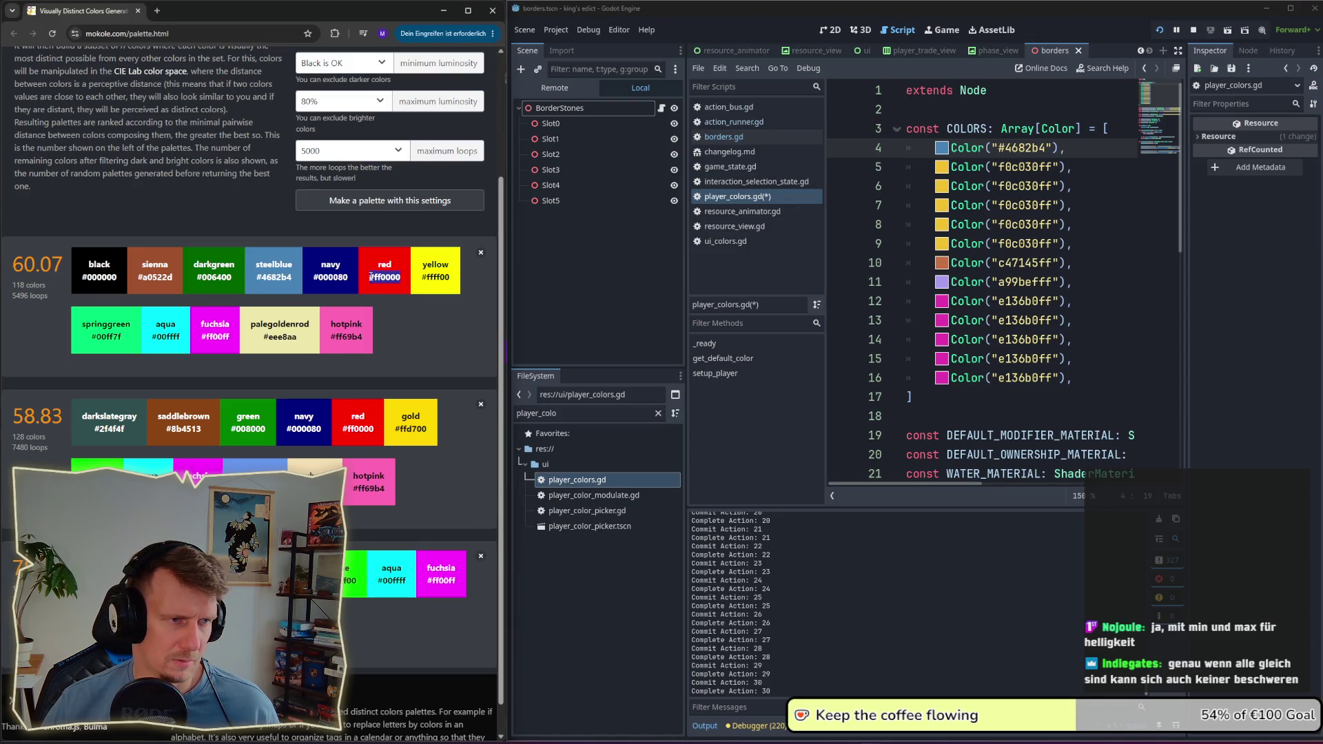
pyautogui.doubleClick(1011, 167)
pyautogui.write('#ff0000')
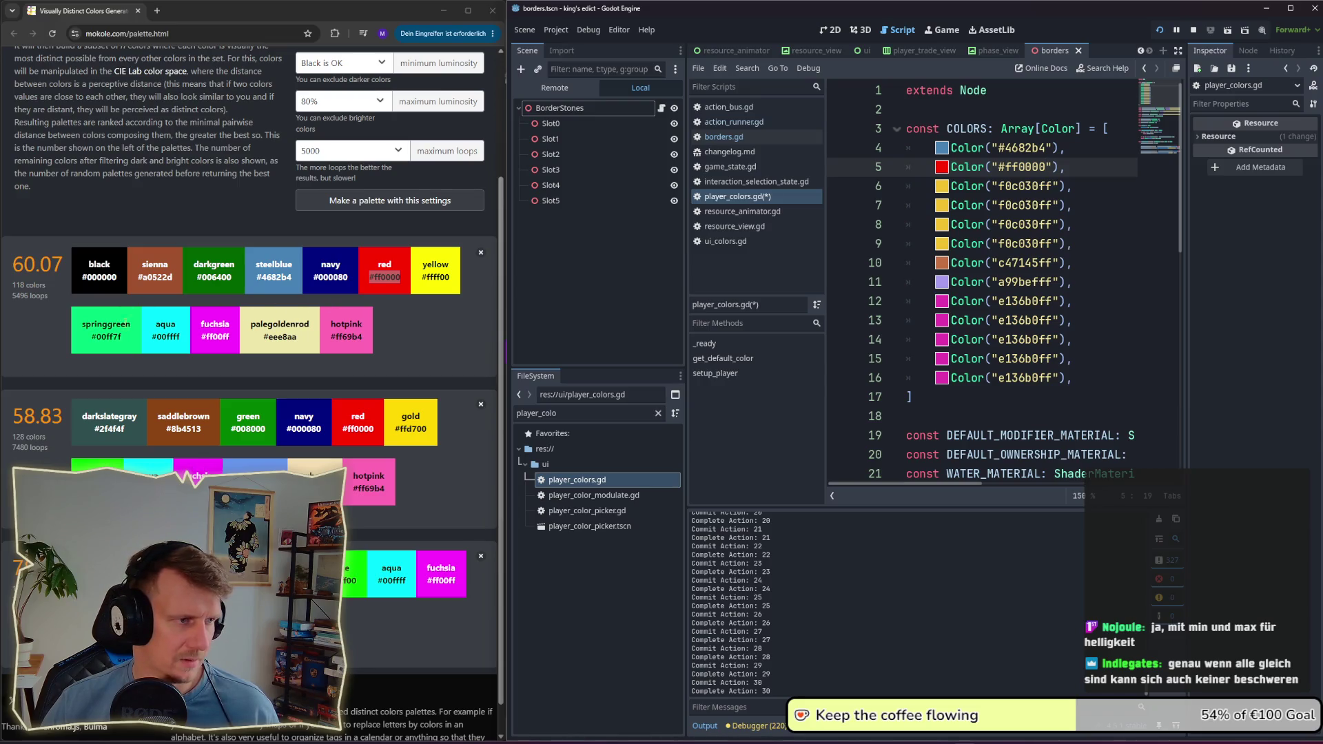
pyautogui.moveTo(232, 277); pyautogui.dragTo(203, 278)
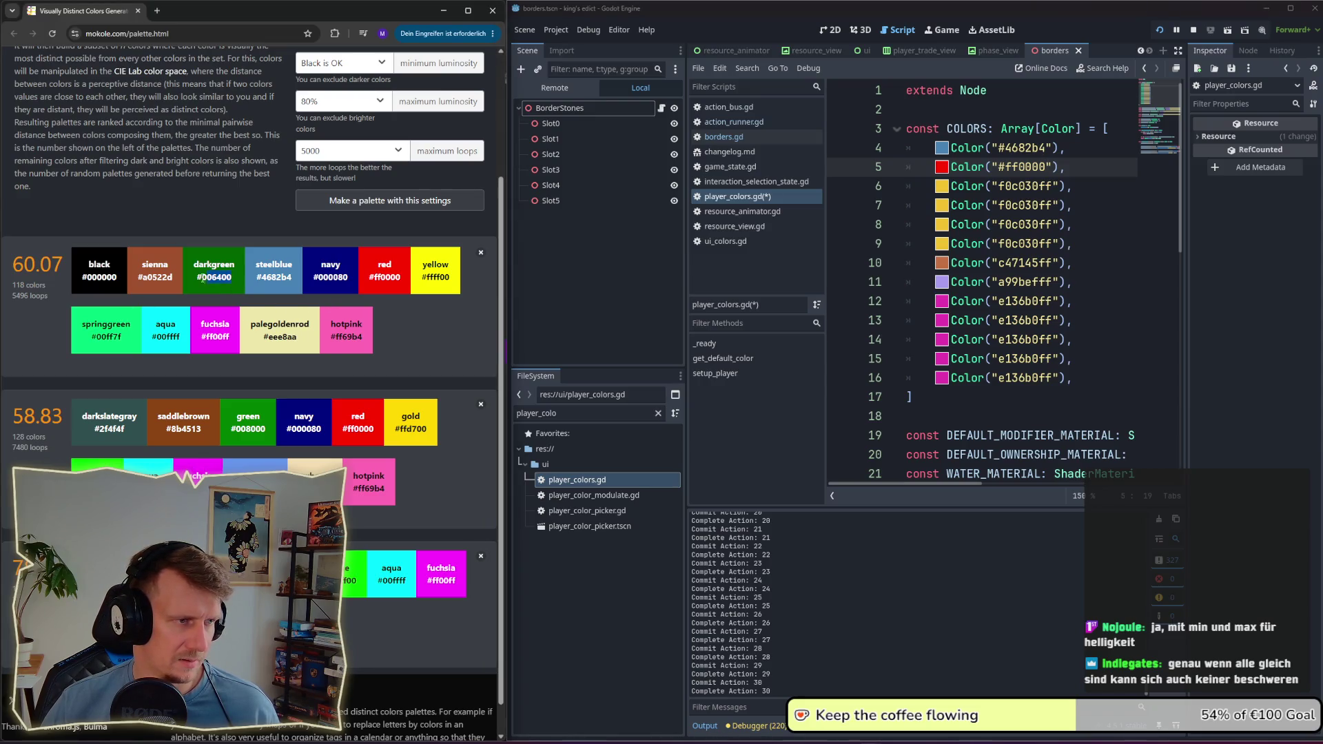
pyautogui.doubleClick(1011, 186)
pyautogui.write('#006400')
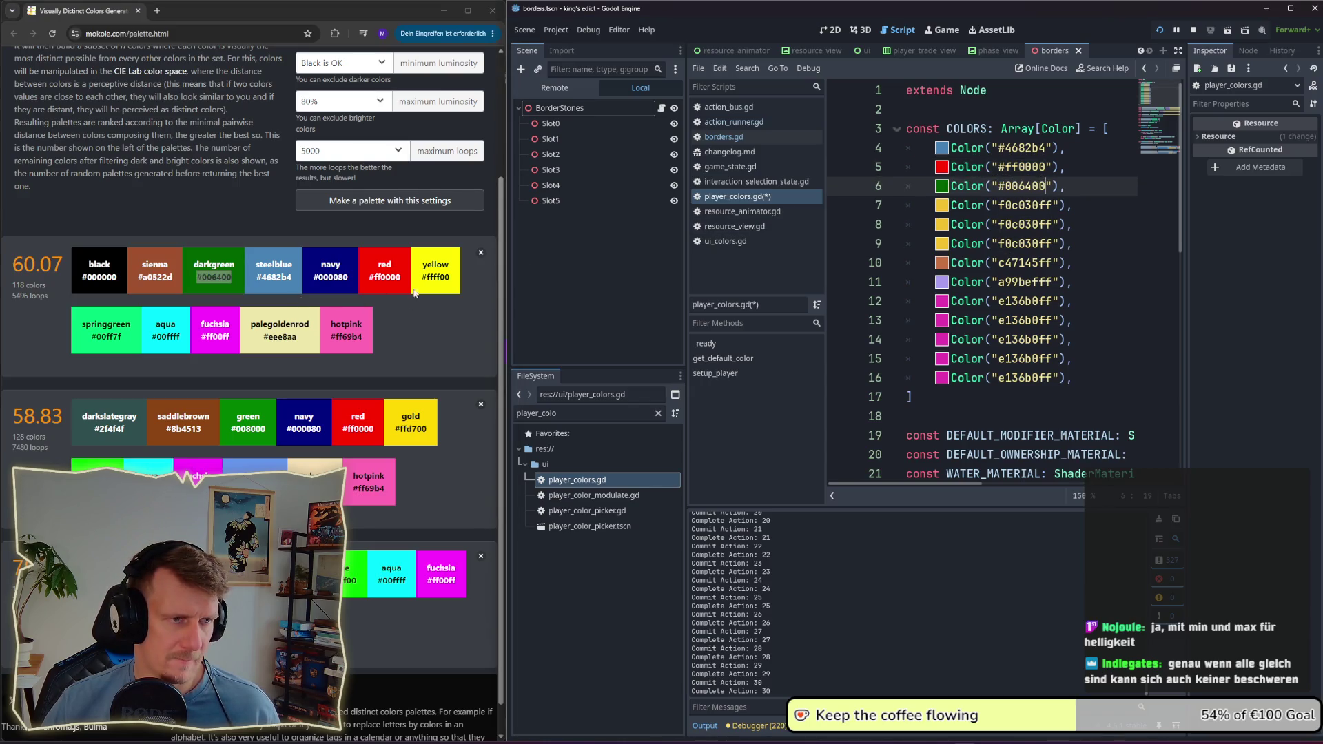
# Step: Fill lines 7–9 with yellow #ffff00, fuchsia #ff00ff and aqua #00ffff
pyautogui.moveTo(452, 279); pyautogui.dragTo(422, 278)
pyautogui.hotkey('ctrl', 'c')
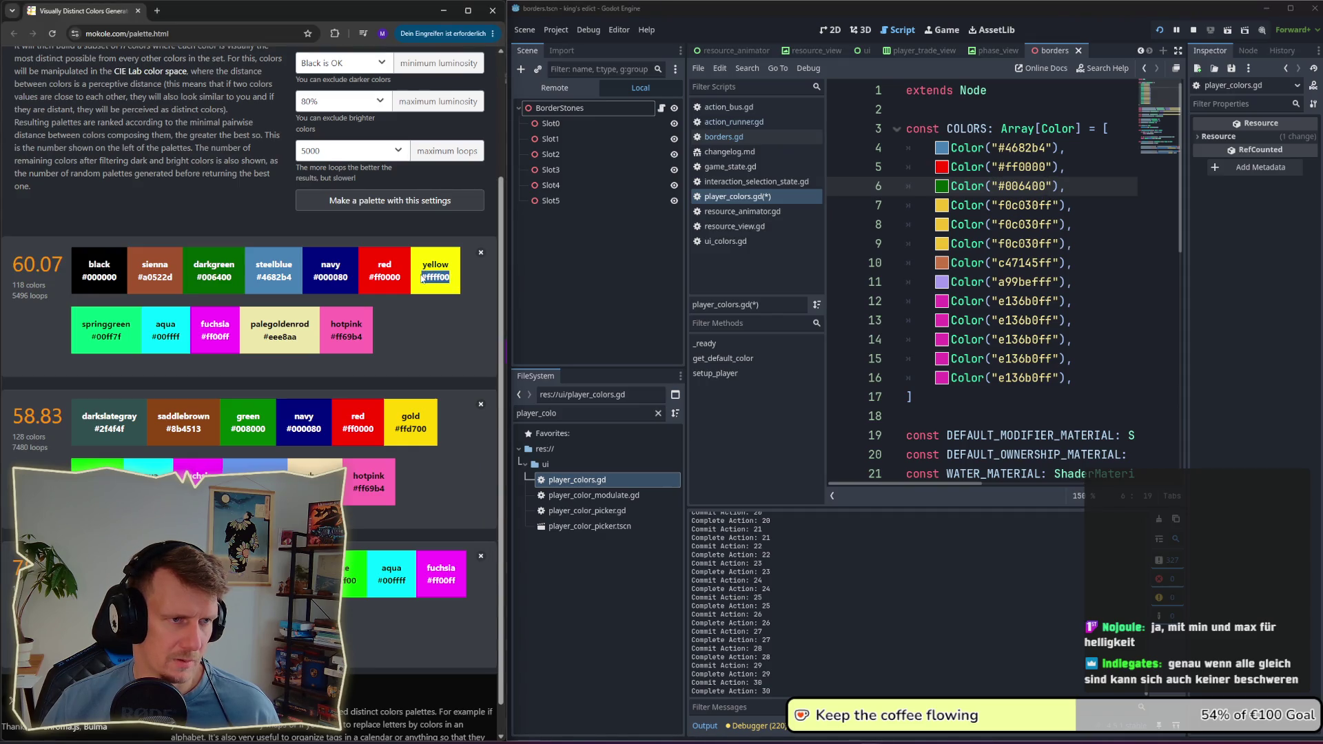
pyautogui.doubleClick(1011, 204)
pyautogui.hotkey('ctrl', 'v')
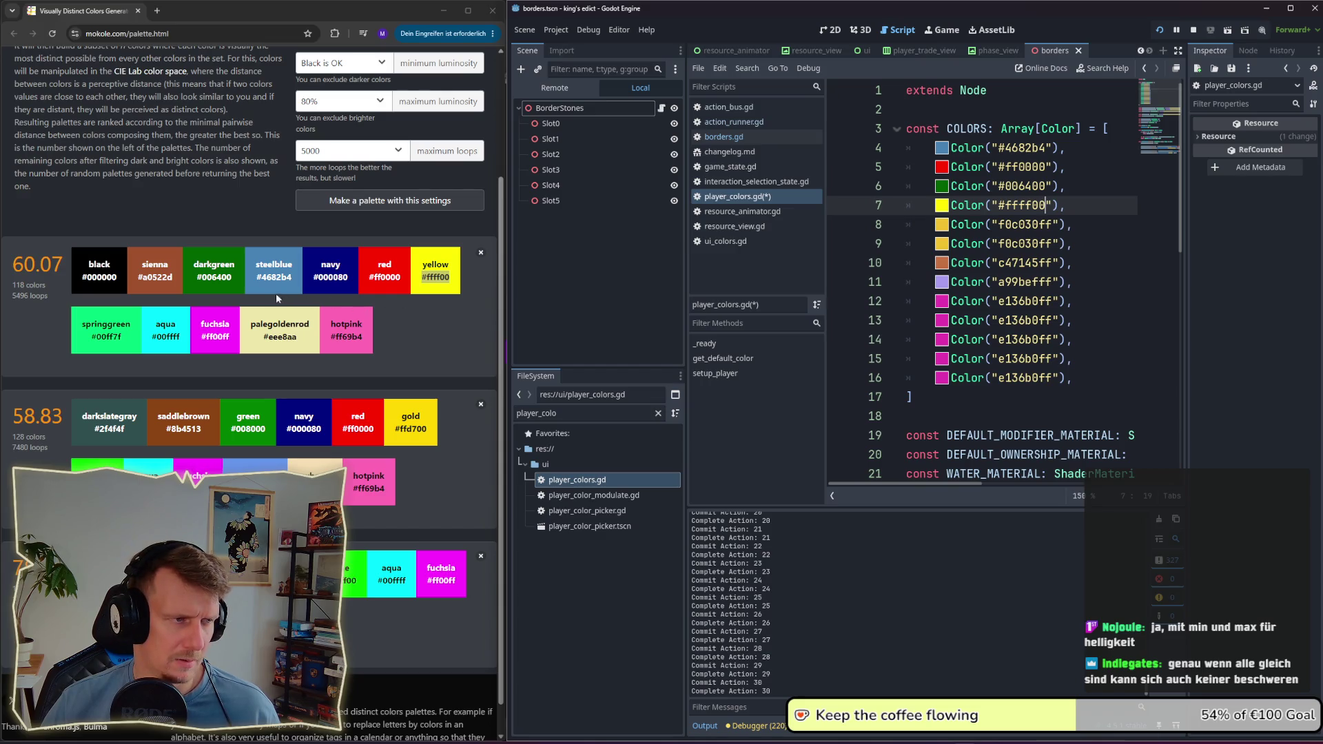
pyautogui.doubleClick(1011, 224)
pyautogui.write('#ff00ff')
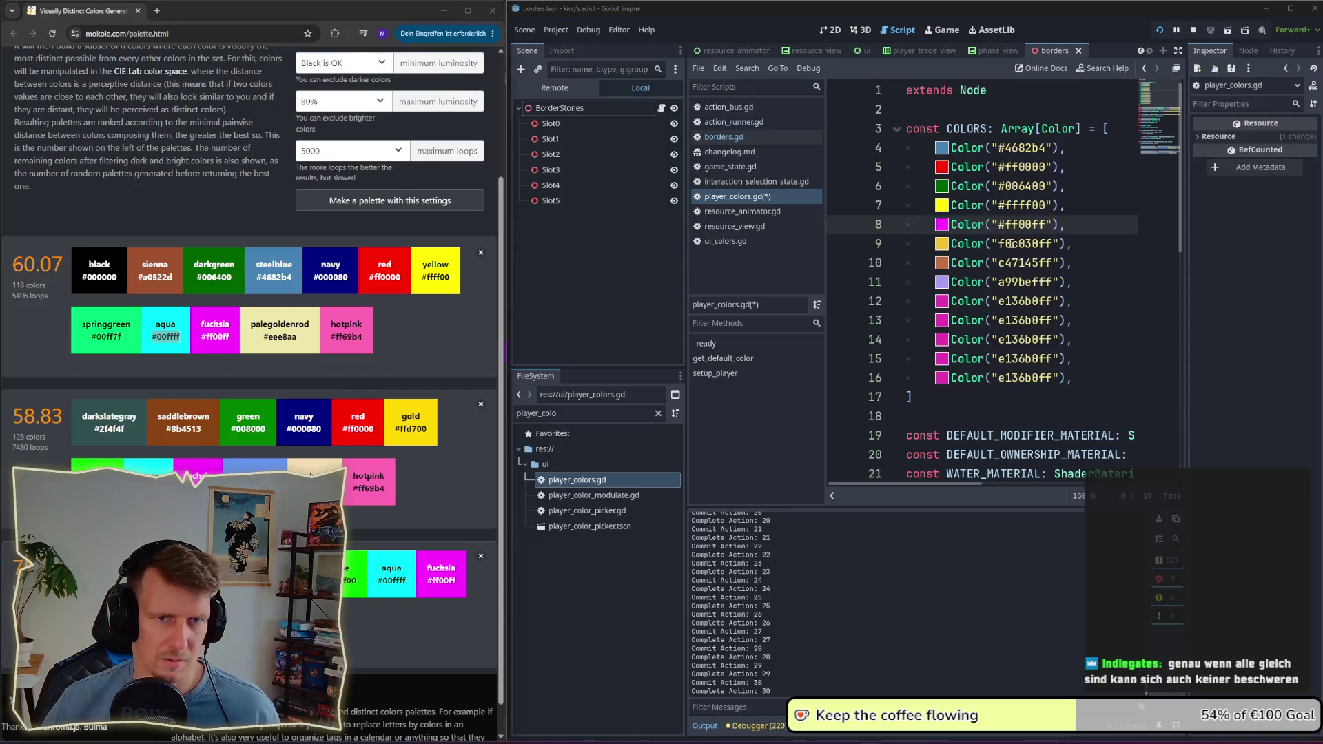
pyautogui.moveTo(180, 337); pyautogui.dragTo(152, 337)
pyautogui.hotkey('ctrl', 'c')
pyautogui.doubleClick(1011, 243)
pyautogui.hotkey('ctrl', 'v')
# Step: Paste sienna #a0522d over the c47145ff value on line 10, also hitting line 11
pyautogui.moveTo(366, 336); pyautogui.dragTo(330, 336)
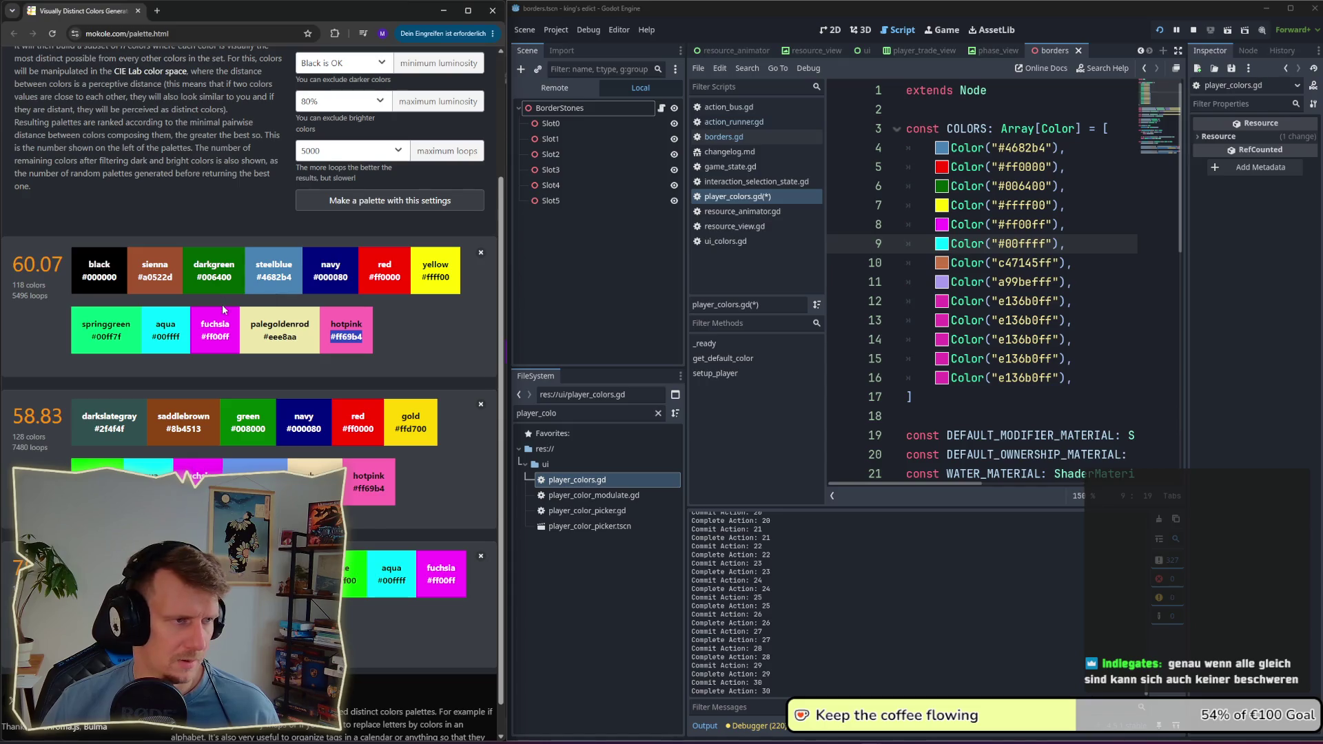
pyautogui.moveTo(175, 278); pyautogui.dragTo(138, 279)
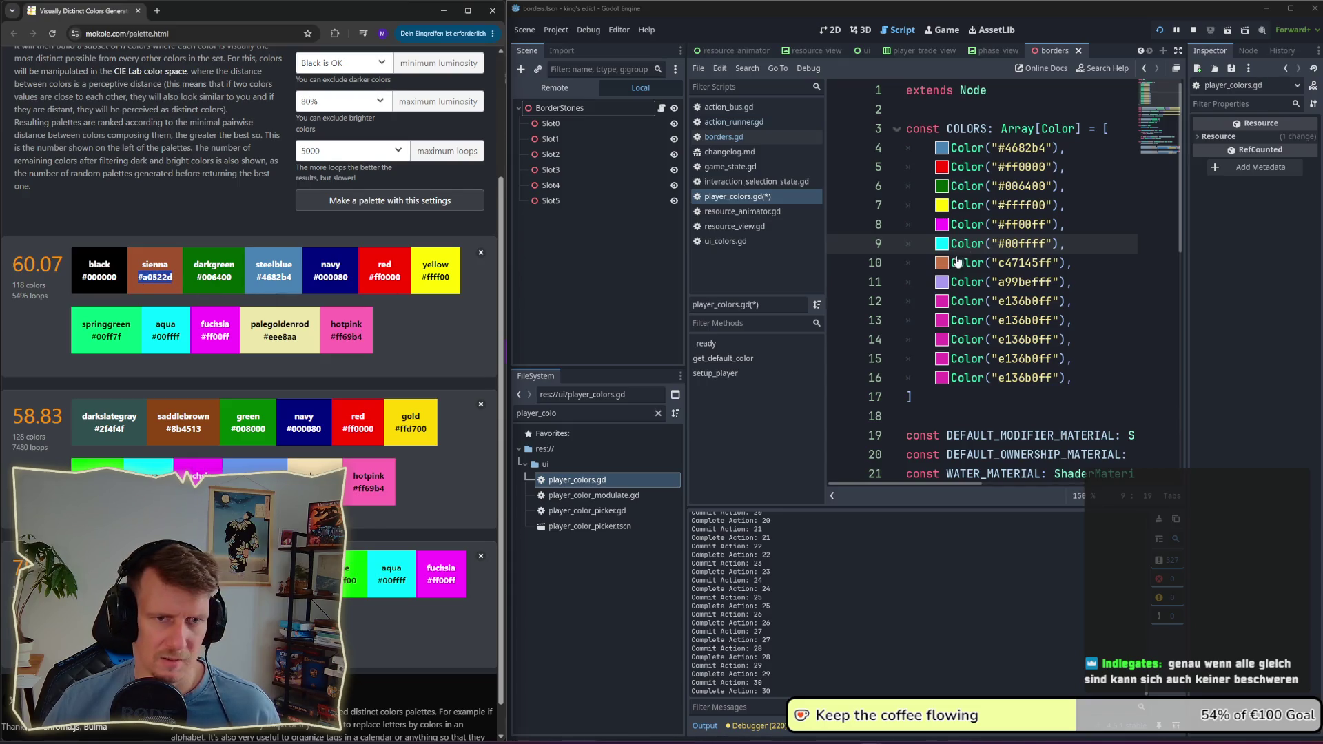
pyautogui.doubleClick(1020, 282)
pyautogui.hotkey('ctrl', 'v')
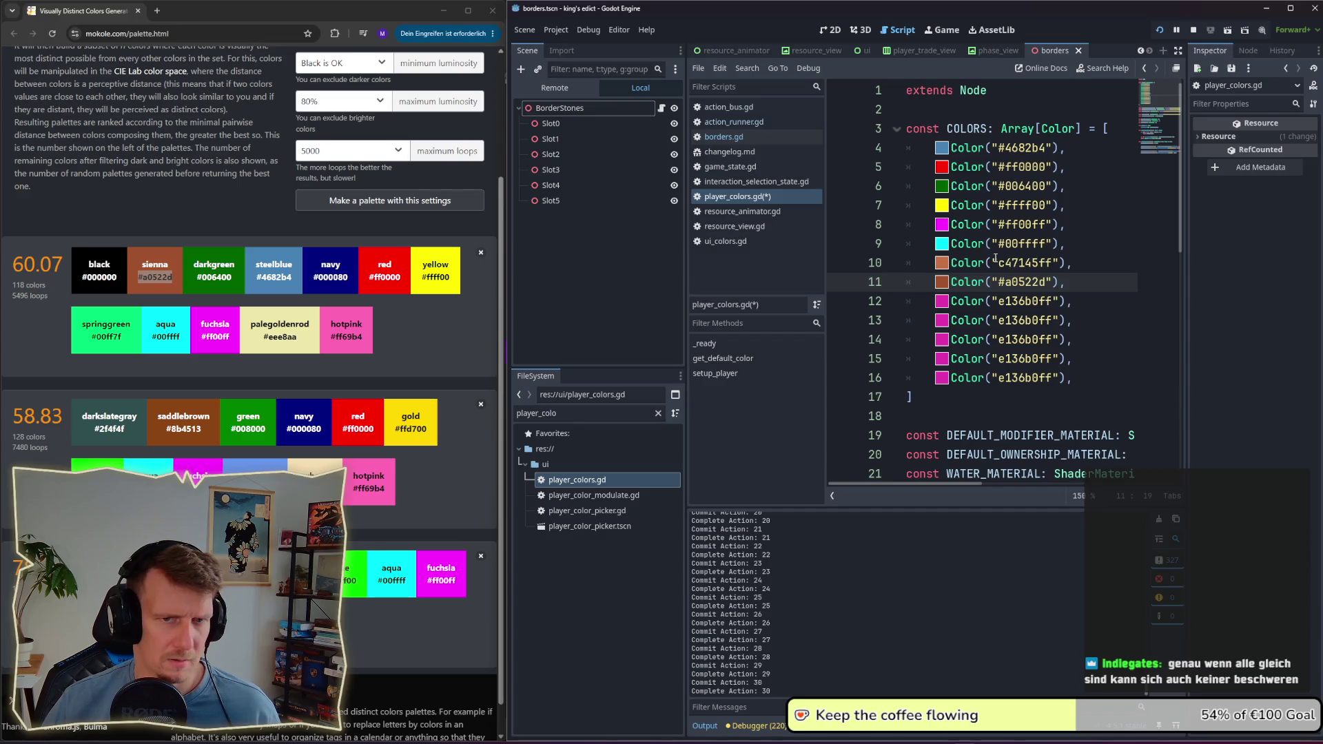
pyautogui.doubleClick(1036, 263)
pyautogui.hotkey('ctrl', 'v')
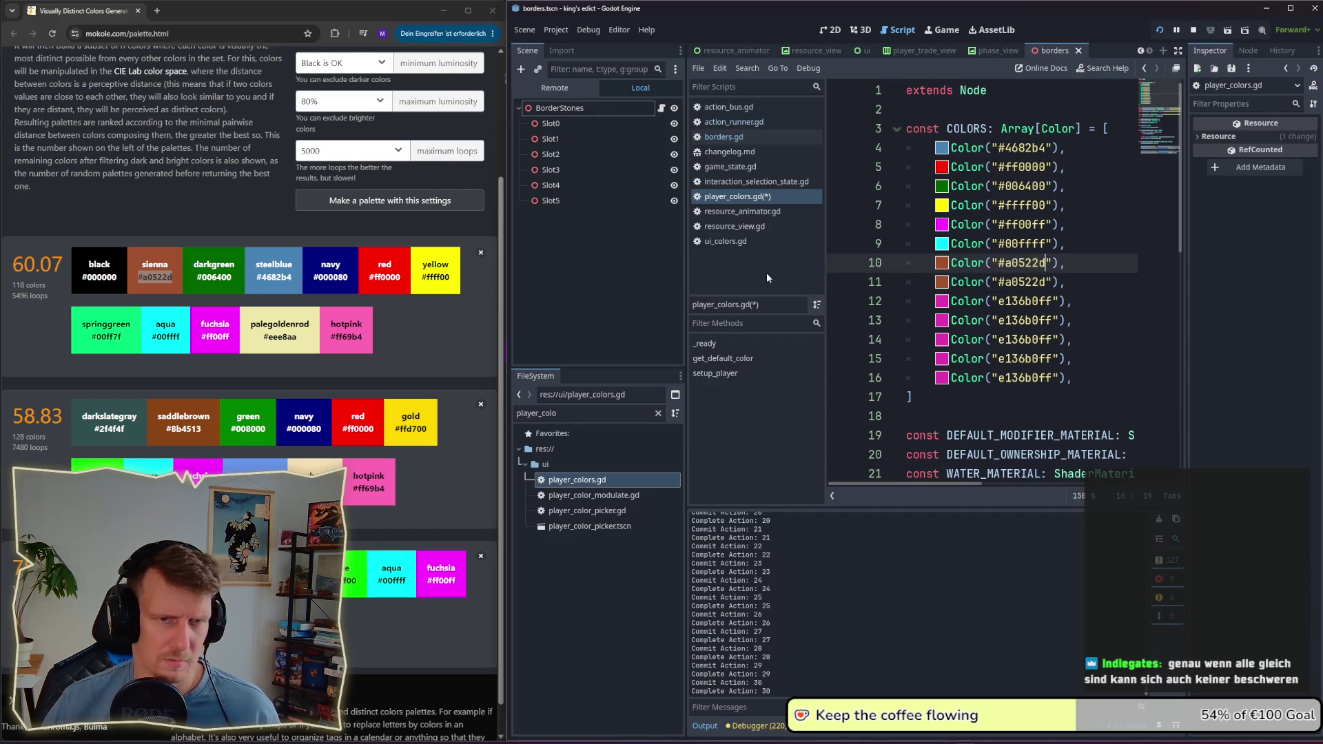
# Step: Paste navy #000080 over the duplicated sienna value on line 11
pyautogui.moveTo(360, 334); pyautogui.dragTo(322, 339)
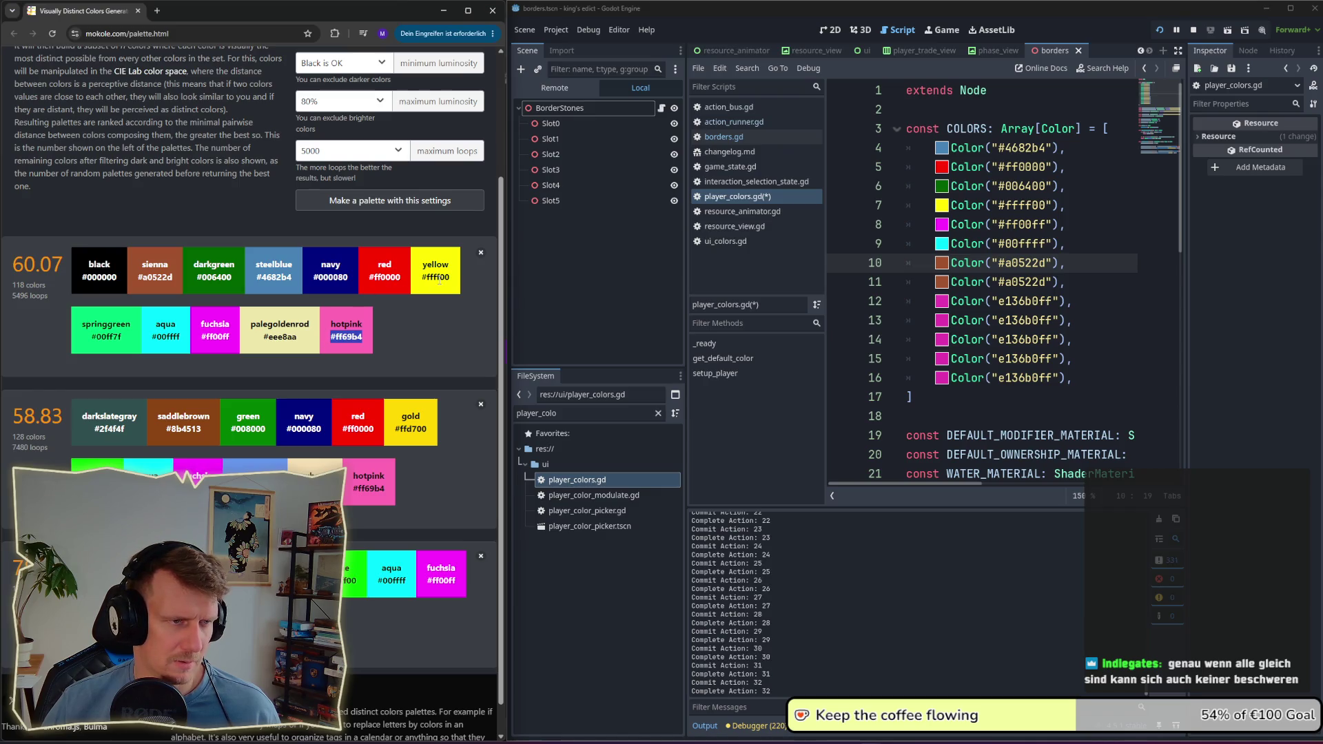
pyautogui.moveTo(350, 277); pyautogui.dragTo(313, 277)
pyautogui.click(1028, 267)
pyautogui.doubleClick(1029, 266)
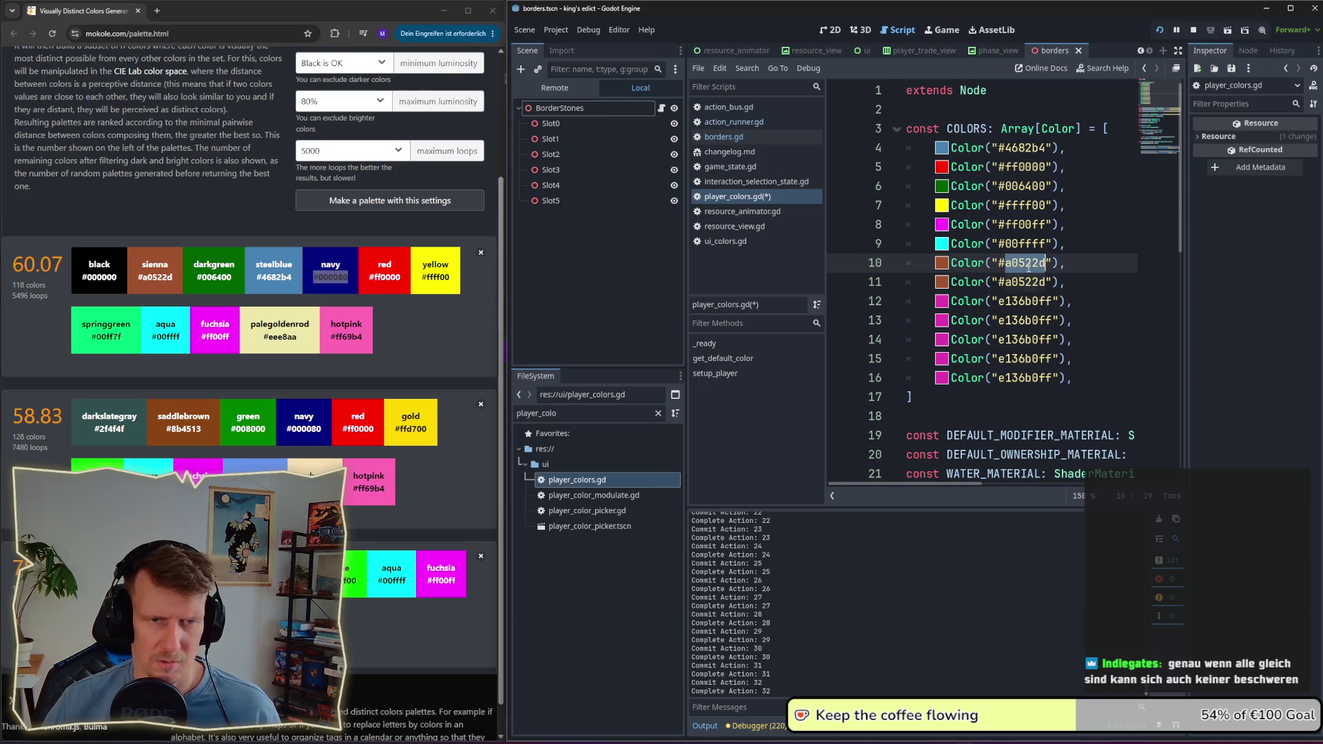
pyautogui.doubleClick(1032, 282)
pyautogui.hotkey('ctrl', 'v')
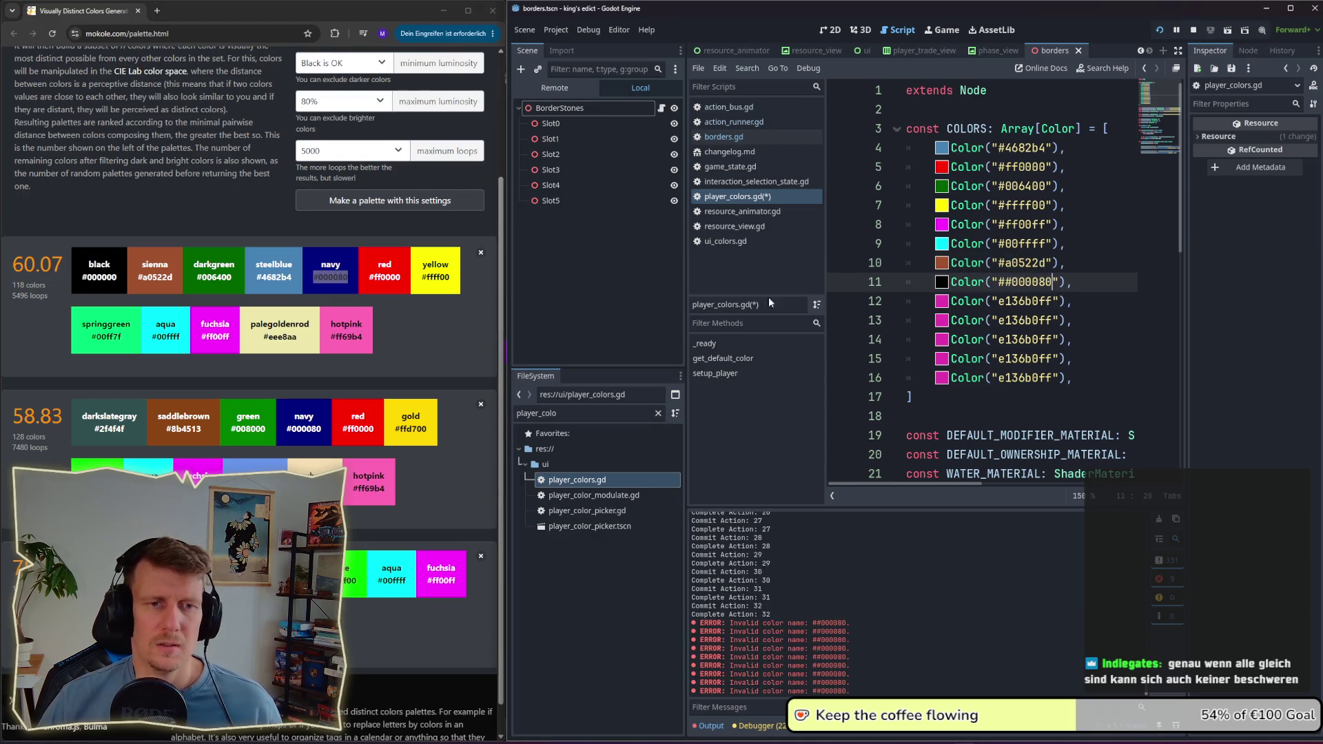
# Step: Strip the doubled hash from the navy value on line 11 and save the script
pyautogui.click(1012, 282)
pyautogui.press('BackSpace')
pyautogui.press('BackSpace')
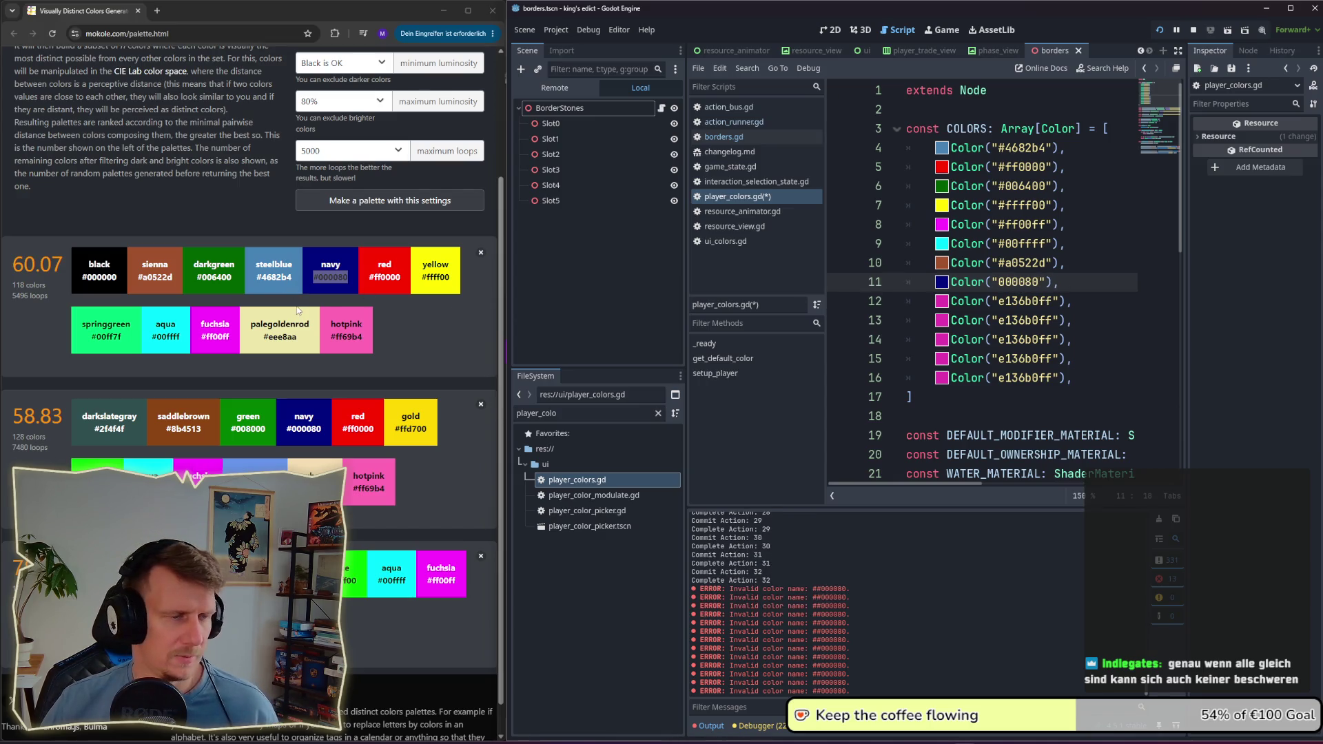
pyautogui.hotkey('ctrl', 's')
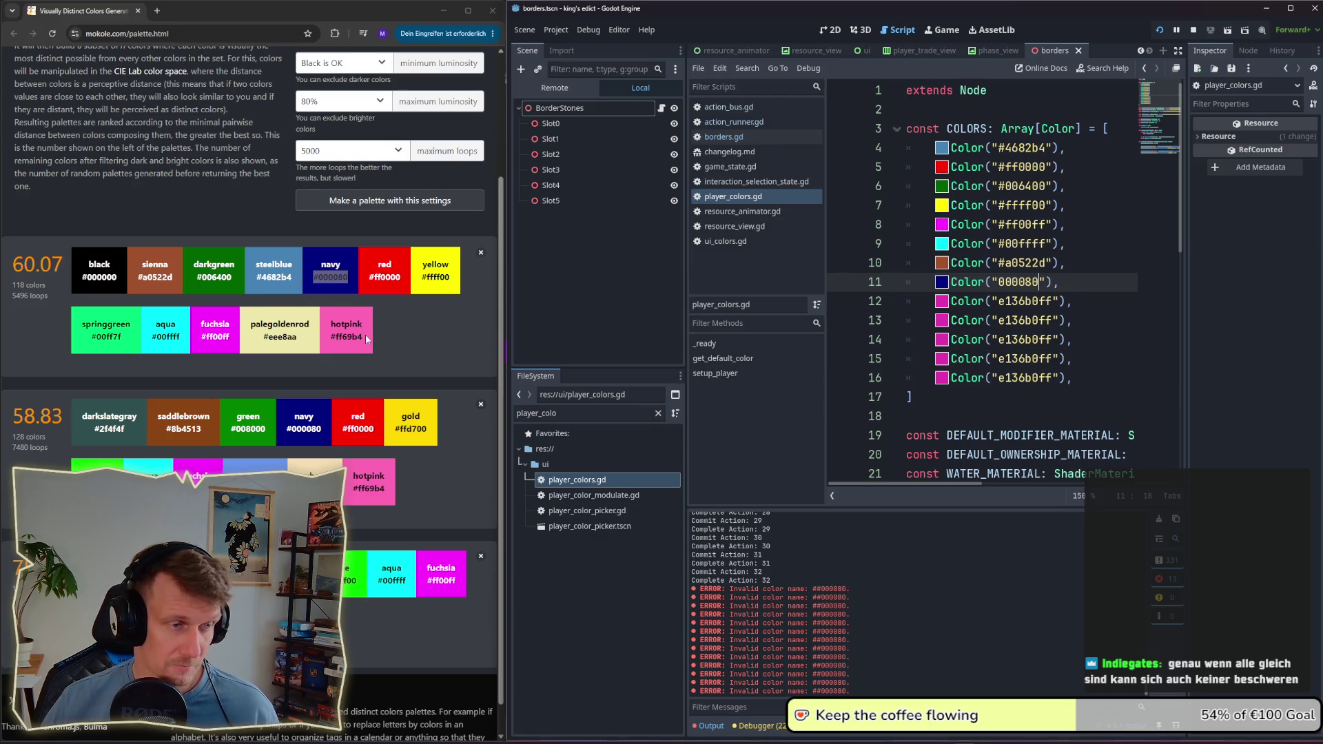
# Step: Replace lines 12 and 13 with hotpink #ff69b4 and springgreen from the palette page
pyautogui.moveTo(367, 338); pyautogui.dragTo(329, 338)
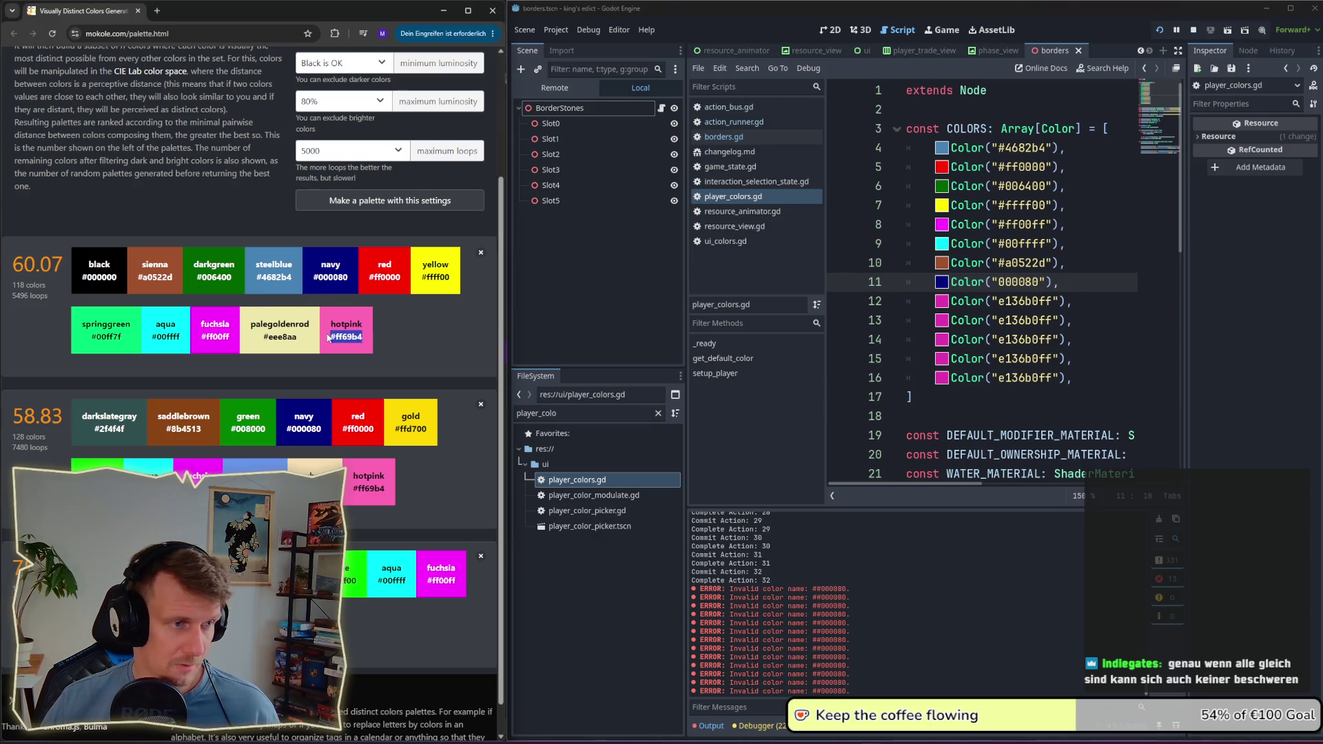
pyautogui.hotkey('ctrl', 'c')
pyautogui.doubleClick(1032, 304)
pyautogui.hotkey('ctrl', 'v')
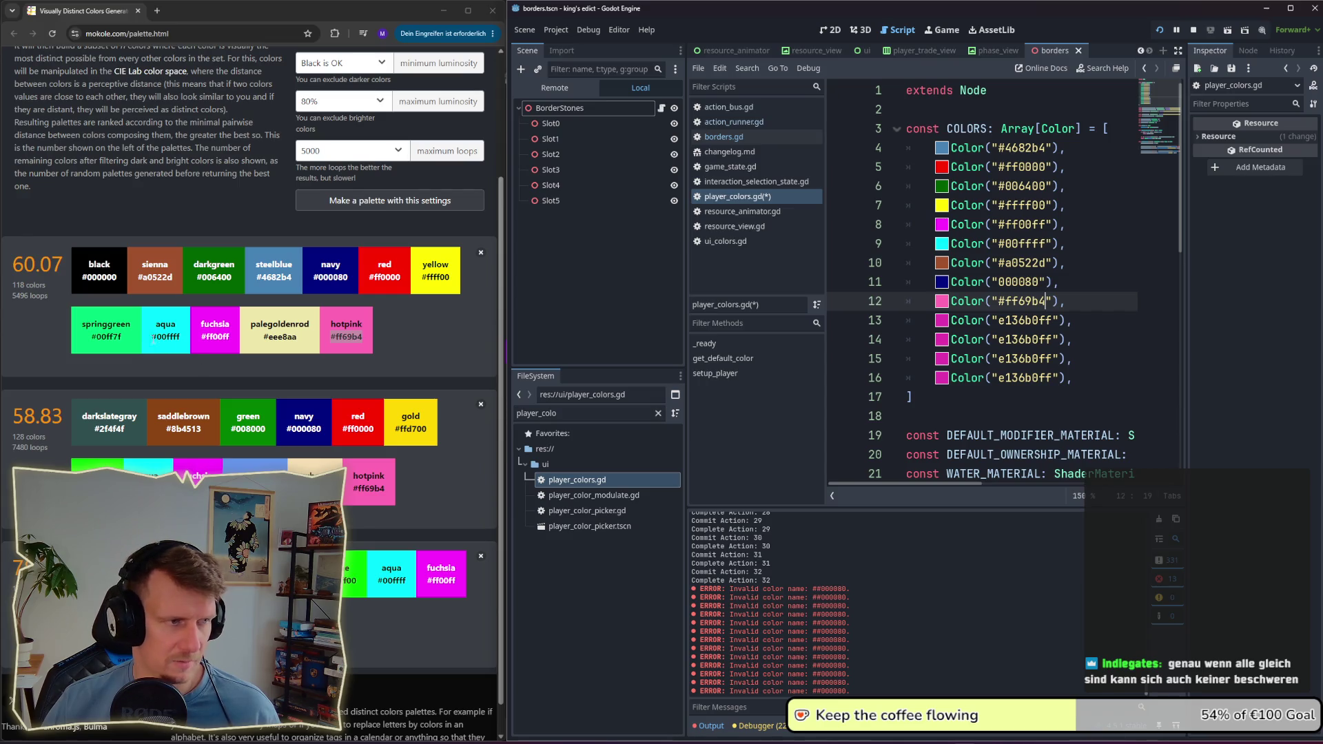
pyautogui.moveTo(127, 342); pyautogui.dragTo(102, 338)
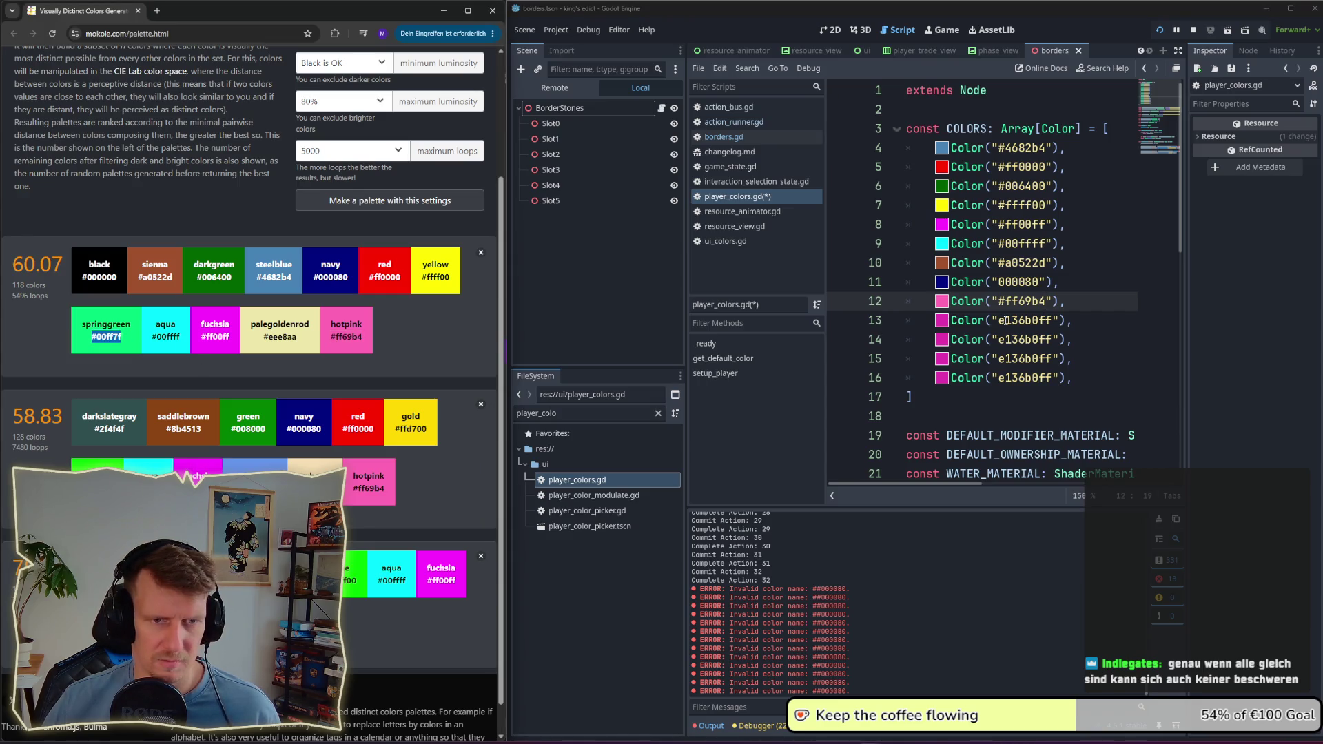
pyautogui.hotkey('ctrl', 'c')
pyautogui.doubleClick(1032, 320)
pyautogui.hotkey('ctrl', 'v')
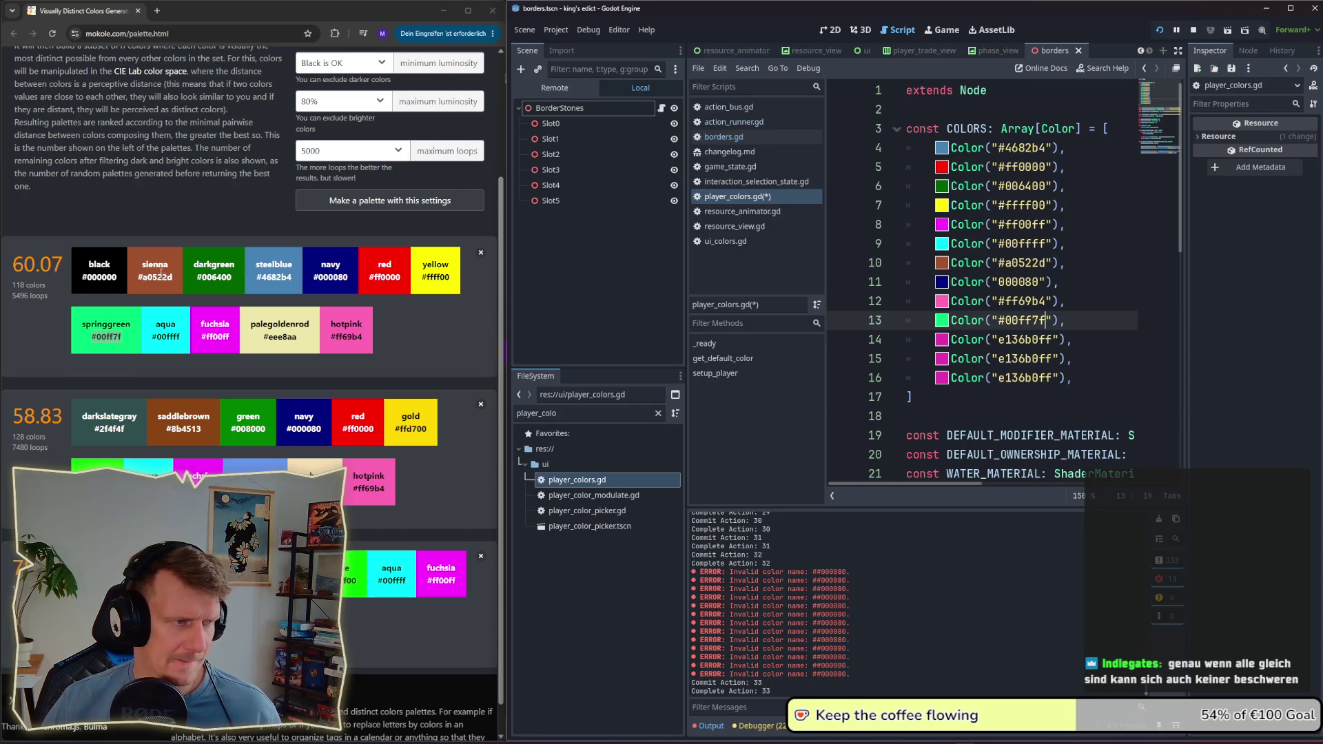
# Step: Replace lines 14 and 15 with the black and palegoldenrod hex codes
pyautogui.moveTo(118, 279); pyautogui.dragTo(78, 283)
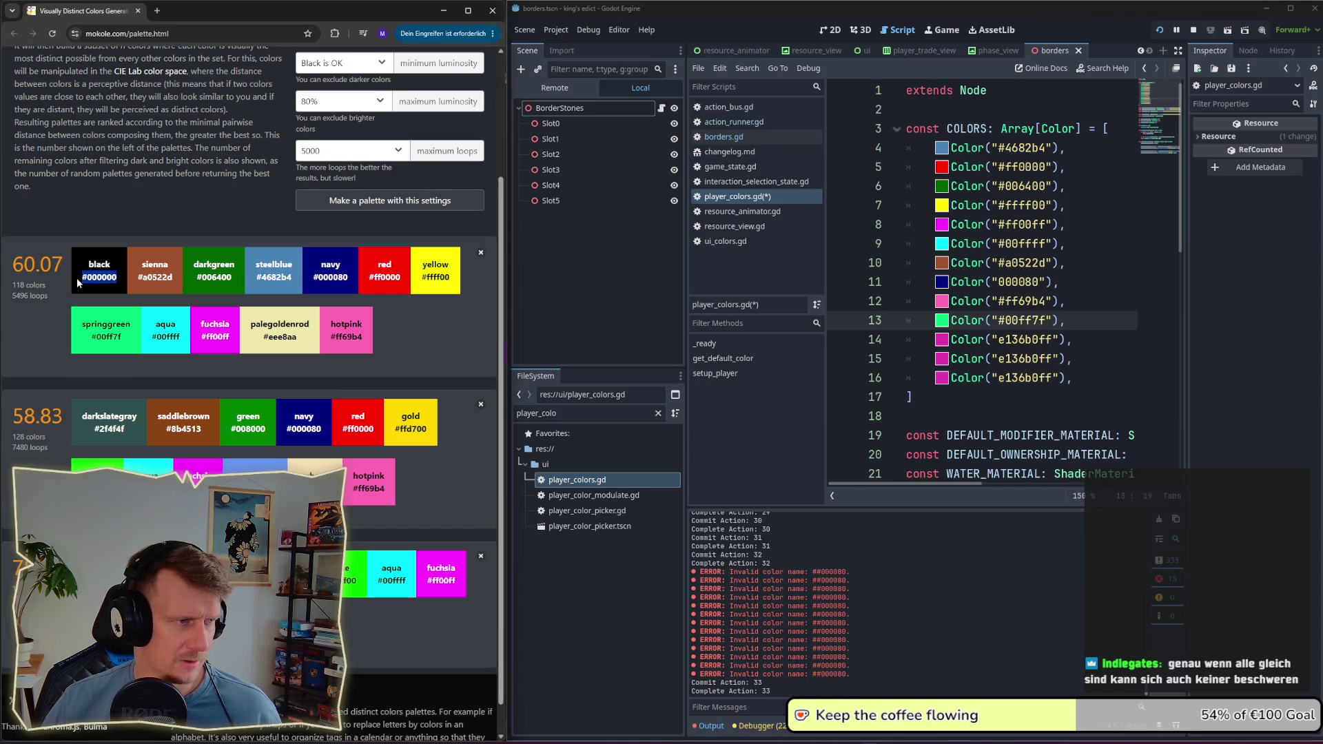
pyautogui.hotkey('ctrl', 'c')
pyautogui.doubleClick(1031, 340)
pyautogui.hotkey('ctrl', 'v')
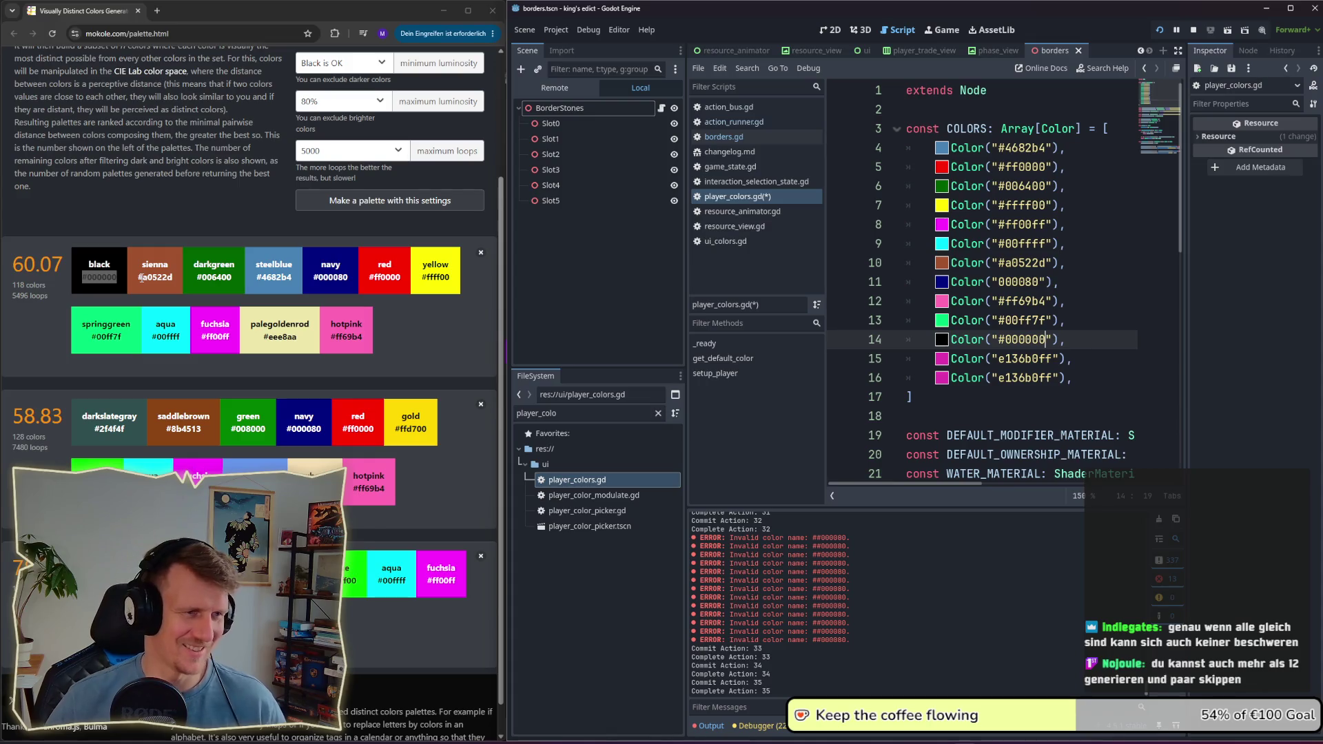
pyautogui.moveTo(297, 337); pyautogui.dragTo(261, 338)
pyautogui.hotkey('ctrl', 'c')
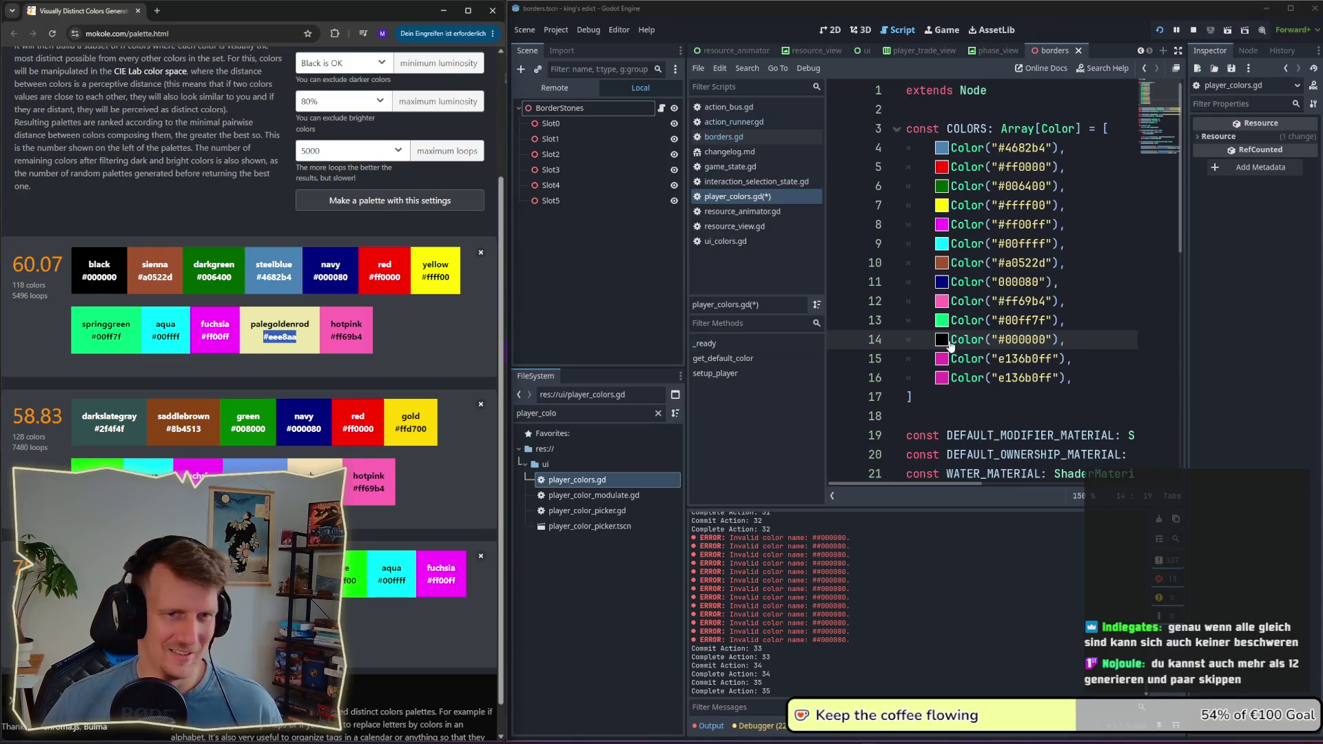
pyautogui.doubleClick(1043, 359)
pyautogui.hotkey('ctrl', 'v')
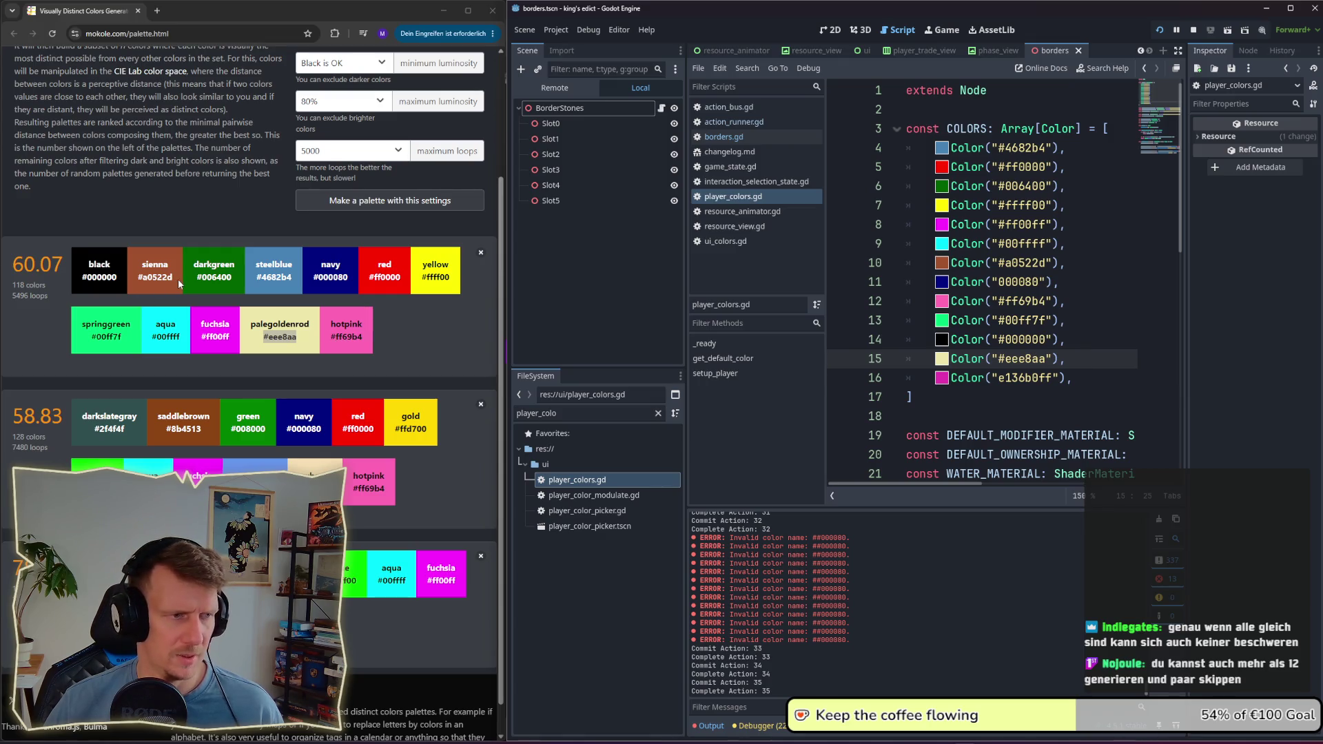
# Step: Delete the leftover placeholder entry on line 16 and stop the running game
pyautogui.click(427, 322)
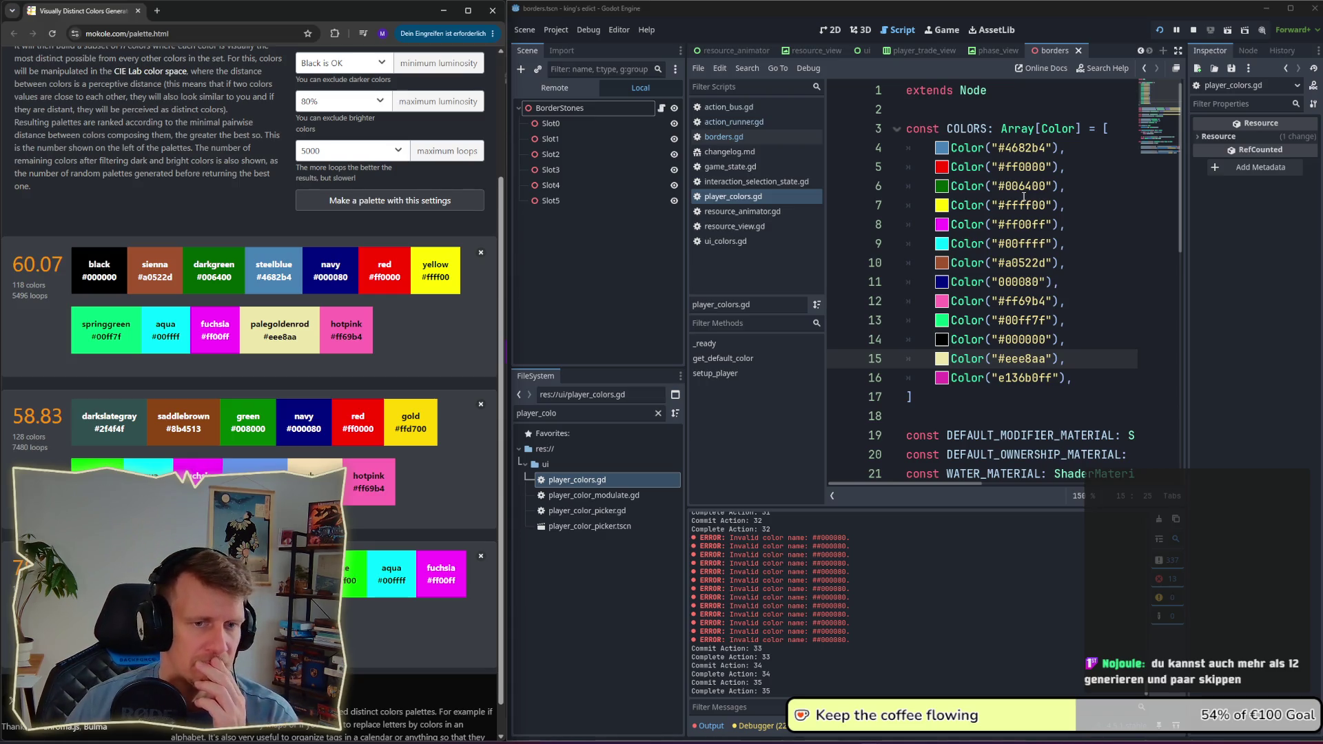
pyautogui.moveTo(1073, 378); pyautogui.dragTo(904, 373)
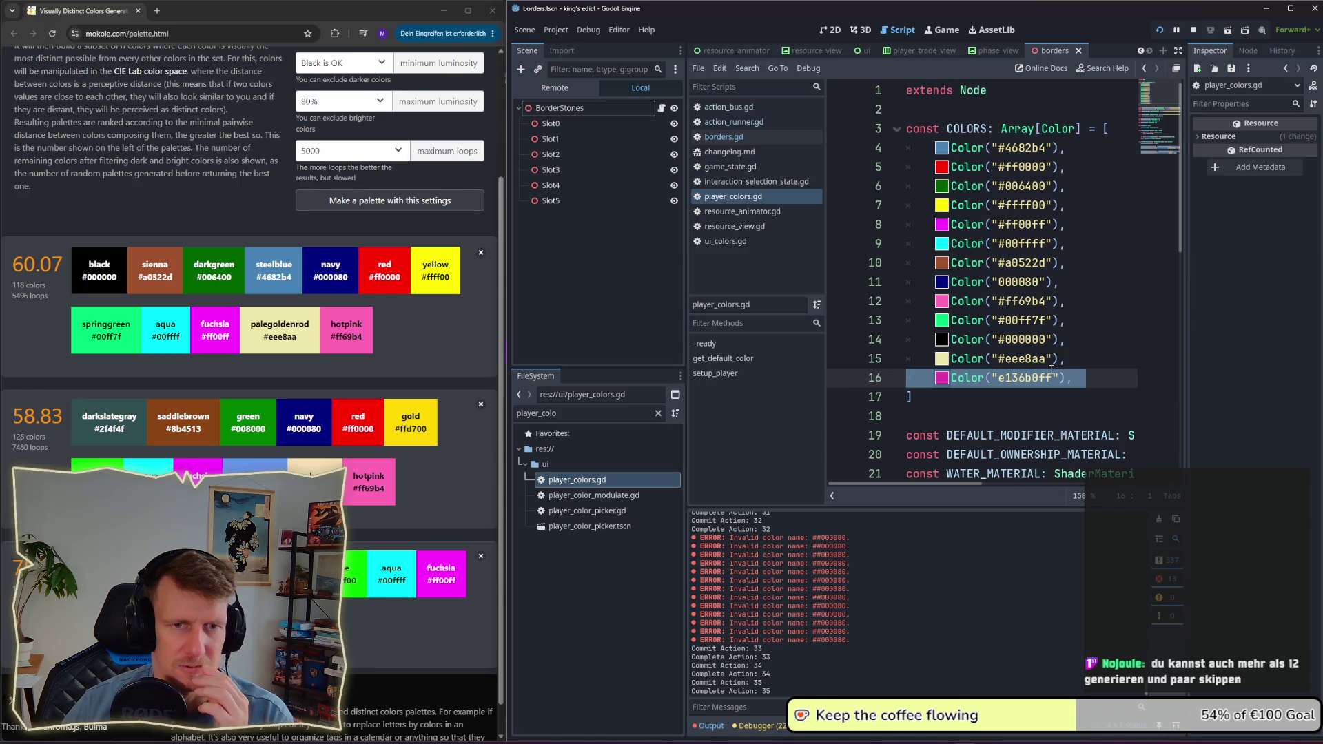
pyautogui.press('BackSpace')
pyautogui.press('BackSpace')
pyautogui.press('BackSpace')
pyautogui.press('BackSpace')
pyautogui.press('BackSpace')
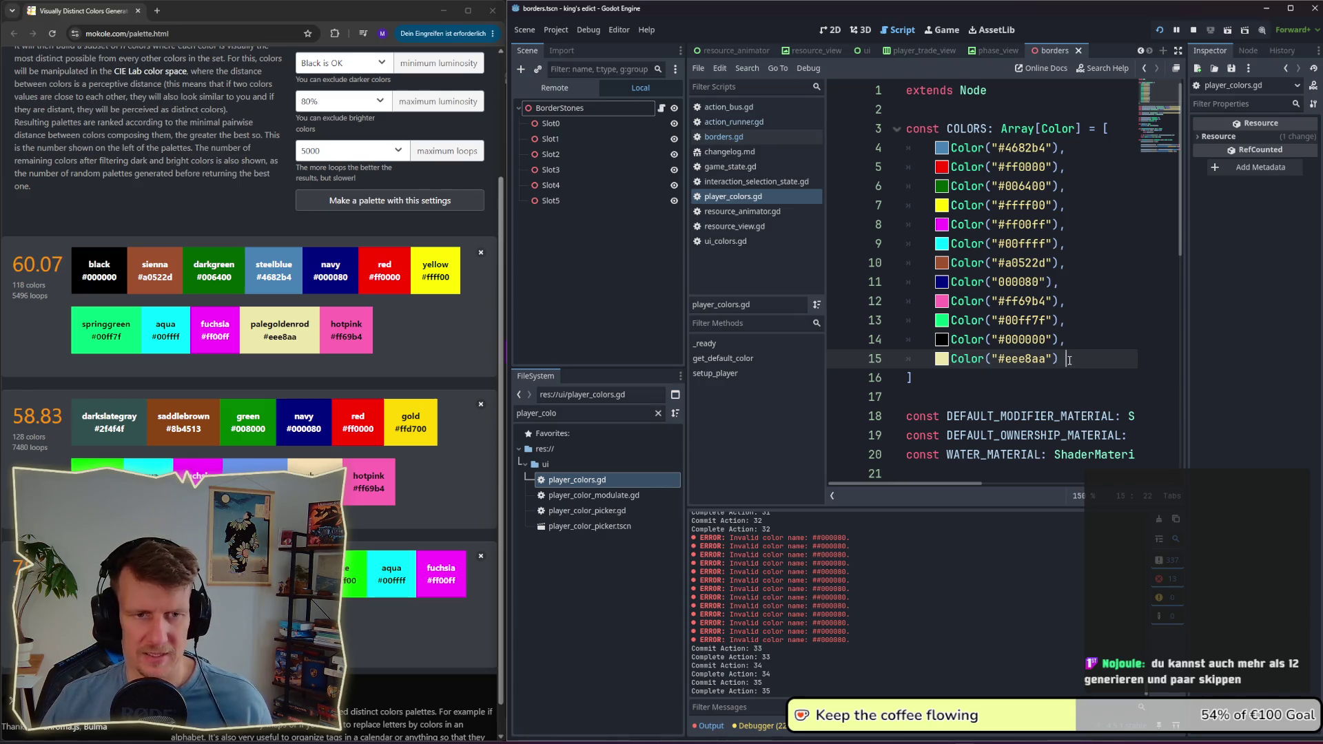
pyautogui.click(1193, 30)
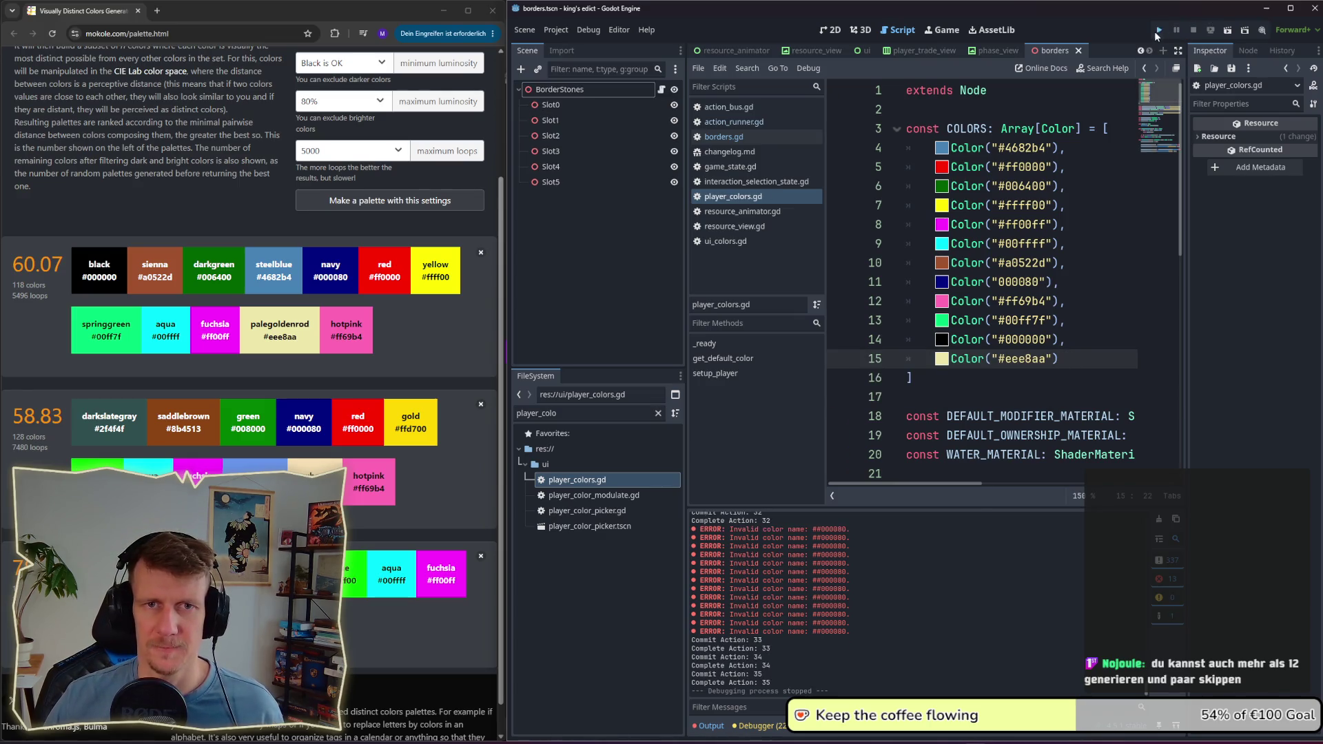
# Step: Launch the game, open a multiplayer room on the Even Steven map, and choose a start hex
pyautogui.click(1158, 31)
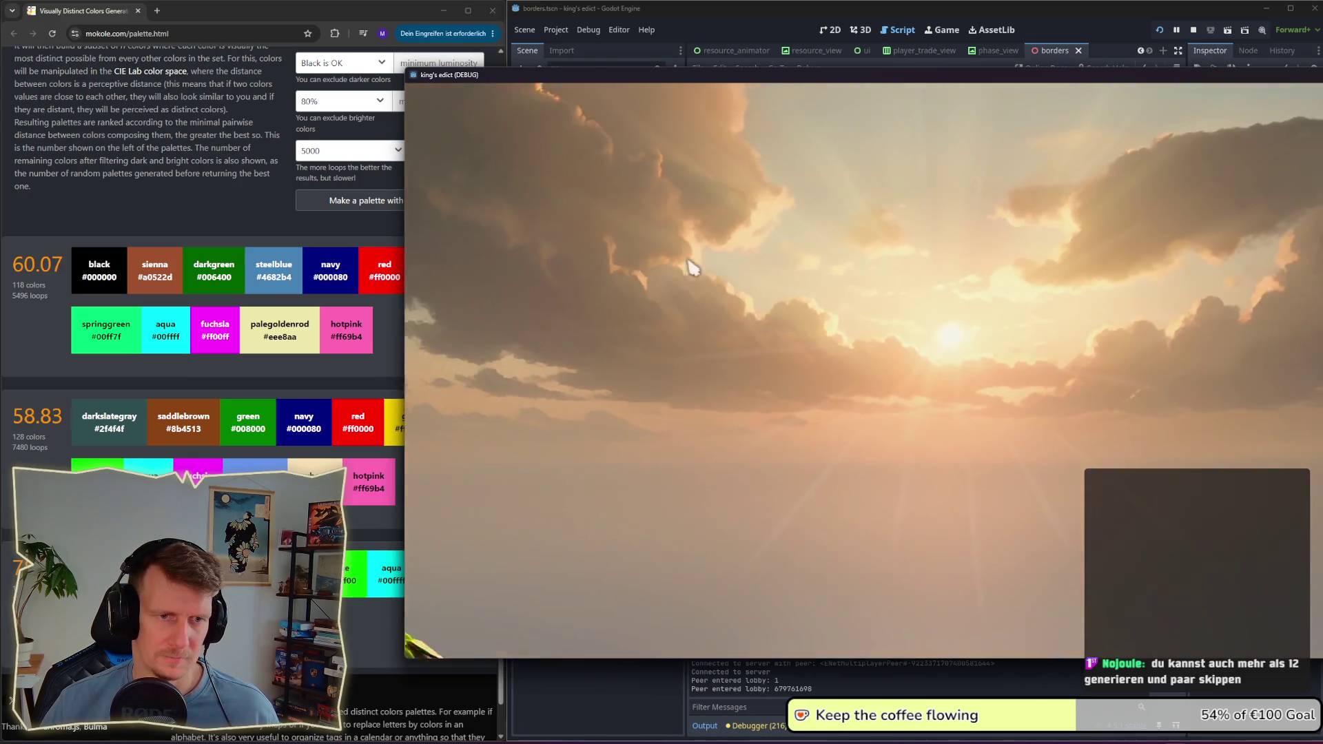
pyautogui.click(897, 432)
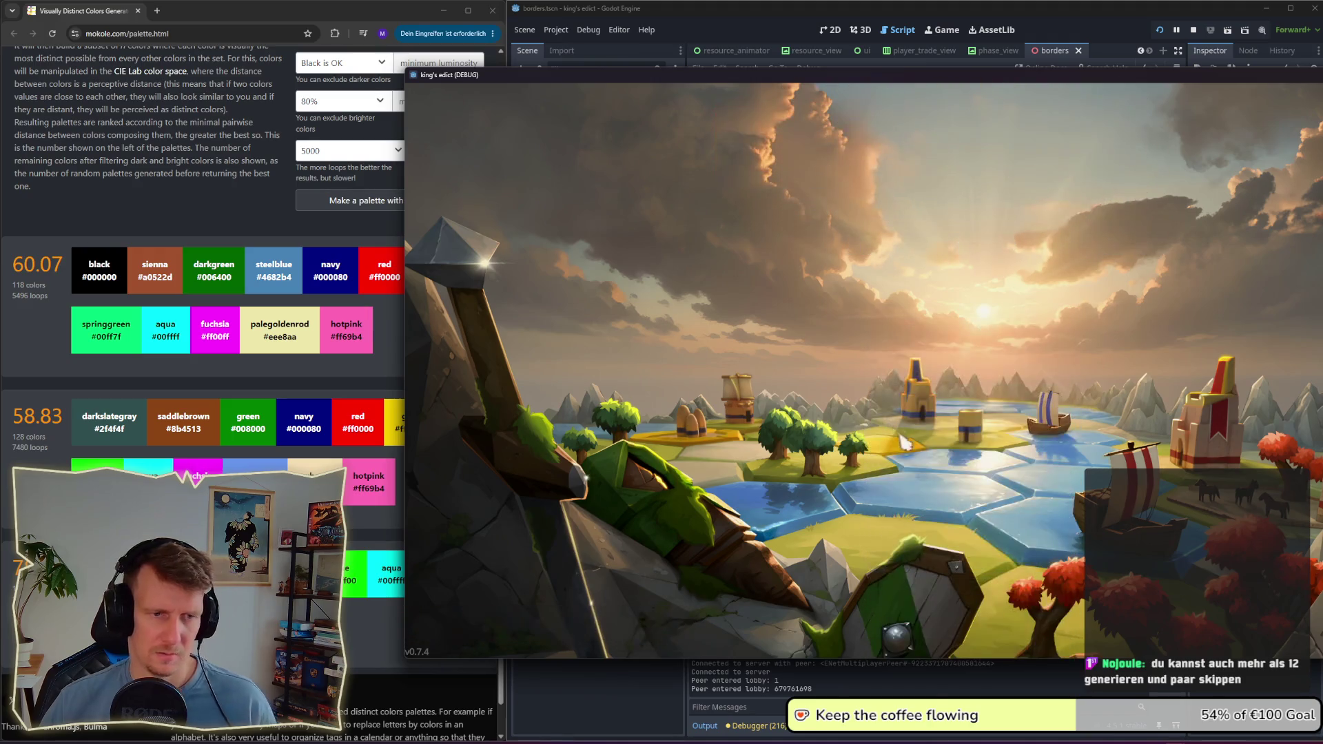
pyautogui.click(1065, 525)
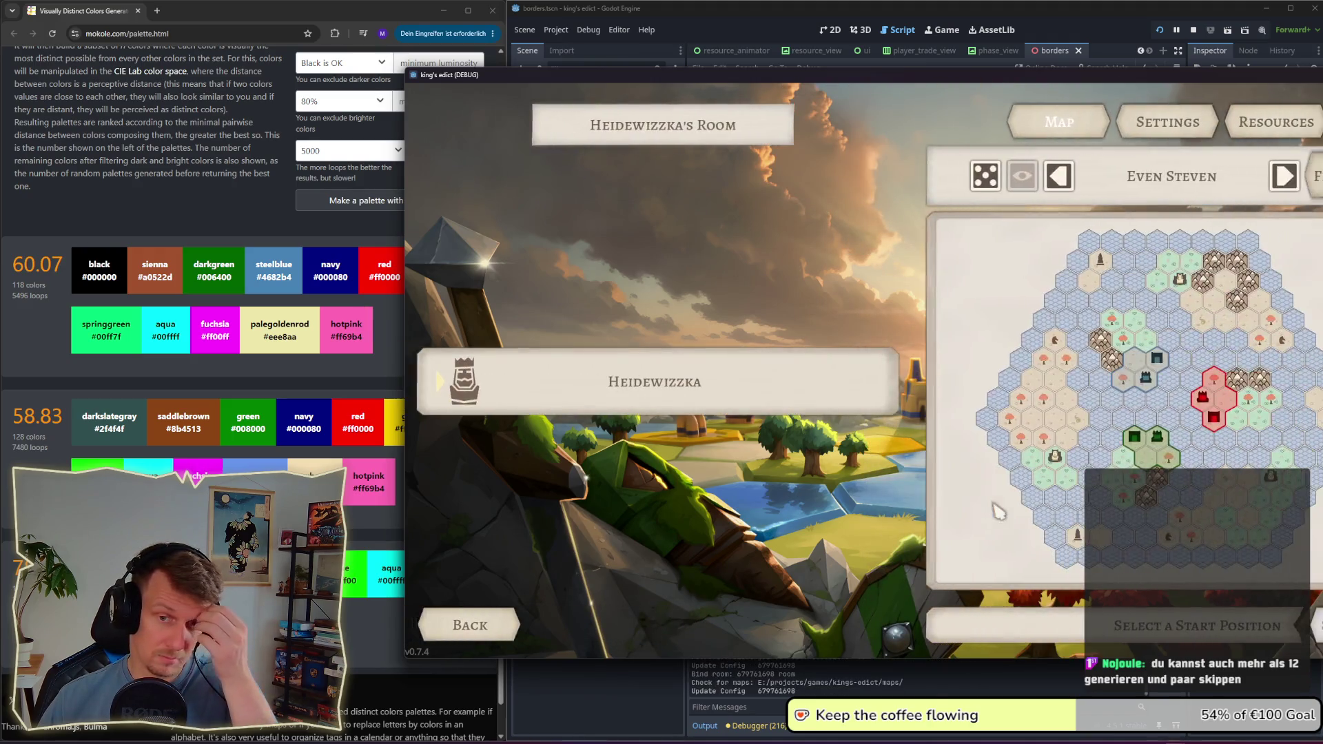
pyautogui.click(1157, 440)
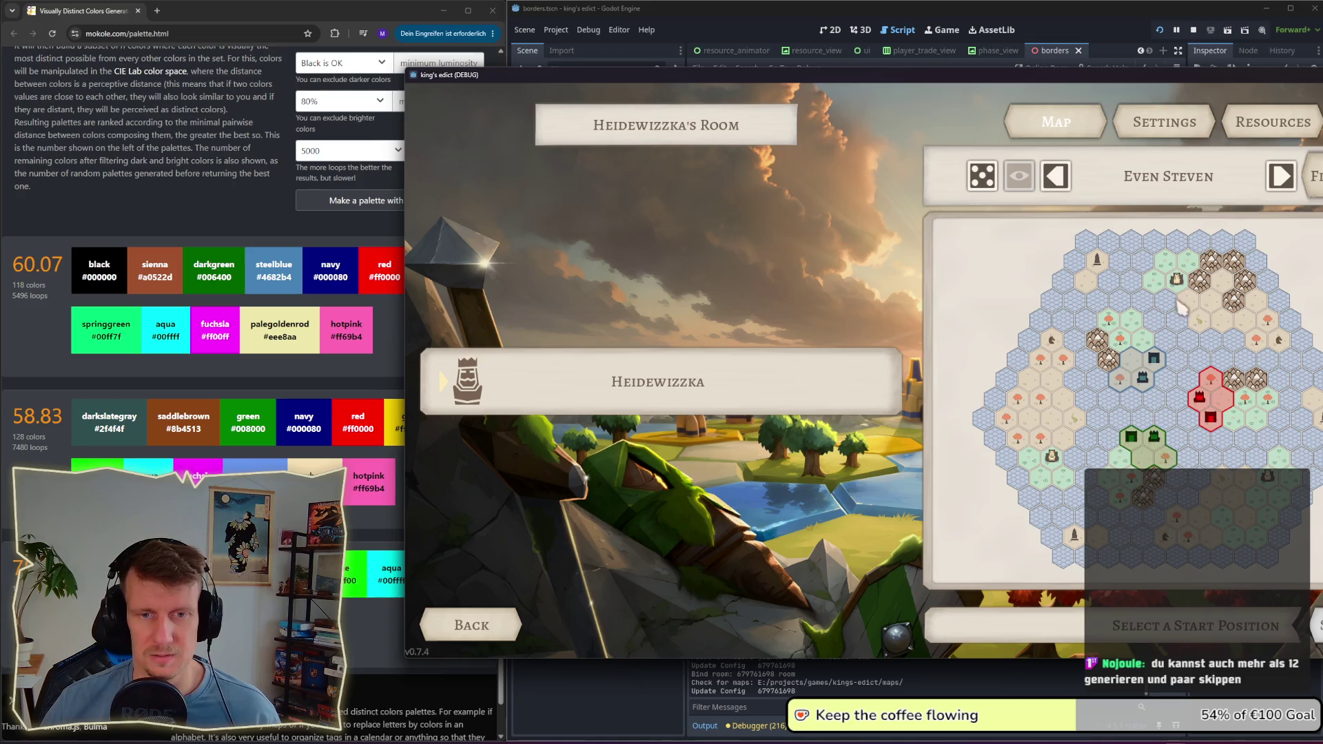
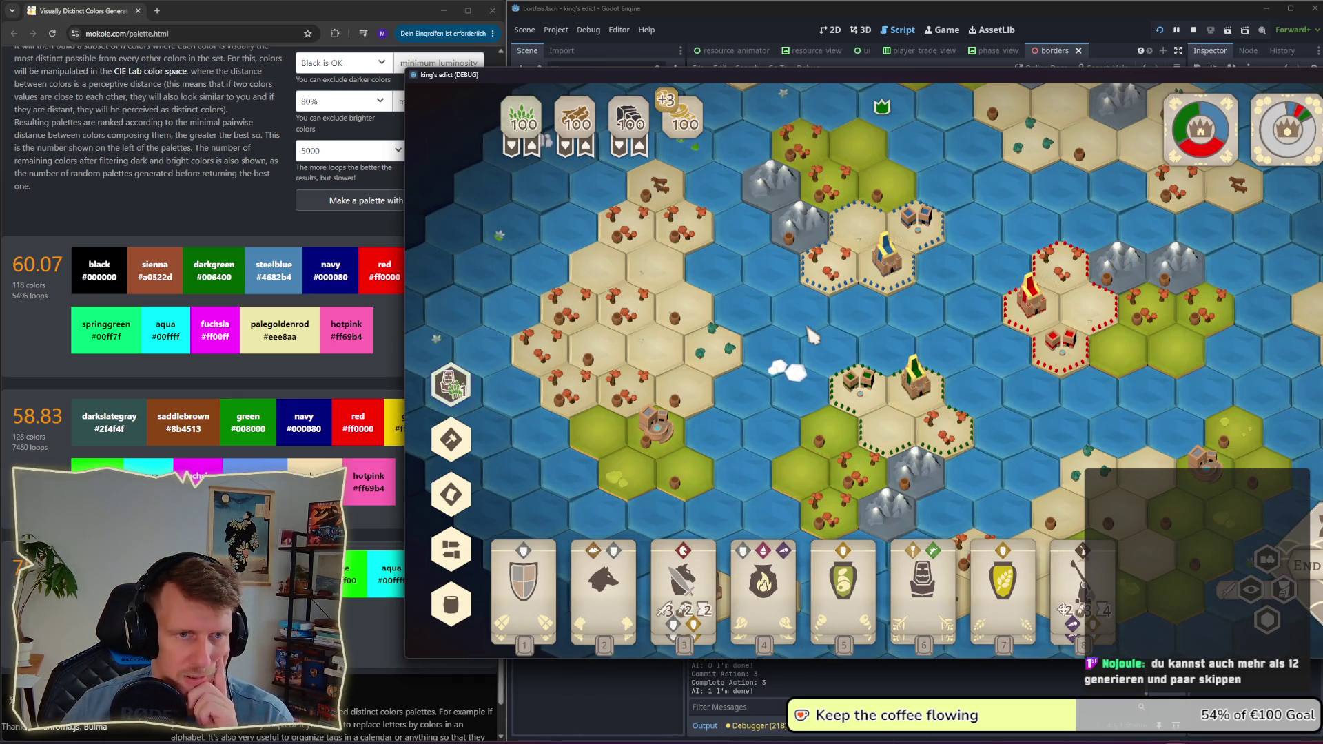
# Step: Cycle card selection among the knight and servant cards, then deselect
pyautogui.scroll(2, 941, 328)
pyautogui.scroll(-2, 951, 338)
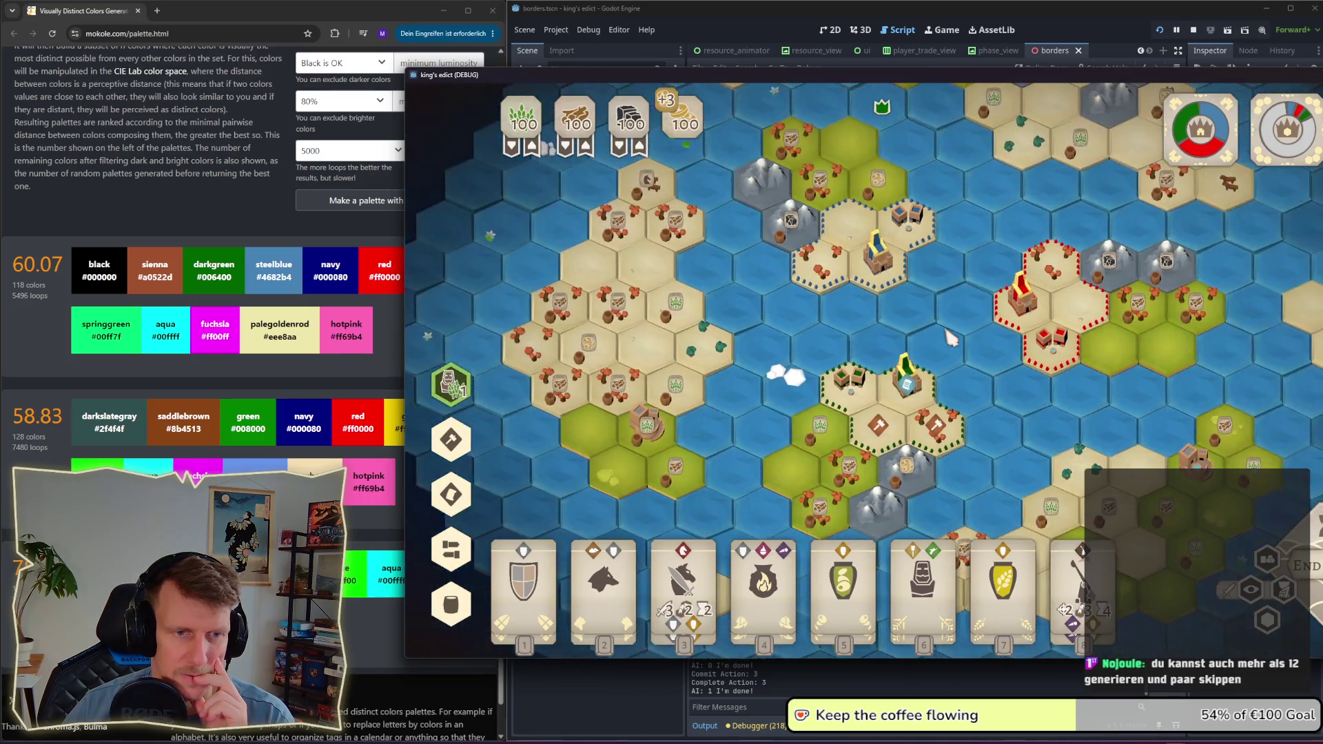
pyautogui.press('3')
pyautogui.press('2')
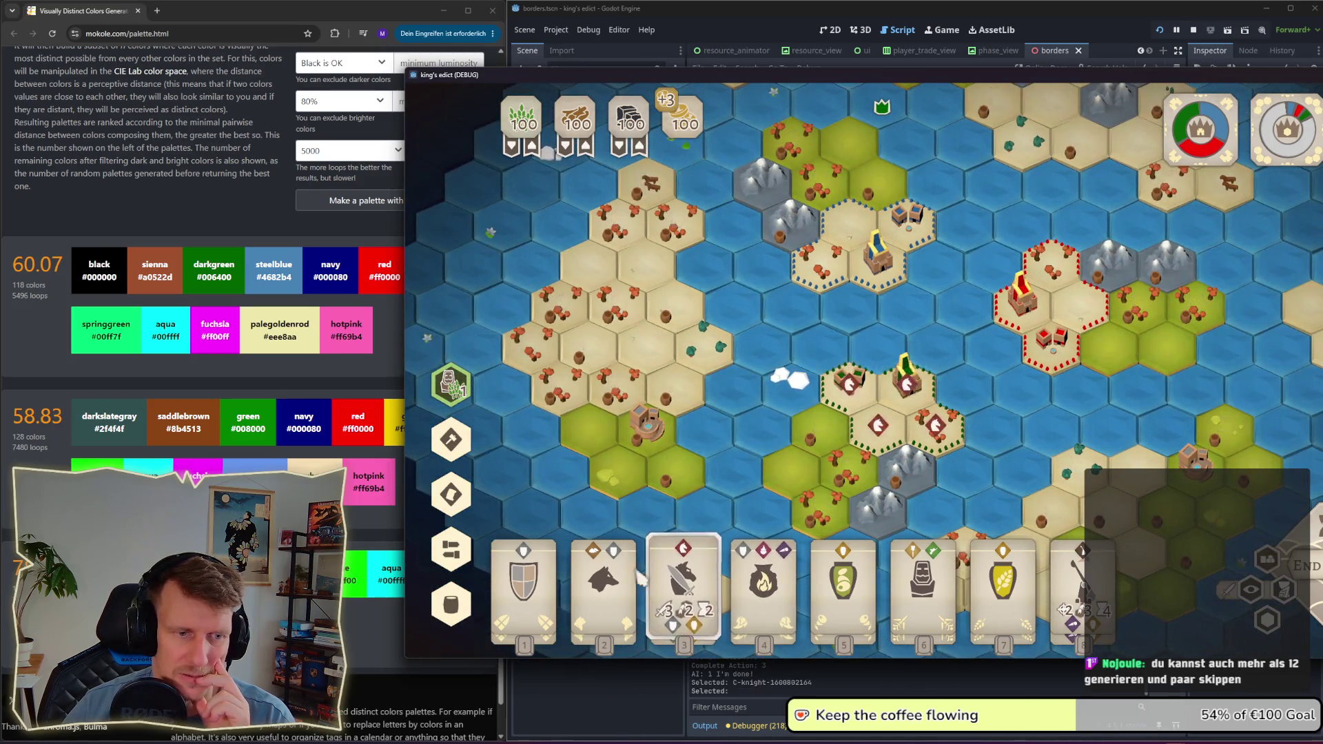
pyautogui.press('6')
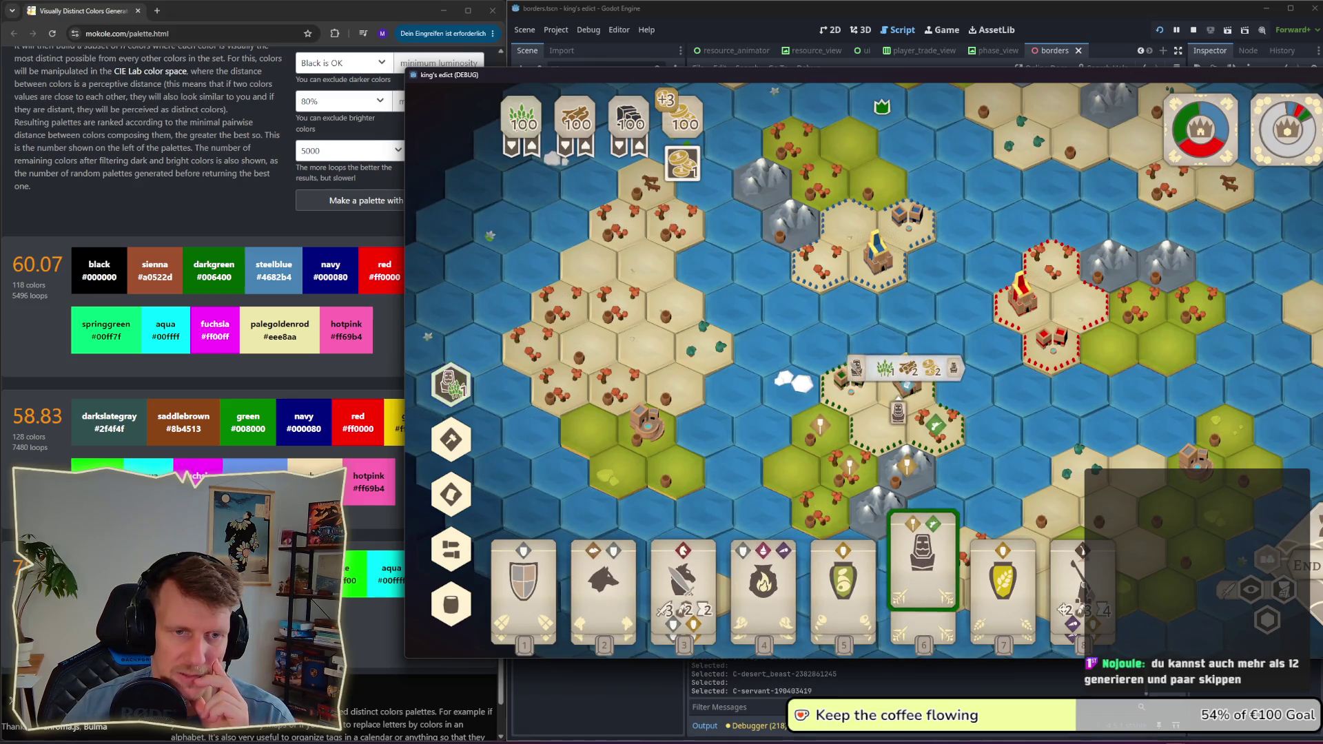
pyautogui.press('Escape')
# Step: Enable the Faction Colors overlay so owned hexes are tinted with faction colours
pyautogui.scroll(2, 1009, 386)
pyautogui.moveTo(1005, 378); pyautogui.dragTo(986, 391)
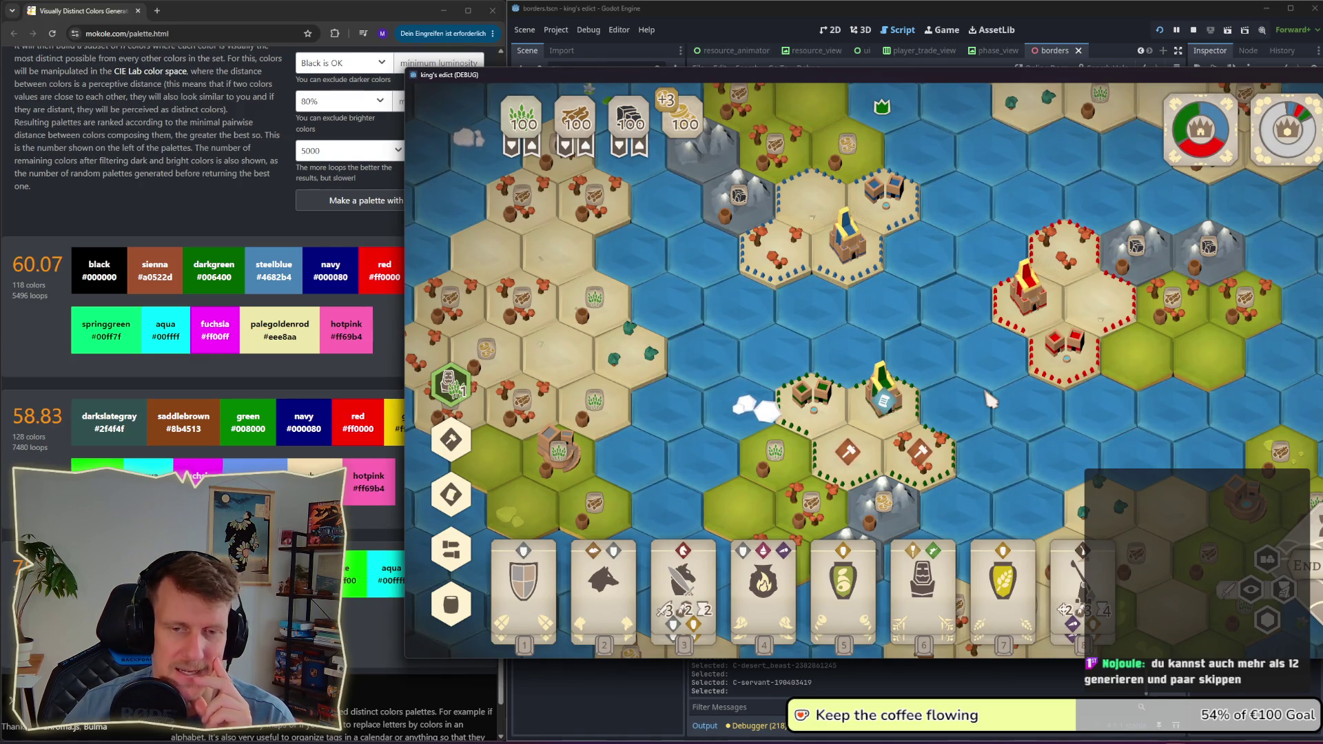
pyautogui.scroll(-1, 991, 400)
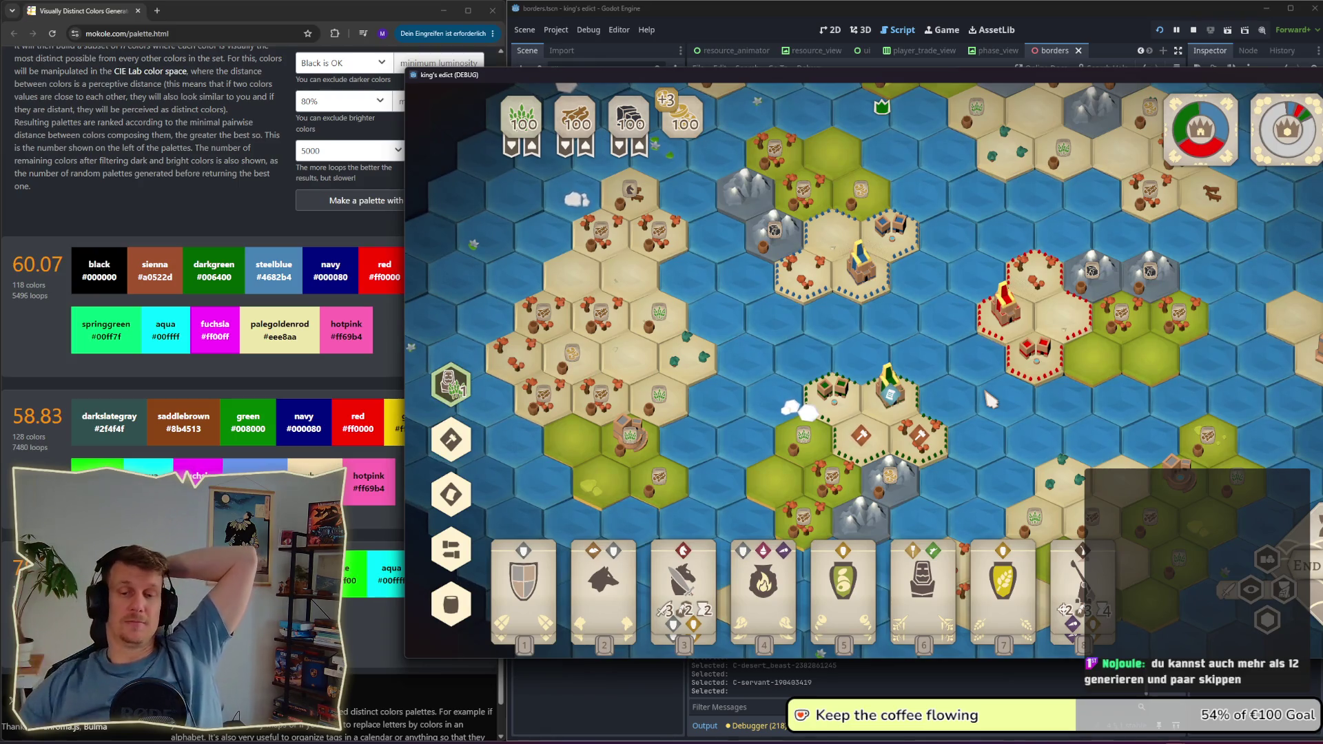
pyautogui.click(1275, 620)
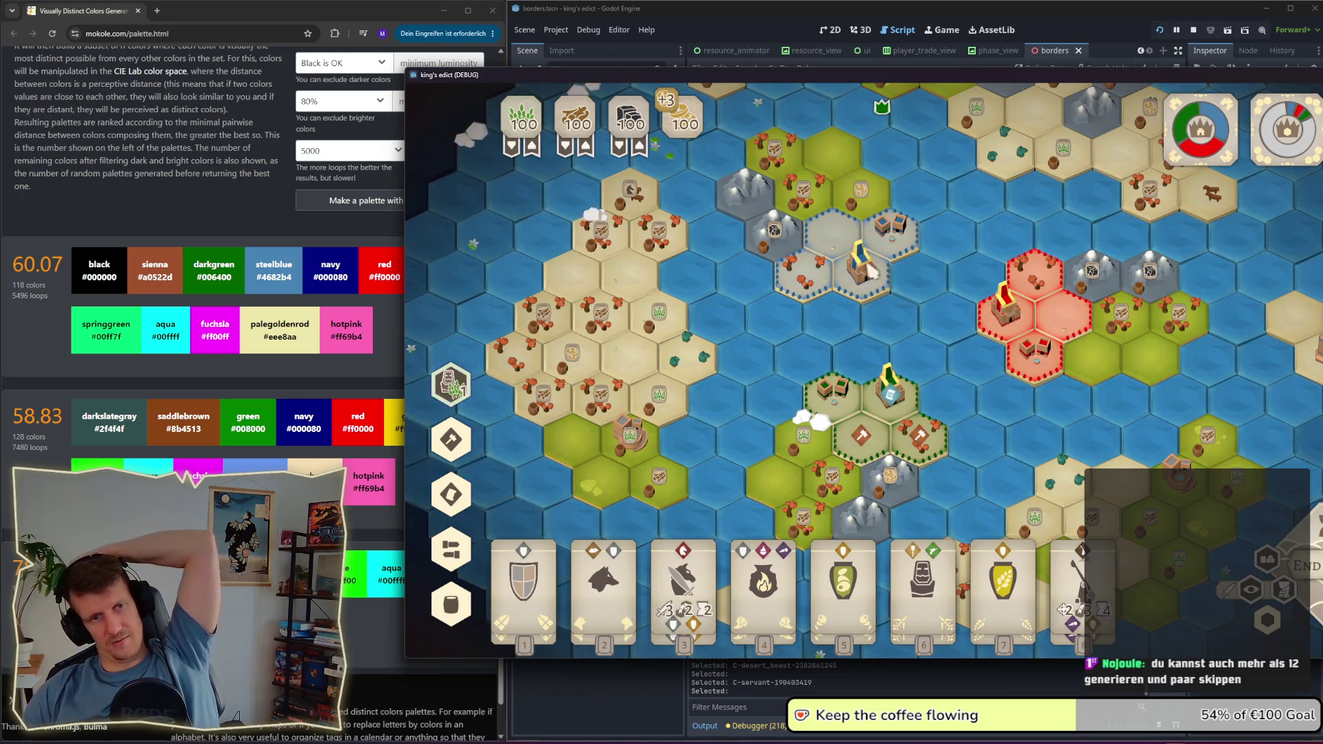
pyautogui.moveTo(873, 298); pyautogui.dragTo(876, 318)
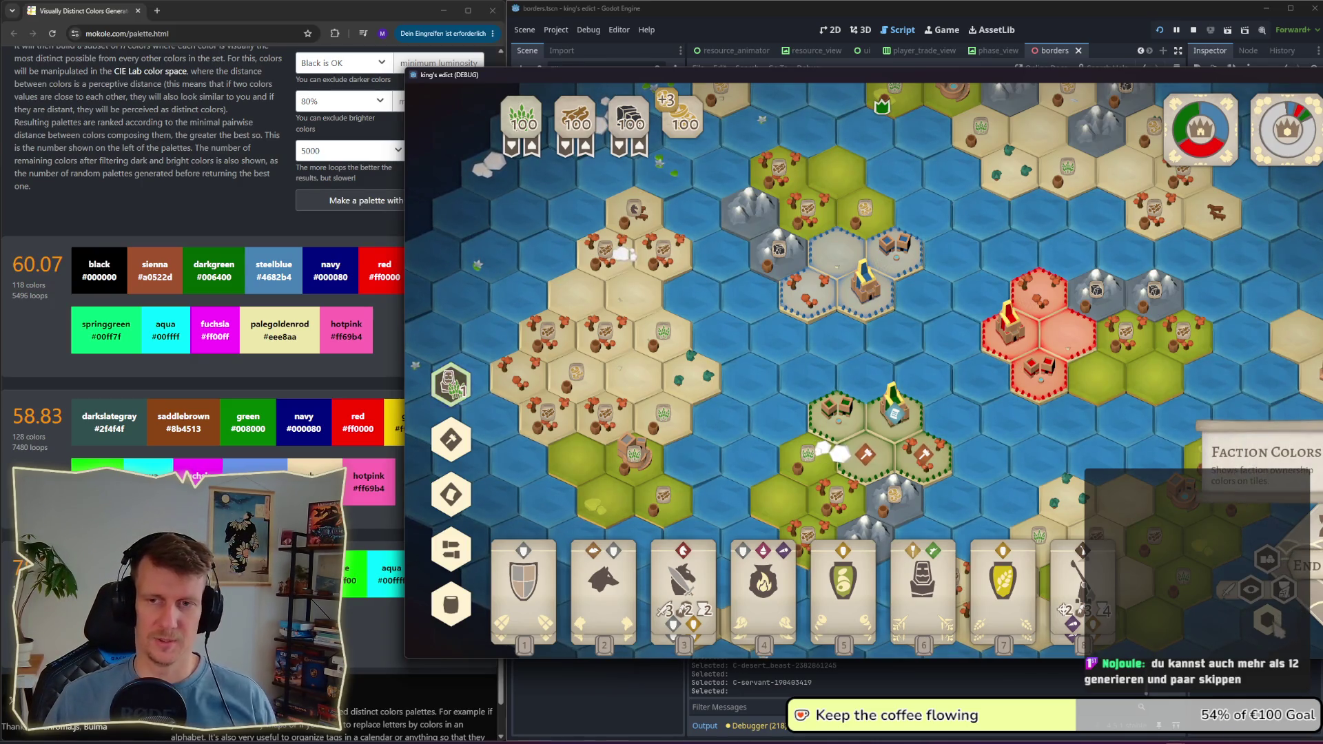
# Step: Turn off the Faction Colors overlay, shift the game window left, and hide then restore the info banner
pyautogui.click(1272, 624)
pyautogui.moveTo(893, 76); pyautogui.dragTo(711, 75)
pyautogui.scroll(5, 707, 268)
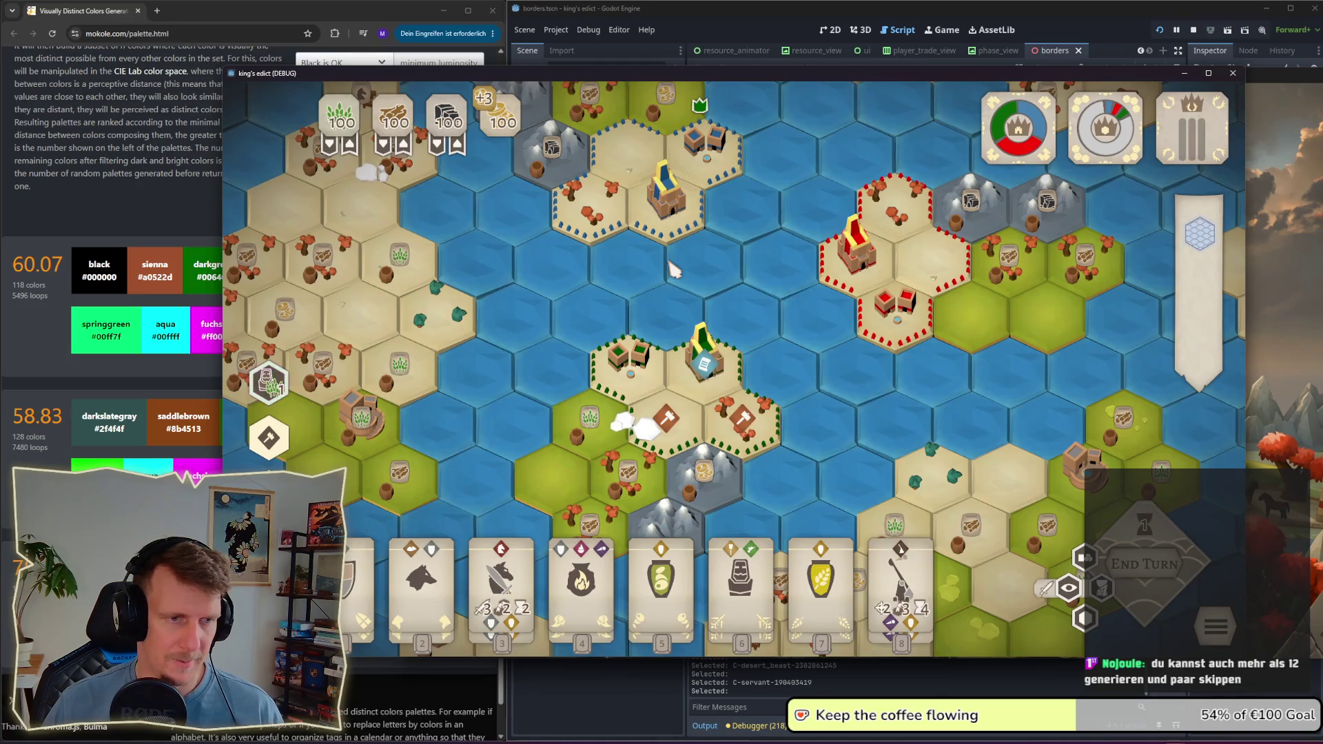
pyautogui.scroll(-2, 672, 269)
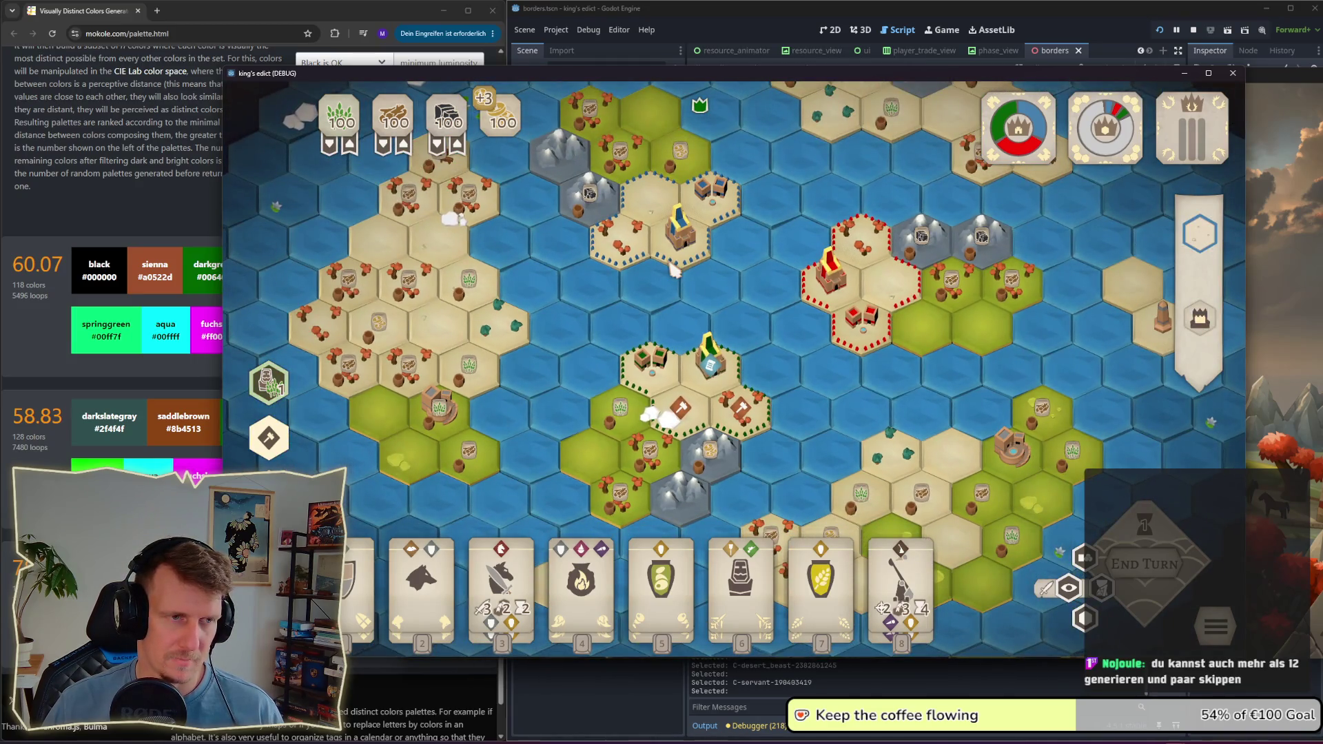
pyautogui.click(836, 372)
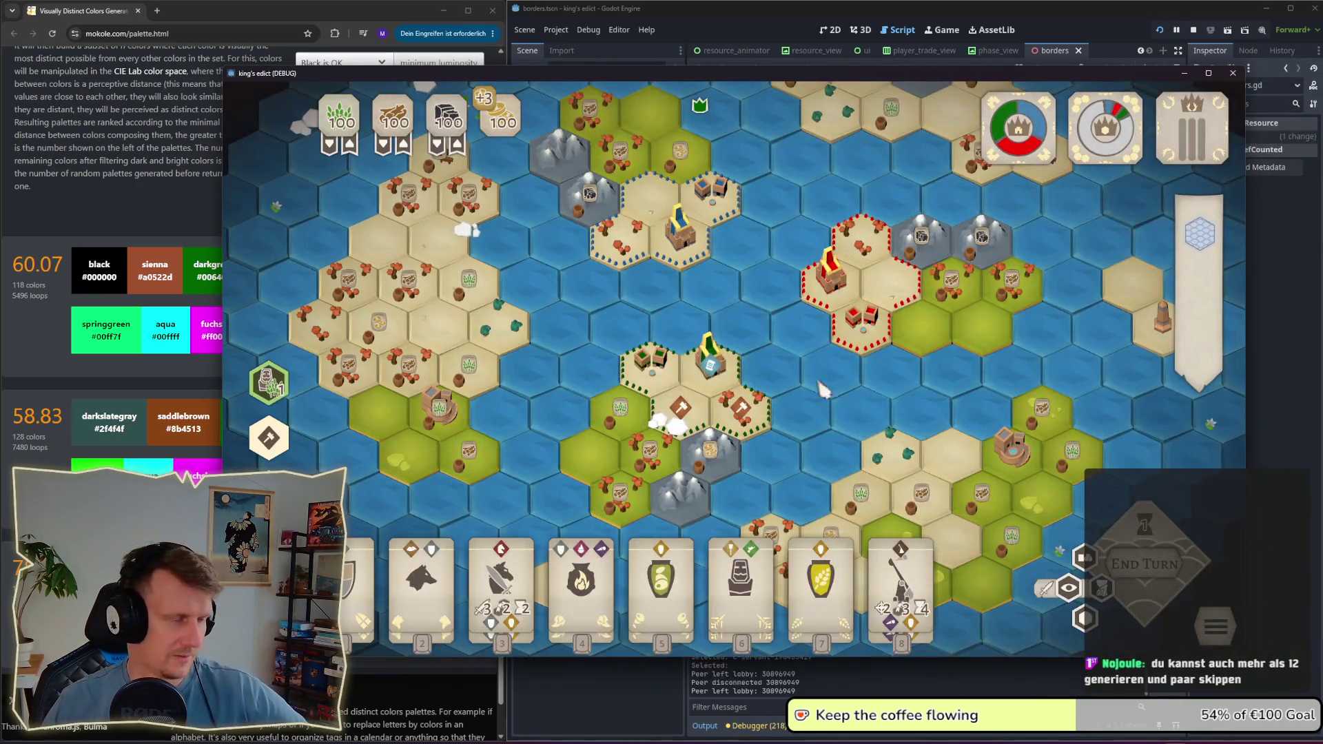
pyautogui.click(710, 355)
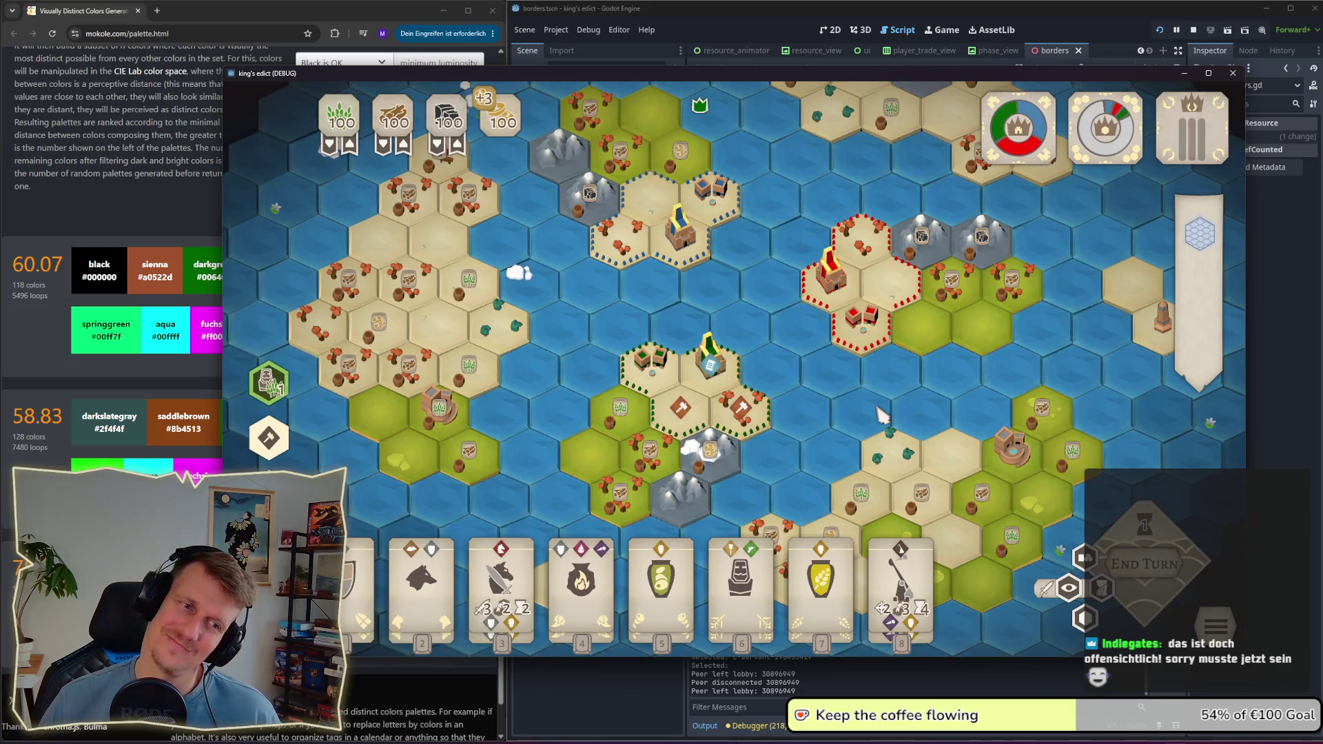
# Step: Quit the match to the title screen and open the Map Editor with the tan land tile
pyautogui.press('Escape')
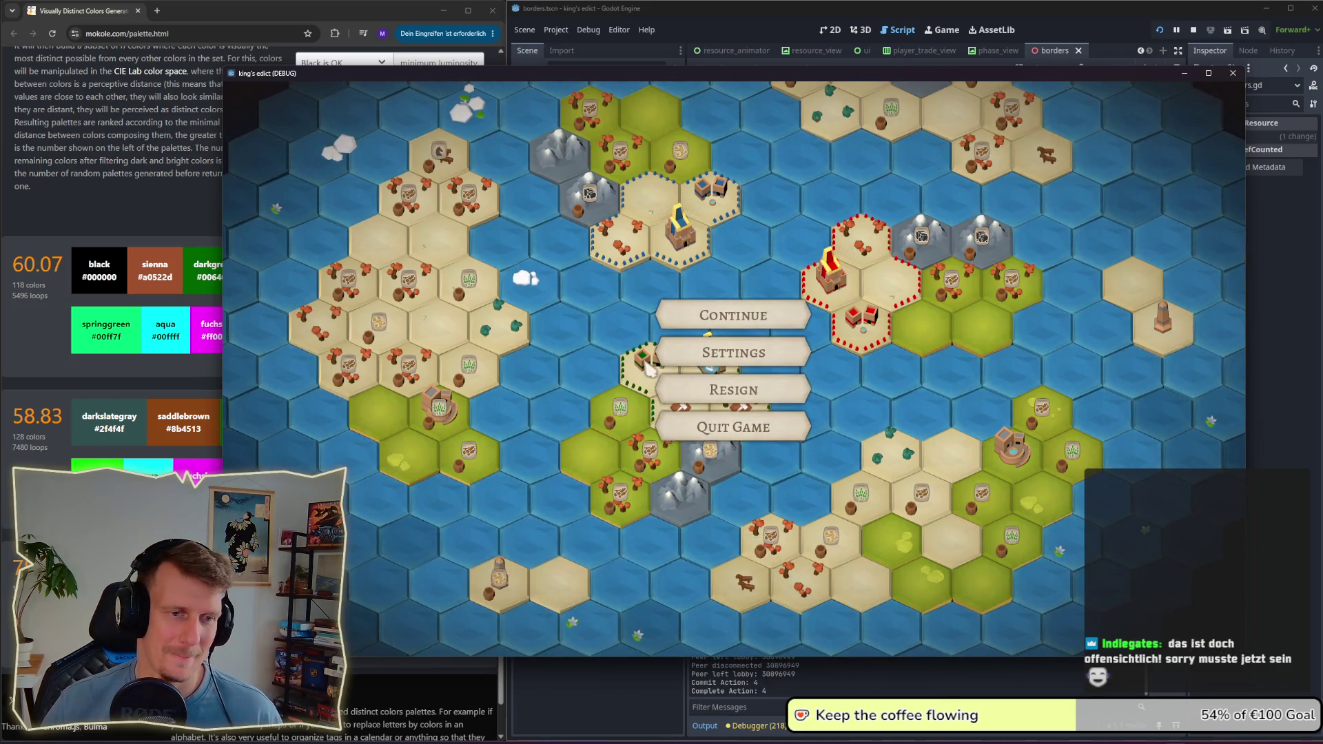
pyautogui.click(713, 426)
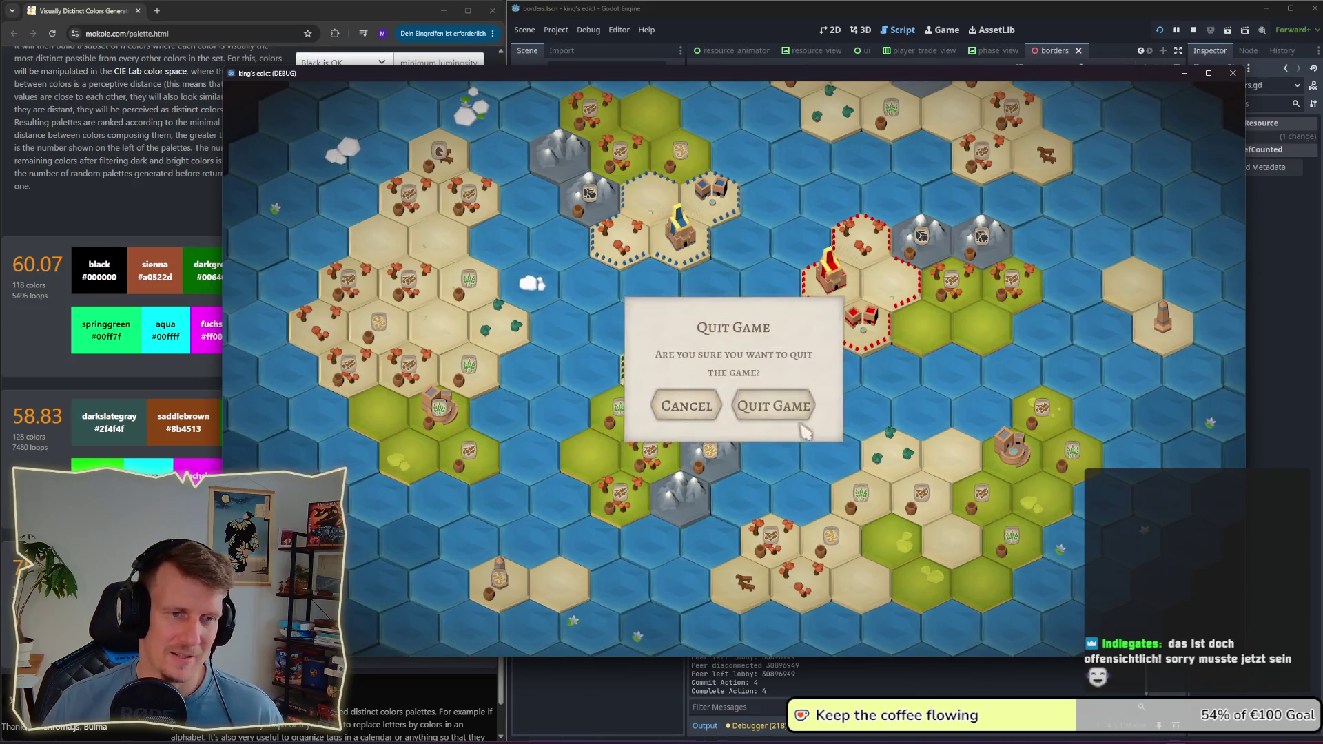
pyautogui.click(765, 406)
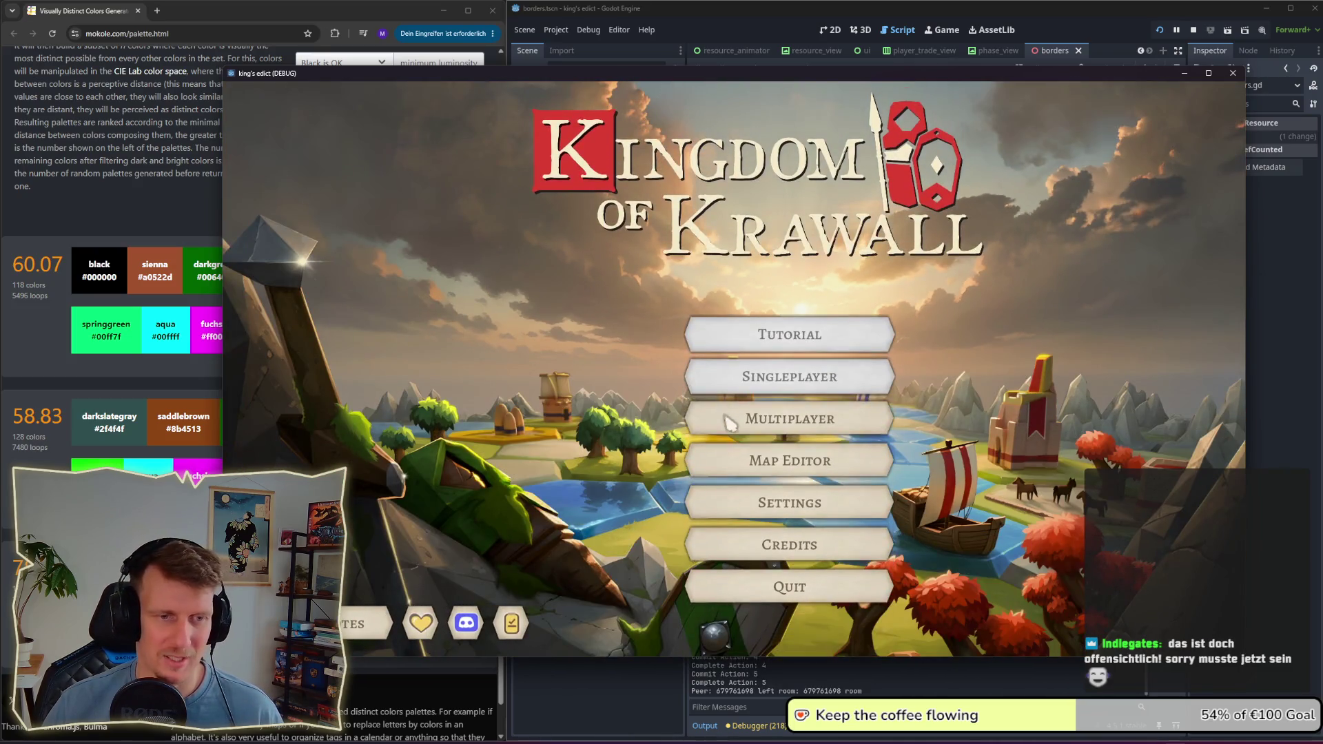
pyautogui.click(818, 472)
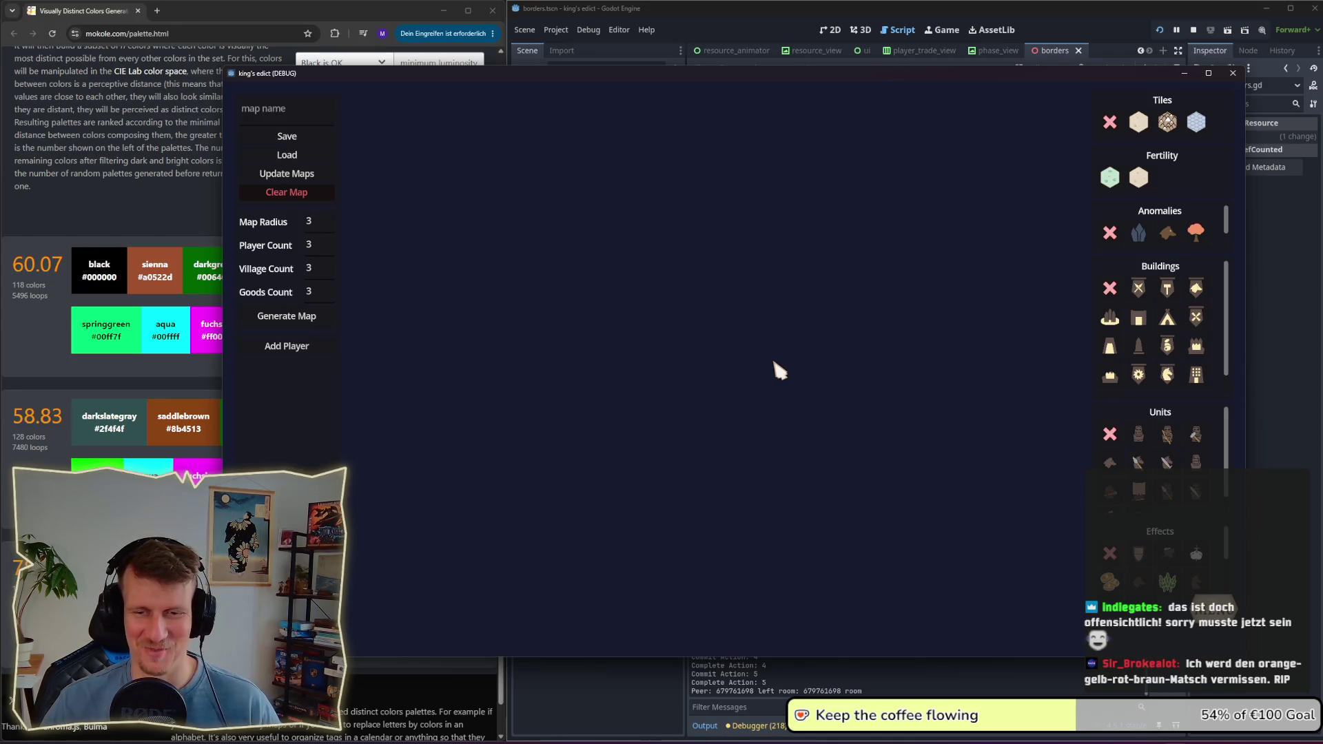
pyautogui.click(1139, 122)
# Step: Paint the initial cluster of tan tiles, extending it right, down and toward the upper left
pyautogui.moveTo(679, 293); pyautogui.dragTo(619, 356)
pyautogui.moveTo(697, 373)
pyautogui.mouseDown()
pyautogui.moveTo(676, 314)
pyautogui.moveTo(691, 328)
pyautogui.moveTo(673, 386)
pyautogui.moveTo(760, 412)
pyautogui.moveTo(710, 434)
pyautogui.moveTo(721, 473)
pyautogui.moveTo(699, 482)
pyautogui.moveTo(857, 479)
pyautogui.mouseUp()
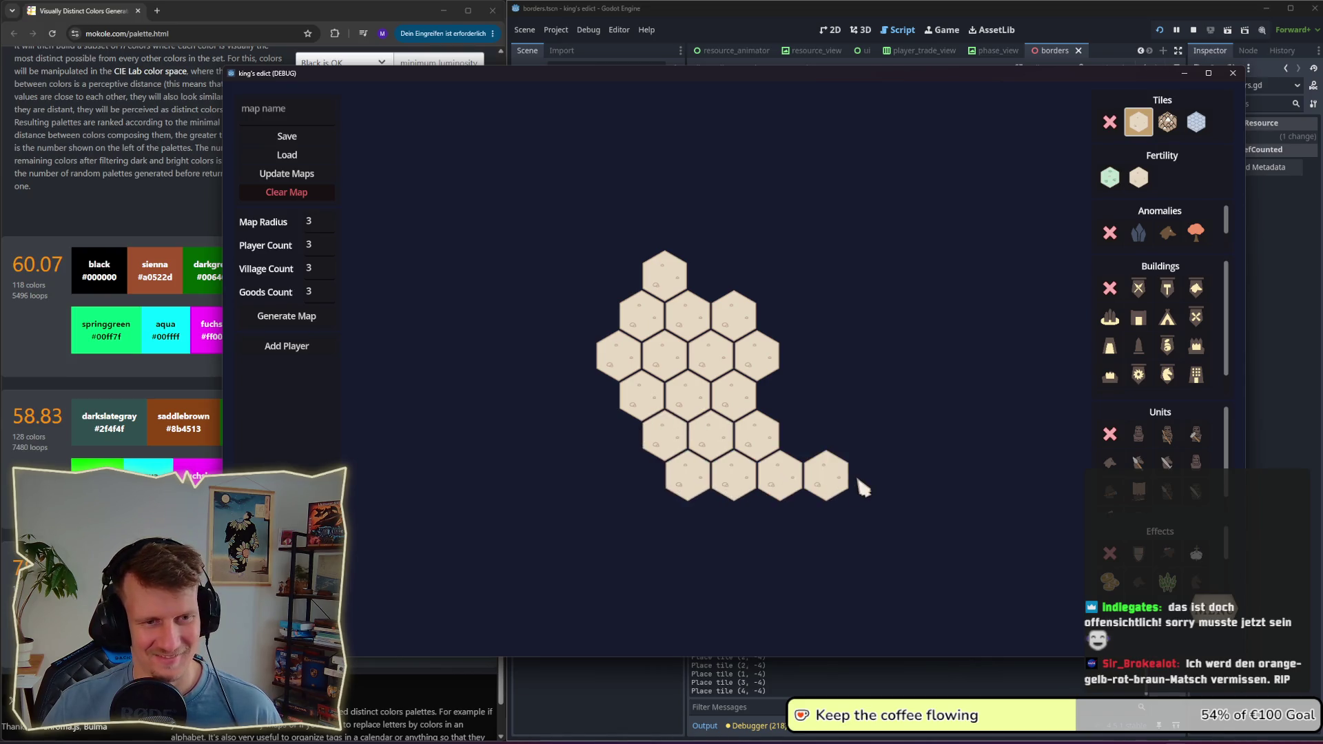
pyautogui.moveTo(899, 394)
pyautogui.mouseDown()
pyautogui.moveTo(922, 303)
pyautogui.moveTo(893, 301)
pyautogui.moveTo(859, 231)
pyautogui.moveTo(799, 176)
pyautogui.moveTo(818, 169)
pyautogui.moveTo(651, 166)
pyautogui.moveTo(605, 201)
pyautogui.moveTo(567, 298)
pyautogui.mouseUp()
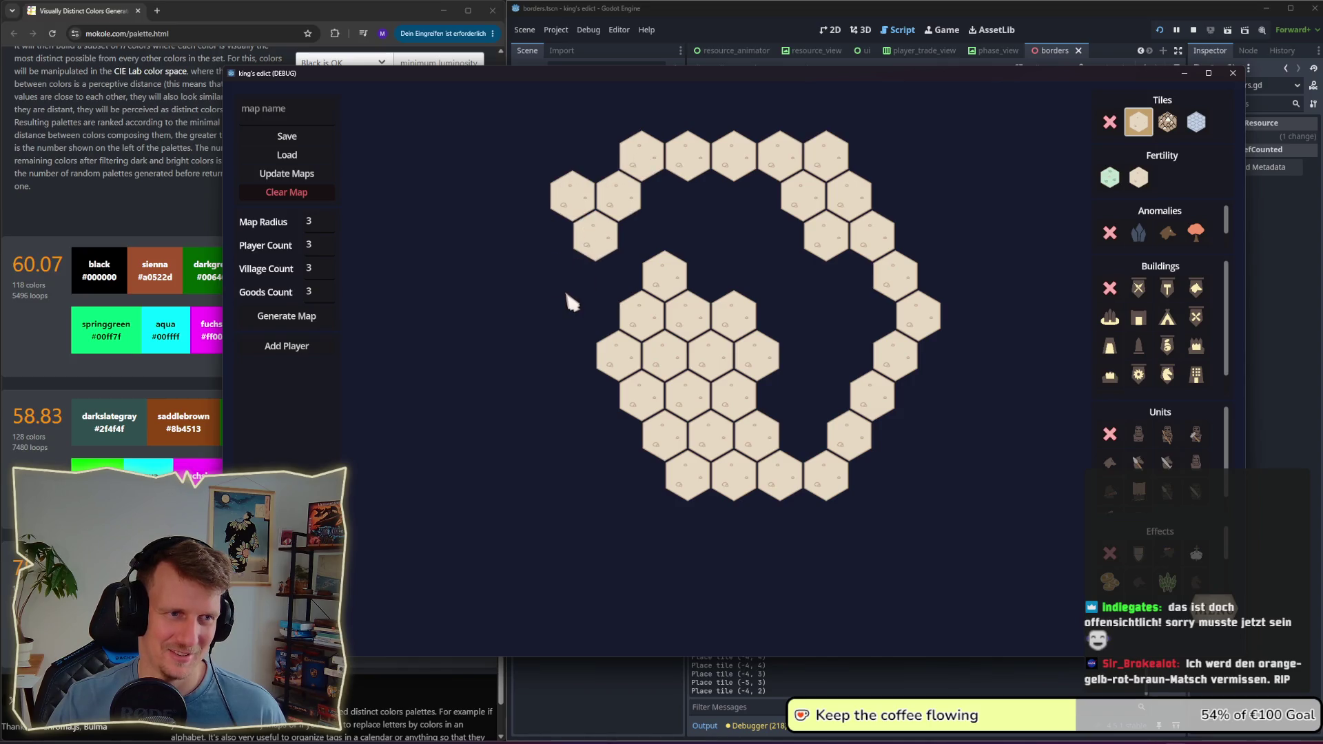
pyautogui.moveTo(561, 354); pyautogui.dragTo(590, 413)
pyautogui.moveTo(627, 472)
pyautogui.mouseDown()
pyautogui.moveTo(675, 534)
pyautogui.moveTo(830, 534)
pyautogui.moveTo(870, 507)
pyautogui.moveTo(927, 387)
pyautogui.moveTo(907, 403)
pyautogui.mouseUp()
pyautogui.moveTo(968, 324)
pyautogui.mouseDown()
pyautogui.moveTo(895, 188)
pyautogui.moveTo(832, 148)
pyautogui.mouseUp()
# Step: Fill the edge and central gaps with tan tiles and delete the stray top-left hex
pyautogui.moveTo(550, 375); pyautogui.dragTo(601, 486)
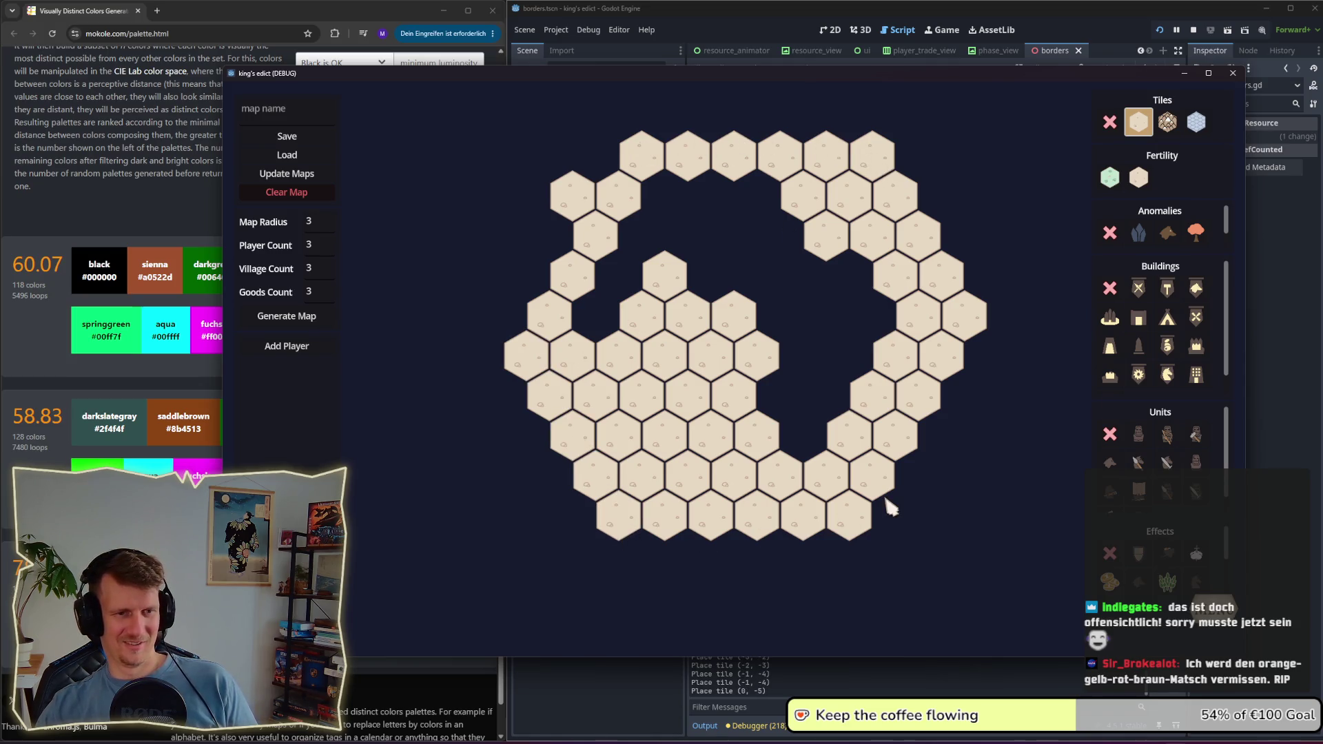
pyautogui.moveTo(890, 514)
pyautogui.mouseDown()
pyautogui.moveTo(975, 384)
pyautogui.moveTo(960, 434)
pyautogui.moveTo(868, 550)
pyautogui.moveTo(640, 565)
pyautogui.mouseUp()
pyautogui.moveTo(606, 331)
pyautogui.mouseDown()
pyautogui.moveTo(673, 230)
pyautogui.moveTo(650, 204)
pyautogui.mouseUp()
pyautogui.moveTo(732, 247)
pyautogui.mouseDown()
pyautogui.moveTo(747, 279)
pyautogui.moveTo(786, 296)
pyautogui.moveTo(790, 327)
pyautogui.moveTo(849, 280)
pyautogui.moveTo(792, 427)
pyautogui.moveTo(826, 452)
pyautogui.moveTo(855, 171)
pyautogui.mouseUp()
pyautogui.click(1110, 124)
pyautogui.click(575, 196)
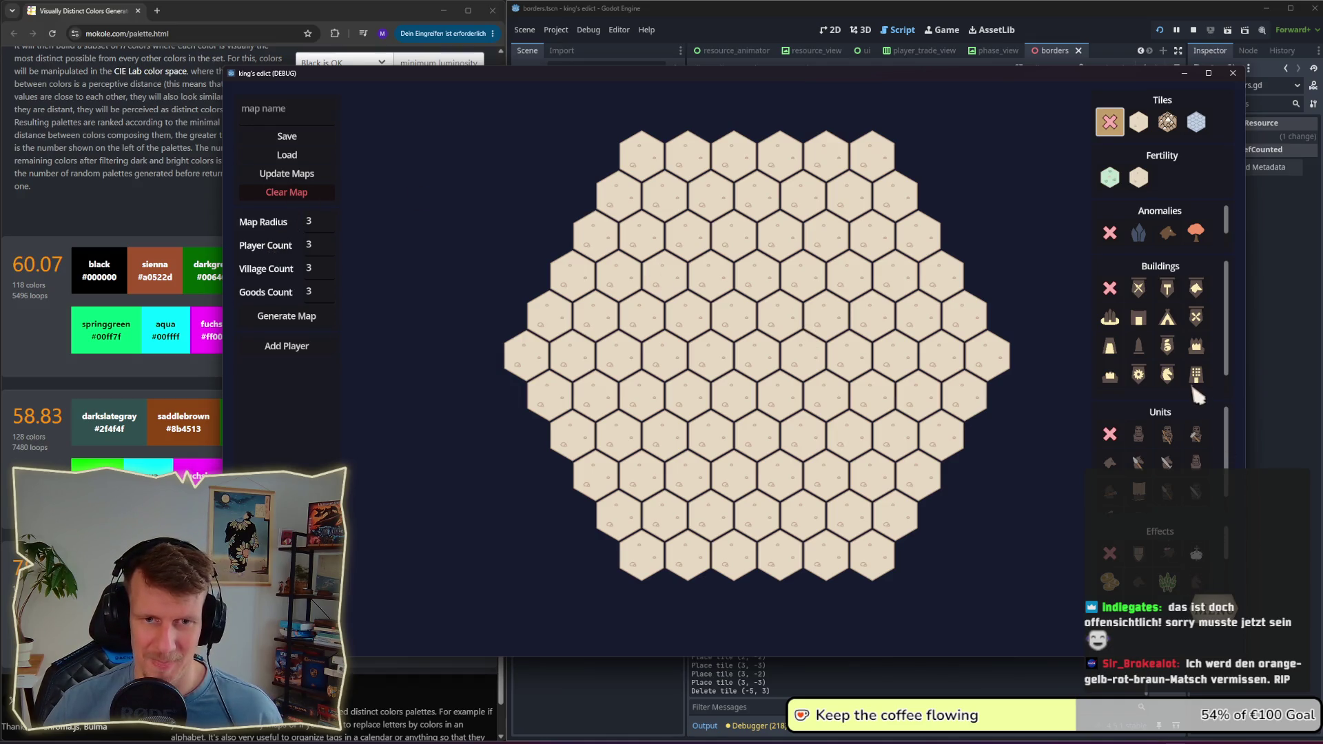
pyautogui.scroll(-1, 1161, 376)
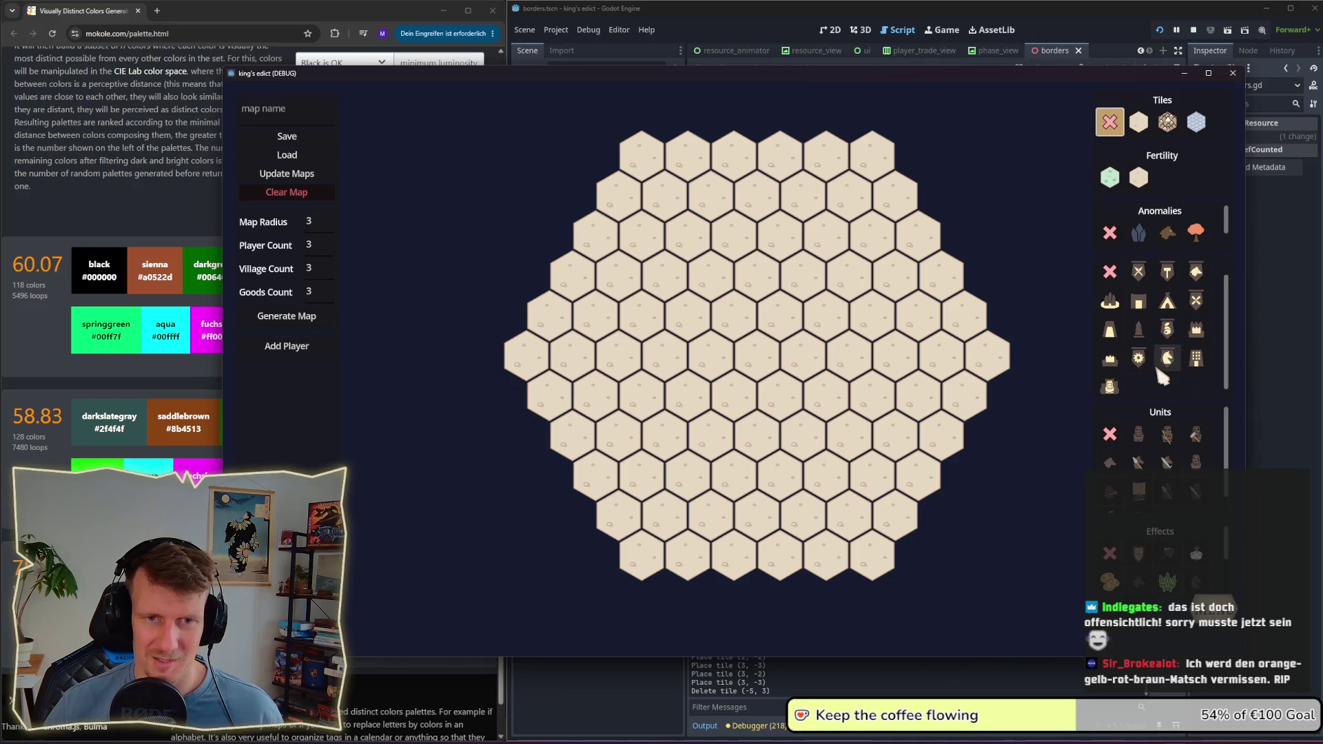
# Step: Place palaces on all six corner hexes of the map
pyautogui.click(1109, 380)
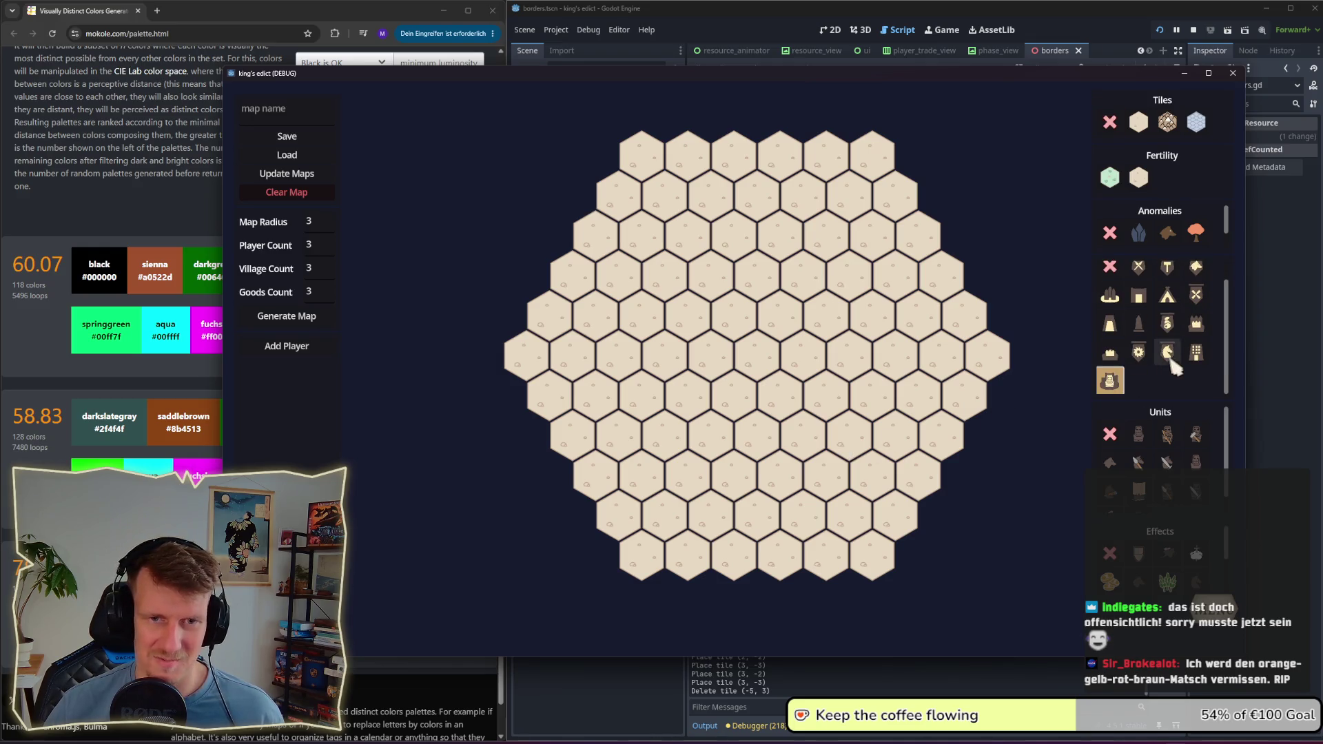
pyautogui.click(1203, 326)
pyautogui.click(873, 553)
pyautogui.click(642, 553)
pyautogui.click(541, 356)
pyautogui.click(987, 350)
pyautogui.click(881, 162)
pyautogui.click(642, 154)
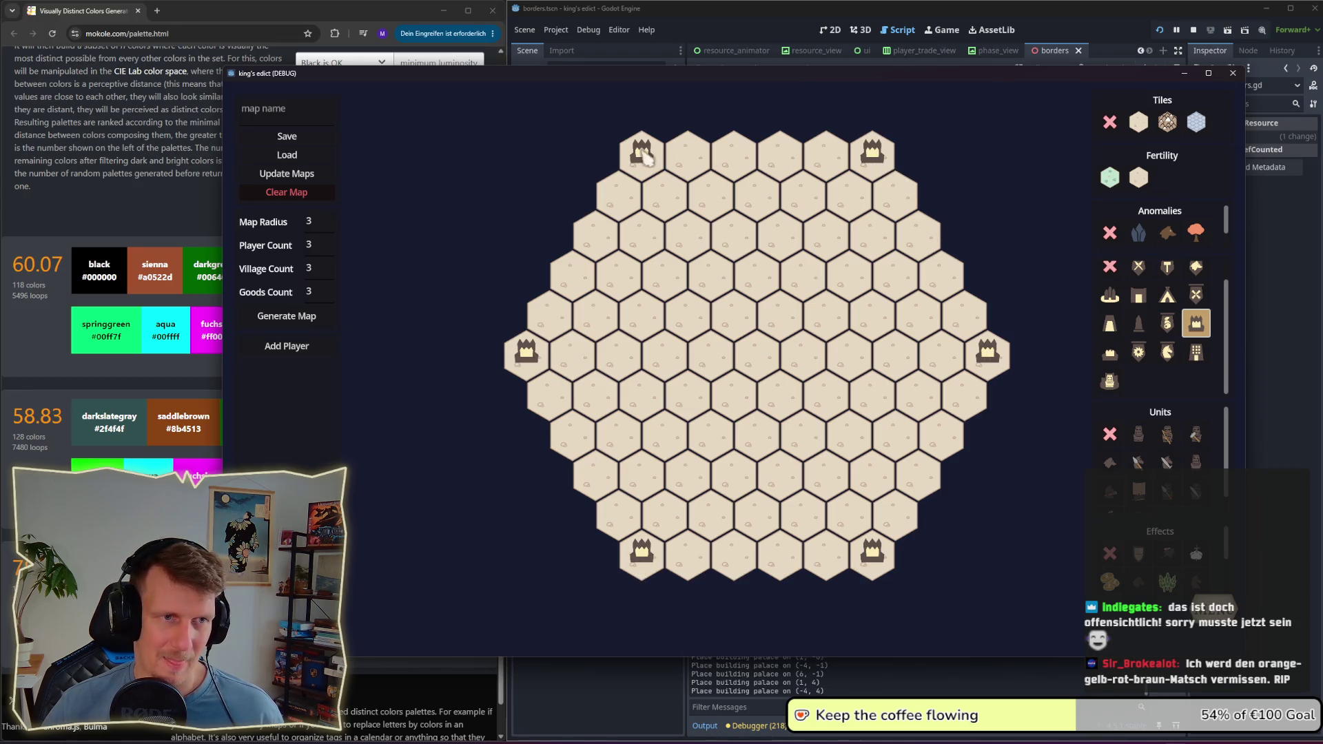
# Step: Place an inner ring of six palaces around the map centre
pyautogui.click(716, 433)
pyautogui.click(672, 354)
pyautogui.click(719, 277)
pyautogui.click(813, 283)
pyautogui.click(856, 348)
pyautogui.click(816, 441)
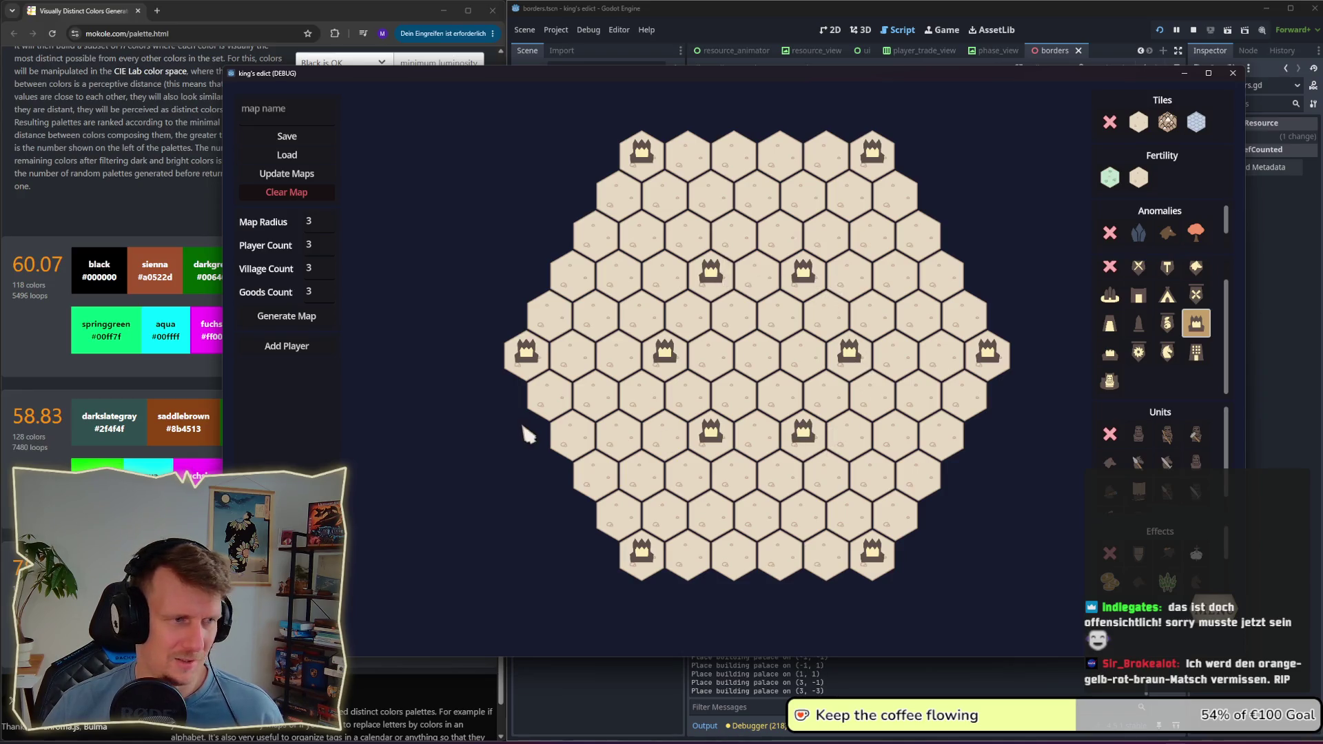
# Step: Add several players and select the blue player for claiming territory
pyautogui.click(276, 349)
pyautogui.click(276, 348)
pyautogui.click(276, 348)
pyautogui.click(275, 348)
pyautogui.click(276, 351)
pyautogui.click(319, 370)
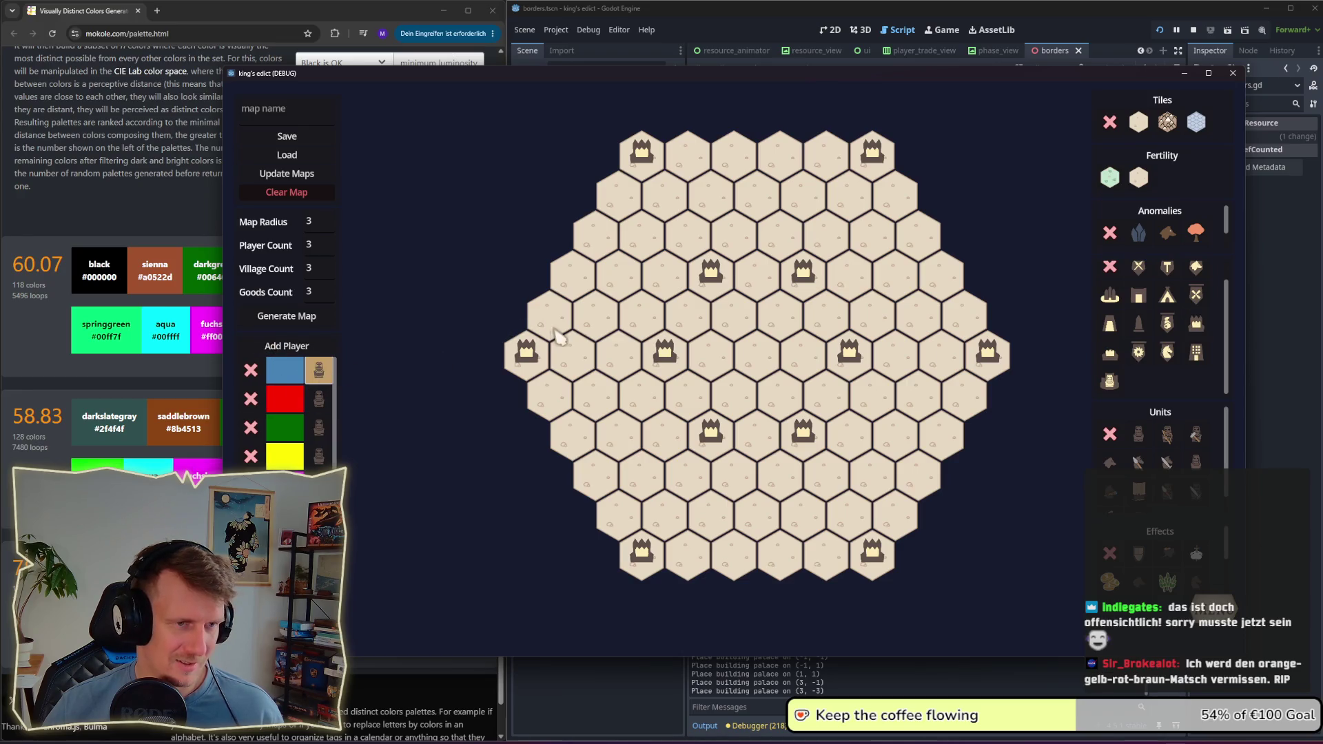
# Step: Claim the far-left, top-left, top-right and far-right palace areas for blue, red, green and yellow
pyautogui.click(530, 357)
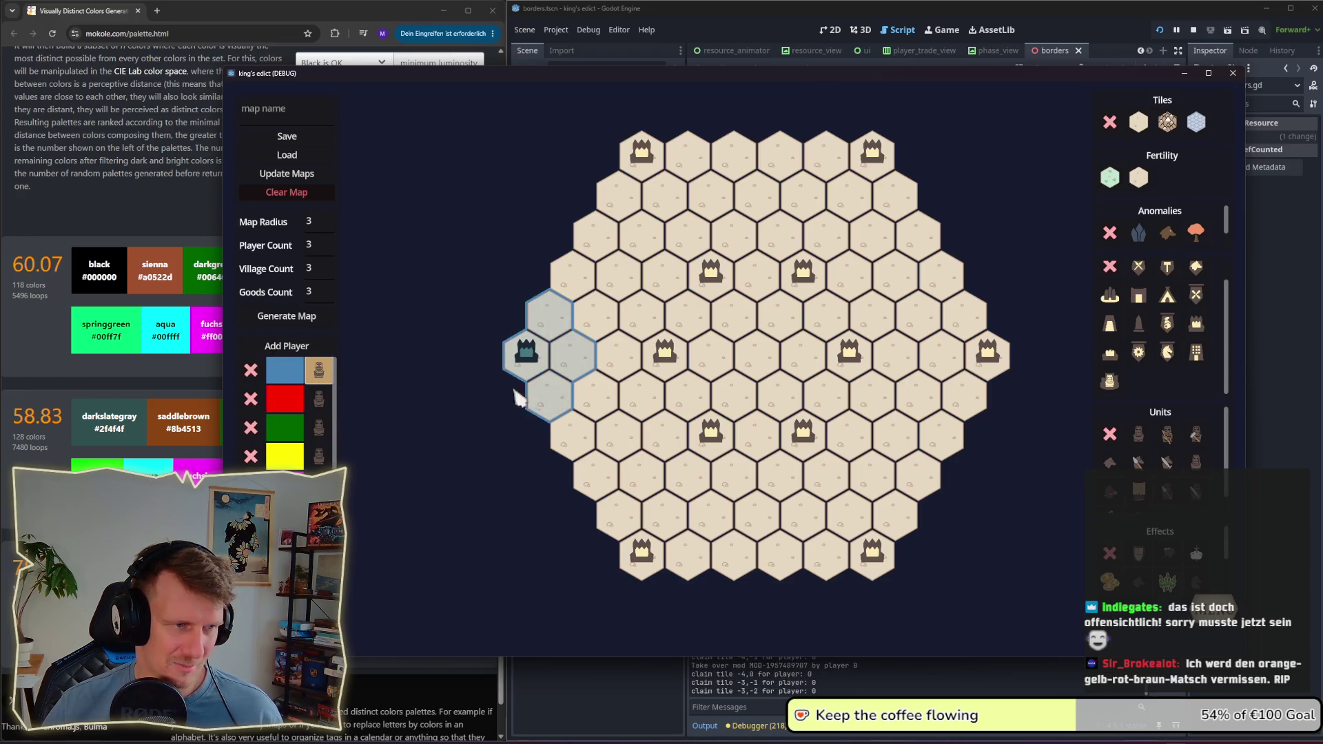
pyautogui.click(319, 400)
pyautogui.click(641, 150)
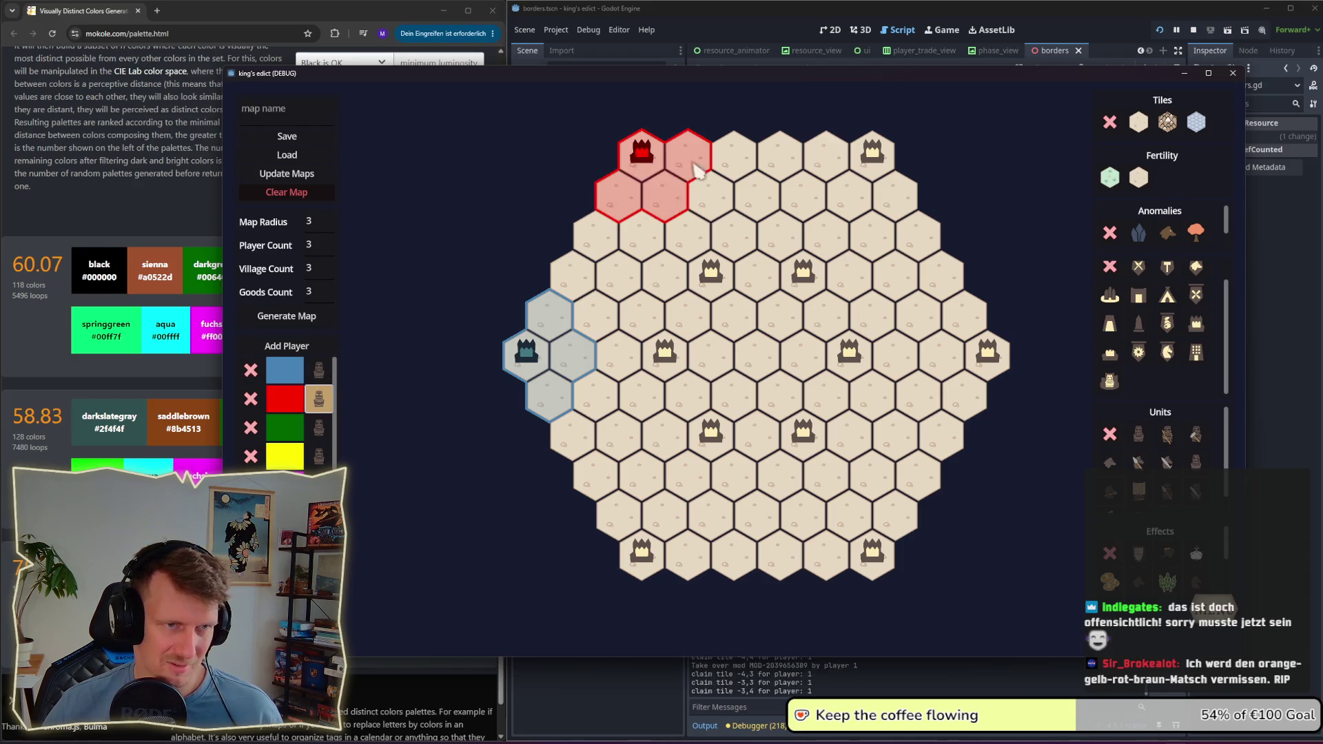
pyautogui.click(318, 428)
pyautogui.moveTo(824, 165)
pyautogui.mouseDown()
pyautogui.moveTo(842, 196)
pyautogui.moveTo(870, 169)
pyautogui.moveTo(892, 224)
pyautogui.mouseUp()
pyautogui.click(318, 457)
pyautogui.moveTo(964, 316); pyautogui.dragTo(968, 393)
pyautogui.click(989, 362)
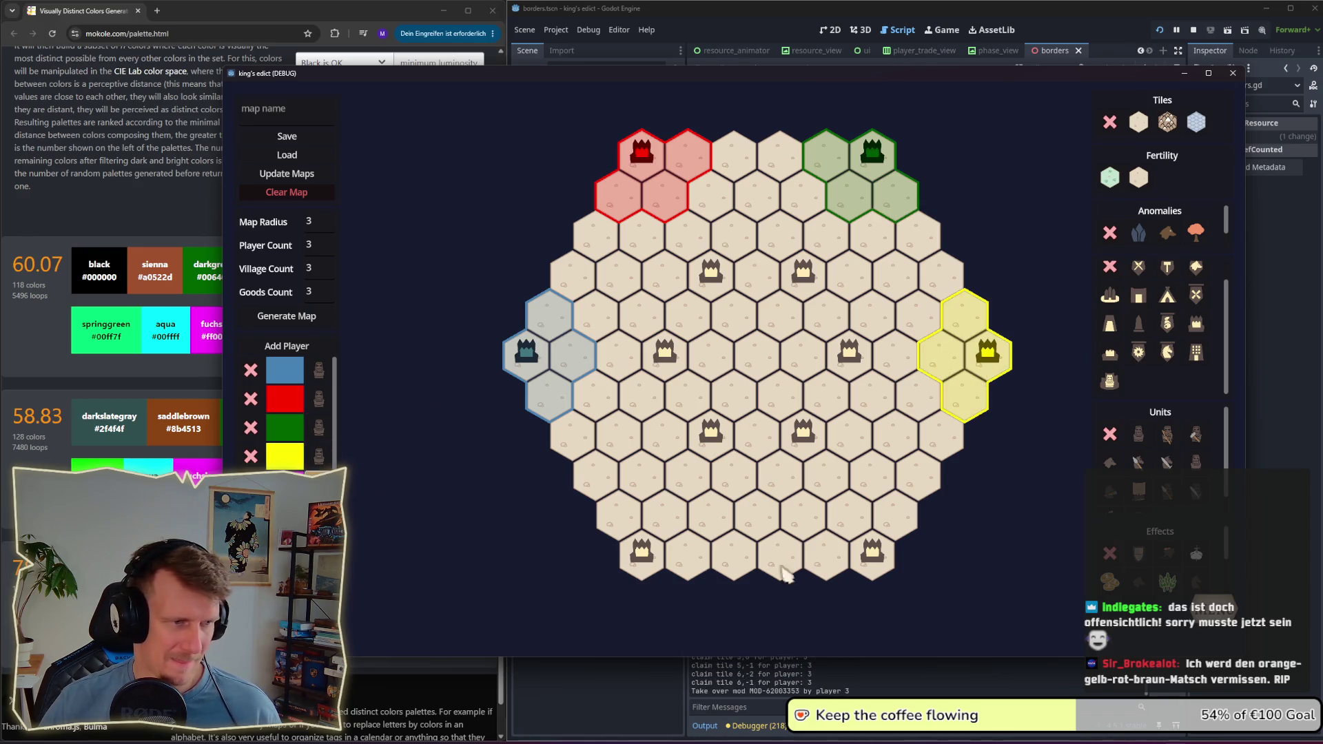
# Step: Claim bottom-right for magenta, bottom-left for cyan, and the below-centre and left inner villages
pyautogui.click(860, 552)
pyautogui.moveTo(857, 552)
pyautogui.mouseDown()
pyautogui.moveTo(827, 545)
pyautogui.moveTo(895, 517)
pyautogui.mouseUp()
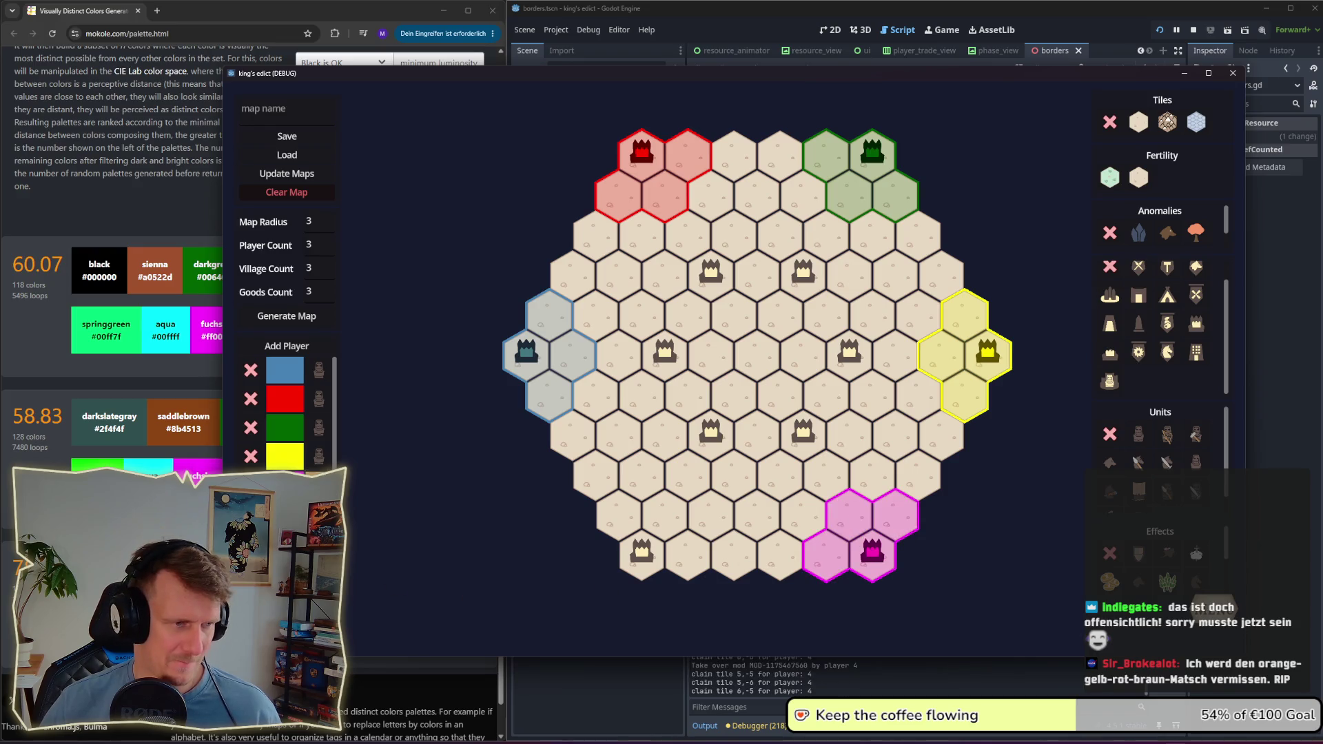
pyautogui.moveTo(690, 572)
pyautogui.mouseDown()
pyautogui.moveTo(662, 520)
pyautogui.moveTo(555, 510)
pyautogui.mouseUp()
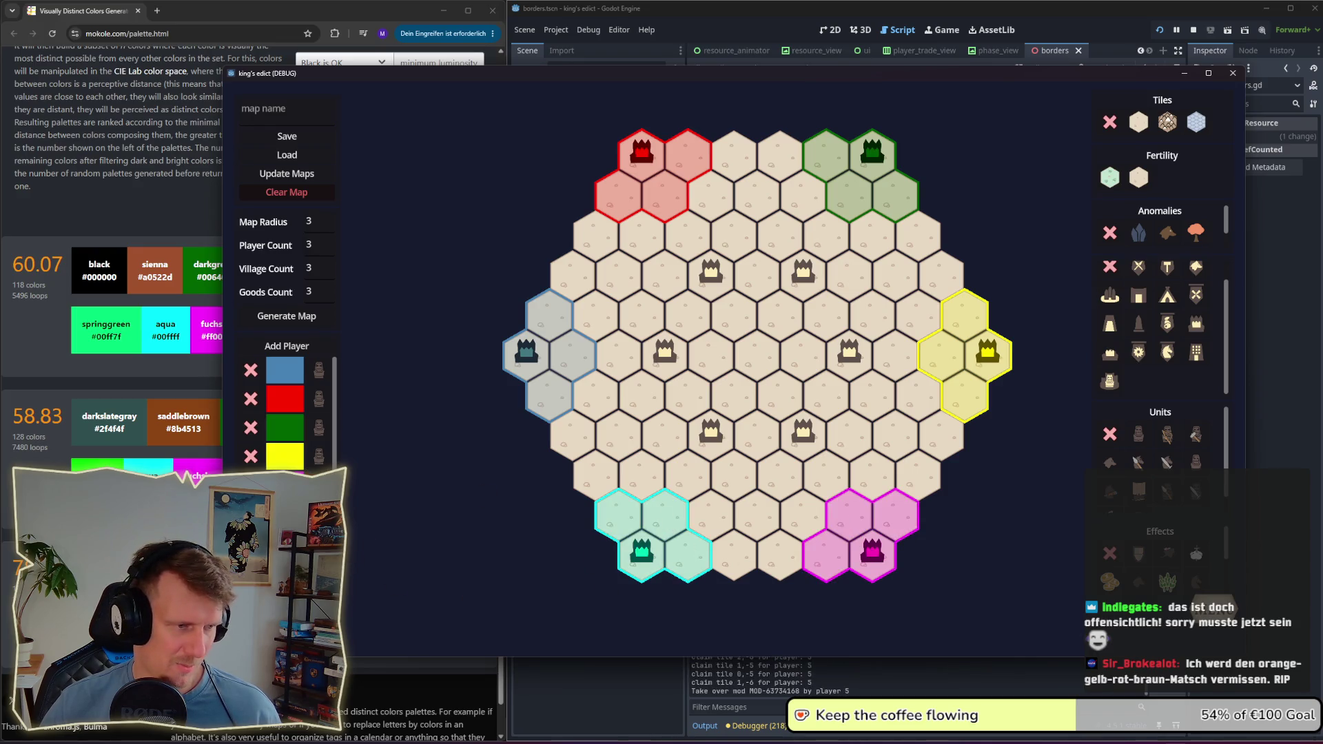
pyautogui.moveTo(688, 393)
pyautogui.mouseDown()
pyautogui.moveTo(665, 434)
pyautogui.moveTo(687, 476)
pyautogui.moveTo(730, 466)
pyautogui.moveTo(712, 432)
pyautogui.mouseUp()
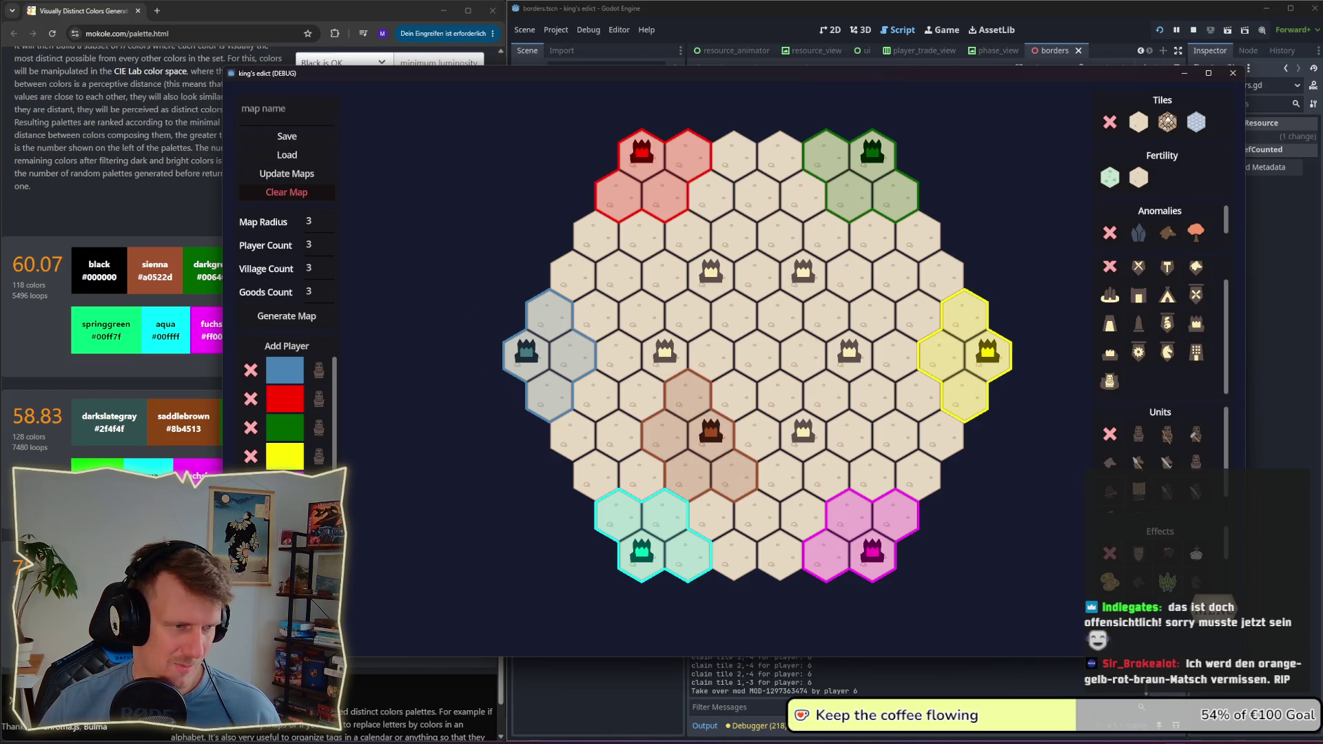
pyautogui.scroll(-1, 286, 413)
pyautogui.moveTo(641, 390)
pyautogui.mouseDown()
pyautogui.moveTo(620, 345)
pyautogui.moveTo(665, 353)
pyautogui.moveTo(688, 315)
pyautogui.mouseUp()
pyautogui.moveTo(695, 388); pyautogui.dragTo(711, 354)
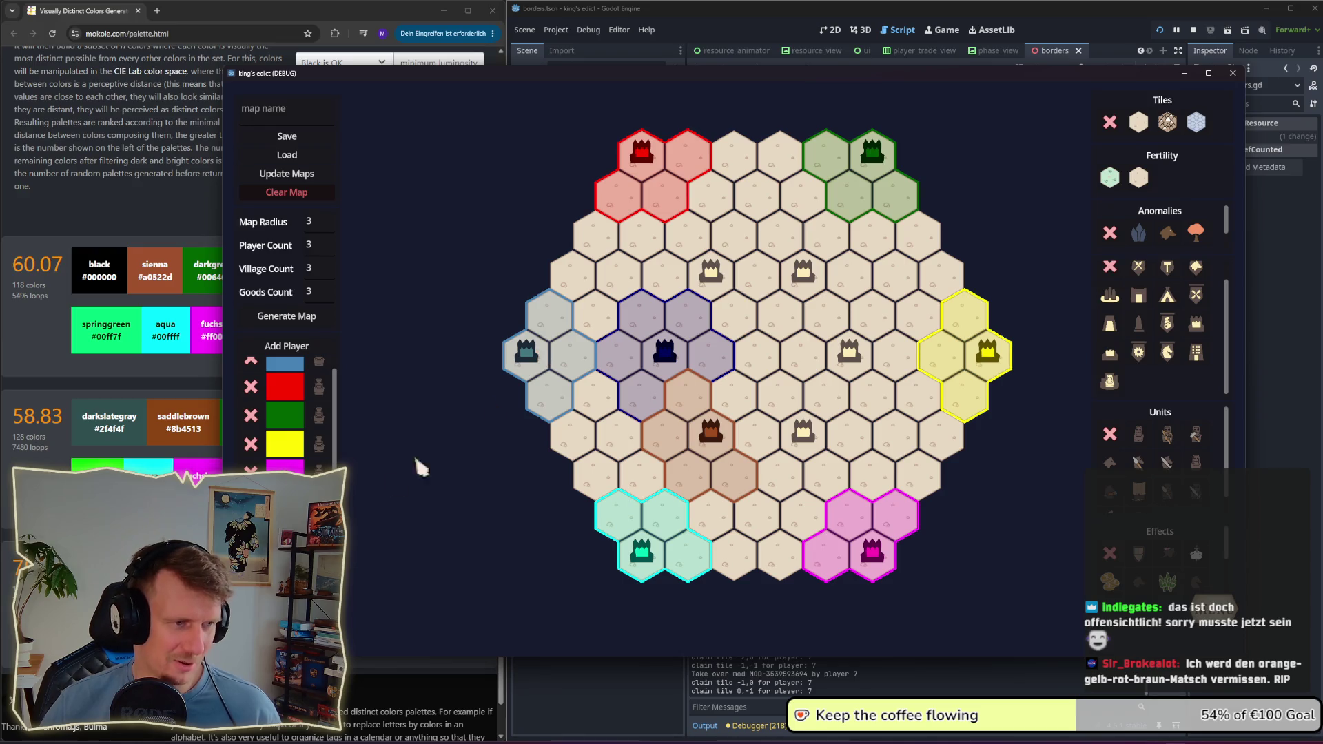
# Step: Give the upper, upper-right, right and lower inner villages to players 8, 9, 10 and 11
pyautogui.click(725, 285)
pyautogui.moveTo(746, 278); pyautogui.dragTo(669, 372)
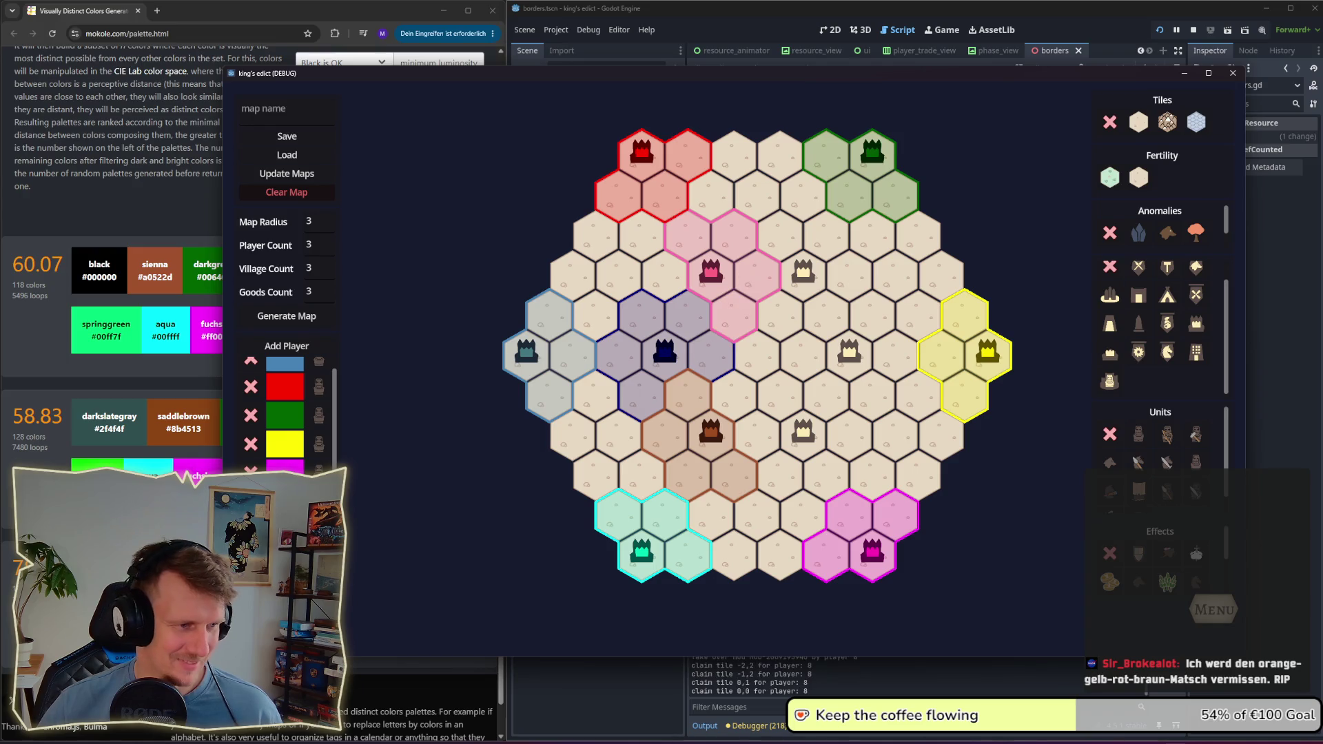
pyautogui.click(798, 305)
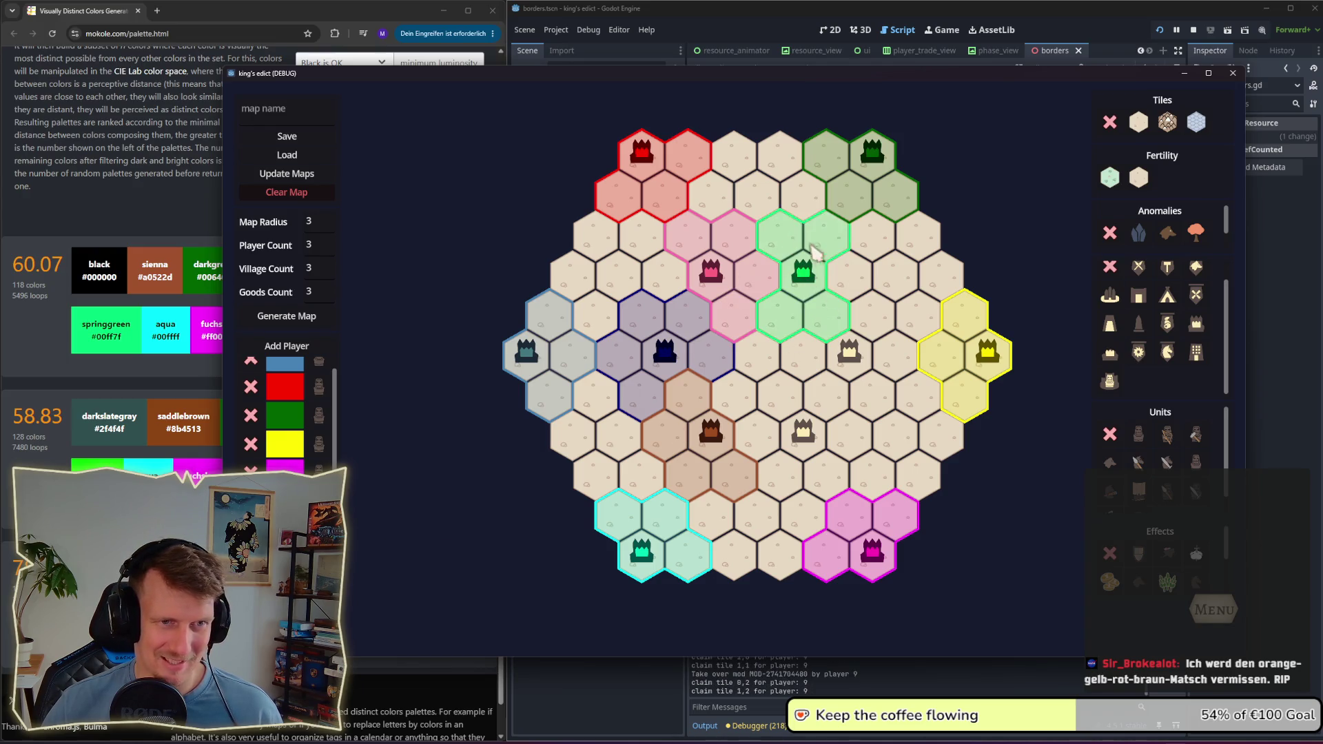
pyautogui.click(287, 346)
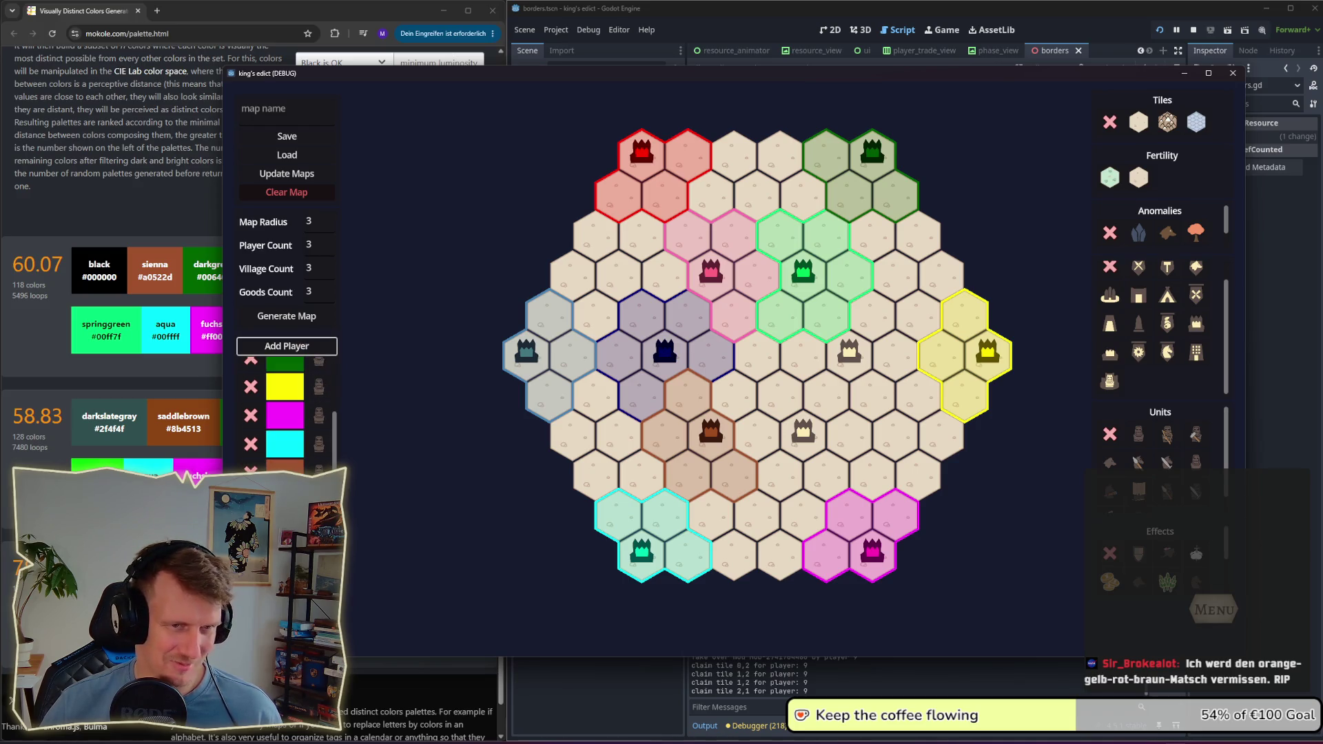
pyautogui.click(827, 372)
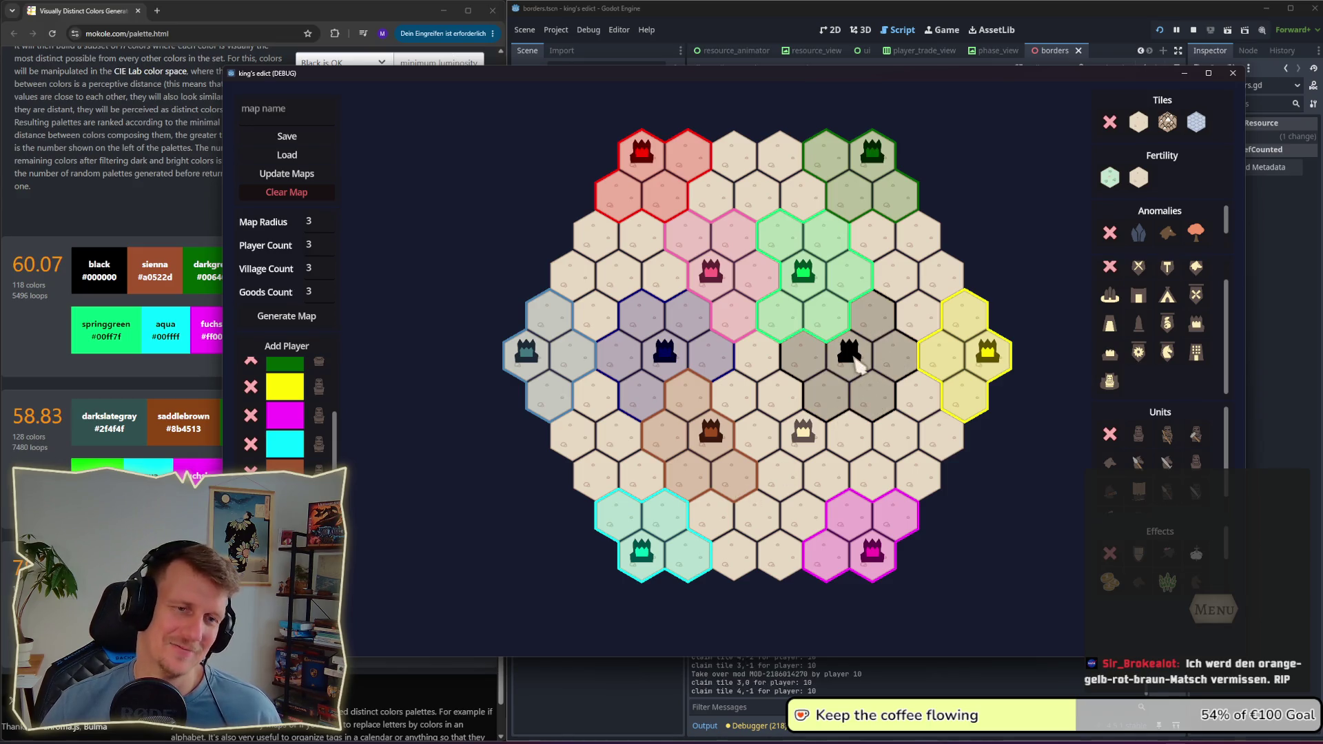
pyautogui.click(777, 435)
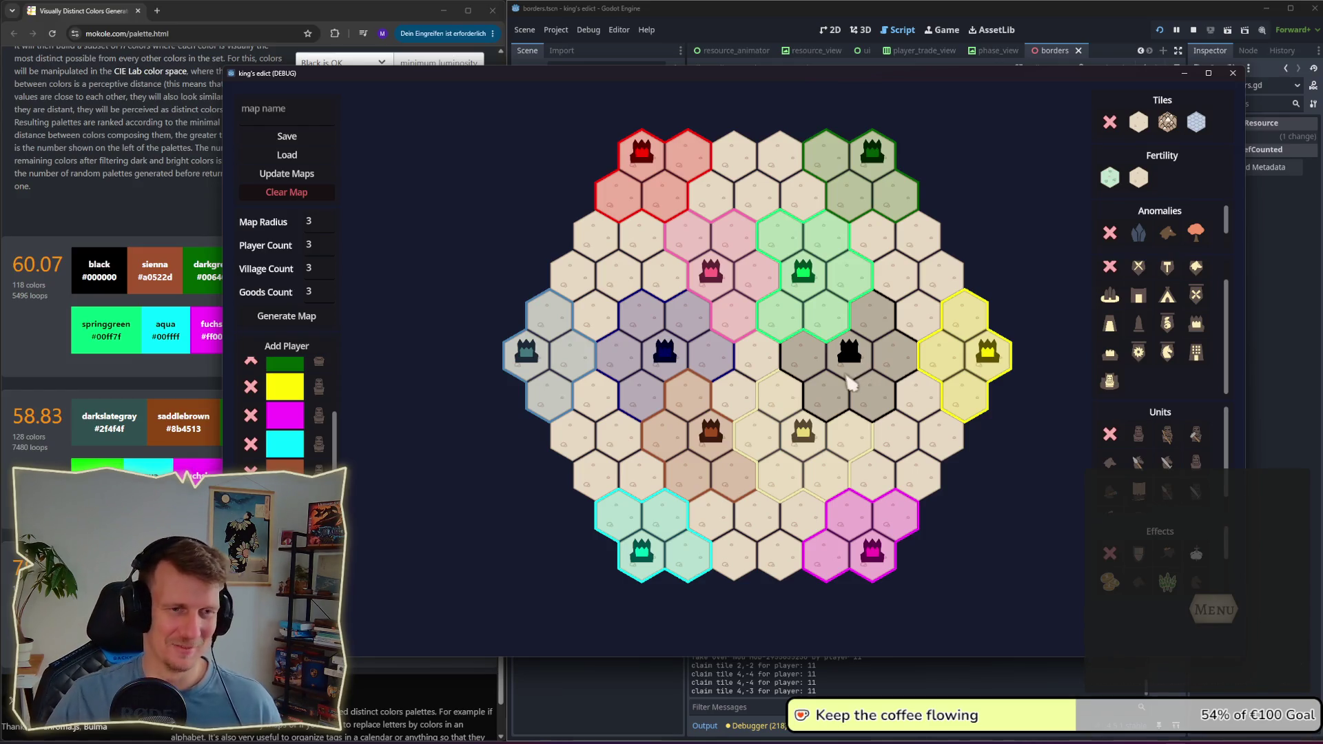
pyautogui.click(1110, 177)
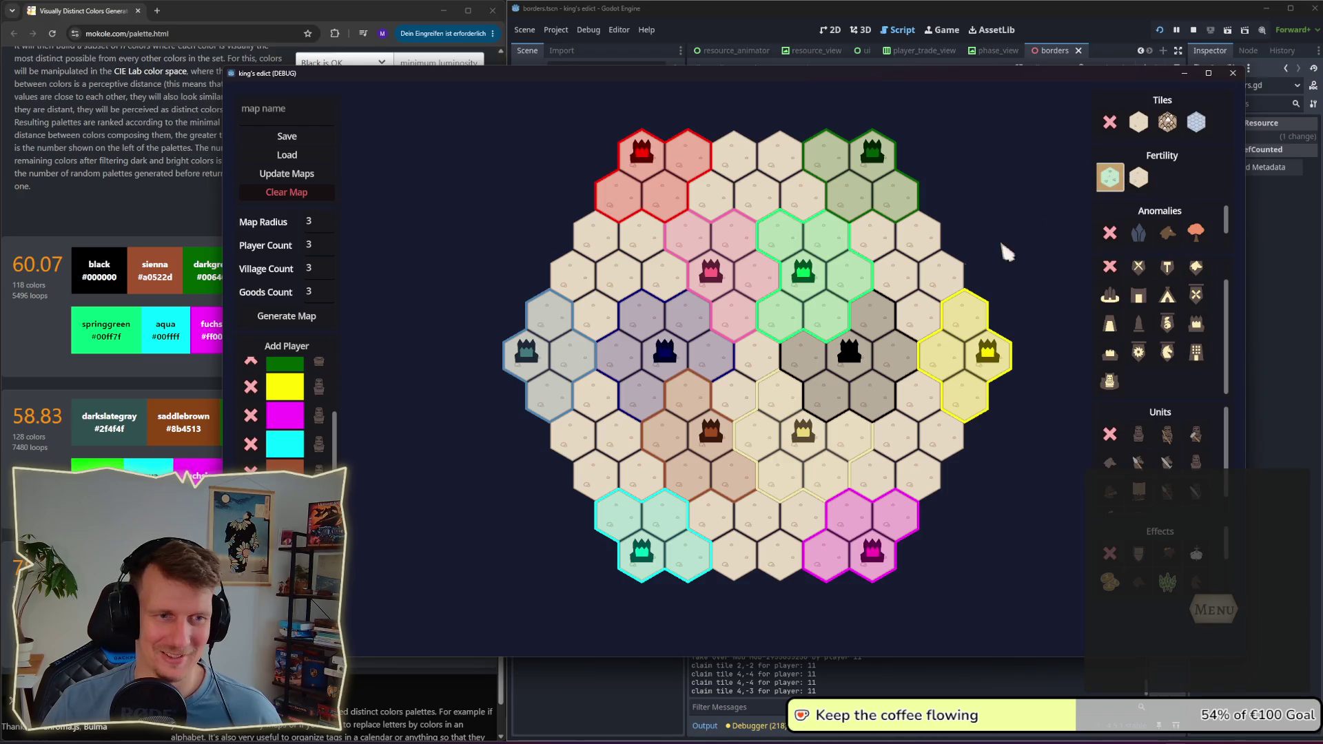
# Step: Mark scattered hexes and a trail across the map as fertile ground
pyautogui.moveTo(750, 403); pyautogui.dragTo(816, 369)
pyautogui.click(732, 324)
pyautogui.click(717, 352)
pyautogui.click(754, 366)
pyautogui.click(734, 503)
pyautogui.click(837, 521)
pyautogui.moveTo(895, 452)
pyautogui.mouseDown()
pyautogui.moveTo(724, 552)
pyautogui.moveTo(621, 424)
pyautogui.moveTo(589, 272)
pyautogui.moveTo(768, 205)
pyautogui.moveTo(917, 253)
pyautogui.moveTo(962, 410)
pyautogui.moveTo(821, 449)
pyautogui.moveTo(789, 178)
pyautogui.mouseUp()
# Step: Place mountains on upper-left, lower and upper-right hexes and near the centre
pyautogui.click(1168, 122)
pyautogui.moveTo(659, 289); pyautogui.dragTo(597, 317)
pyautogui.click(606, 384)
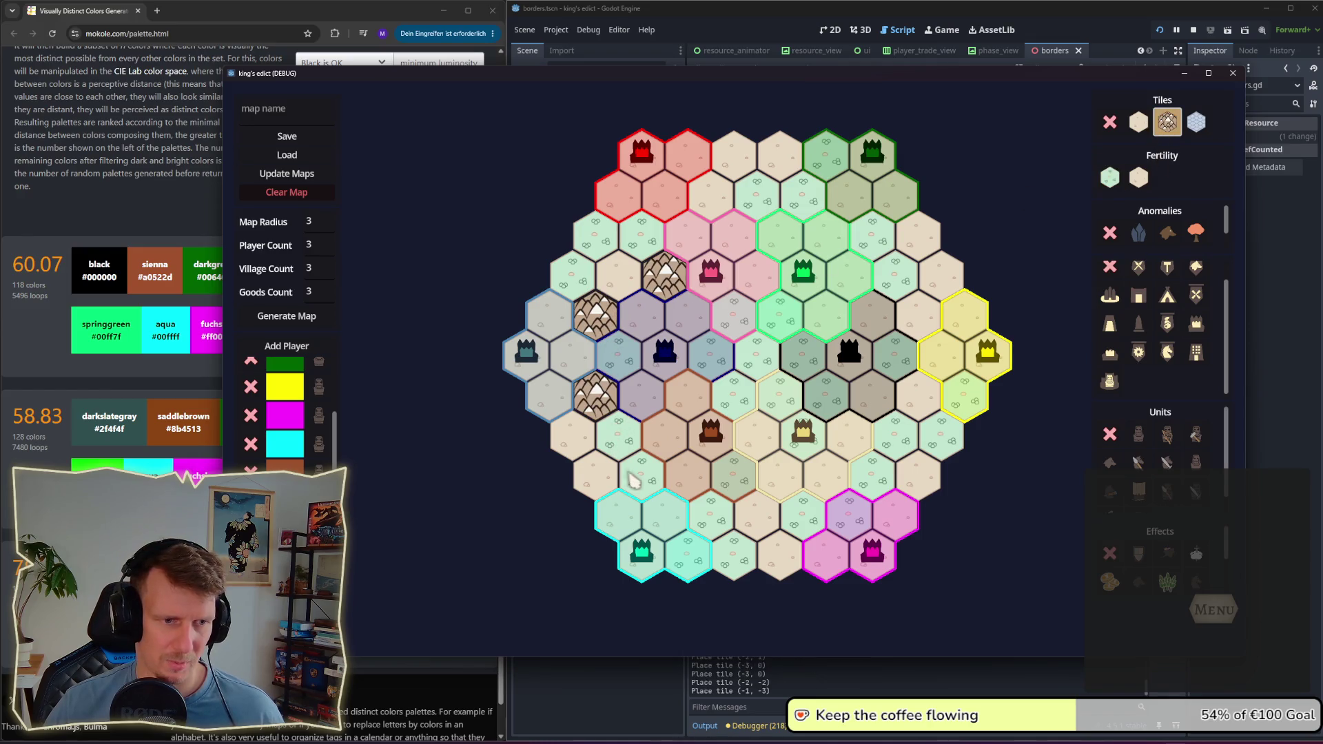
pyautogui.click(691, 486)
pyautogui.click(851, 451)
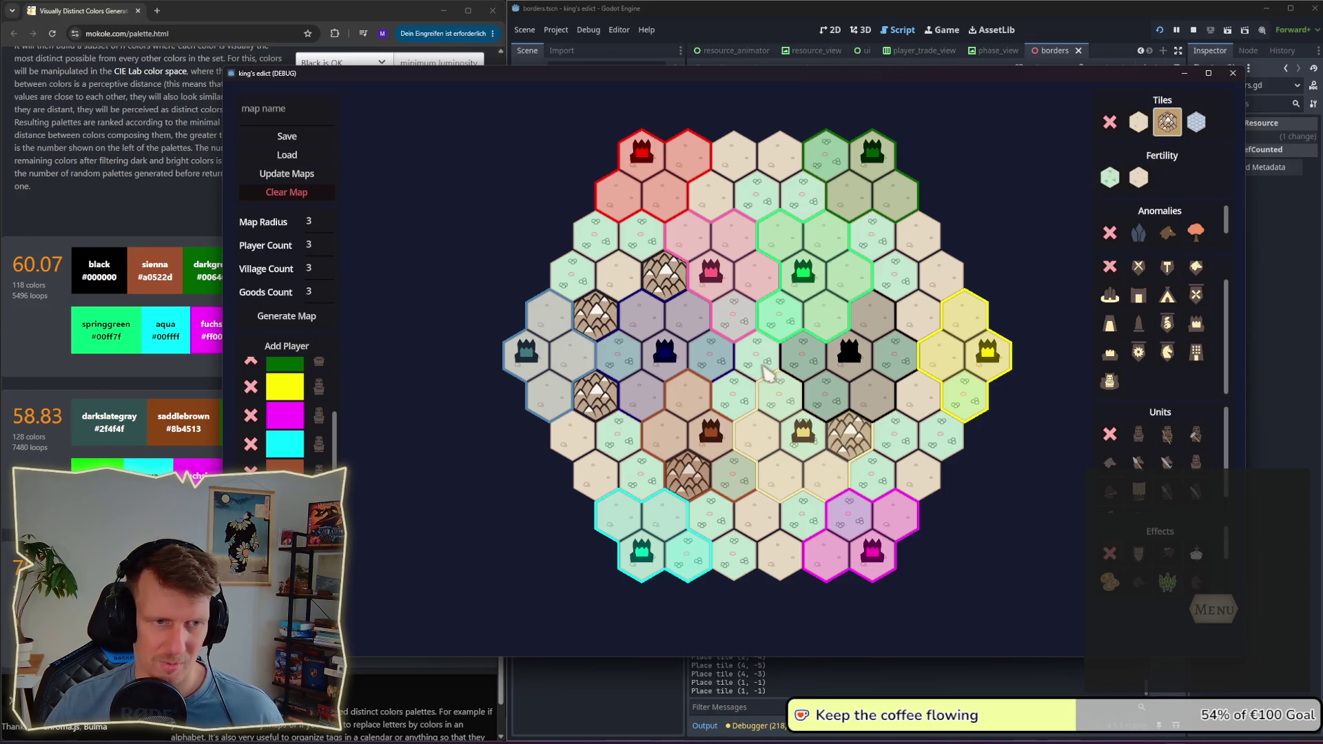
pyautogui.moveTo(834, 369); pyautogui.dragTo(713, 358)
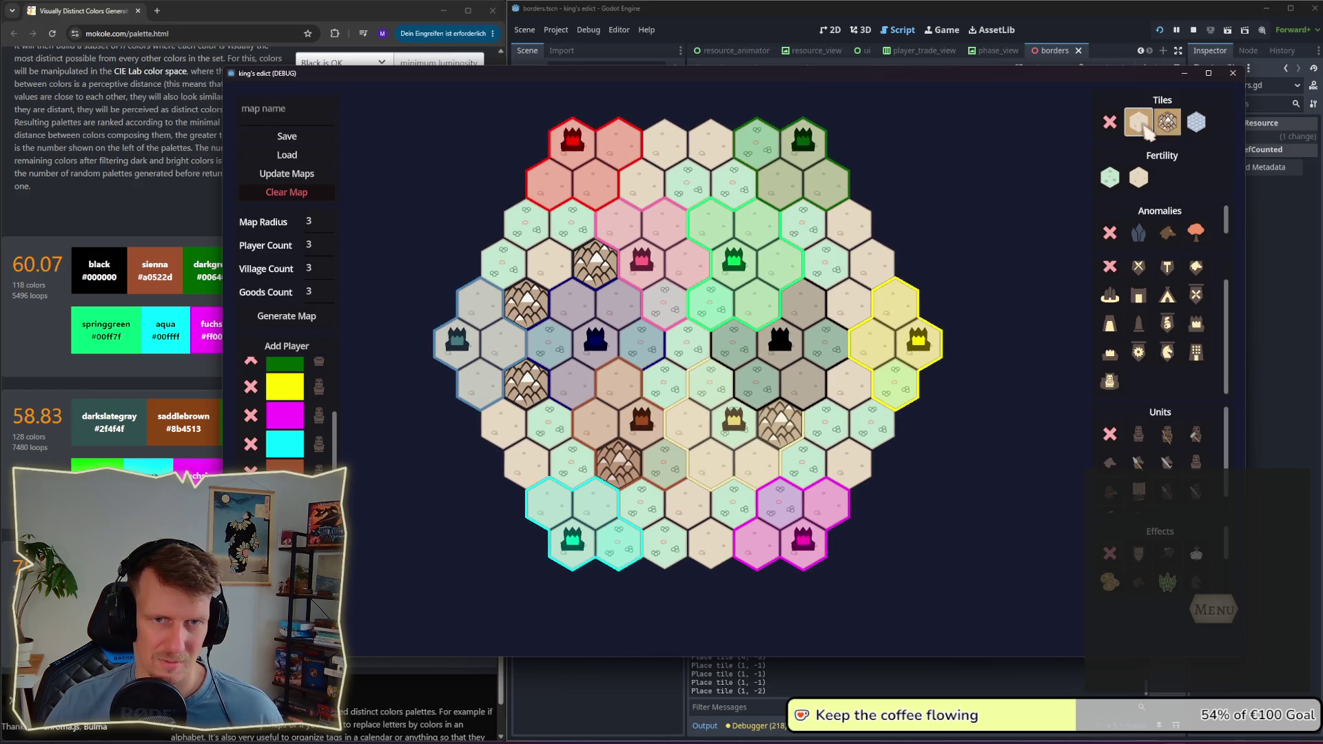
pyautogui.click(870, 266)
pyautogui.click(853, 231)
pyautogui.click(689, 350)
pyautogui.click(664, 296)
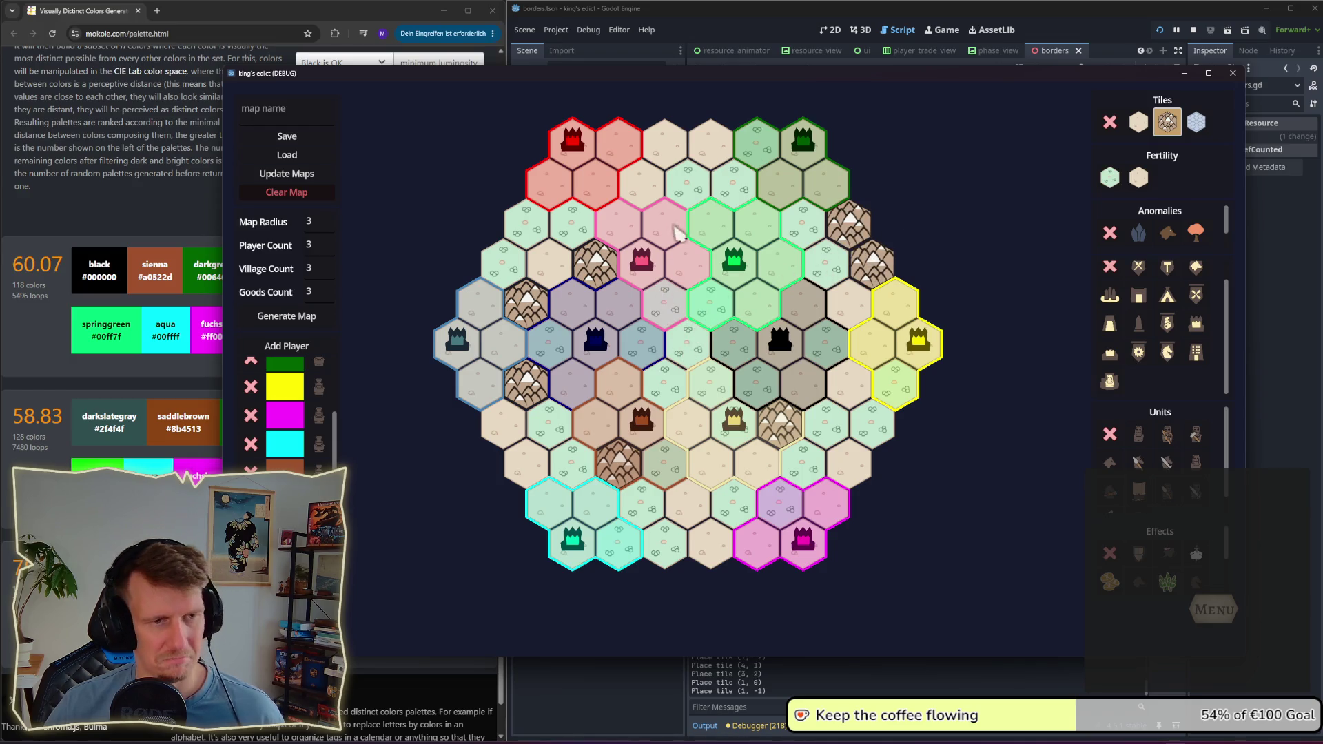
# Step: Delete seven hexes around the map centre
pyautogui.moveTo(679, 235); pyautogui.dragTo(697, 270)
pyautogui.click(1110, 122)
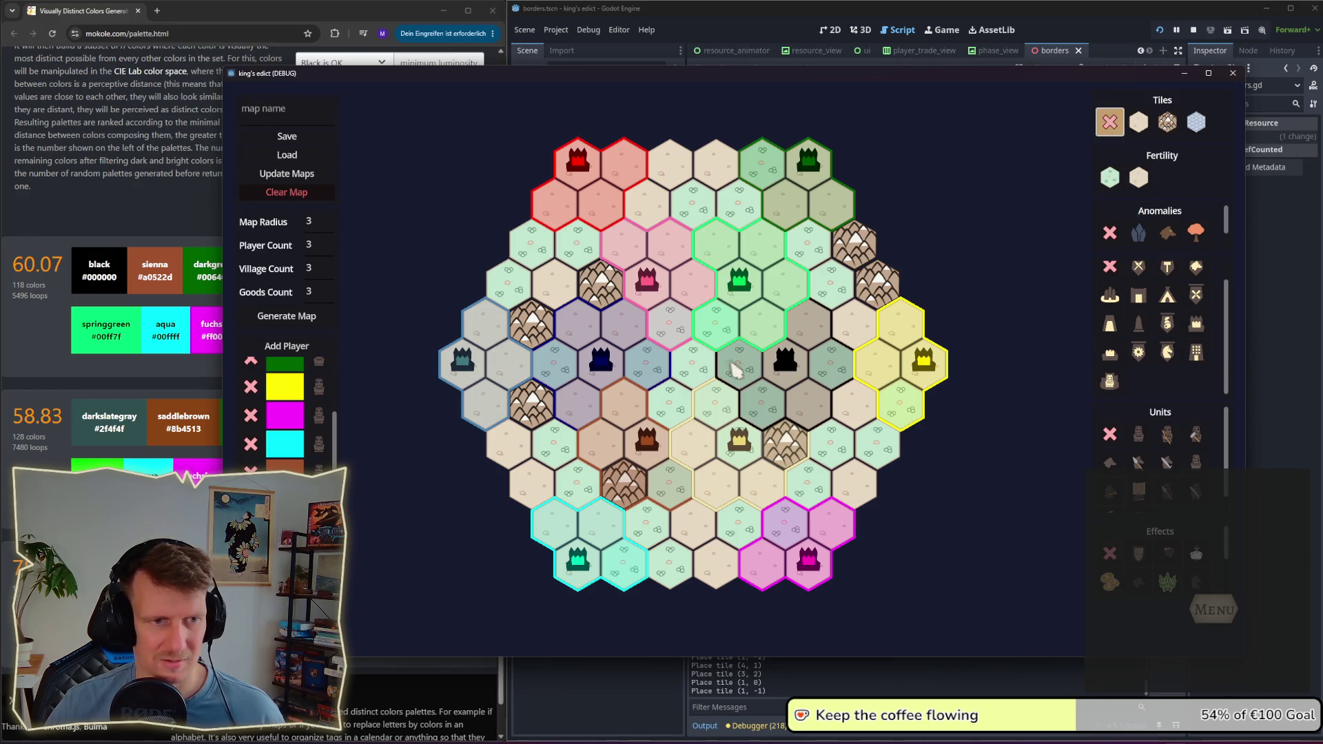
pyautogui.click(693, 366)
pyautogui.click(670, 403)
pyautogui.click(715, 399)
pyautogui.click(717, 338)
pyautogui.click(677, 324)
pyautogui.click(662, 372)
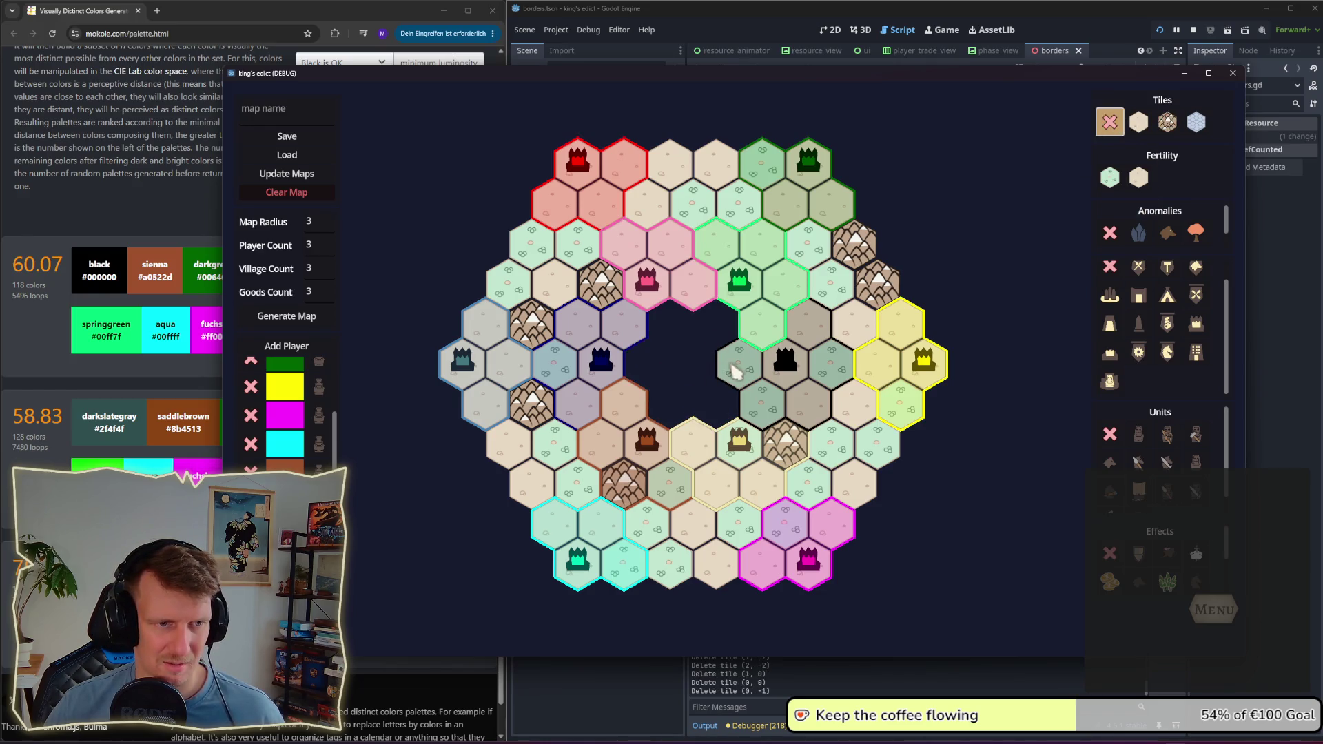
pyautogui.click(732, 369)
# Step: Refill the seven cleared centre hexes with plain ground and put a mountain on the middle hex
pyautogui.click(1139, 122)
pyautogui.click(685, 330)
pyautogui.click(648, 366)
pyautogui.click(670, 400)
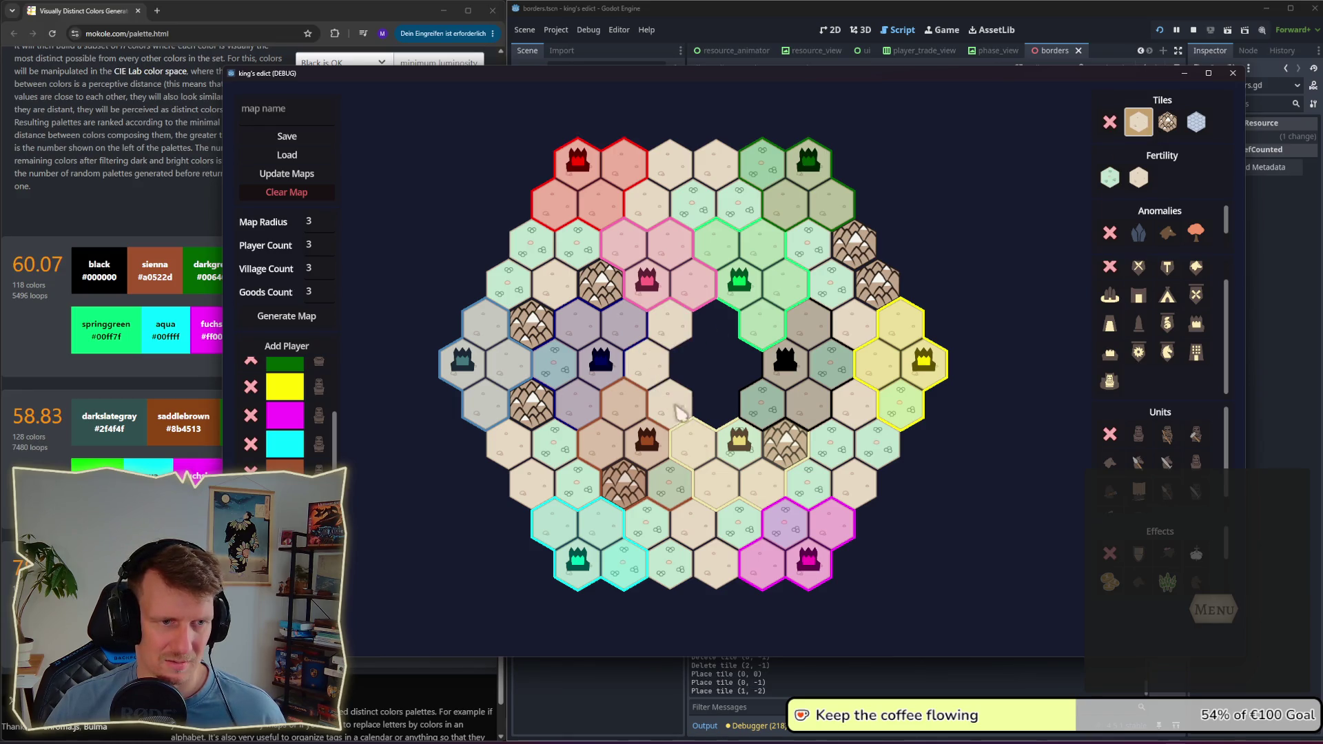
pyautogui.click(717, 402)
pyautogui.click(694, 368)
pyautogui.click(739, 358)
pyautogui.click(716, 325)
pyautogui.click(1168, 122)
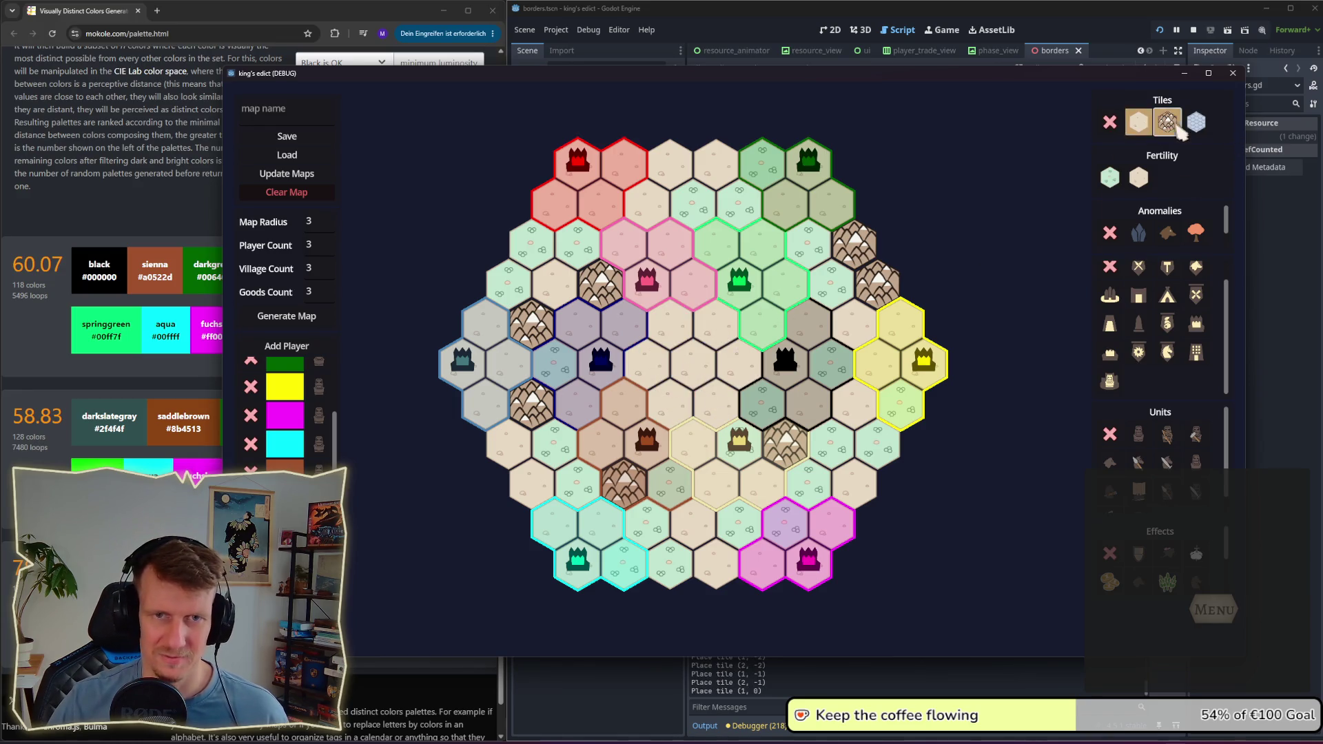
pyautogui.click(693, 365)
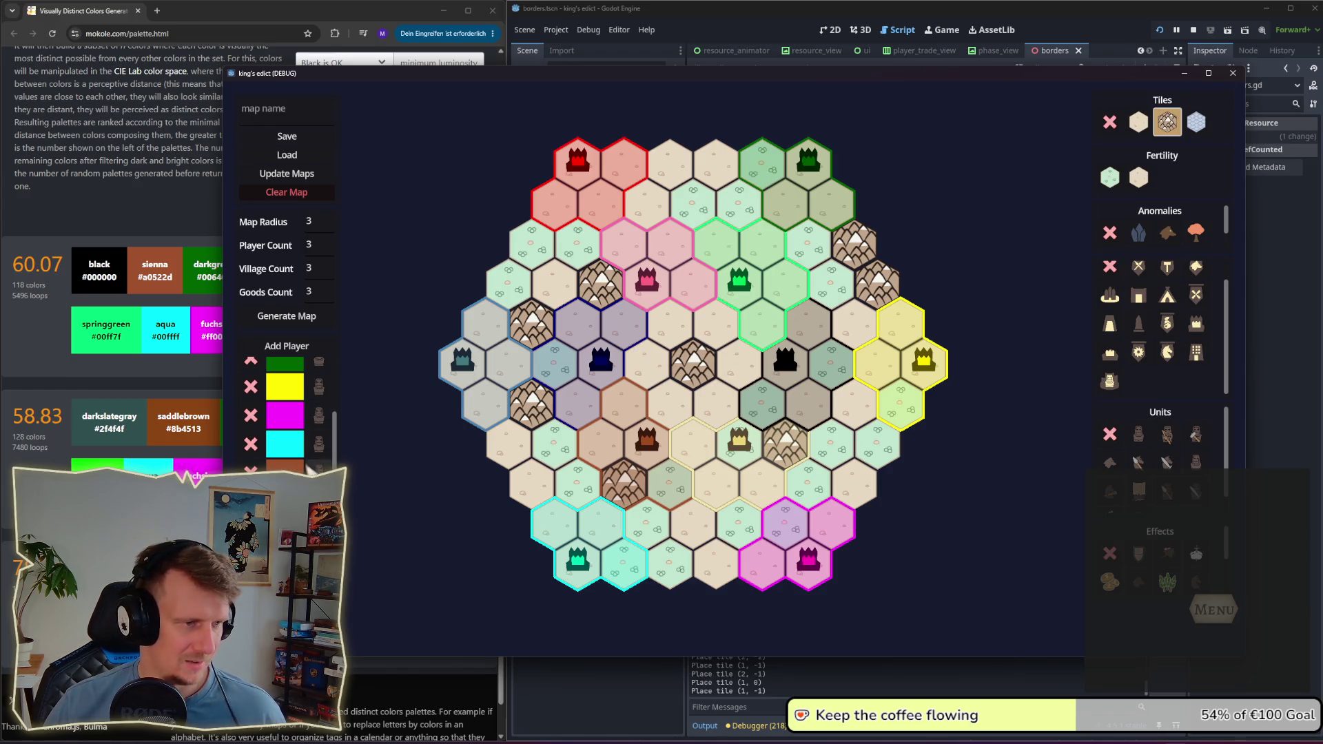
# Step: Claim centre hexes for players 9, 8, 7, 6 and the magenta player, including the centre mountain
pyautogui.click(673, 420)
pyautogui.click(663, 368)
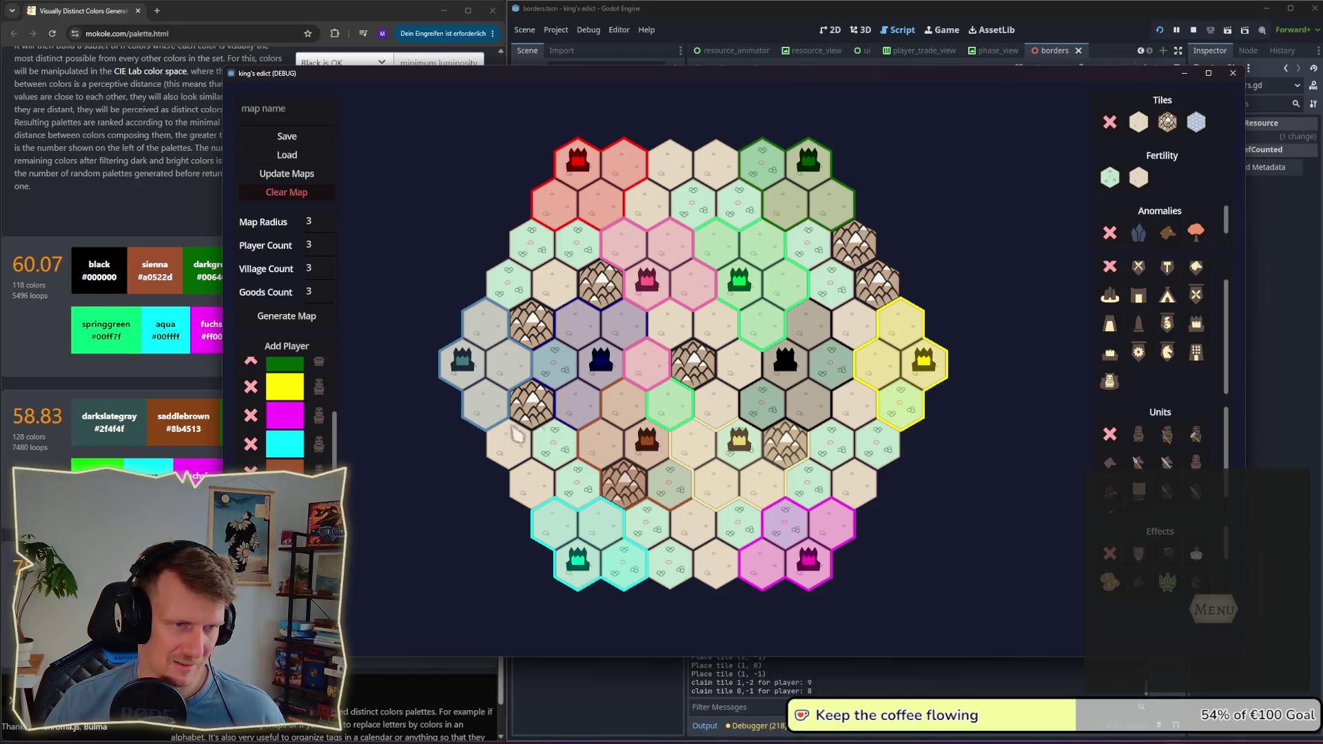
pyautogui.click(750, 419)
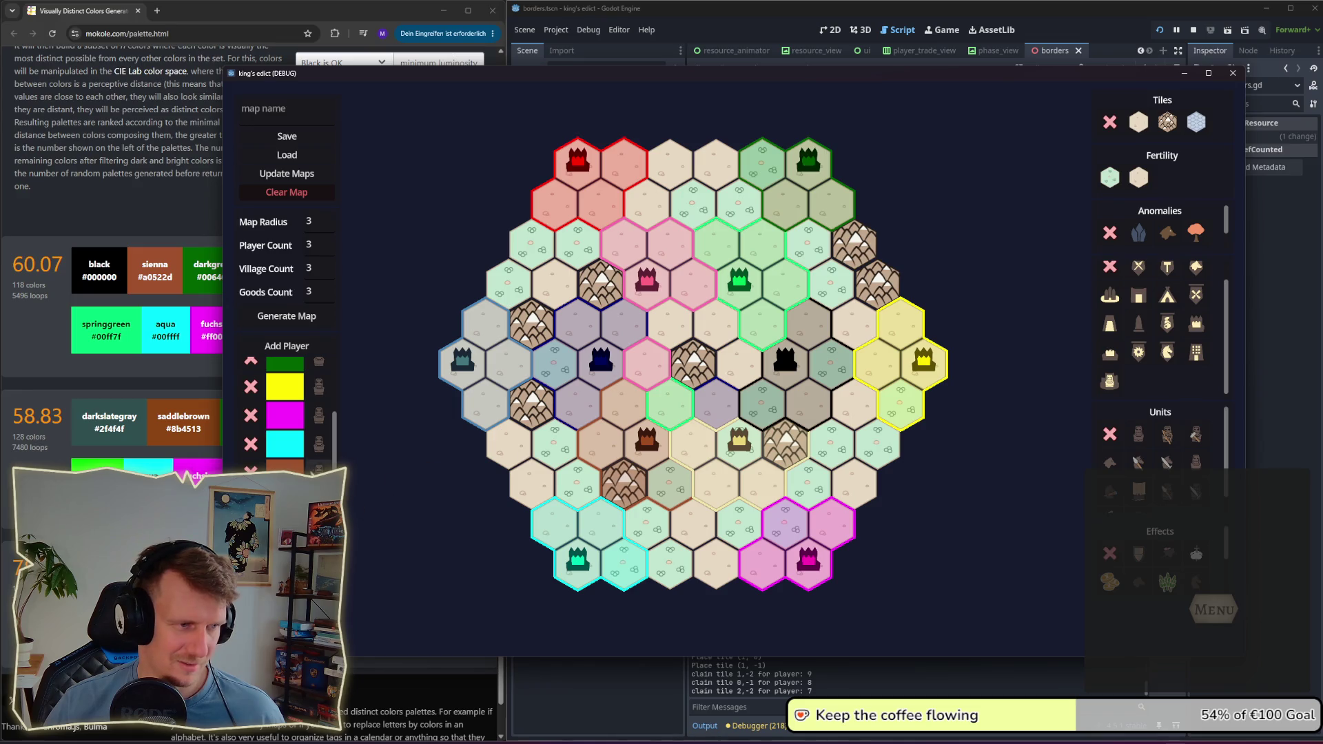
pyautogui.click(764, 375)
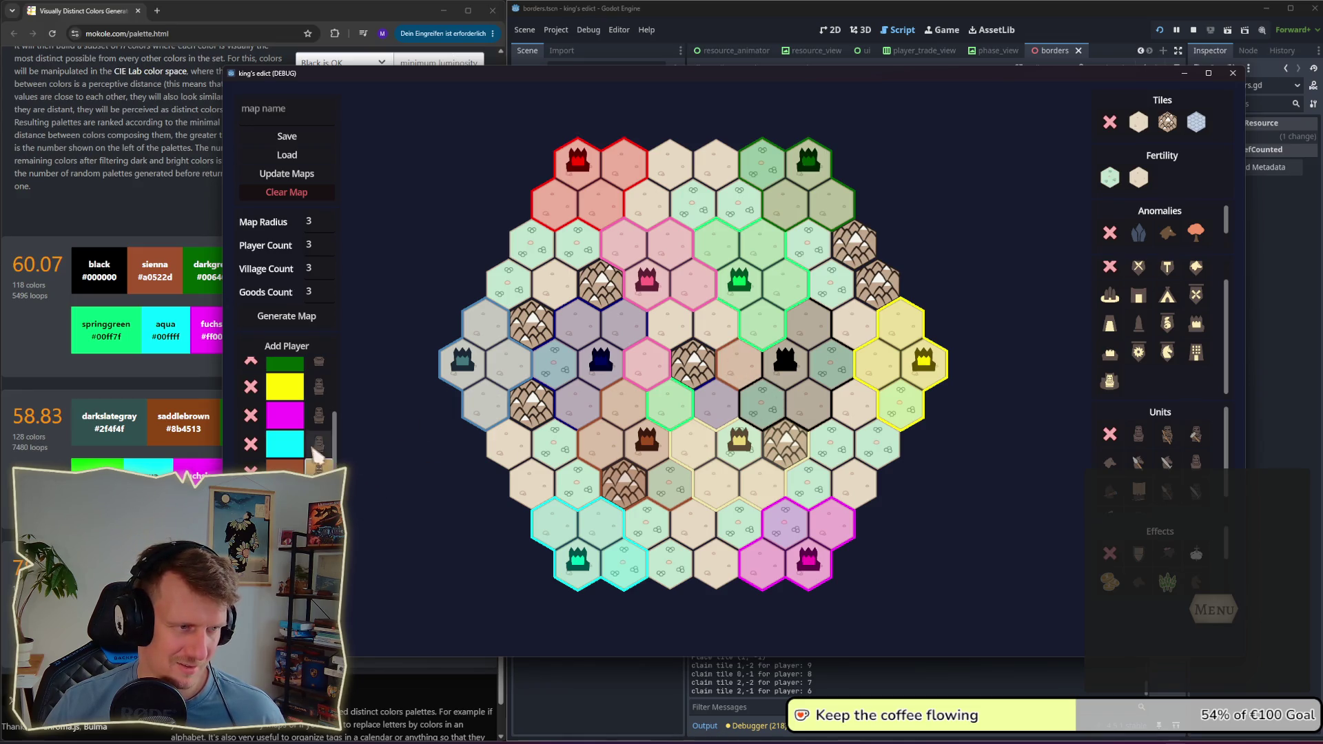
pyautogui.click(318, 415)
pyautogui.click(705, 342)
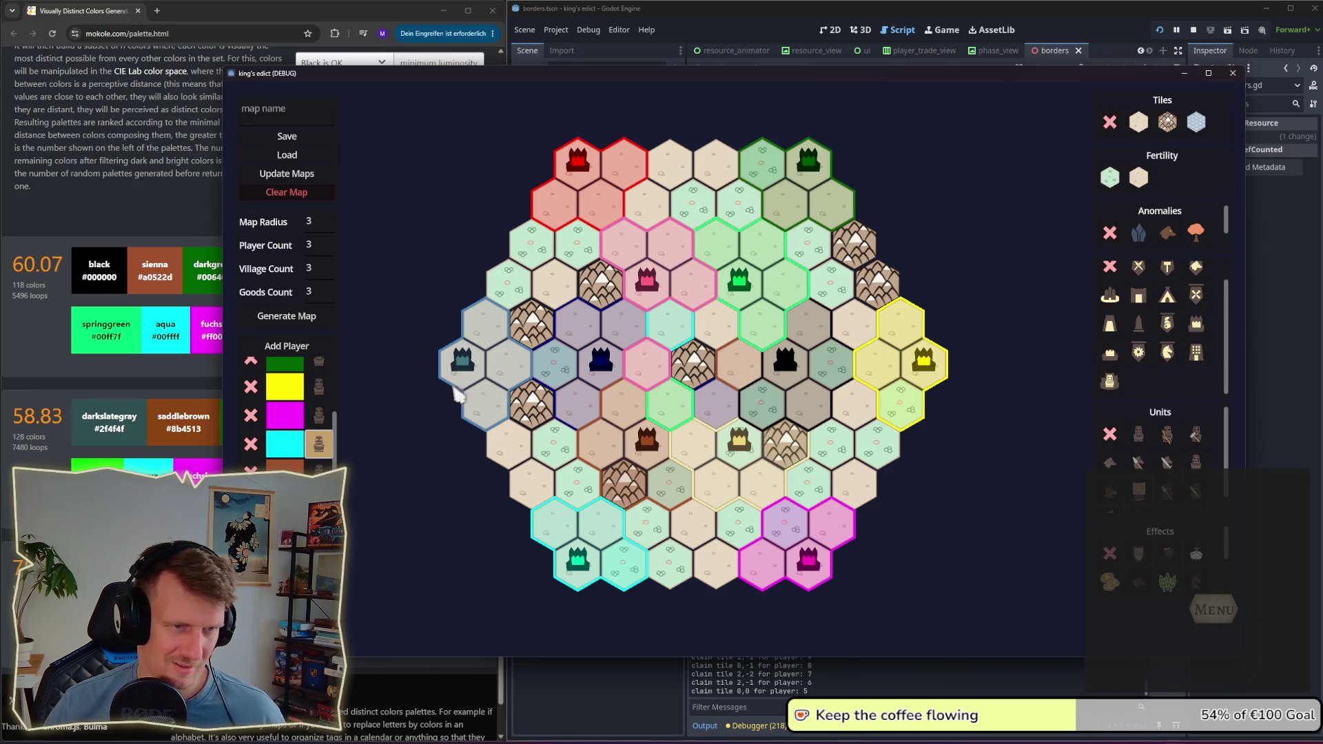
pyautogui.click(707, 336)
pyautogui.click(712, 372)
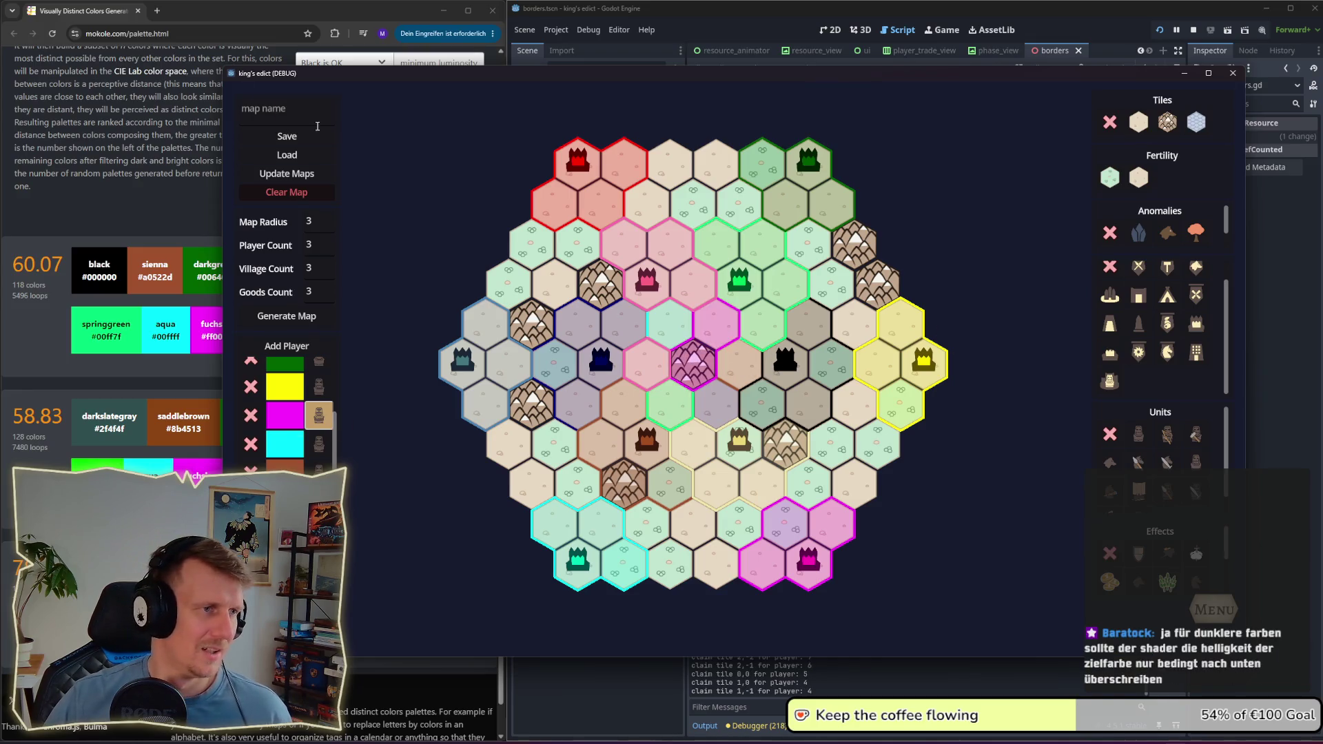
# Step: Save the map as 'colors' and return to the main menu
pyautogui.write('colors')
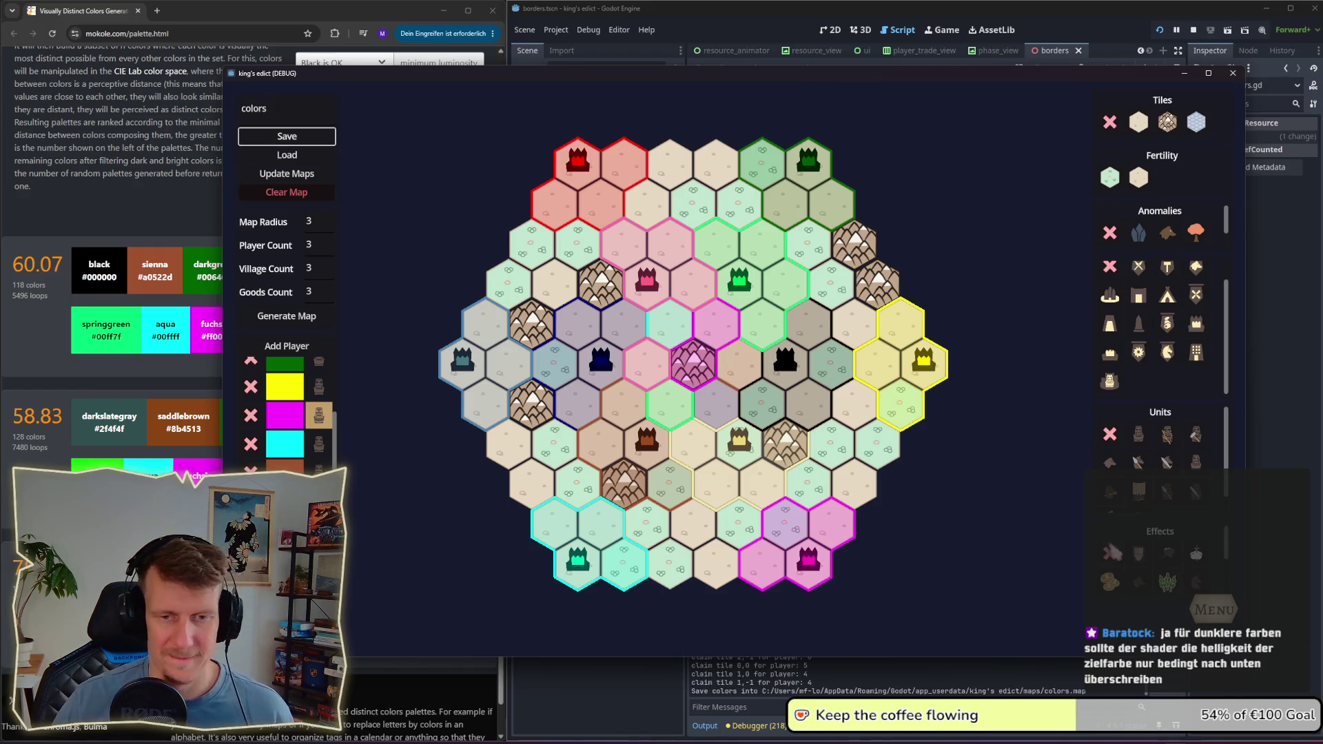
pyautogui.click(1234, 613)
pyautogui.click(717, 329)
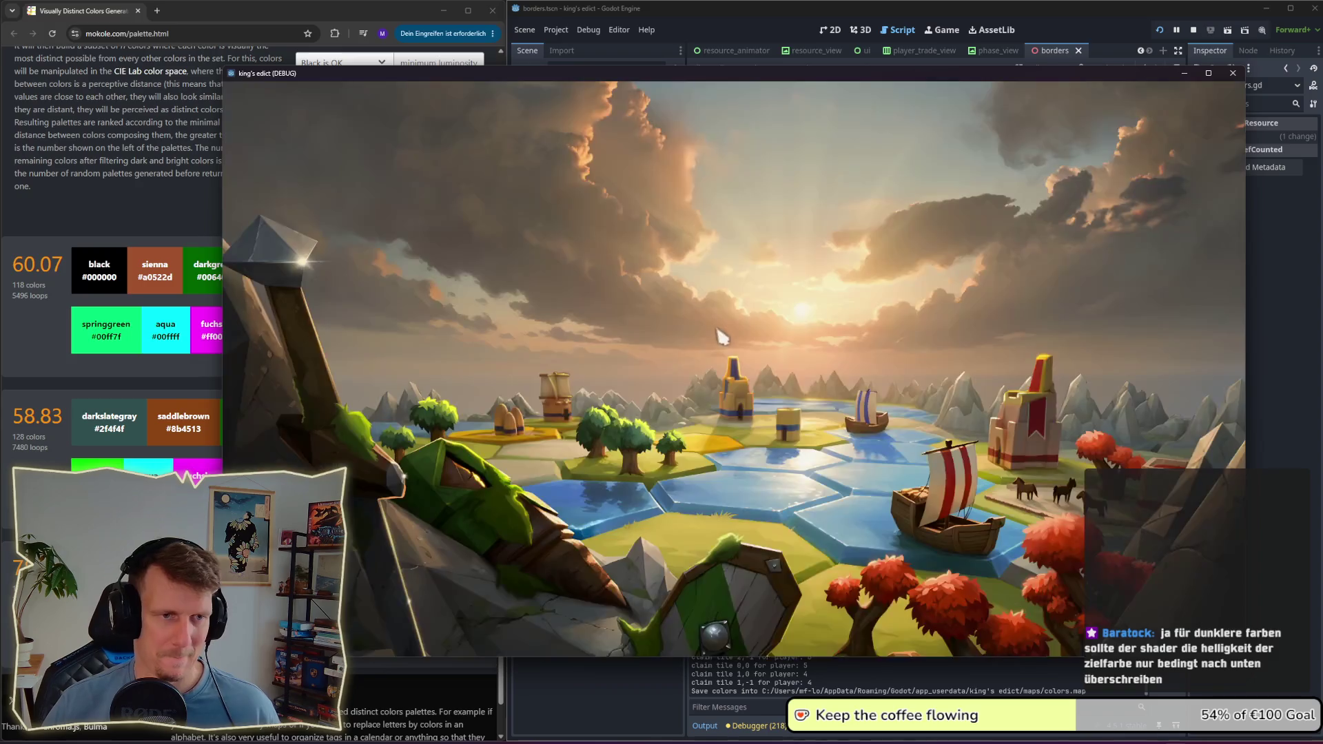
# Step: Create a game lobby and select the Colors map by searching 'col'
pyautogui.click(794, 429)
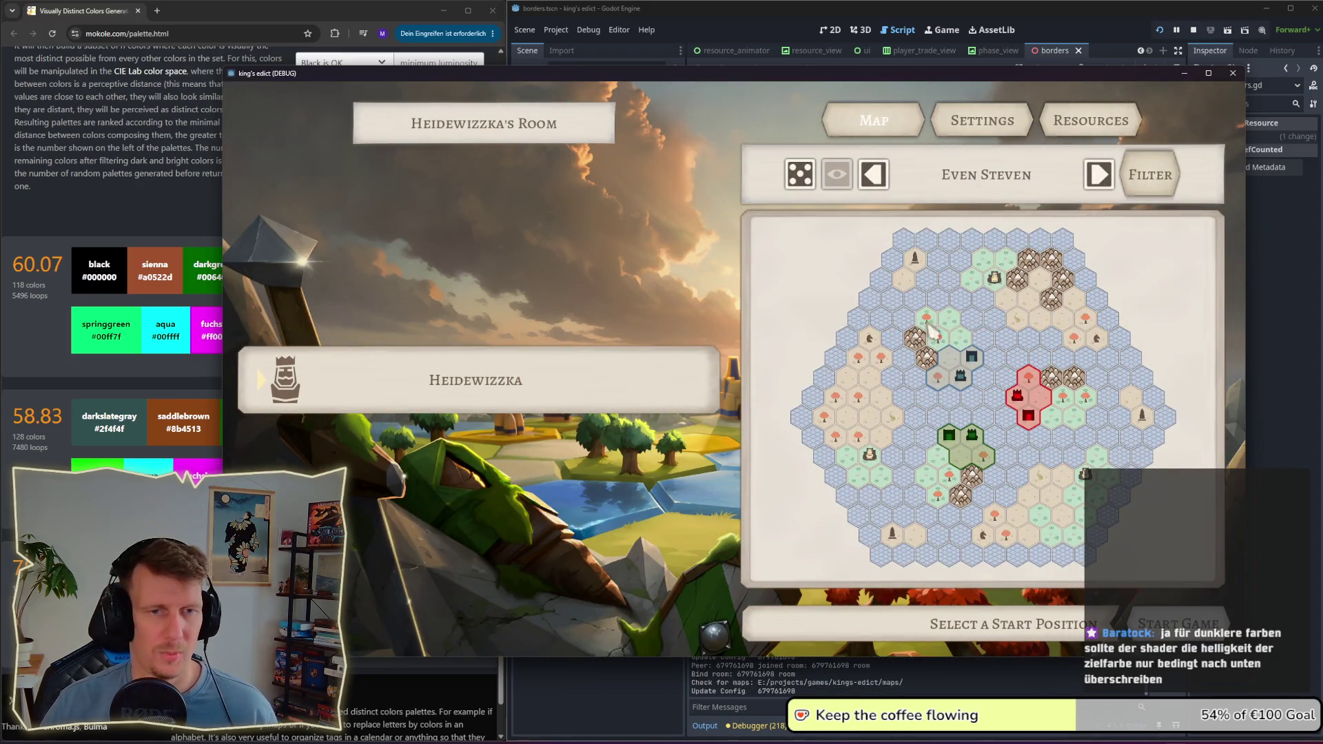
pyautogui.click(984, 178)
pyautogui.write('c')
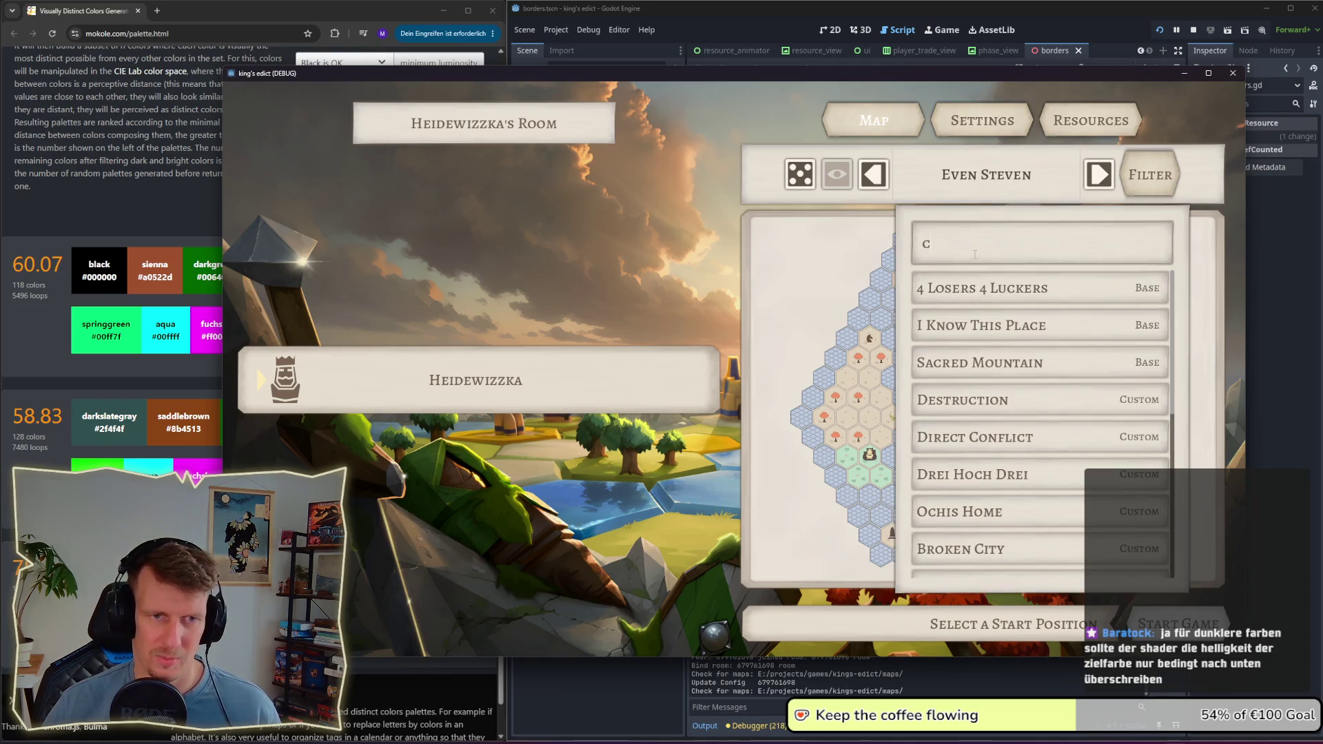
pyautogui.write('olor')
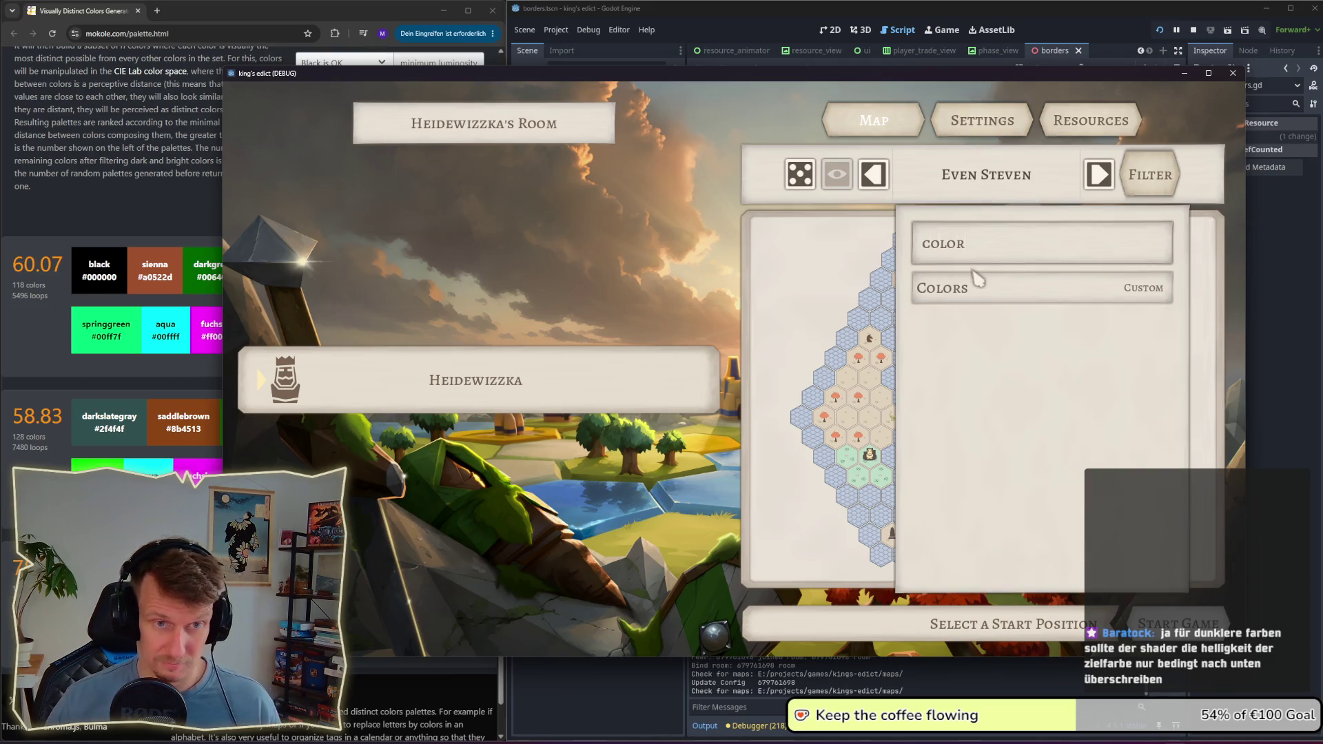
pyautogui.click(971, 286)
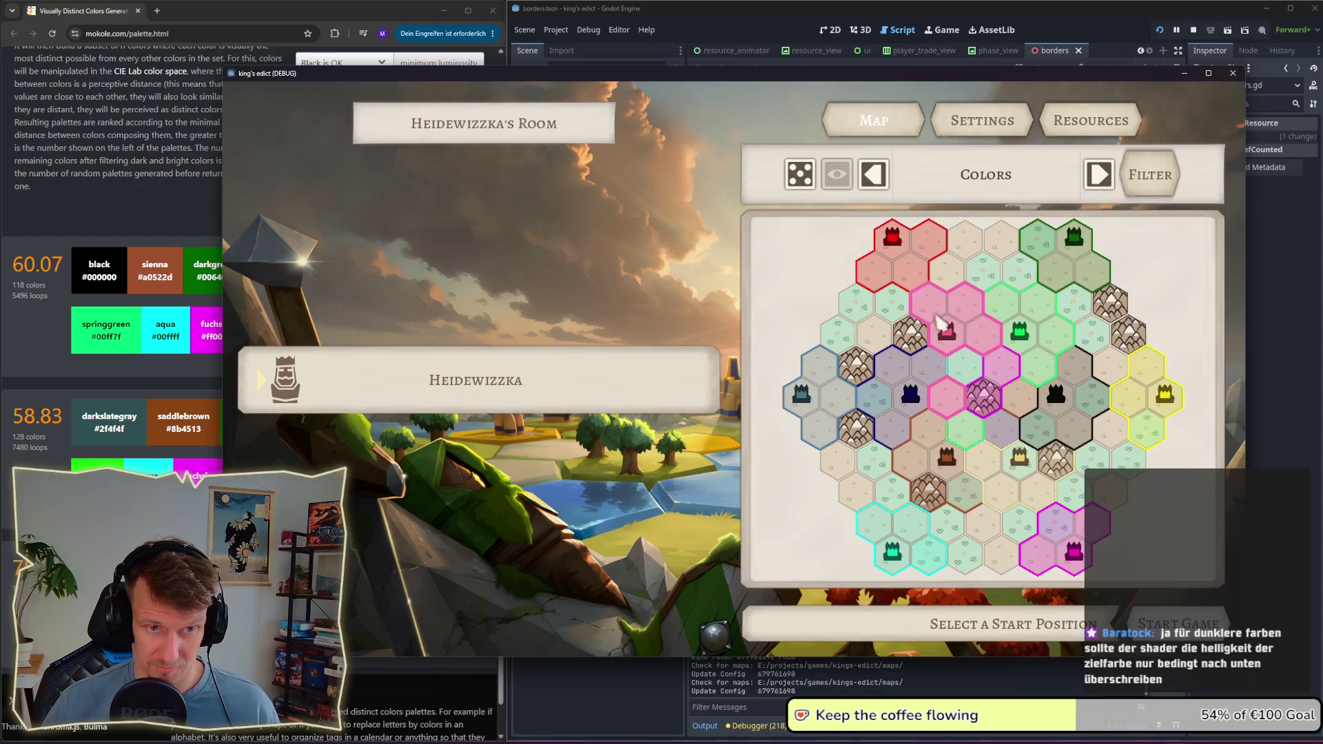
# Step: Set Heidewizzka's colour to green 9 and start the match
pyautogui.click(917, 279)
pyautogui.click(965, 435)
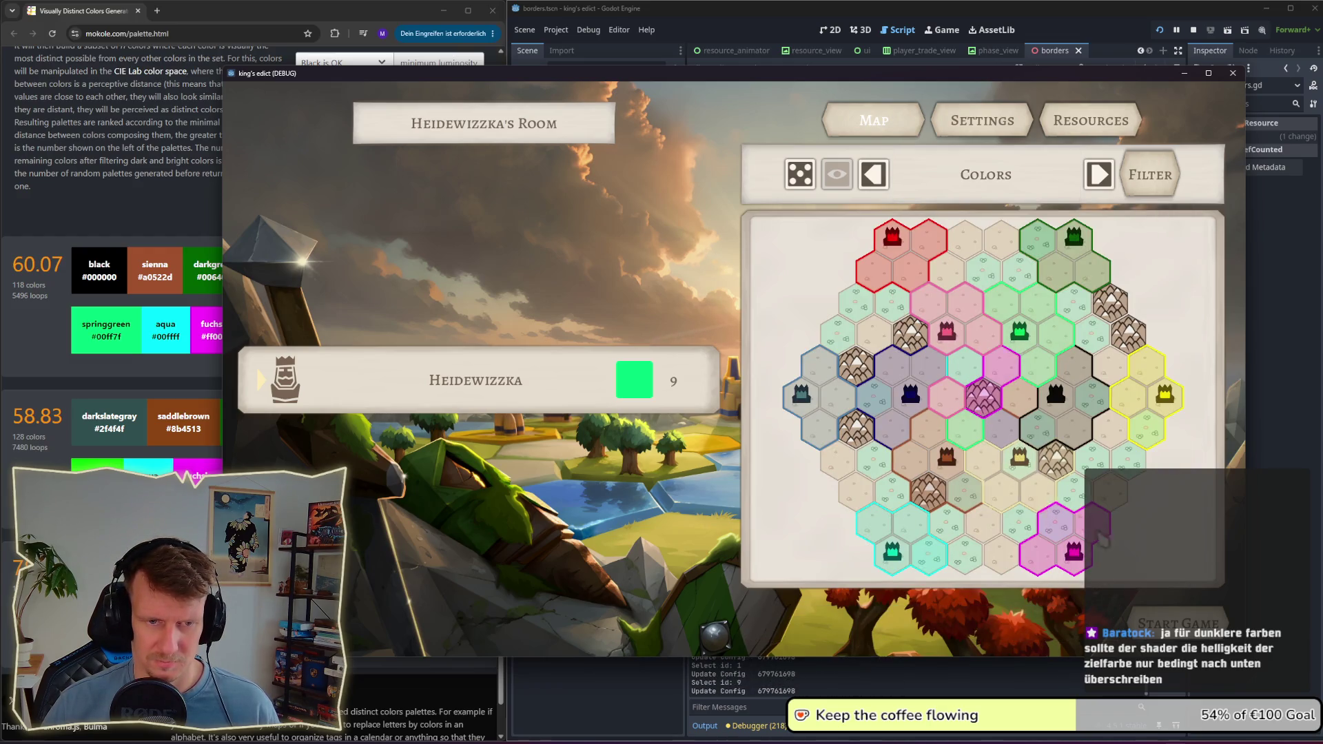
pyautogui.click(1179, 624)
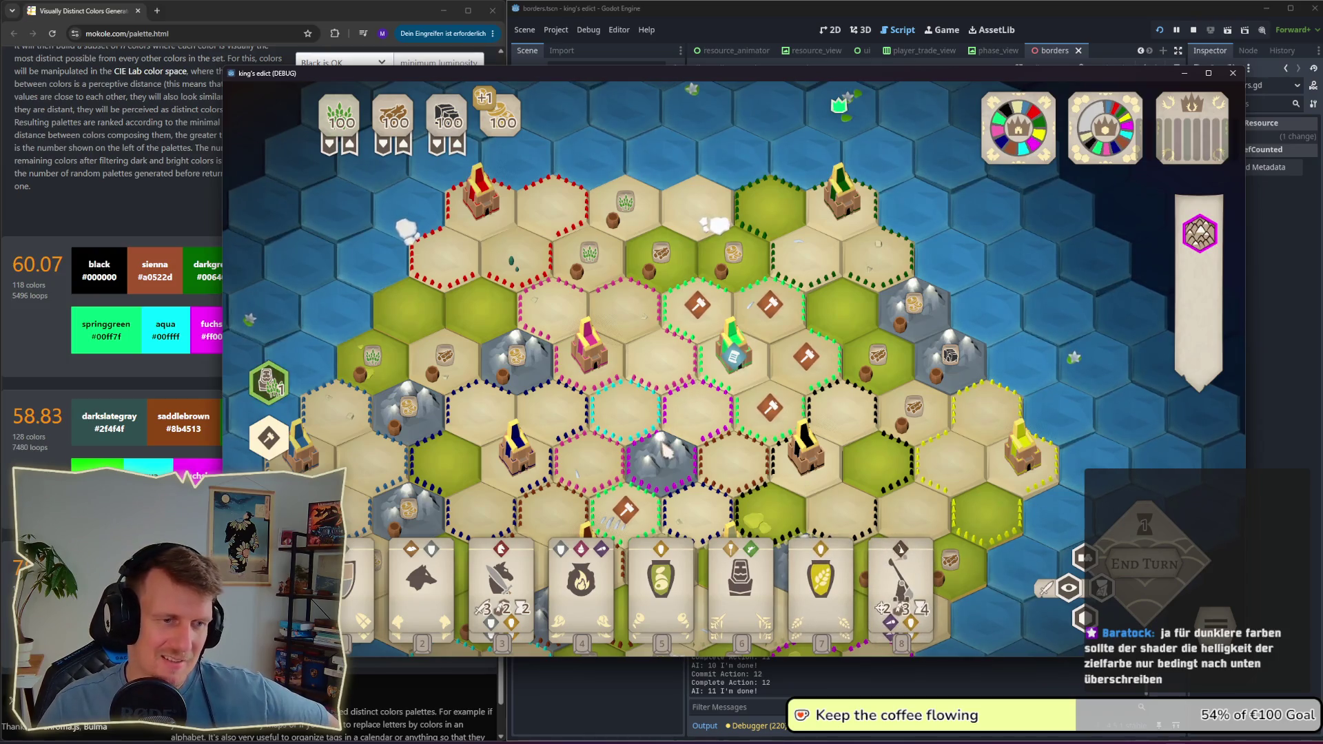
pyautogui.moveTo(665, 451); pyautogui.dragTo(658, 248)
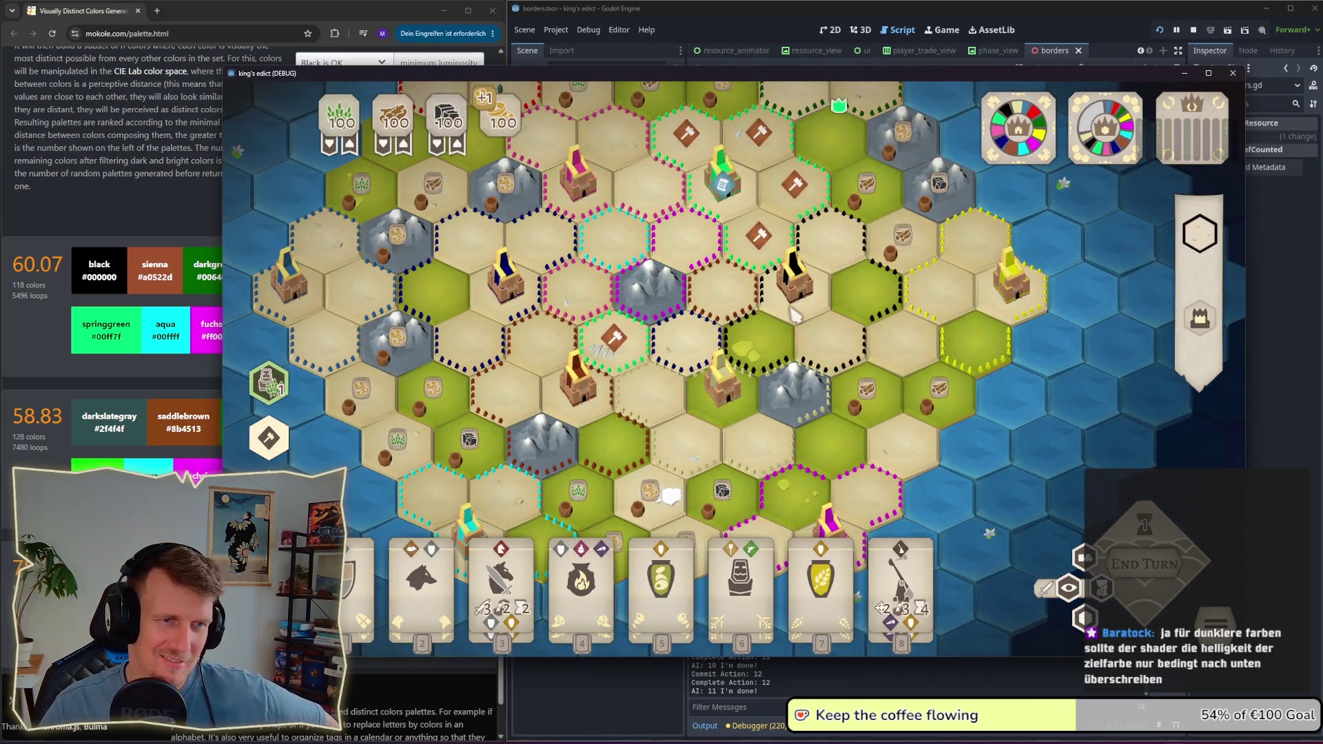
pyautogui.scroll(-2, 758, 324)
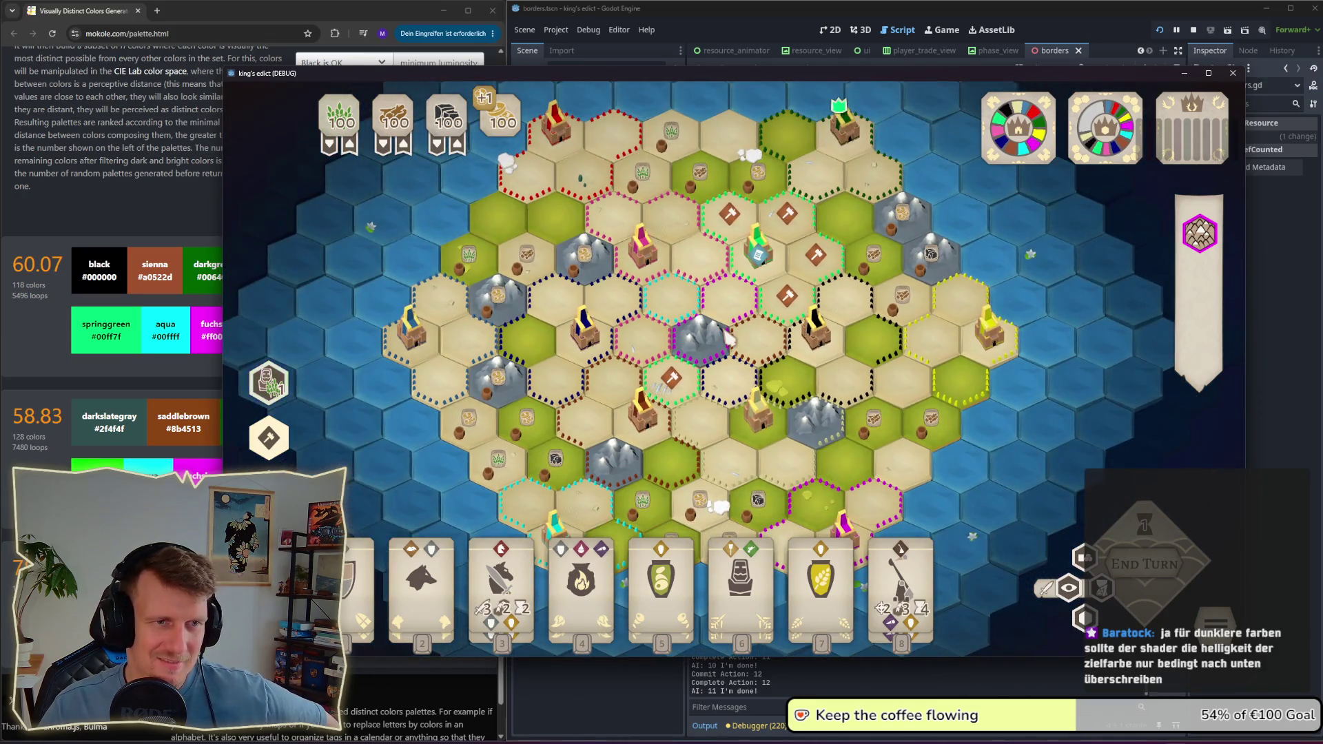
pyautogui.scroll(1, 733, 338)
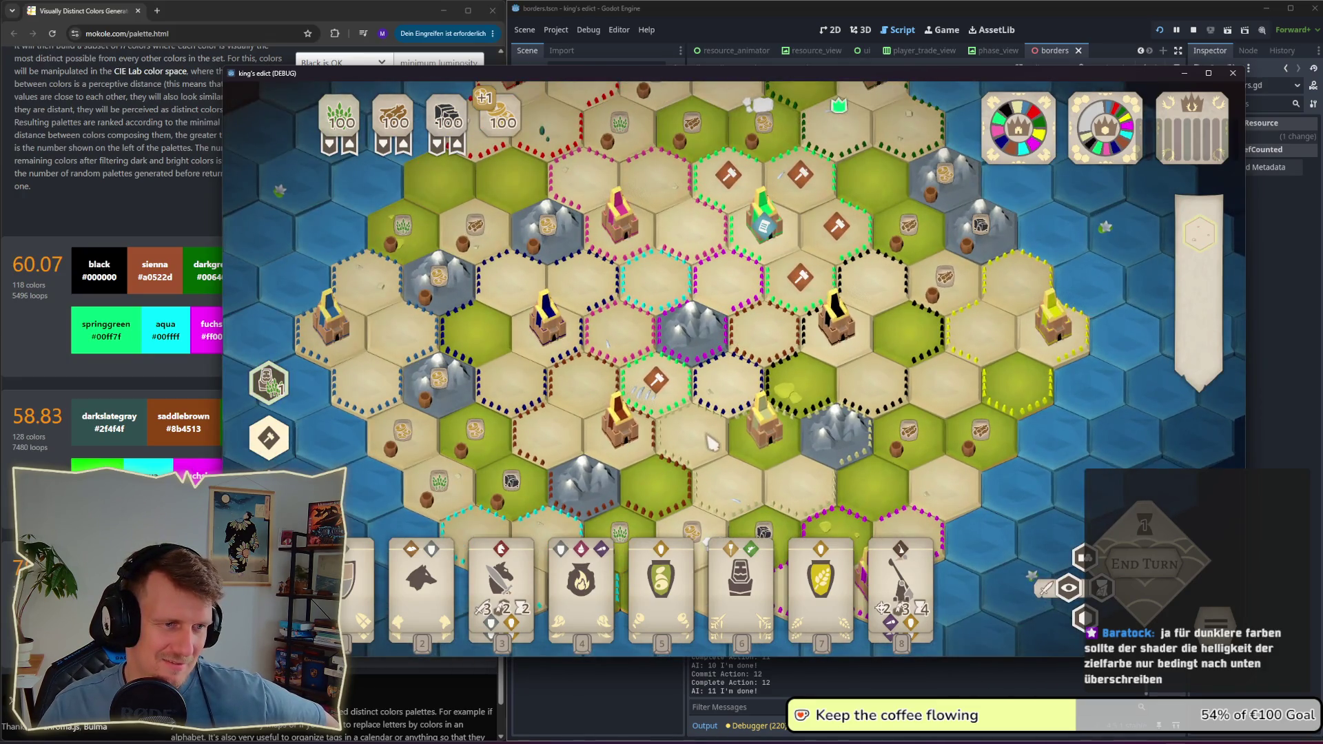
pyautogui.press('d')
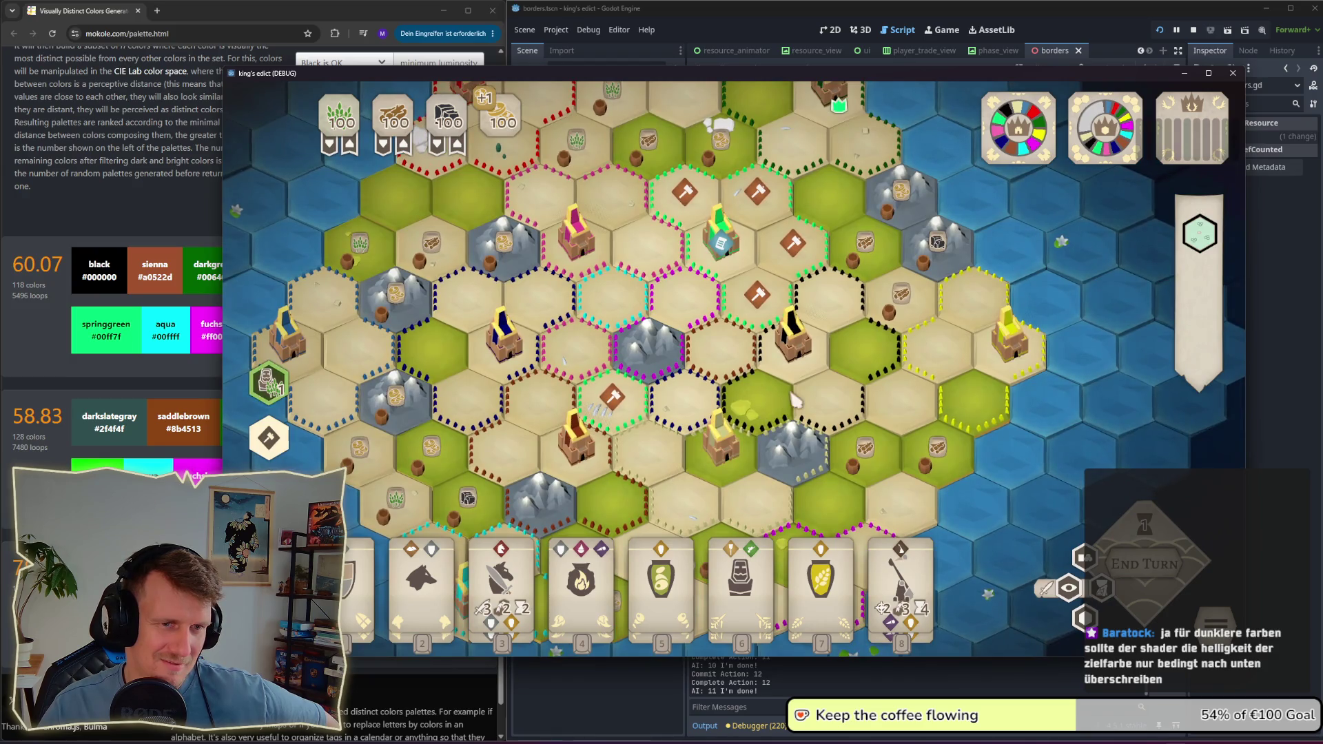
pyautogui.scroll(2, 765, 400)
pyautogui.press('d')
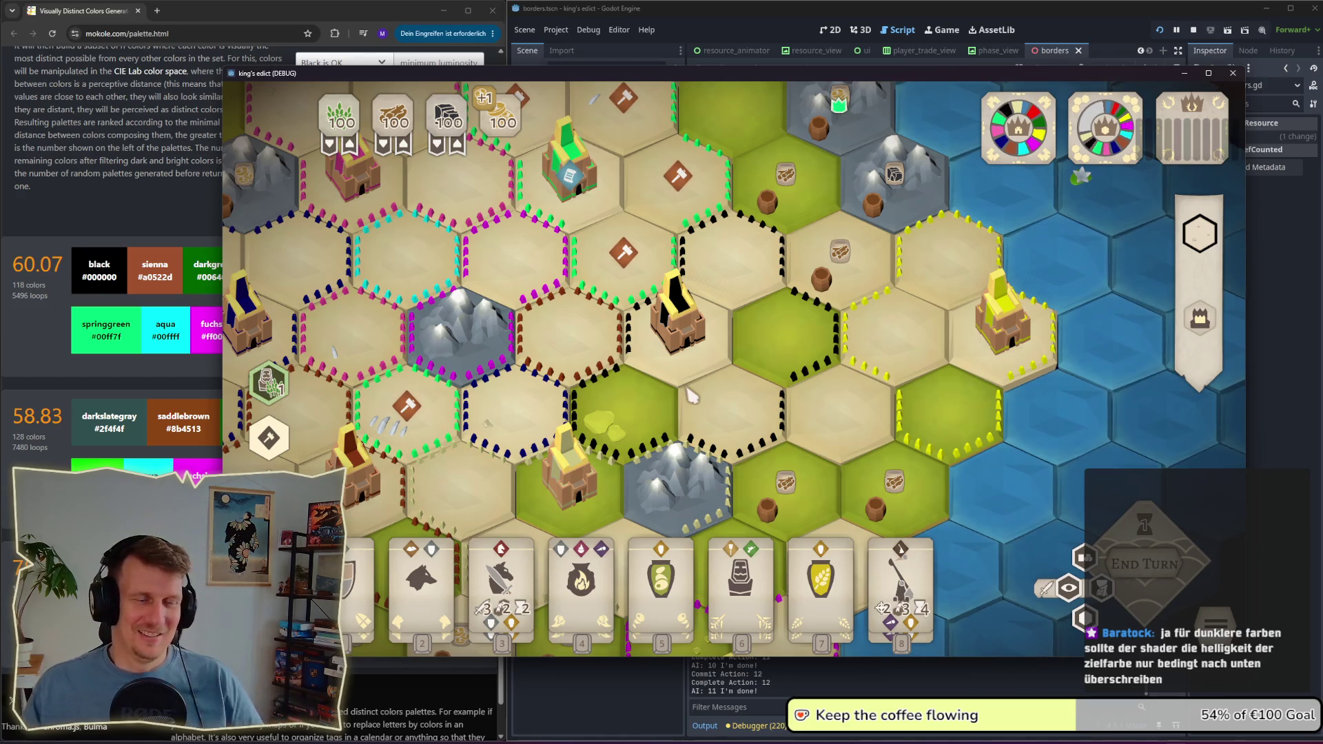
pyautogui.scroll(-2, 691, 395)
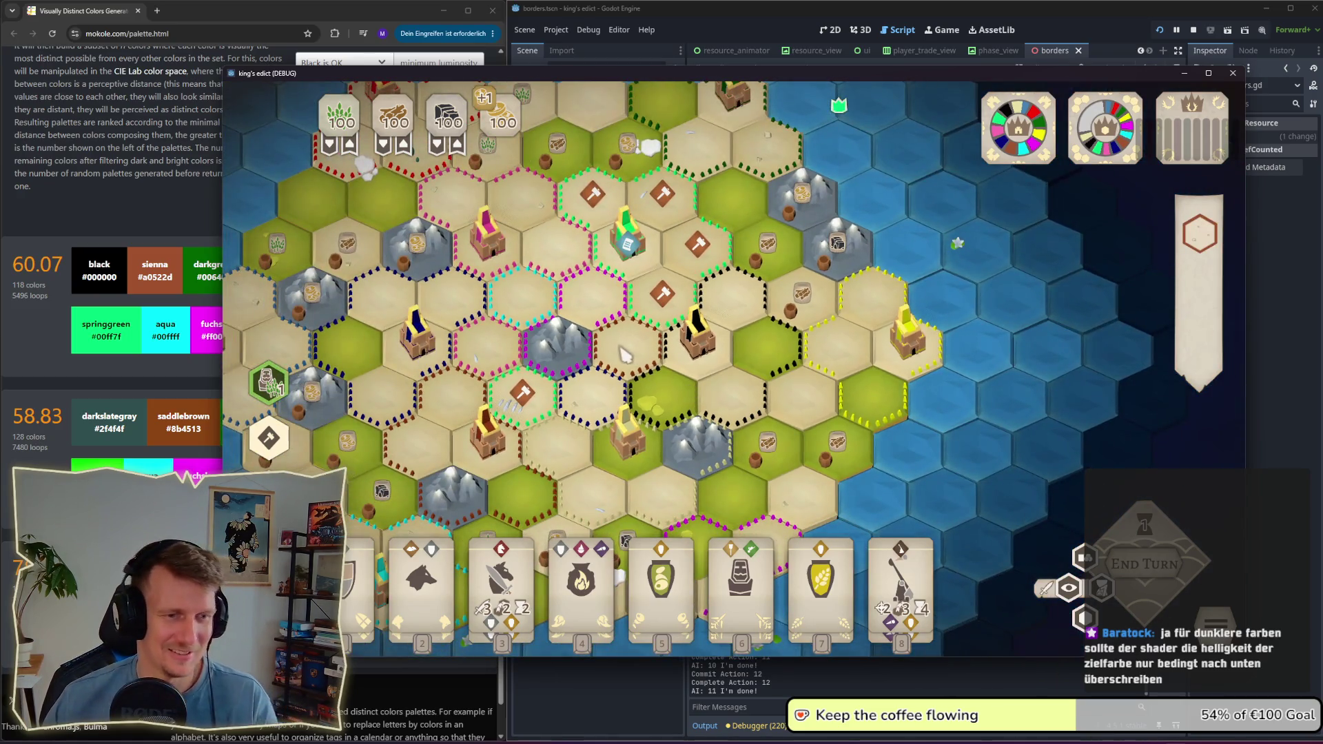
pyautogui.moveTo(626, 353); pyautogui.dragTo(741, 365)
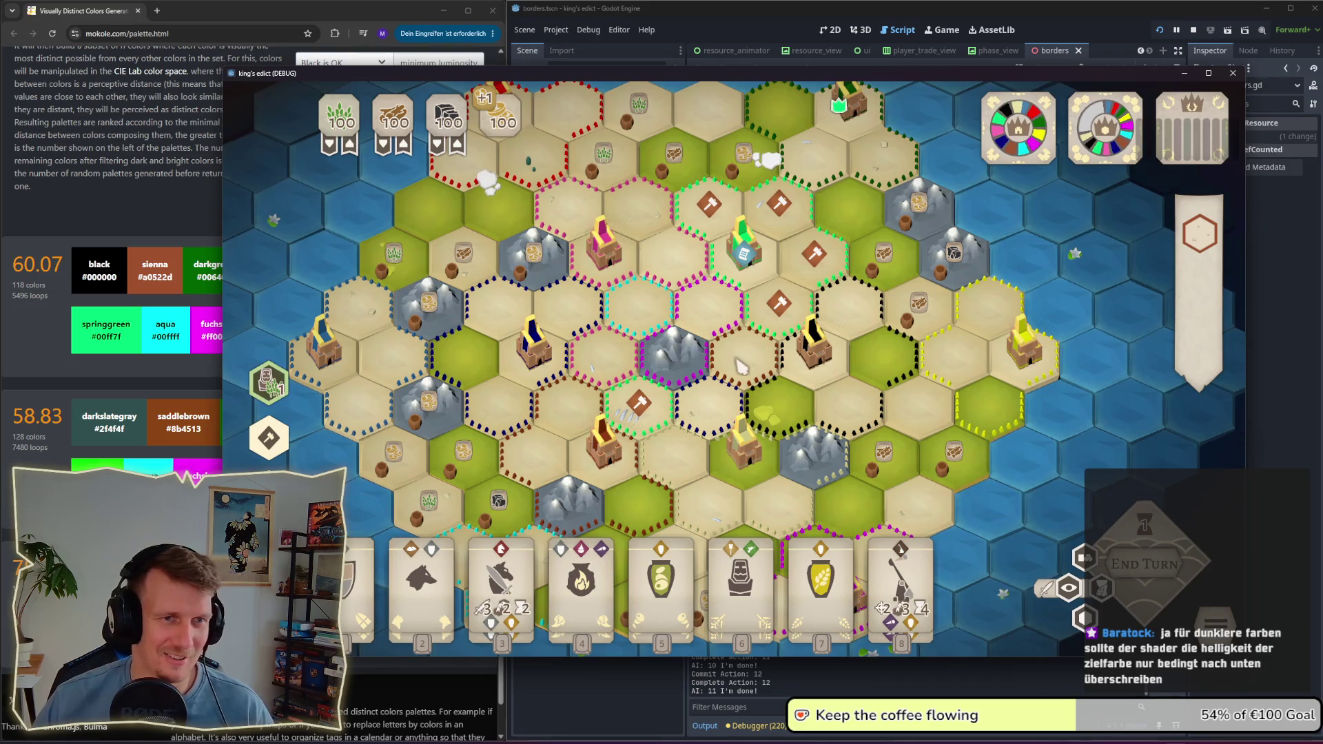
pyautogui.scroll(4, 749, 365)
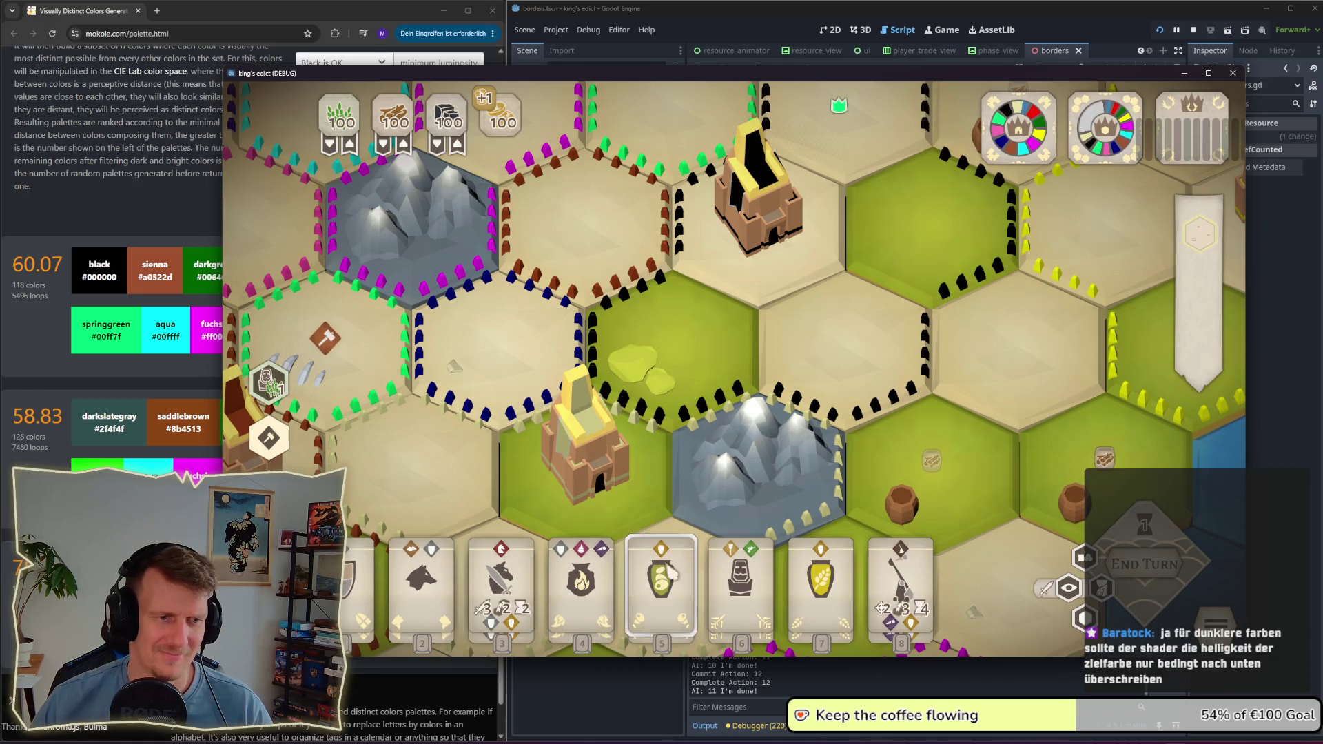
pyautogui.click(803, 256)
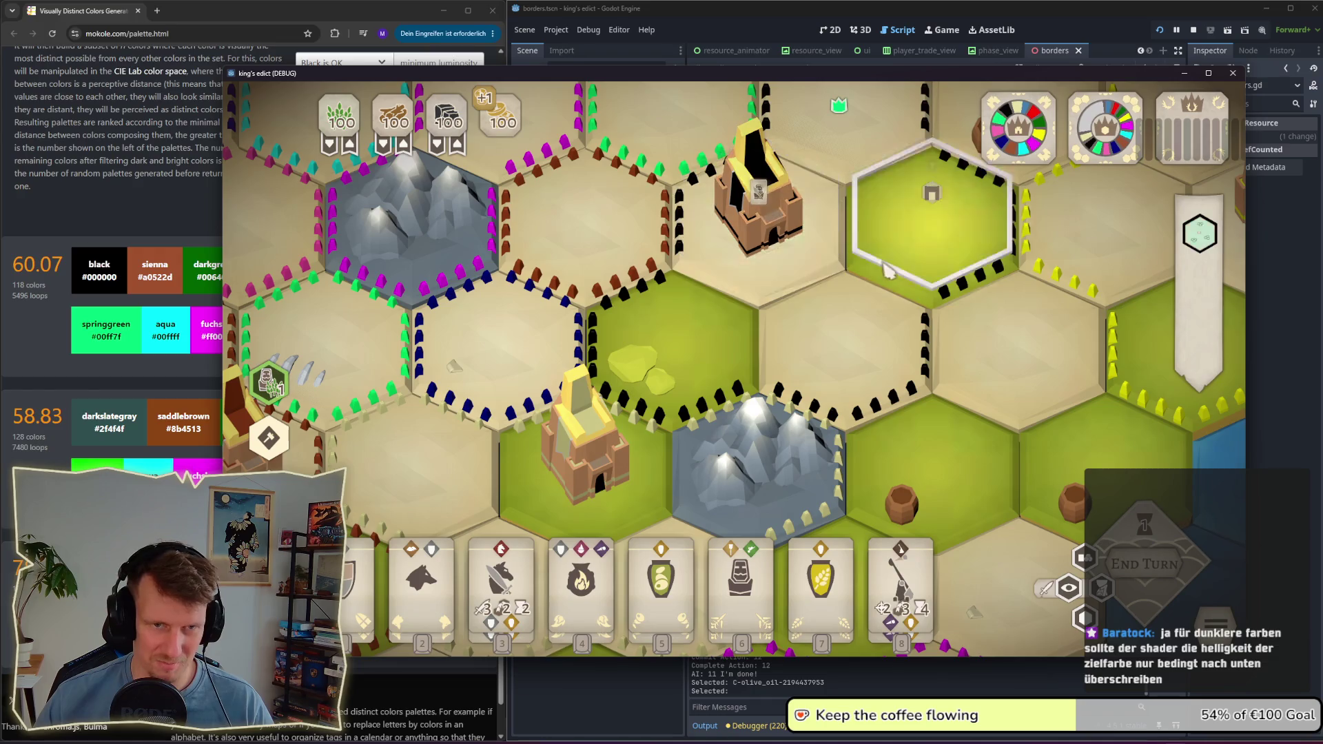
pyautogui.scroll(-3, 796, 333)
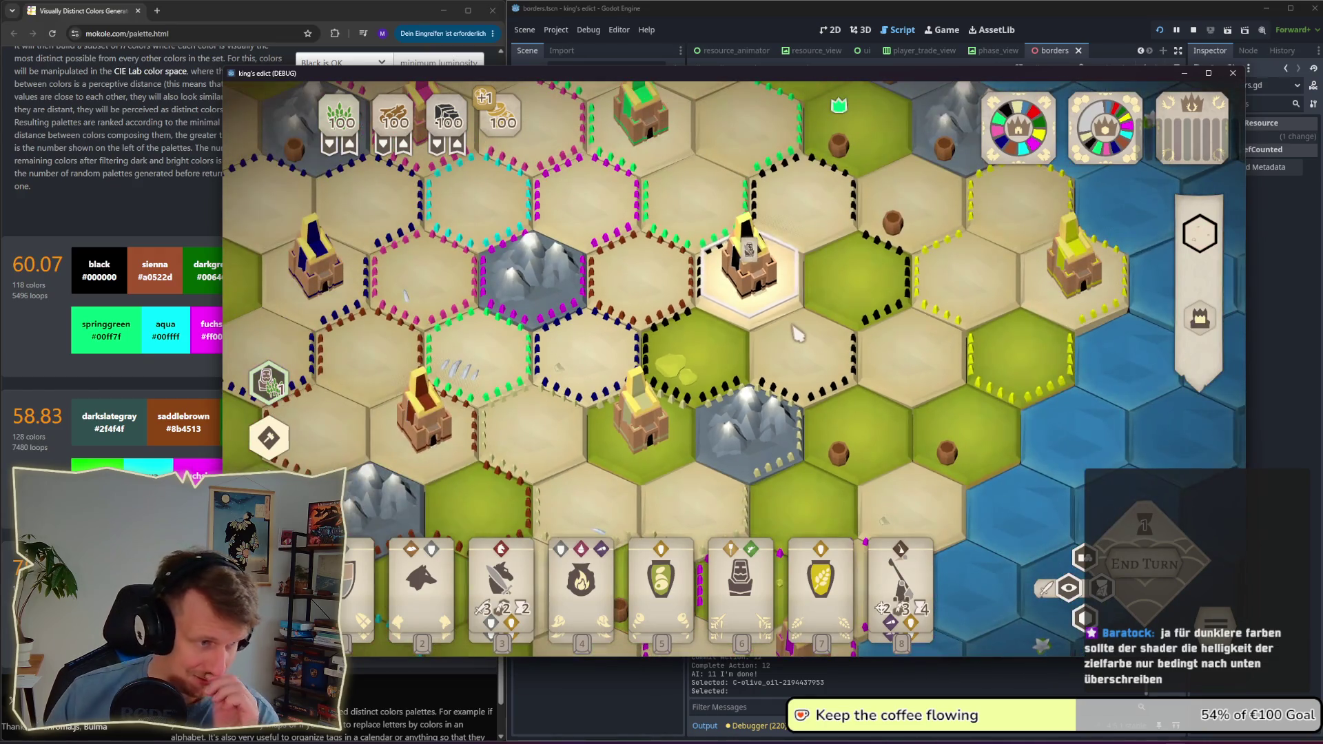
pyautogui.scroll(-3, 798, 334)
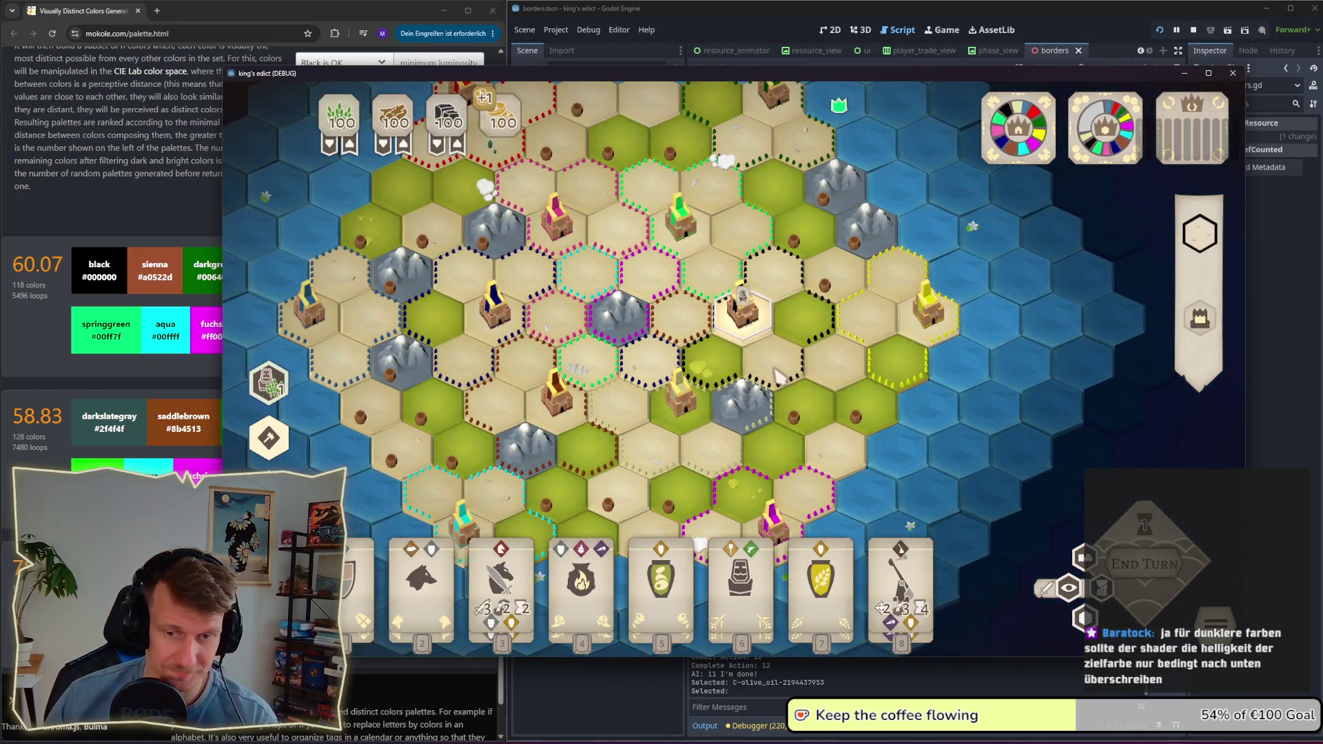
pyautogui.click(762, 371)
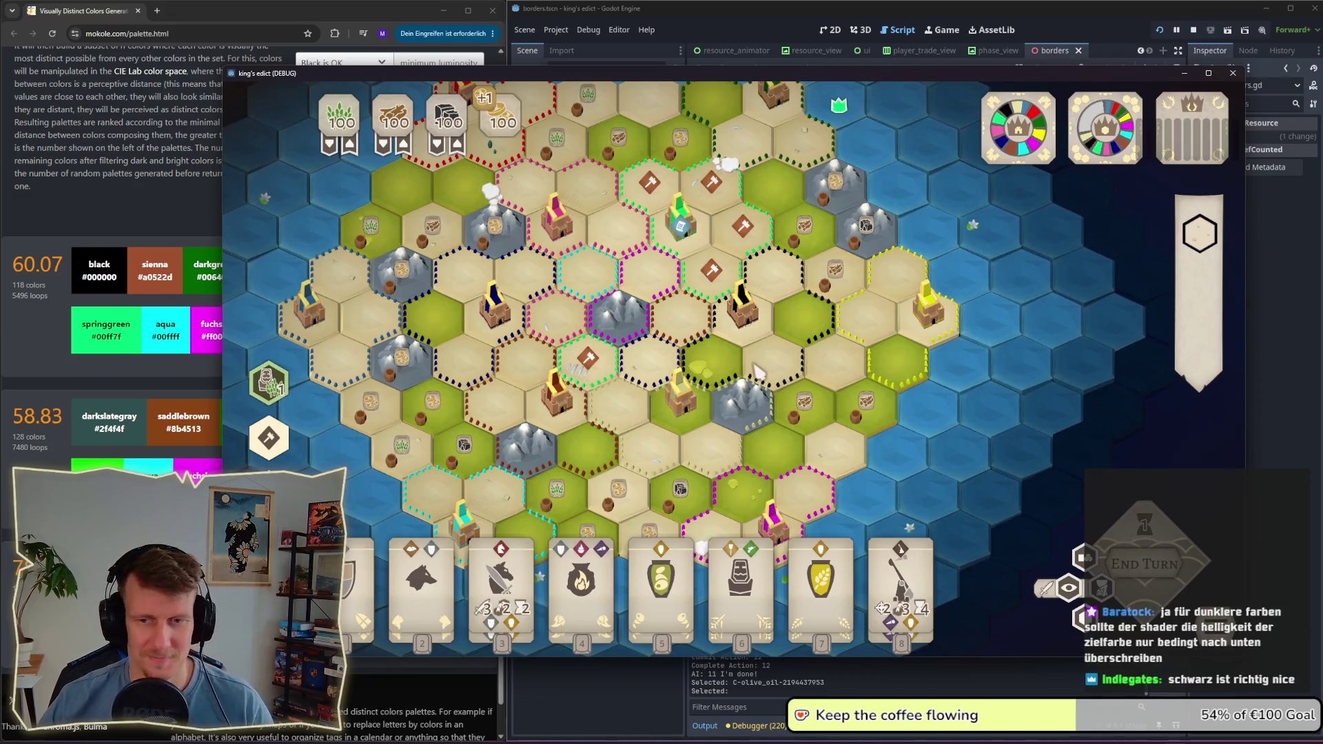
pyautogui.moveTo(693, 380); pyautogui.dragTo(765, 365)
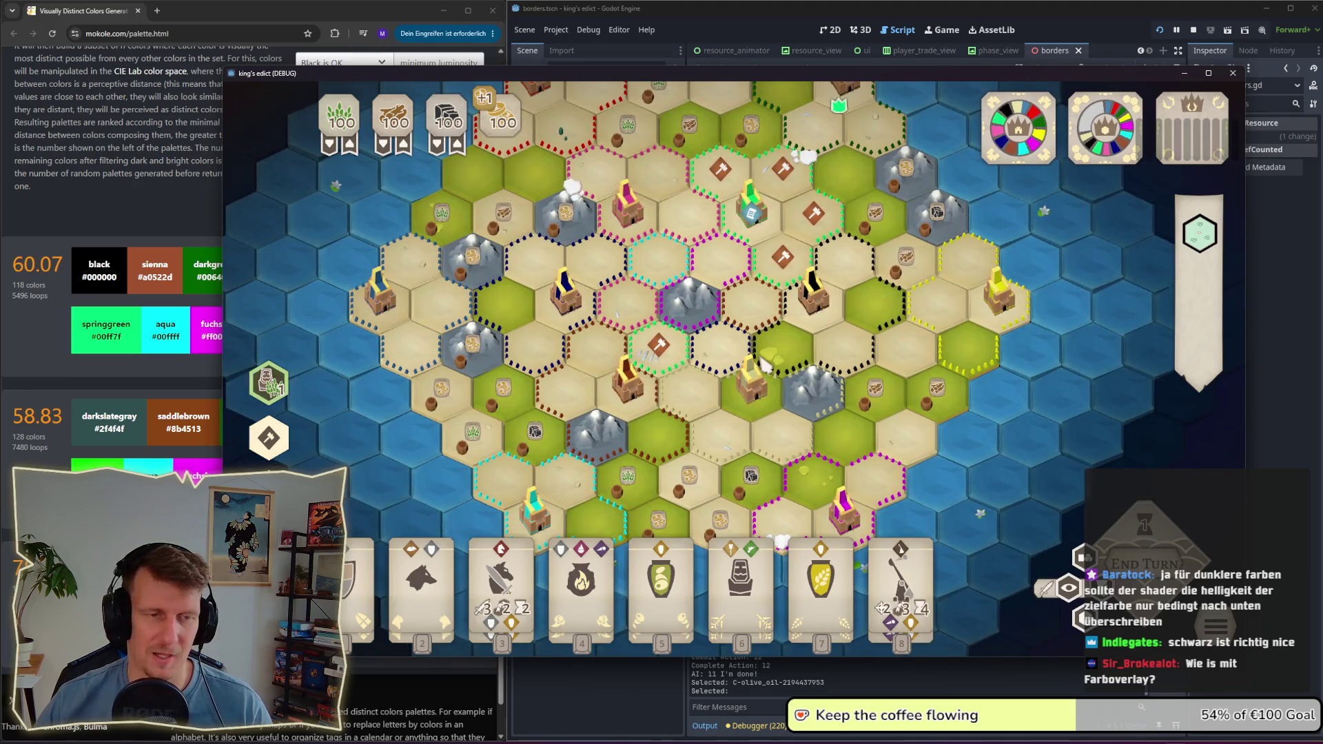
pyautogui.click(815, 314)
pyautogui.scroll(1, 840, 328)
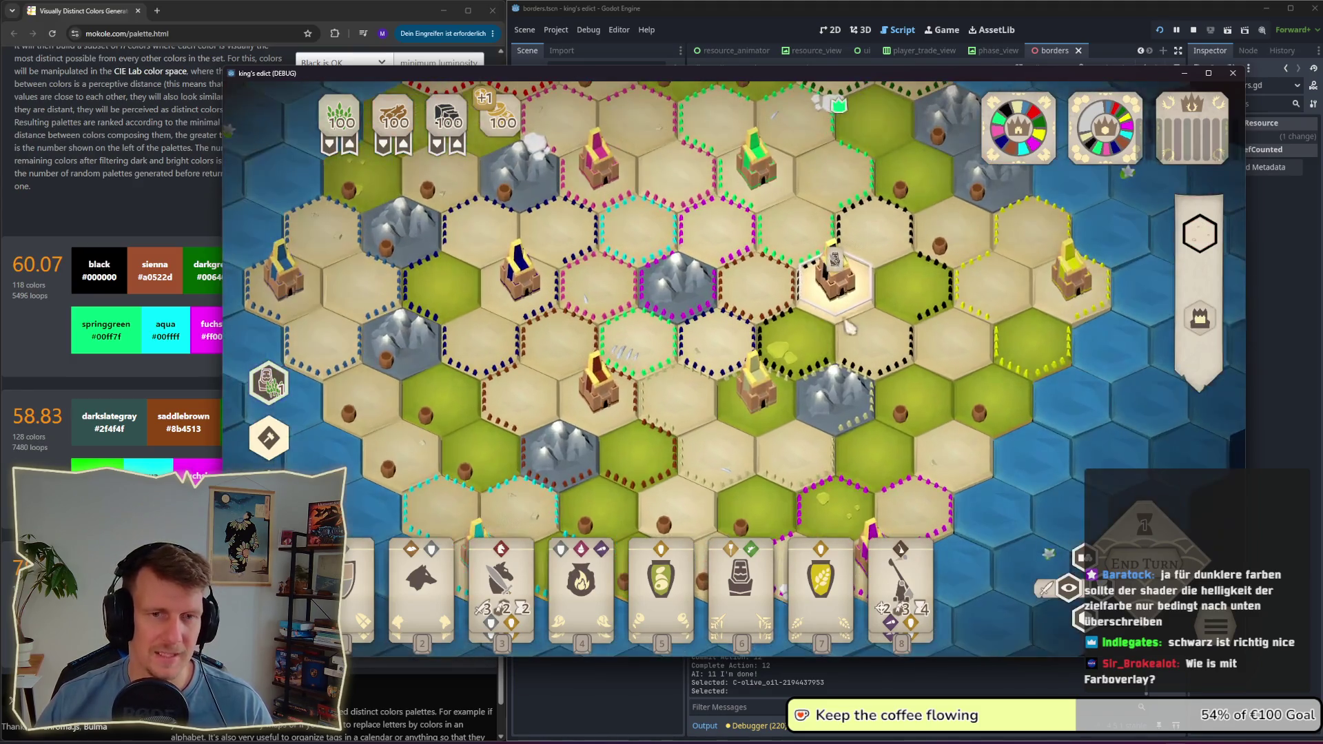
pyautogui.click(884, 312)
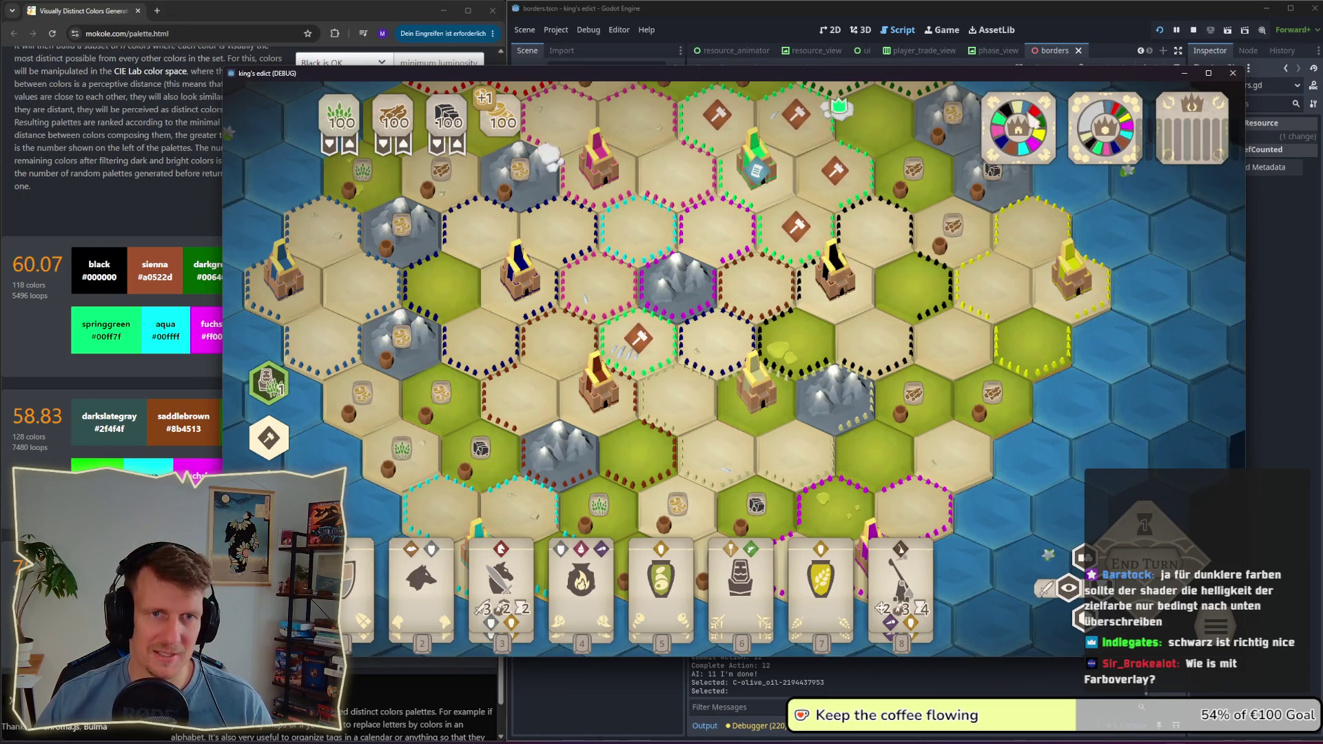
pyautogui.moveTo(1012, 115)
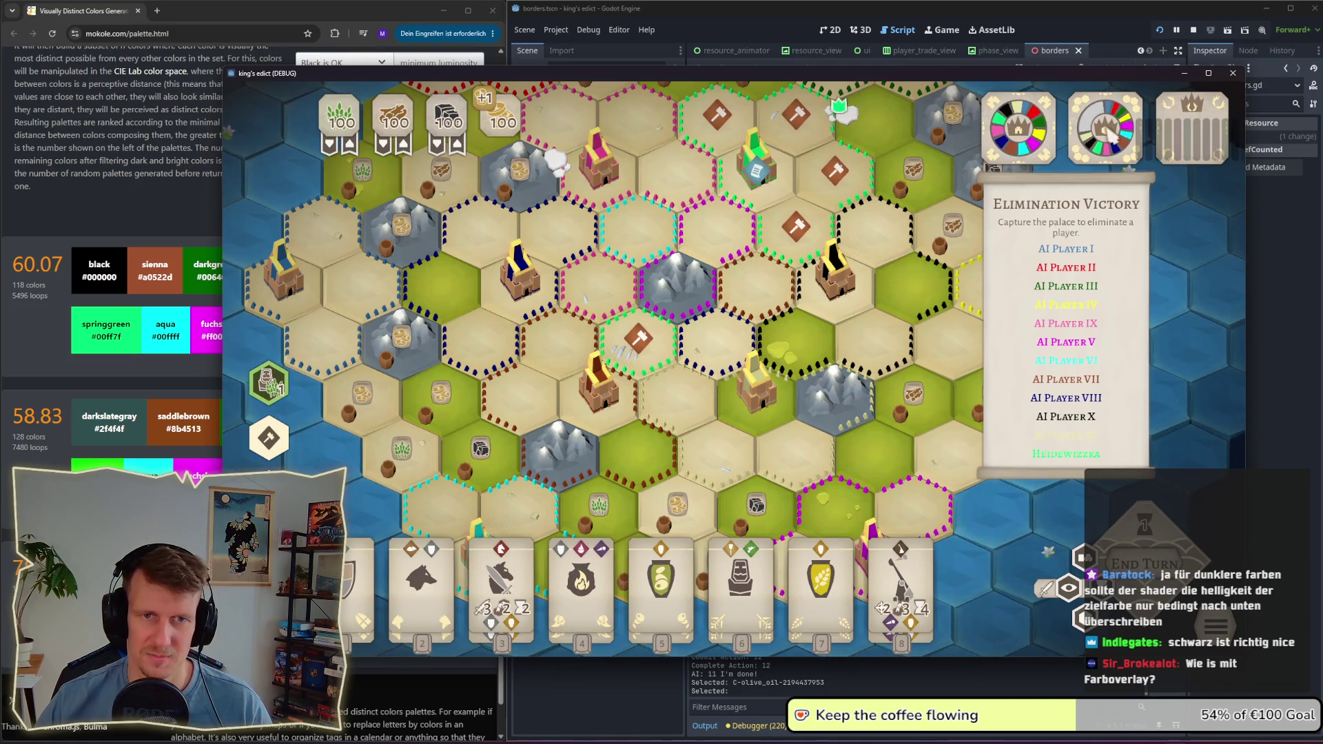
pyautogui.moveTo(1110, 135)
pyautogui.moveTo(1206, 145)
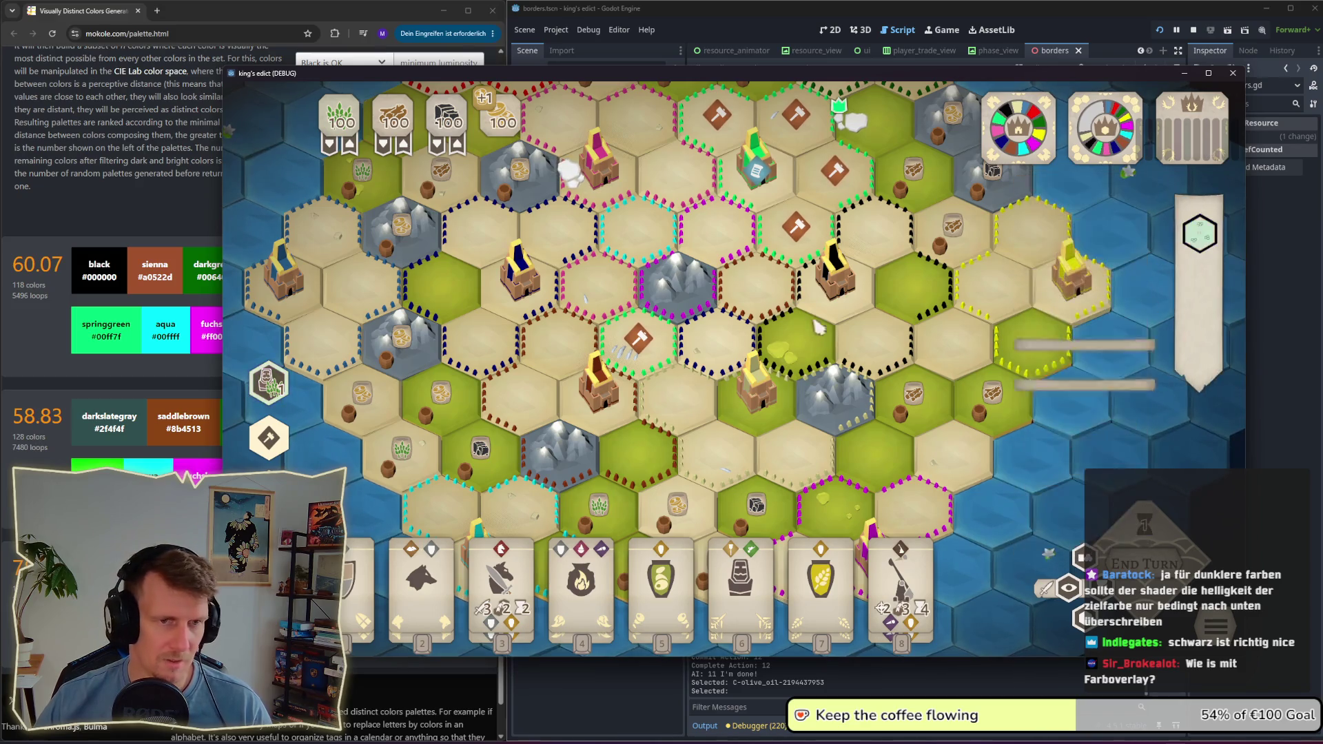
pyautogui.moveTo(1199, 324)
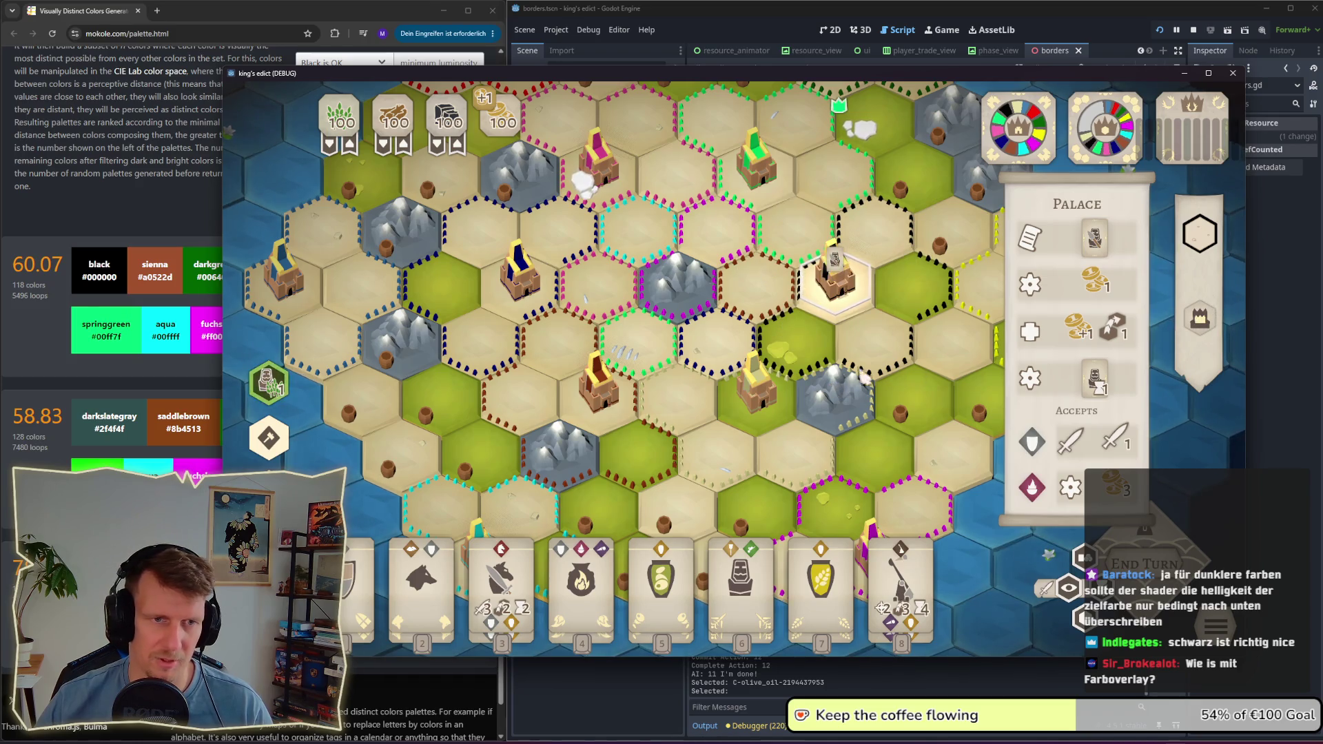
pyautogui.scroll(-3, 781, 369)
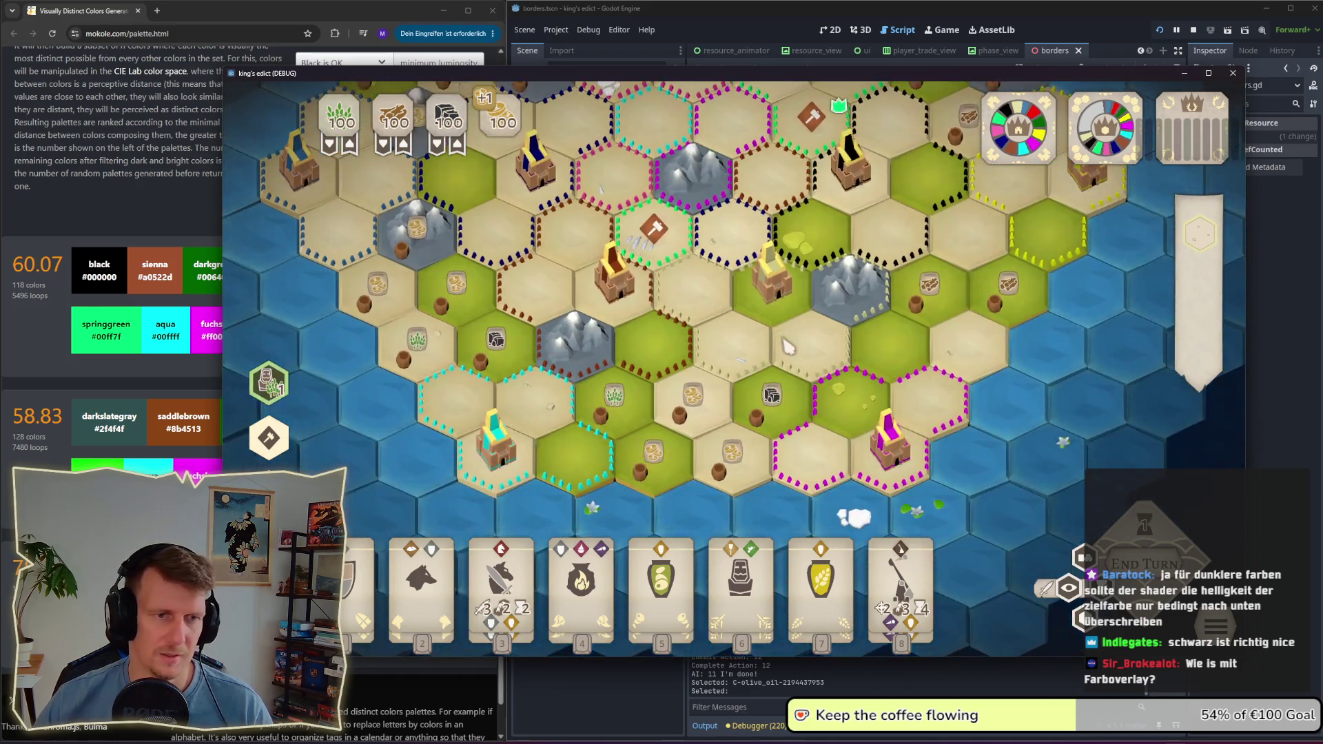
pyautogui.press('f')
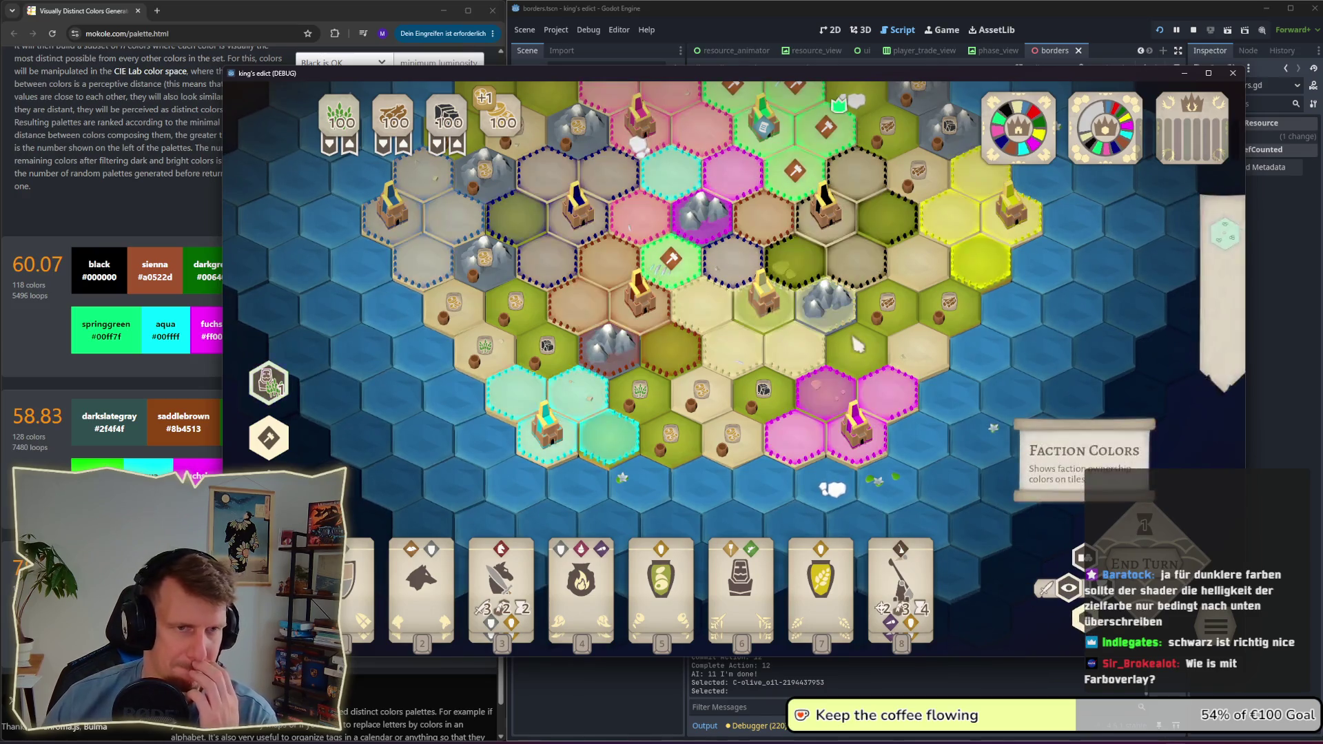
pyautogui.scroll(1, 789, 307)
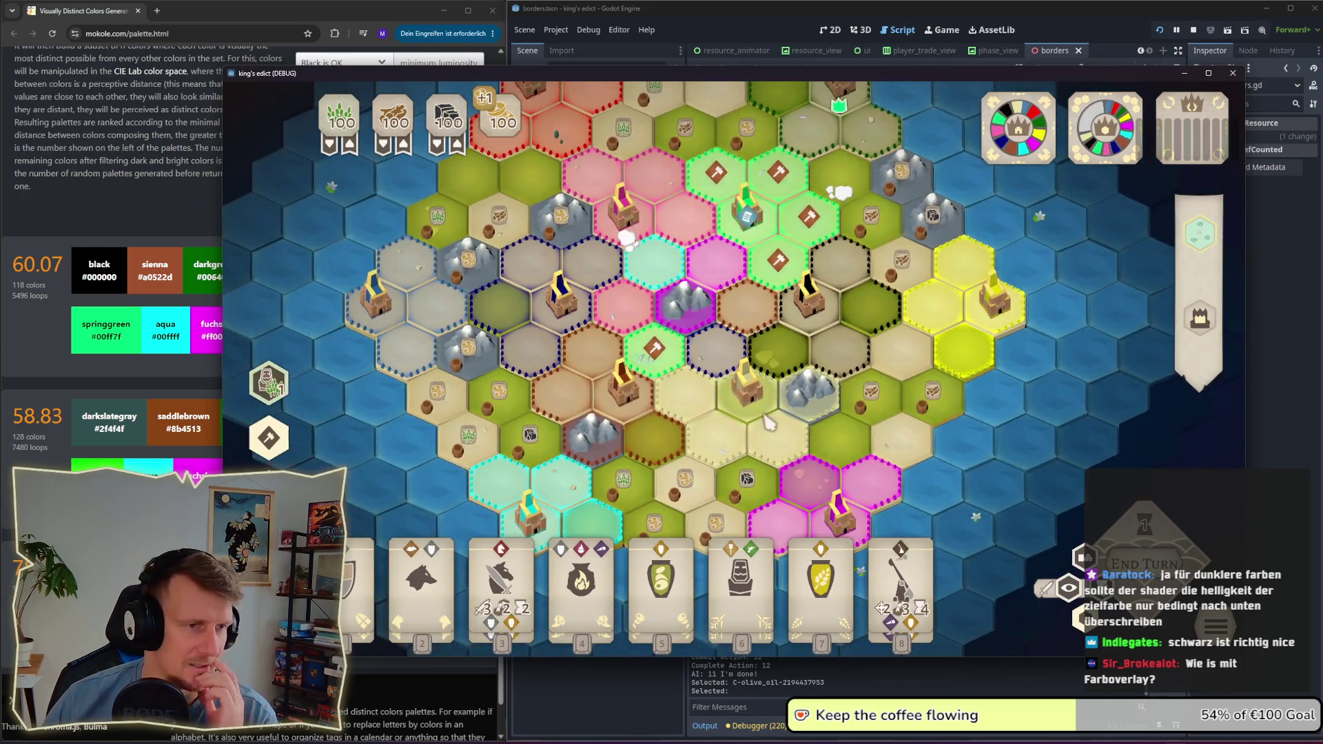
pyautogui.scroll(2, 692, 408)
pyautogui.click(692, 408)
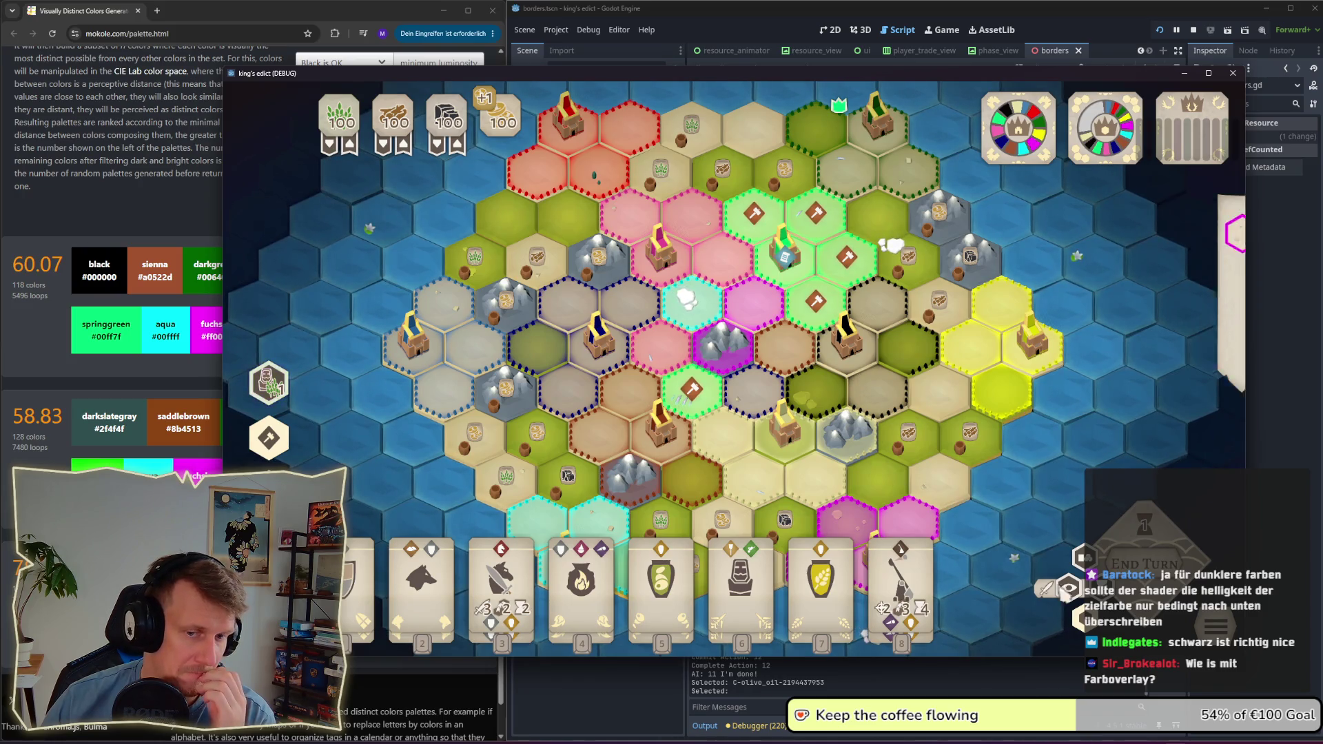
pyautogui.click(1200, 233)
pyautogui.scroll(5, 855, 352)
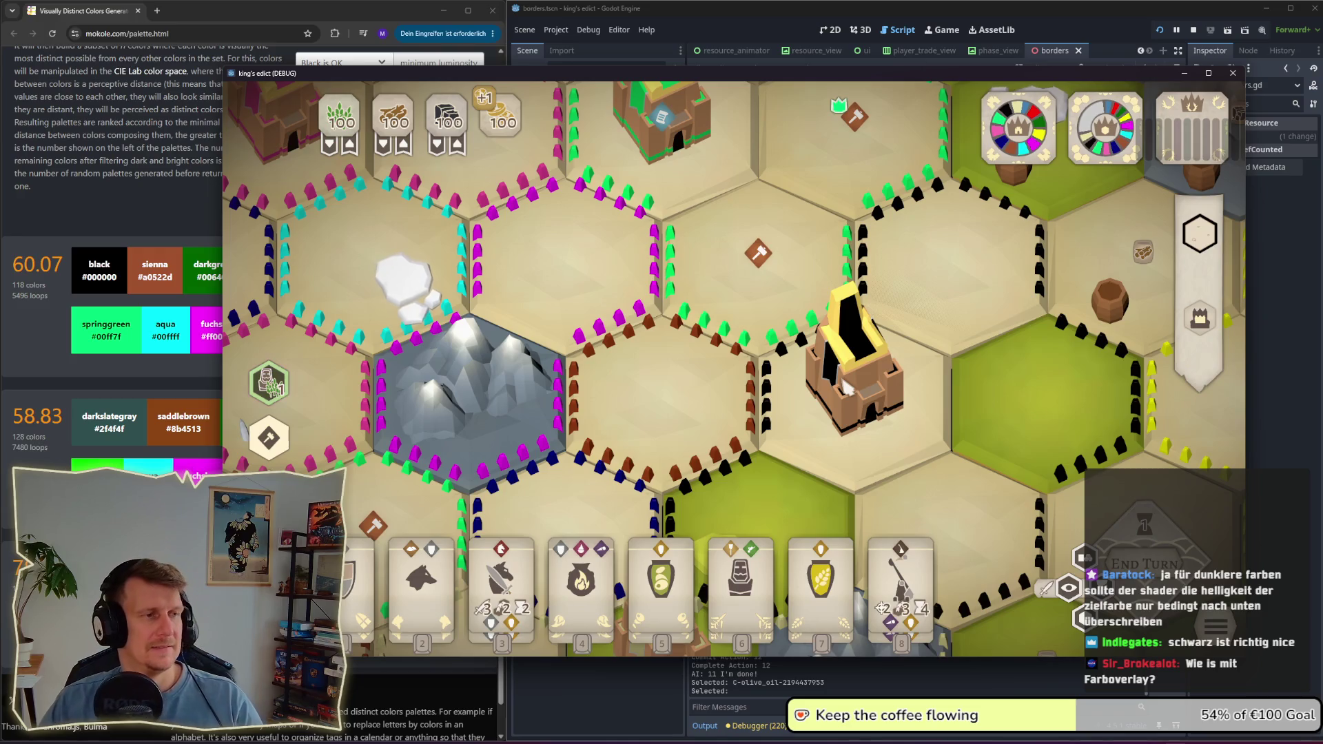
pyautogui.scroll(-5, 860, 390)
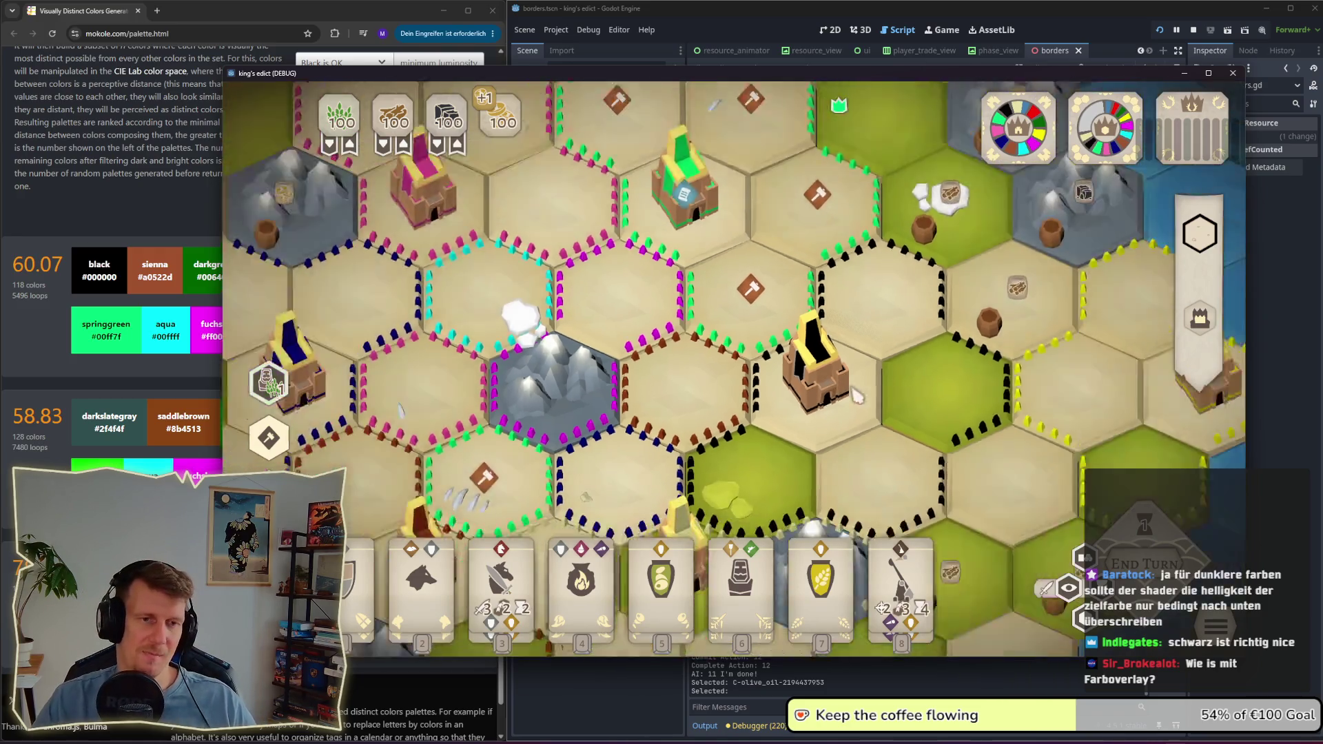
pyautogui.scroll(5, 741, 390)
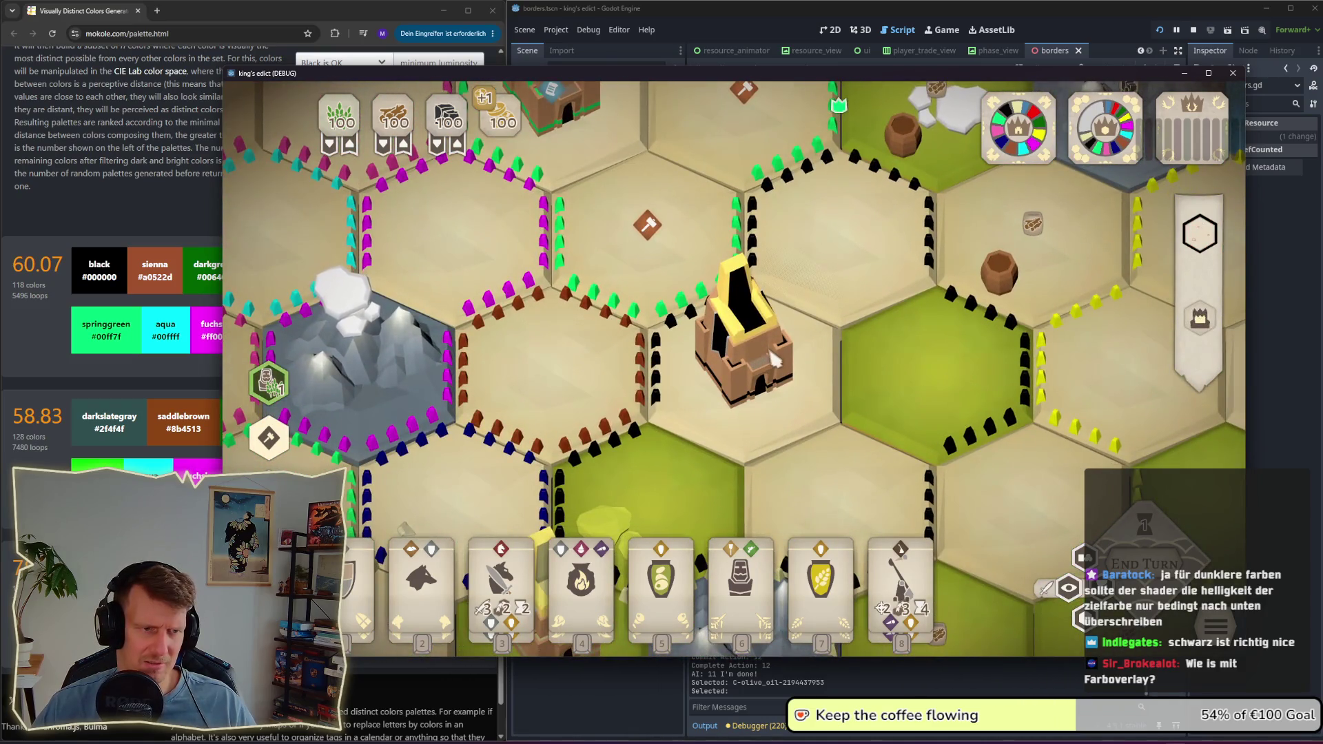
pyautogui.scroll(-5, 768, 393)
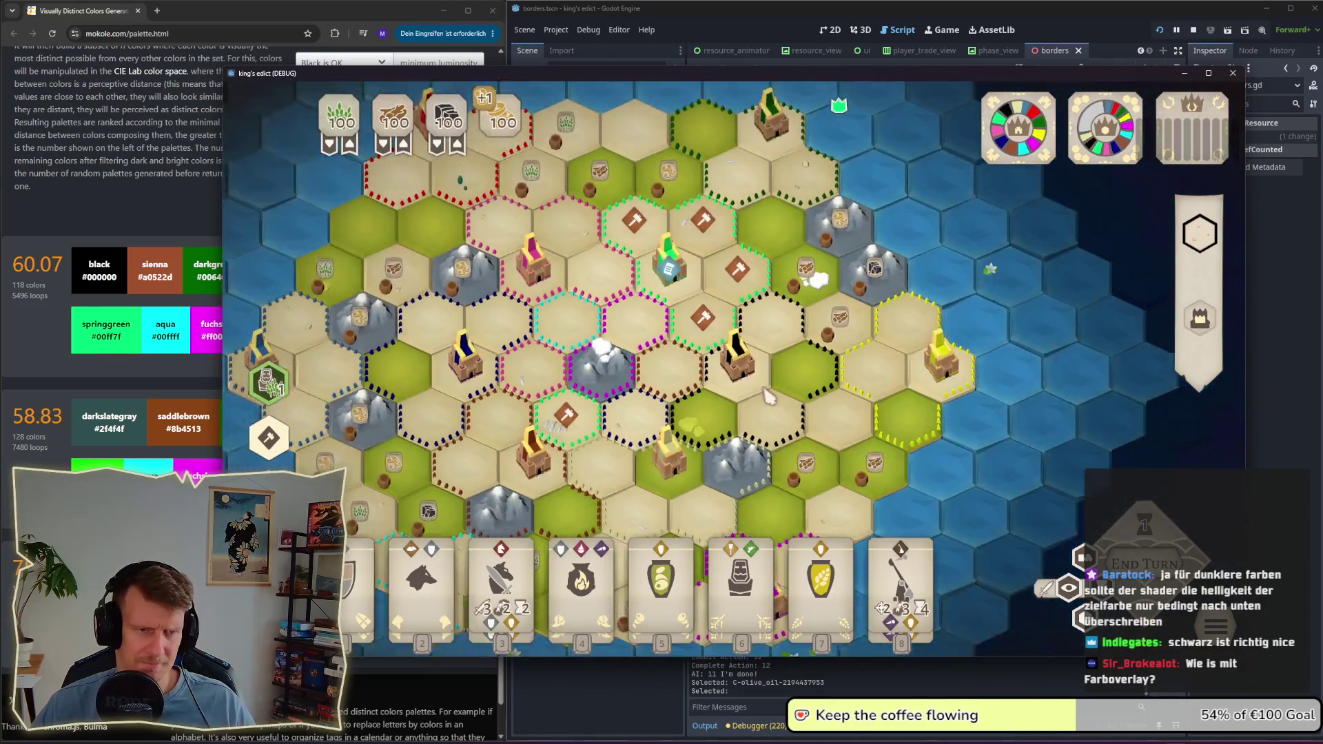
pyautogui.scroll(-2, 745, 356)
pyautogui.scroll(2, 827, 362)
pyautogui.scroll(5, 832, 363)
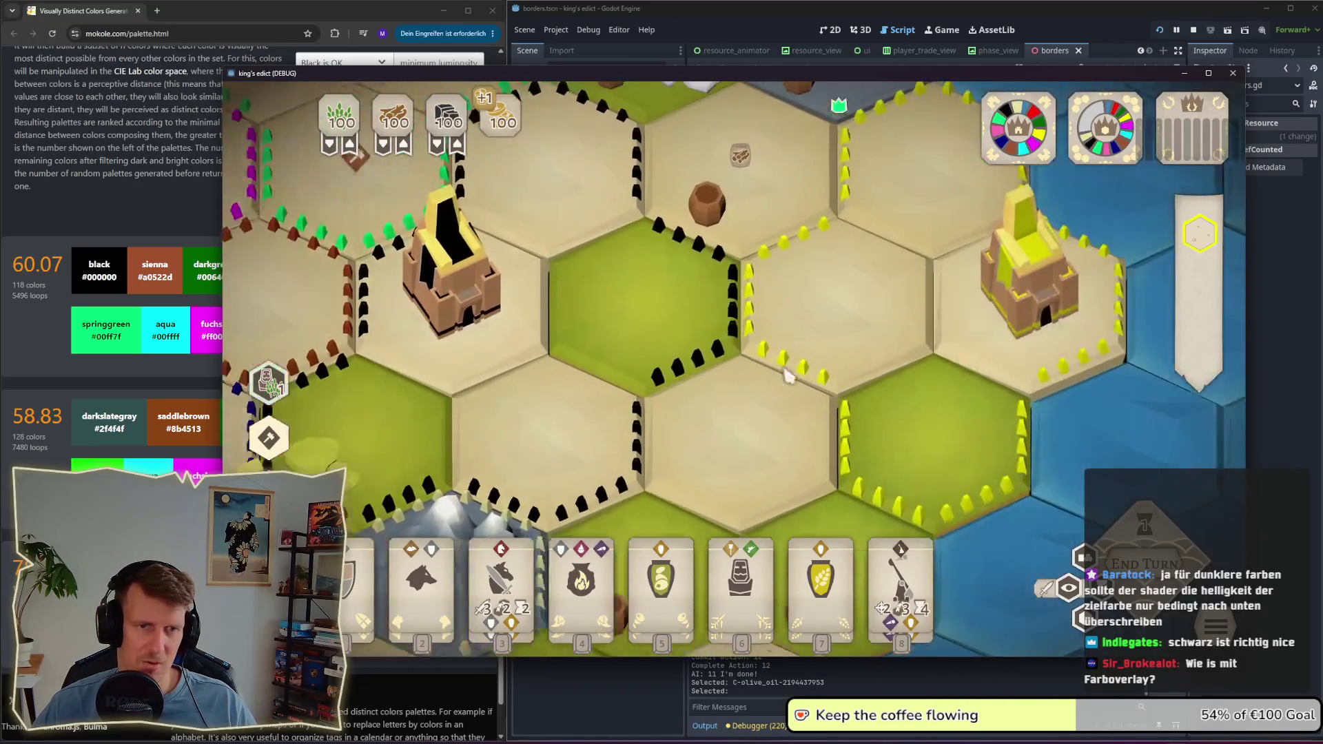
pyautogui.scroll(-3, 879, 344)
pyautogui.click(876, 324)
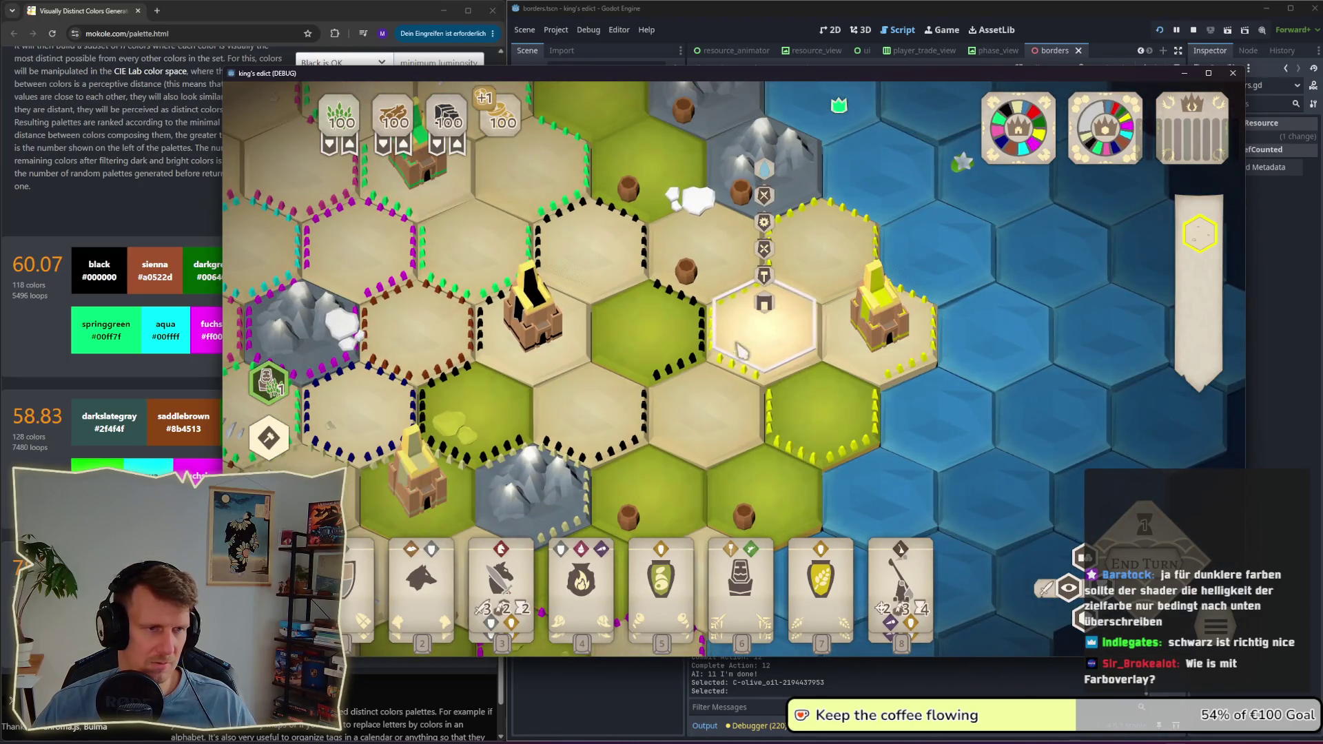
pyautogui.scroll(-2, 690, 393)
pyautogui.scroll(2, 630, 411)
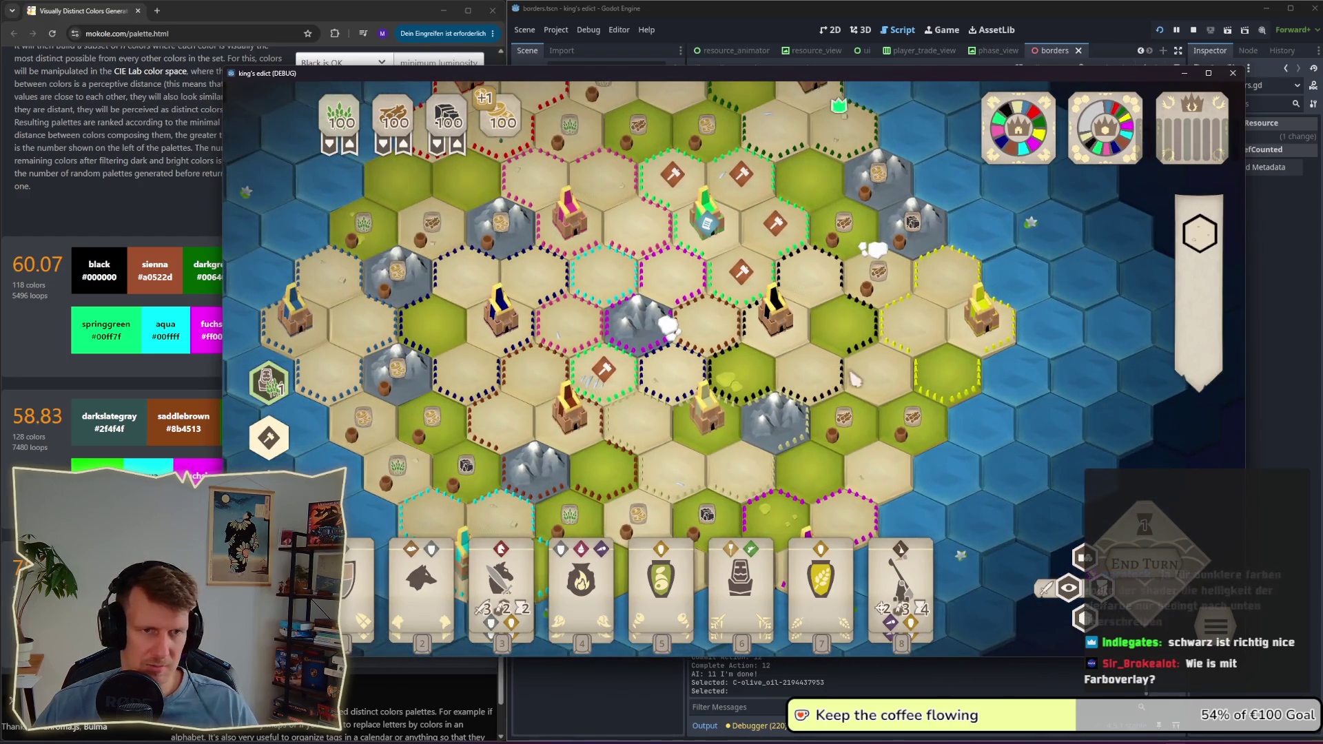
pyautogui.click(949, 294)
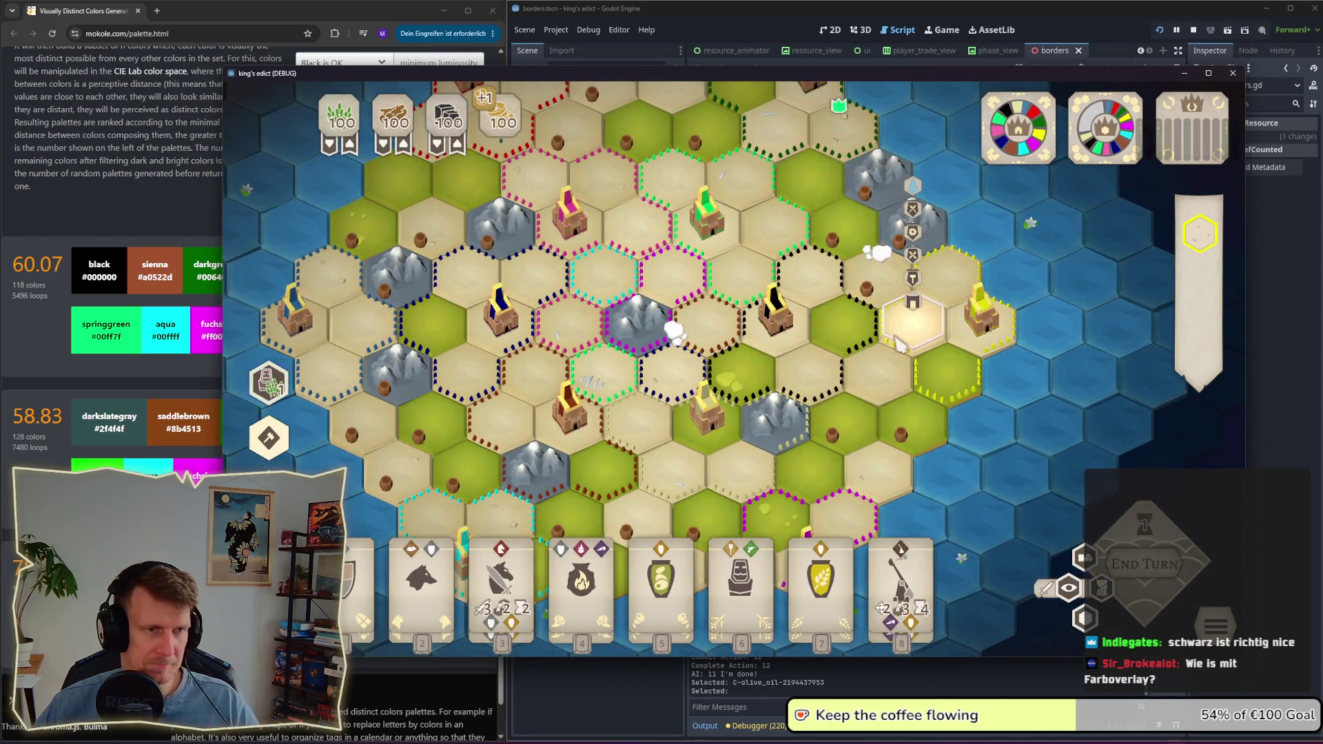
pyautogui.scroll(-1, 763, 343)
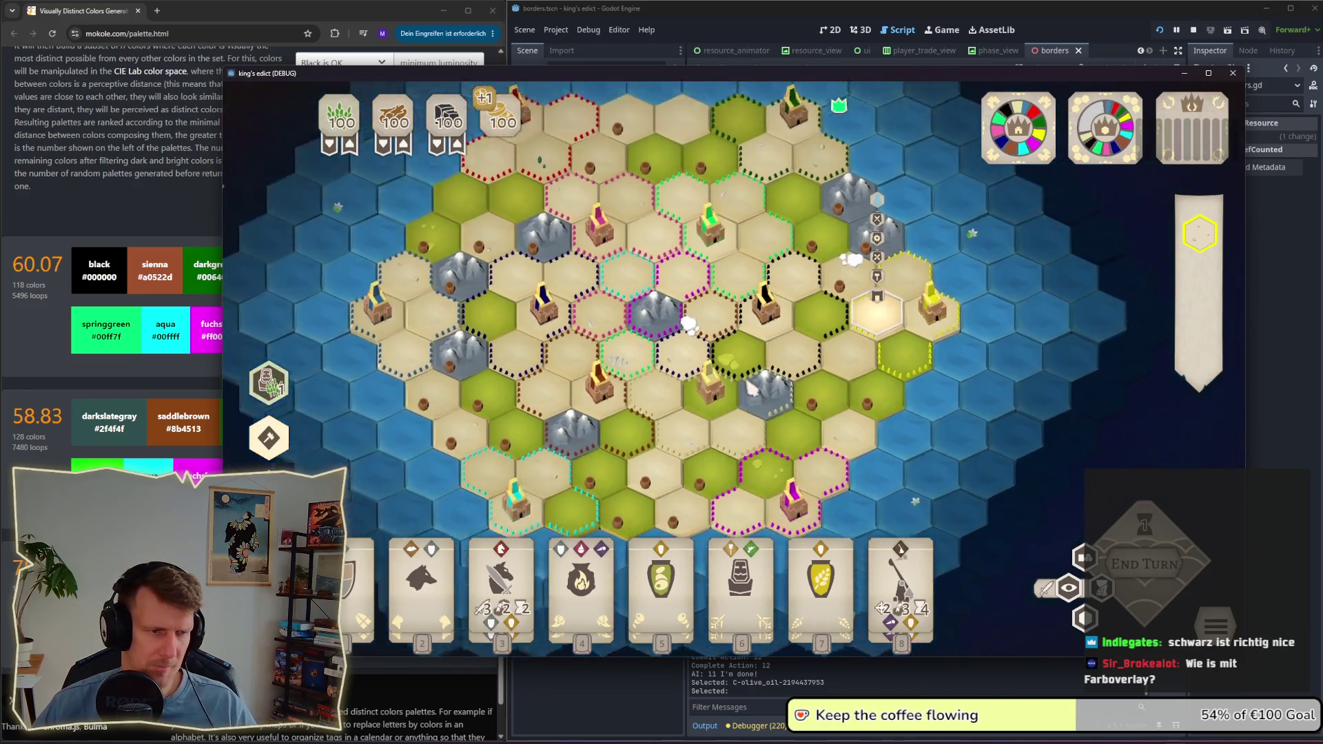
pyautogui.moveTo(699, 446); pyautogui.dragTo(801, 336)
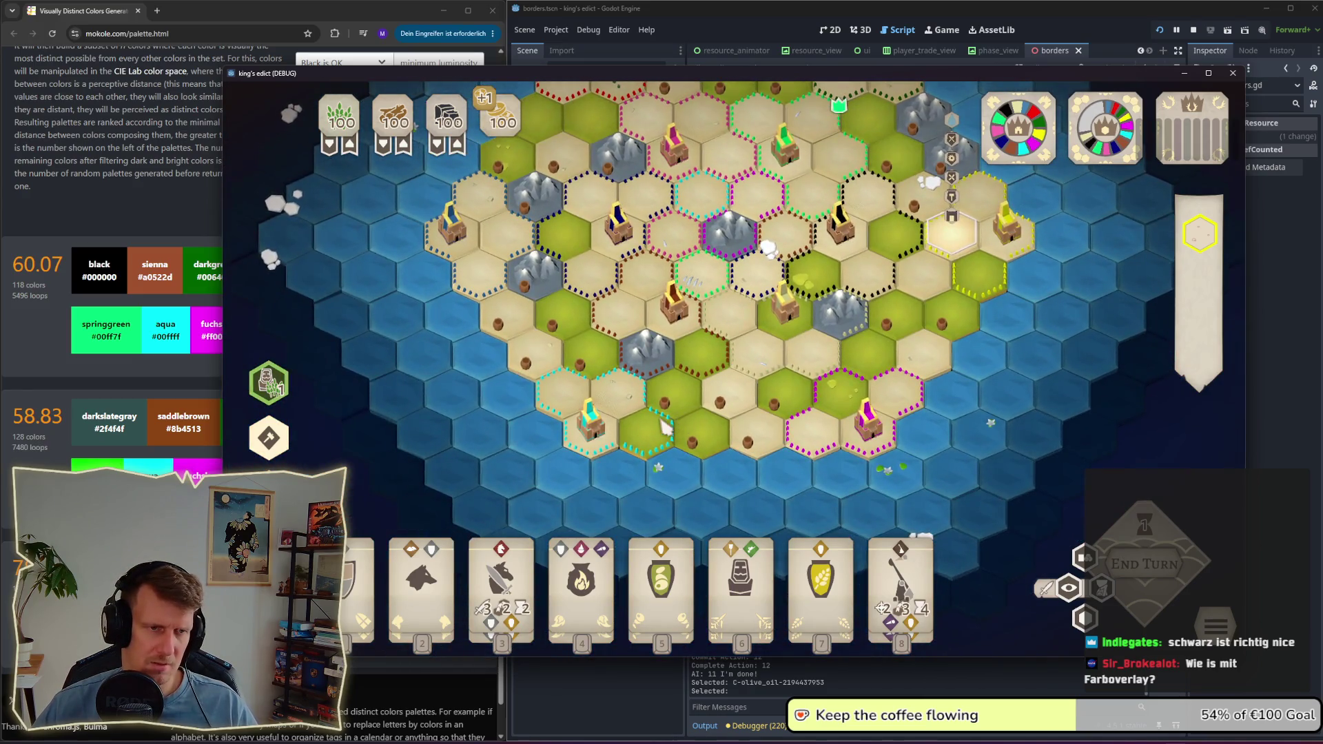
pyautogui.scroll(1, 667, 427)
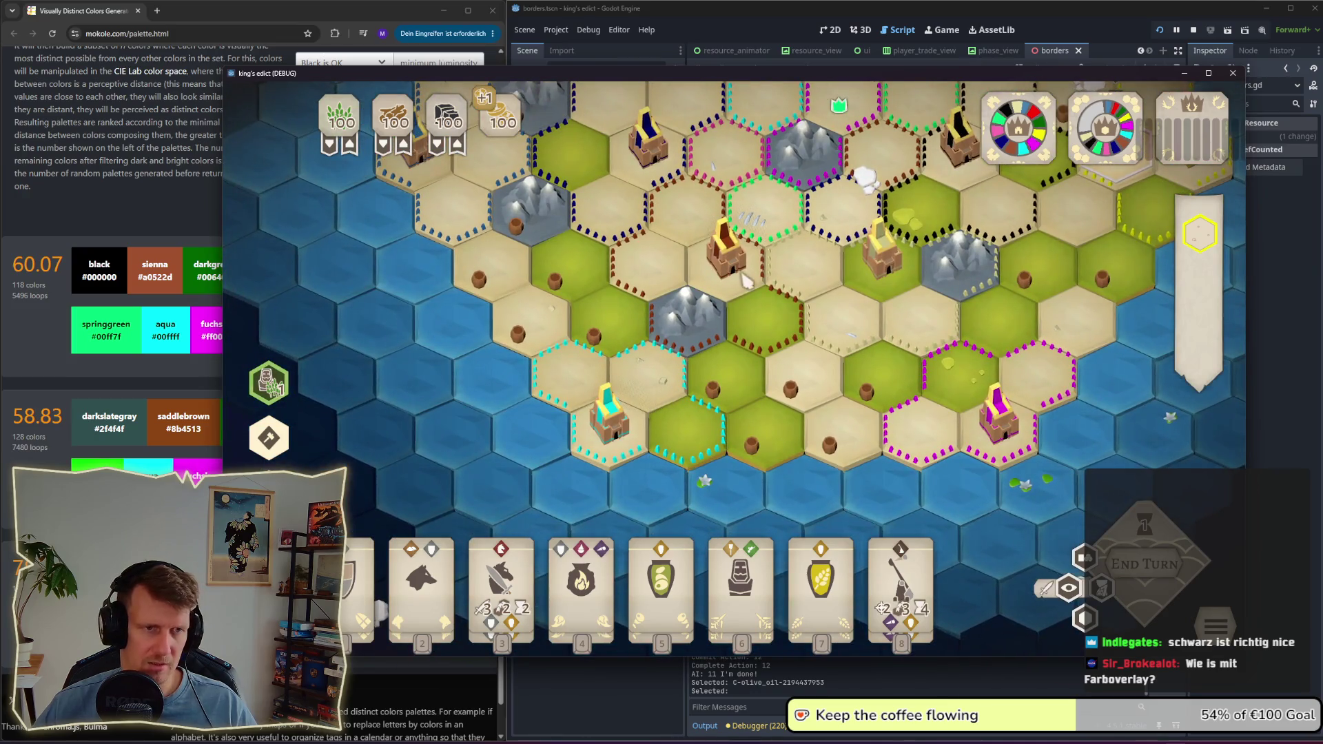
pyautogui.scroll(-1, 998, 256)
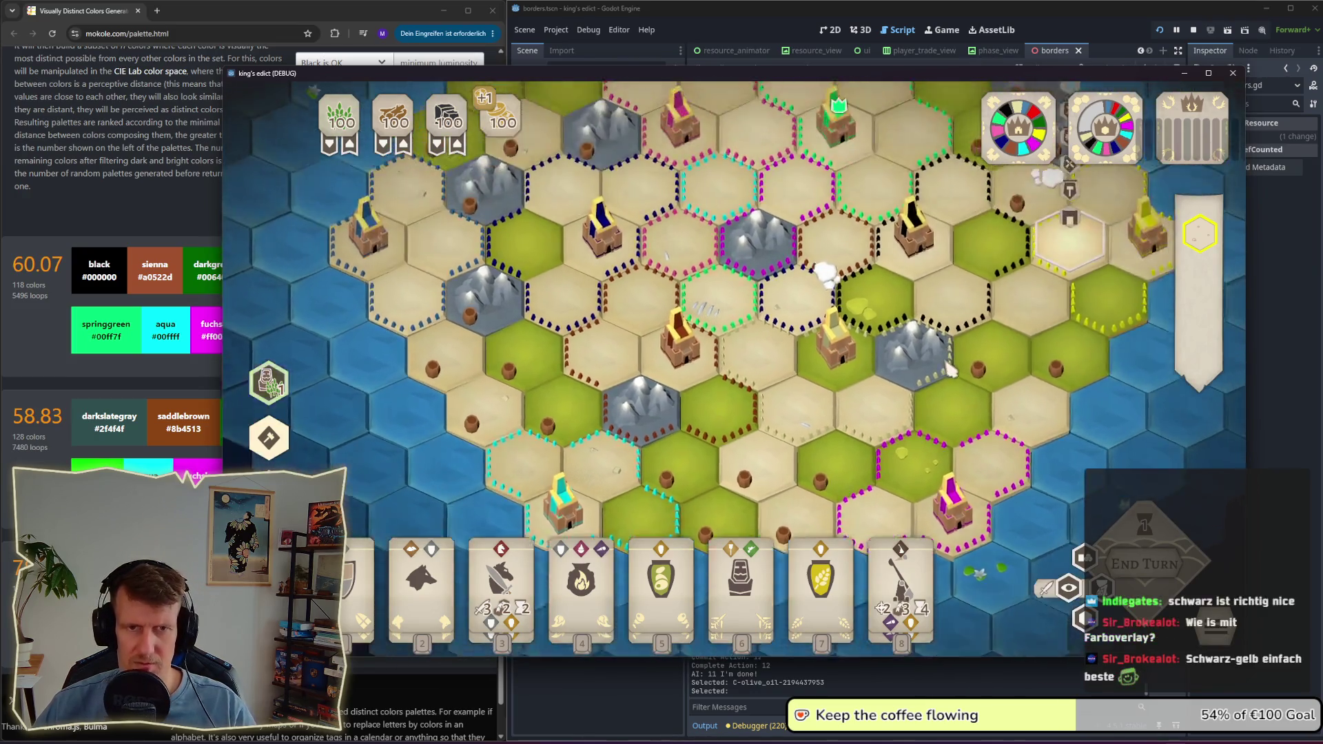
pyautogui.scroll(1, 915, 398)
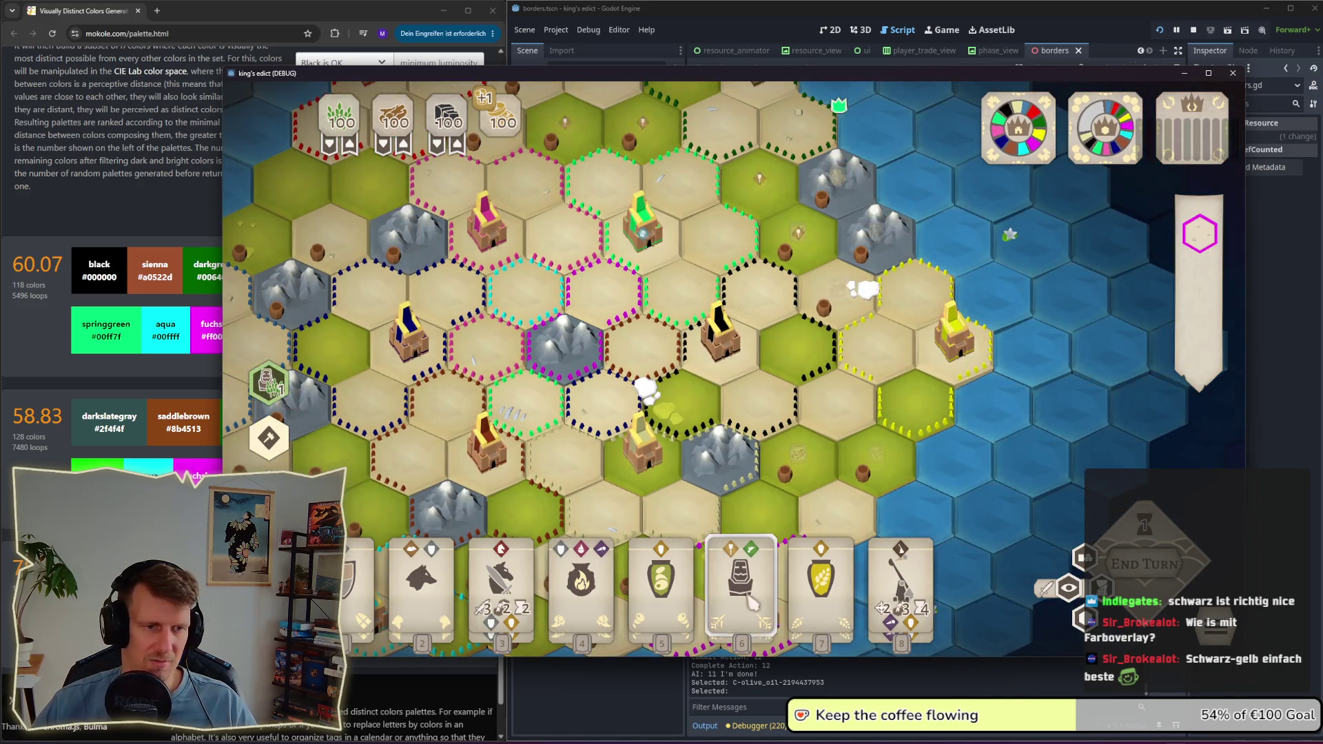
pyautogui.press('3')
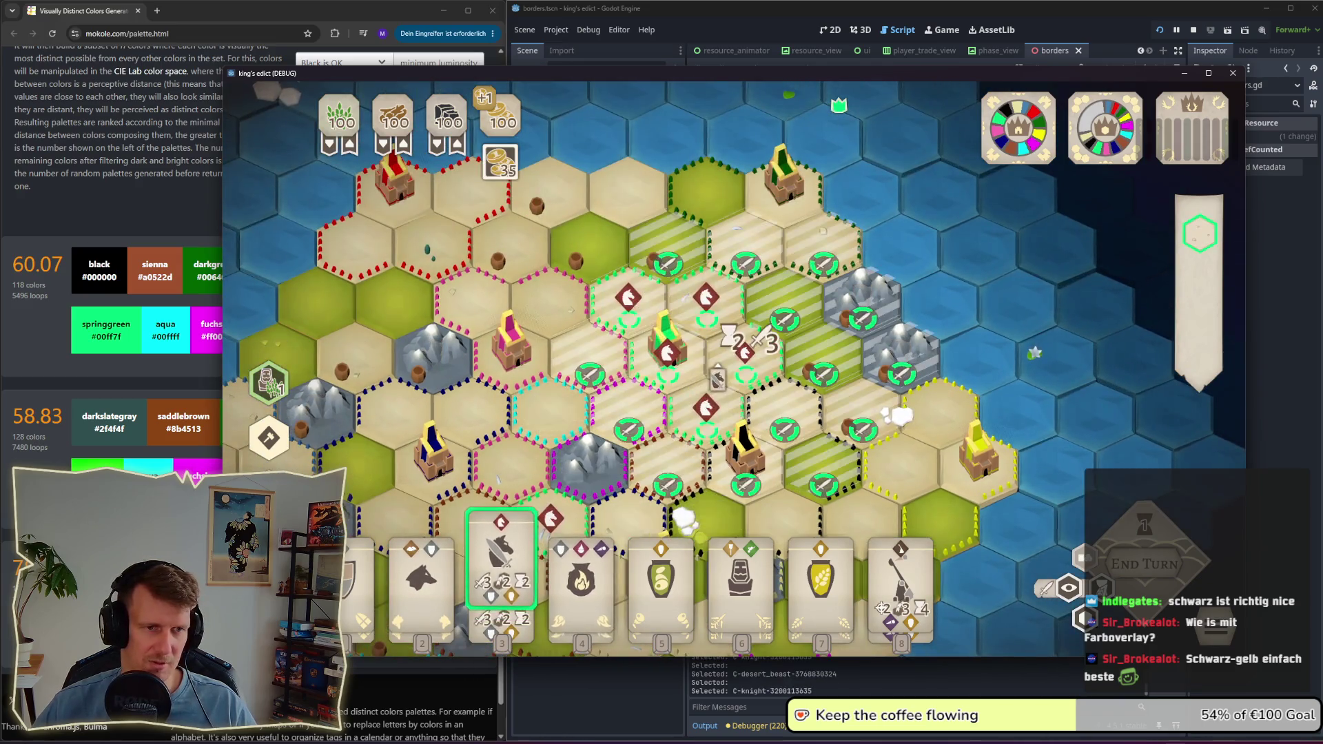
# Step: Place a knight beside the green territory, then cancel a second knight selection
pyautogui.click(744, 353)
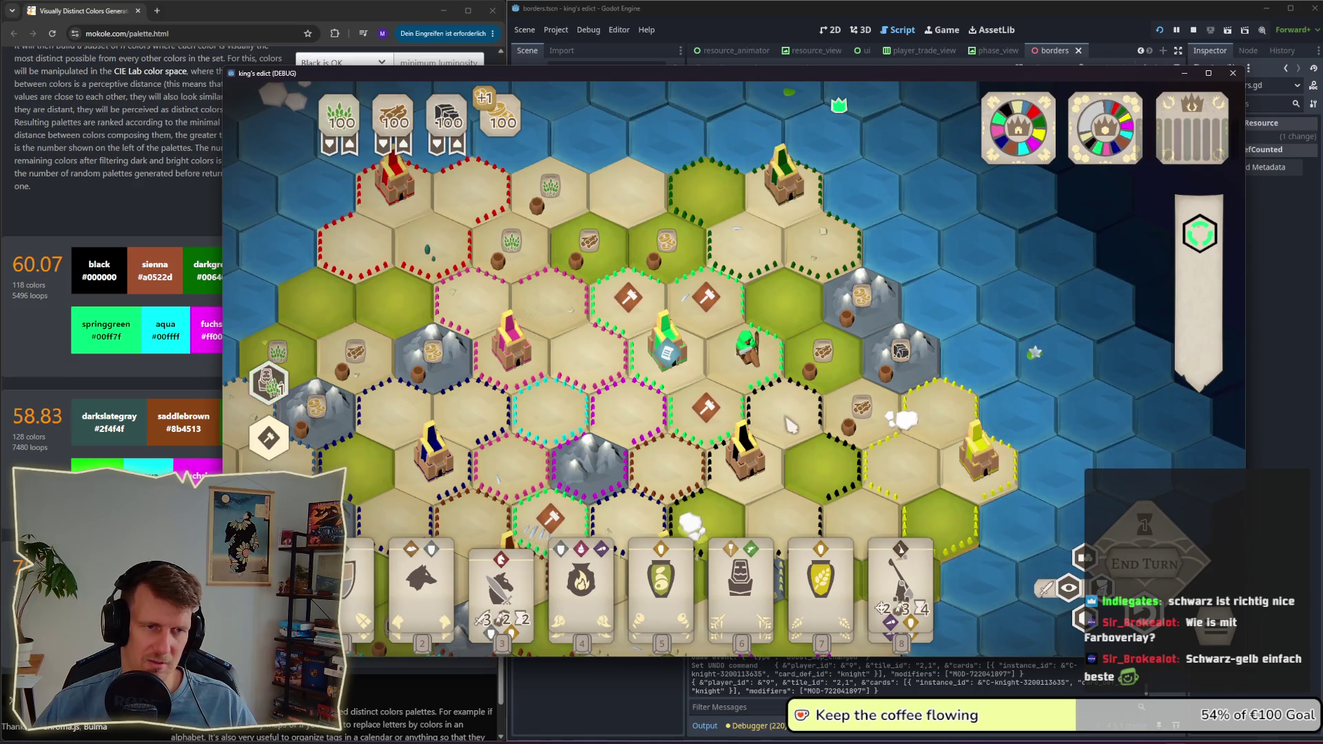
pyautogui.press('3')
pyautogui.press('3')
pyautogui.scroll(3, 819, 324)
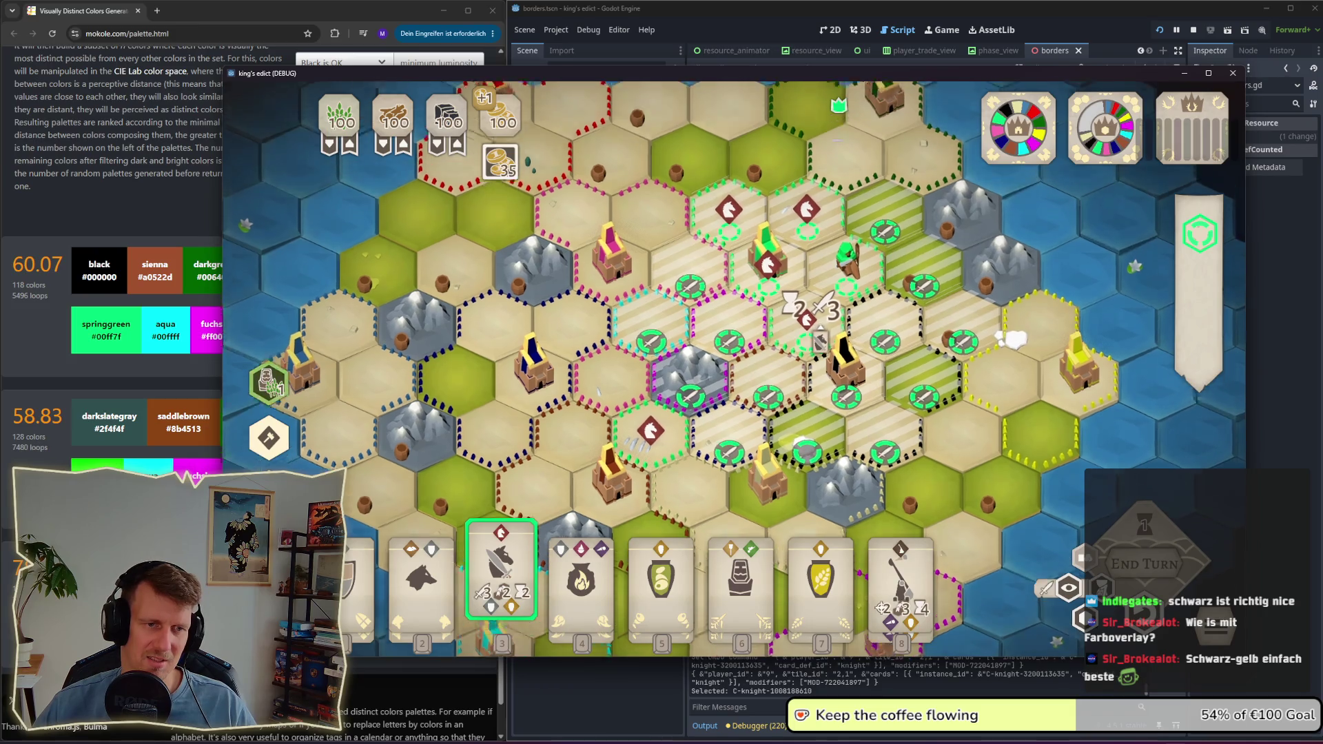
pyautogui.scroll(-2, 729, 234)
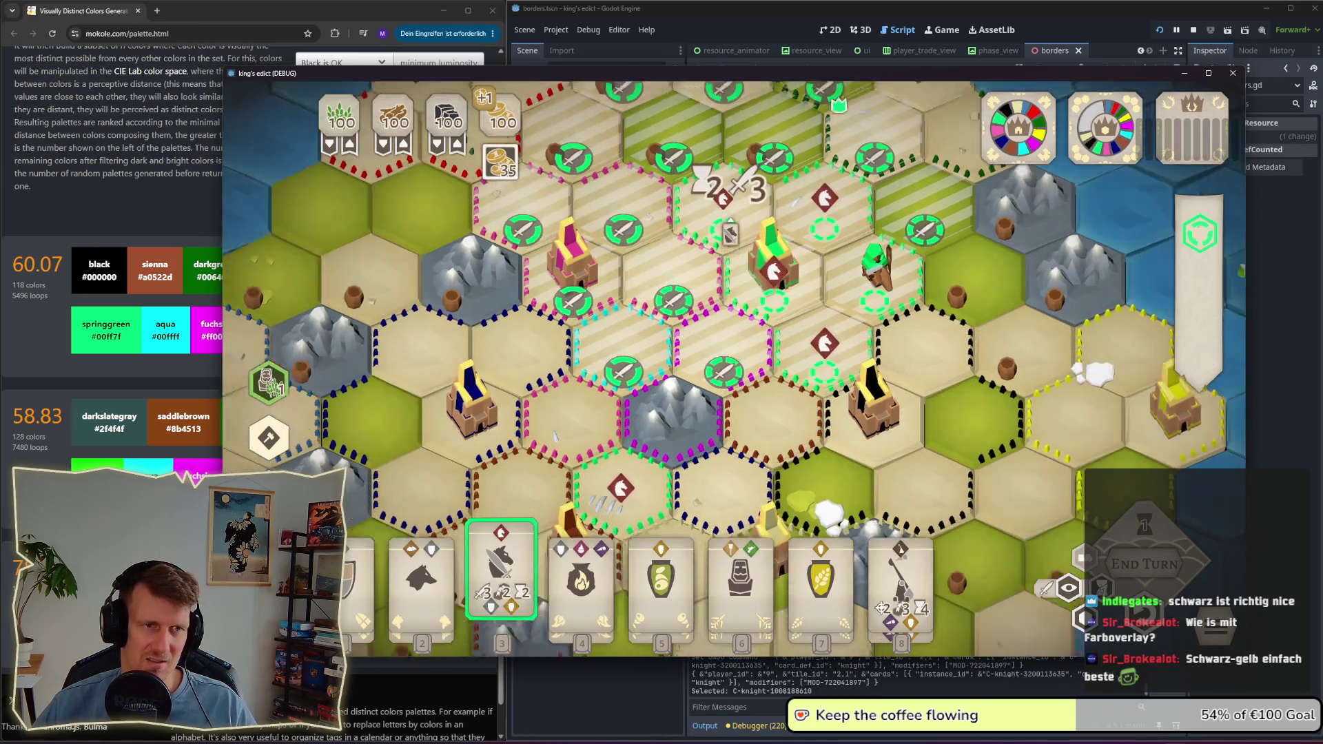
pyautogui.rightClick(733, 255)
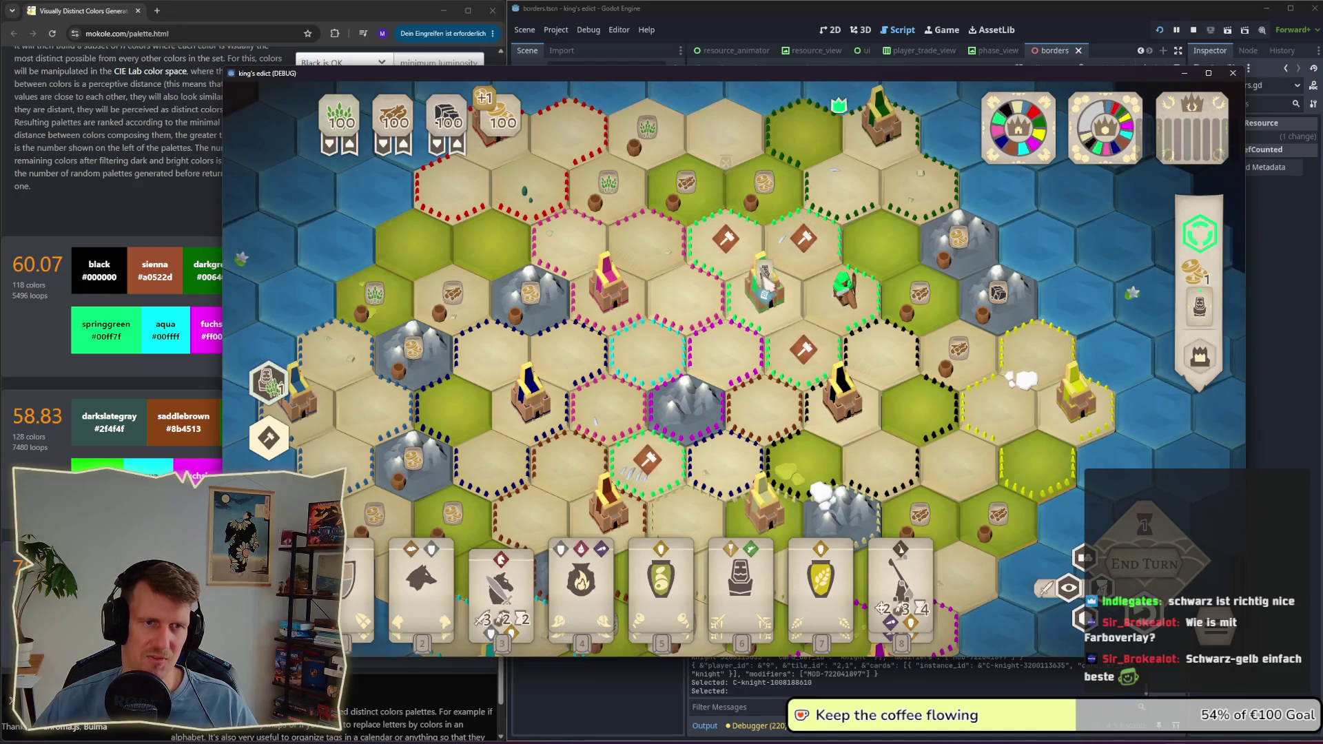
# Step: Select the blue castle tiles near the centre and on the left
pyautogui.press('Left')
pyautogui.press('Down')
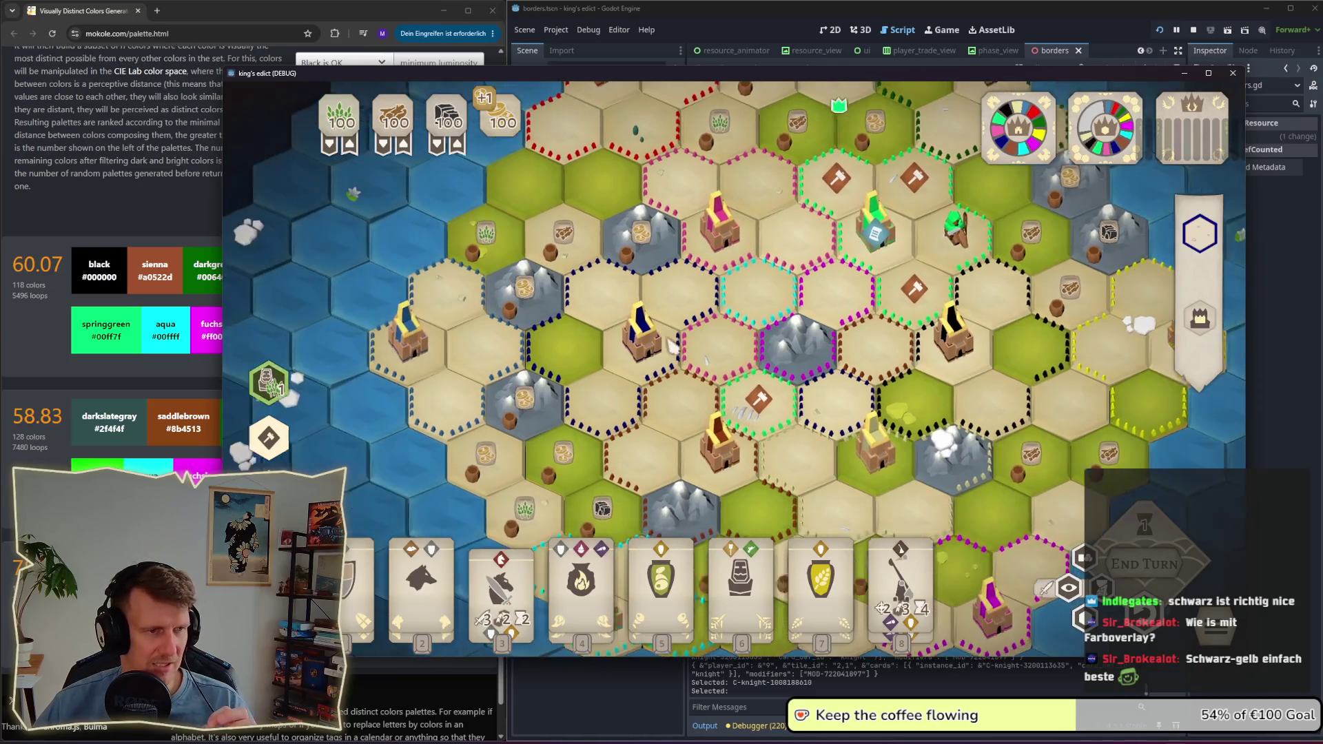
pyautogui.click(672, 347)
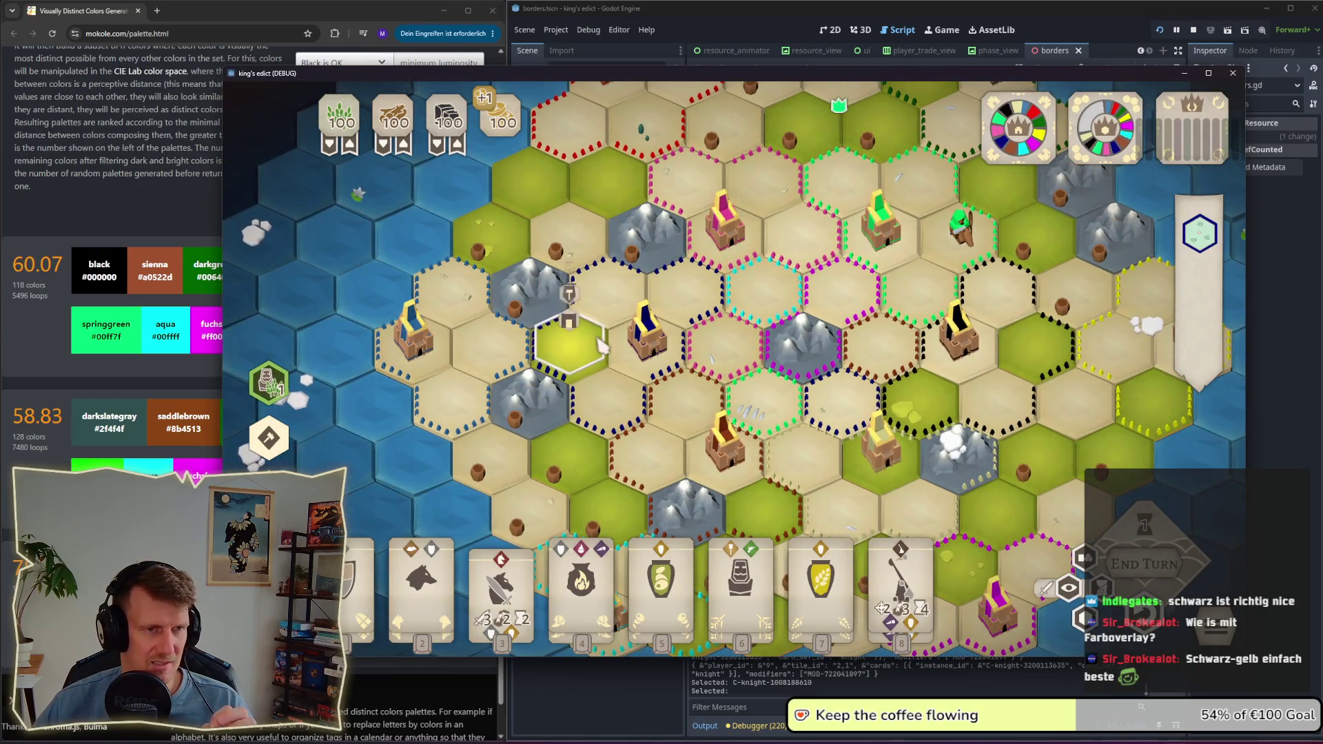
pyautogui.click(450, 355)
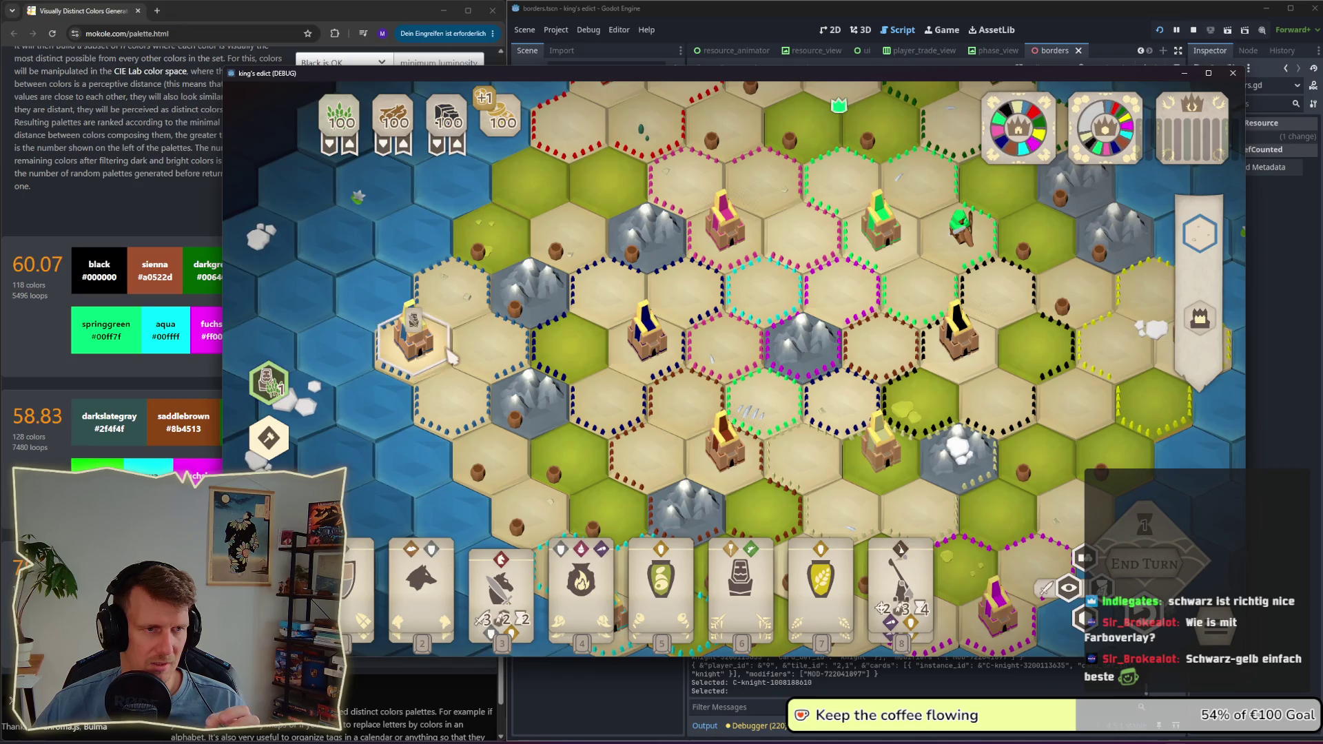
pyautogui.scroll(-1, 629, 333)
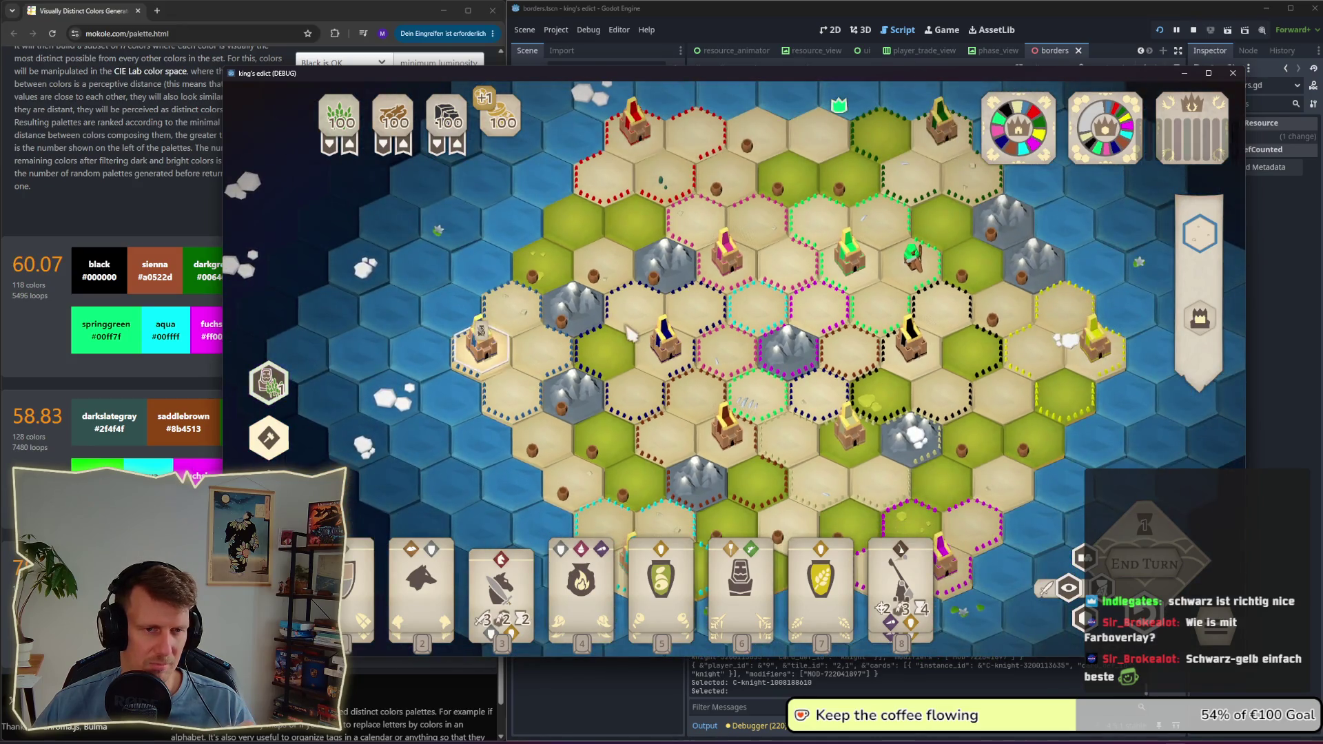
pyautogui.moveTo(629, 368); pyautogui.dragTo(601, 317)
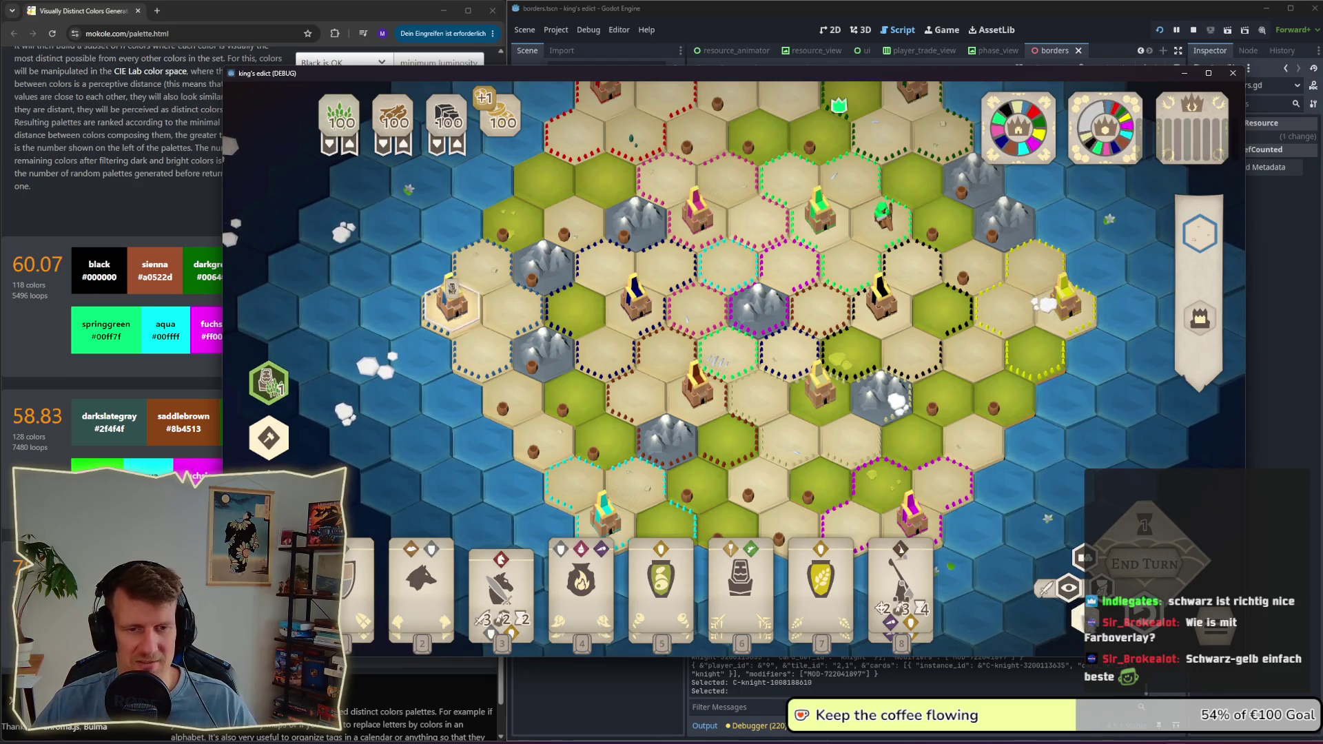
# Step: Turn on the faction colour overlay and pan around the board to inspect the tinted tiles
pyautogui.click(1068, 588)
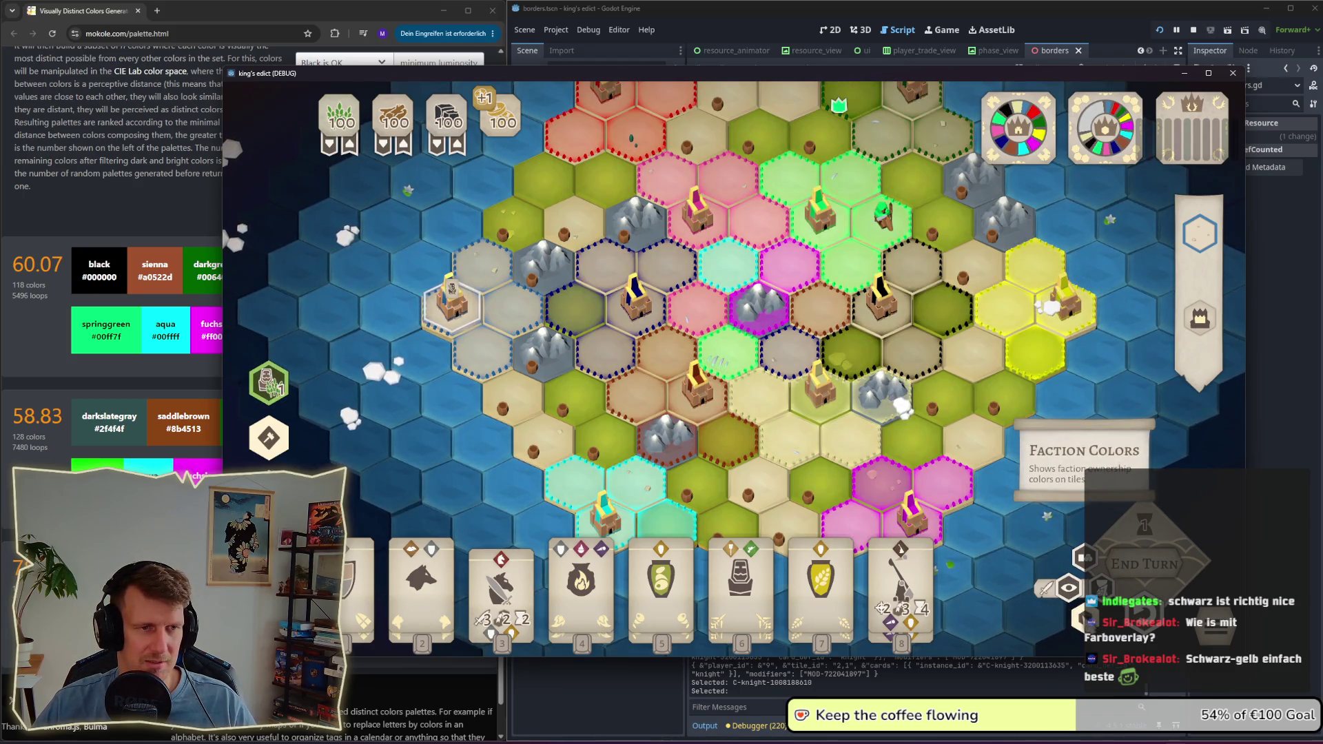
pyautogui.moveTo(642, 517); pyautogui.dragTo(634, 447)
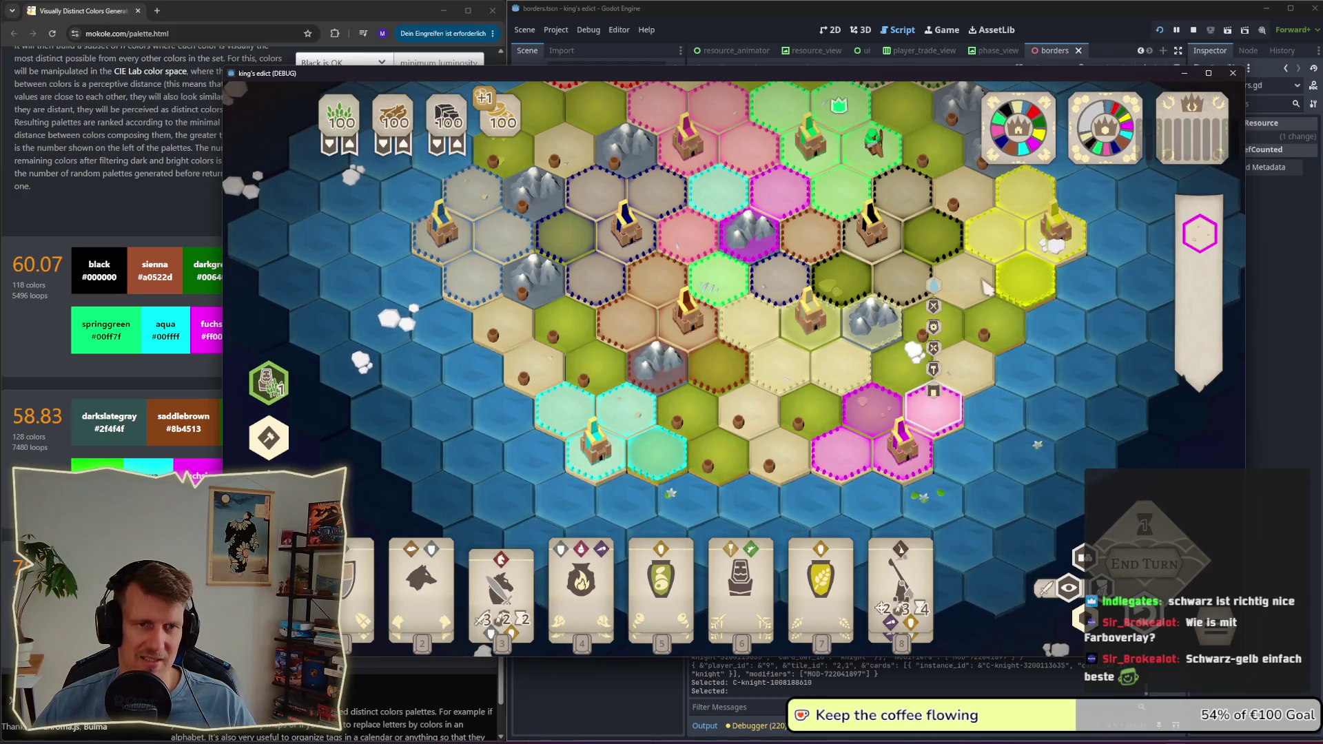
pyautogui.press('Up')
pyautogui.click(701, 247)
pyautogui.moveTo(701, 246); pyautogui.dragTo(714, 337)
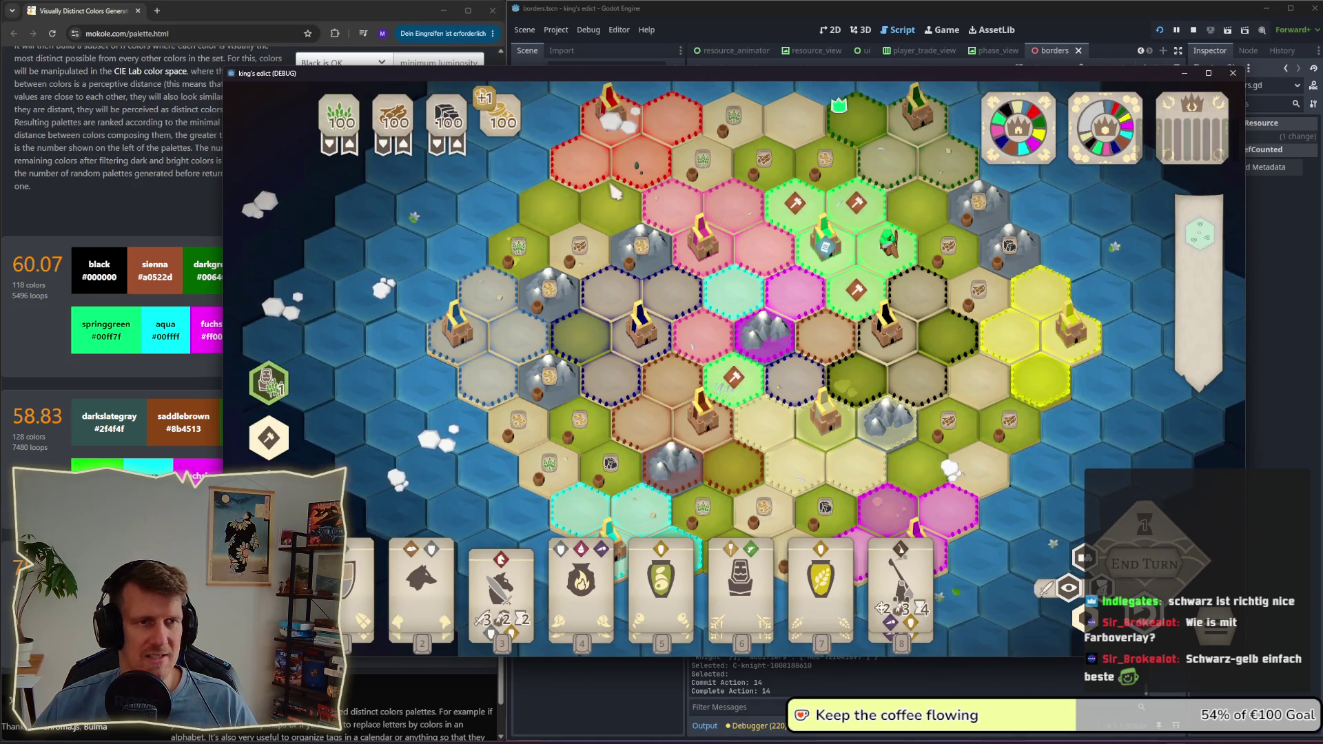
pyautogui.press('Up')
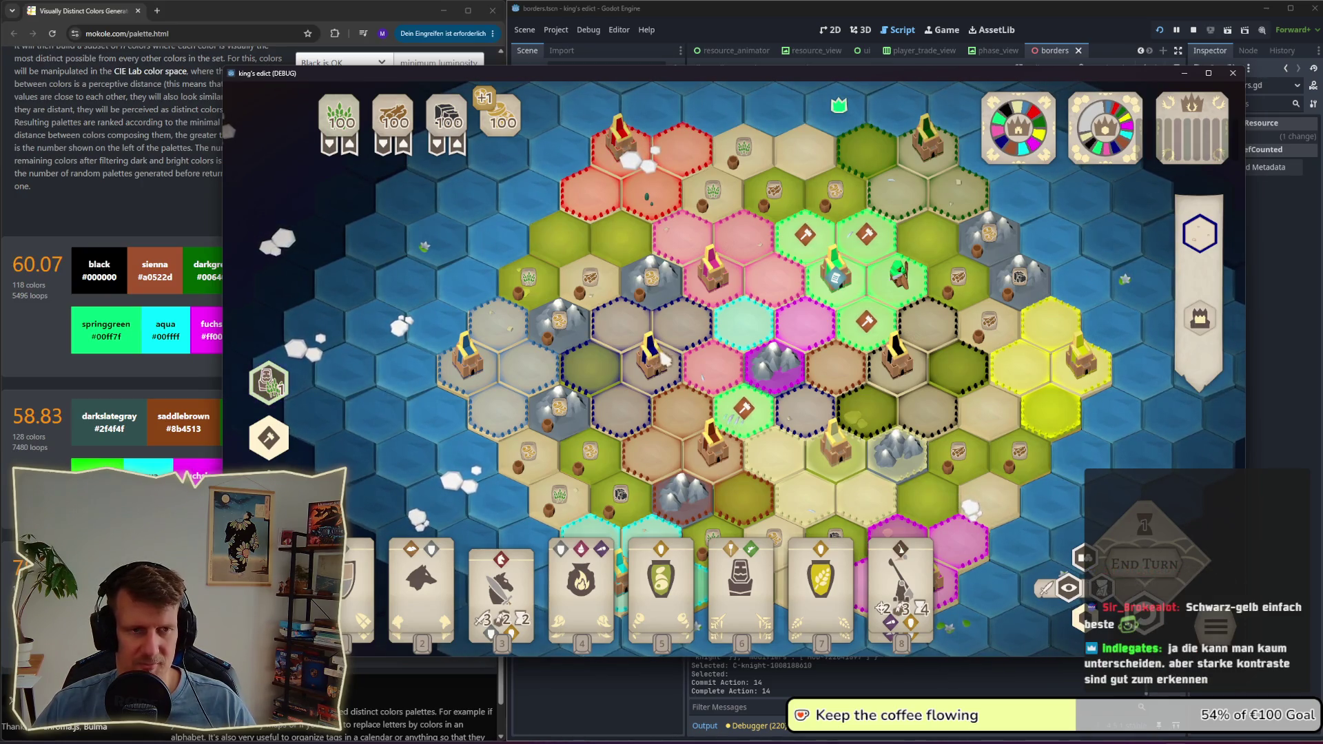
pyautogui.press('Down')
pyautogui.press('Down')
pyautogui.press('Down')
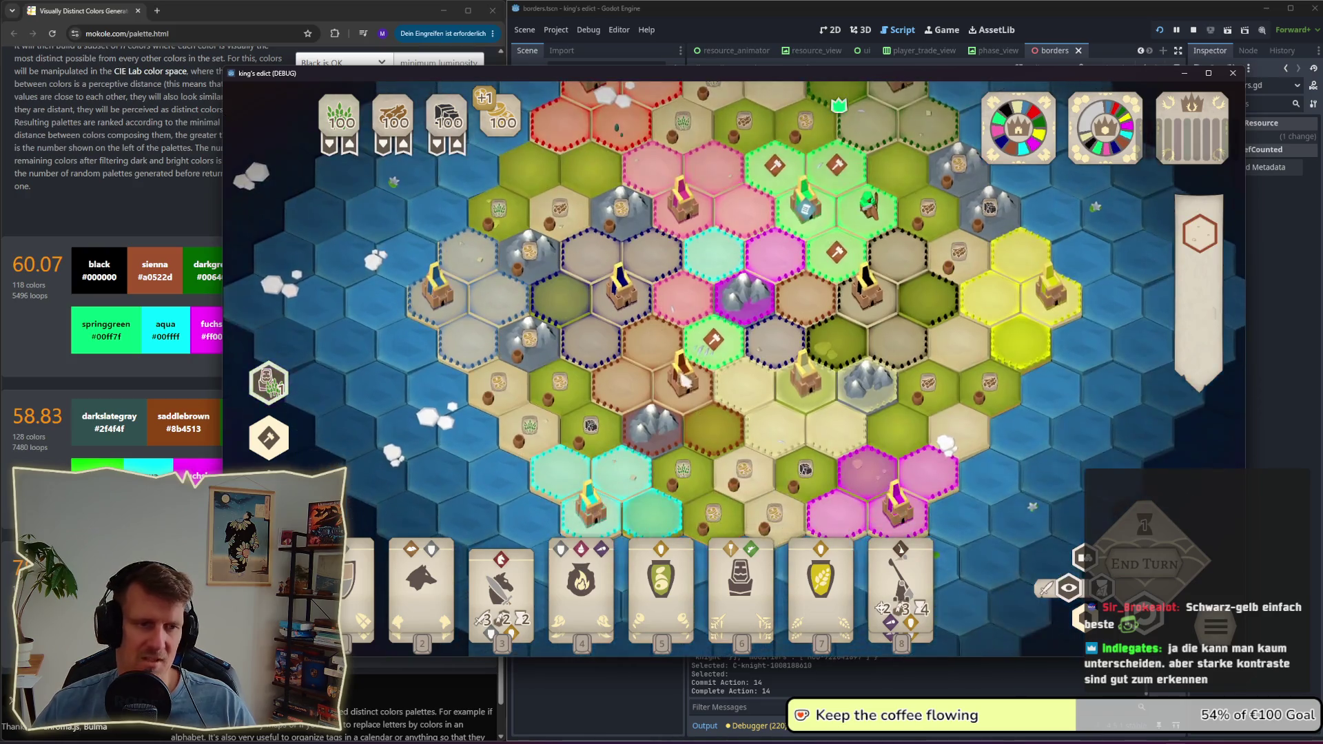
pyautogui.press('Down')
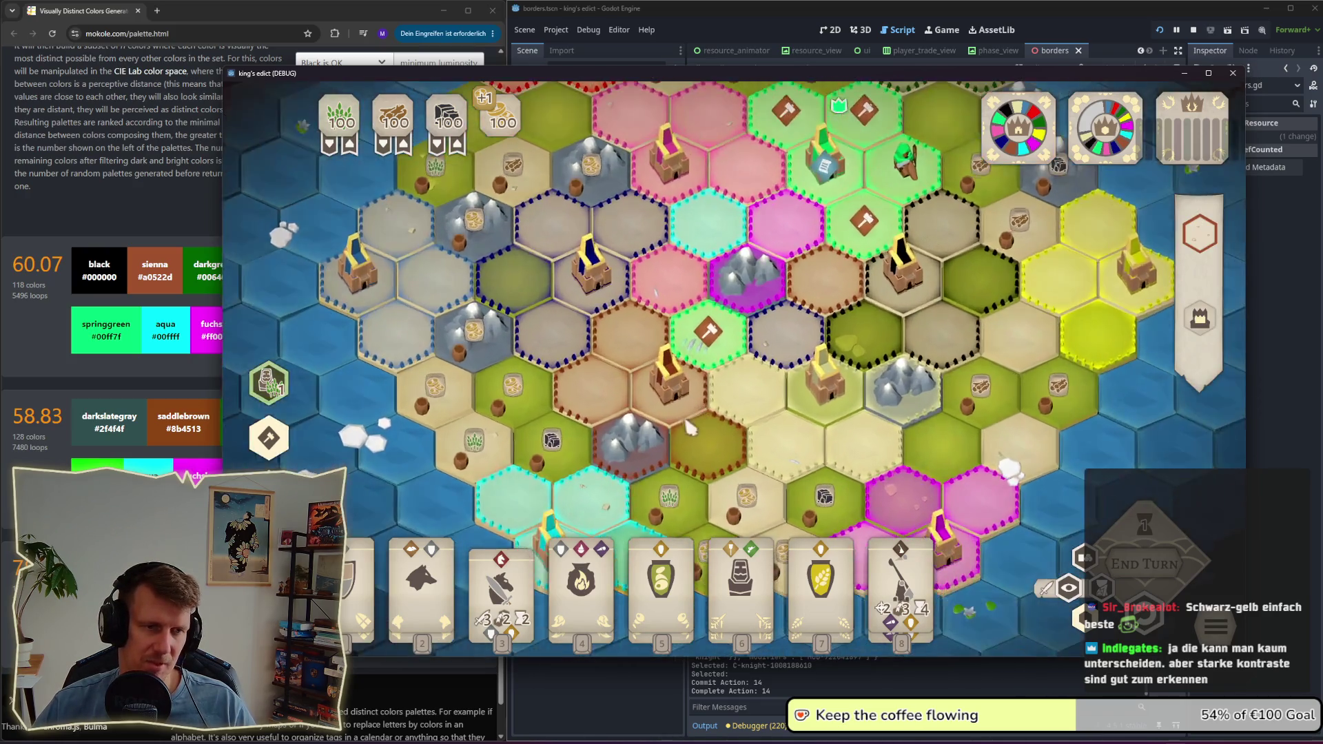
pyautogui.press('Down')
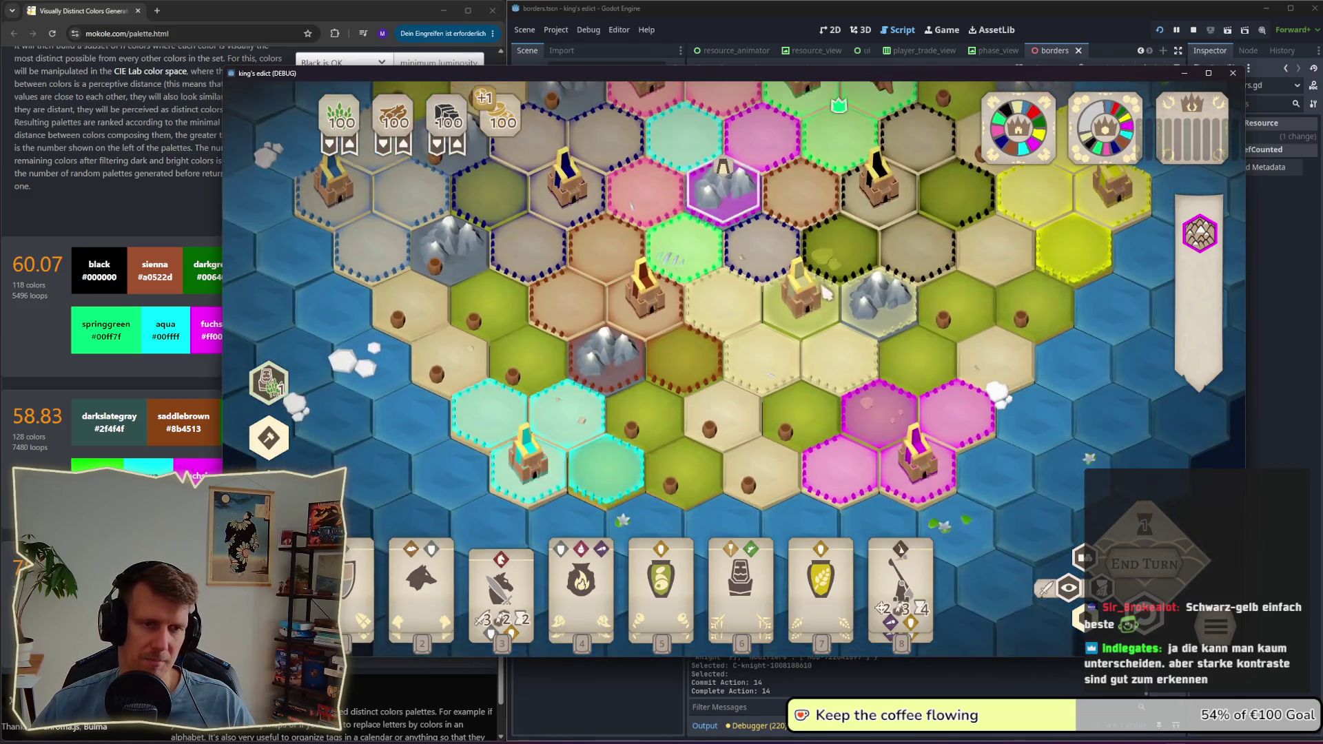
pyautogui.click(827, 293)
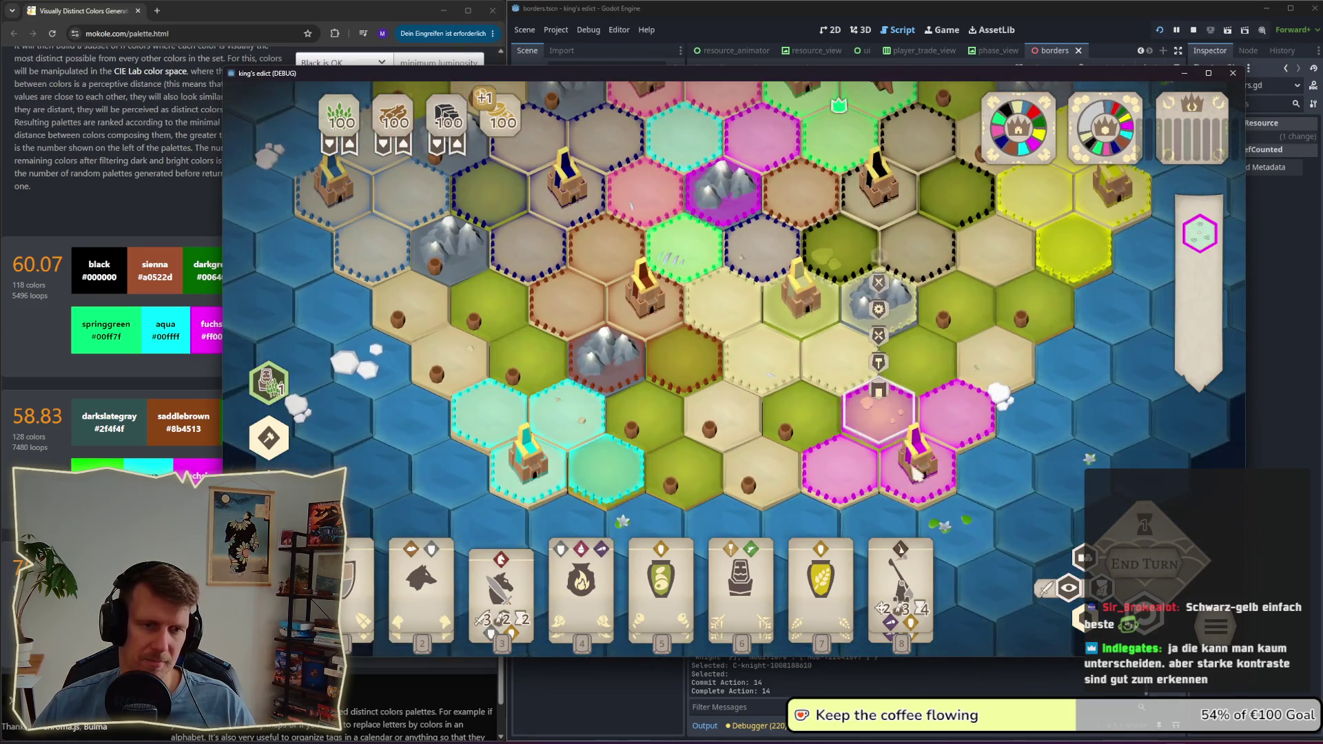
pyautogui.scroll(-3, 758, 310)
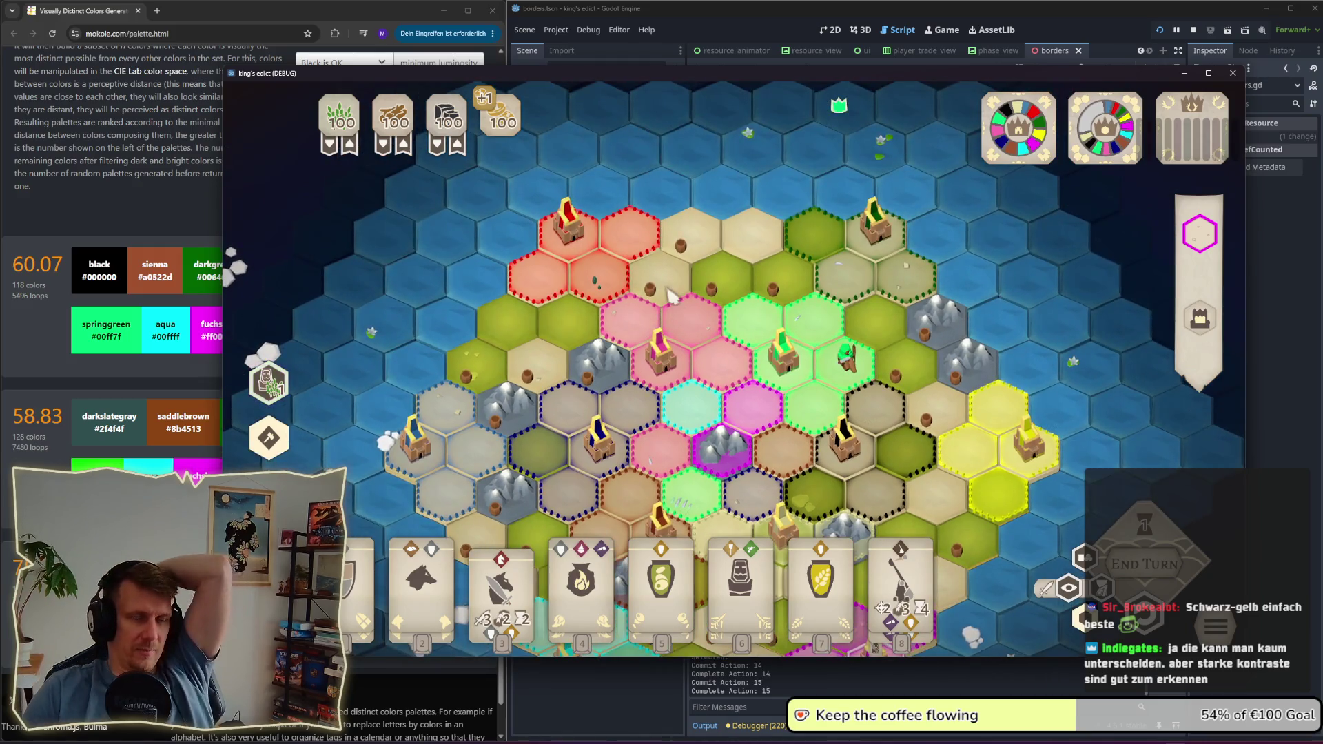
# Step: Switch the overlay to resource icons and back to faction colours, then pause with Escape
pyautogui.click(1068, 588)
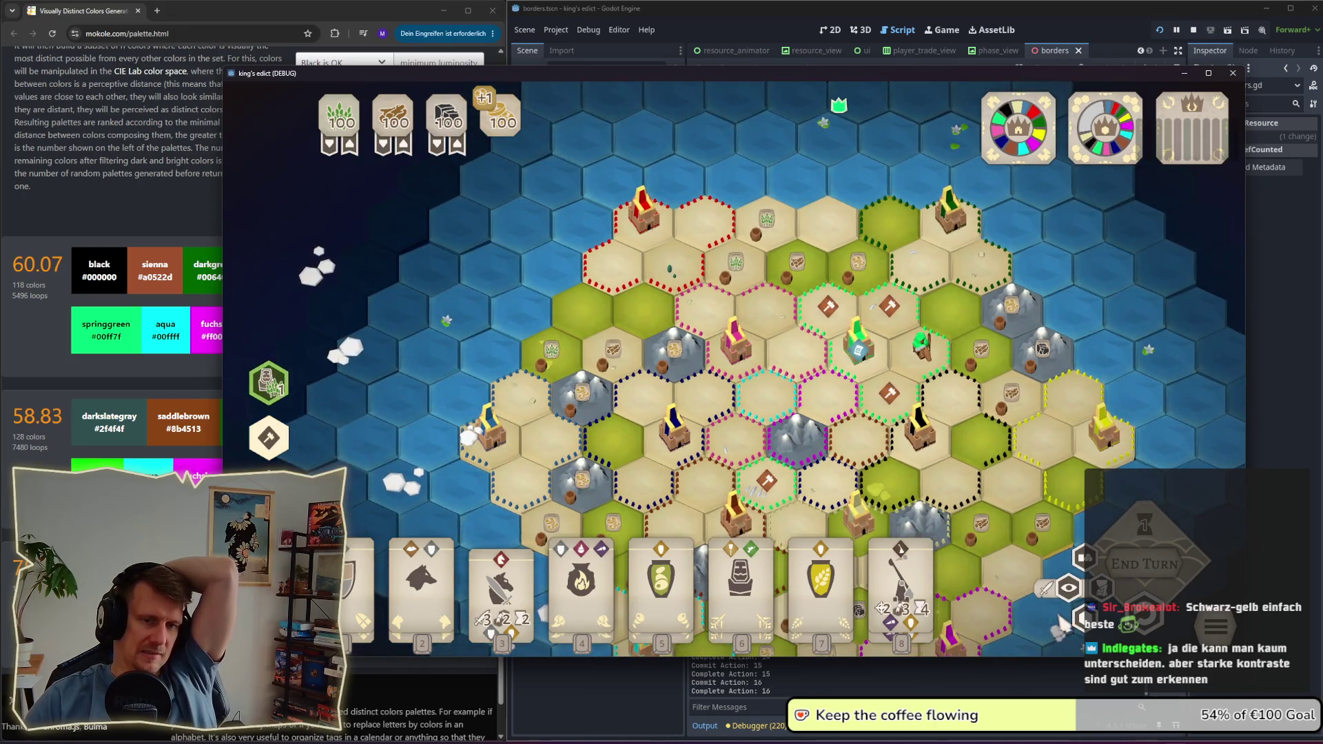
pyautogui.click(1068, 588)
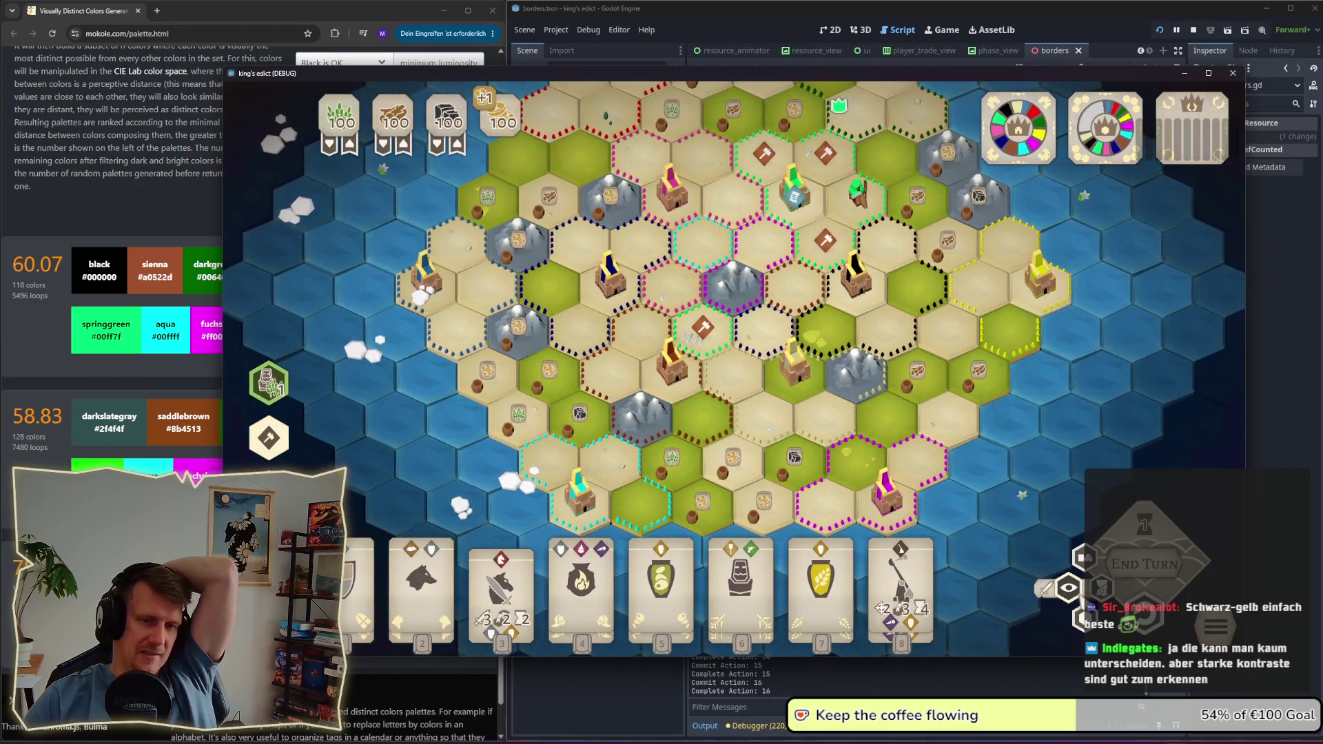
pyautogui.click(1062, 601)
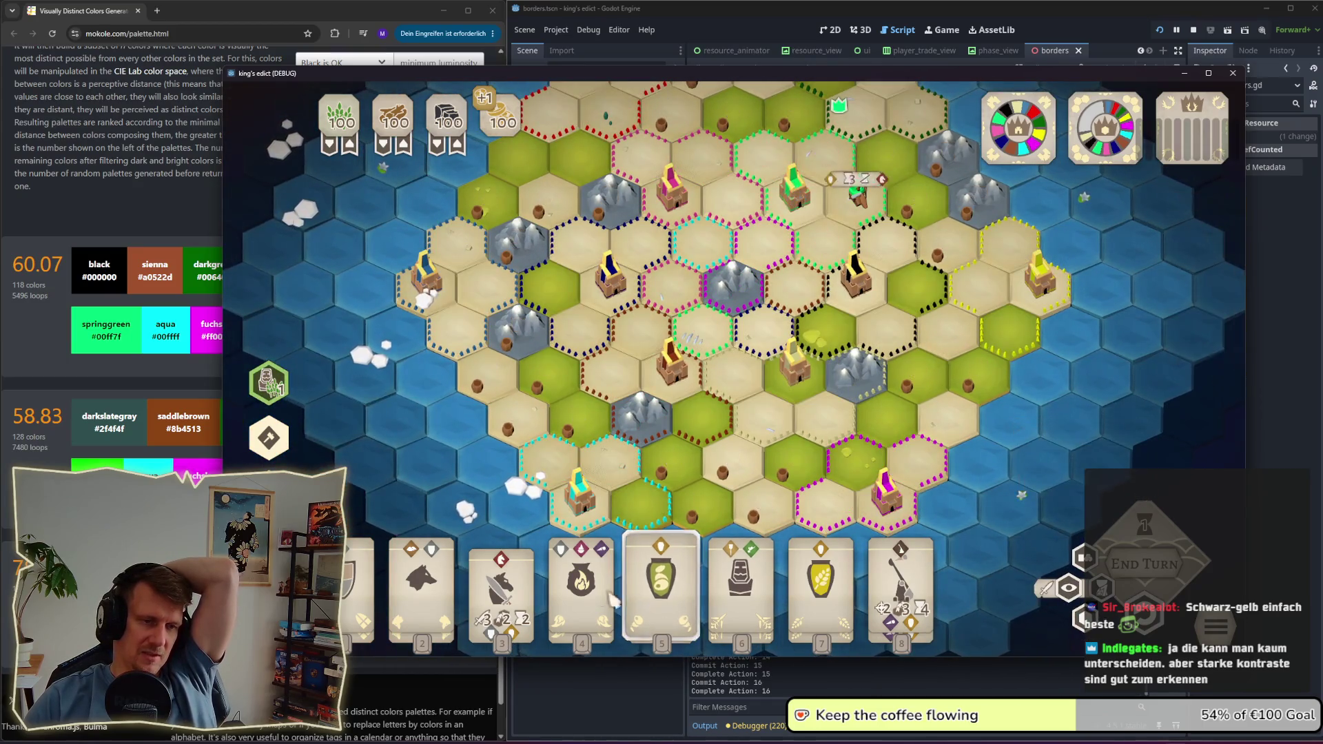
pyautogui.press('Escape')
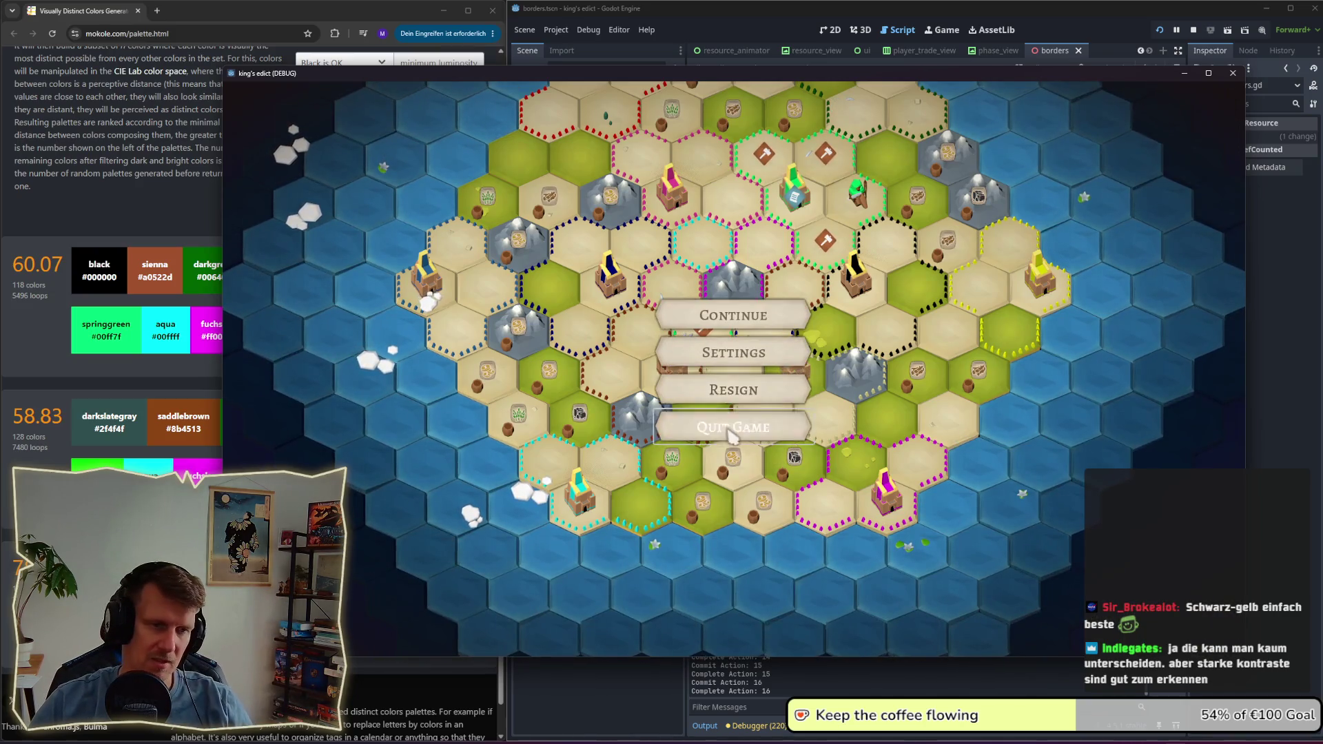
# Step: Quit the match to the main menu and create a new multiplayer game room
pyautogui.click(734, 437)
pyautogui.click(772, 407)
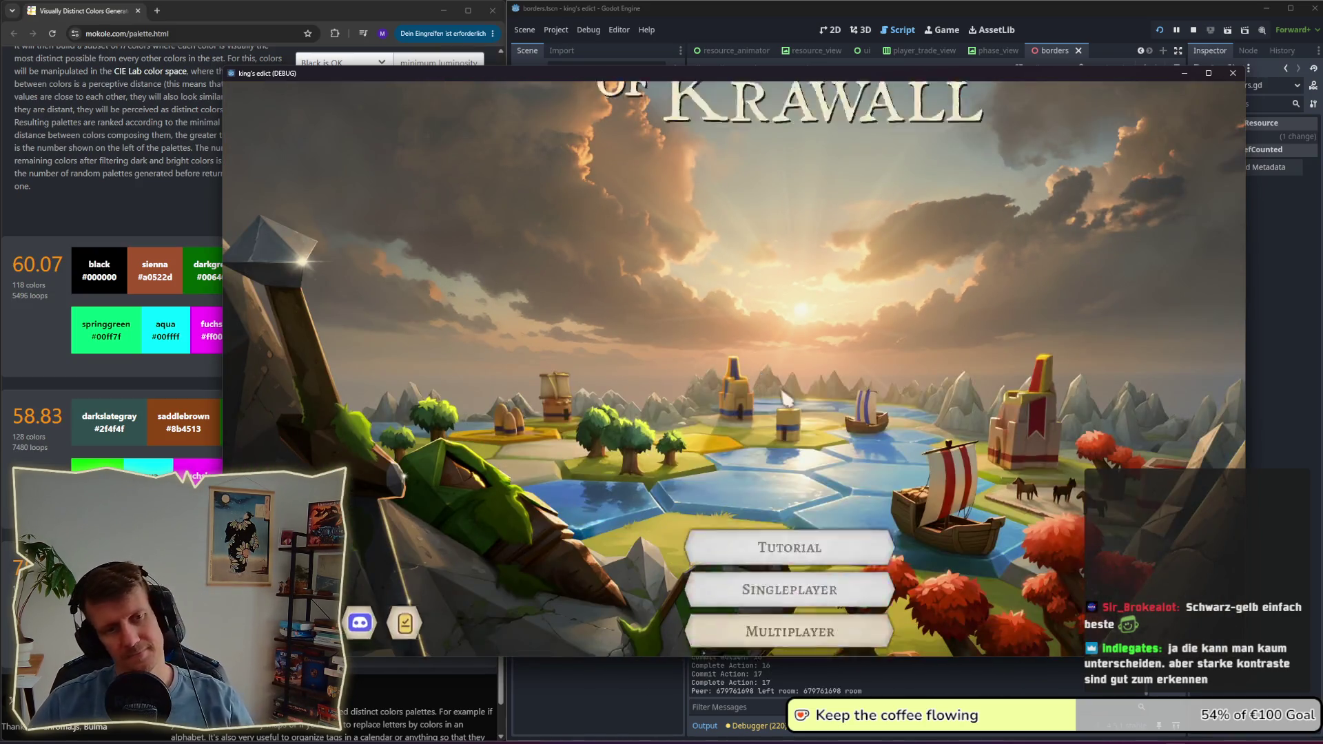
pyautogui.press('Return')
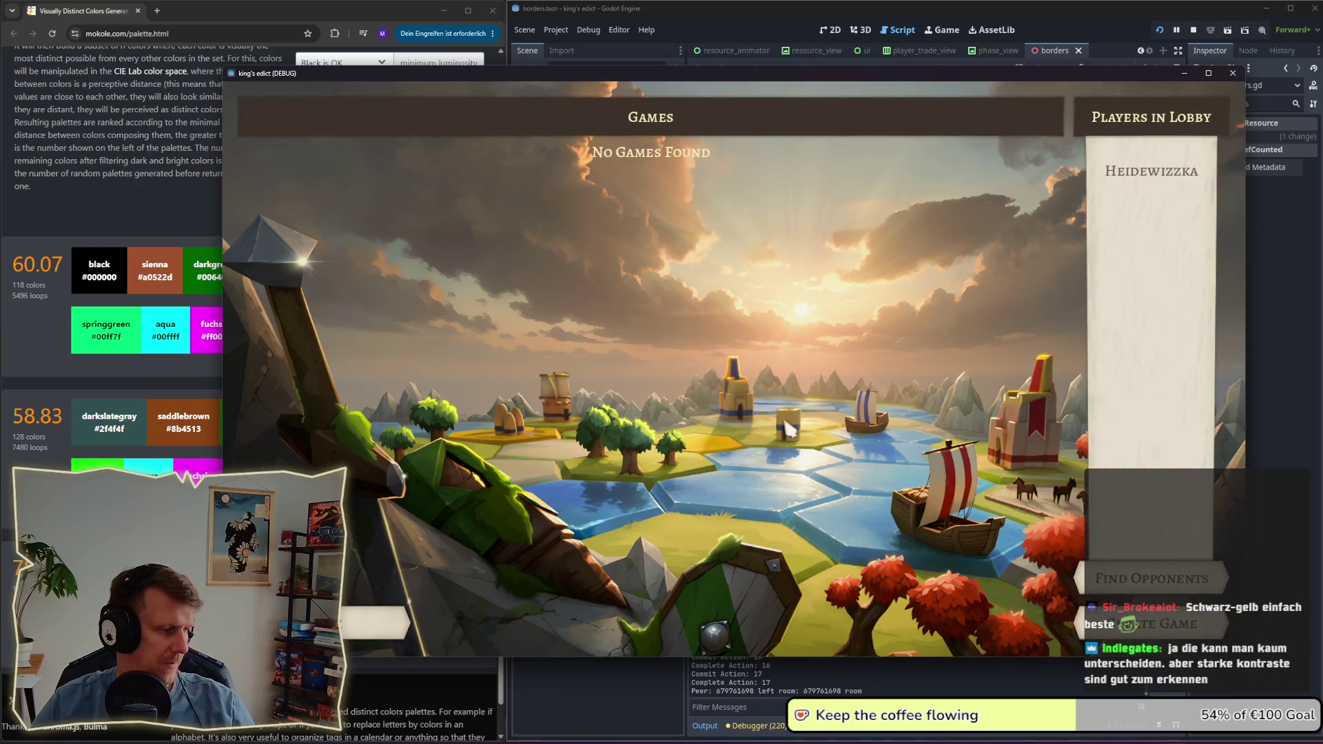
pyautogui.click(1165, 624)
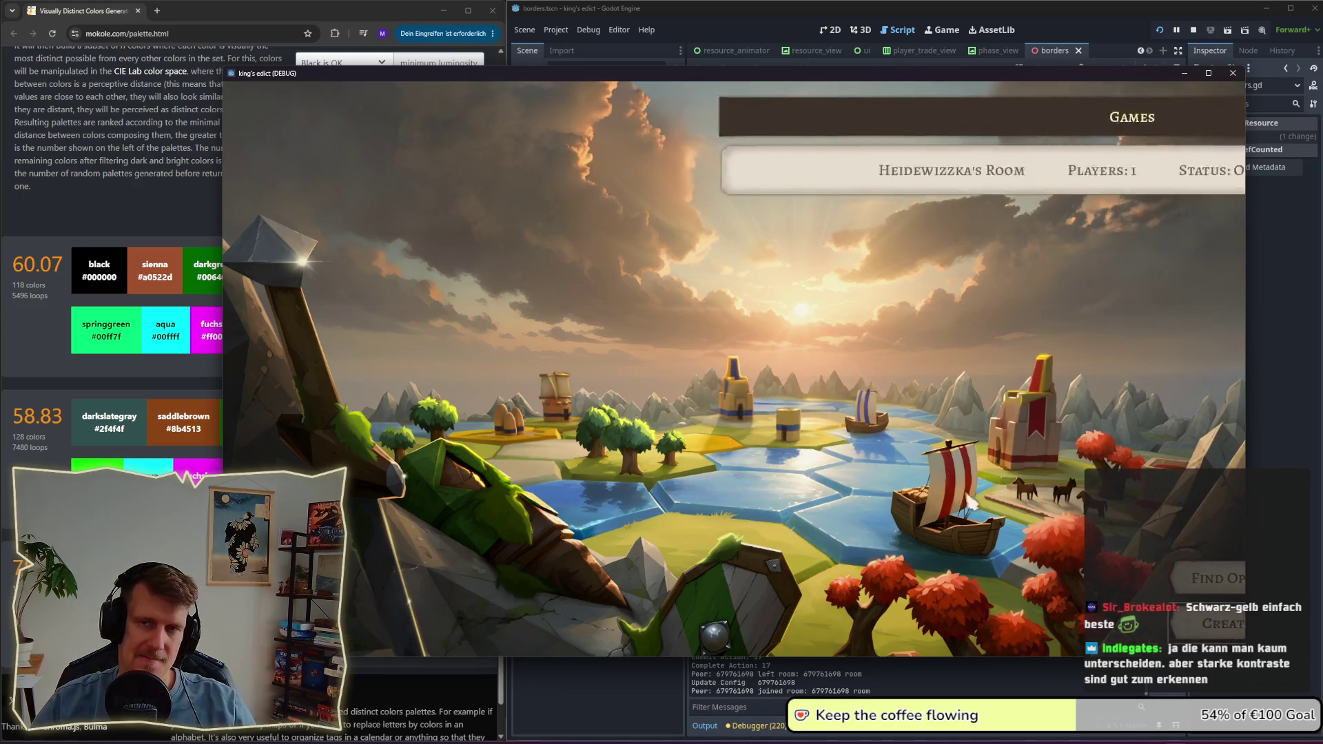
# Step: Search the map list for 'colors', select the Colors map, and start the match
pyautogui.click(983, 195)
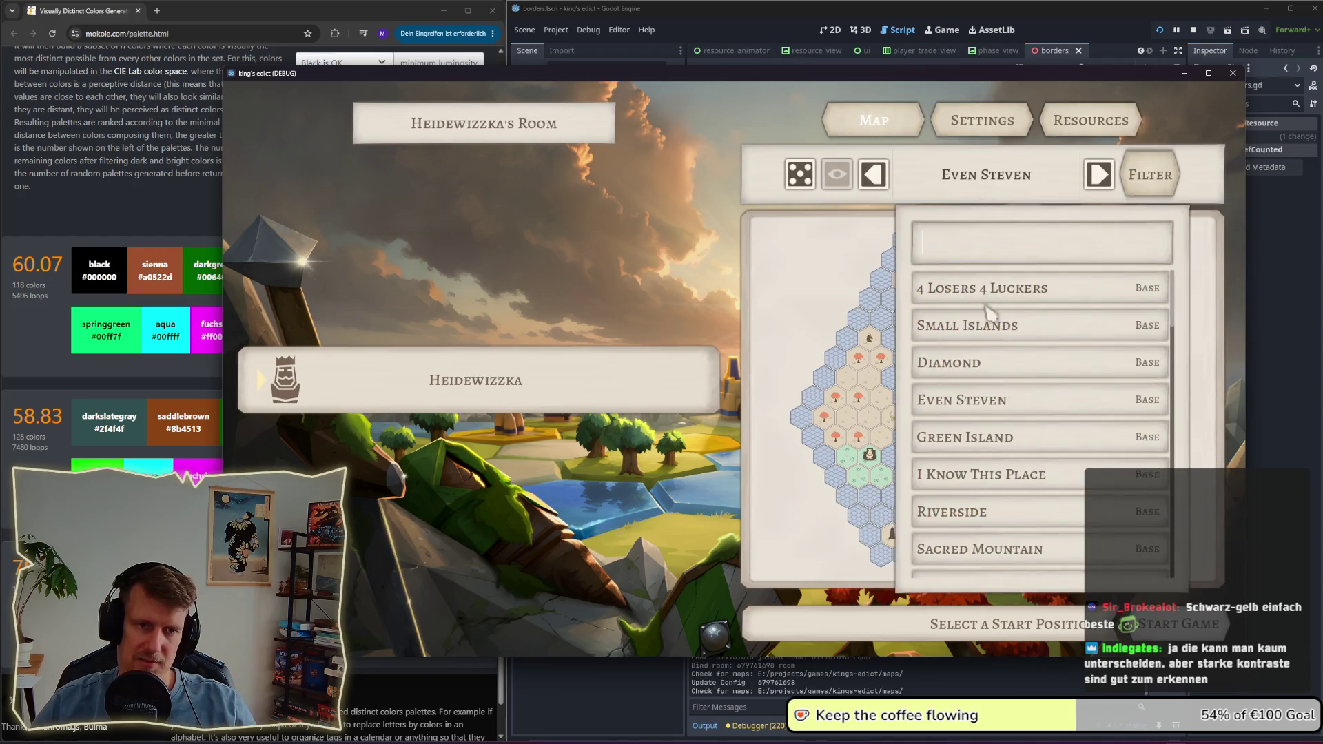
pyautogui.scroll(-3, 993, 425)
pyautogui.scroll(3, 982, 379)
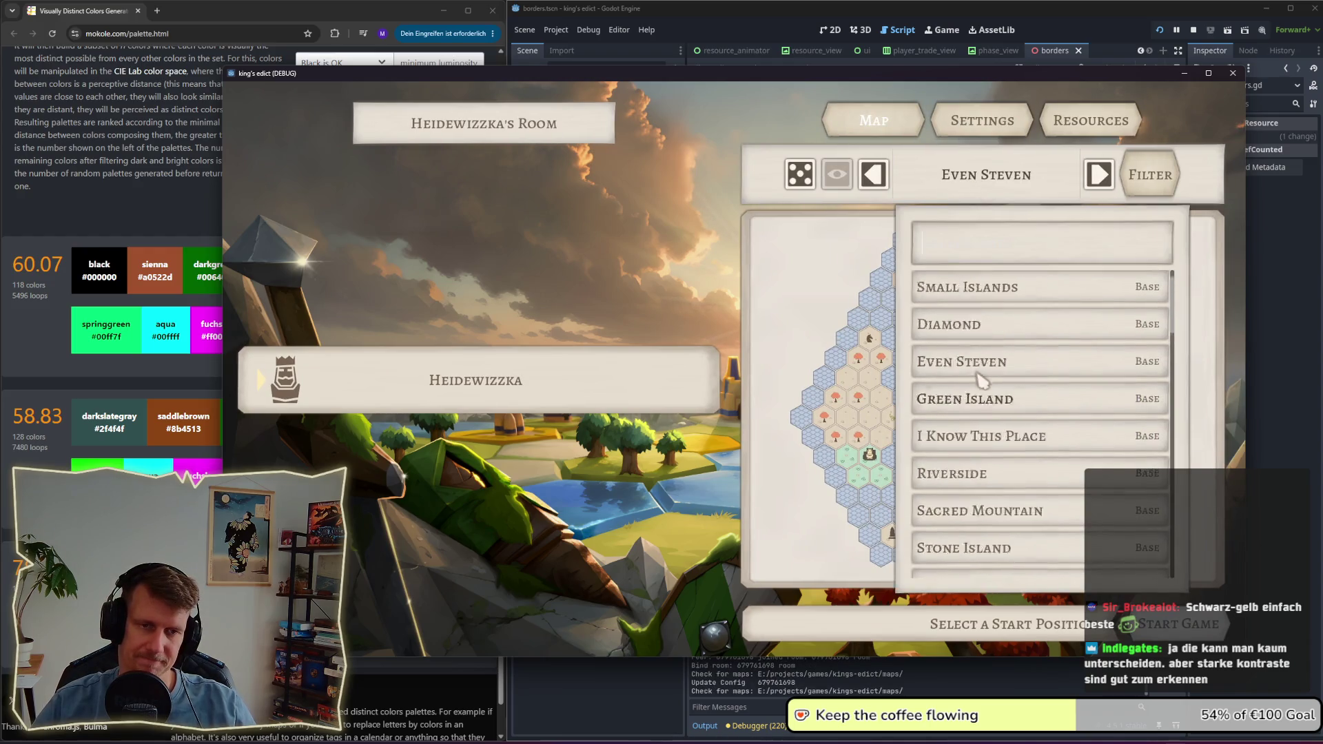
pyautogui.write('colors')
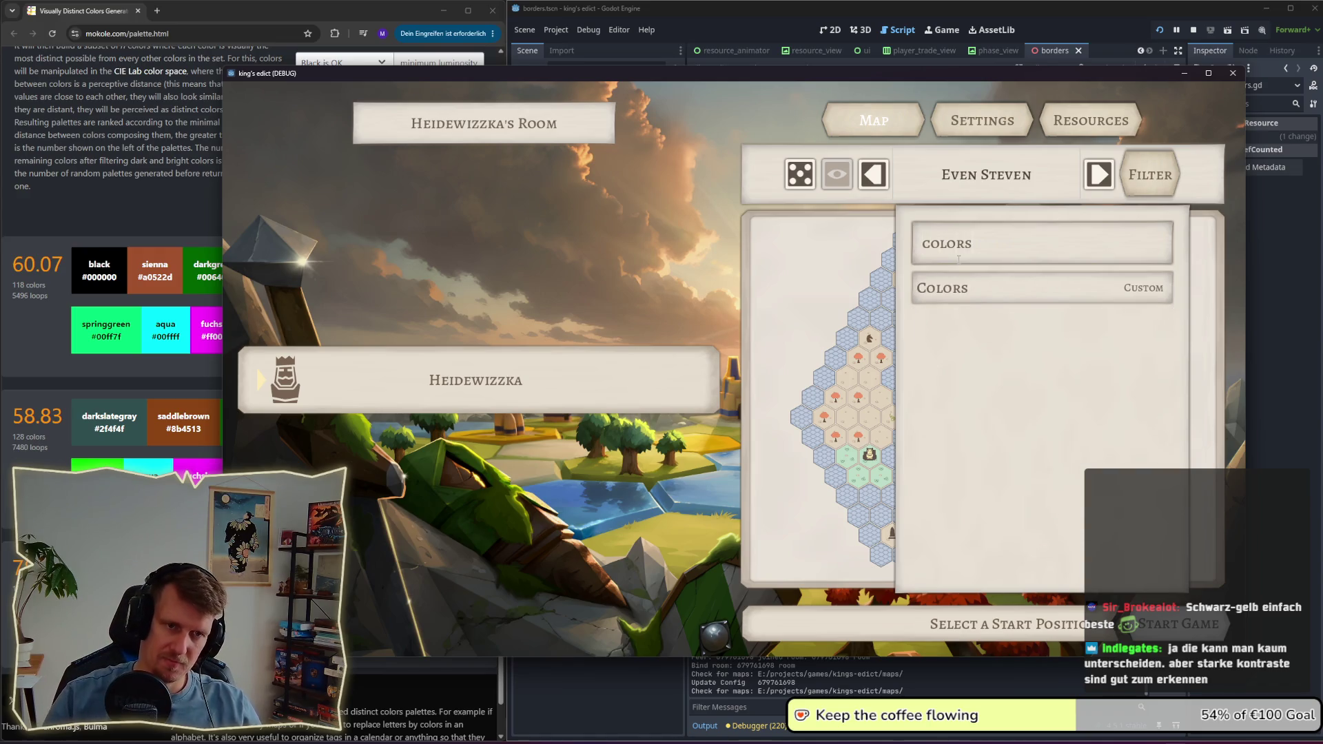
pyautogui.click(972, 296)
pyautogui.moveTo(836, 79)
pyautogui.mouseDown()
pyautogui.moveTo(651, 79)
pyautogui.moveTo(817, 80)
pyautogui.moveTo(802, 80)
pyautogui.mouseUp()
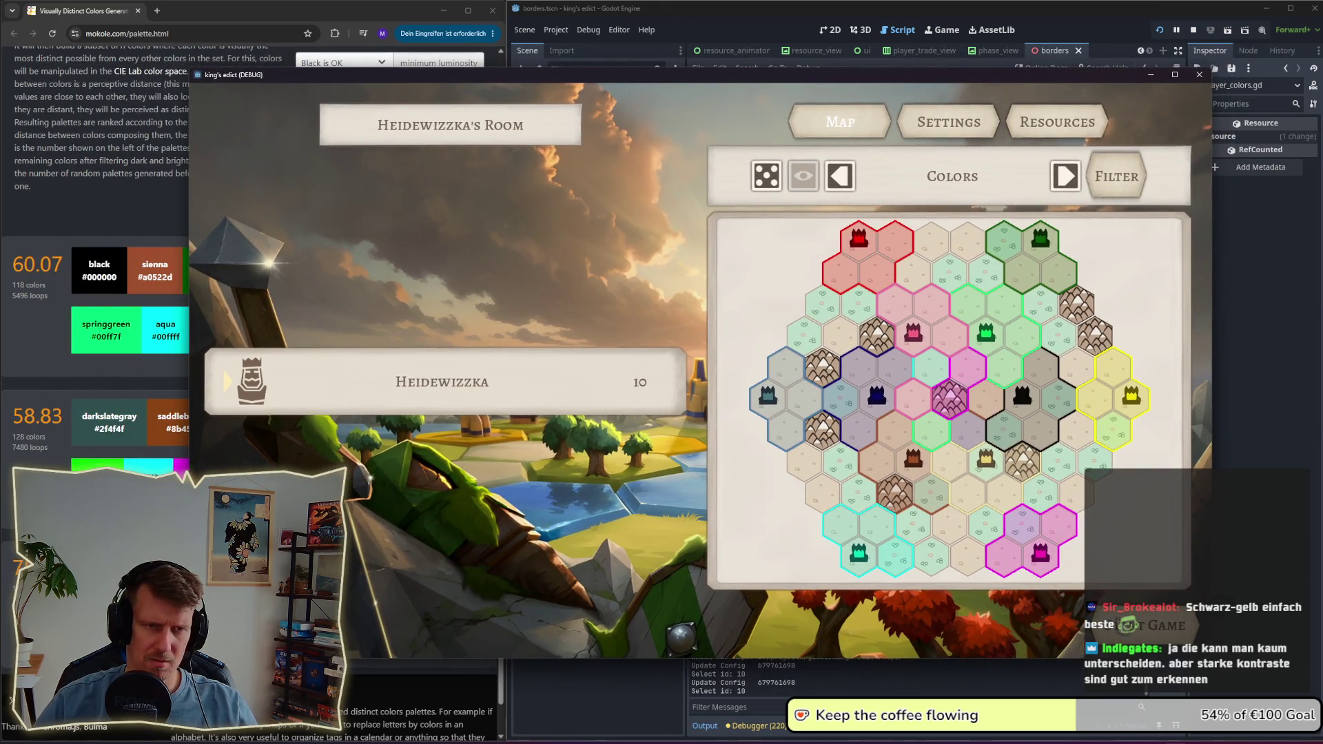
pyautogui.click(972, 555)
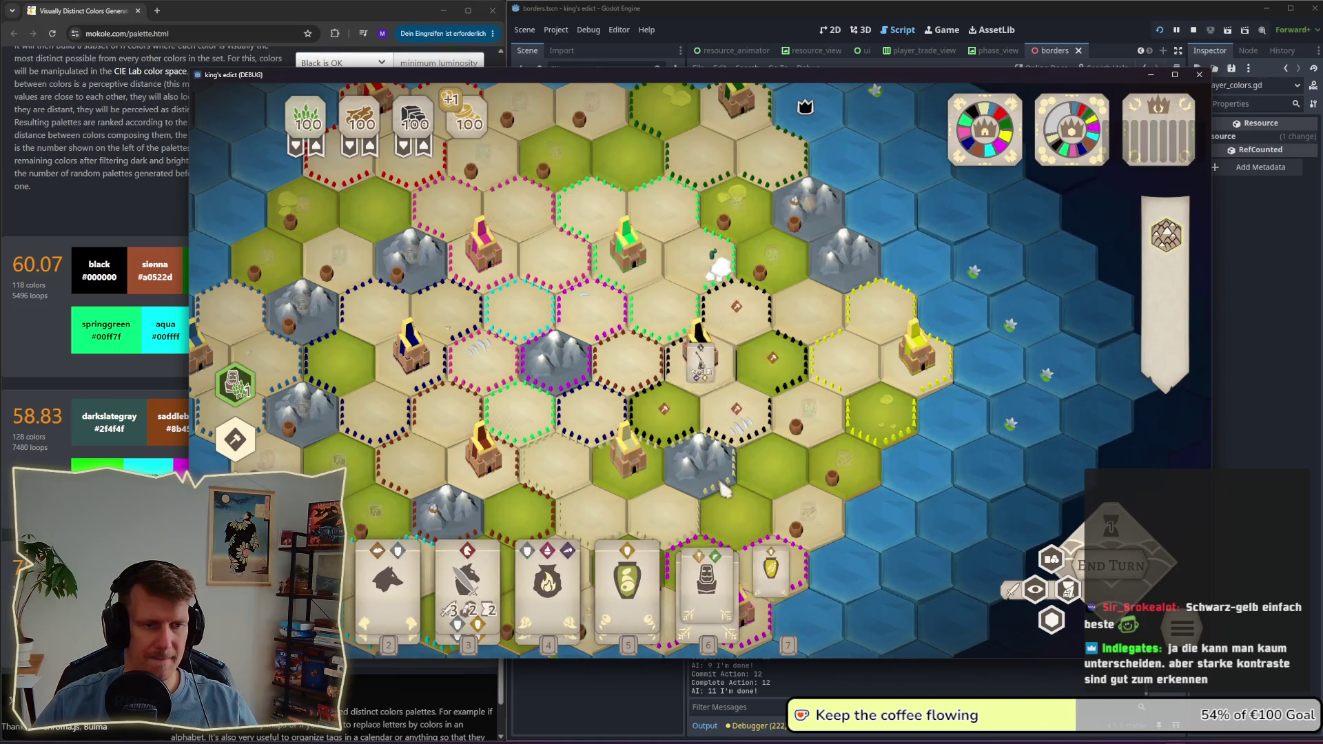
# Step: Play the knight card onto a target hex on the Colors board
pyautogui.click(481, 600)
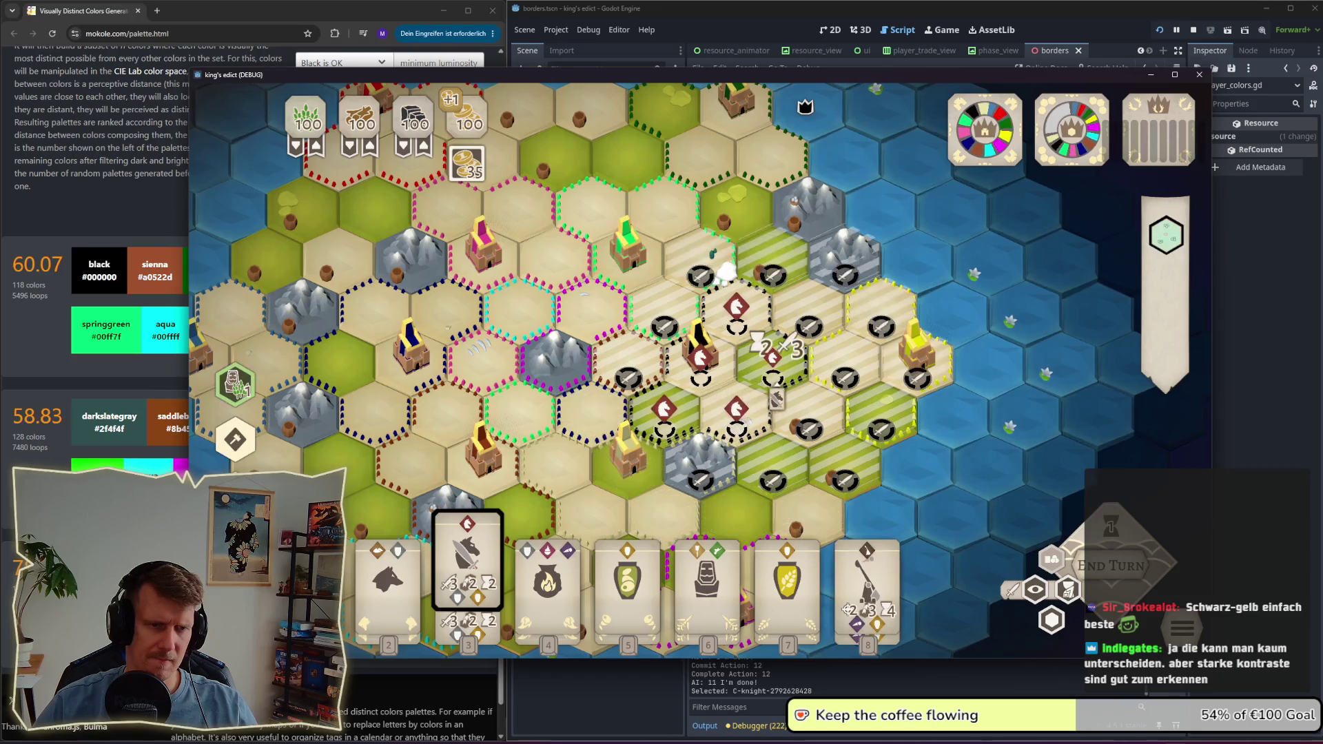
pyautogui.scroll(2, 777, 398)
pyautogui.moveTo(765, 435); pyautogui.dragTo(796, 360)
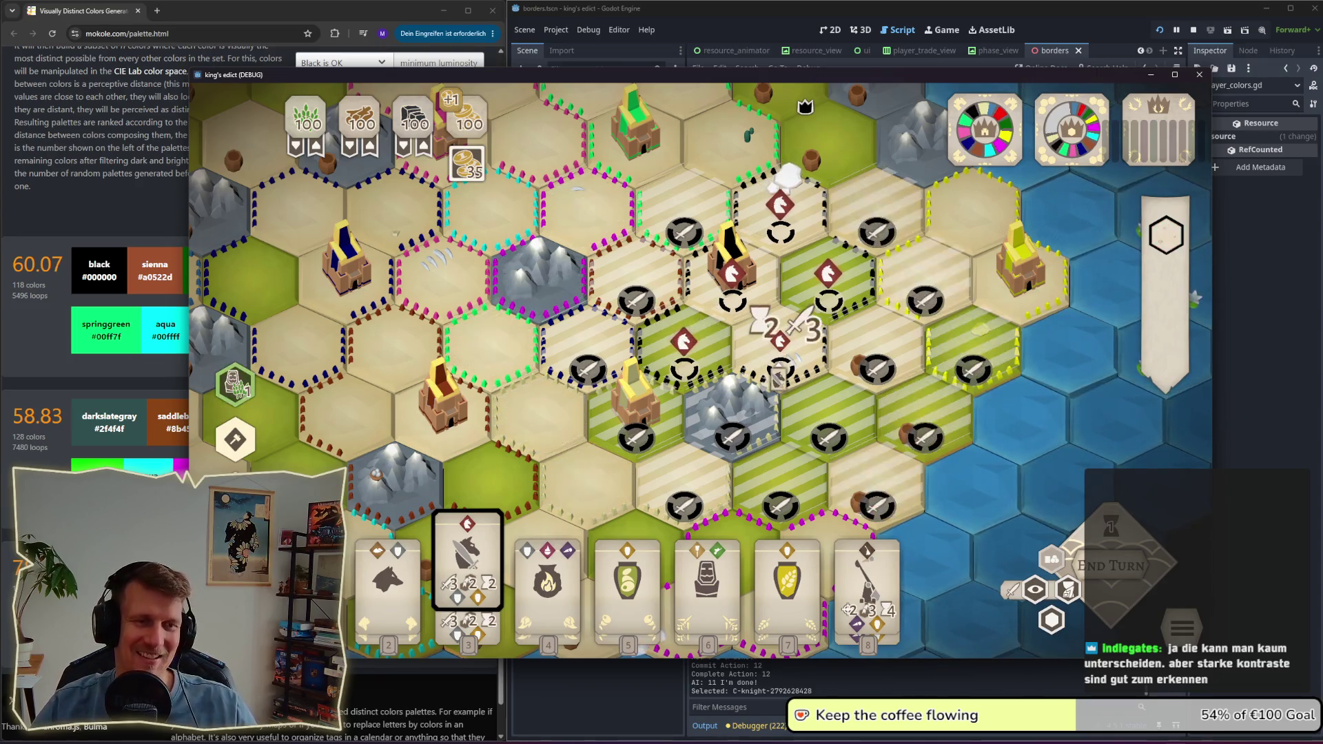
pyautogui.moveTo(796, 359); pyautogui.dragTo(789, 444)
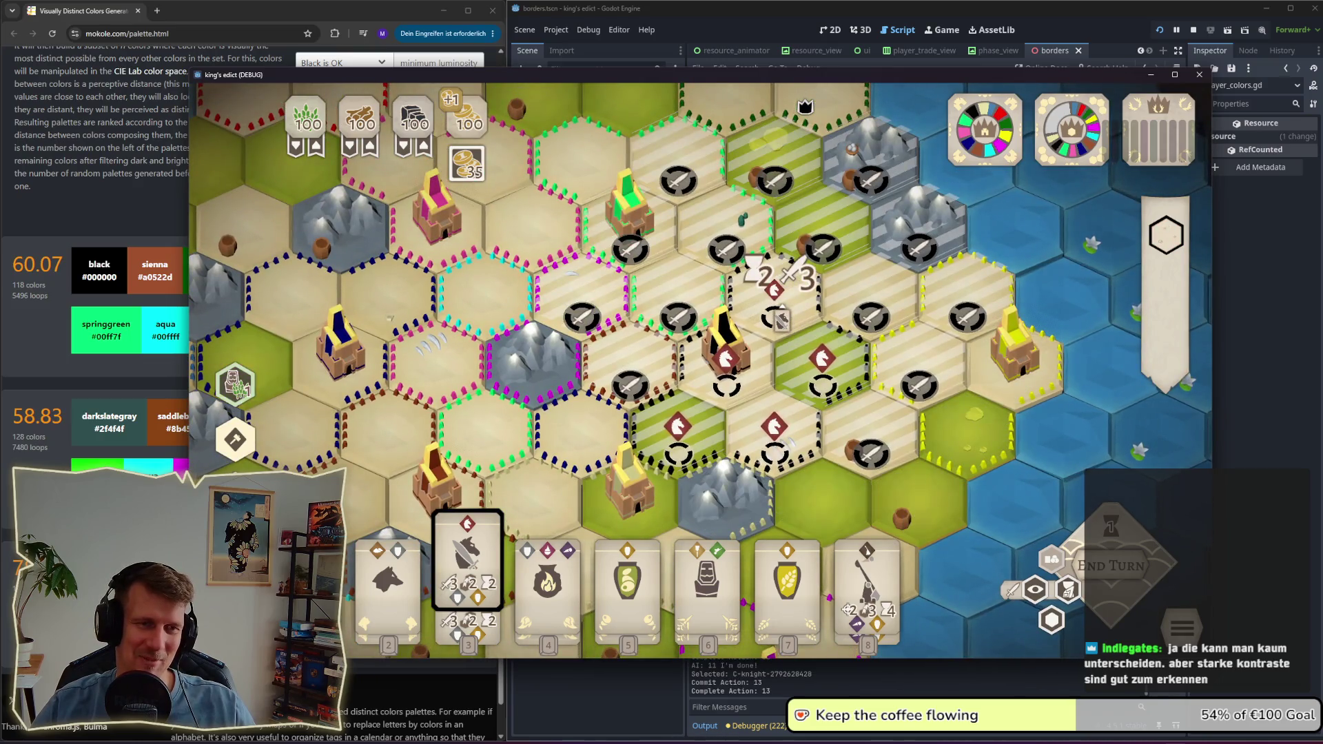
pyautogui.moveTo(654, 436); pyautogui.dragTo(668, 370)
pyautogui.click(668, 370)
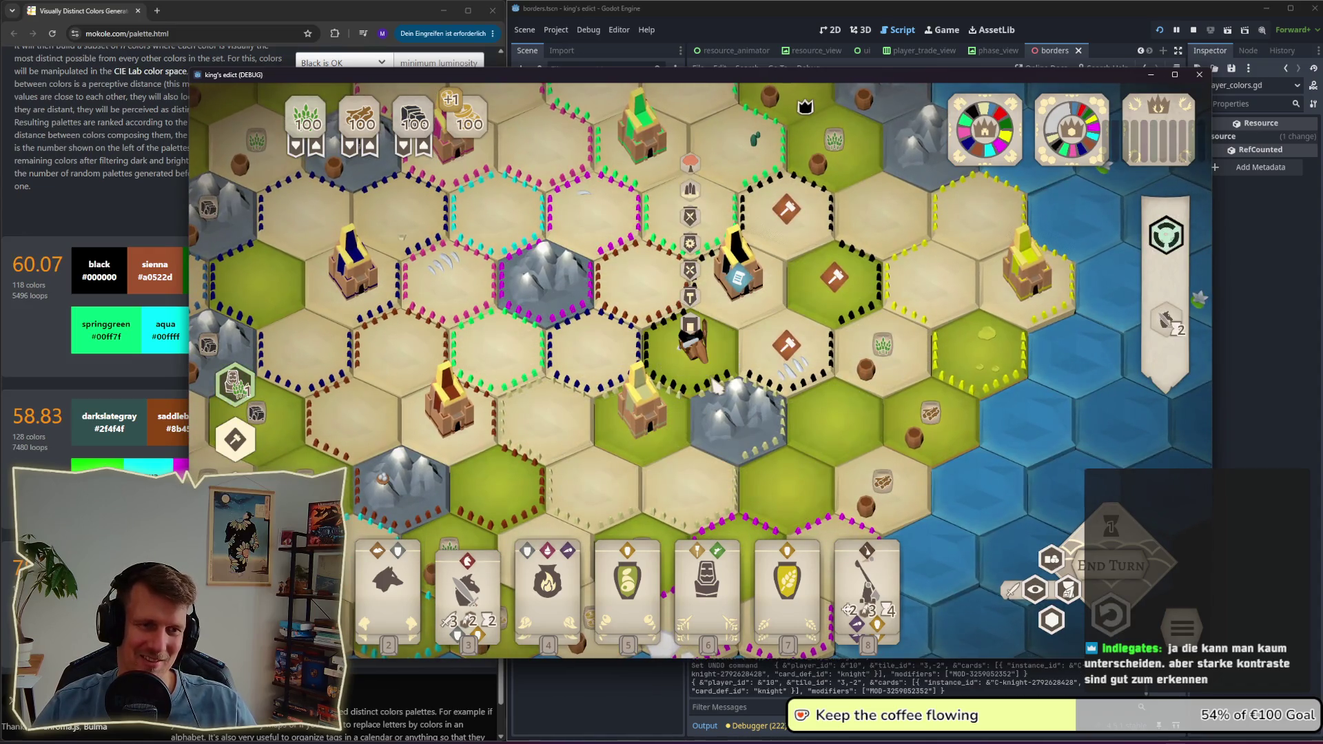
# Step: Play a second knight onto one of the eastern hexes
pyautogui.scroll(4, 711, 393)
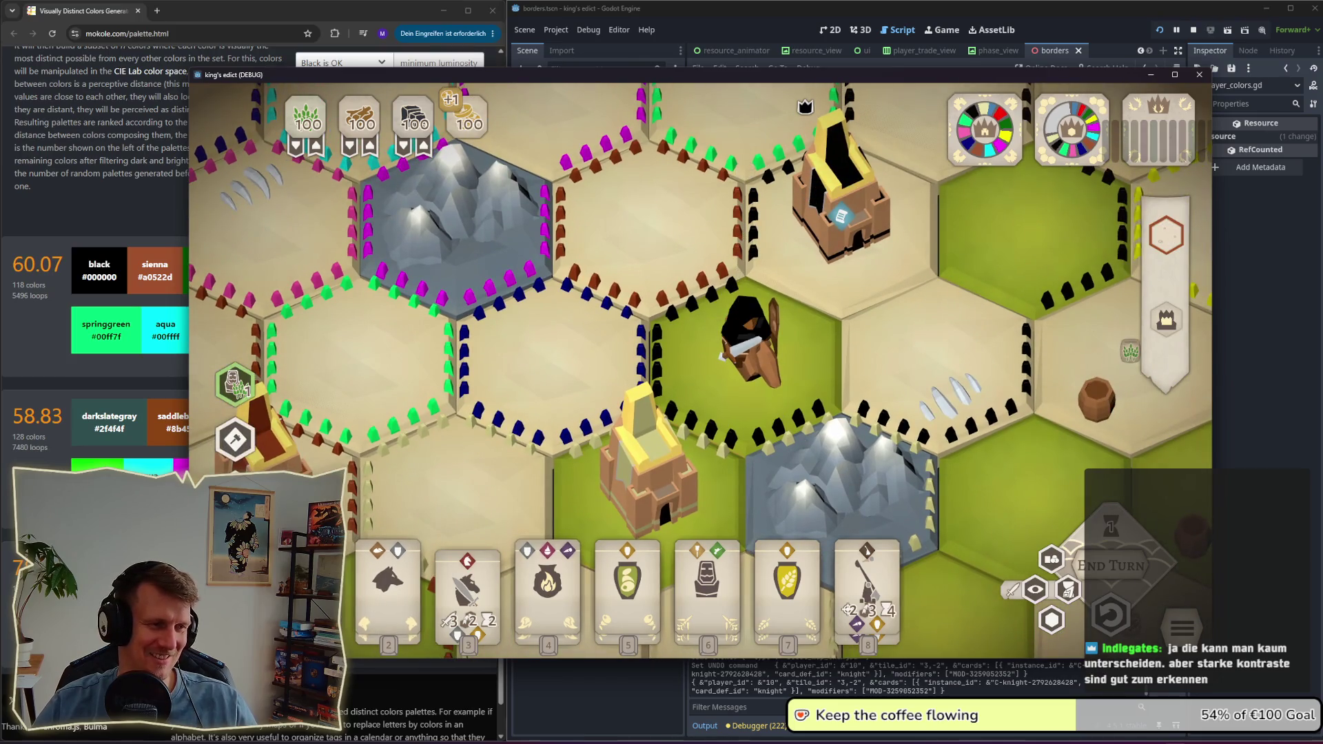
pyautogui.scroll(-5, 847, 405)
pyautogui.scroll(5, 831, 395)
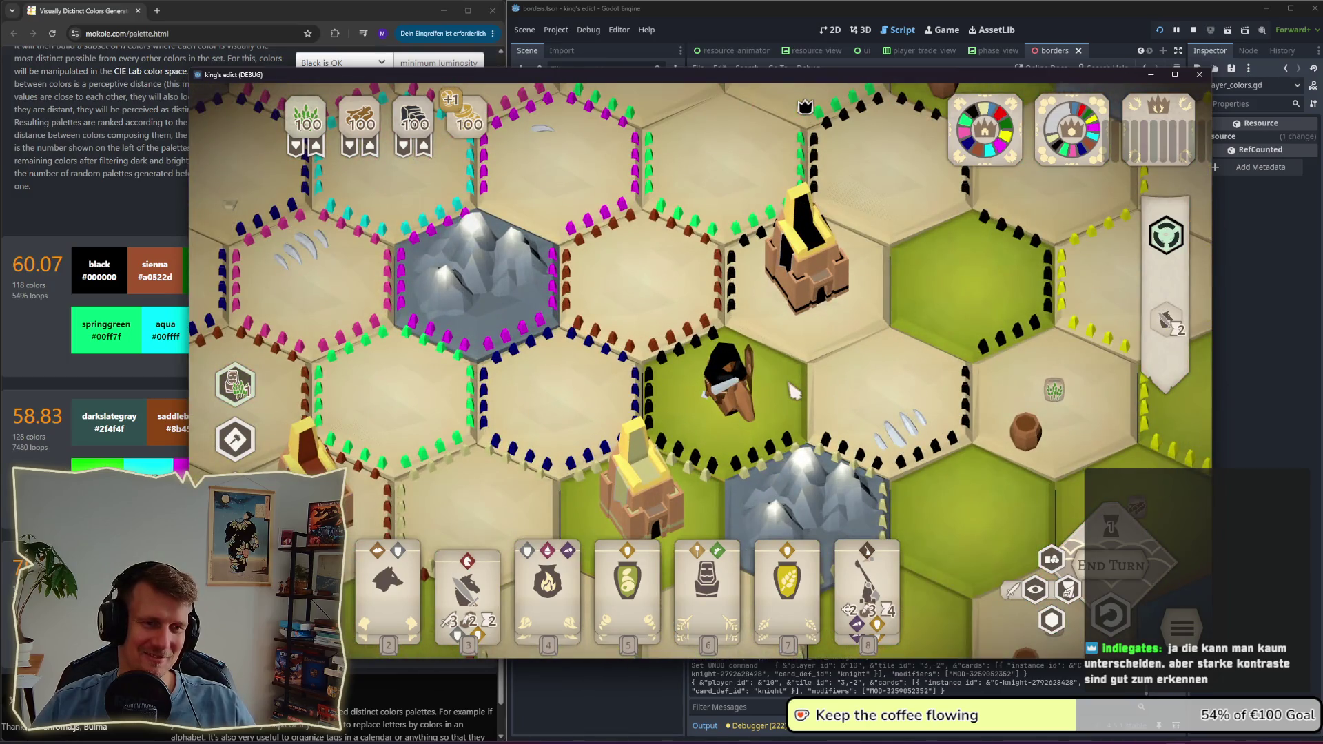
pyautogui.scroll(-5, 794, 391)
pyautogui.click(468, 583)
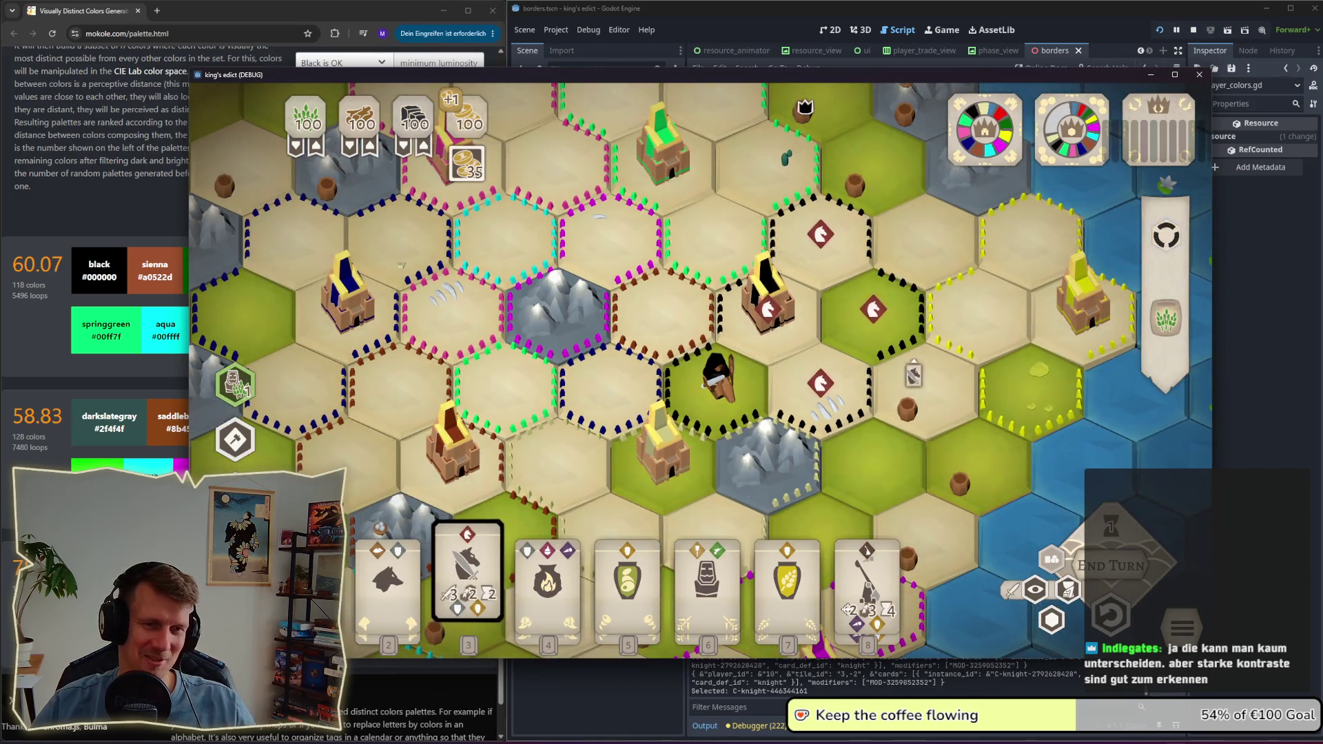
pyautogui.moveTo(900, 348); pyautogui.dragTo(743, 359)
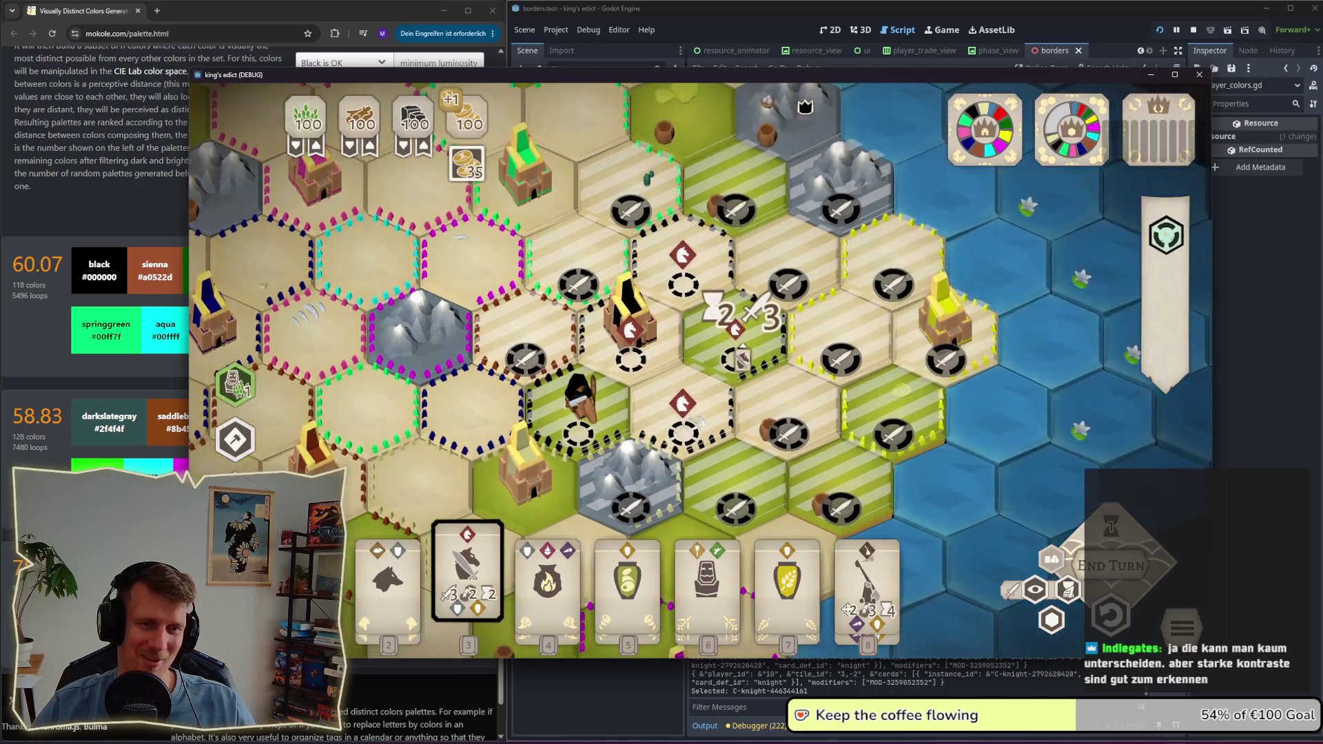
pyautogui.click(743, 359)
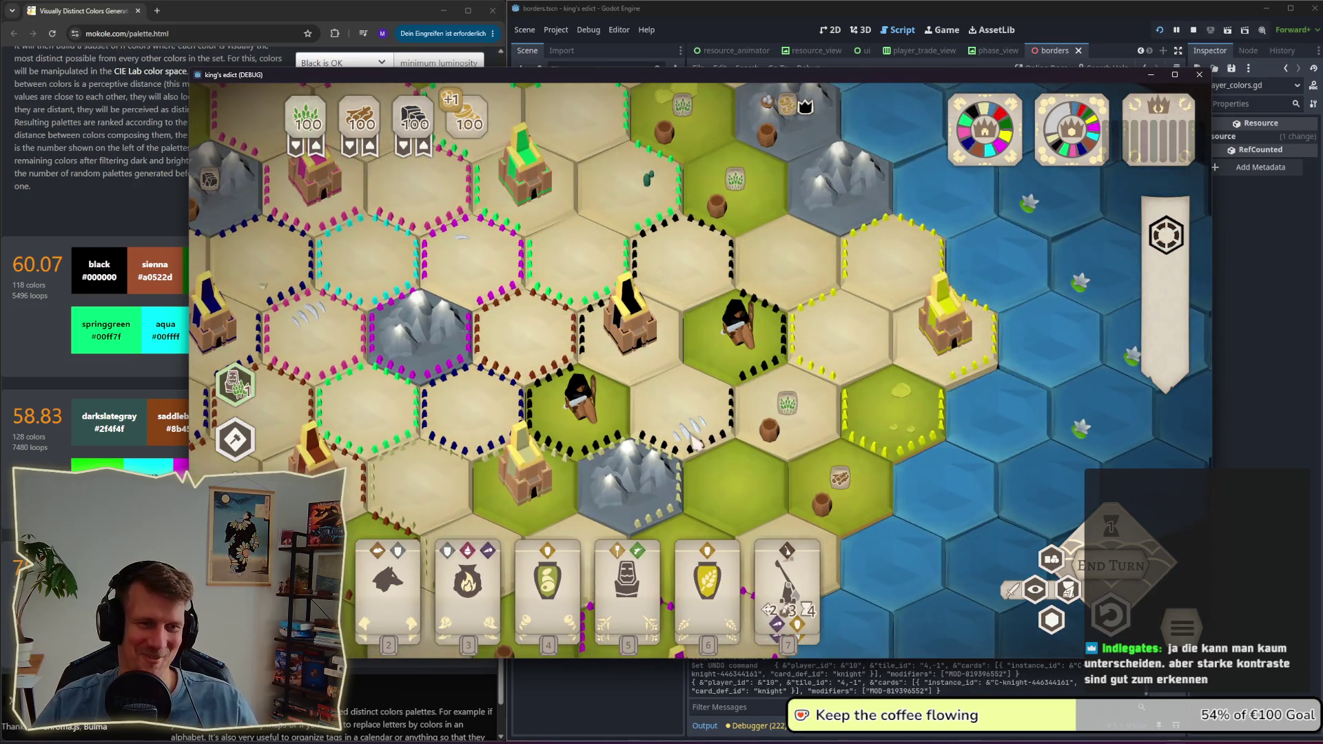
# Step: Play the wolf beast card onto the centre hex
pyautogui.press('2')
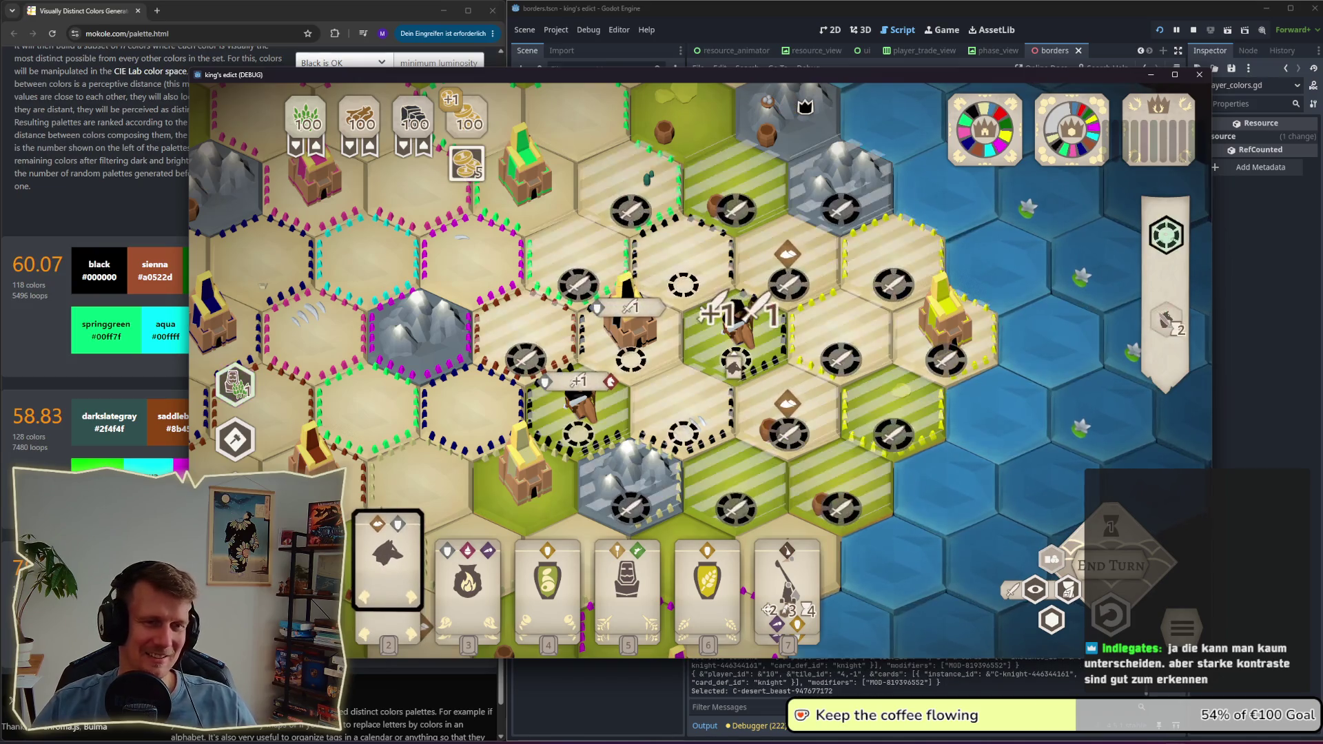
pyautogui.click(736, 352)
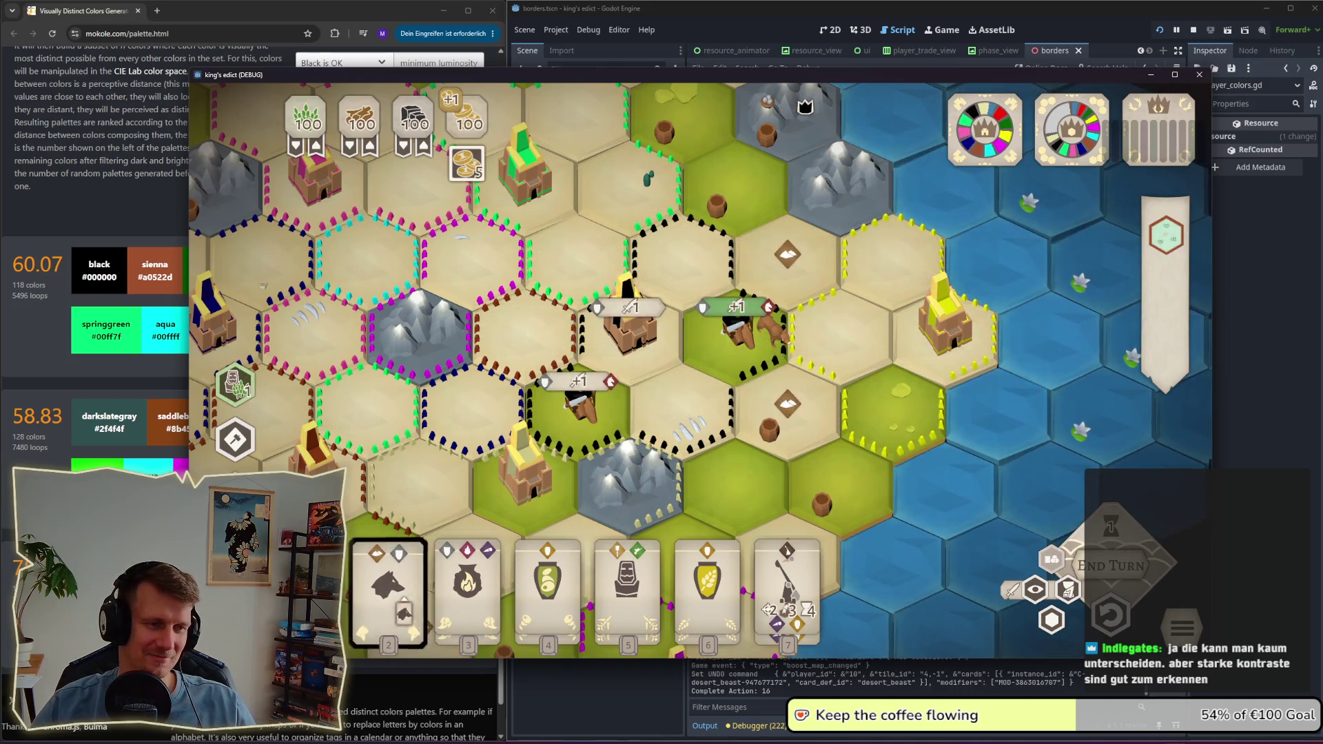
pyautogui.click(579, 397)
# Step: In the editor, open the colour picker for line 4's first player colour #4682b4
pyautogui.press('r')
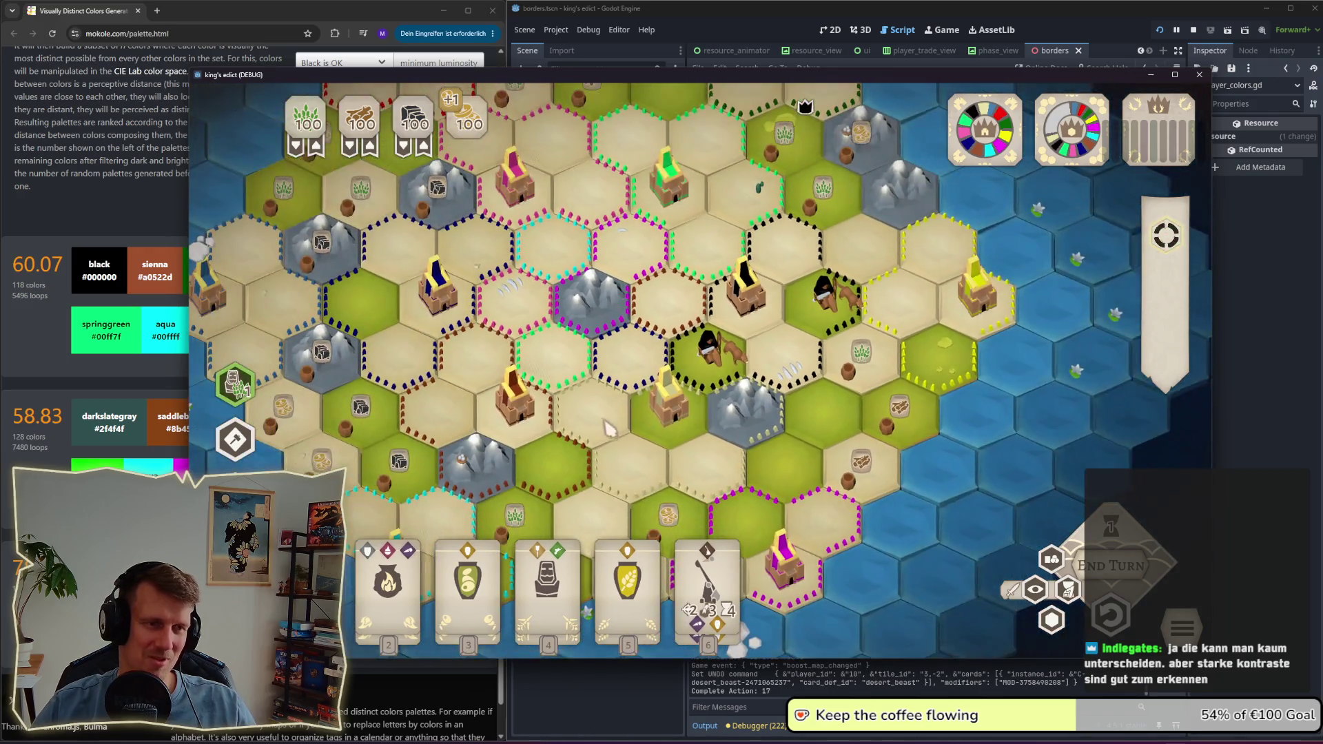
pyautogui.moveTo(608, 428)
pyautogui.mouseDown()
pyautogui.moveTo(717, 460)
pyautogui.moveTo(667, 374)
pyautogui.mouseUp()
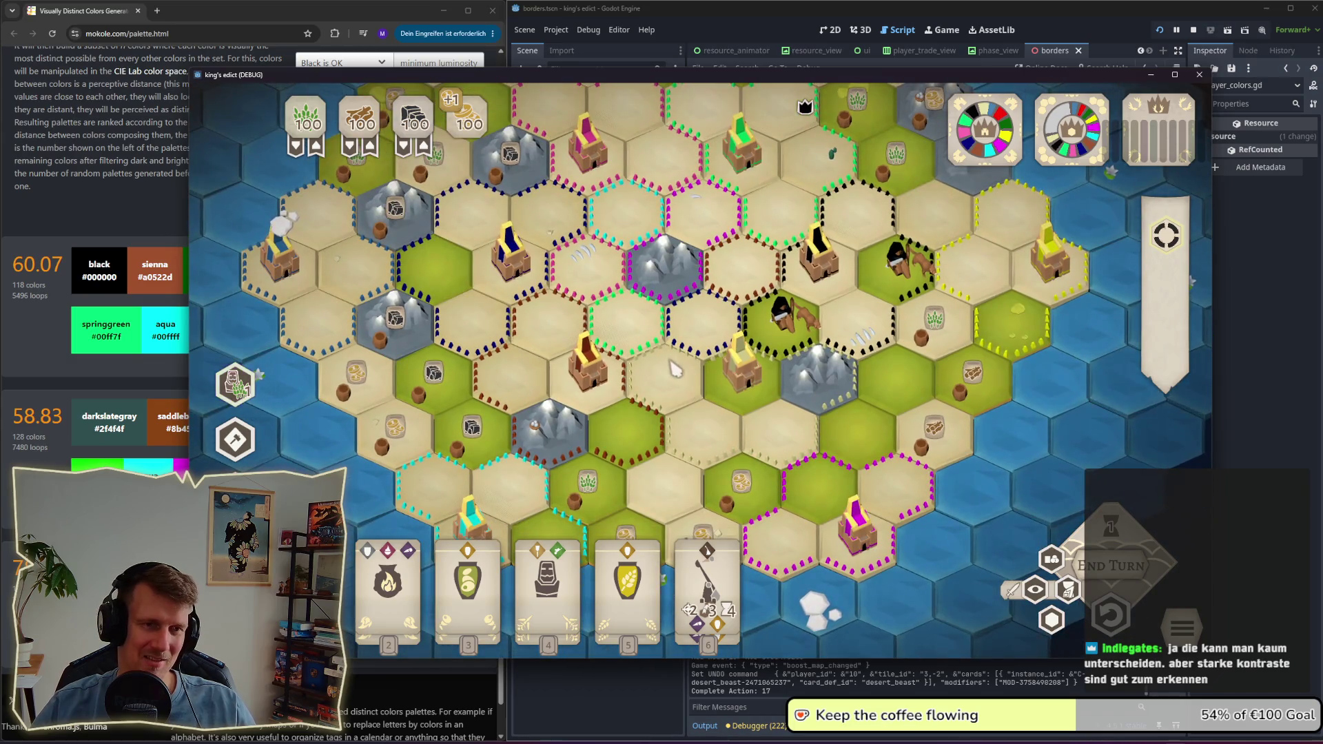
pyautogui.scroll(2, 822, 338)
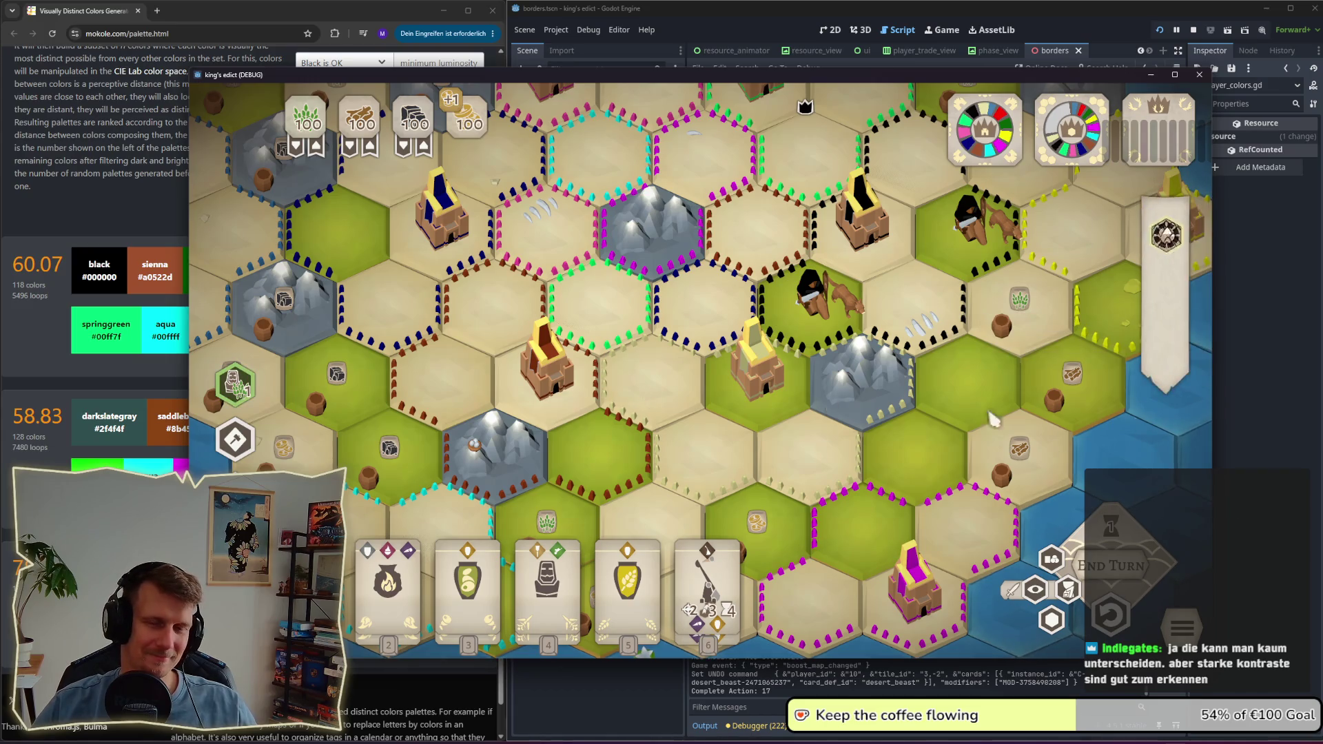
pyautogui.click(1232, 426)
pyautogui.click(944, 147)
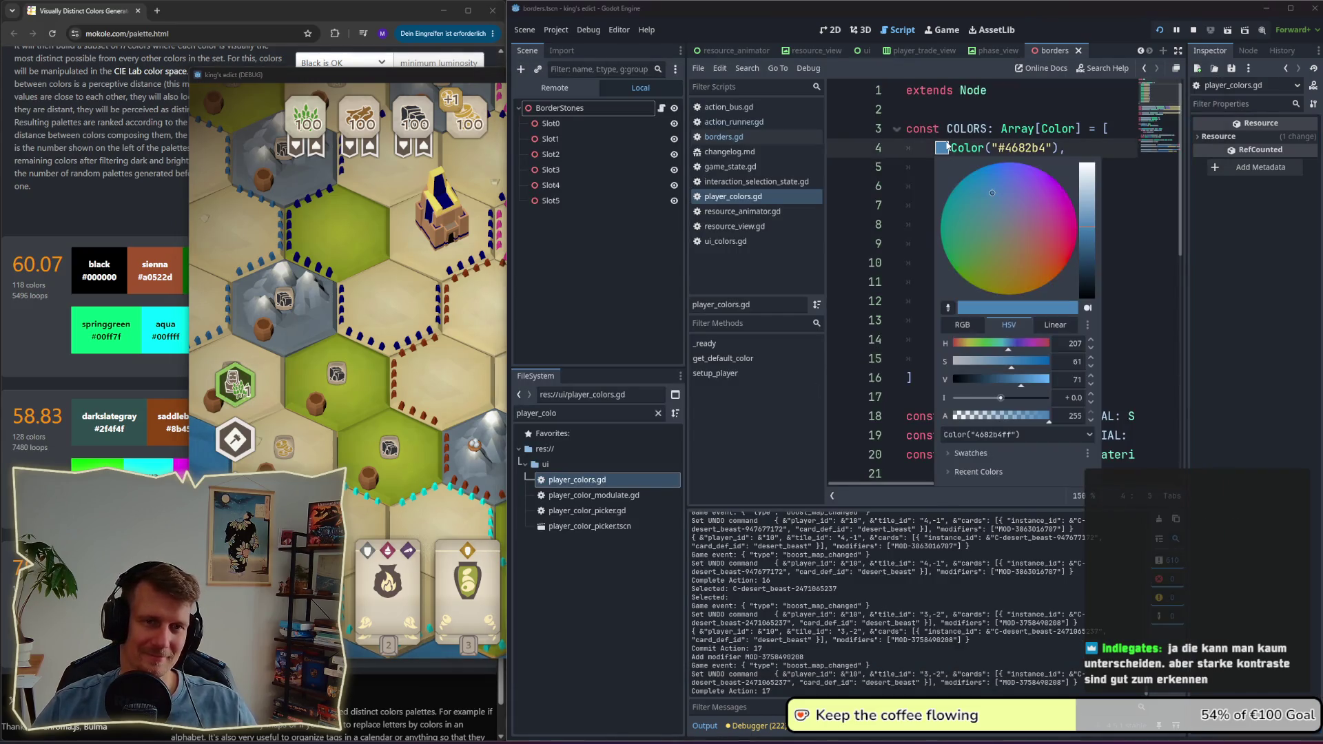
# Step: Set the first COLORS entry to white ffffffff, save player_colors.gd, and relaunch the game
pyautogui.moveTo(1088, 171); pyautogui.dragTo(1091, 157)
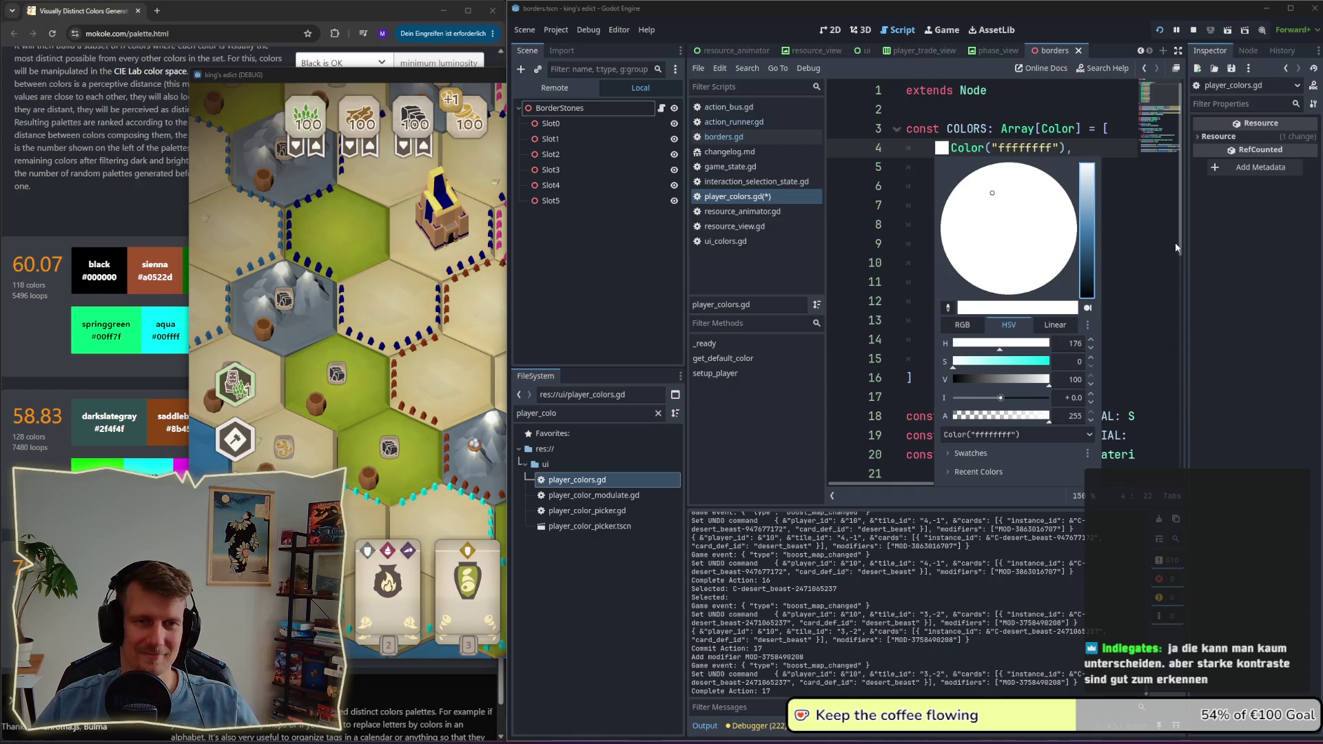
pyautogui.click(1156, 241)
pyautogui.hotkey('ctrl', 's')
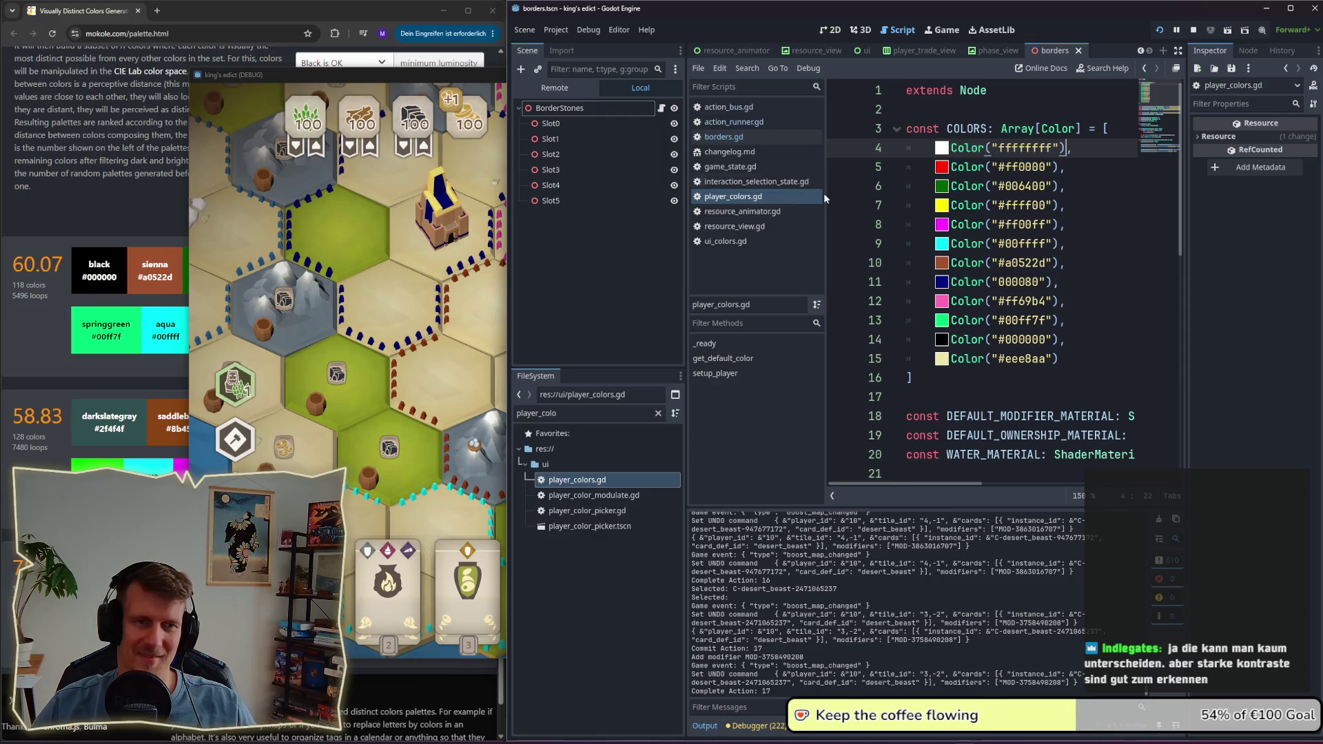
pyautogui.click(1192, 31)
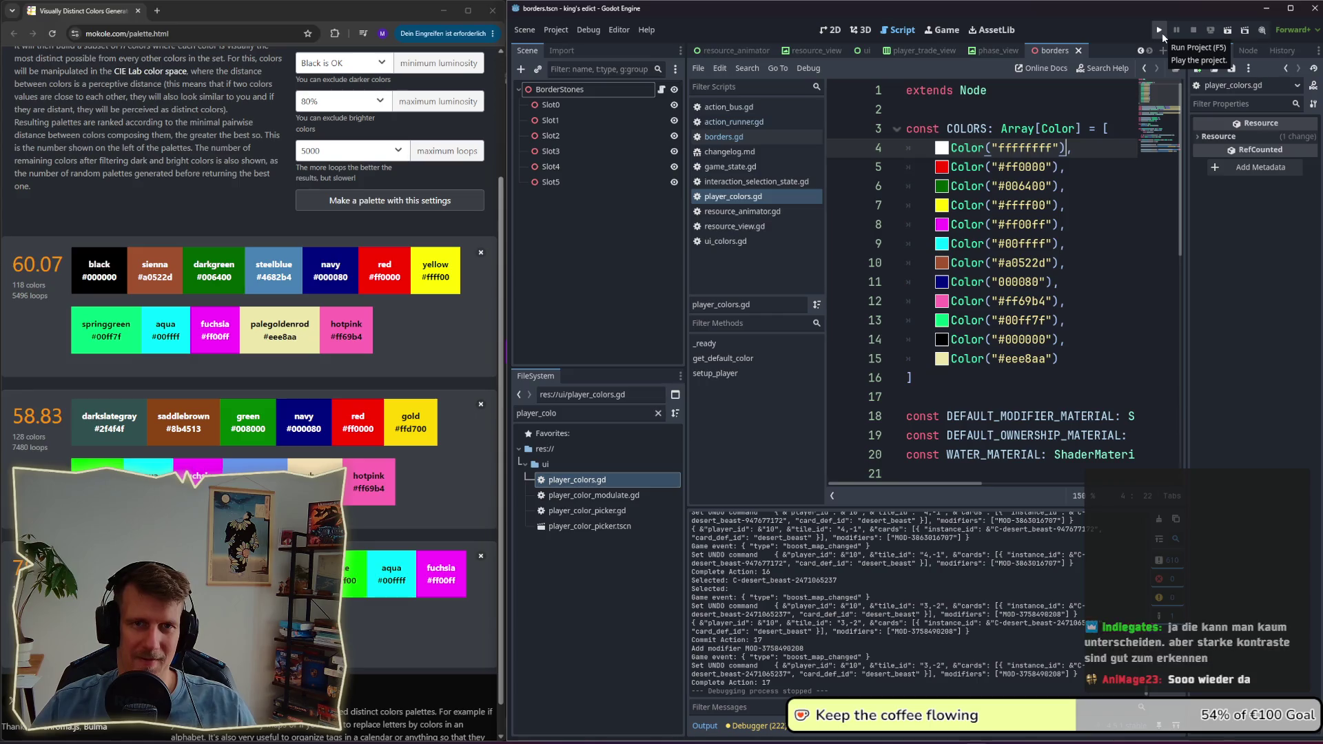
pyautogui.click(1162, 32)
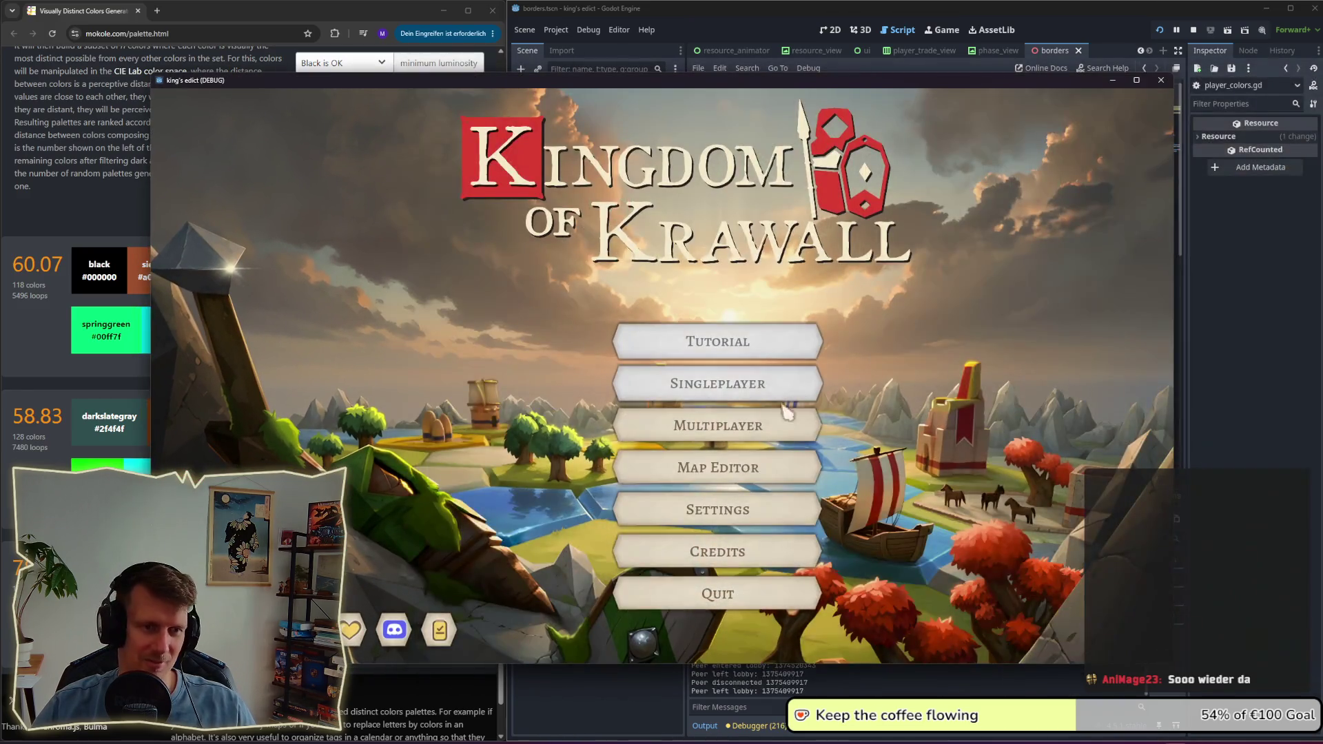
# Step: Create a new room, filter maps by 'color', pick Colors, and start from a chosen position
pyautogui.click(765, 433)
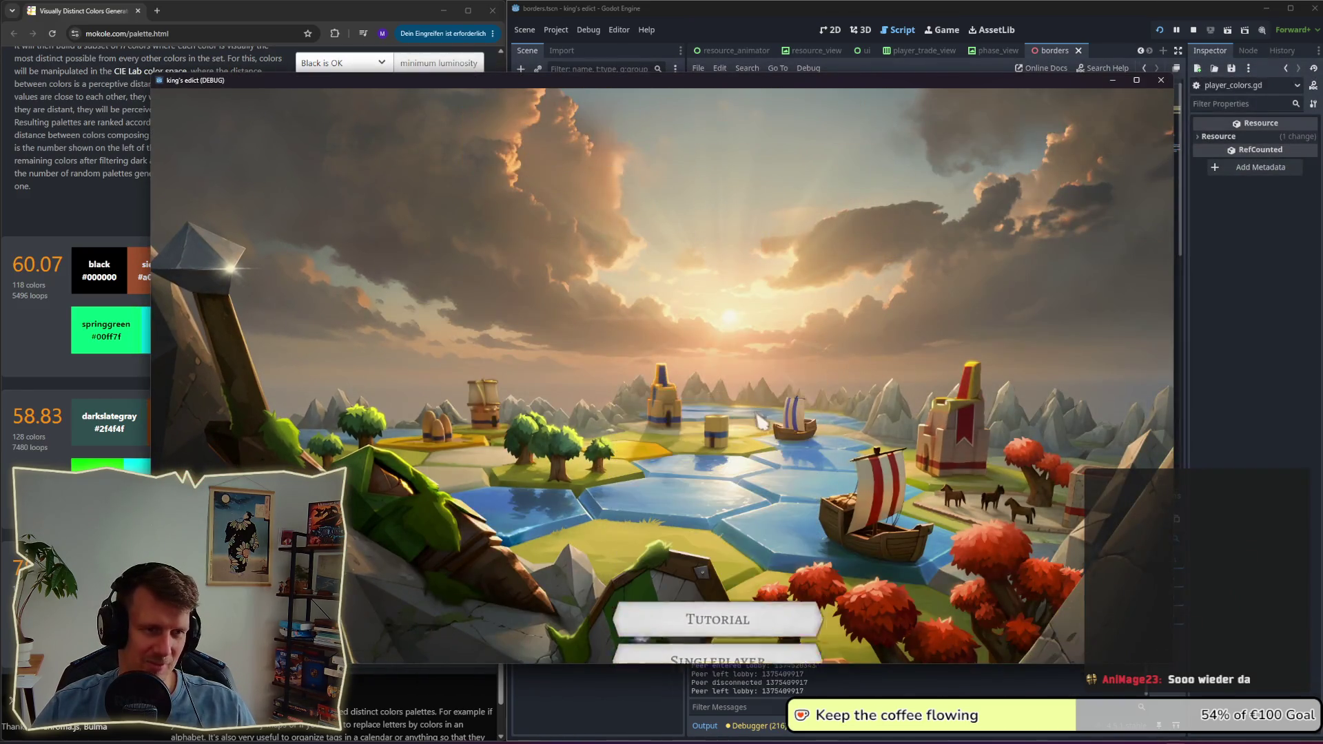
pyautogui.click(1095, 631)
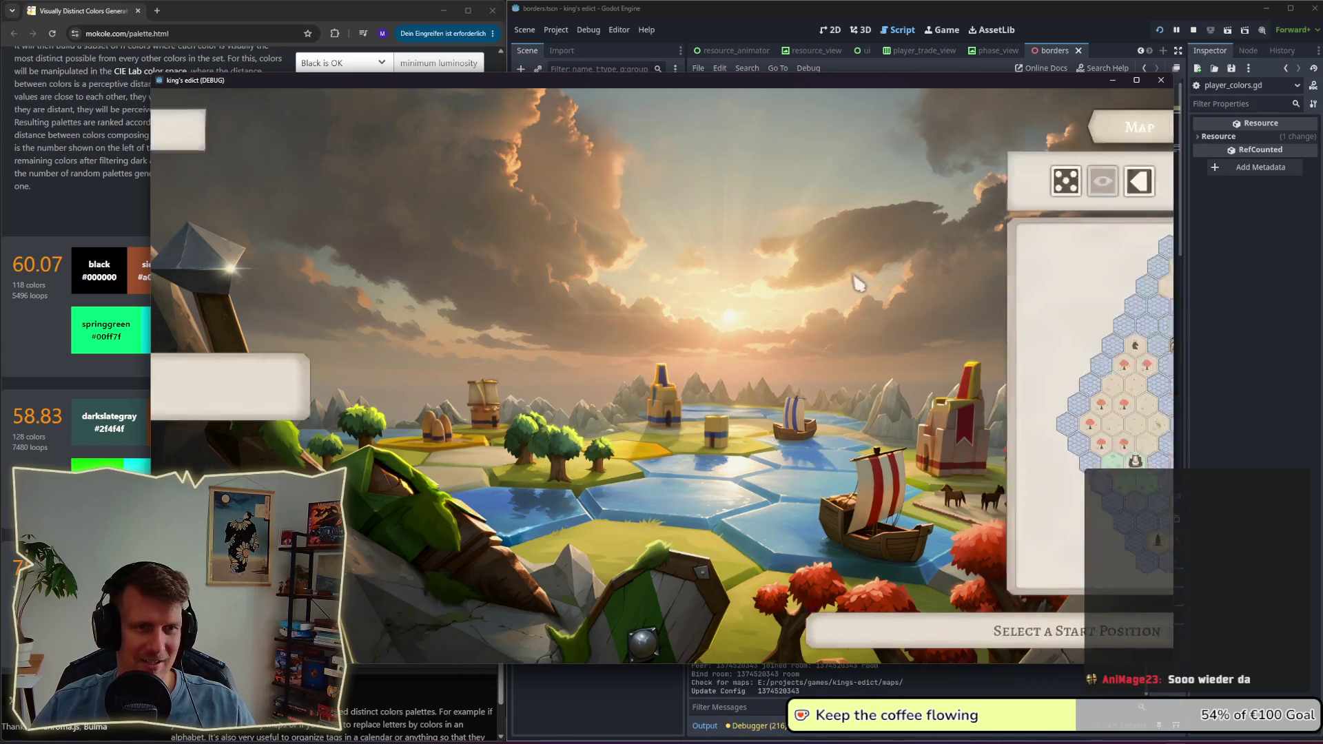
pyautogui.click(942, 191)
pyautogui.scroll(-4, 886, 402)
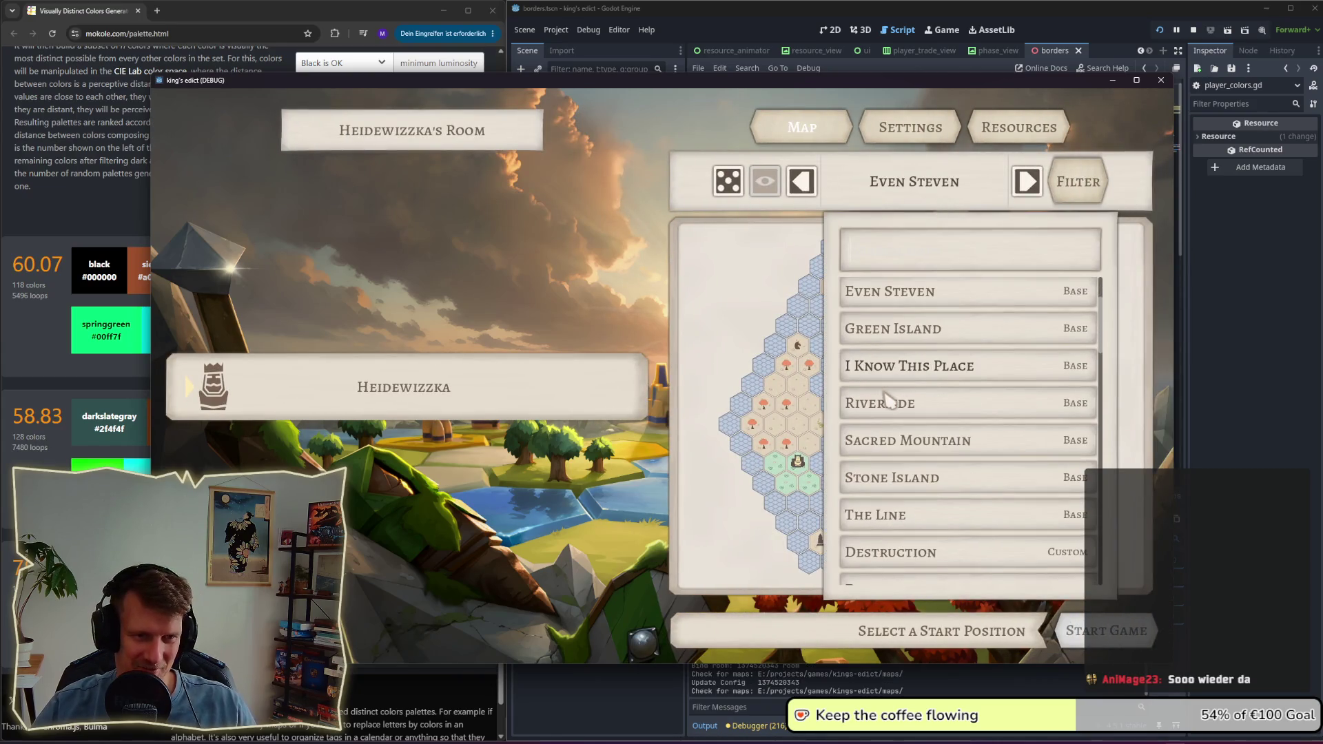
pyautogui.scroll(4, 886, 402)
pyautogui.write('color')
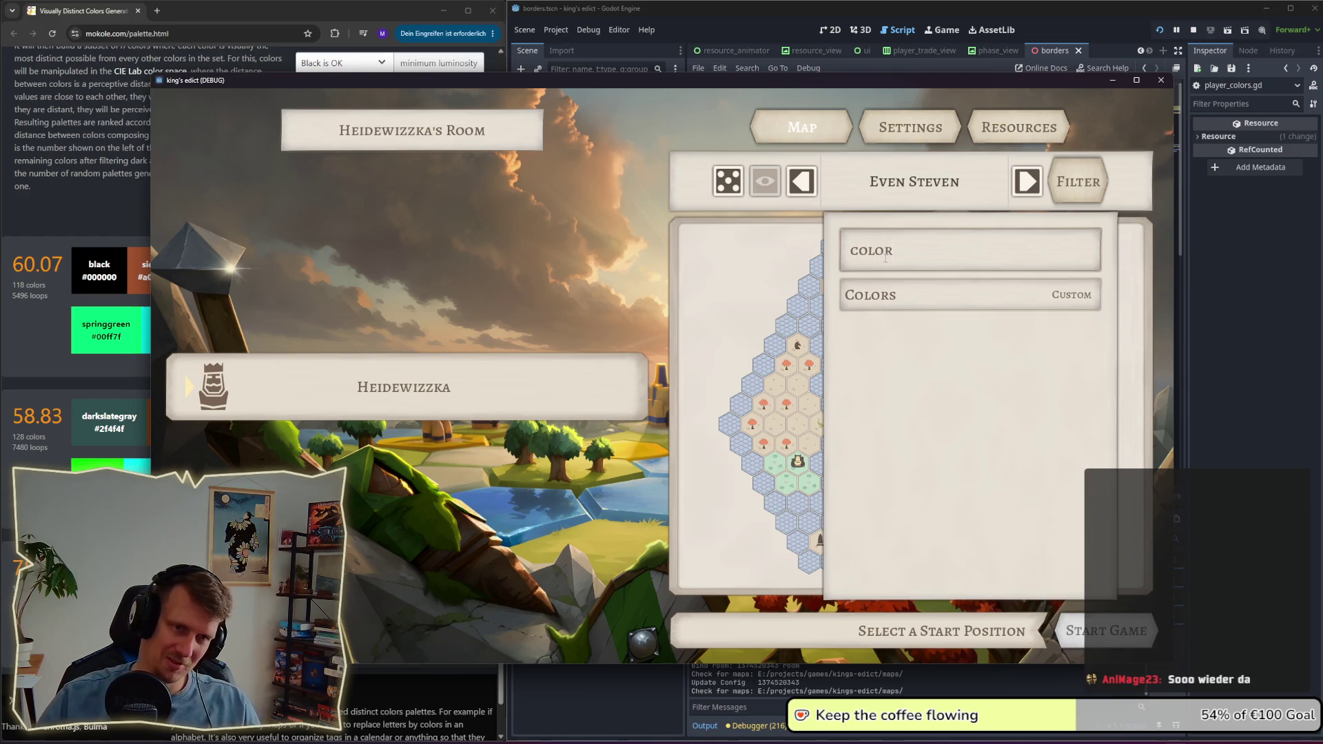
pyautogui.click(886, 296)
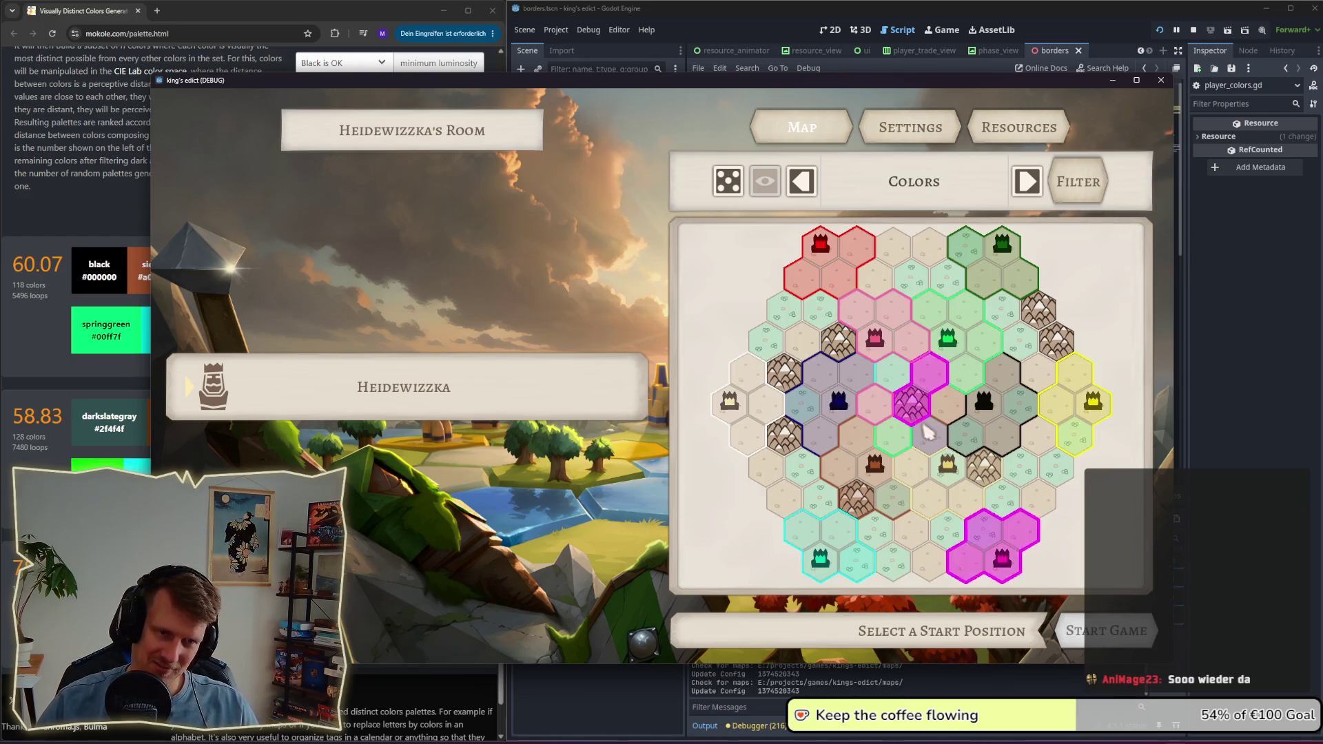
pyautogui.click(949, 463)
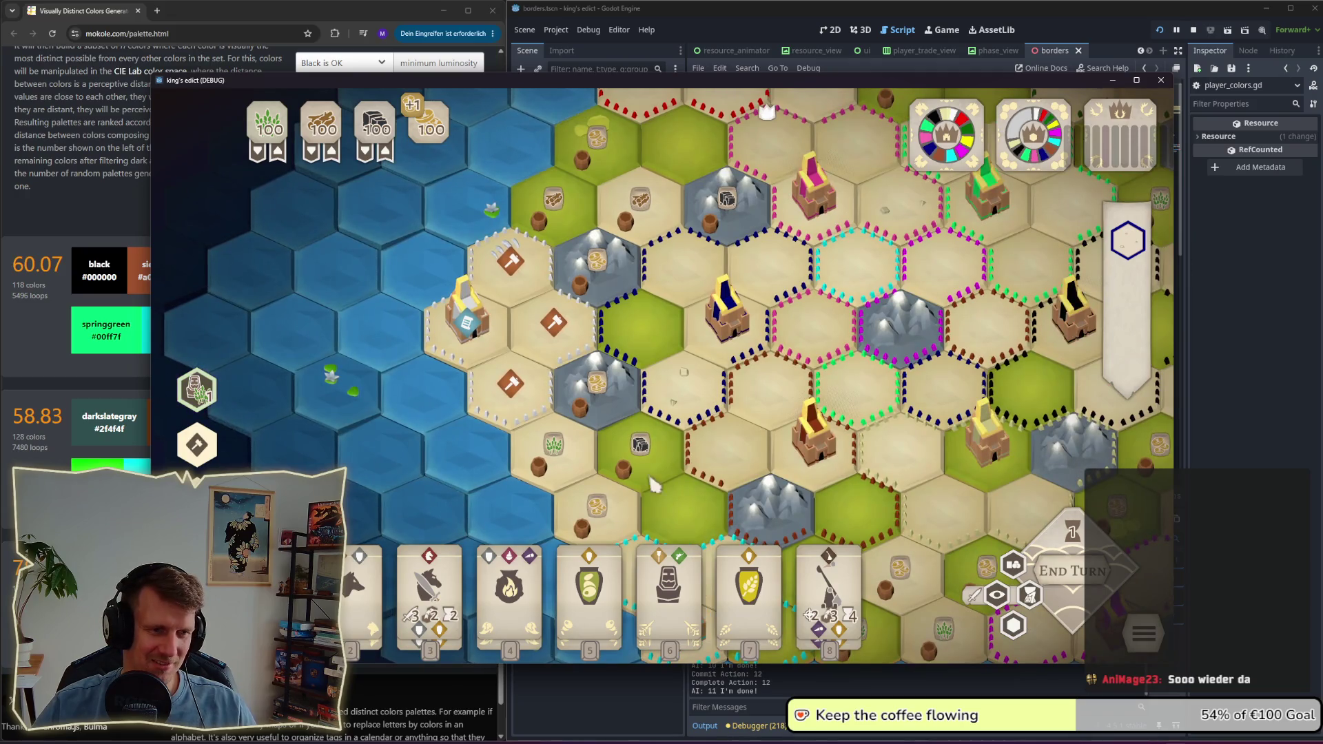
# Step: Play a knight onto a hex and end the turn to reach the conquer phase
pyautogui.click(429, 586)
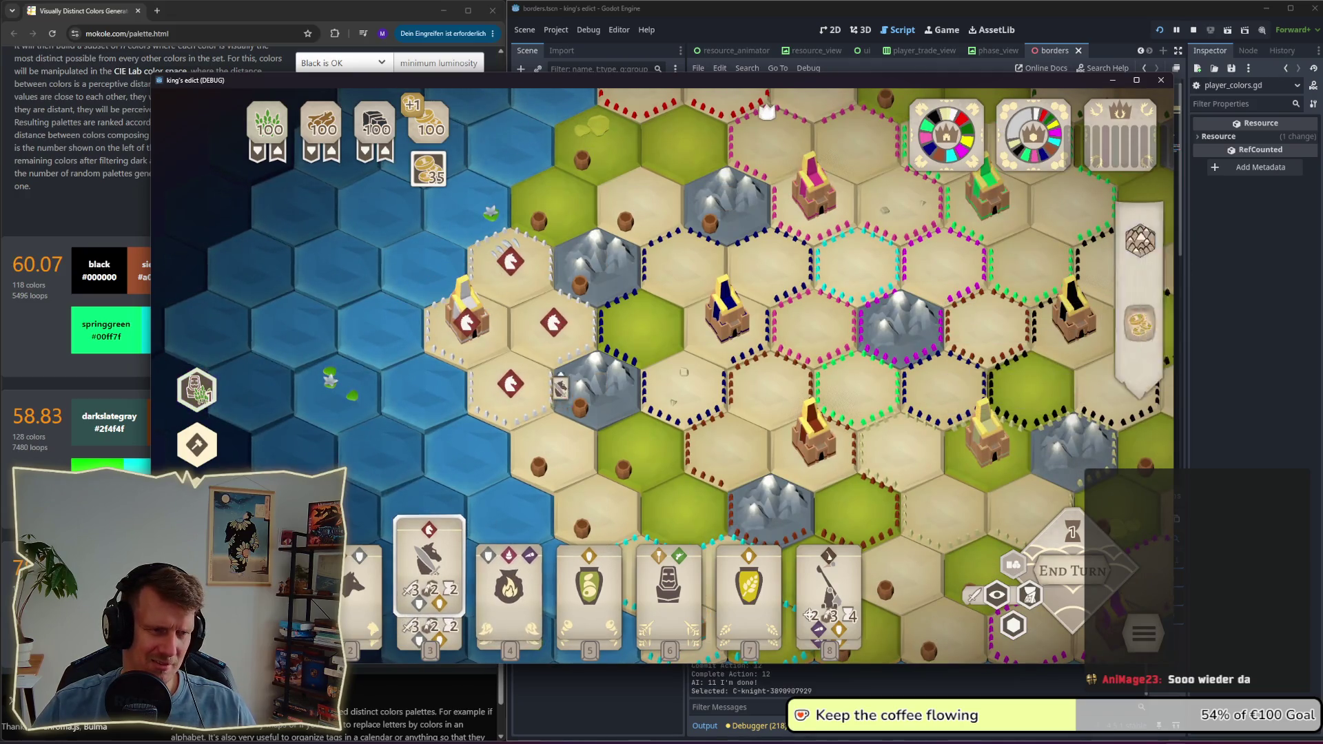
pyautogui.click(555, 320)
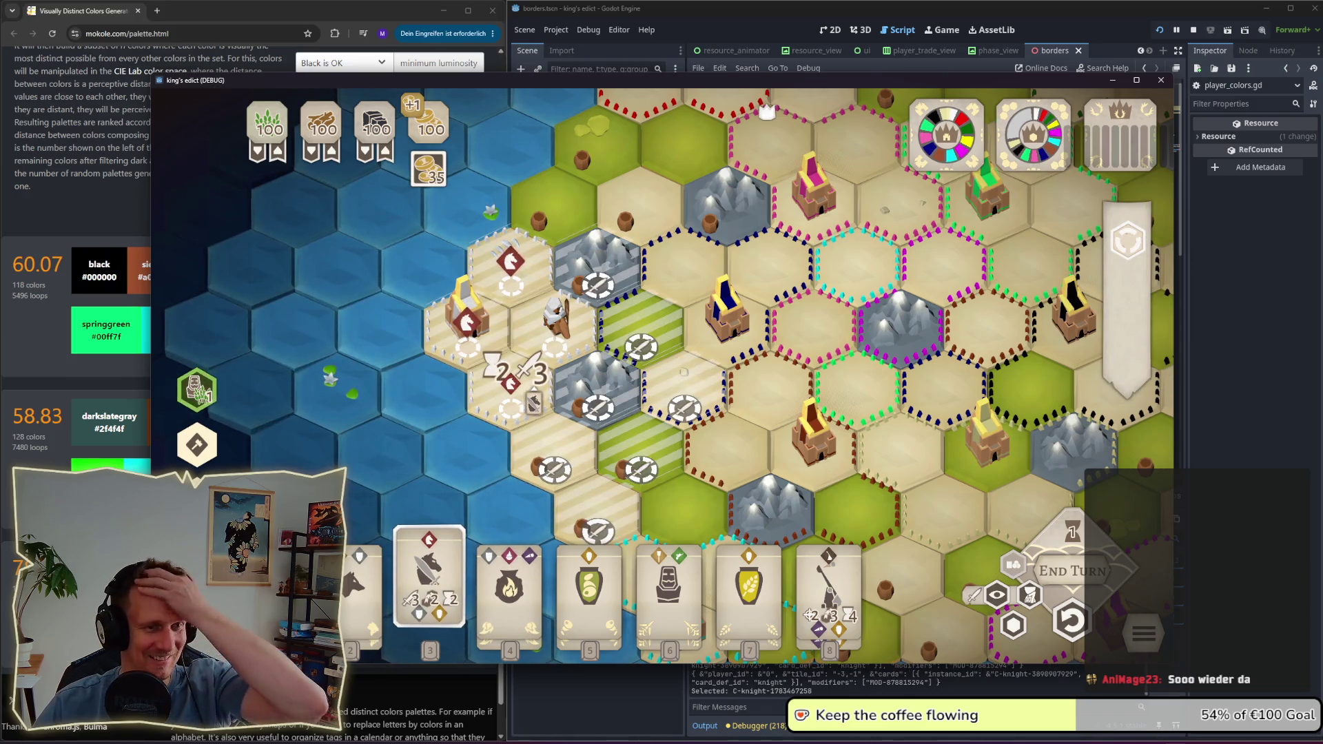
pyautogui.press('Escape')
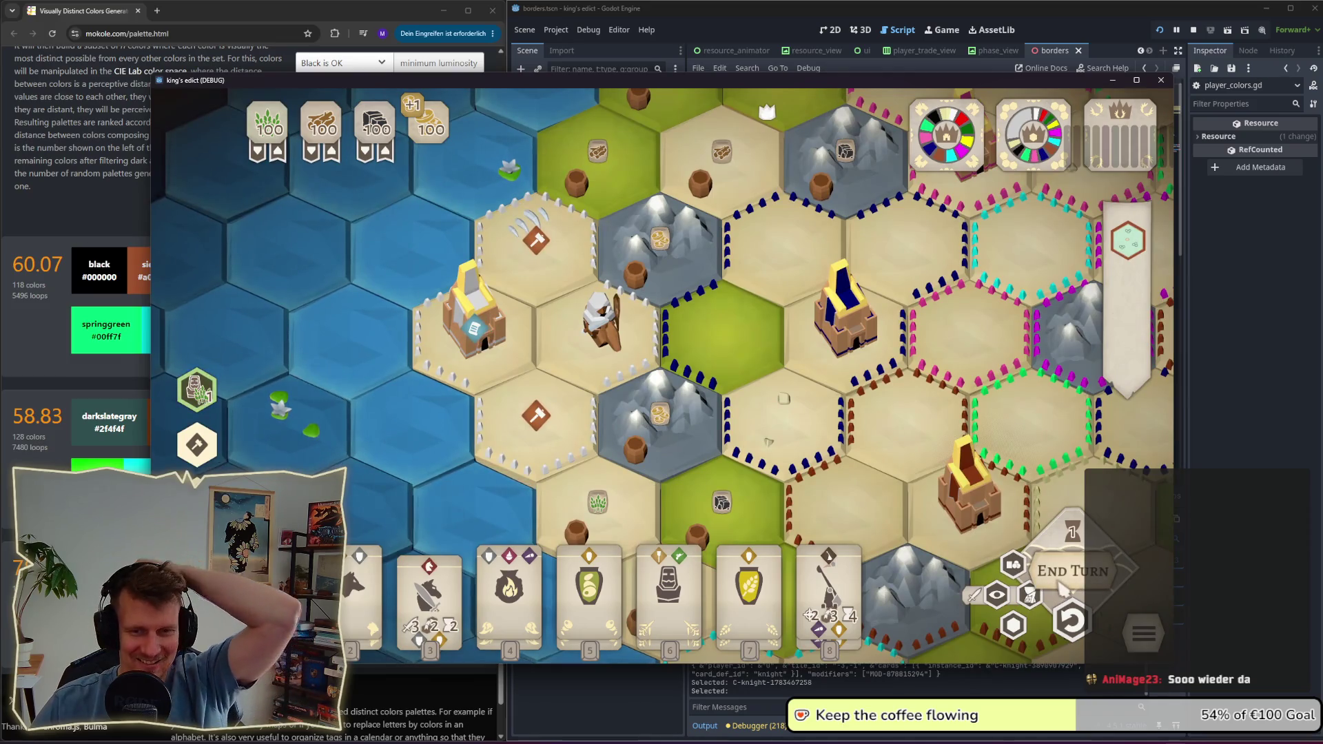
pyautogui.click(1064, 588)
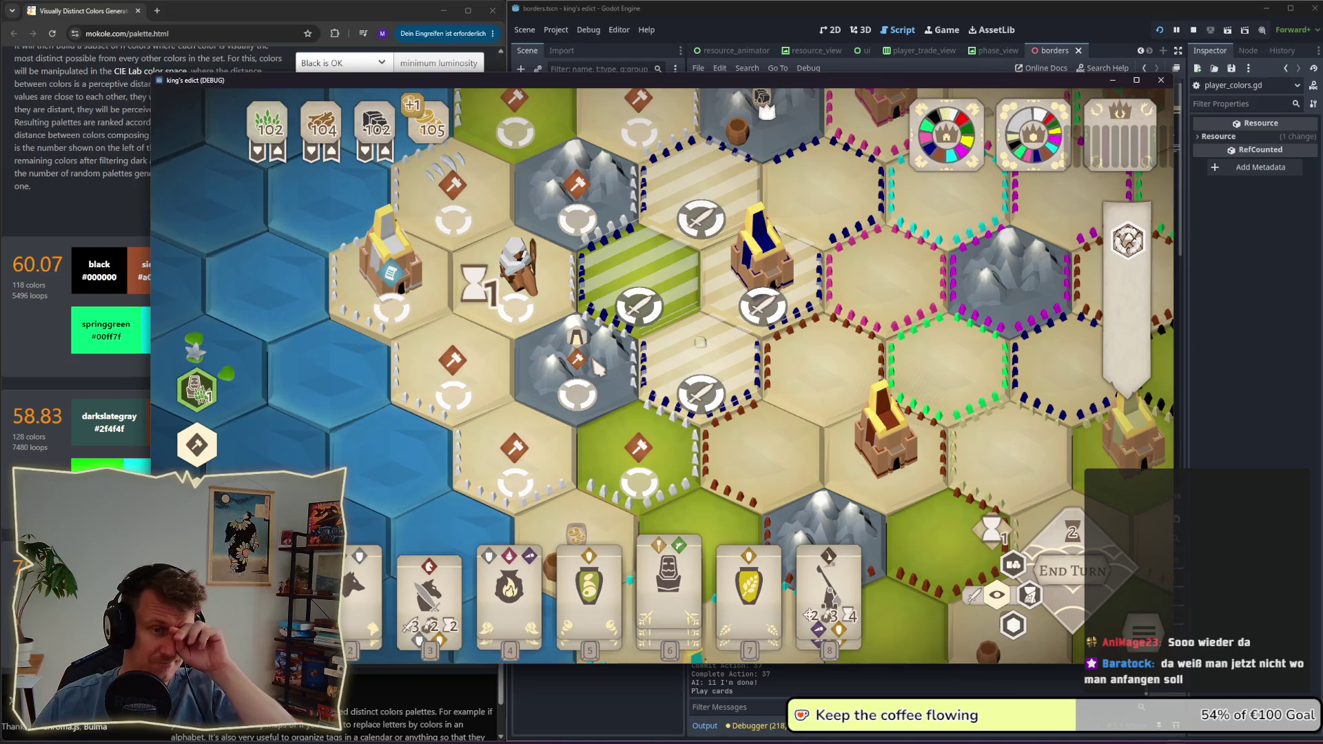
# Step: Try targeting the mountain hex from the castle, cancel it, then end the turn
pyautogui.click(400, 284)
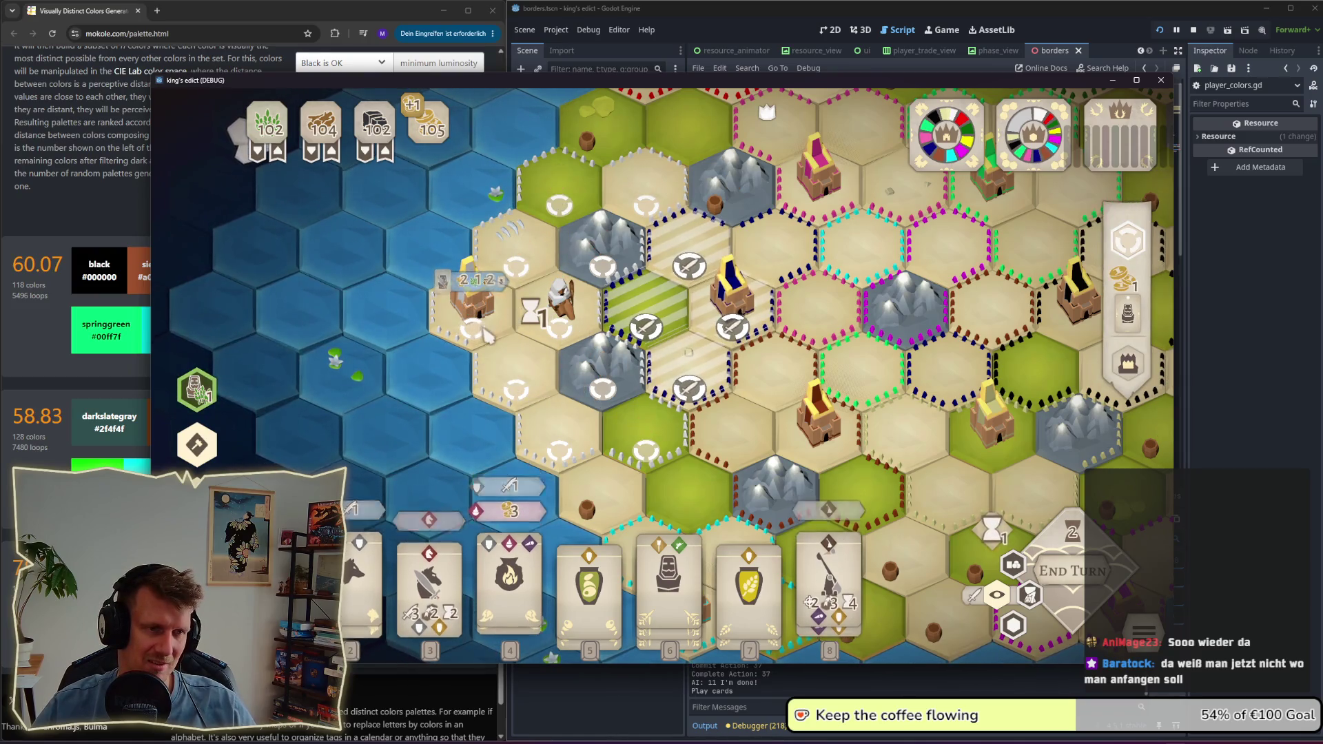
pyautogui.click(582, 393)
pyautogui.click(695, 329)
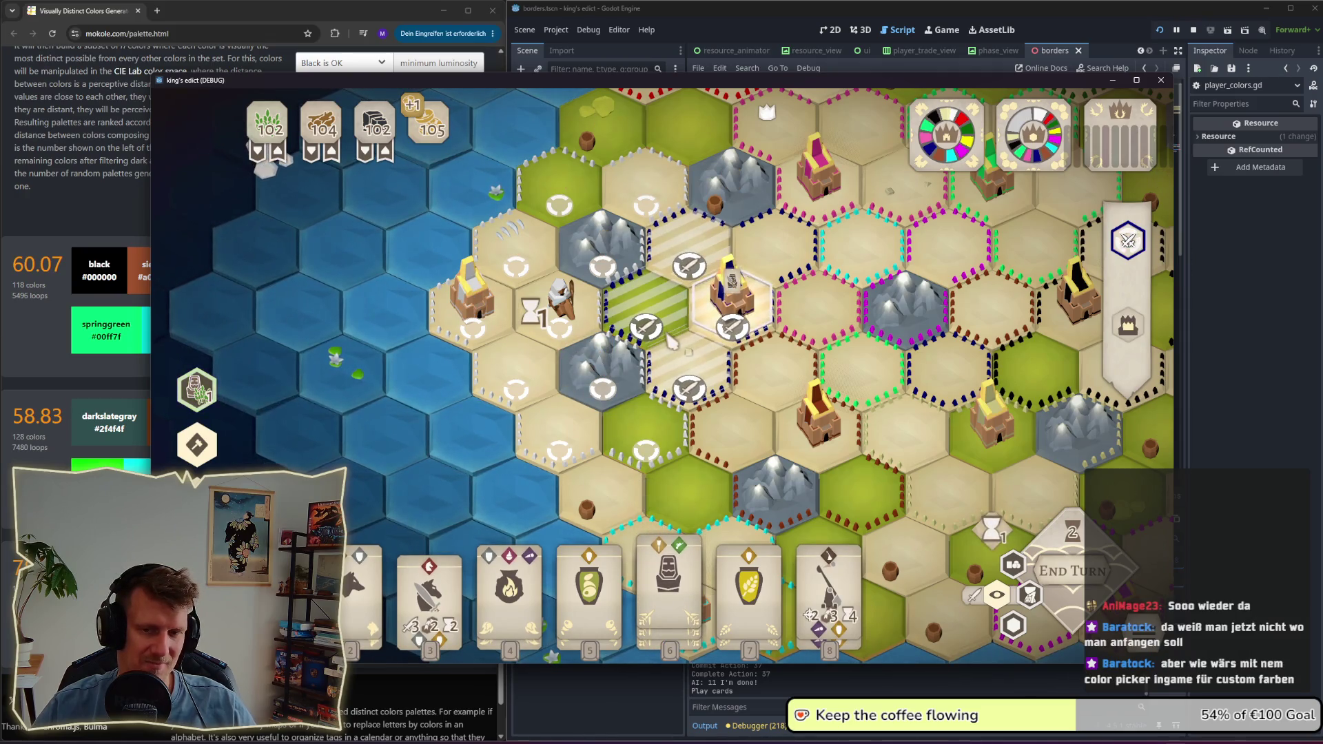
pyautogui.rightClick(682, 365)
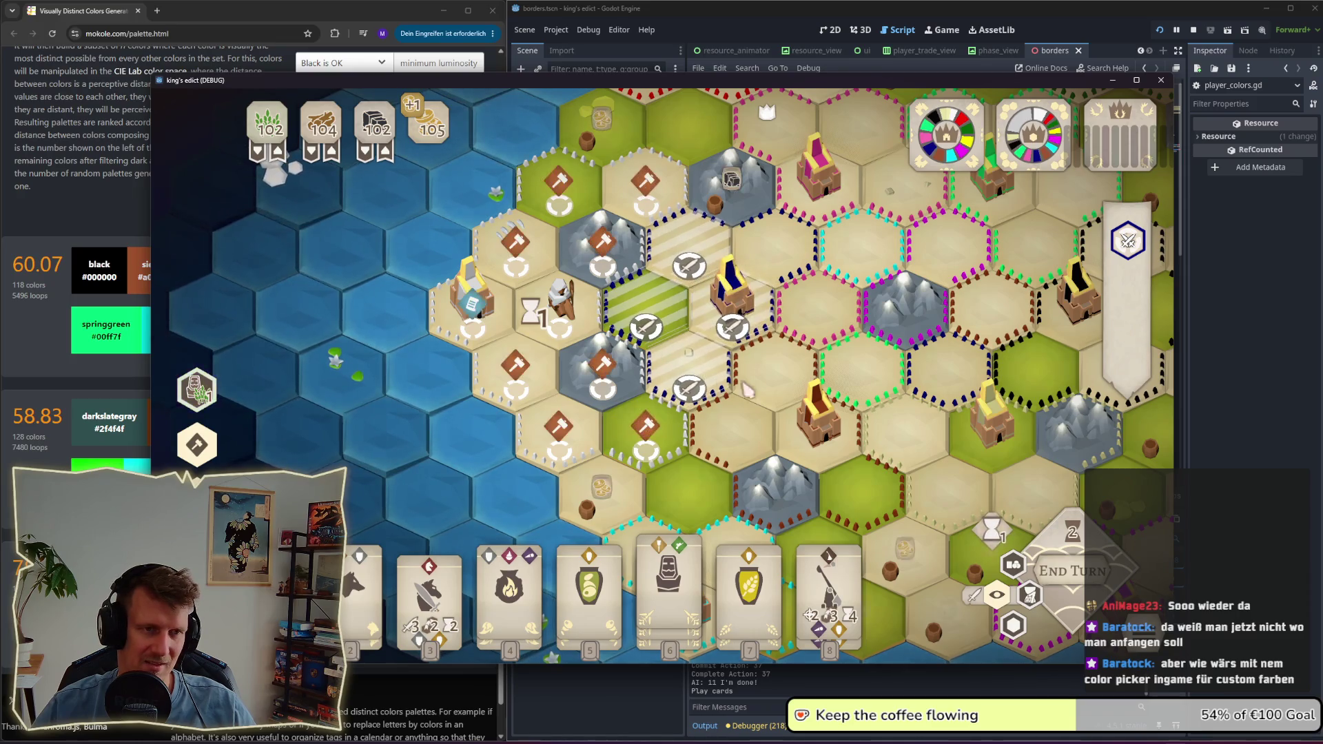
pyautogui.moveTo(698, 400); pyautogui.dragTo(664, 396)
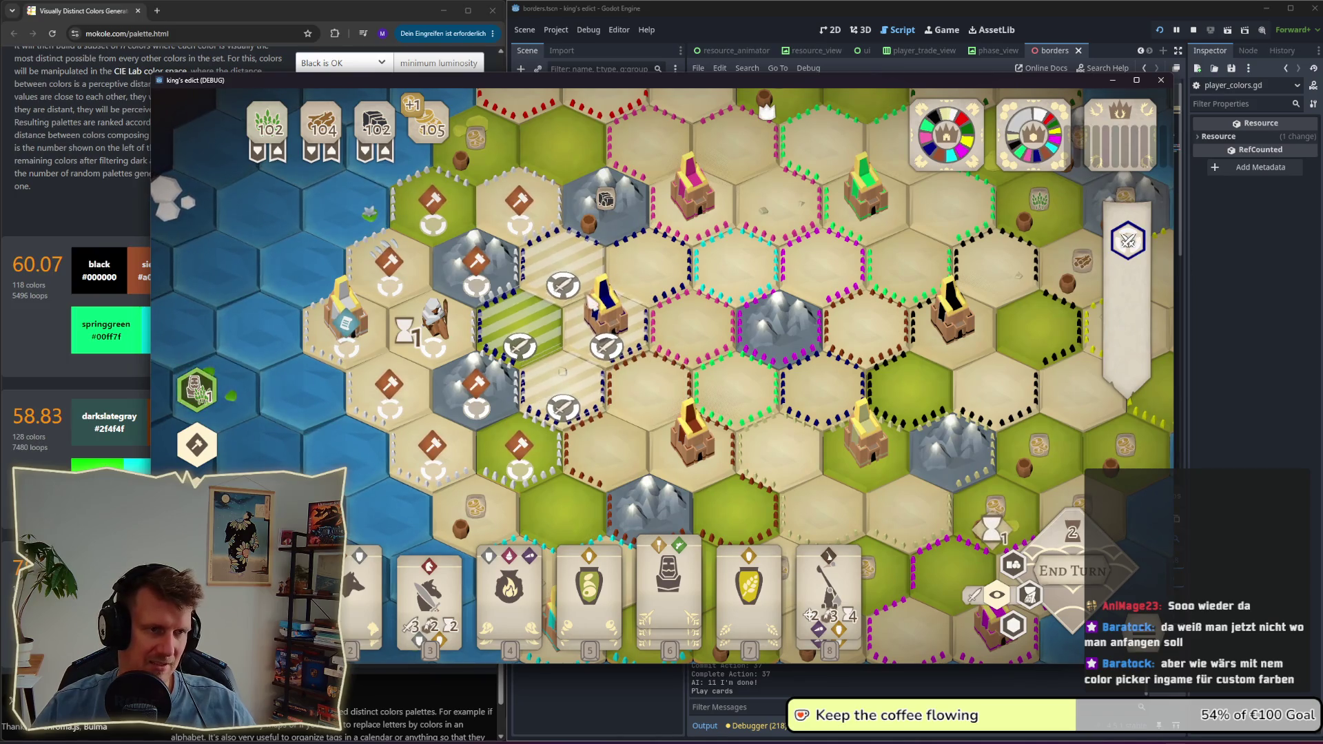
pyautogui.moveTo(590, 313); pyautogui.dragTo(555, 398)
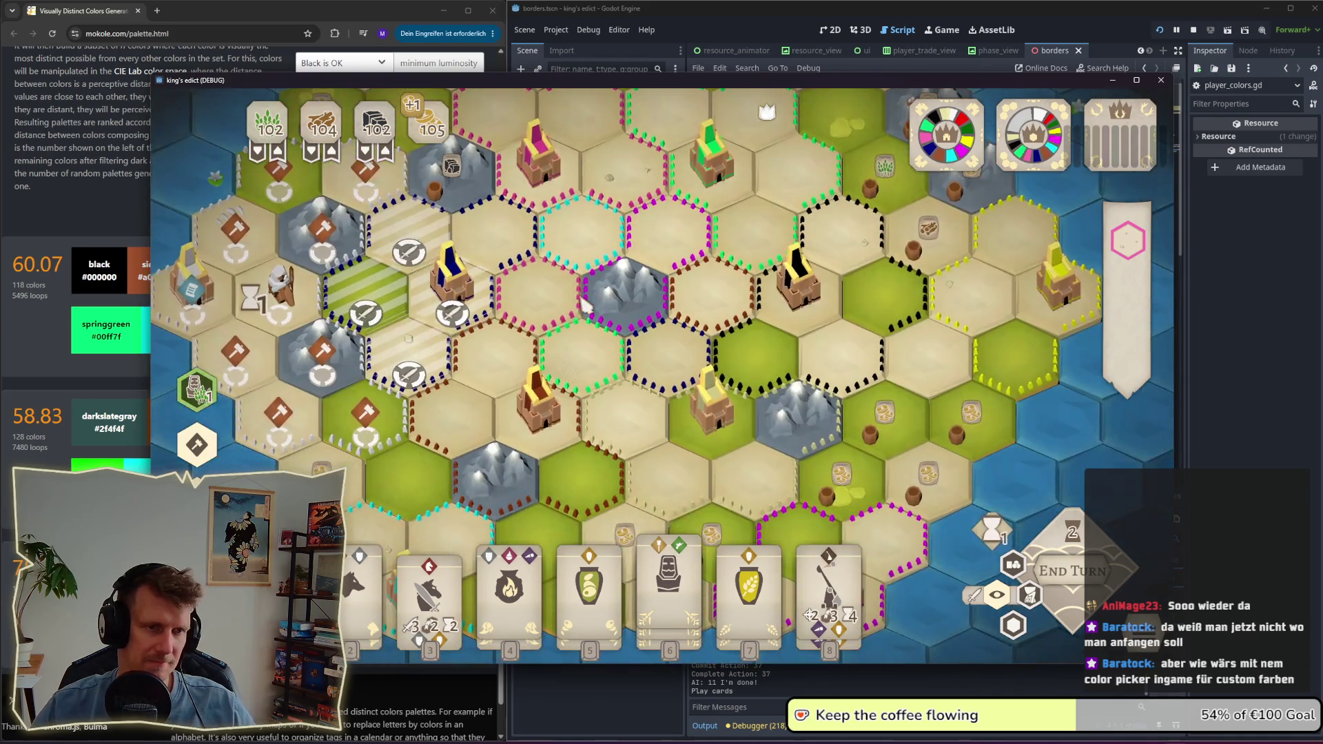
pyautogui.scroll(-3, 551, 384)
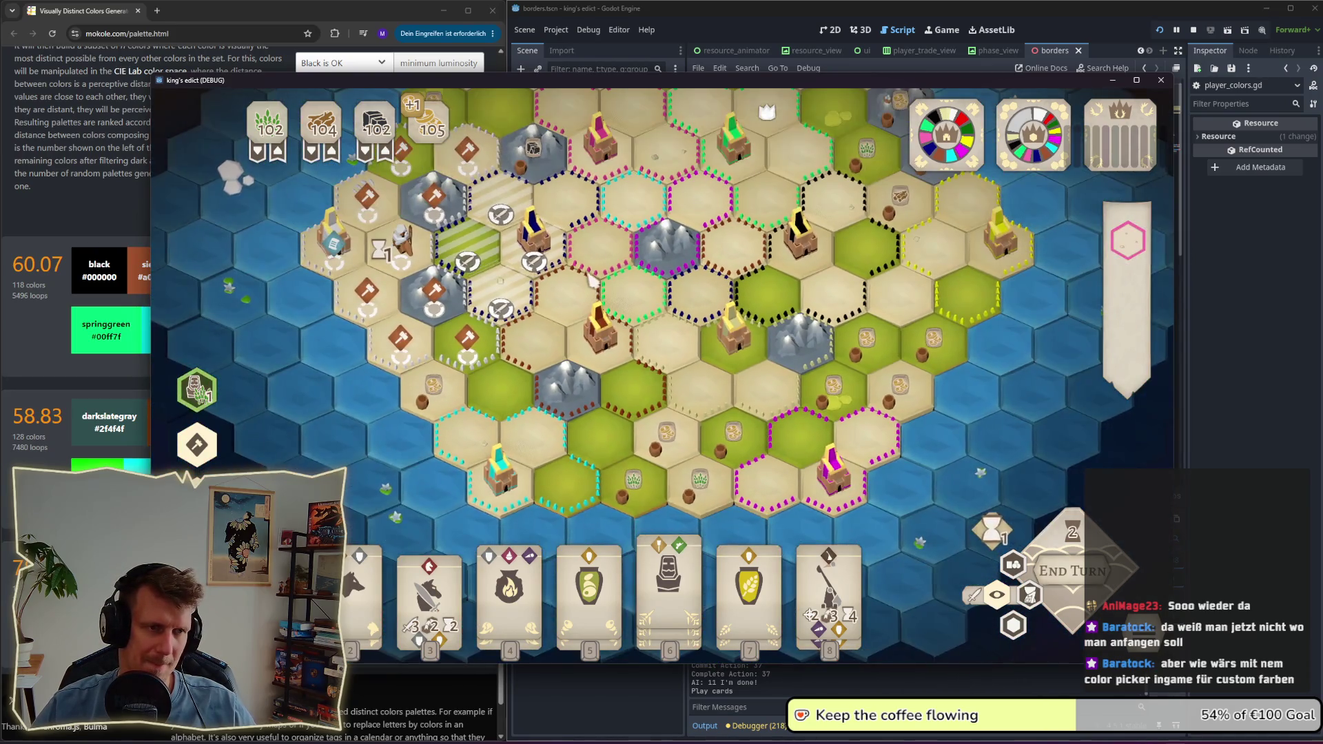
pyautogui.scroll(1, 596, 383)
pyautogui.moveTo(594, 382); pyautogui.dragTo(595, 408)
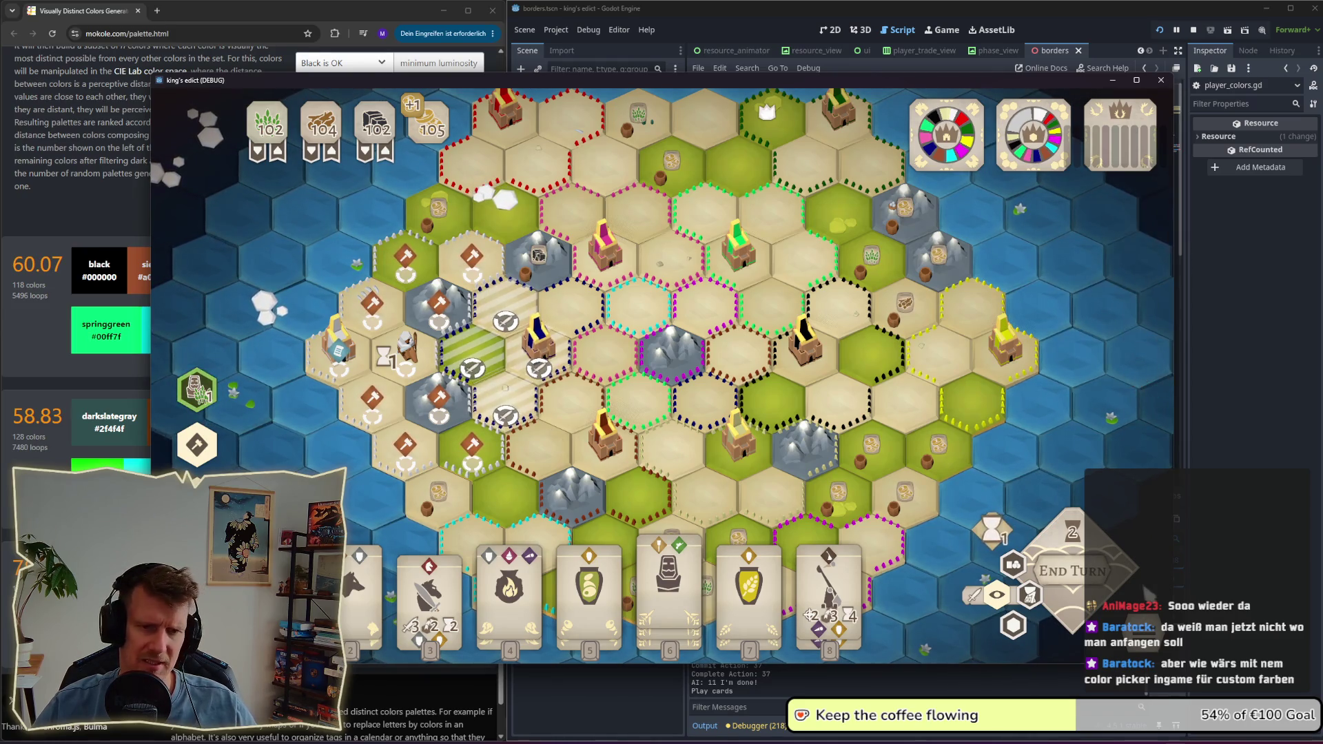
pyautogui.click(1097, 571)
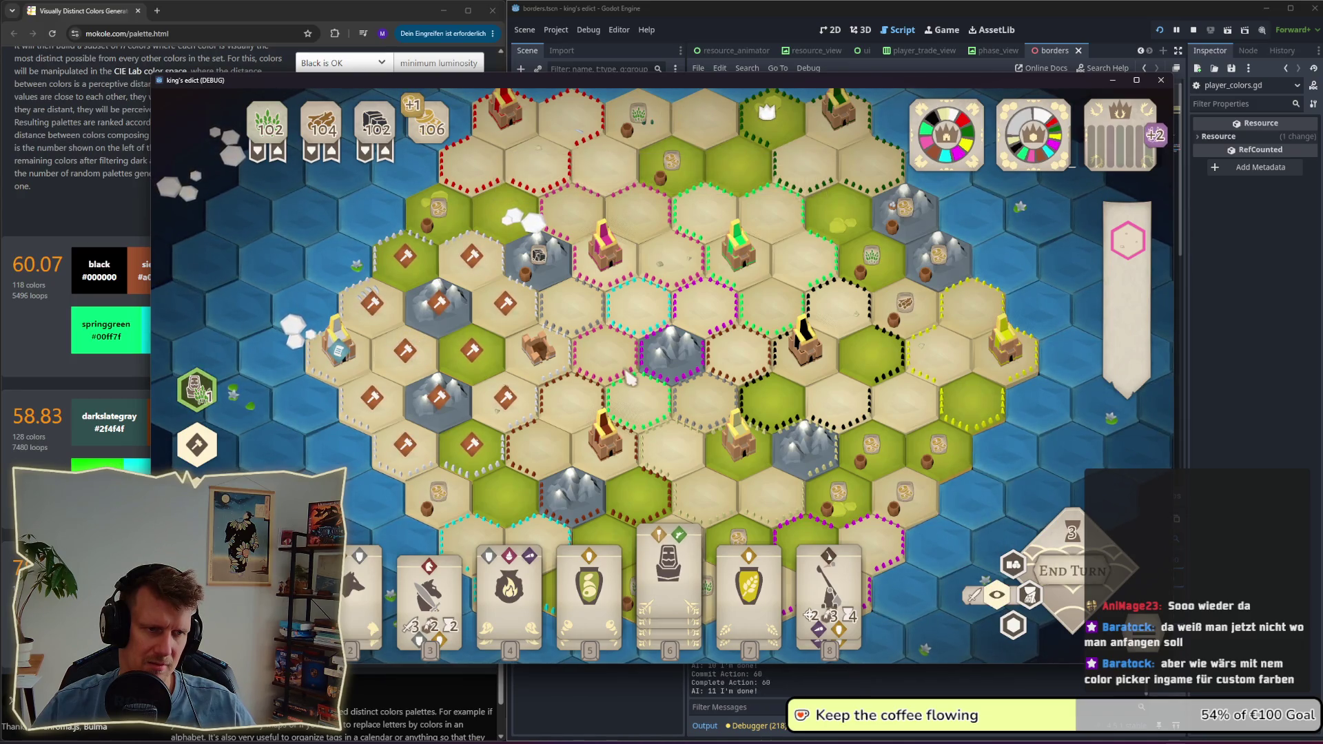
# Step: Pan and zoom across the map to inspect the players' territories
pyautogui.scroll(2, 624, 396)
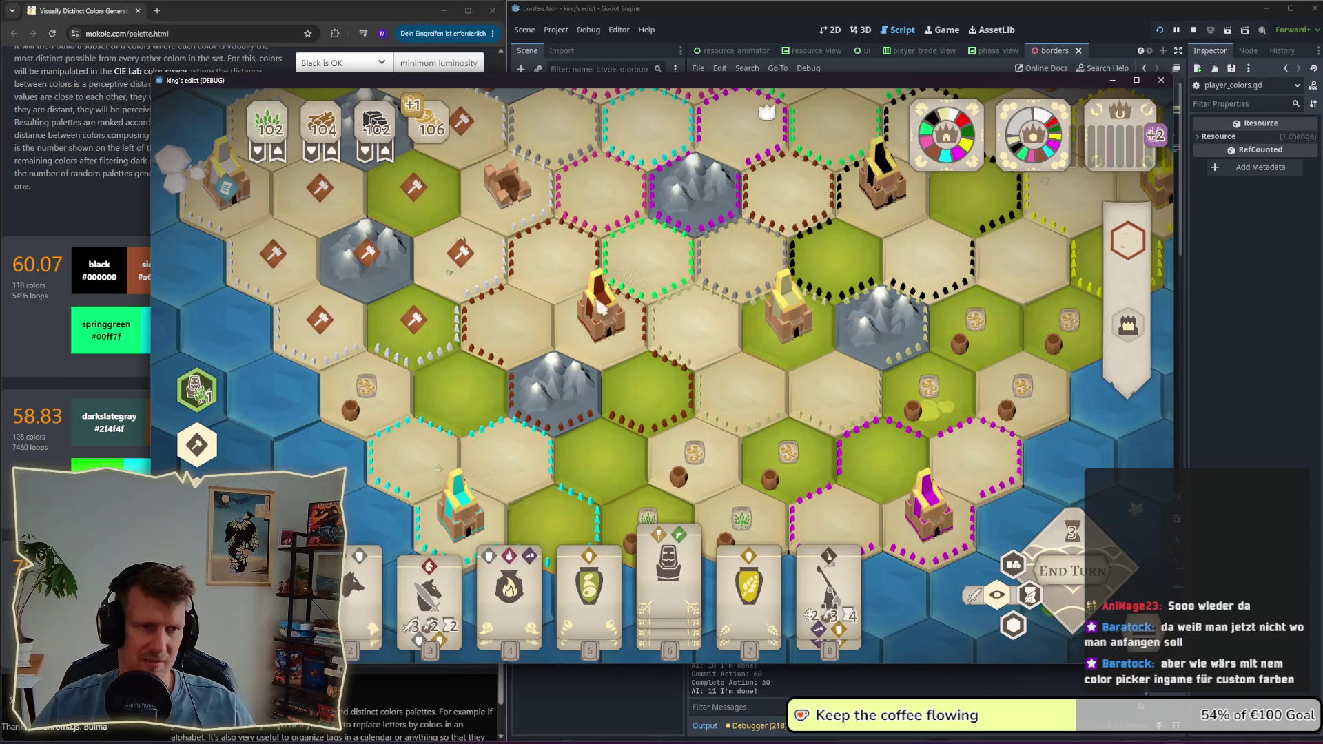
pyautogui.moveTo(604, 308); pyautogui.dragTo(624, 374)
pyautogui.scroll(1, 561, 338)
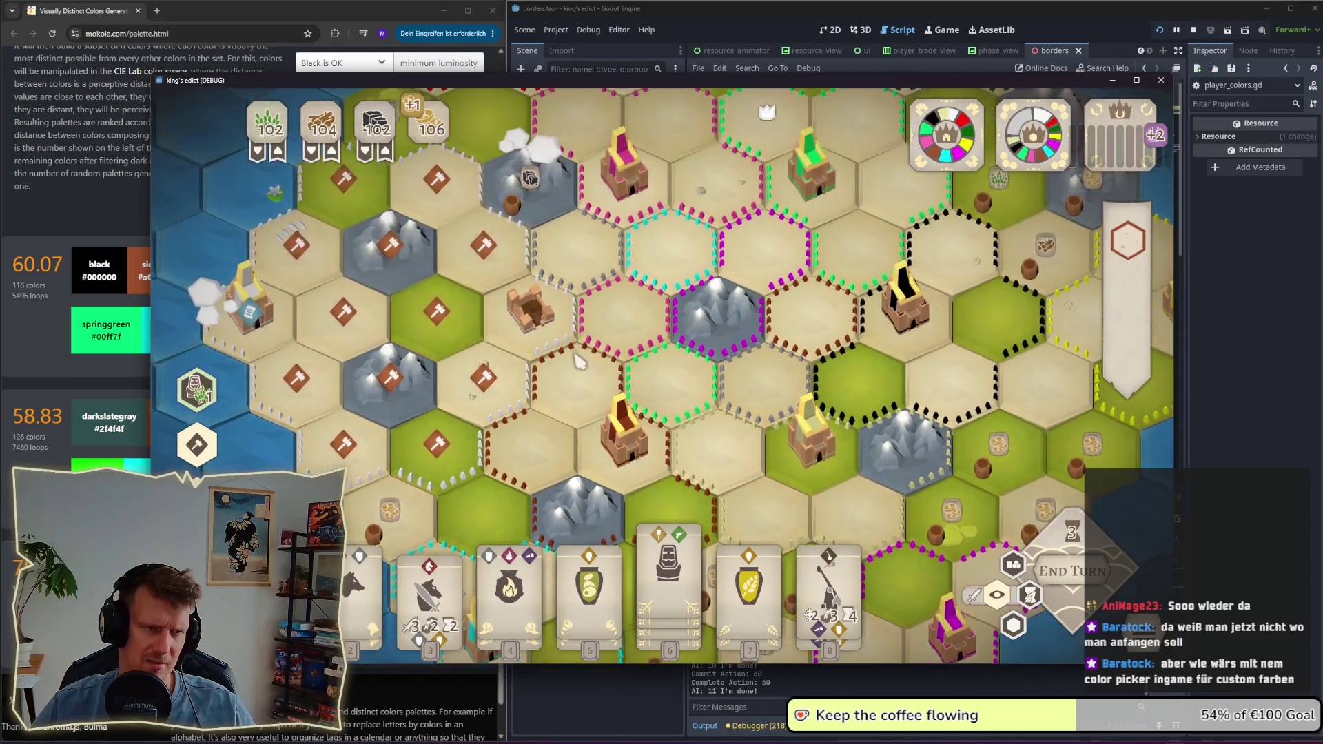
pyautogui.scroll(-1, 578, 360)
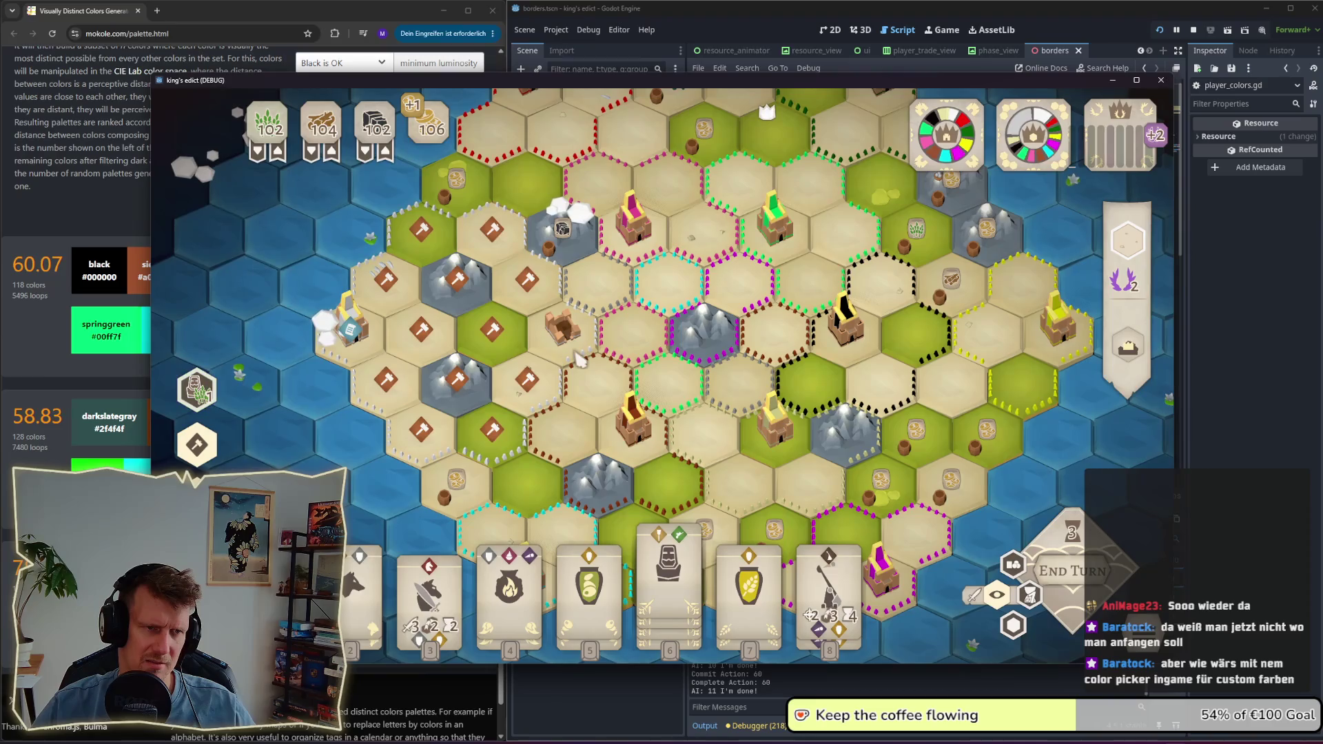
pyautogui.scroll(-1, 577, 359)
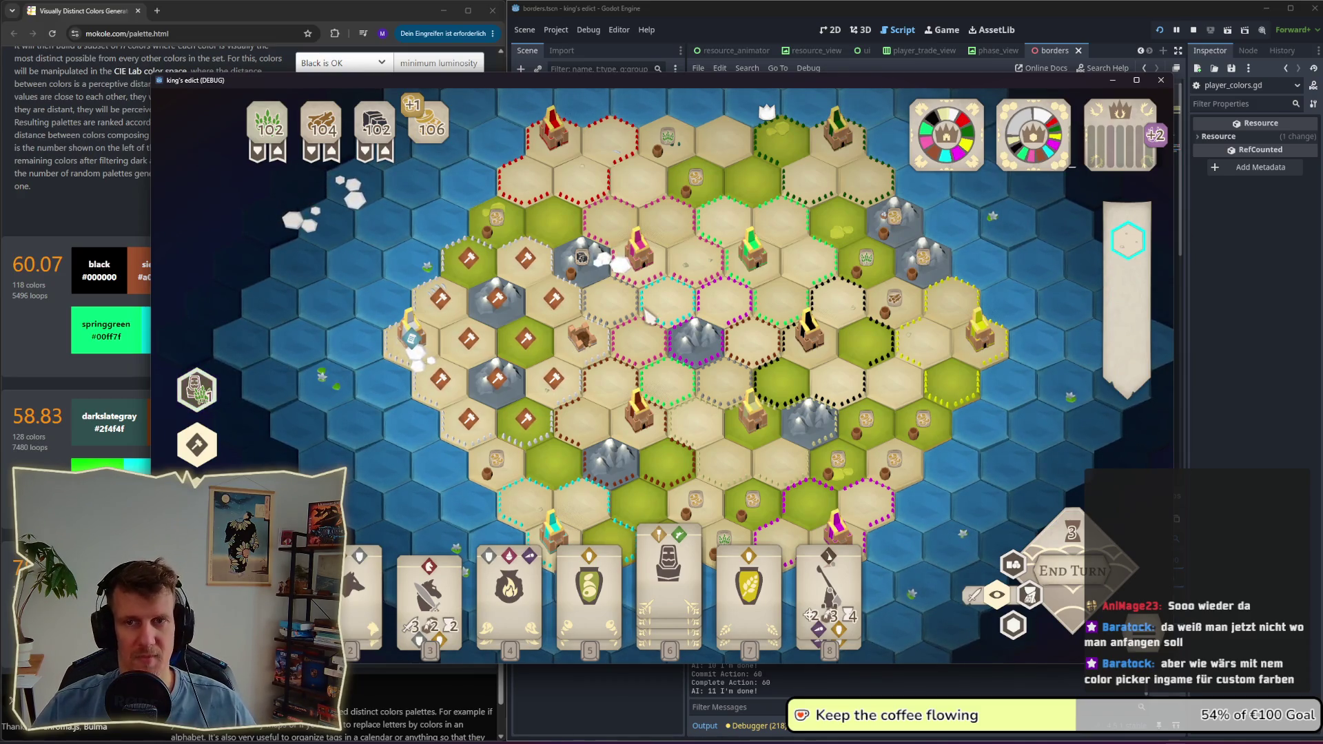
pyautogui.moveTo(755, 412); pyautogui.dragTo(695, 332)
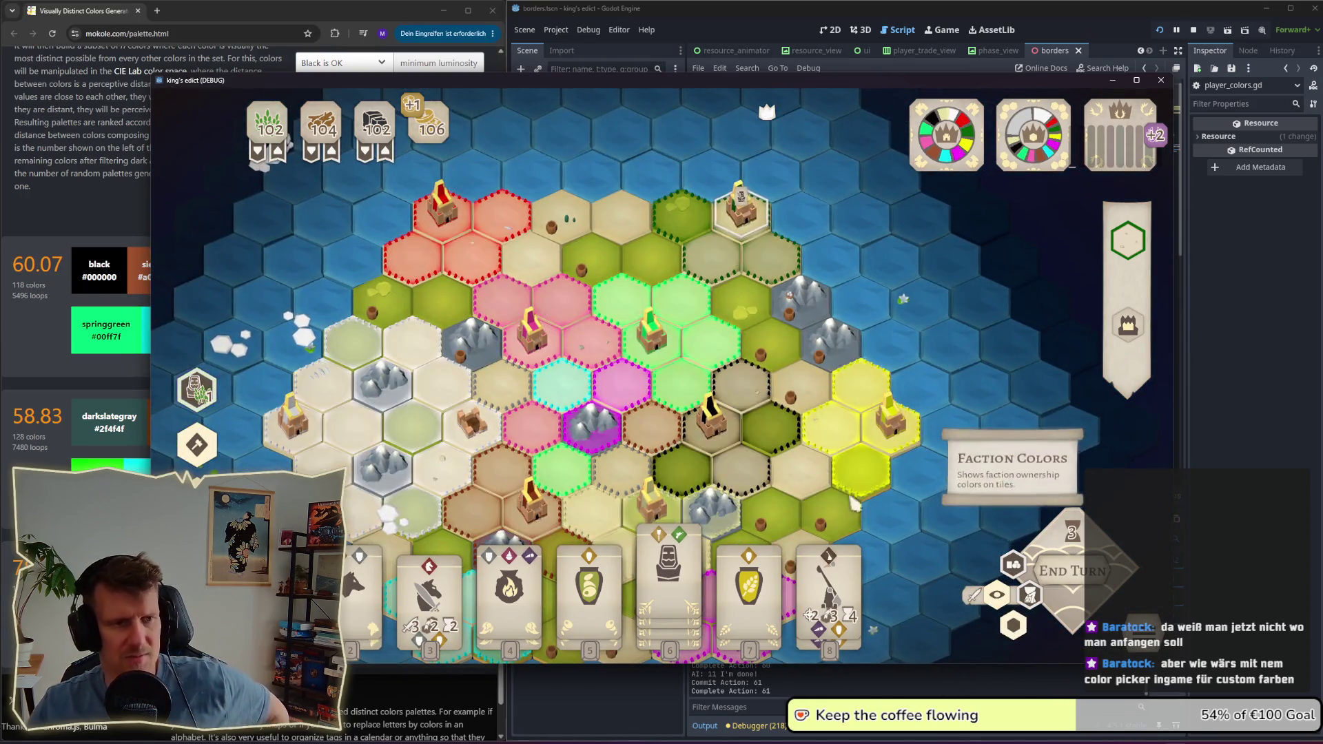
pyautogui.scroll(-1, 772, 393)
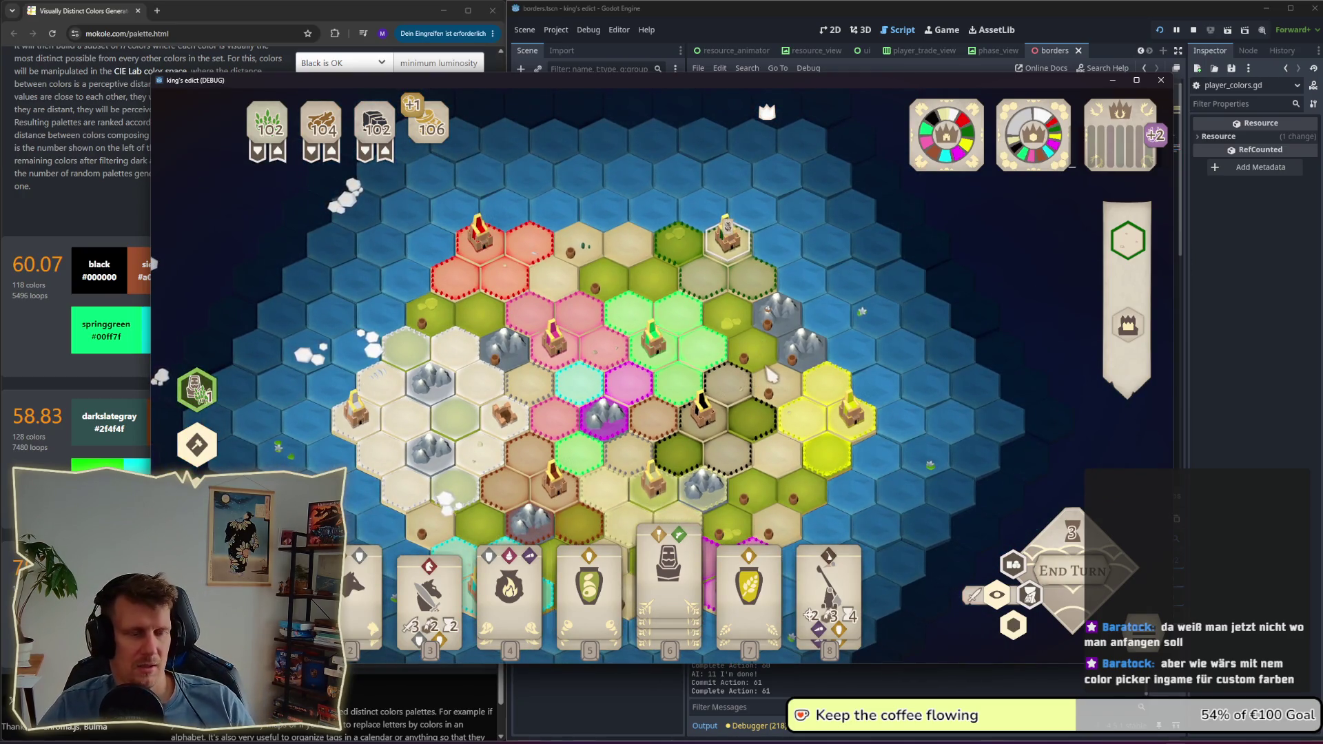
pyautogui.moveTo(651, 429); pyautogui.dragTo(629, 317)
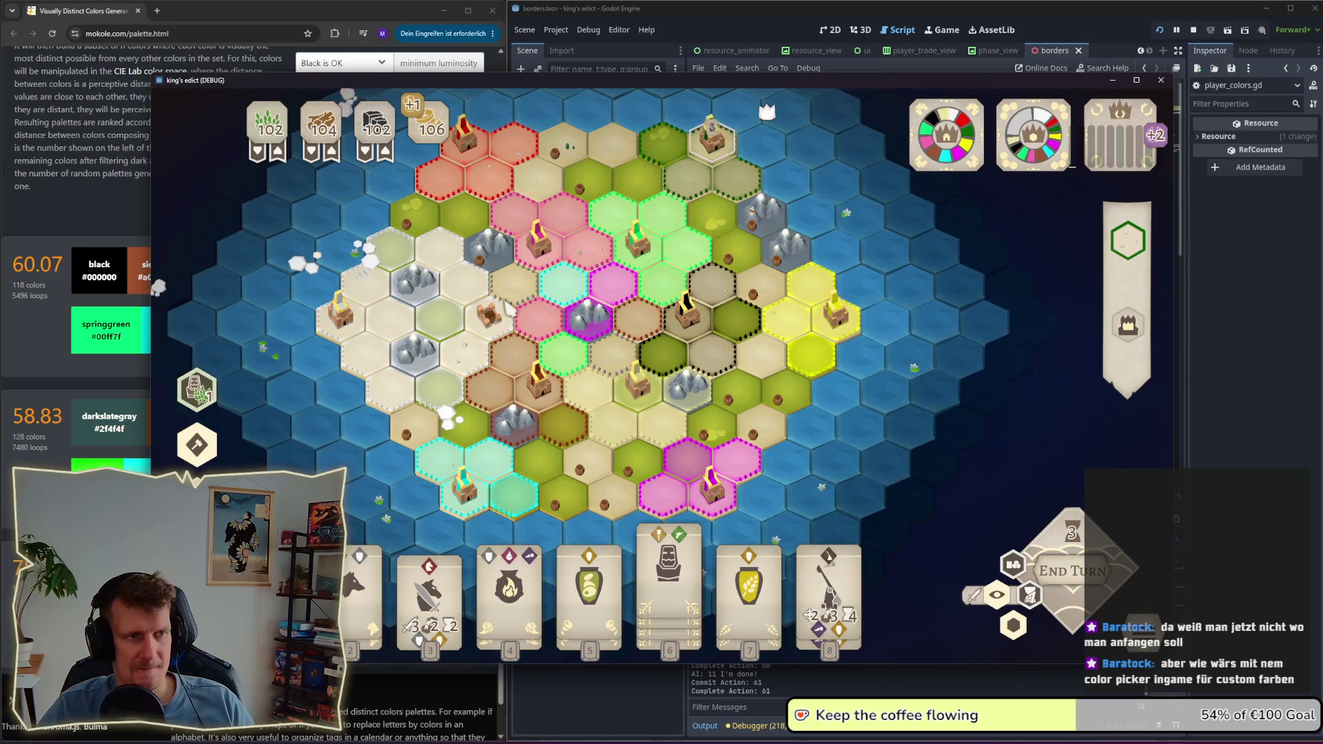
pyautogui.moveTo(510, 308); pyautogui.dragTo(534, 365)
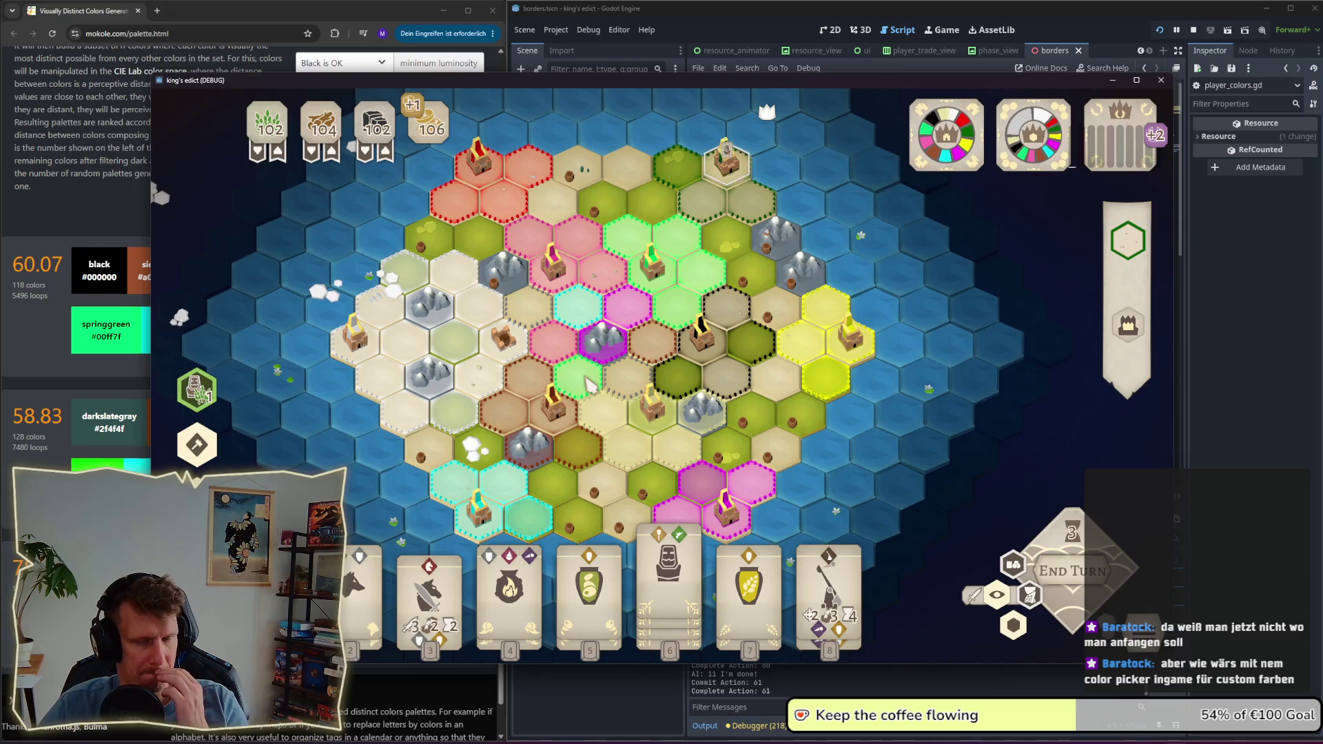
pyautogui.scroll(2, 593, 448)
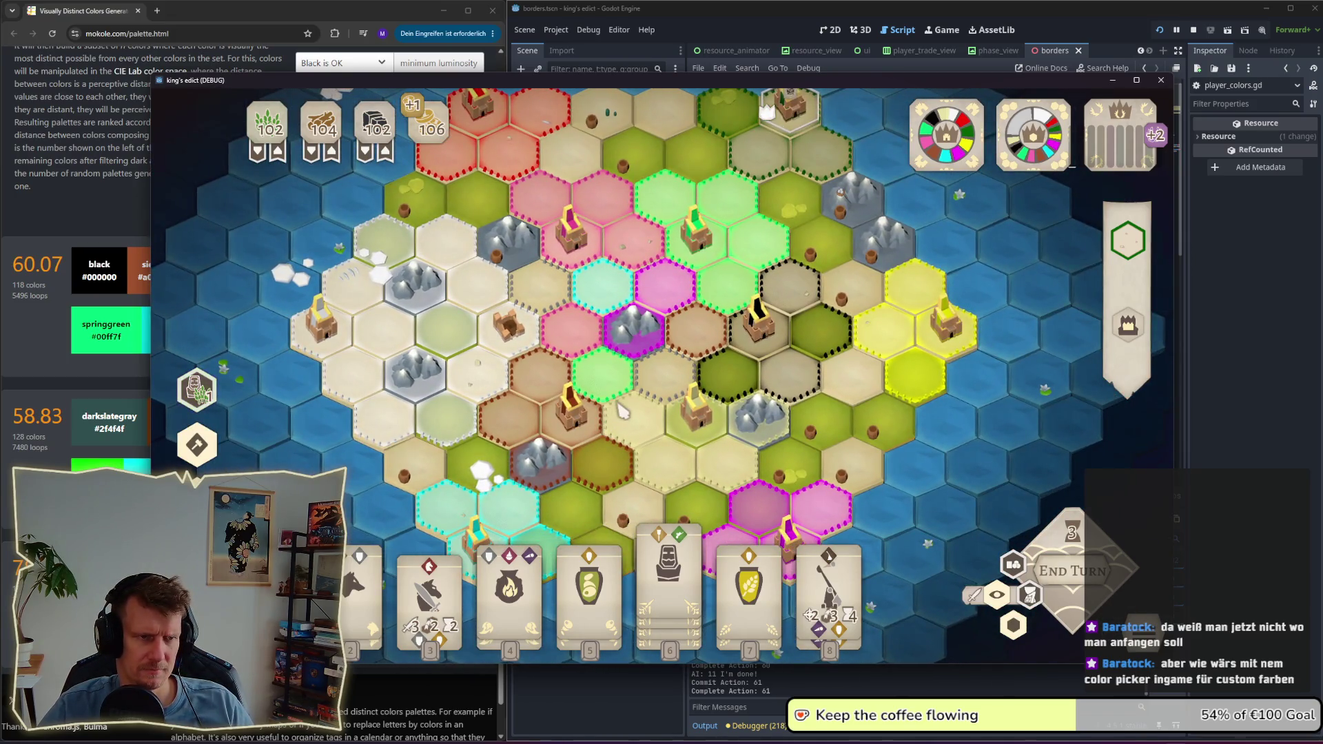
pyautogui.moveTo(1032, 157)
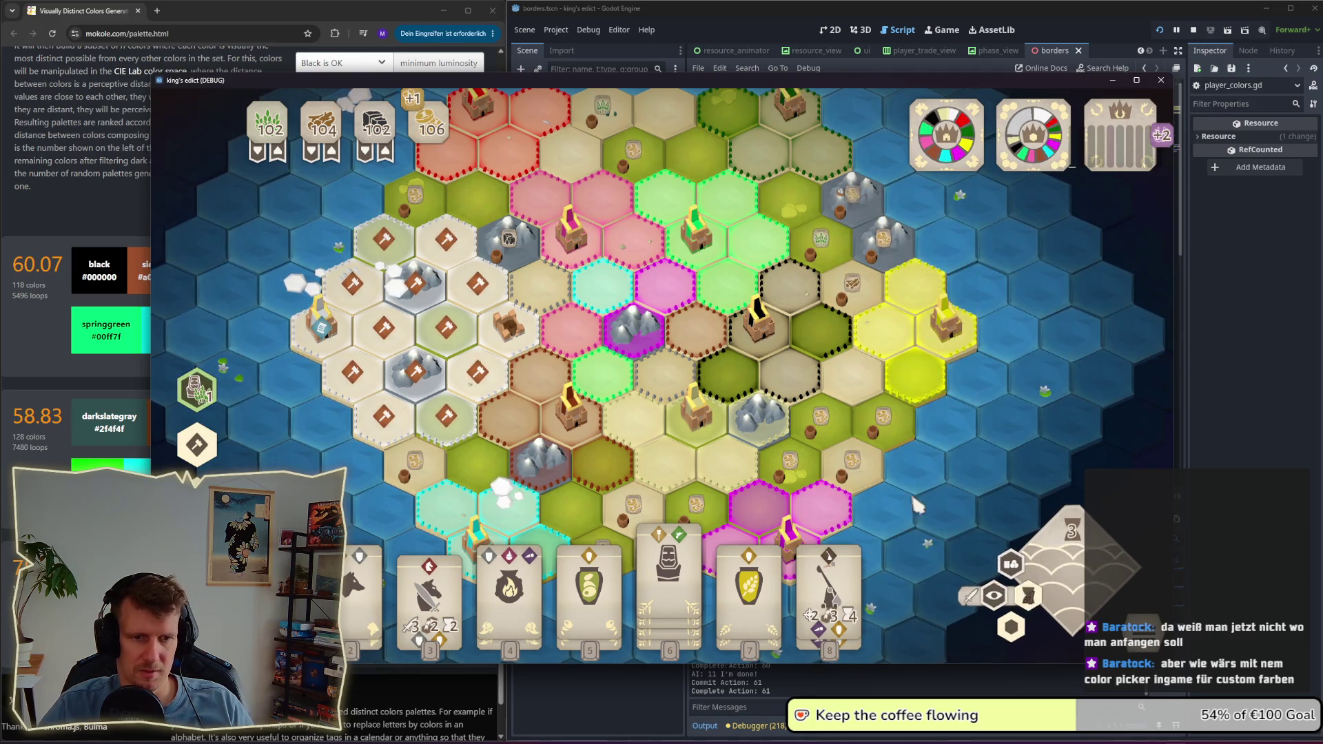
# Step: Quit the current match to the main menu and create a new game room
pyautogui.press('Escape')
pyautogui.click(680, 431)
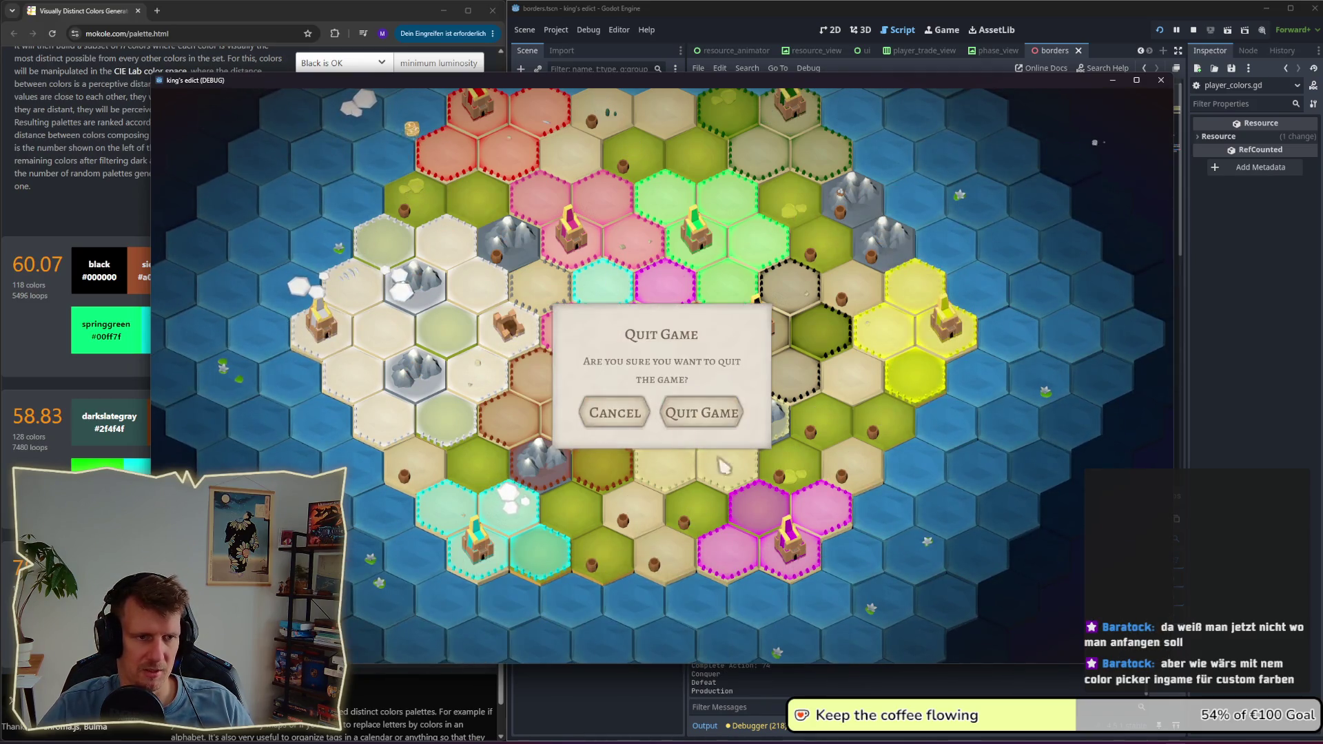
pyautogui.click(701, 425)
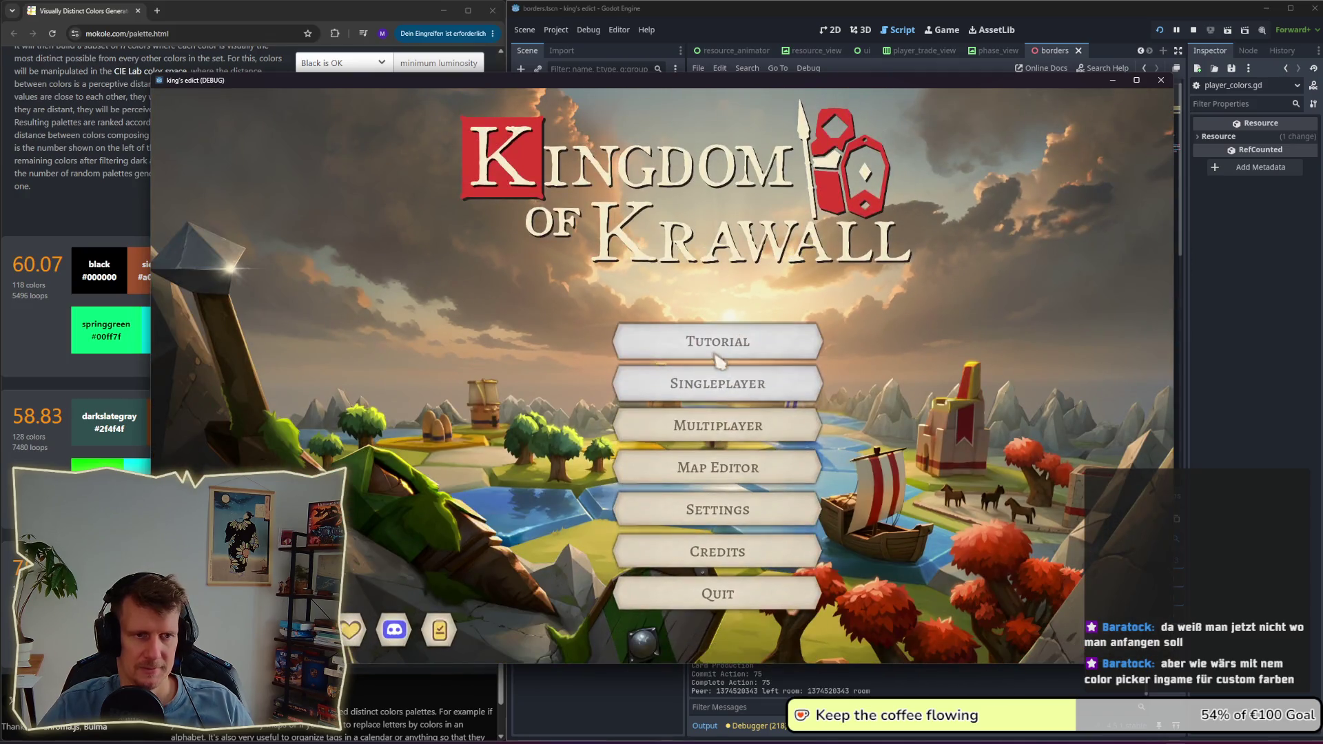
pyautogui.click(716, 435)
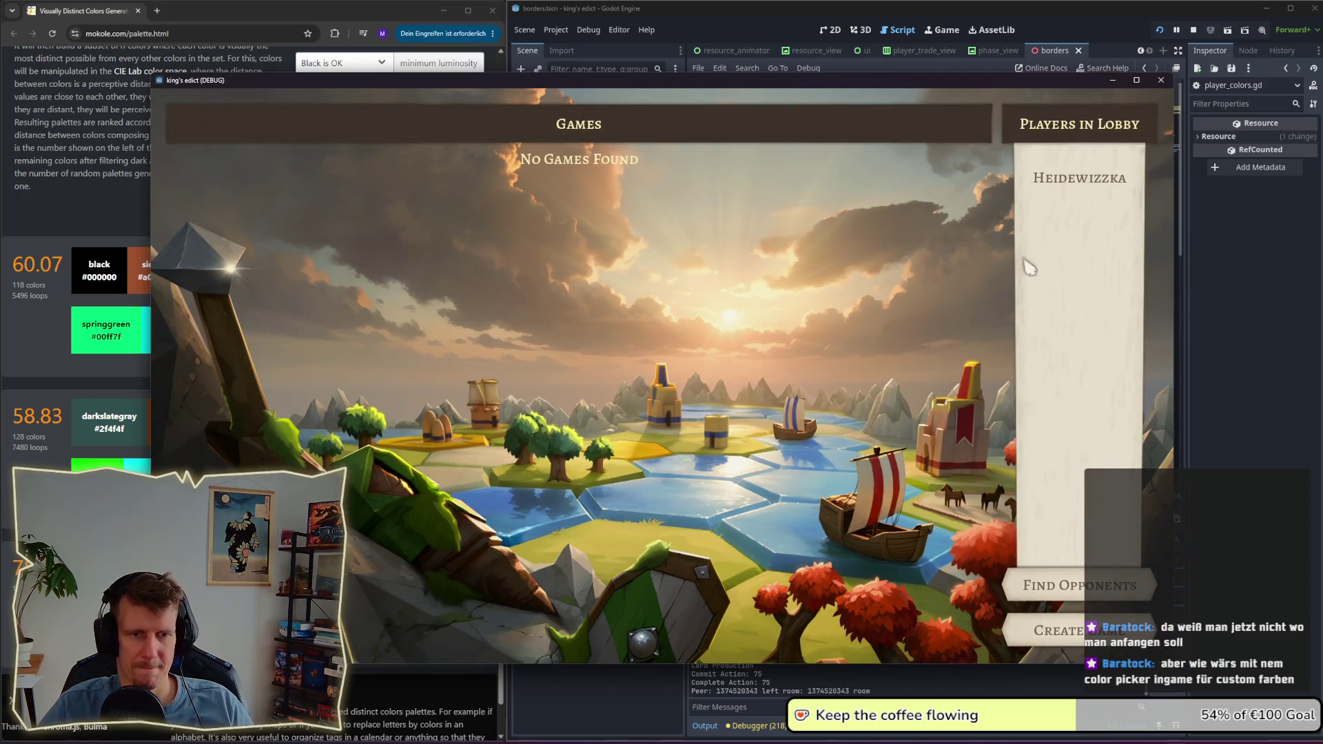
pyautogui.click(1076, 645)
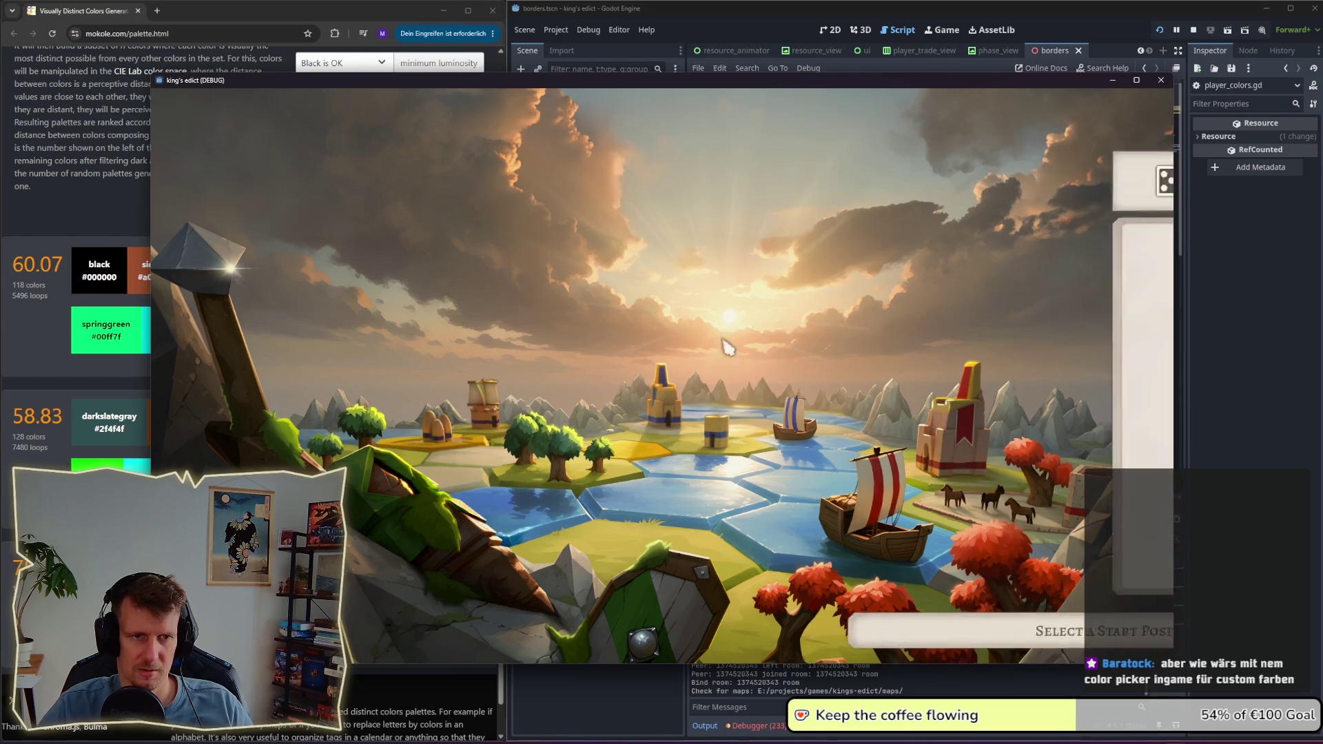
# Step: Stop and relaunch the game, then create a fresh multiplayer room
pyautogui.click(1193, 31)
pyautogui.click(1159, 31)
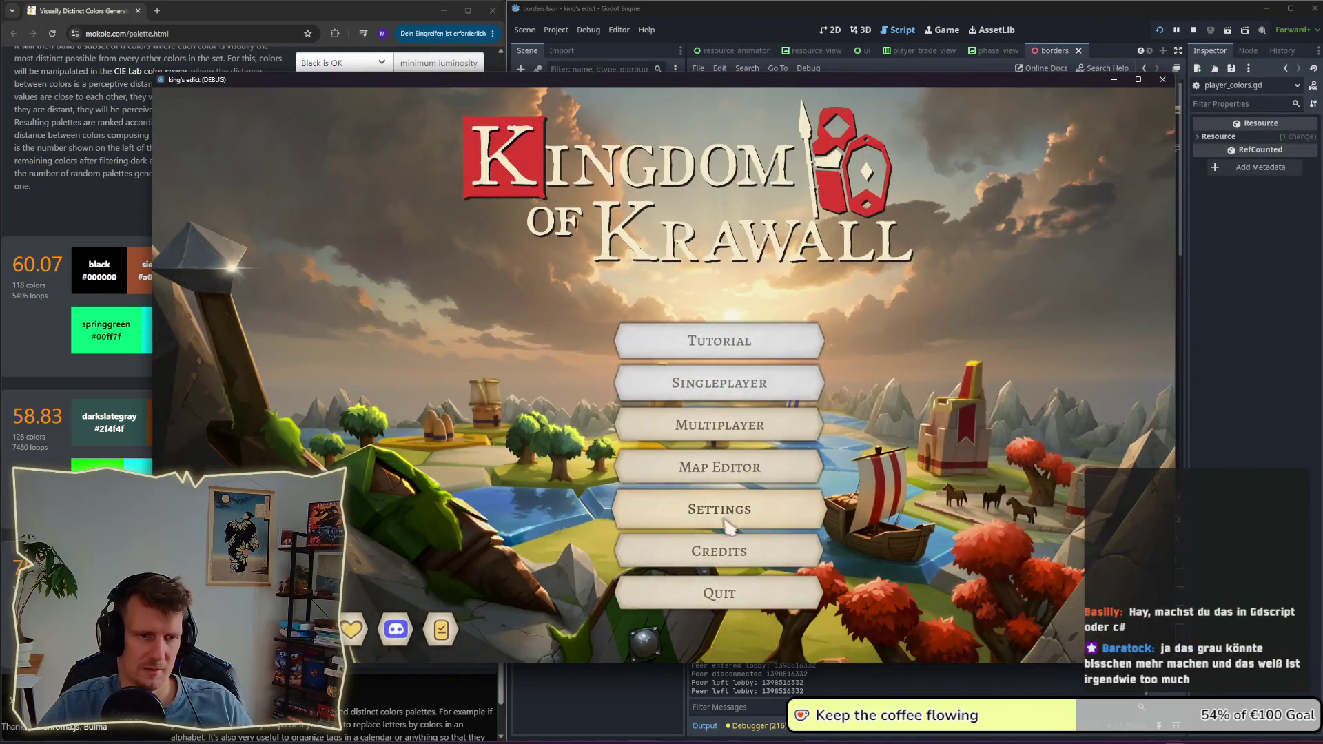
pyautogui.click(738, 439)
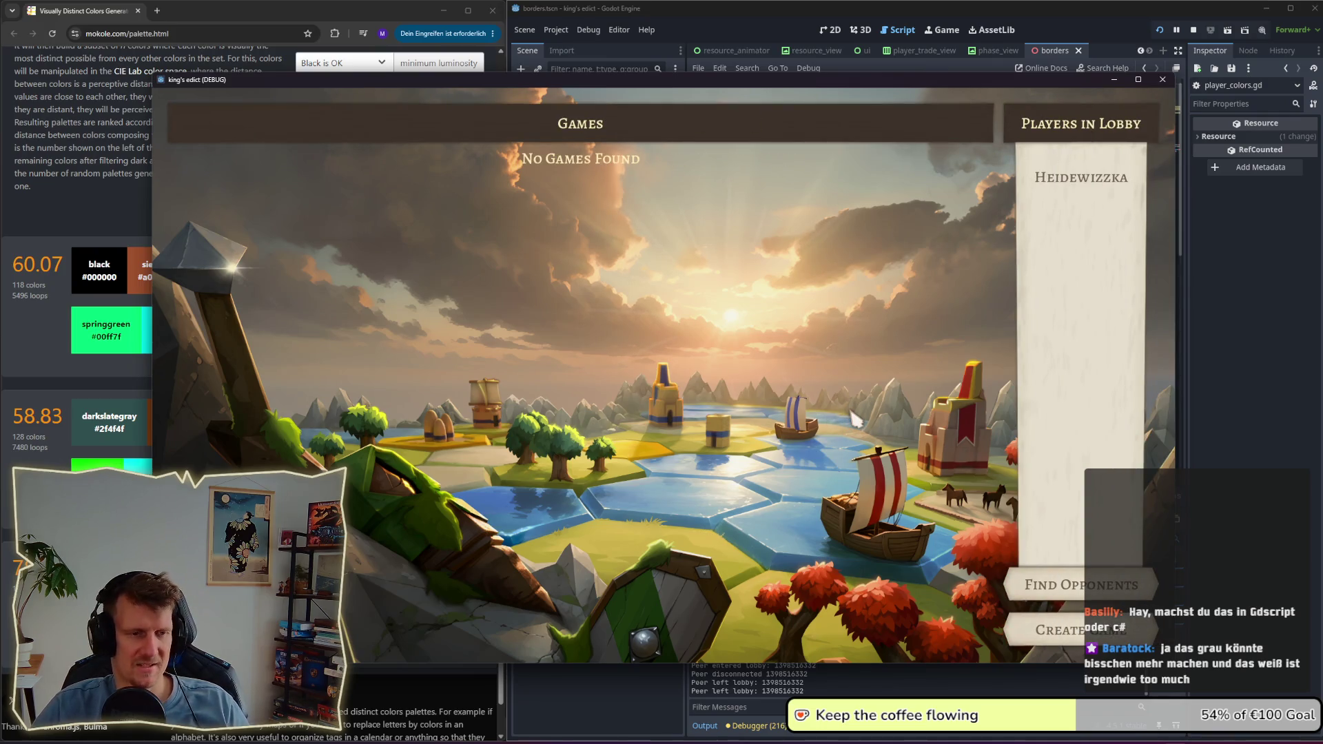
pyautogui.click(1044, 631)
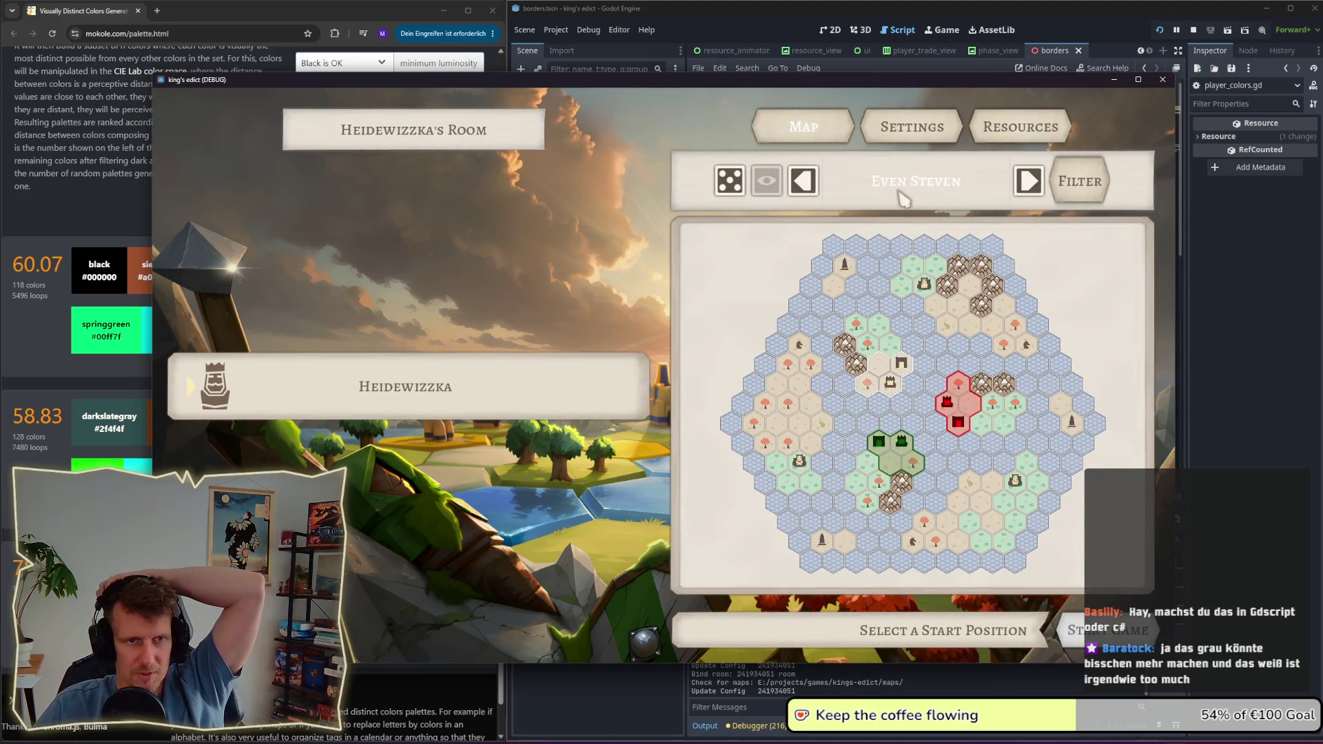
# Step: Filter the map list for 'colors', select Colors, pick a start position, and start the match
pyautogui.click(903, 196)
pyautogui.scroll(-4, 891, 396)
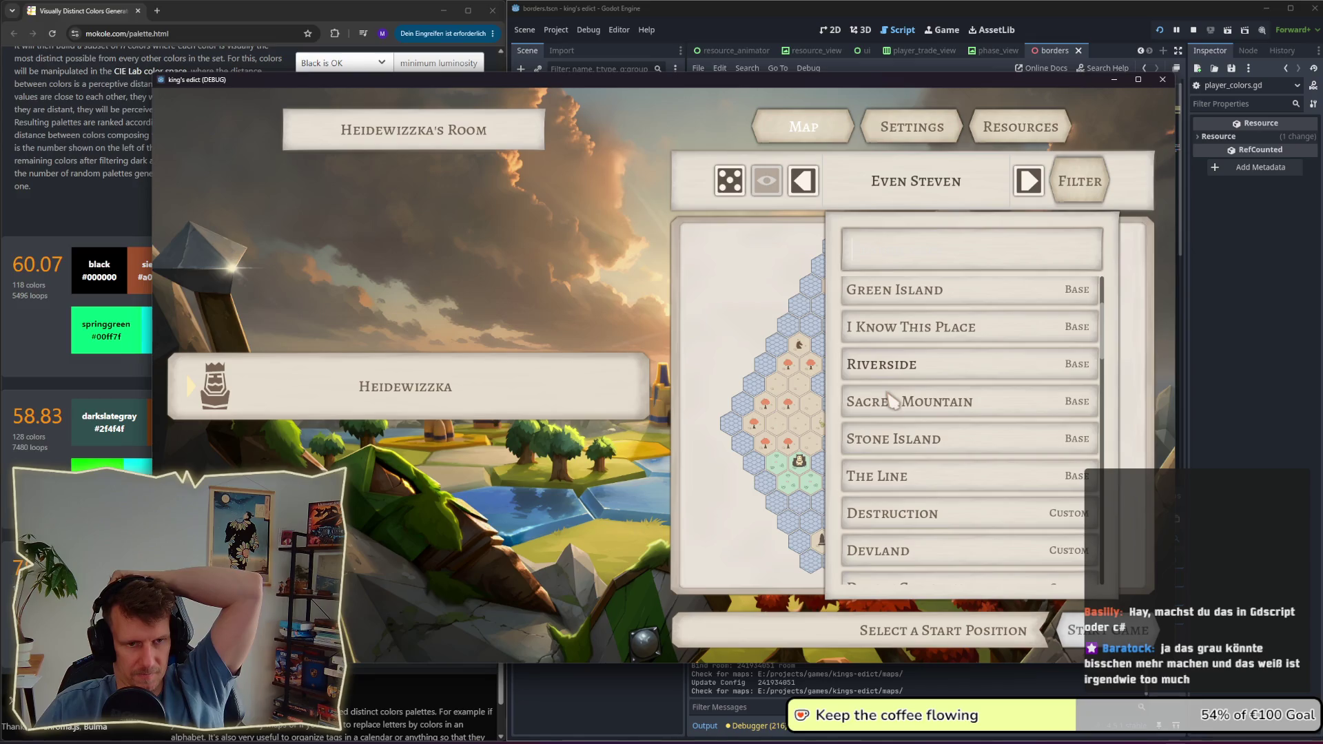
pyautogui.scroll(-2, 893, 401)
pyautogui.scroll(4, 896, 441)
pyautogui.click(884, 249)
pyautogui.write('colors')
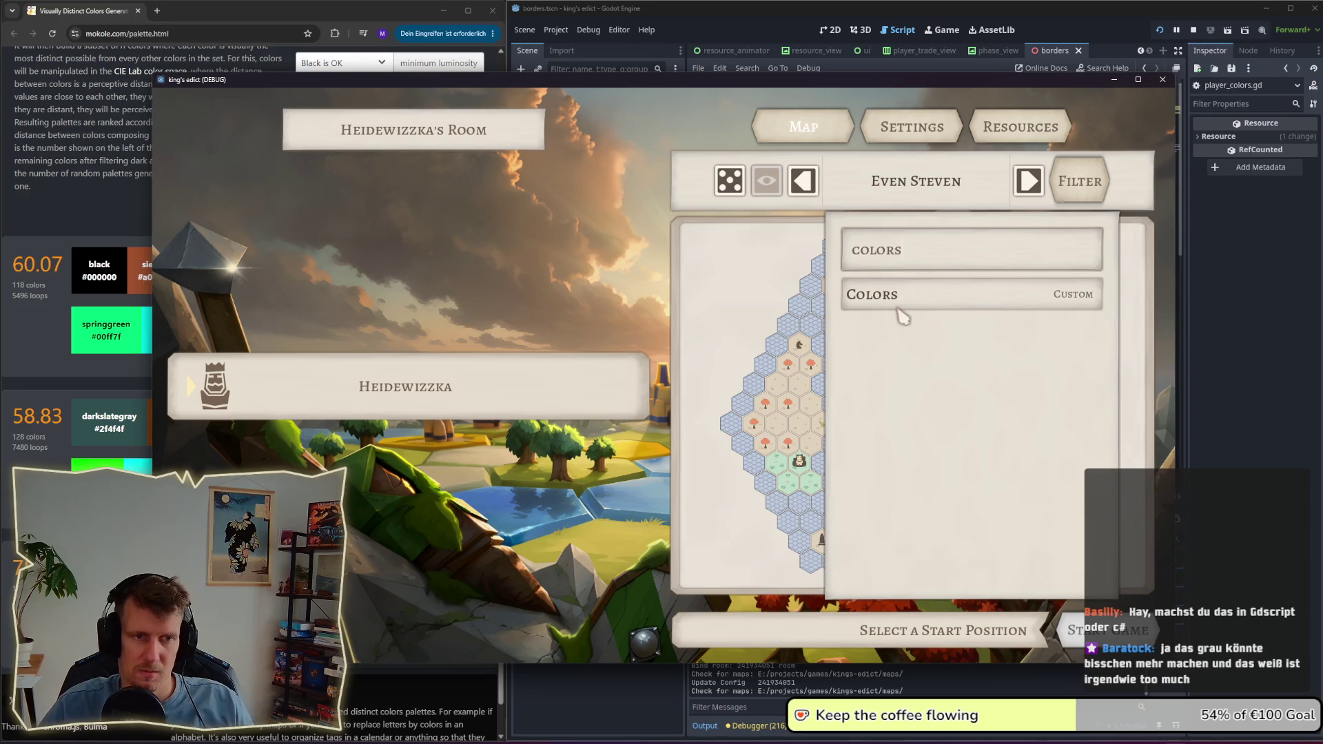
pyautogui.click(898, 309)
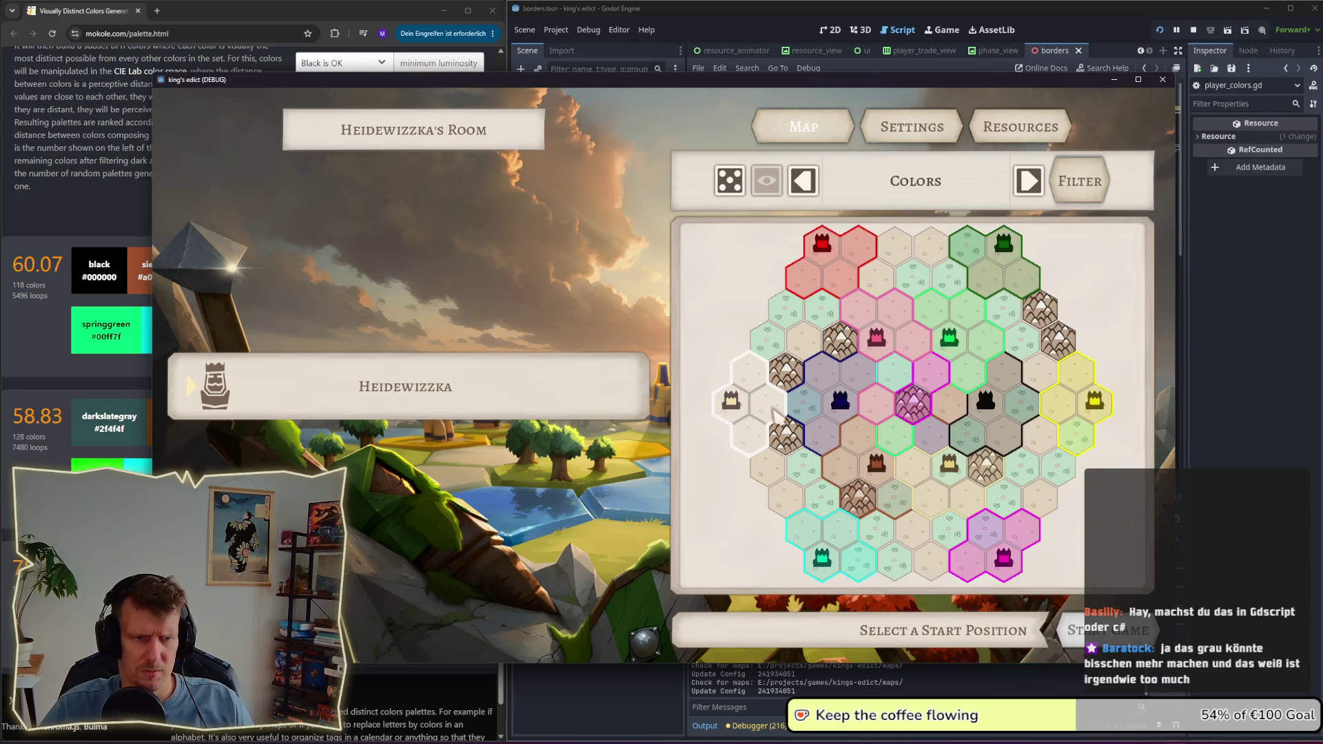
pyautogui.click(773, 413)
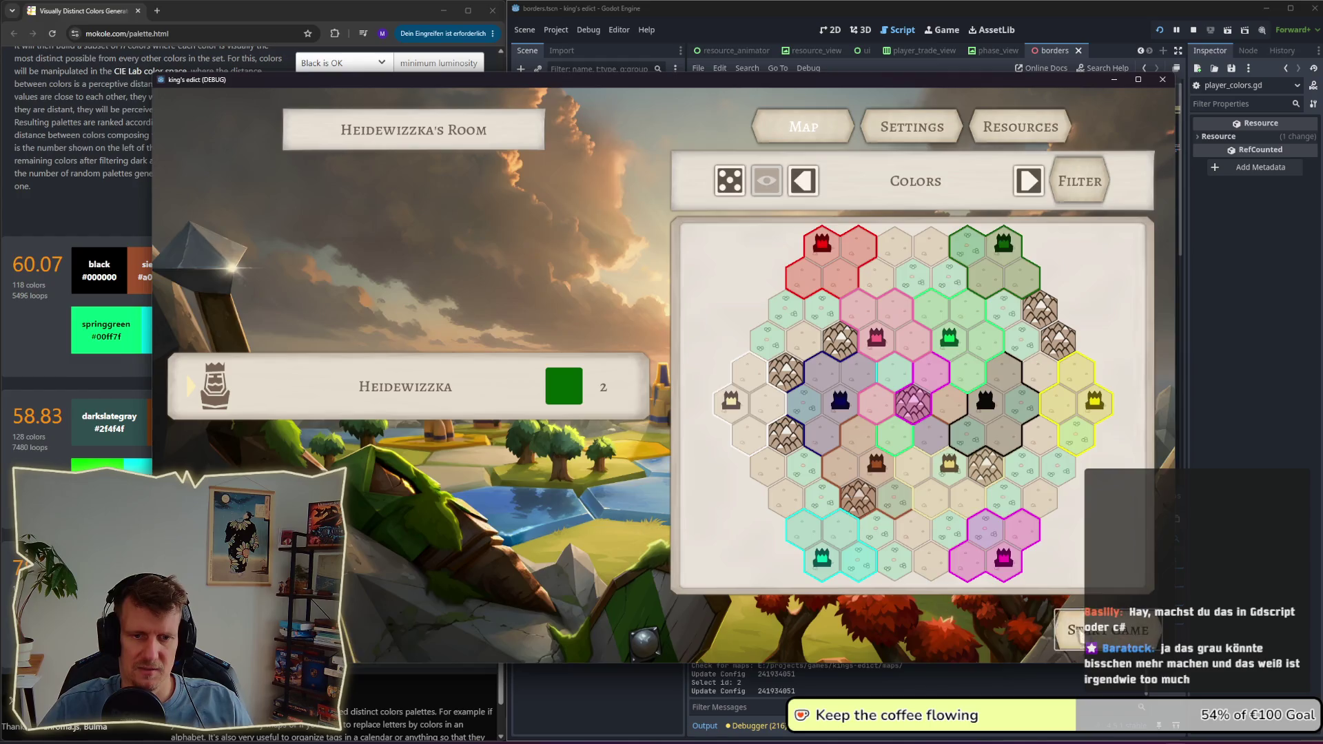
pyautogui.click(1110, 631)
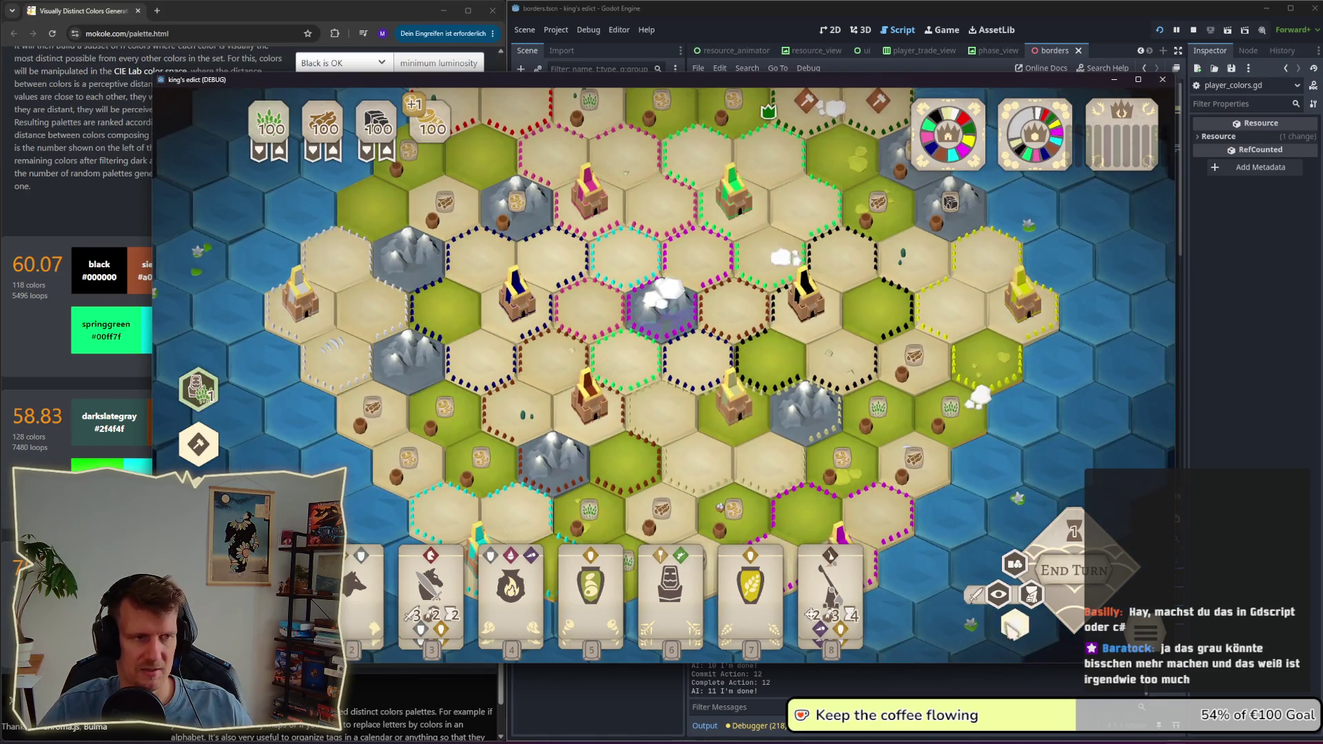
# Step: Enable Faction Colors, then zoom and pan around the board to inspect the tinted hexes
pyautogui.click(999, 594)
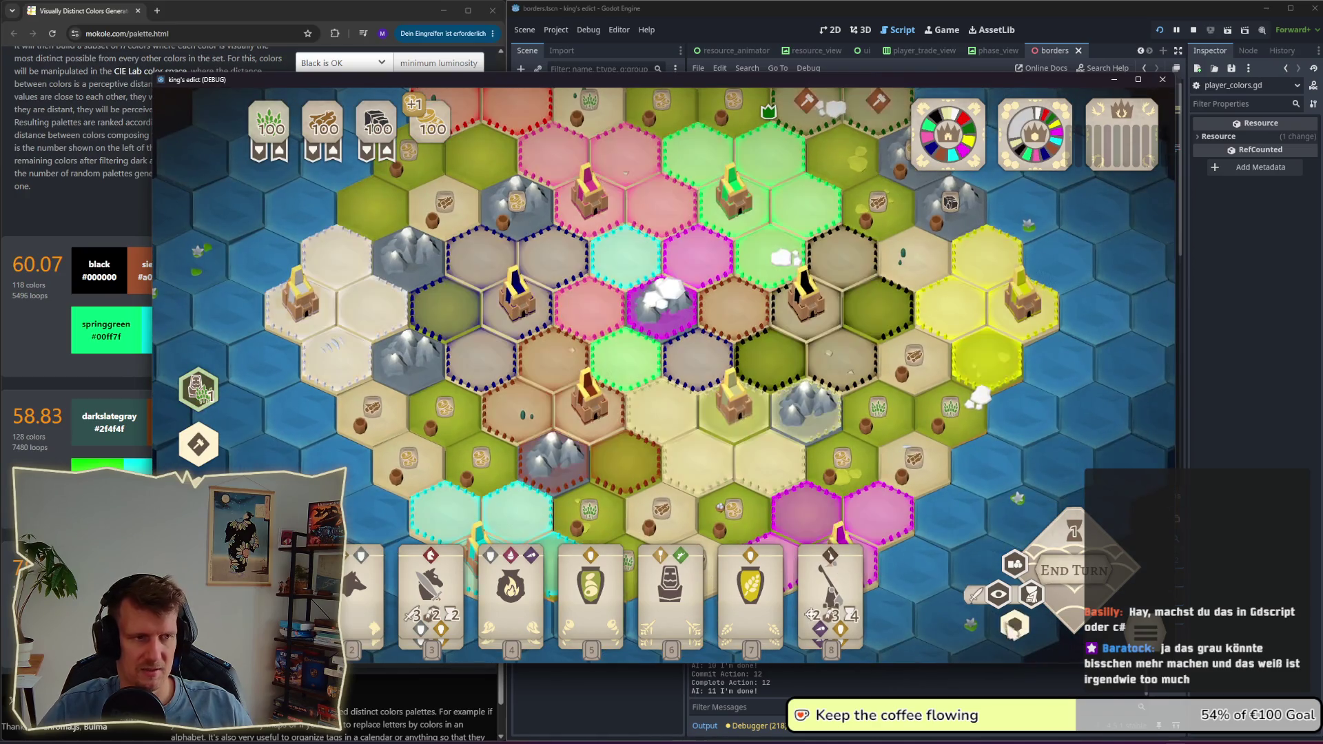
pyautogui.scroll(-3, 645, 419)
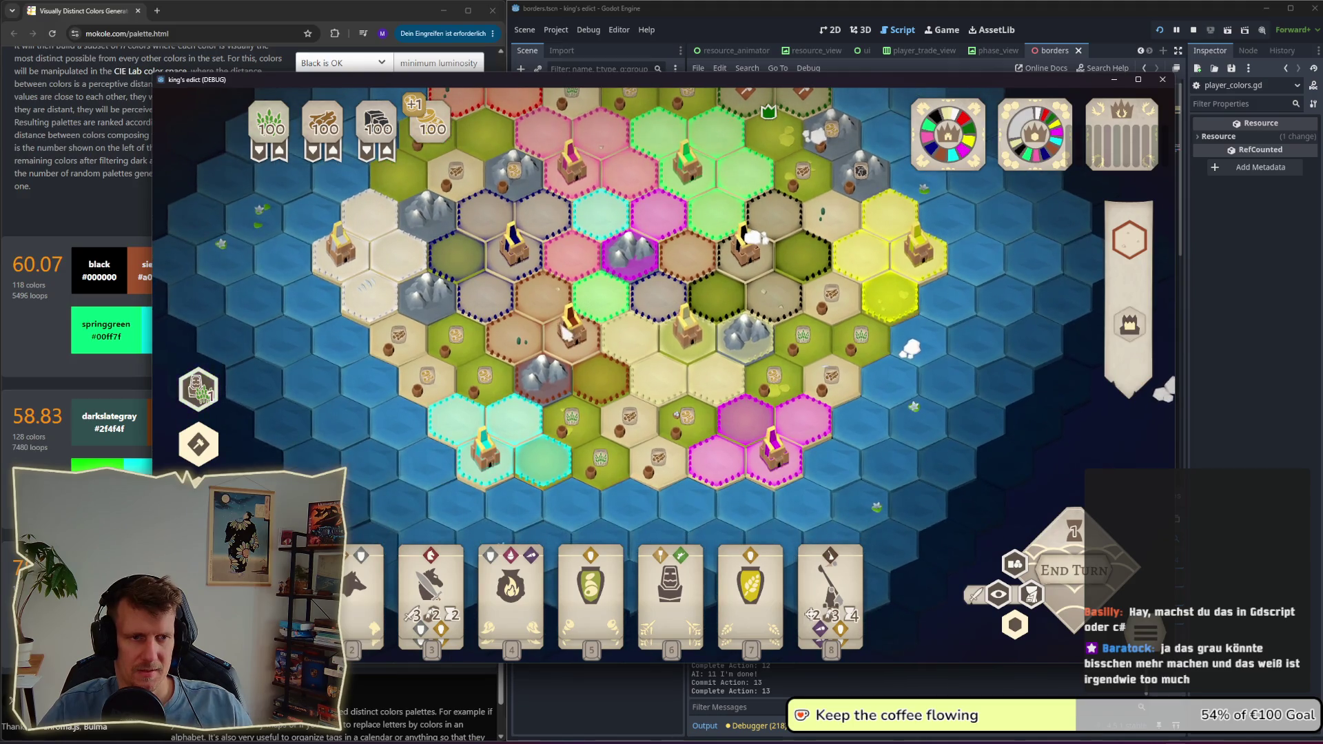
pyautogui.scroll(5, 565, 334)
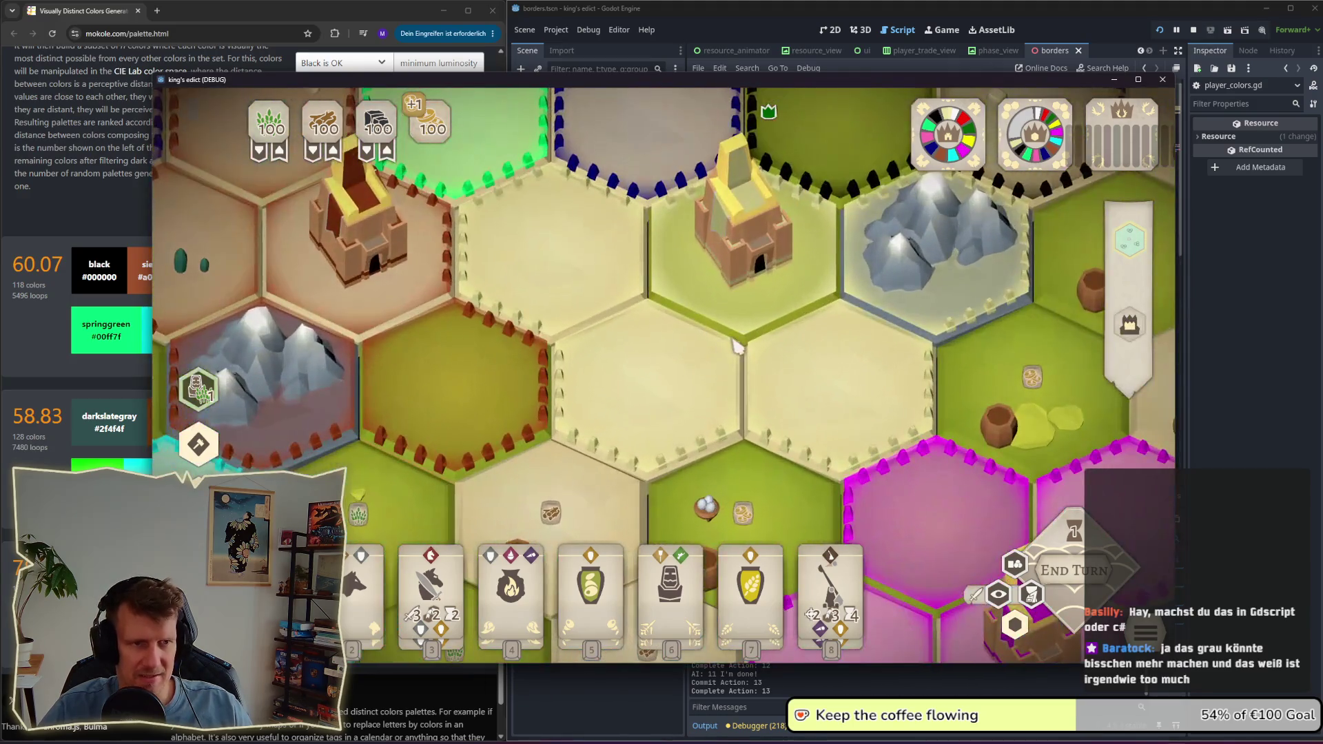
pyautogui.scroll(-5, 700, 370)
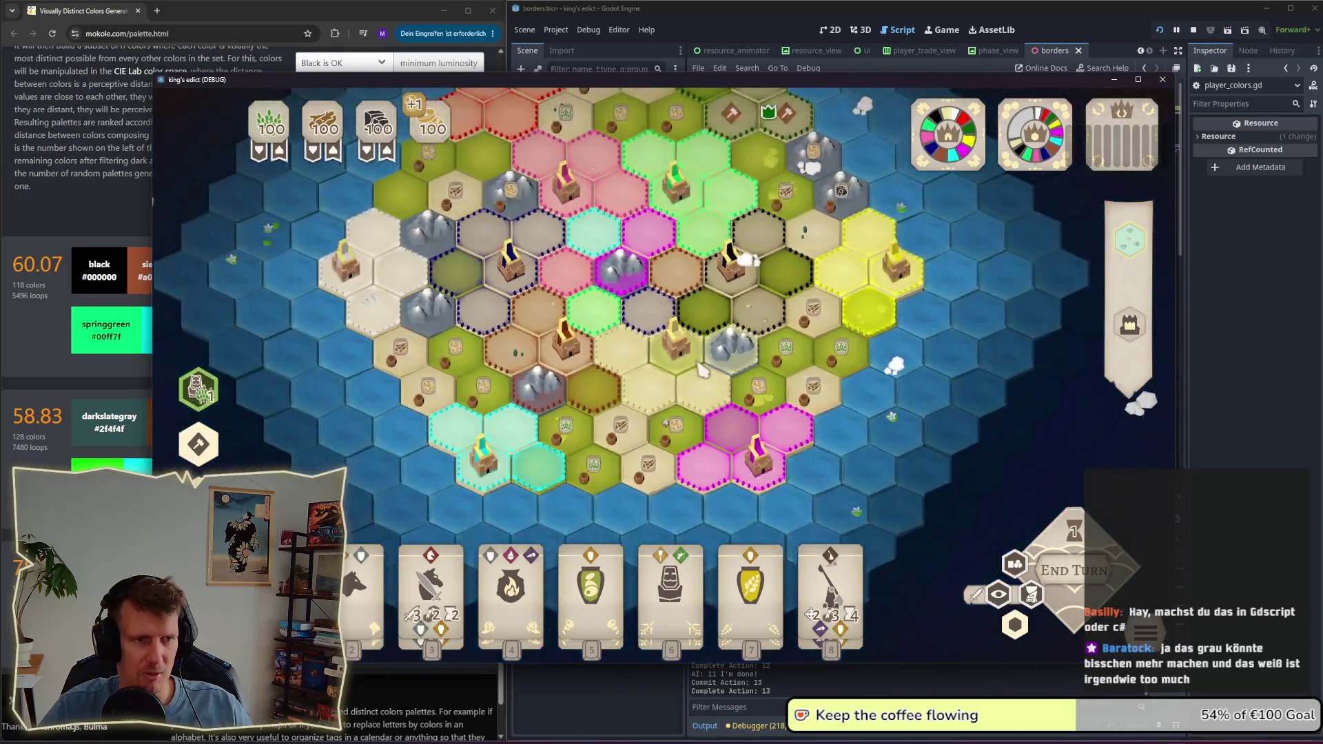
pyautogui.scroll(5, 700, 370)
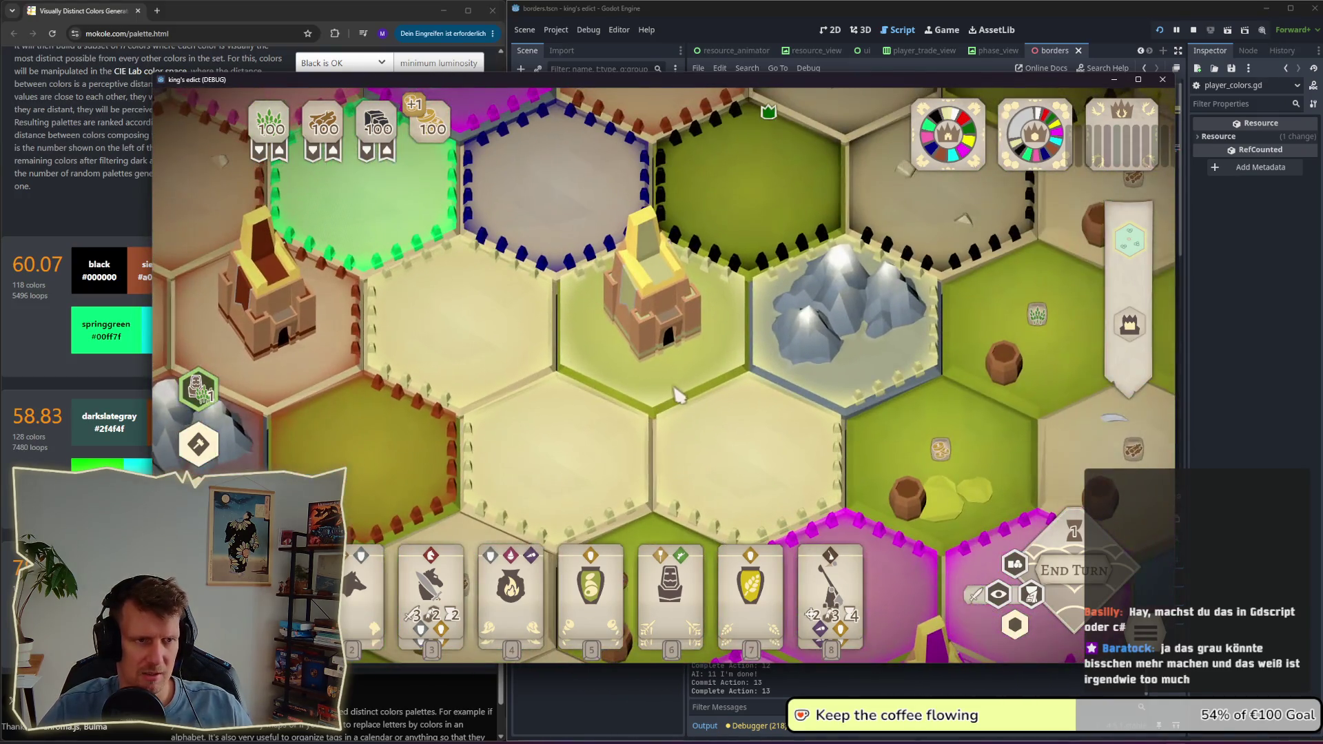
pyautogui.scroll(-5, 679, 394)
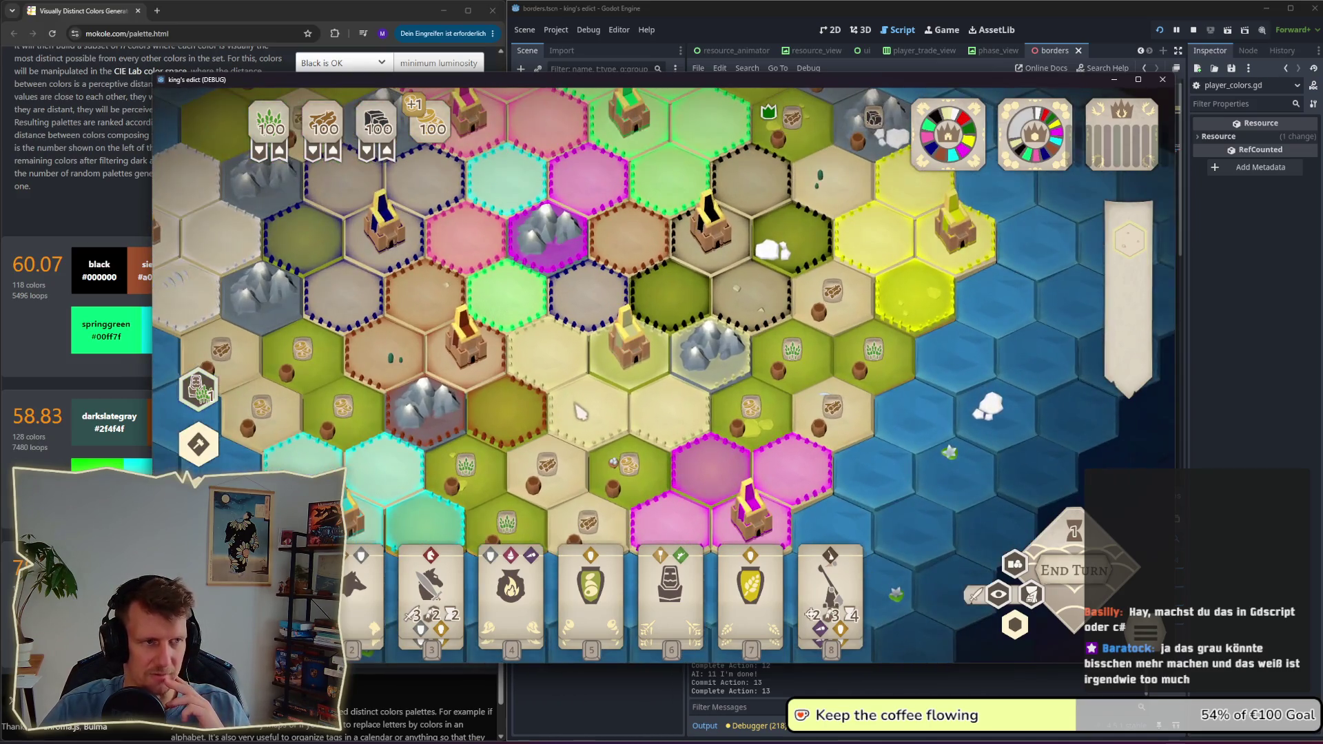
pyautogui.moveTo(577, 411); pyautogui.dragTo(644, 410)
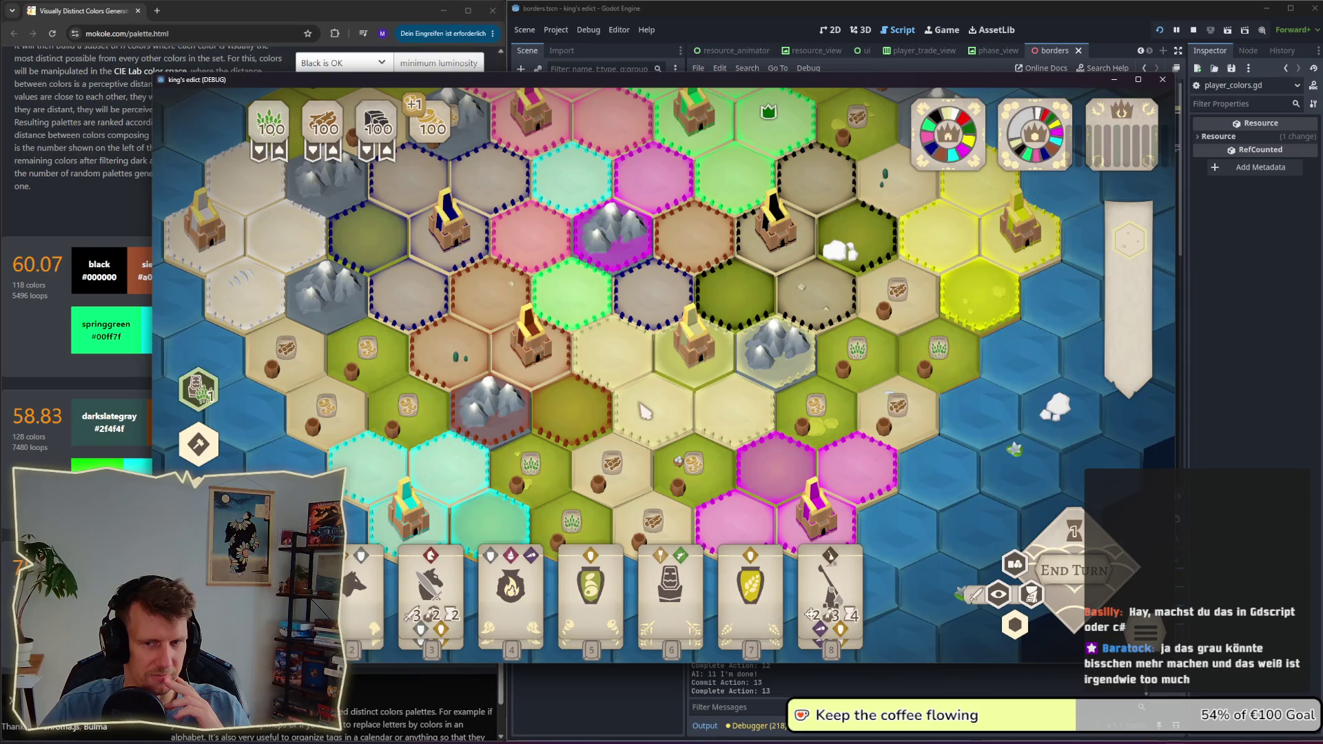
pyautogui.click(733, 386)
# Step: Deselect the castle hex, bring the island's top into view, and select the knight card
pyautogui.click(993, 279)
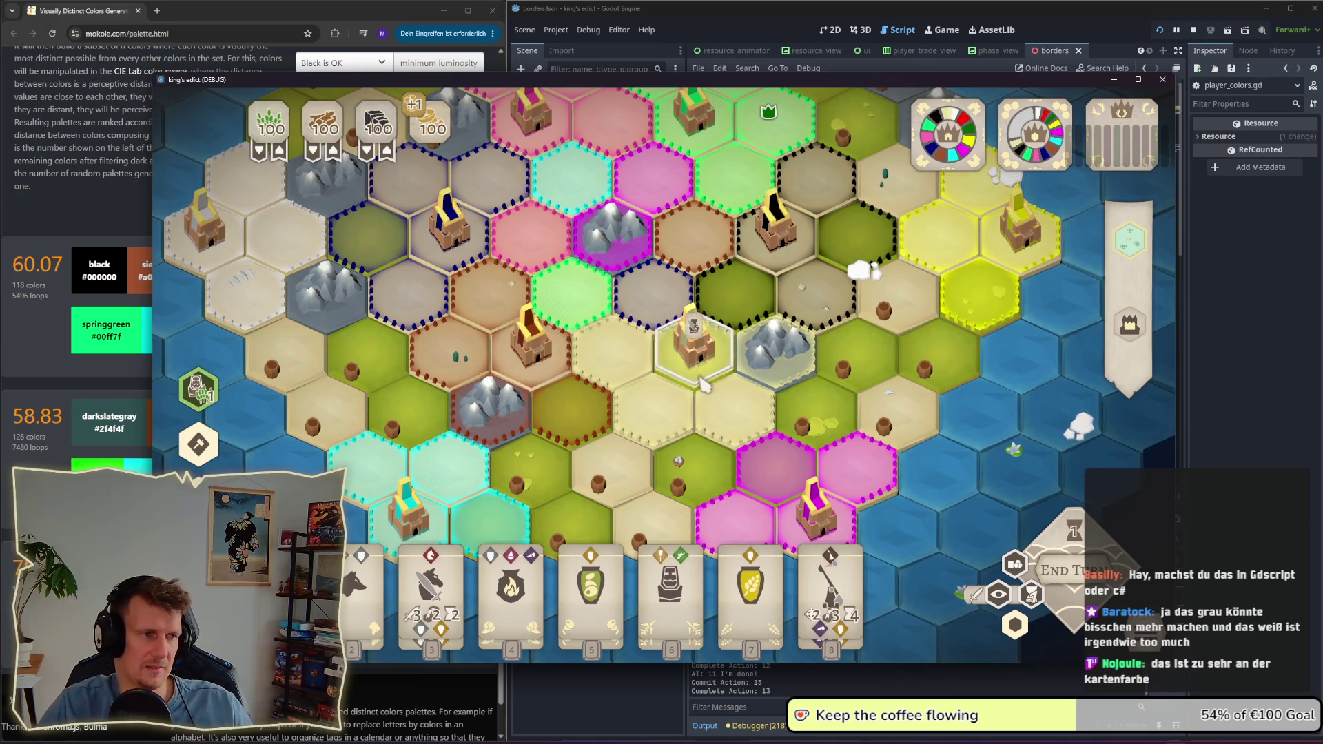
pyautogui.scroll(-2, 721, 391)
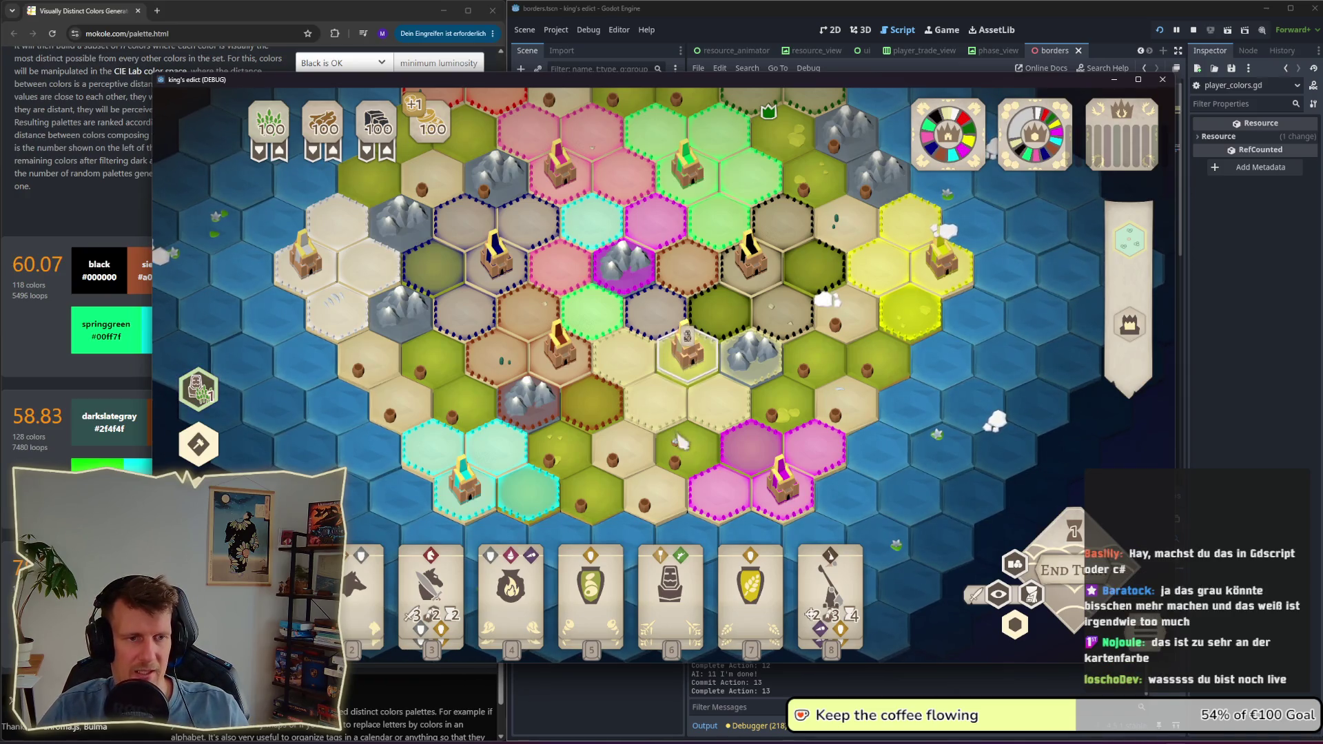
pyautogui.press('w')
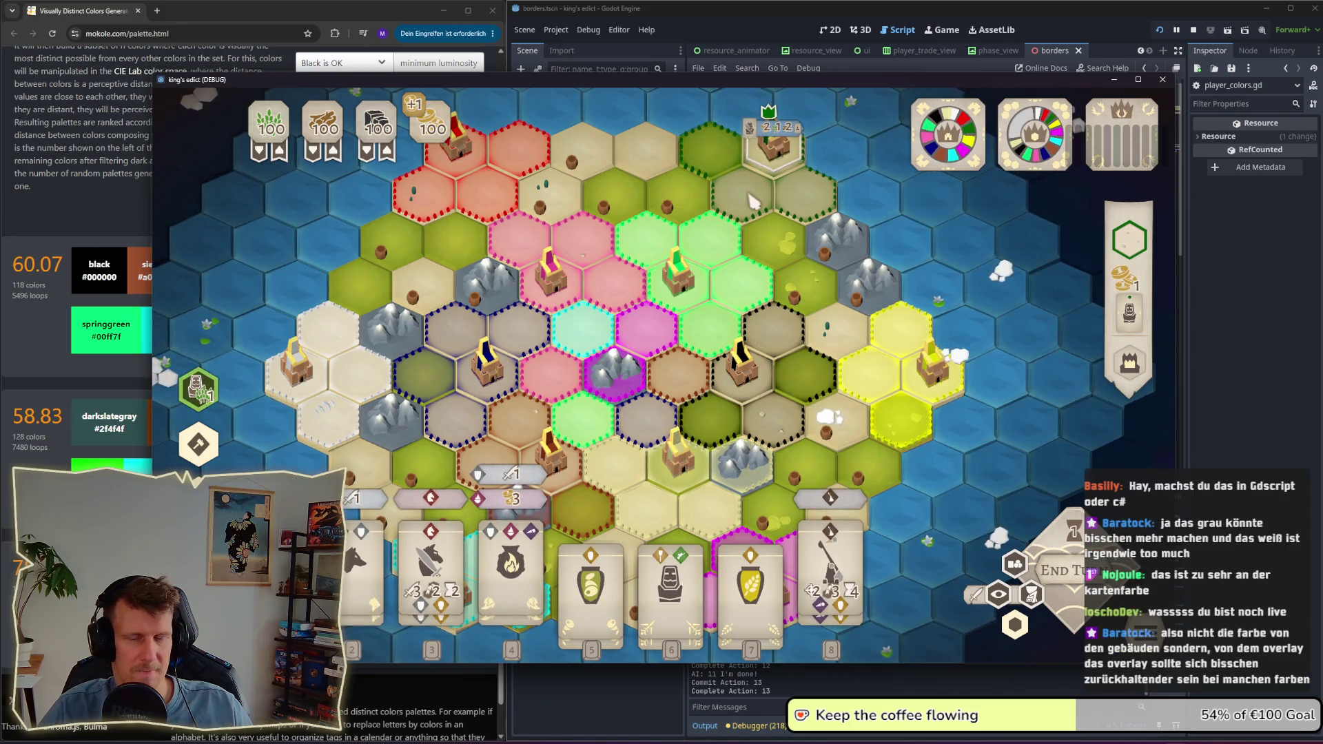
pyautogui.scroll(-2, 753, 204)
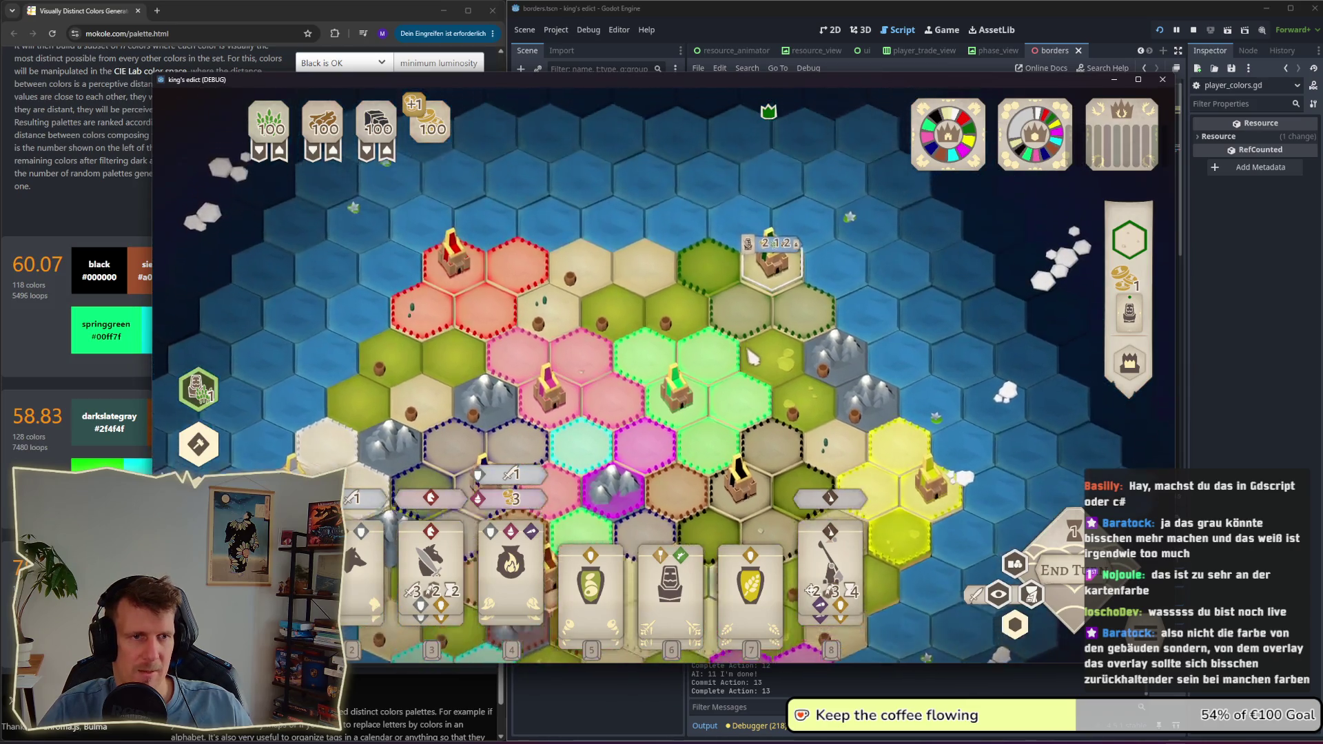
pyautogui.scroll(4, 717, 372)
pyautogui.scroll(3, 697, 375)
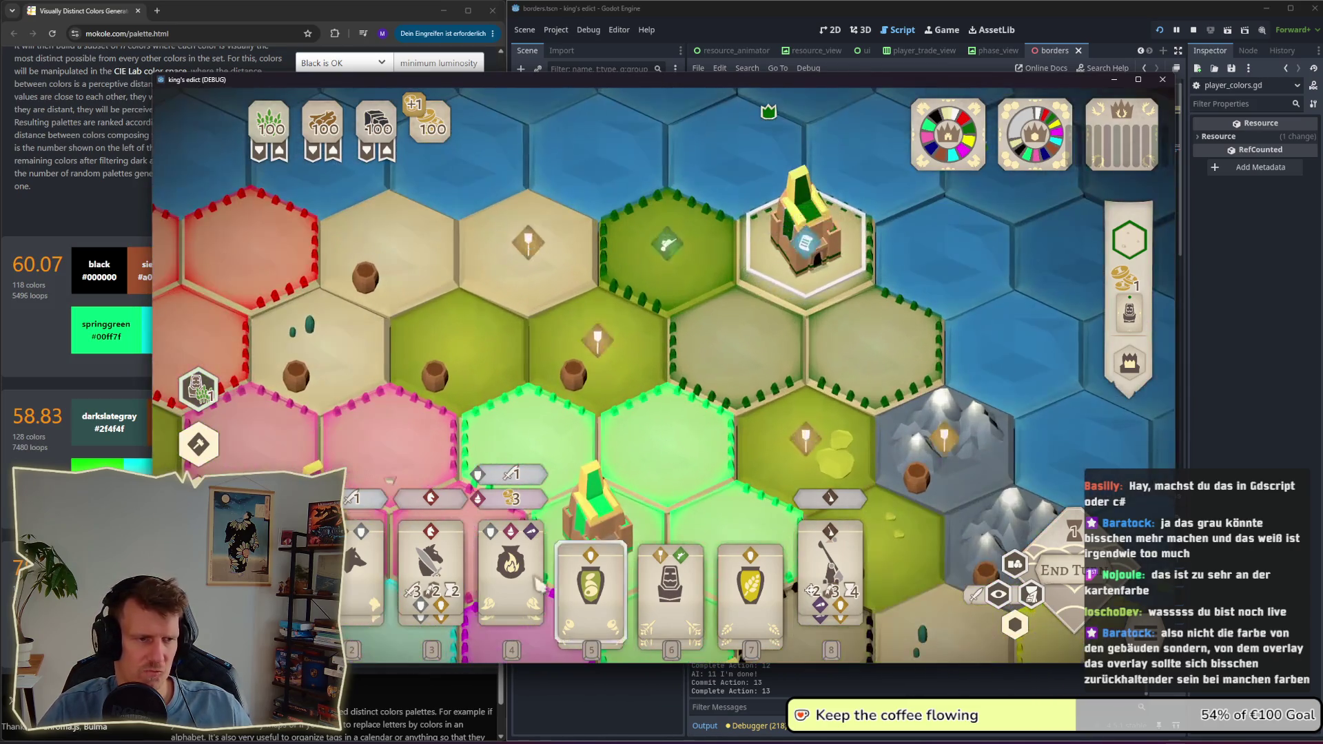
pyautogui.press('3')
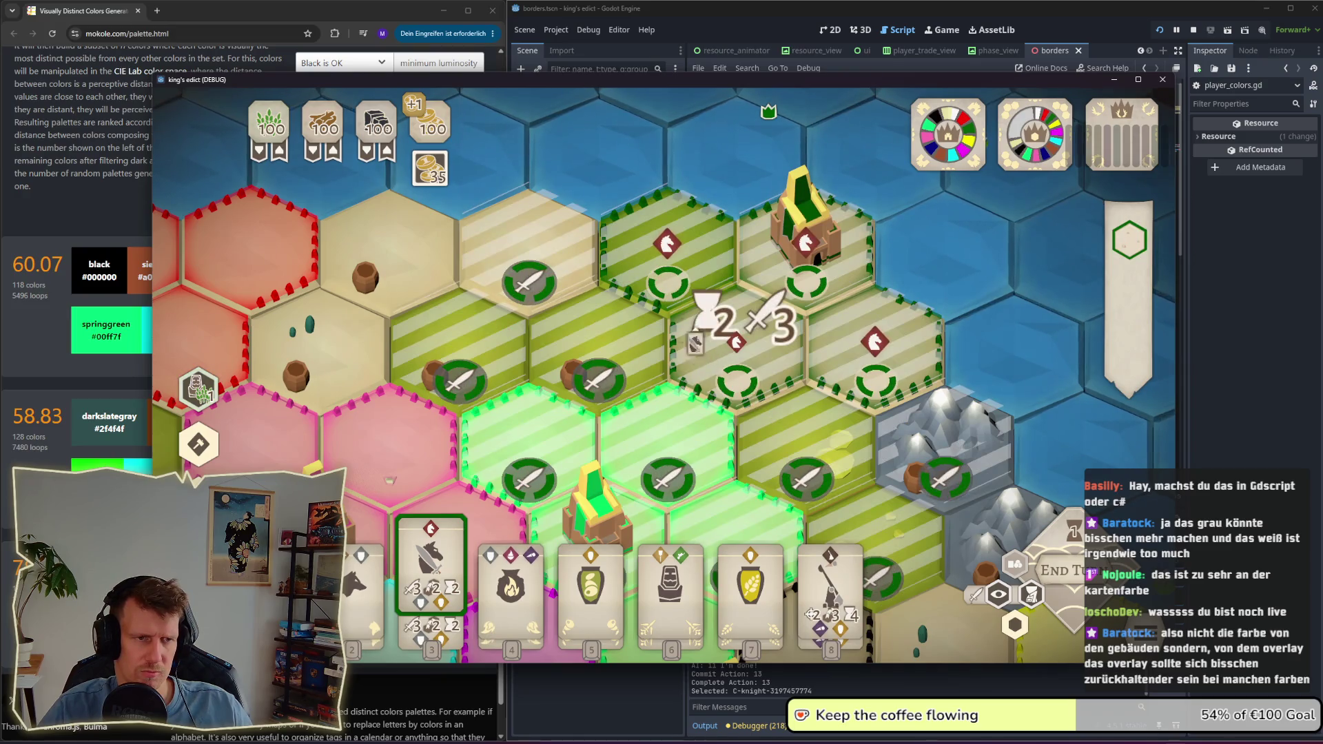